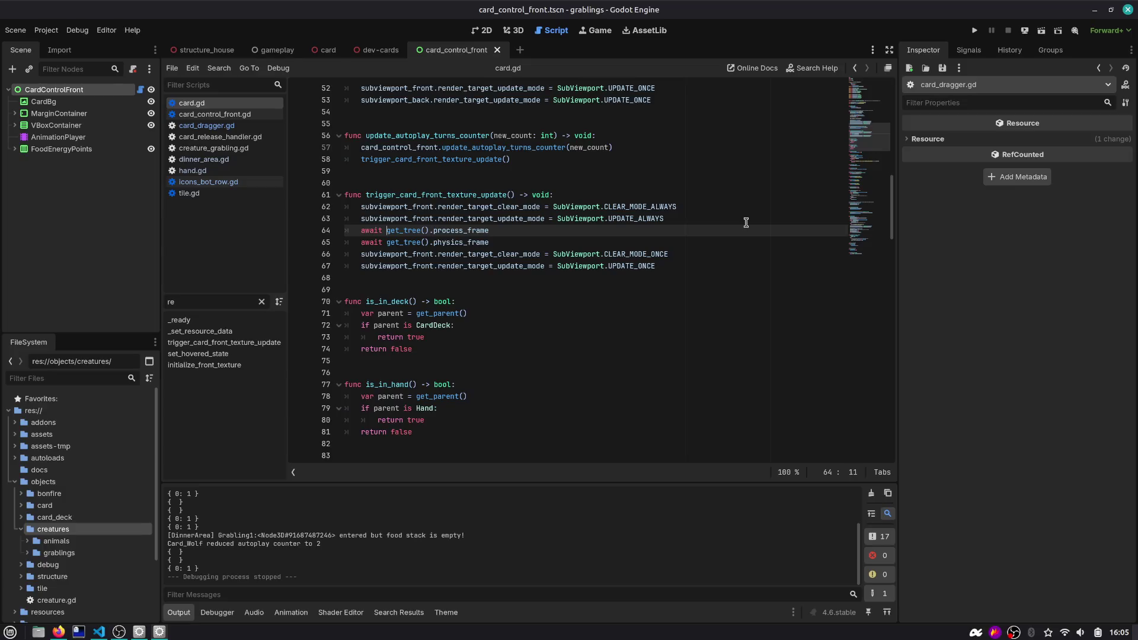
Look up the get_tree and is_inside_tree documentation before returning to card.gd
{"action": "left_click", "coordinate": [420, 241], "text": "ctrl"}
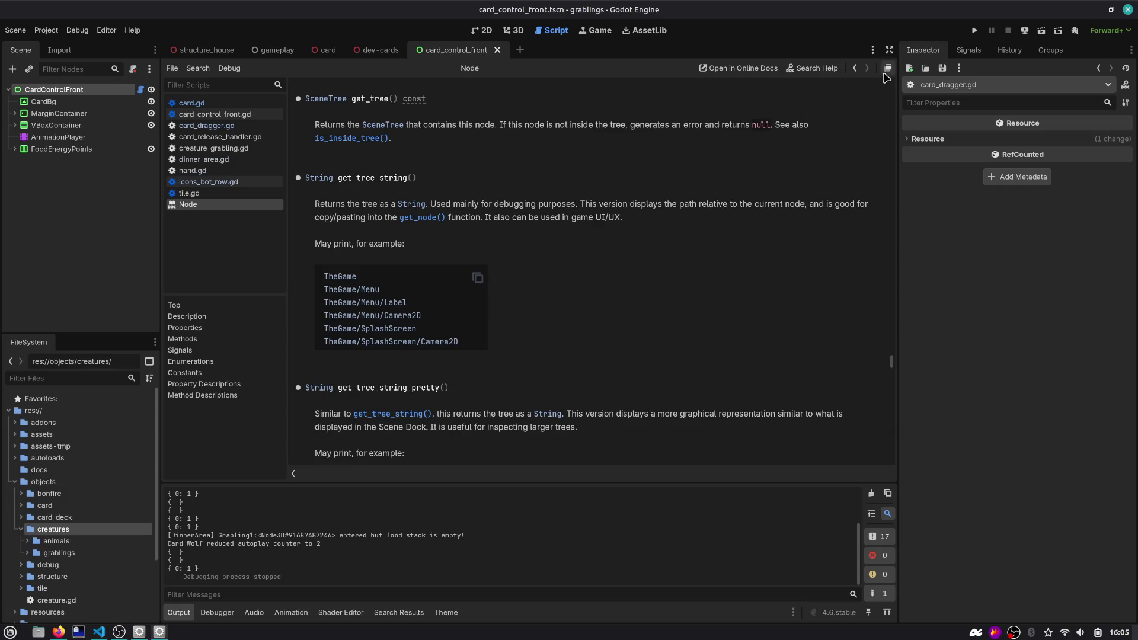
{"action": "left_click", "coordinate": [372, 139]}
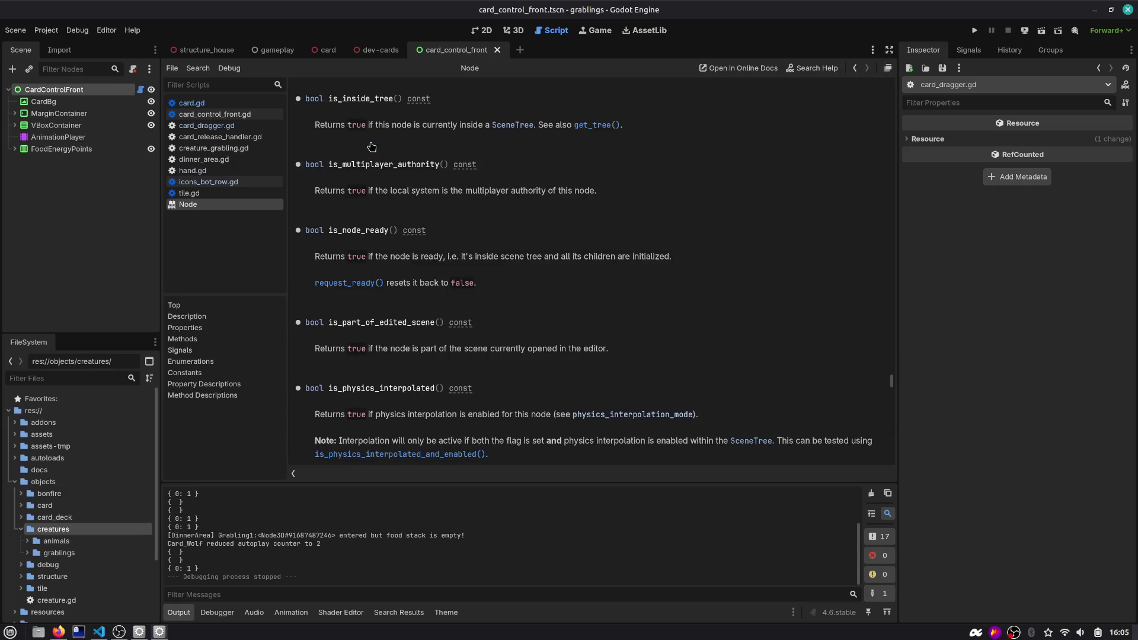
{"action": "left_click", "coordinate": [854, 68]}
Wrap the two await lines in card.gd under 'if is_inside_tree():'
{"action": "left_click", "coordinate": [692, 222]}
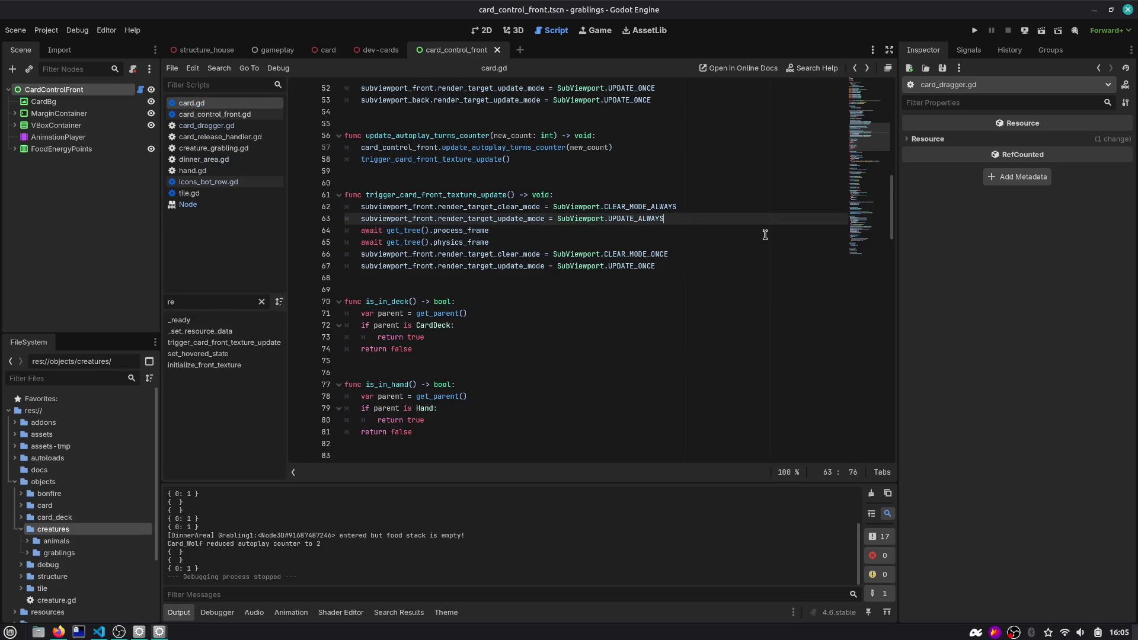
{"action": "key", "text": "Return"}
{"action": "type", "text": "if is_inside_tree"}
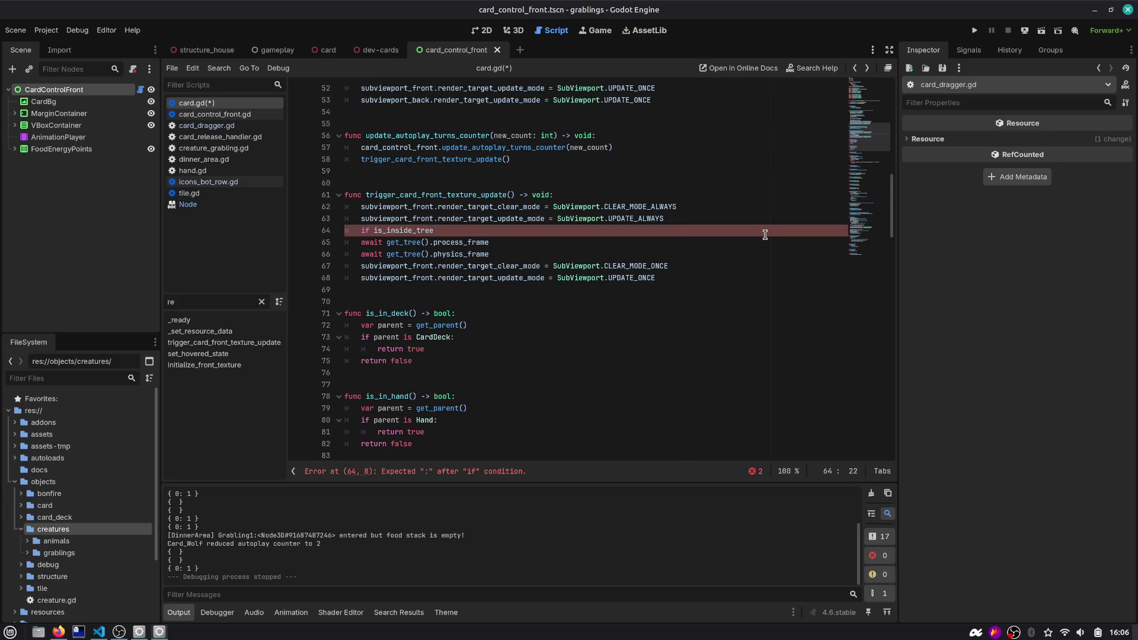
{"action": "type", "text": "()"}
{"action": "key", "text": "Right"}
{"action": "key", "text": "shift+Down"}
{"action": "key", "text": "shift+Down"}
{"action": "key", "text": "Tab"}
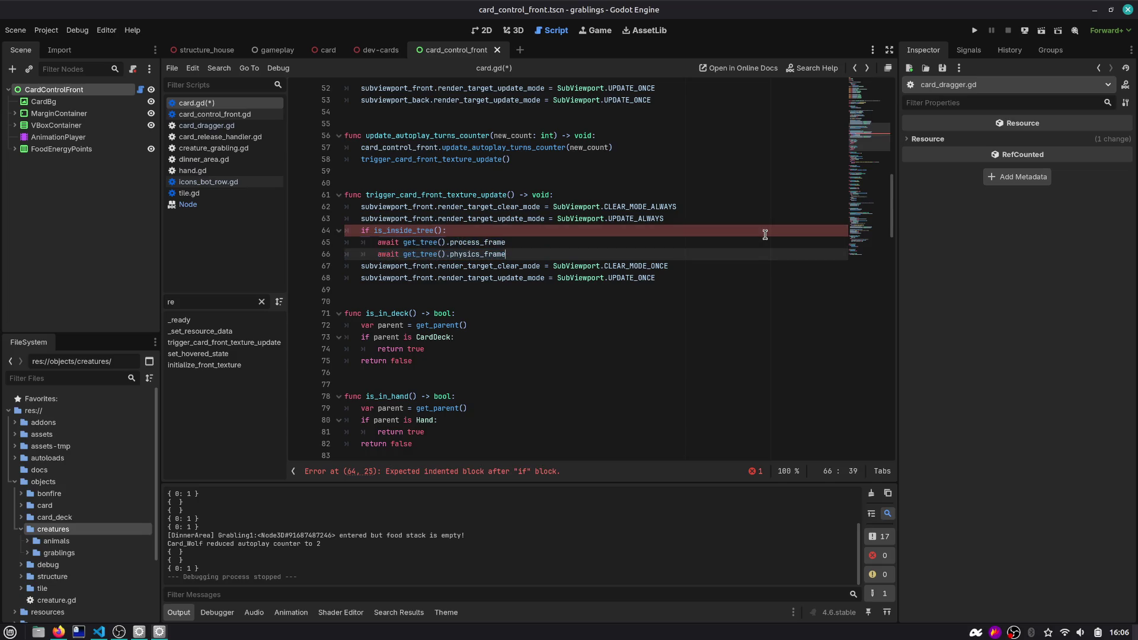
Add an else branch with push_error("Node %s isn't in the tree..." % self.name) and save
{"action": "key", "text": "Return"}
{"action": "type", "text": "else:"}
{"action": "key", "text": "Return"}
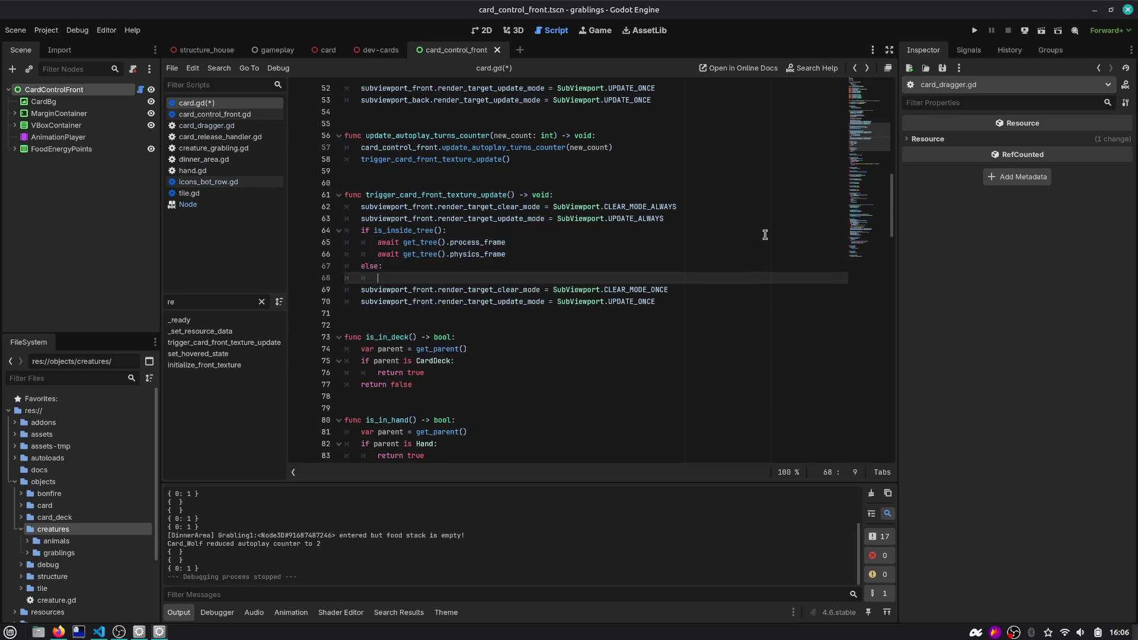
{"action": "type", "text": "push"}
{"action": "key", "text": "Return"}
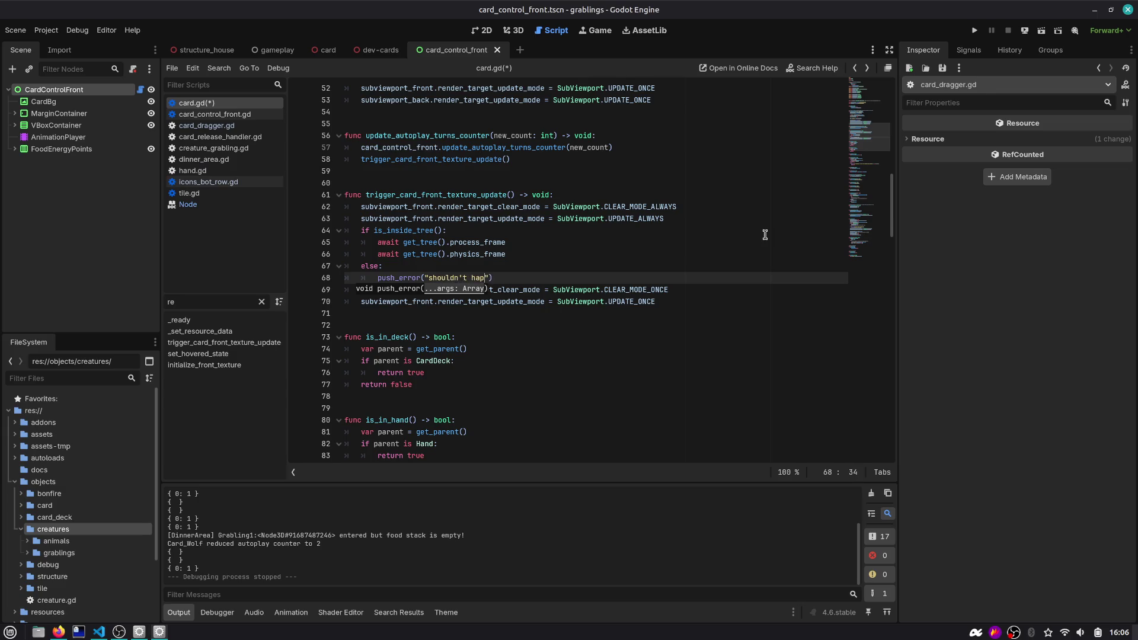
{"action": "key", "text": "ctrl+Left"}
{"action": "type", "text": "Node "}
{"action": "type", "text": "isn't "}
{"action": "type", "text": "in the tree "}
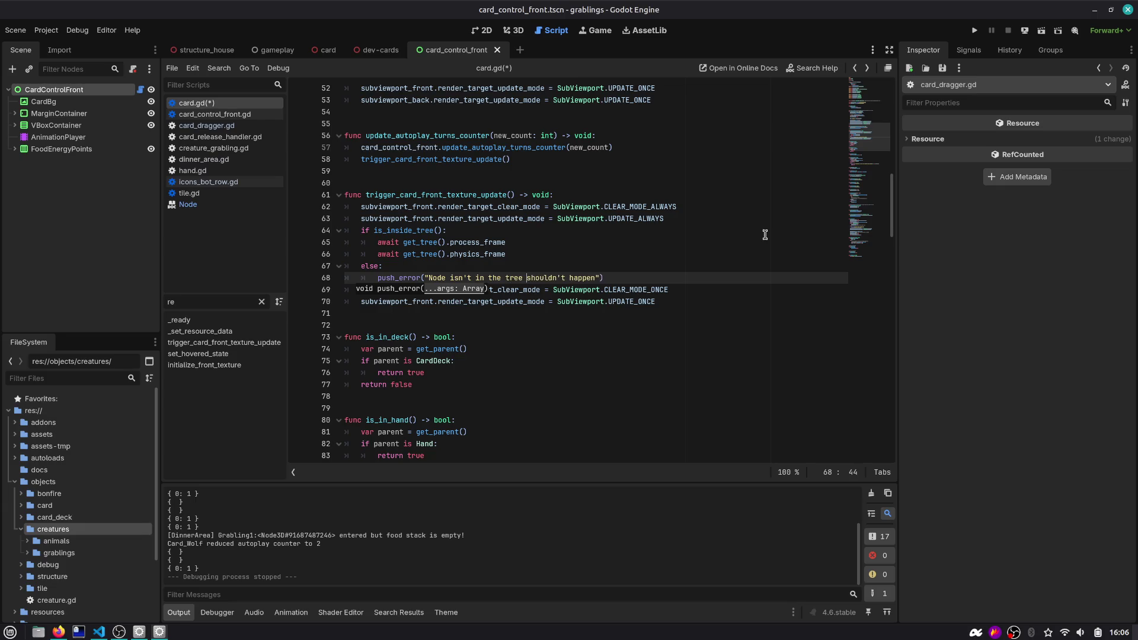
{"action": "type", "text": "$"}
{"action": "type", "text": "s"}
{"action": "key", "text": "End"}
{"action": "key", "text": "Left"}
{"action": "type", "text": "self"}
{"action": "key", "text": "ctrl+s"}
{"action": "type", "text": "name"}
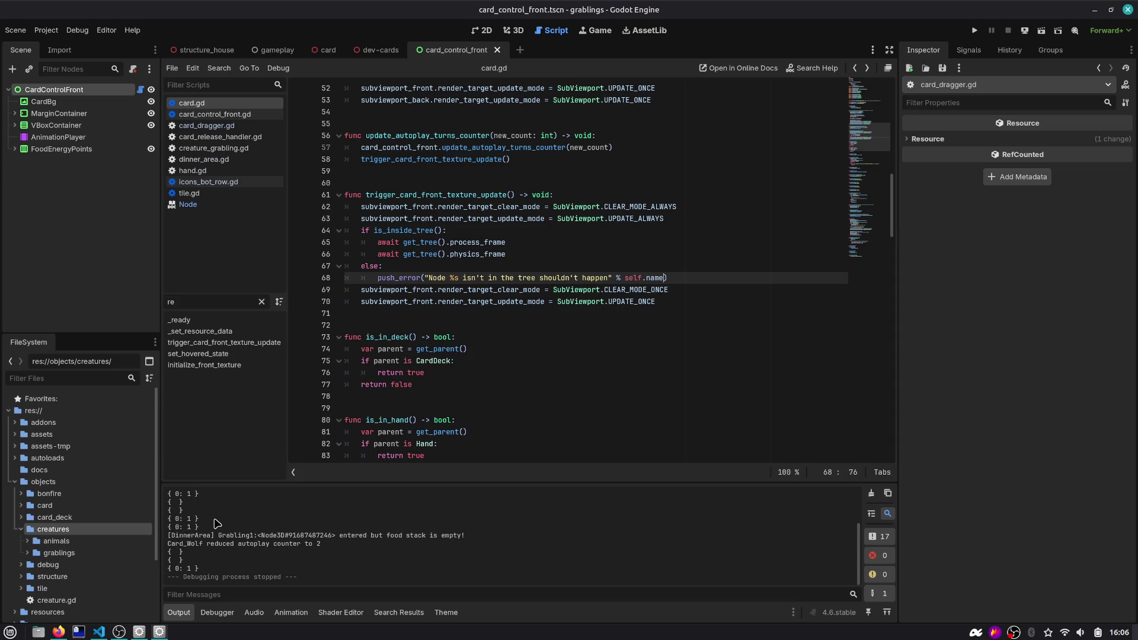
{"action": "left_click", "coordinate": [435, 266]}
Find 'print(' across the project and delete the print(gathered_materials) line in tile.gd
{"action": "key", "text": "ctrl+shift+f"}
{"action": "type", "text": "print("}
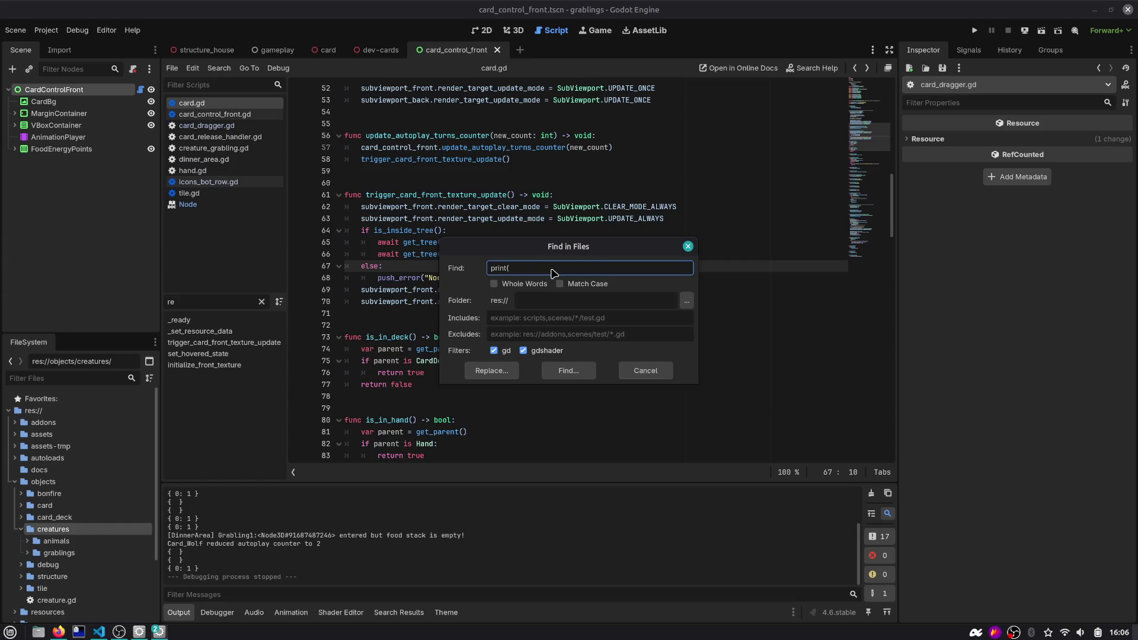
{"action": "key", "text": "Return"}
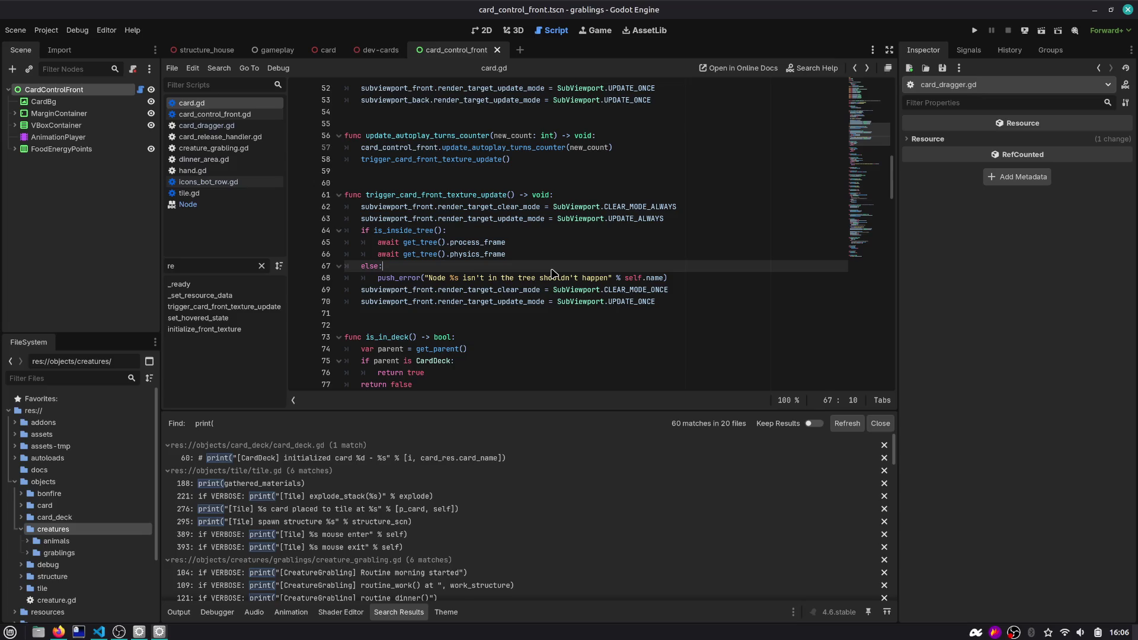
{"action": "left_click", "coordinate": [246, 484]}
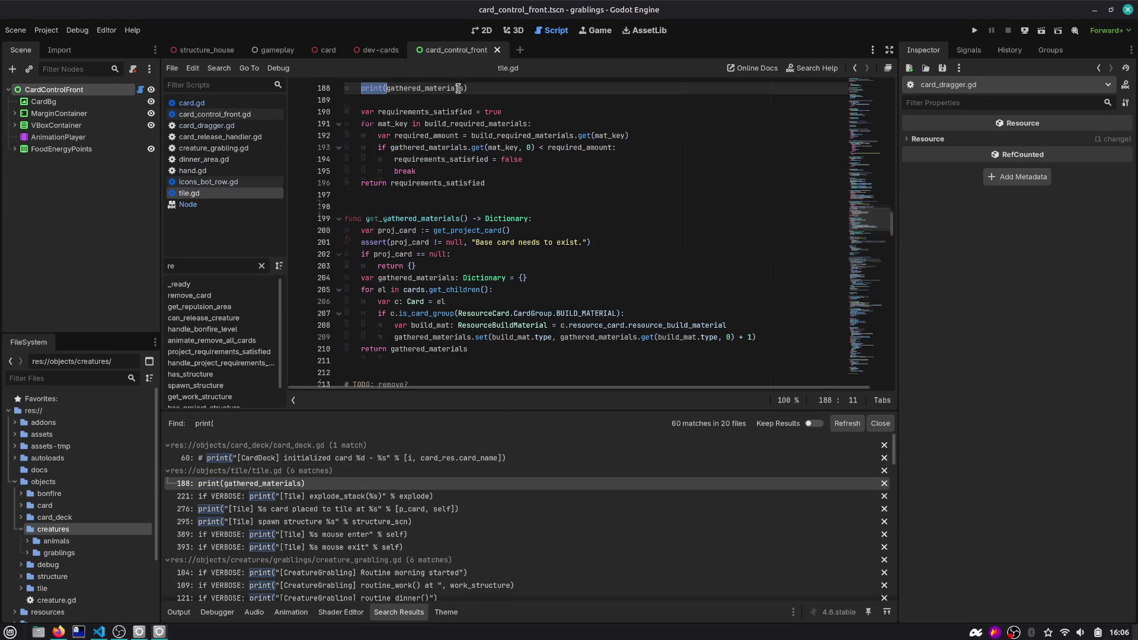
{"action": "key", "text": "ctrl+shift+k"}
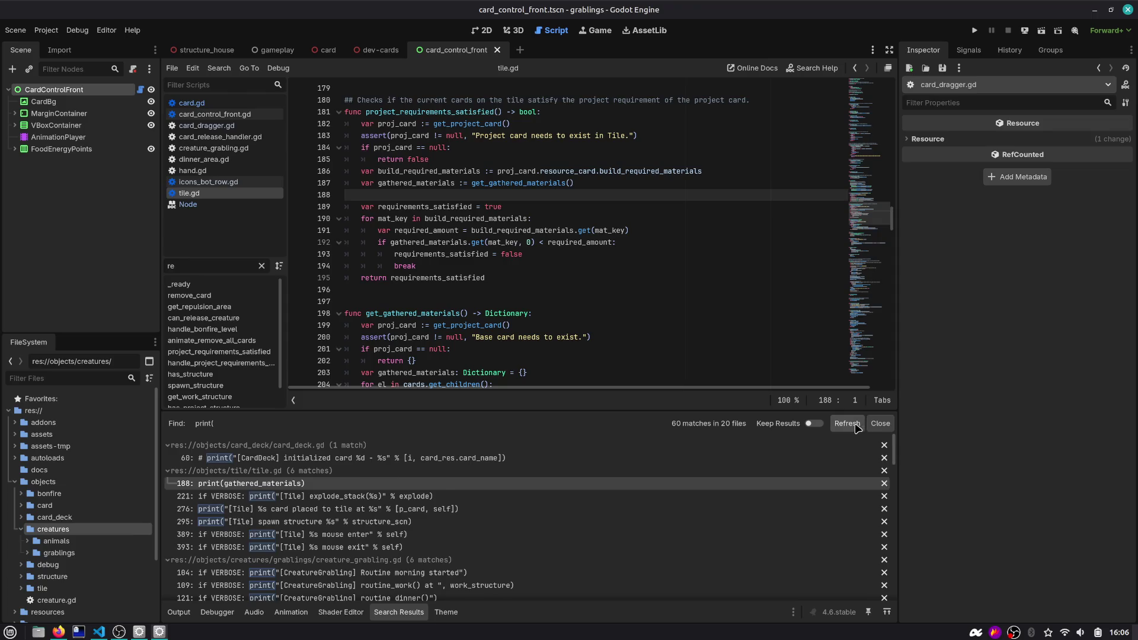
{"action": "left_click", "coordinate": [880, 423]}
{"action": "left_click", "coordinate": [624, 232]}
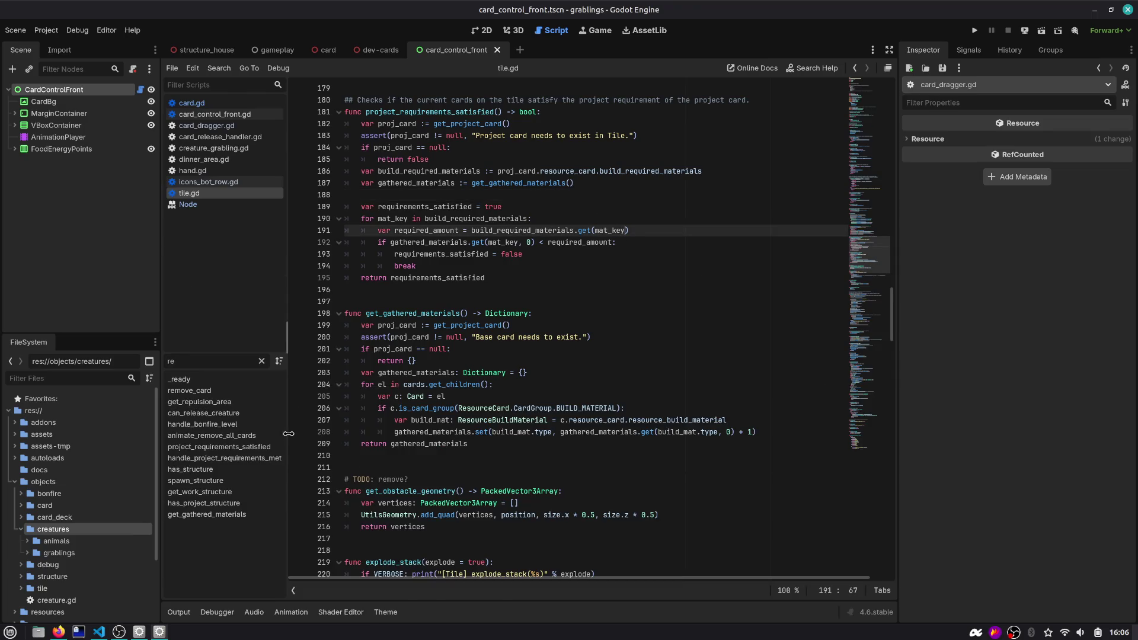
Close the dev-cards and card scenes and switch to the Firefox Kanban board
{"action": "left_click", "coordinate": [388, 52]}
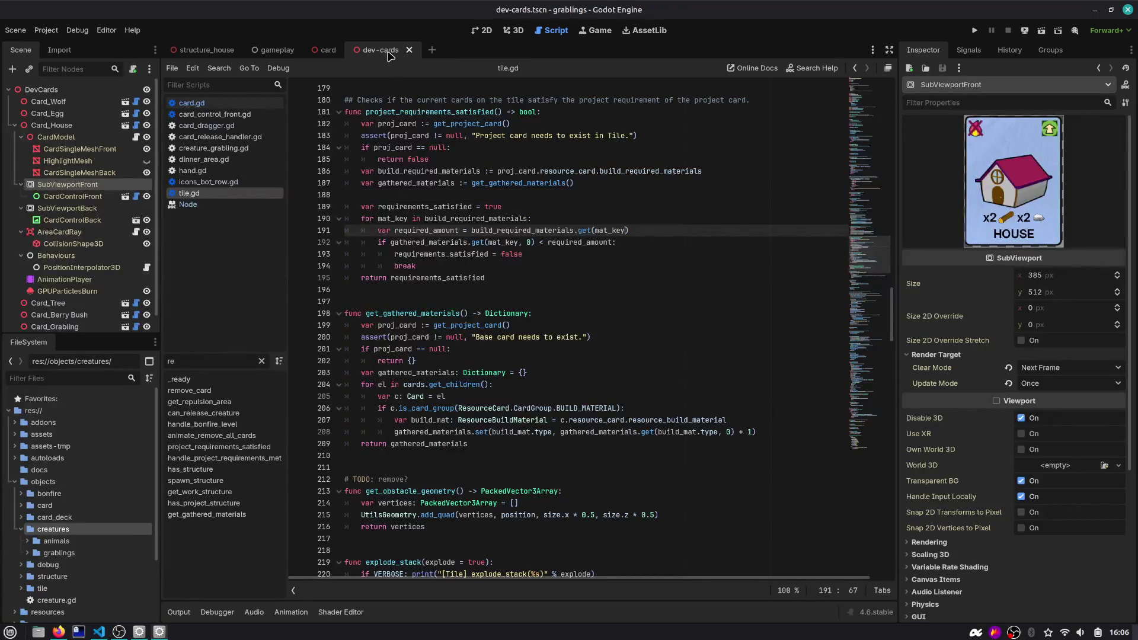
{"action": "left_click", "coordinate": [508, 30]}
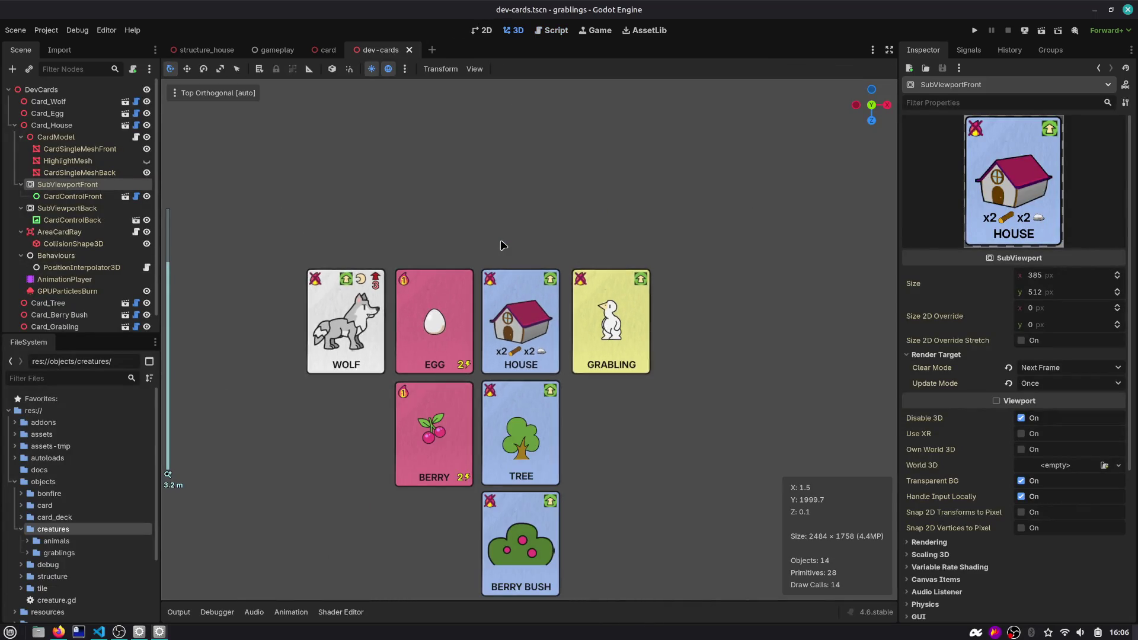
{"action": "middle_click", "coordinate": [388, 49]}
{"action": "middle_click", "coordinate": [338, 51]}
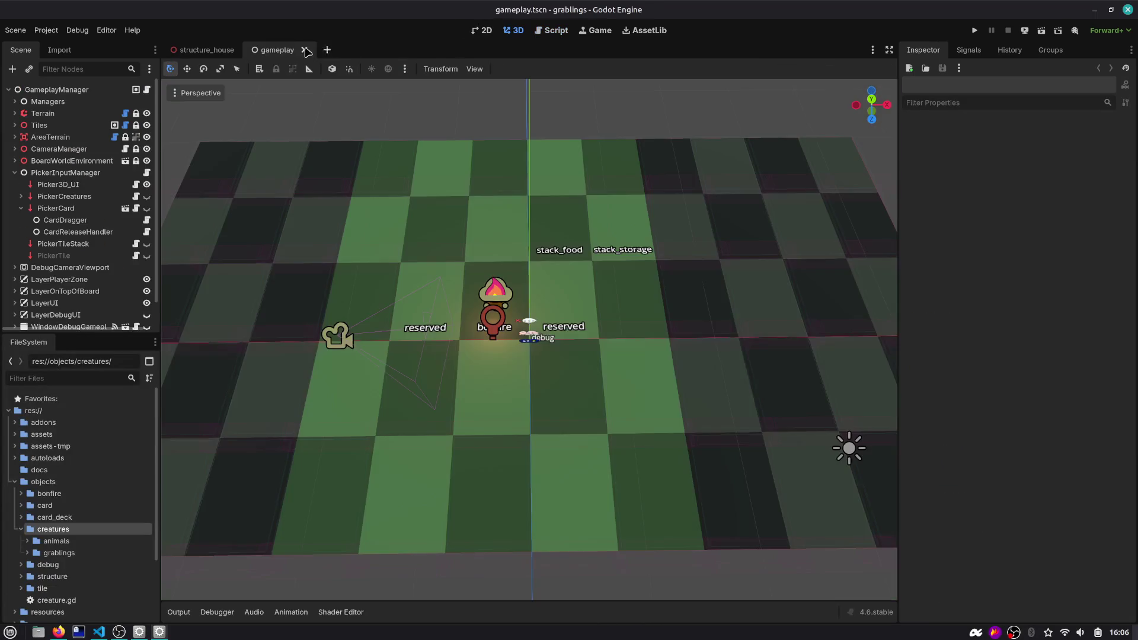
{"action": "key", "text": "alt+Tab"}
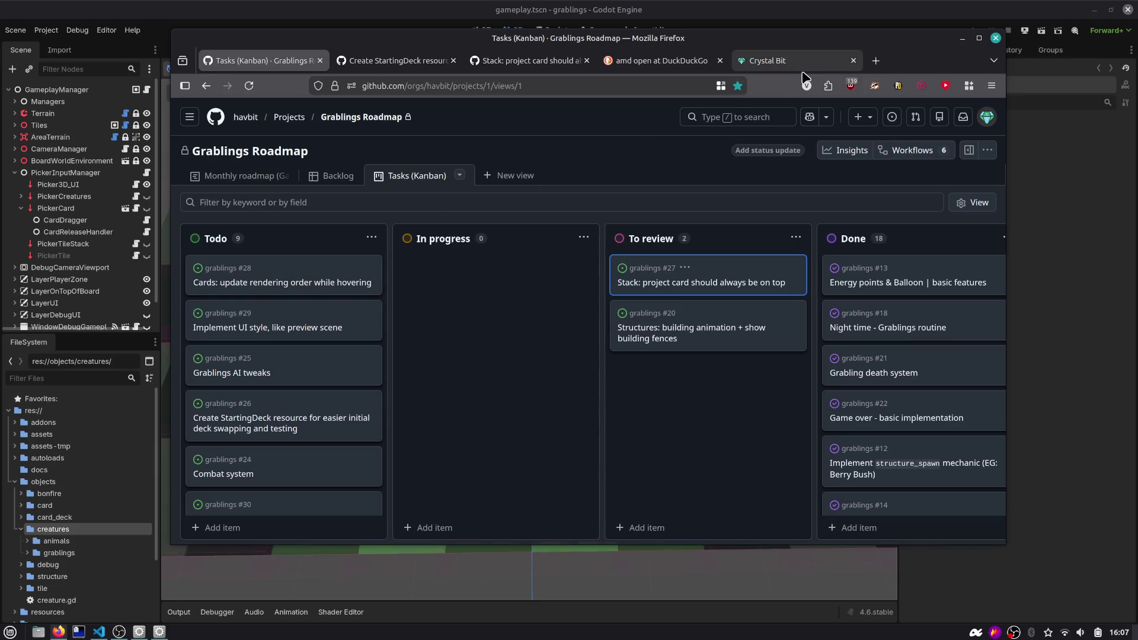
Reposition Firefox, read issue #28 from the Todo column, then return to Godot
{"action": "mouse_move", "coordinate": [800, 73]}
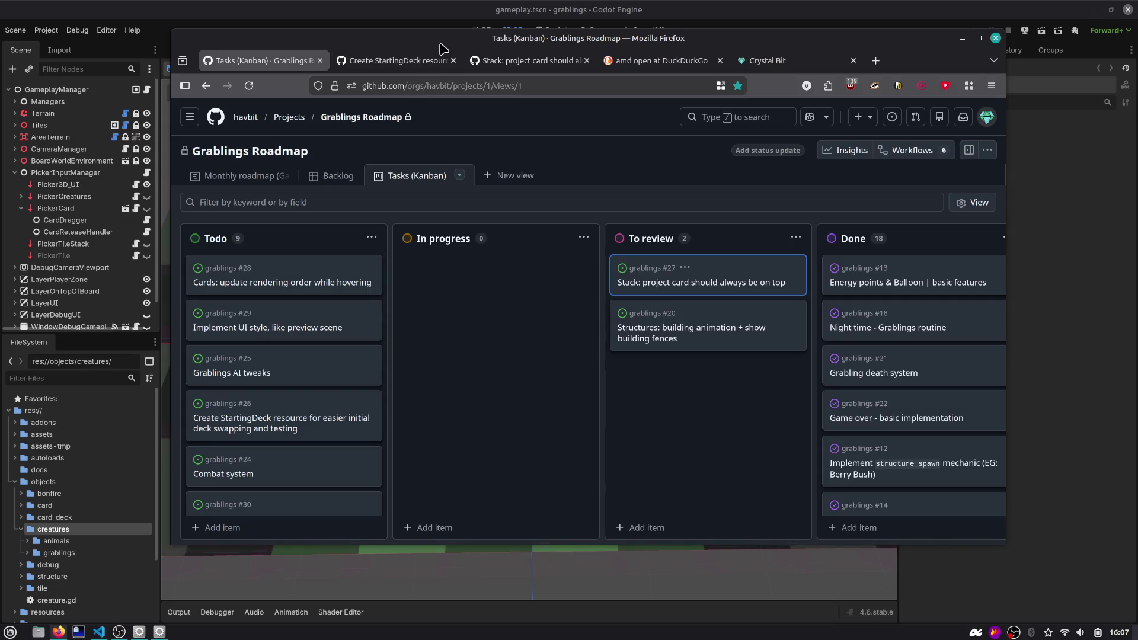
{"action": "left_click_drag", "start_coordinate": [454, 37], "coordinate": [470, 60]}
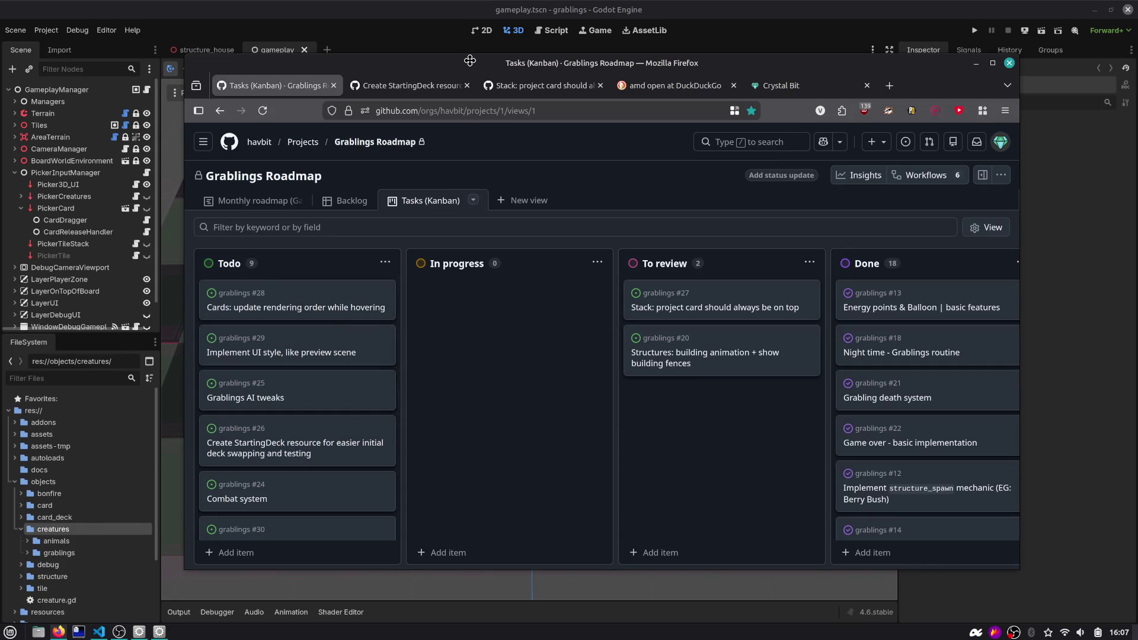
{"action": "left_click_drag", "start_coordinate": [469, 61], "coordinate": [471, 55]}
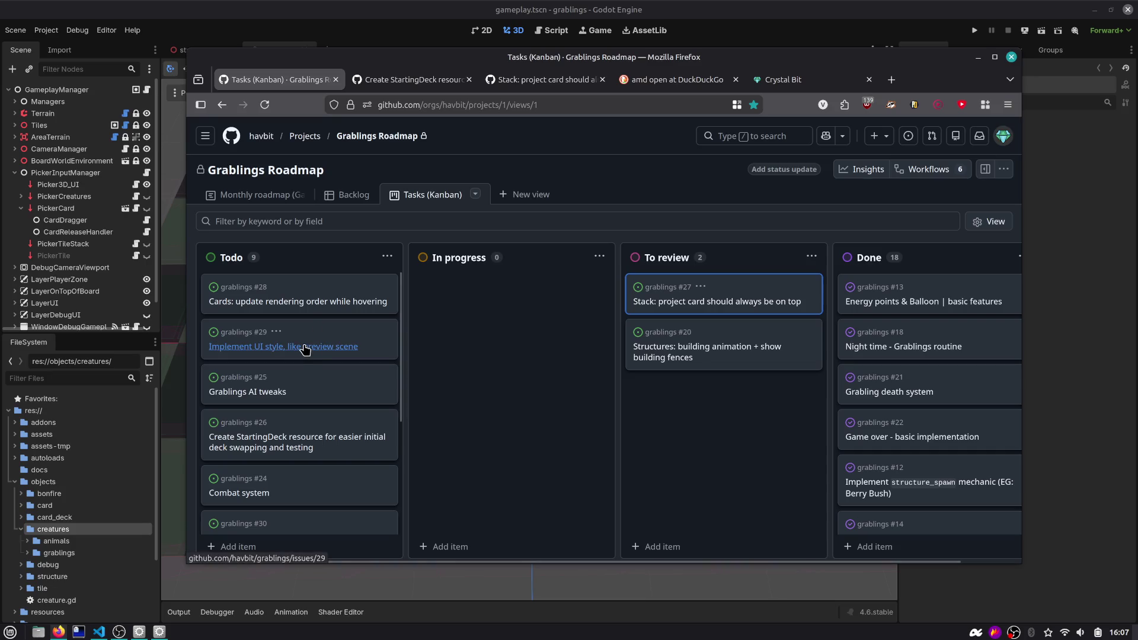
{"action": "scroll", "coordinate": [296, 368], "scroll_direction": "down", "scroll_amount": 1}
{"action": "scroll", "coordinate": [285, 337], "scroll_direction": "up", "scroll_amount": 1}
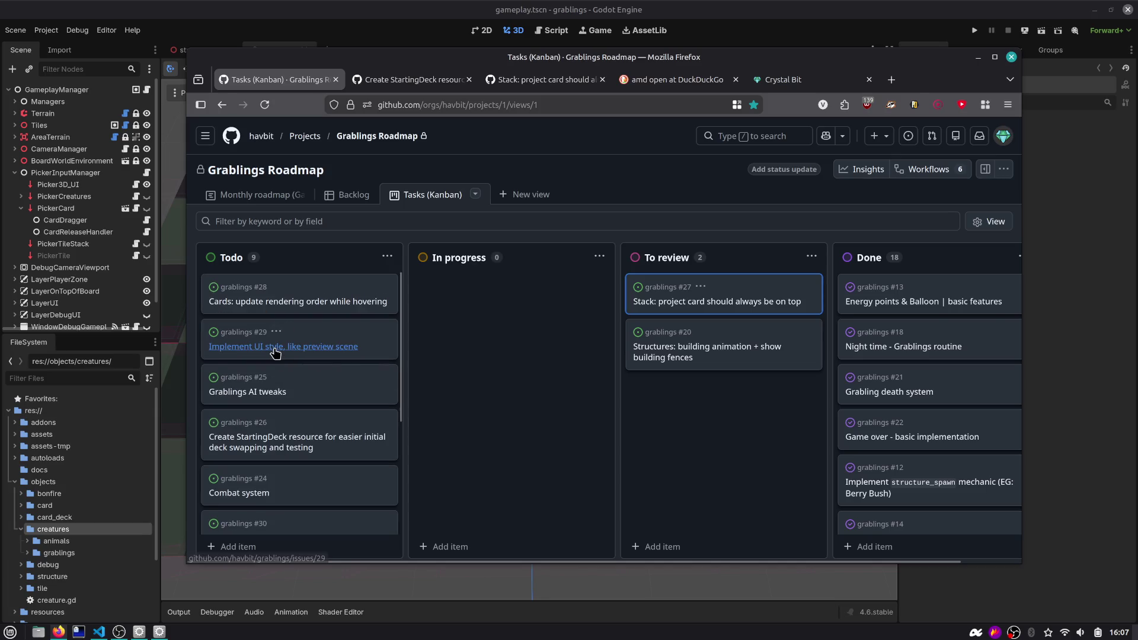
{"action": "left_click", "coordinate": [320, 305]}
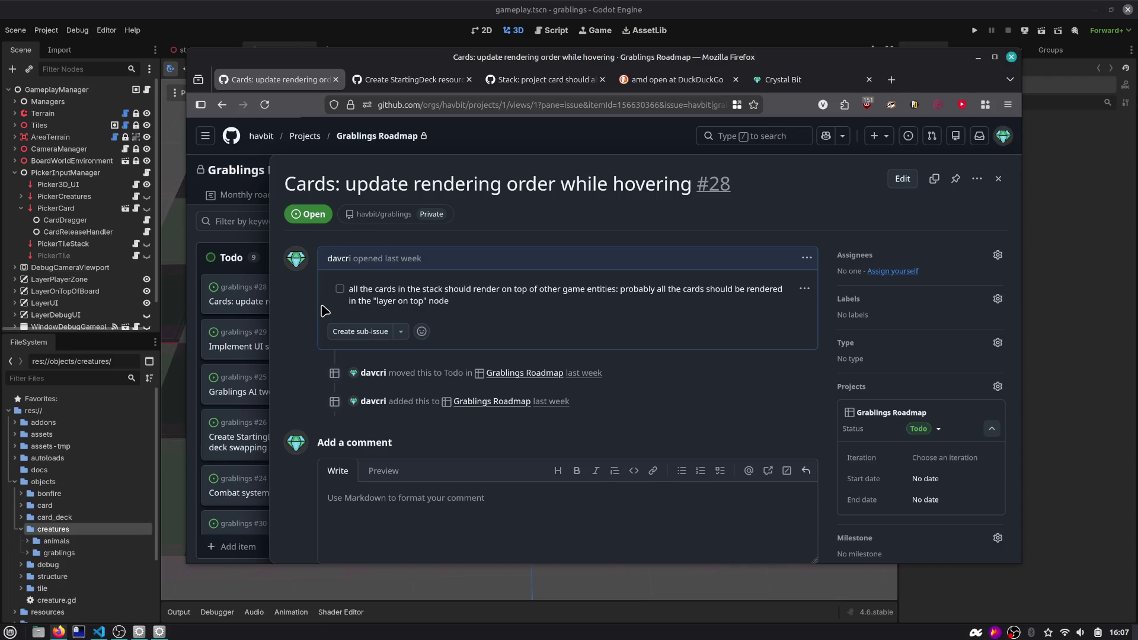
{"action": "left_click", "coordinate": [687, 18]}
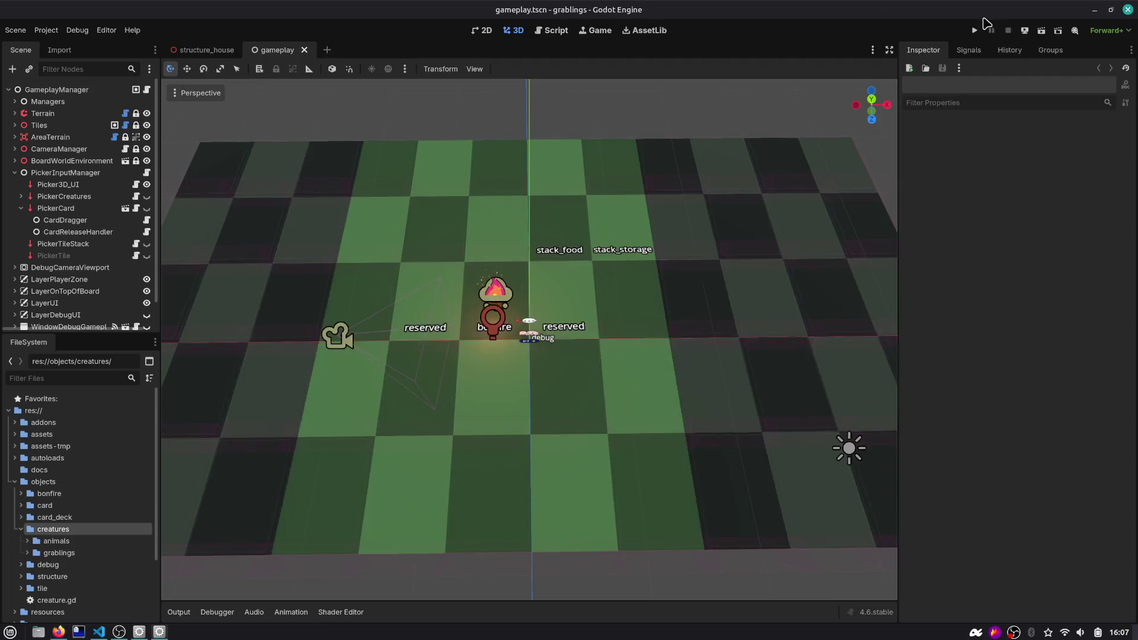
Run the game and stack WOOD and ROCK cards onto a HOUSE card on a board tile
{"action": "left_click", "coordinate": [975, 30]}
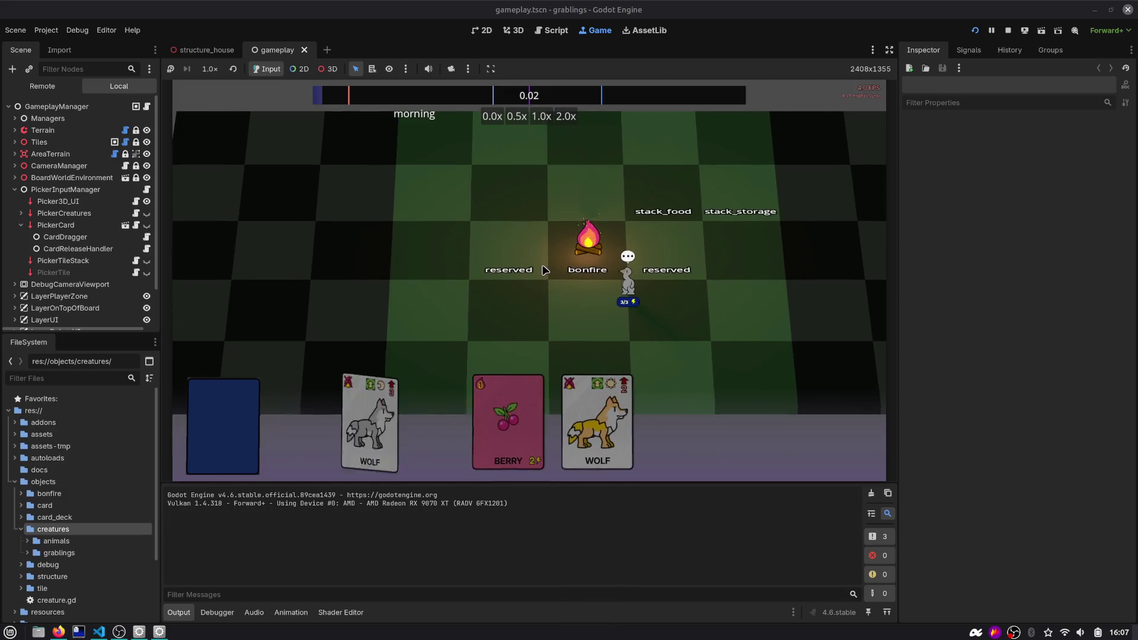
{"action": "mouse_move", "coordinate": [273, 415]}
{"action": "left_mouse_down"}
{"action": "mouse_move", "coordinate": [485, 270]}
{"action": "mouse_move", "coordinate": [475, 201]}
{"action": "mouse_move", "coordinate": [472, 213]}
{"action": "left_mouse_up"}
{"action": "left_click_drag", "start_coordinate": [453, 421], "coordinate": [445, 249]}
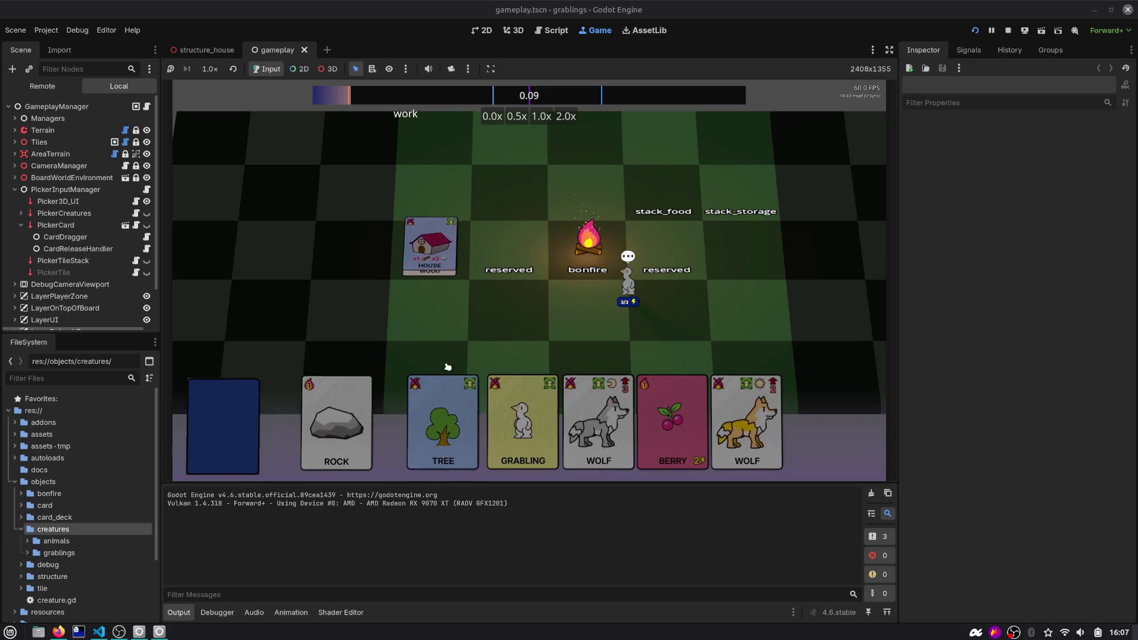
{"action": "left_click_drag", "start_coordinate": [380, 415], "coordinate": [442, 244]}
{"action": "left_click_drag", "start_coordinate": [350, 379], "coordinate": [443, 242]}
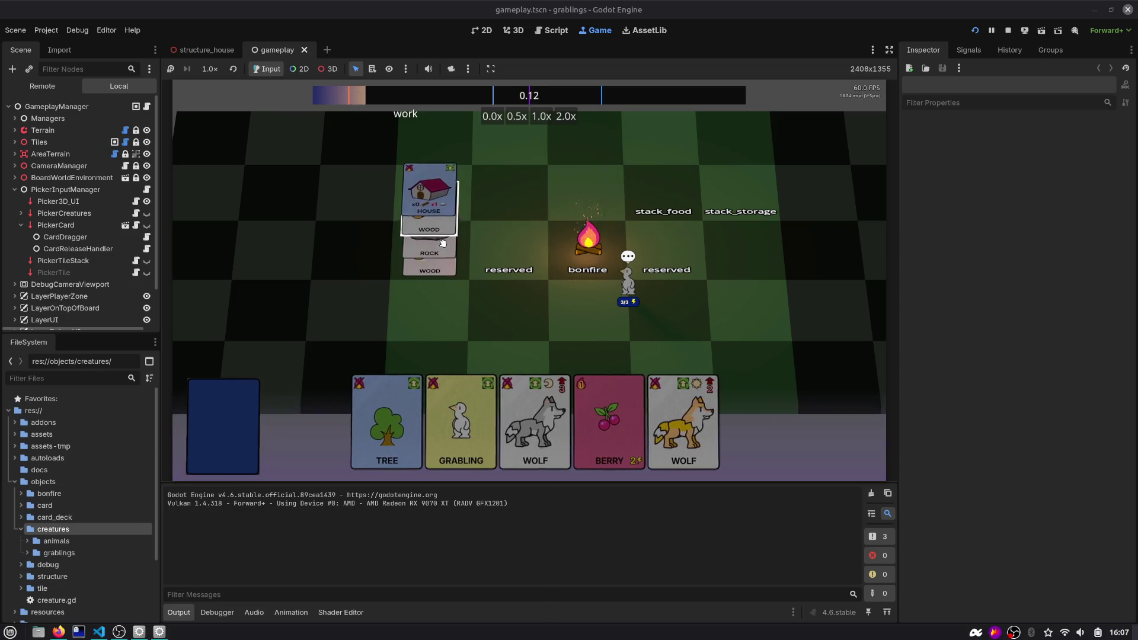
{"action": "mouse_move", "coordinate": [341, 415]}
{"action": "left_mouse_down"}
{"action": "mouse_move", "coordinate": [407, 317]}
{"action": "mouse_move", "coordinate": [431, 249]}
{"action": "left_mouse_up"}
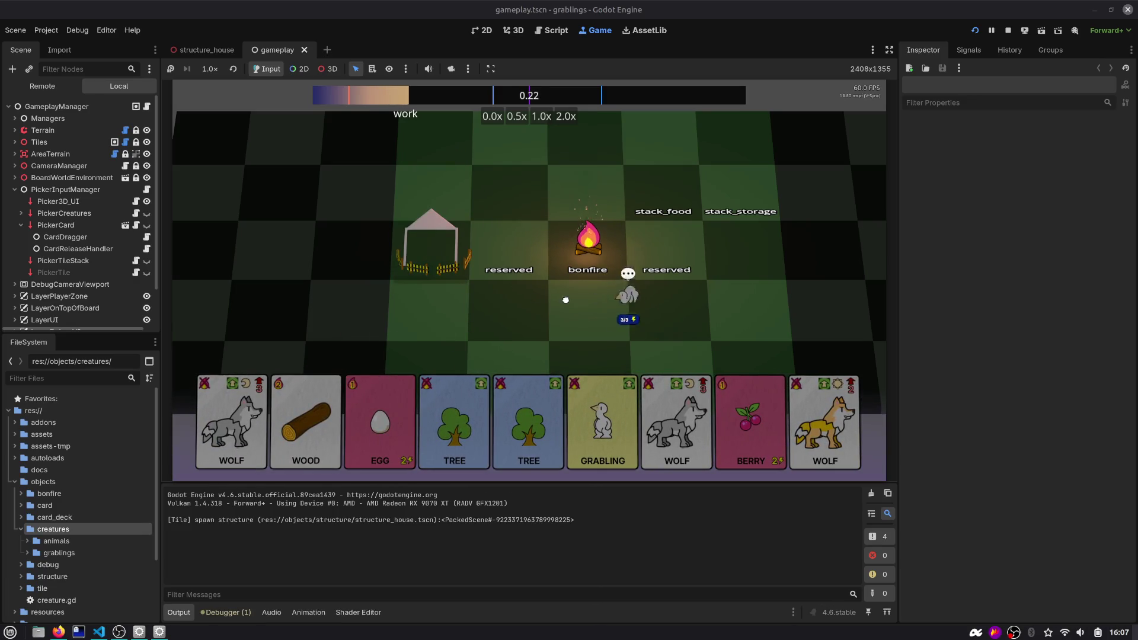
Drop EGG and BERRY onto stack_food, try moving a WOOD card, then stop the game
{"action": "mouse_move", "coordinate": [380, 418]}
{"action": "left_mouse_down"}
{"action": "mouse_move", "coordinate": [686, 246]}
{"action": "mouse_move", "coordinate": [663, 187]}
{"action": "left_mouse_up"}
{"action": "left_click_drag", "start_coordinate": [750, 420], "coordinate": [663, 185]}
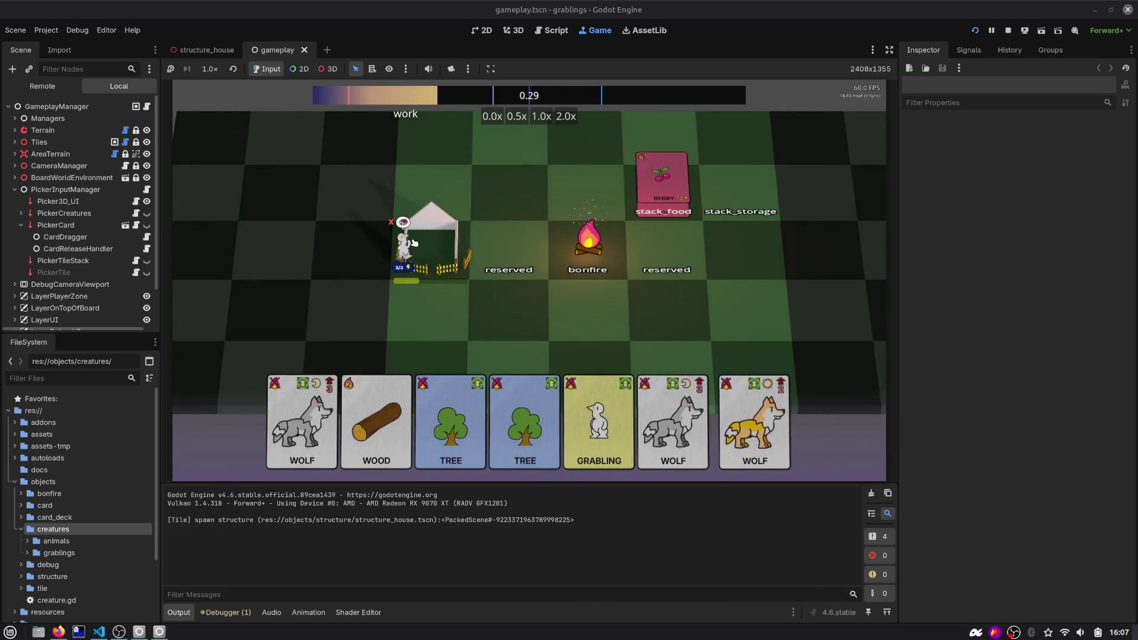
{"action": "scroll", "coordinate": [415, 243], "scroll_direction": "up", "scroll_amount": 2}
{"action": "mouse_move", "coordinate": [380, 405]}
{"action": "left_mouse_down"}
{"action": "mouse_move", "coordinate": [457, 178]}
{"action": "mouse_move", "coordinate": [470, 292]}
{"action": "left_mouse_up"}
{"action": "key", "text": "F8"}
{"action": "right_click", "coordinate": [89, 427]}
Create resource_card_deck.gd in res://resources using the Object: Empty template, inheriting Resource
{"action": "mouse_move", "coordinate": [150, 439]}
{"action": "left_click", "coordinate": [307, 453]}
{"action": "type", "text": "resuorce_"}
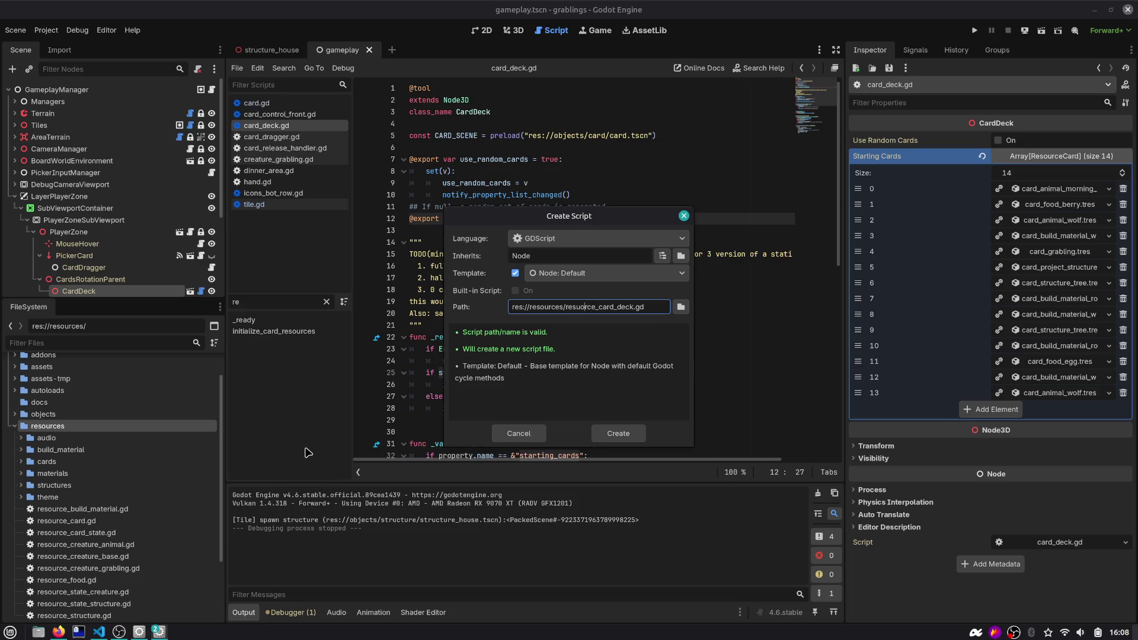
{"action": "key", "text": "BackSpace"}
{"action": "key", "text": "Right"}
{"action": "type", "text": "u"}
{"action": "left_click", "coordinate": [590, 274]}
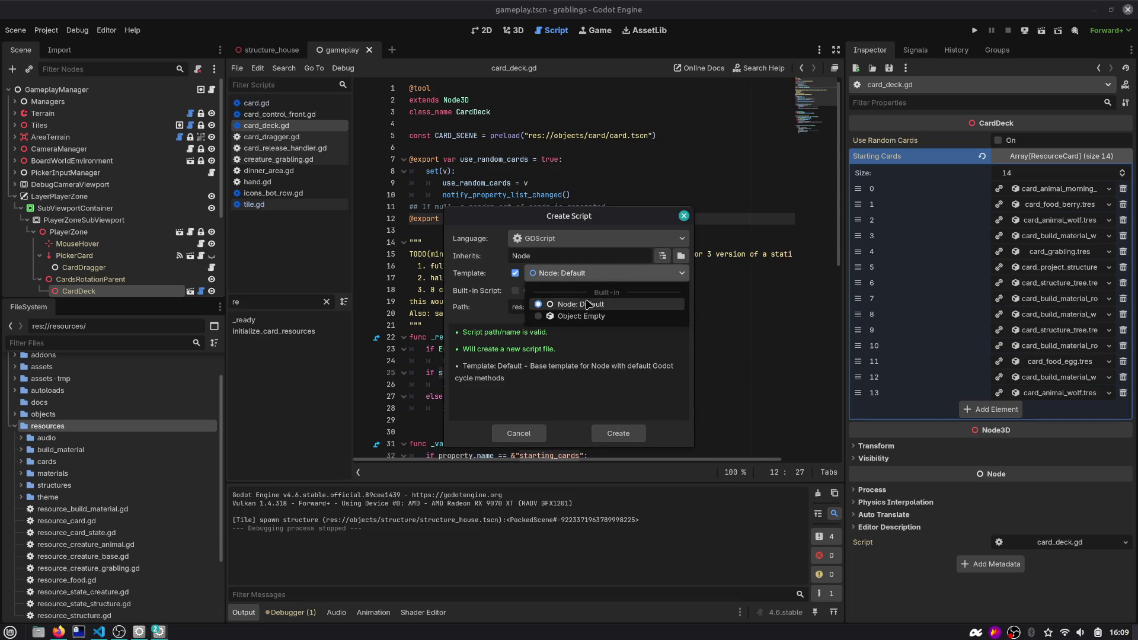
{"action": "left_click", "coordinate": [647, 316]}
{"action": "type", "text": "Re"}
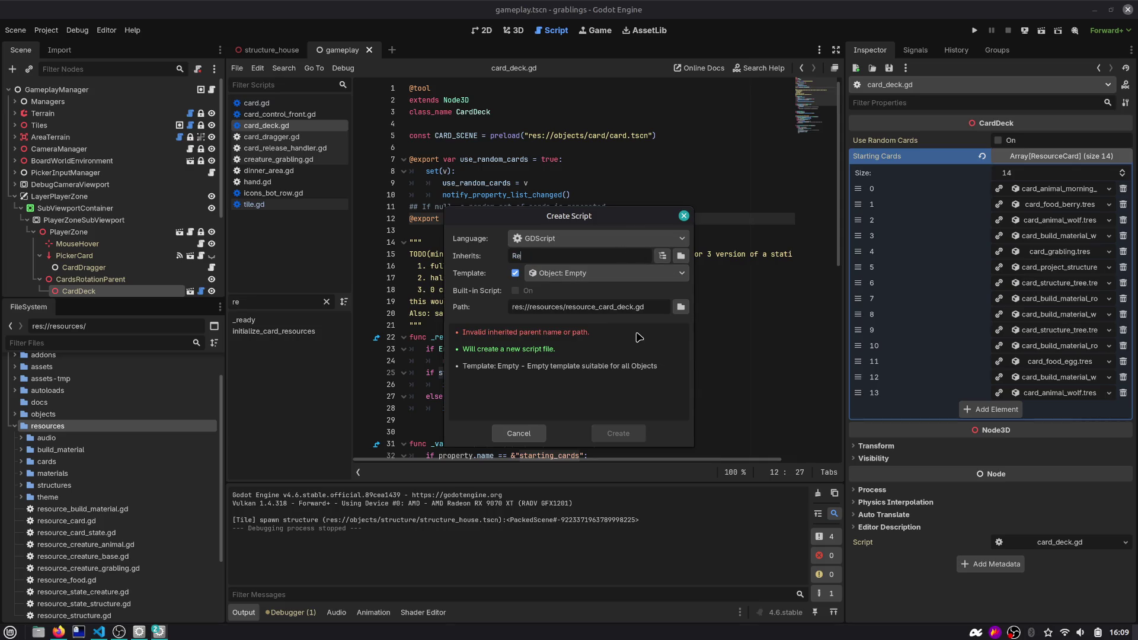
{"action": "type", "text": "e"}
{"action": "left_click", "coordinate": [607, 433]}
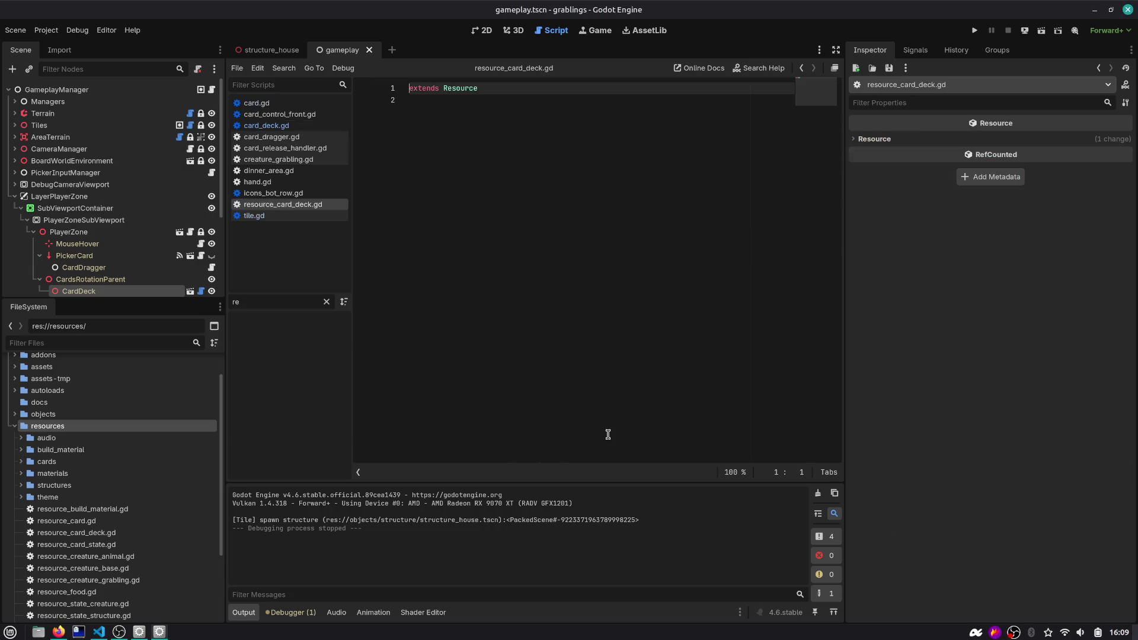
Add 'class_name ResourceCardDeck' below extends Resource in resource_card_deck.gd
{"action": "scroll", "coordinate": [165, 546], "scroll_direction": "down", "scroll_amount": 3}
{"action": "left_click", "coordinate": [110, 469]}
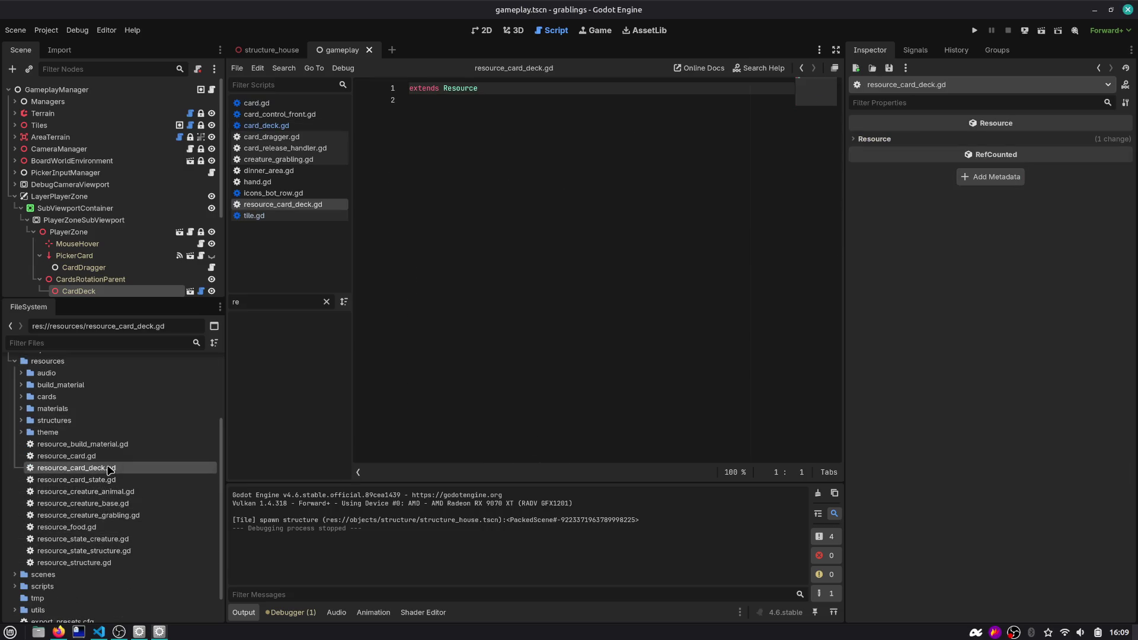
{"action": "left_click", "coordinate": [534, 180]}
{"action": "type", "text": "class_na"}
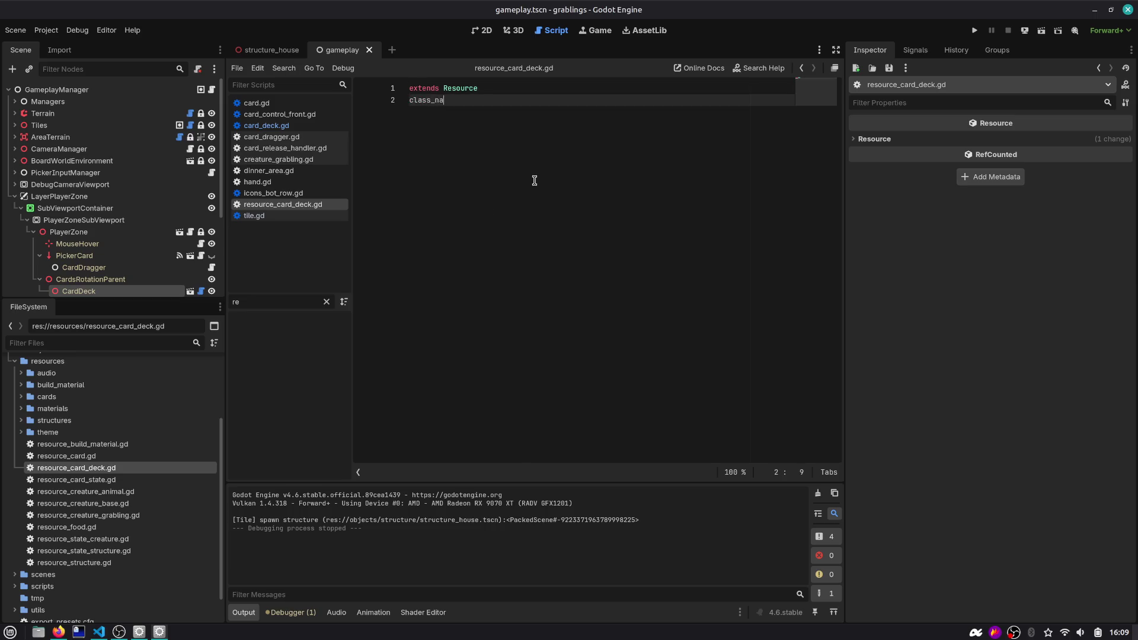
{"action": "type", "text": "me "}
{"action": "type", "text": "rdDeck"}
{"action": "key", "text": "Return"}
{"action": "key", "text": "Return"}
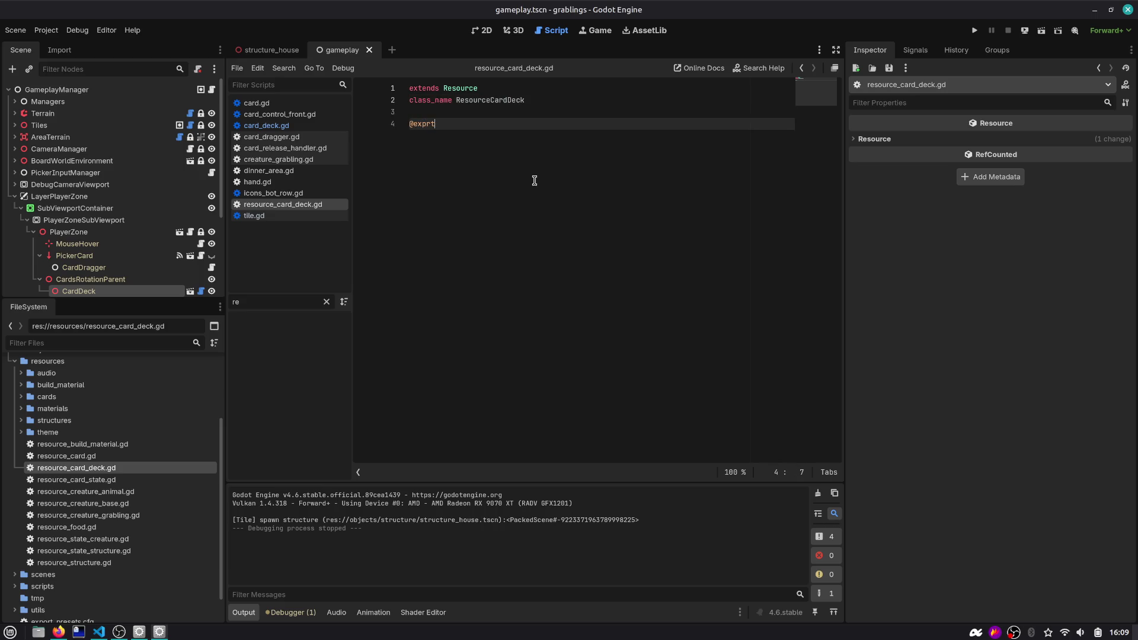
{"action": "key", "text": "Return"}
{"action": "type", "text": "ar cards: array"}
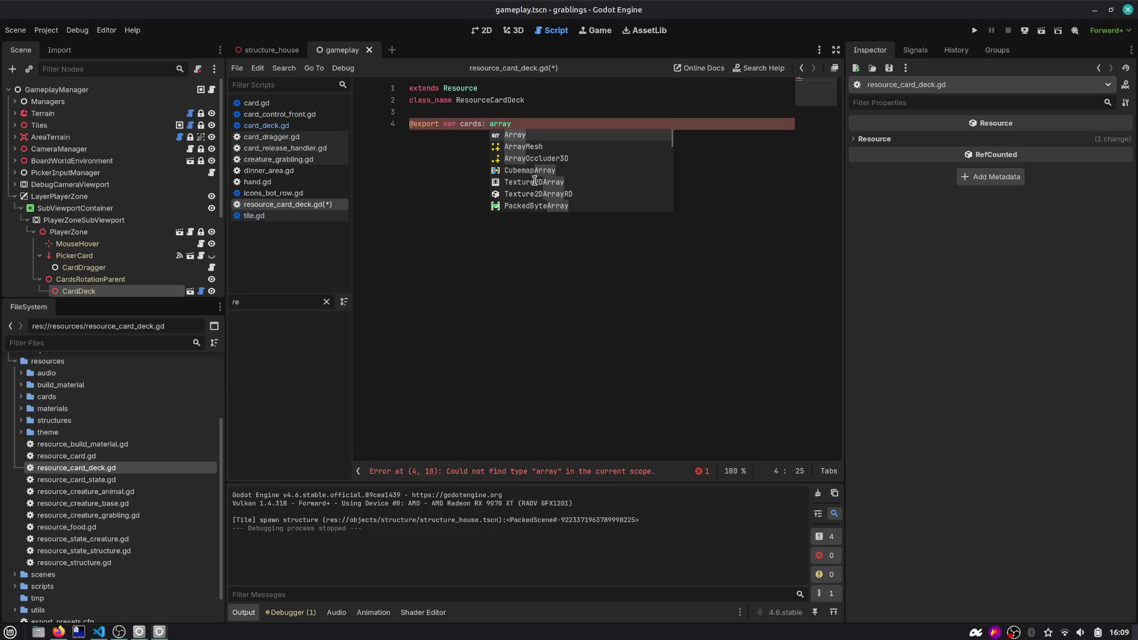
{"action": "key", "text": "Return"}
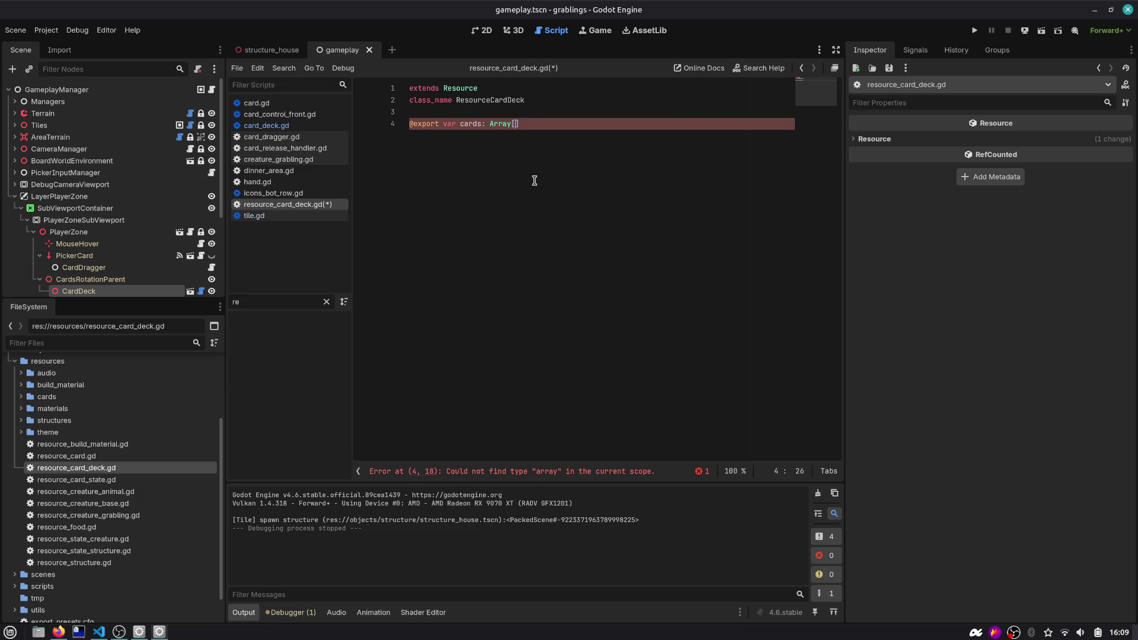
{"action": "type", "text": "Card] = ["}
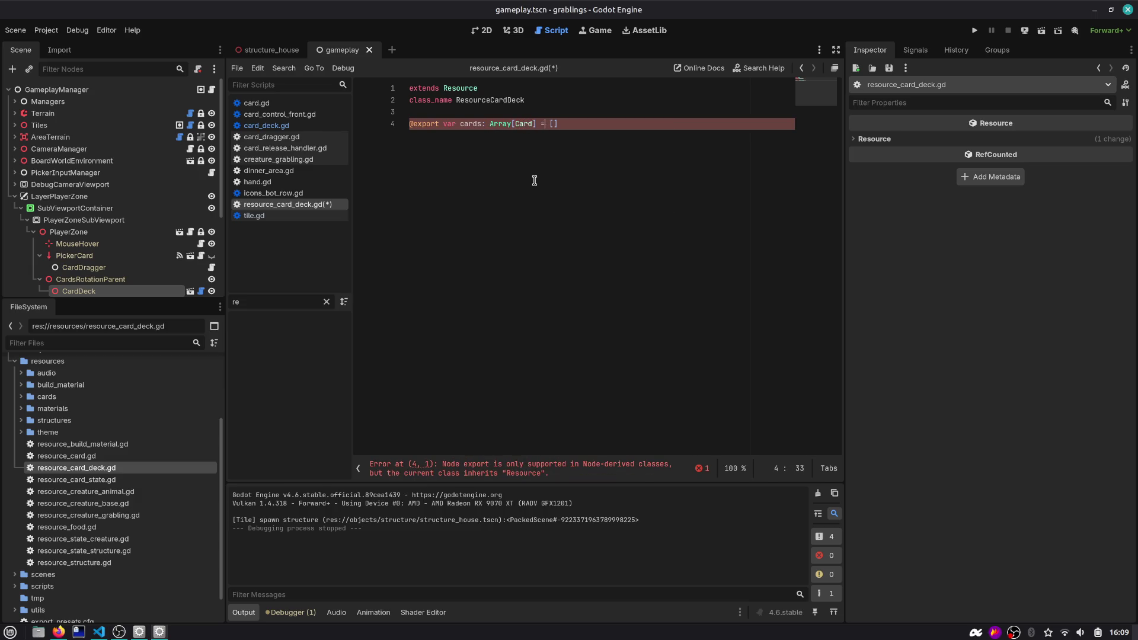
{"action": "key", "text": "ctrl+space"}
{"action": "key", "text": "BackSpace"}
{"action": "key", "text": "BackSpace"}
{"action": "key", "text": "BackSpace"}
{"action": "type", "text": "Resou"}
{"action": "key", "text": "Return"}
{"action": "key", "text": "ctrl+BackSpace"}
{"action": "type", "text": "ResourceC"}
{"action": "key", "text": "Return"}
{"action": "key", "text": "ctrl+s"}
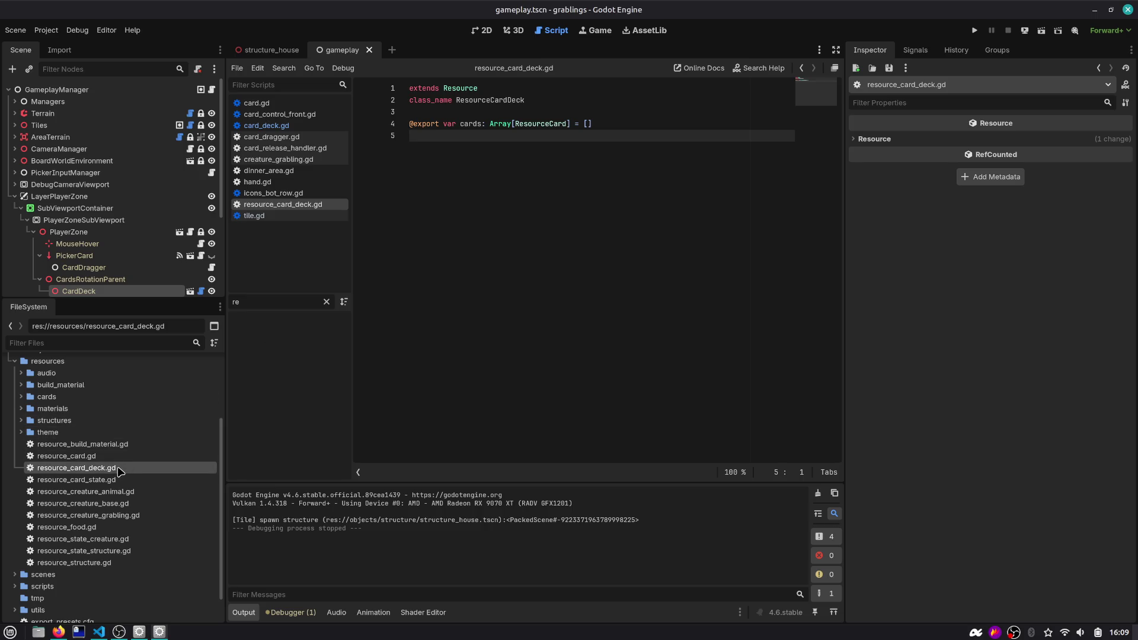
Create a folder named decks inside res://resources
{"action": "scroll", "coordinate": [120, 472], "scroll_direction": "up", "scroll_amount": 1}
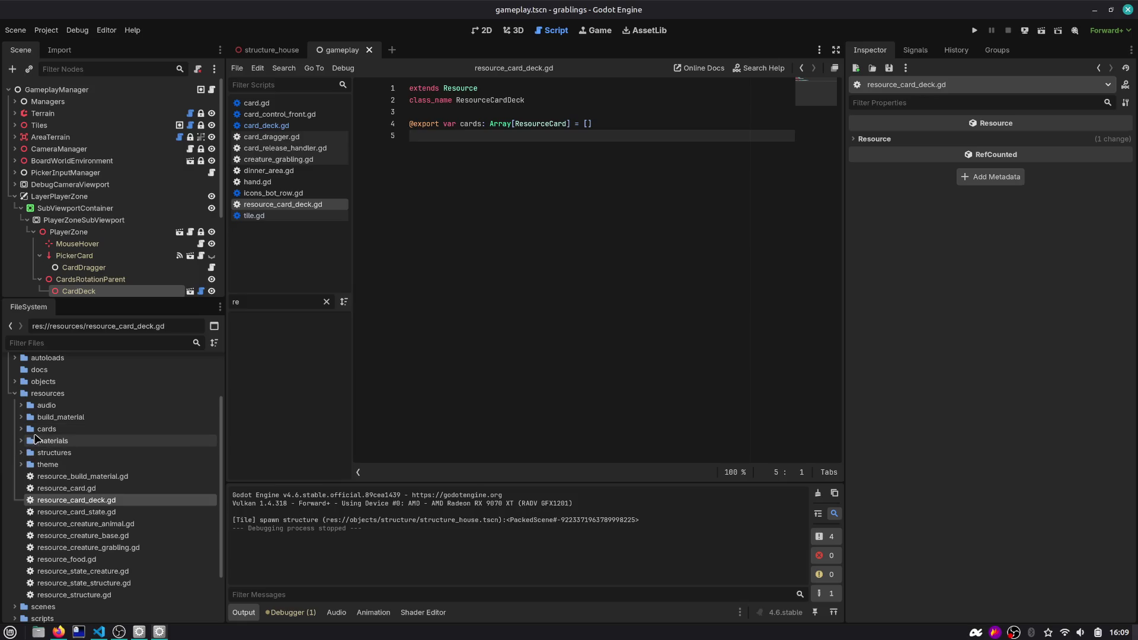
{"action": "right_click", "coordinate": [71, 393]}
{"action": "mouse_move", "coordinate": [148, 407]}
{"action": "left_click", "coordinate": [264, 406]}
{"action": "type", "text": "decks"}
{"action": "key", "text": "Return"}
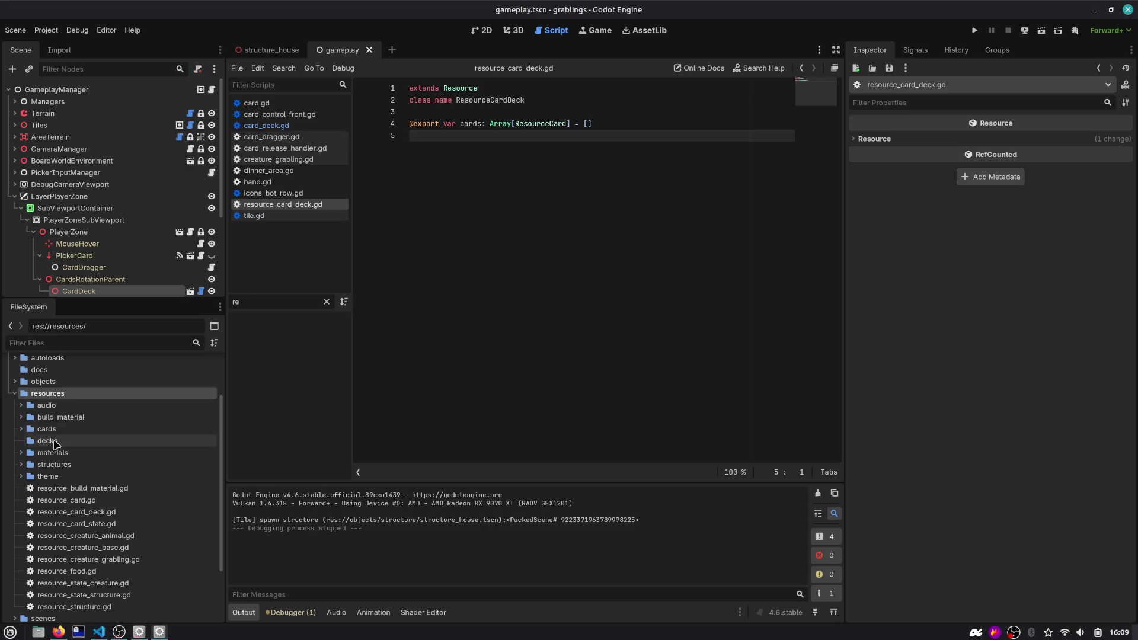
Start creating a new resource inside the decks folder
{"action": "right_click", "coordinate": [54, 440]}
{"action": "mouse_move", "coordinate": [193, 442]}
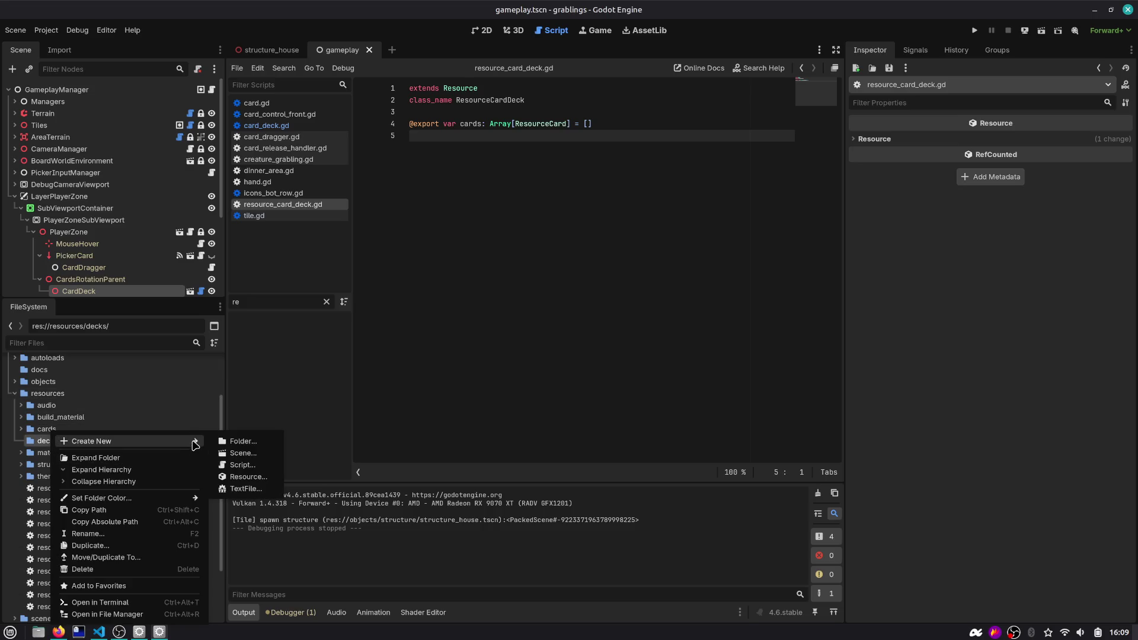
{"action": "left_click", "coordinate": [240, 481]}
Pick ResourceCardDeck as the type and save it as deck_1.tres in res://resources/decks
{"action": "type", "text": "deck"}
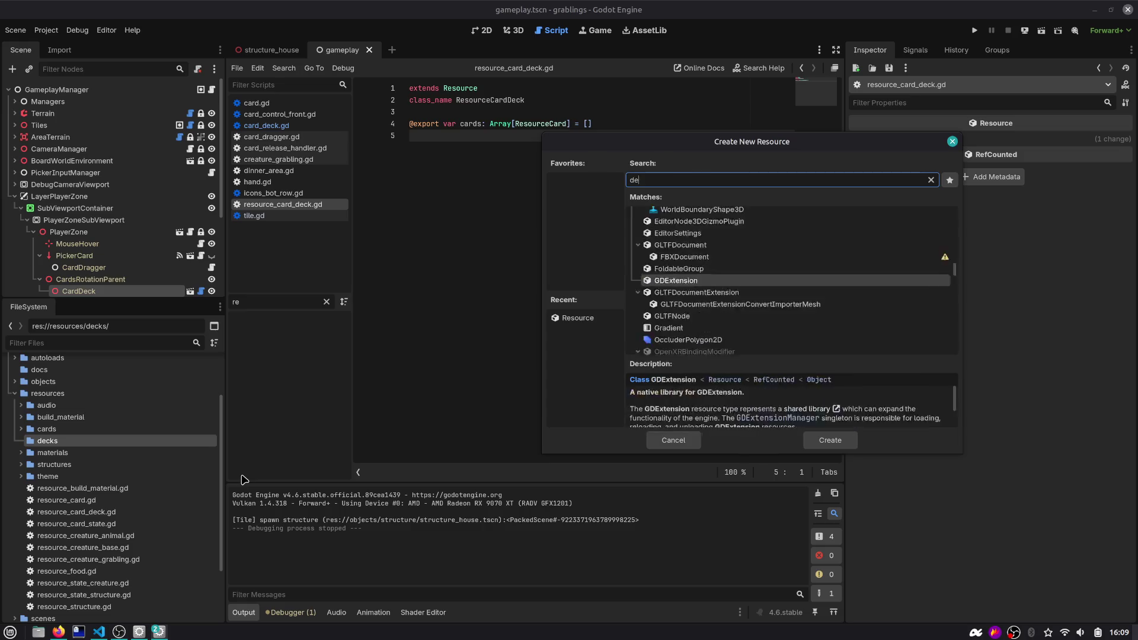
{"action": "key", "text": "Return"}
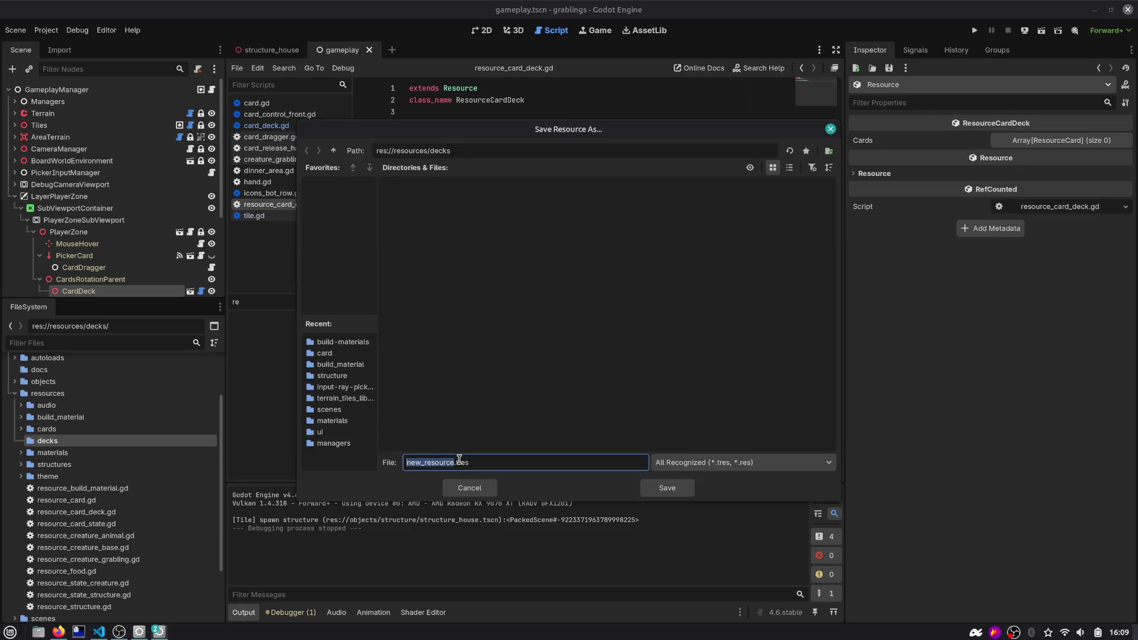
{"action": "double_click", "coordinate": [432, 464]}
{"action": "type", "text": "deck_1"}
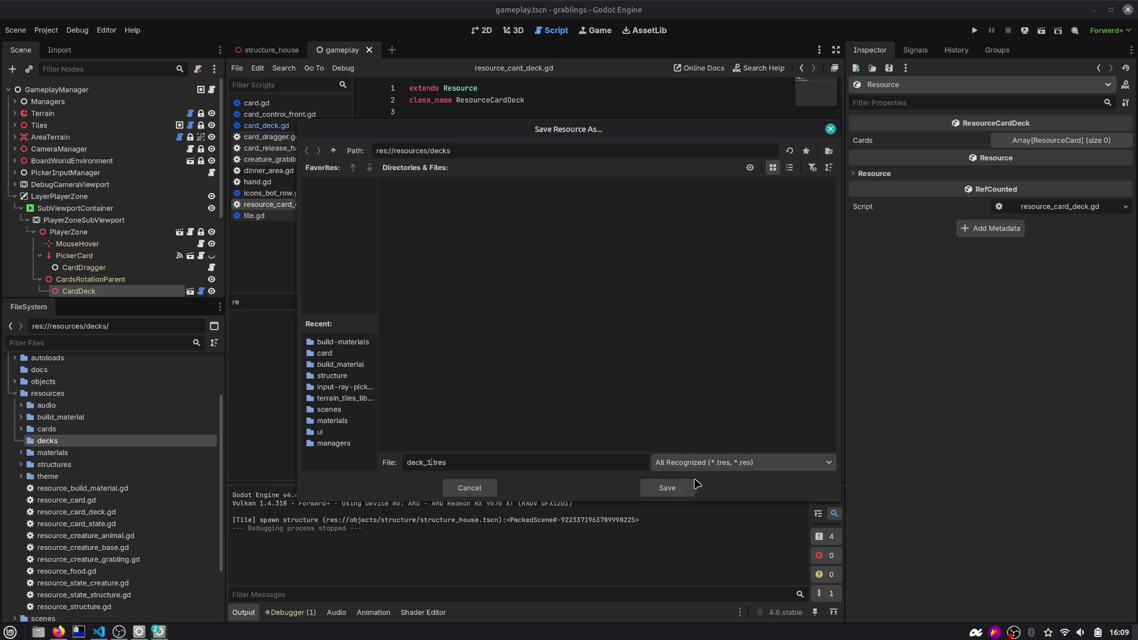
{"action": "left_click", "coordinate": [668, 488]}
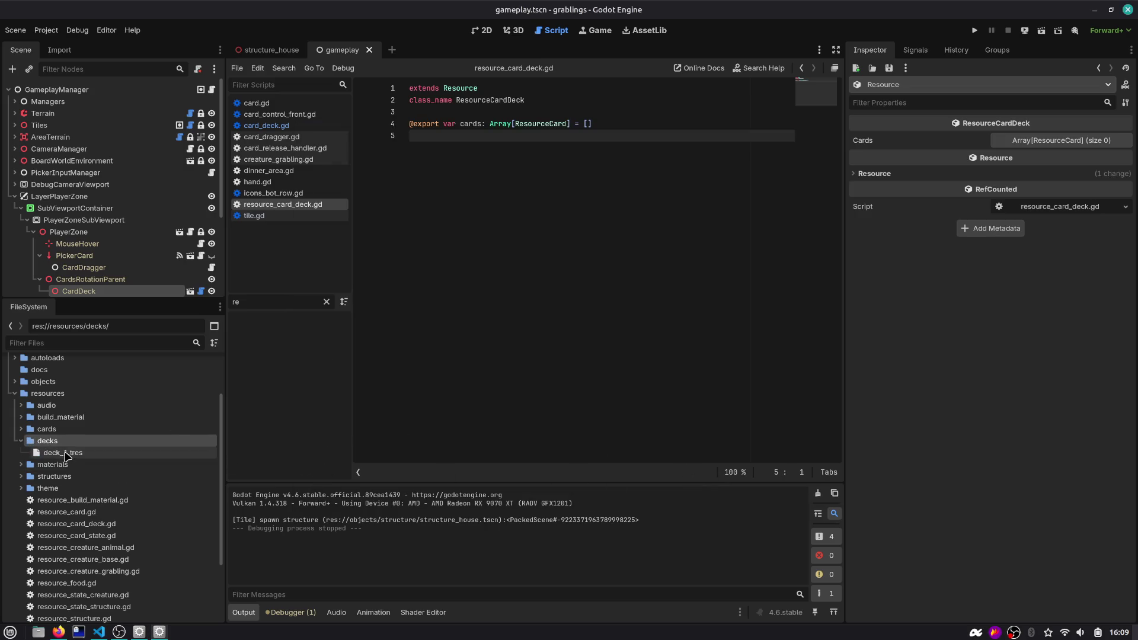
Expand deck_1's Cards array and grow it to six slots
{"action": "left_click", "coordinate": [1062, 141]}
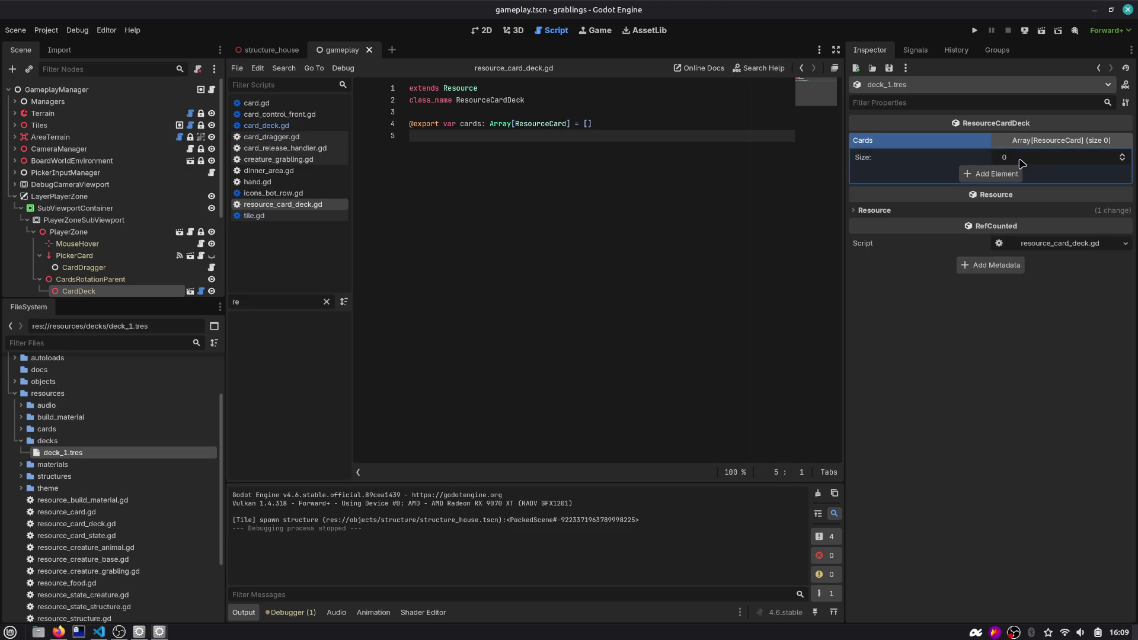
{"action": "left_click", "coordinate": [1123, 154]}
{"action": "left_click", "coordinate": [1127, 155]}
{"action": "left_click", "coordinate": [1126, 156]}
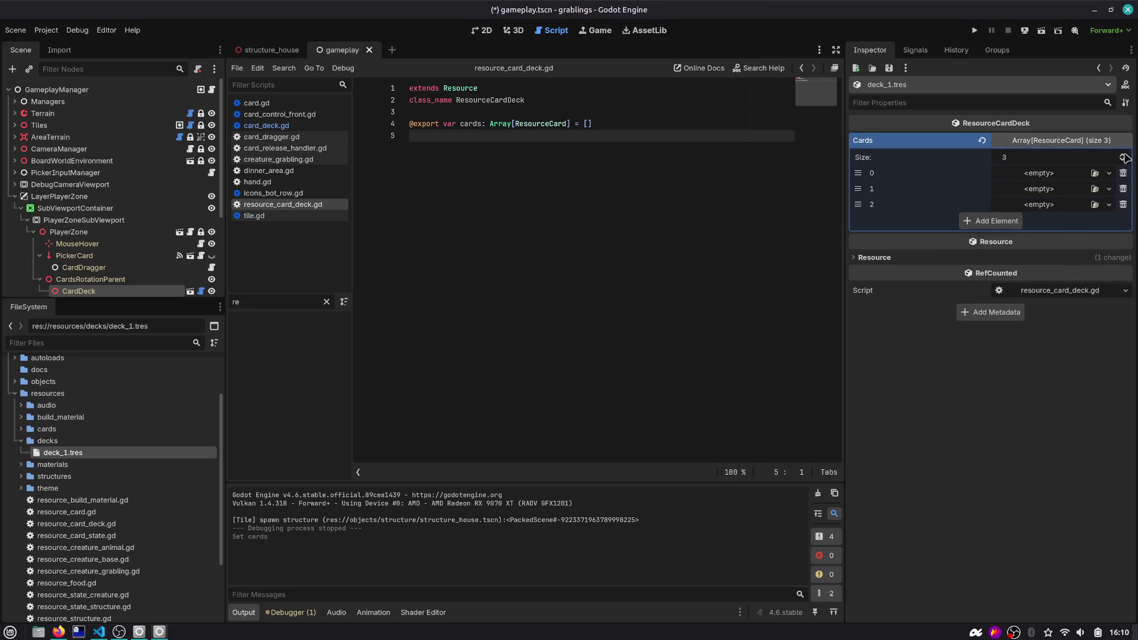
{"action": "left_click", "coordinate": [1126, 156]}
{"action": "left_click", "coordinate": [1125, 155]}
{"action": "left_click", "coordinate": [1125, 156]}
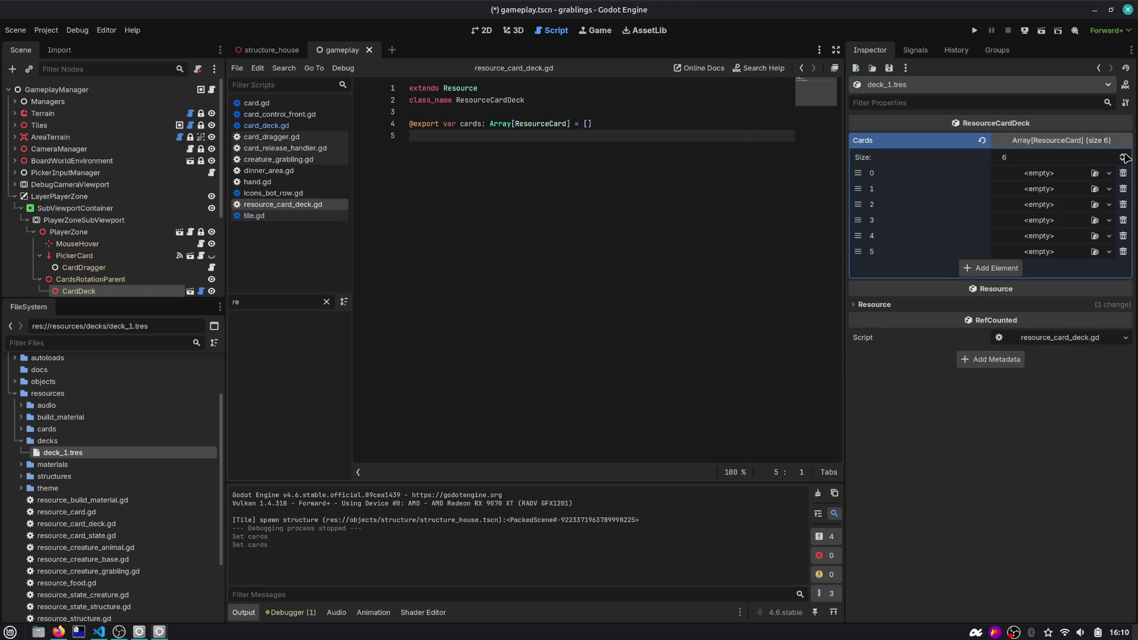
Assign morning wolf, egg, berry, tree and project structure house cards to slots 0–4
{"action": "left_click", "coordinate": [1095, 173]}
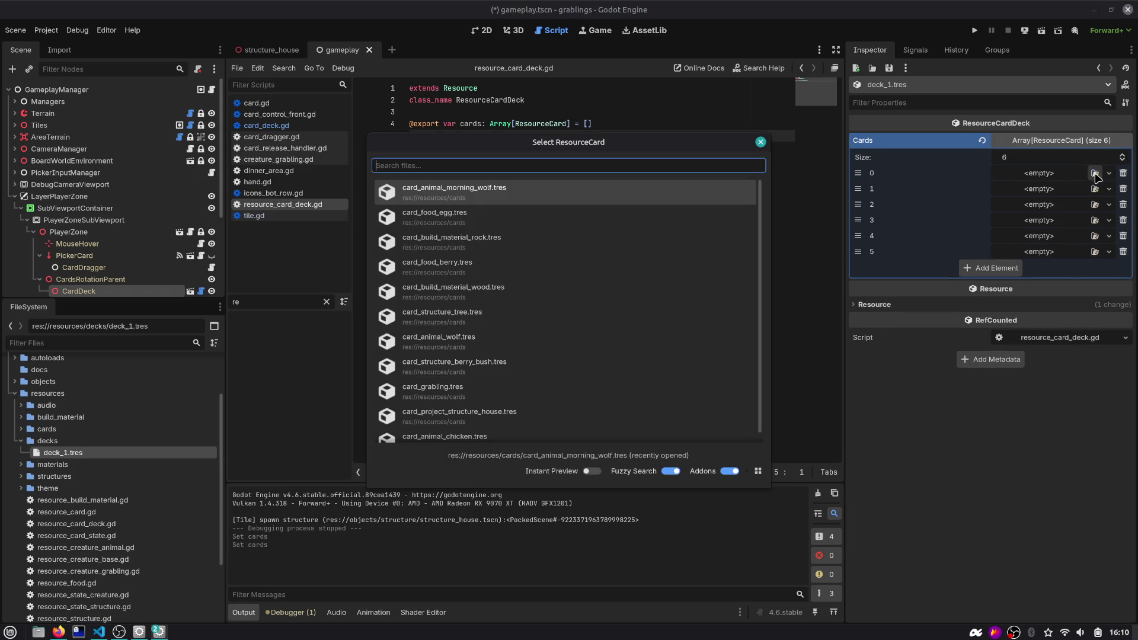
{"action": "left_click", "coordinate": [478, 201]}
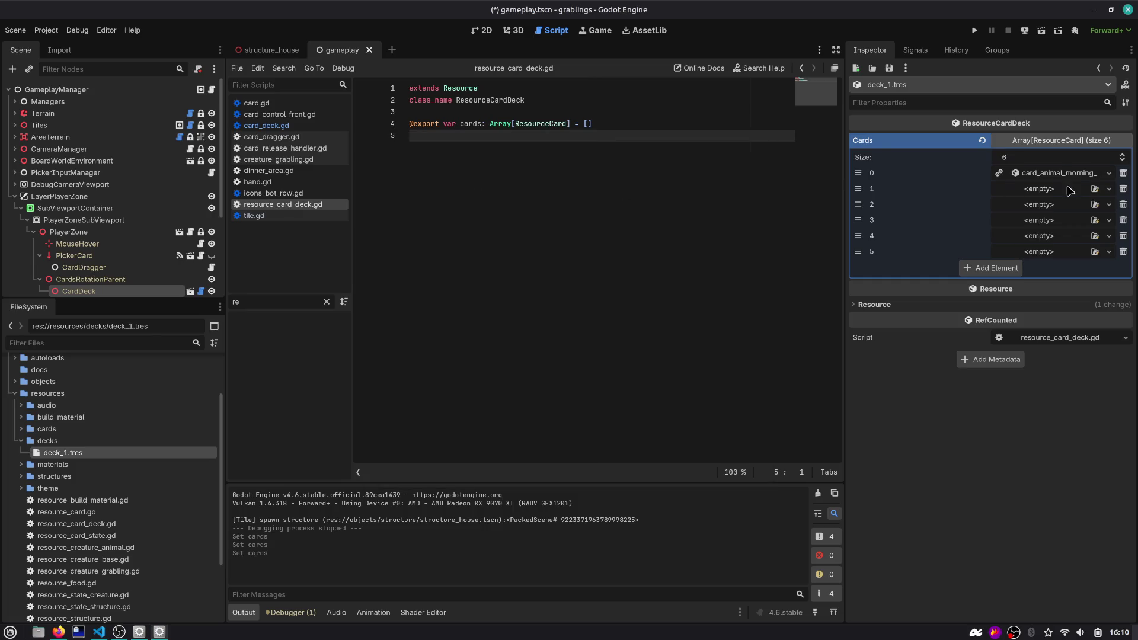
{"action": "left_click", "coordinate": [1095, 189]}
{"action": "left_click", "coordinate": [503, 223]}
{"action": "left_click", "coordinate": [1095, 204]}
{"action": "left_click", "coordinate": [520, 266]}
{"action": "left_click", "coordinate": [1095, 220]}
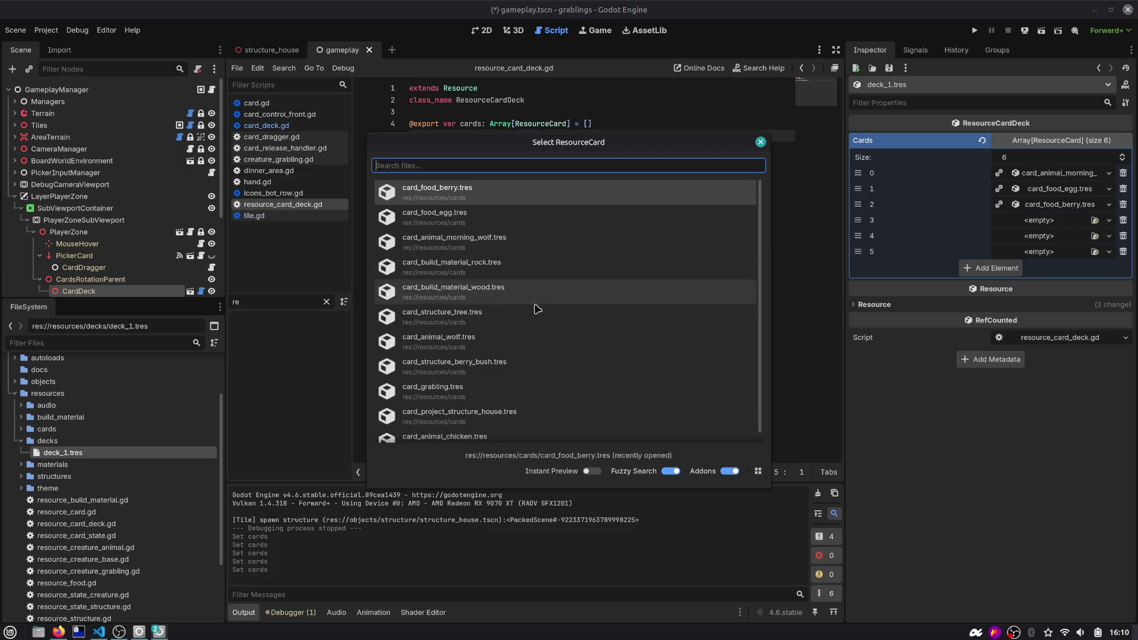
{"action": "left_click", "coordinate": [481, 324]}
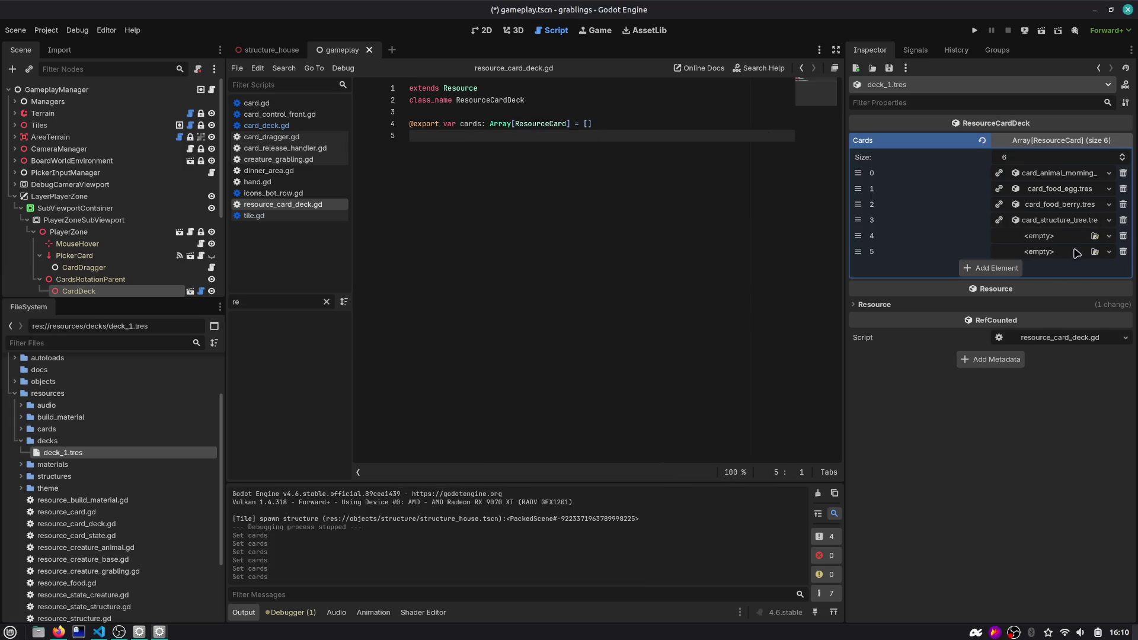
{"action": "left_click", "coordinate": [1096, 236]}
{"action": "type", "text": "proj"}
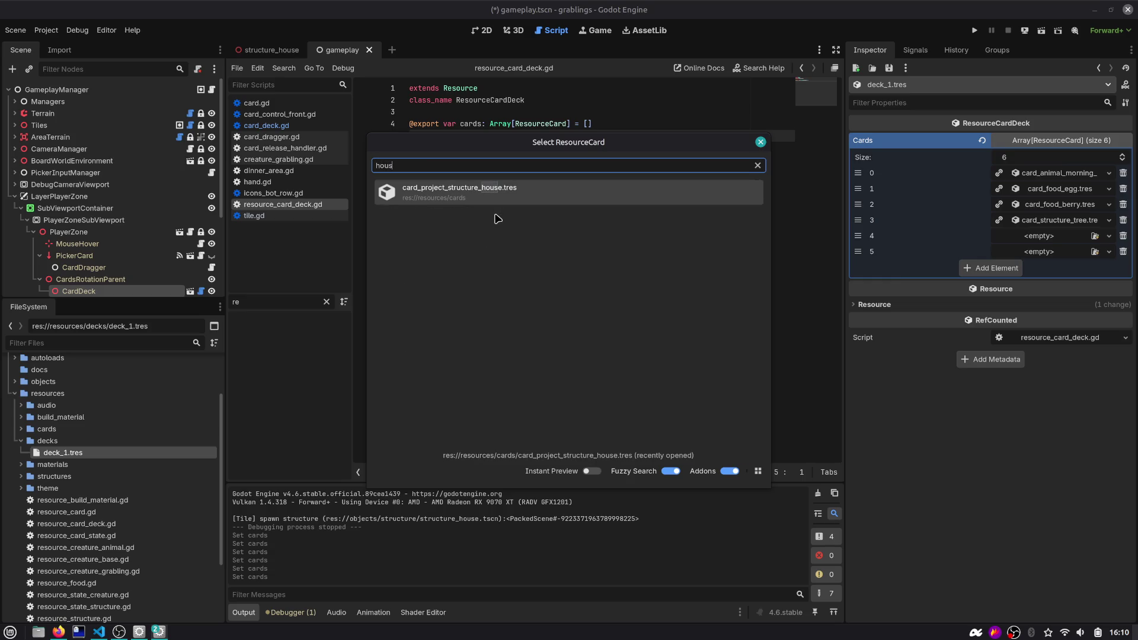
{"action": "left_click", "coordinate": [504, 200]}
Add more slots; put project structure house in slot 5 and rock cards in slots 6 and 7
{"action": "left_click", "coordinate": [964, 272]}
{"action": "left_click", "coordinate": [978, 286]}
{"action": "left_click", "coordinate": [978, 300]}
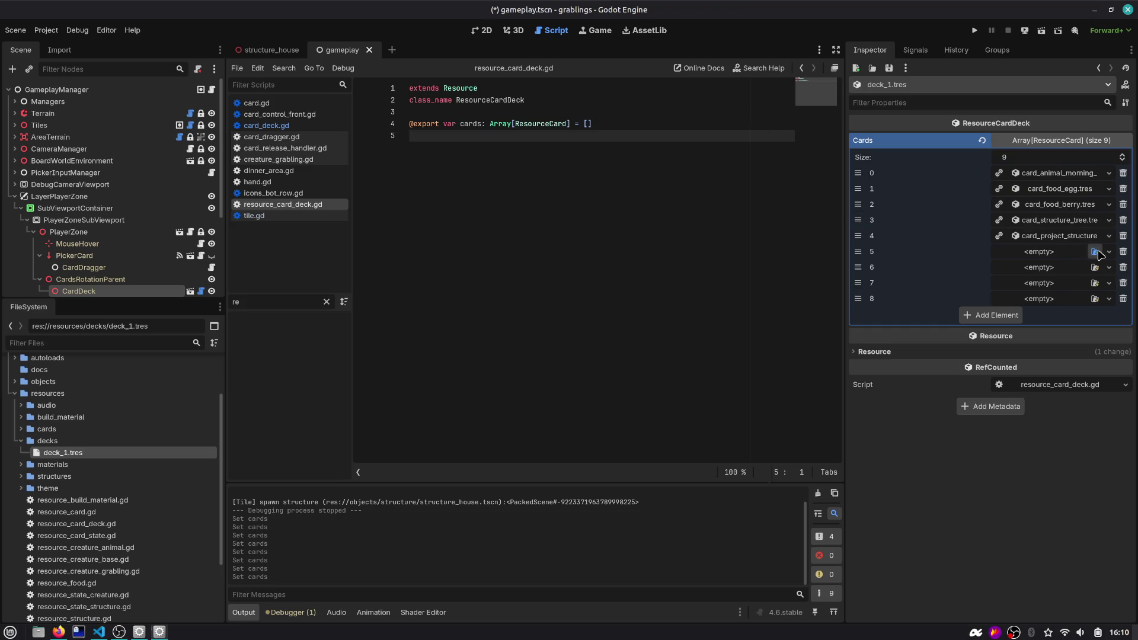
{"action": "left_click", "coordinate": [1095, 251]}
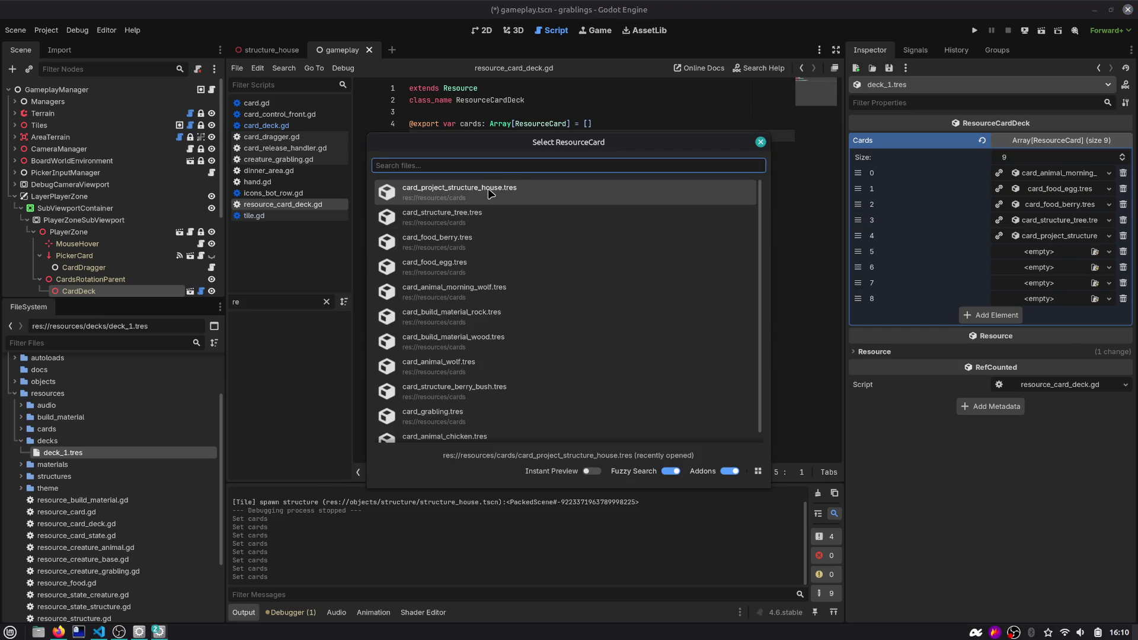
{"action": "left_click", "coordinate": [490, 194]}
{"action": "left_click", "coordinate": [1095, 267]}
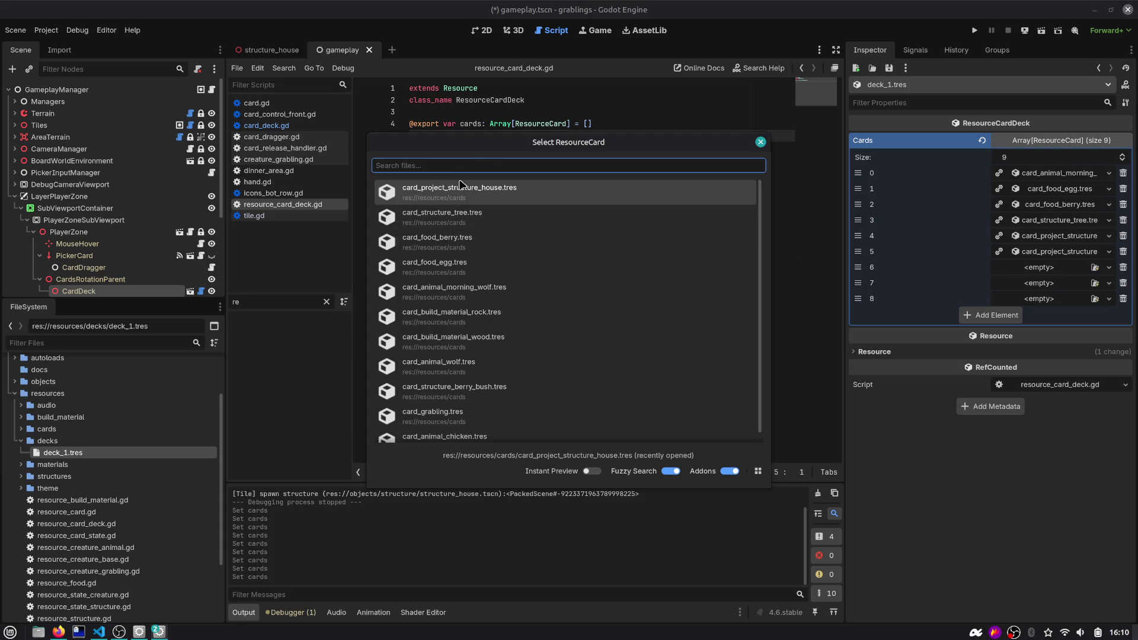
{"action": "type", "text": "rock"}
{"action": "left_click", "coordinate": [464, 205]}
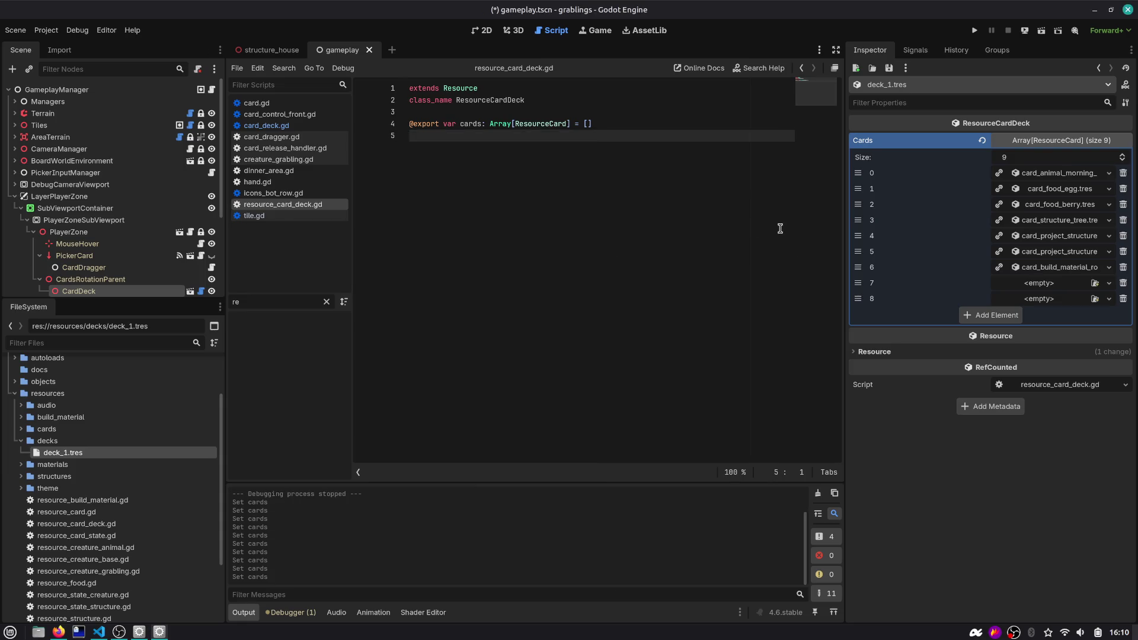
{"action": "left_click", "coordinate": [1095, 283]}
{"action": "type", "text": "rock"}
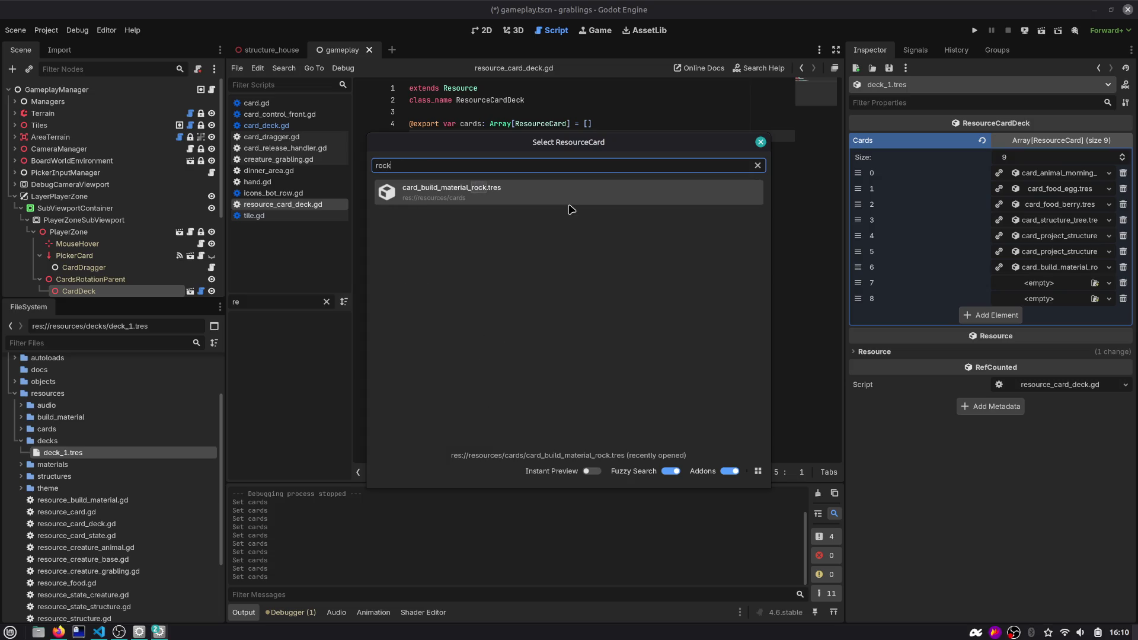
{"action": "left_click", "coordinate": [574, 205]}
Add two more slots and assign wood build-material cards to elements 8 and 9
{"action": "left_click", "coordinate": [1000, 316]}
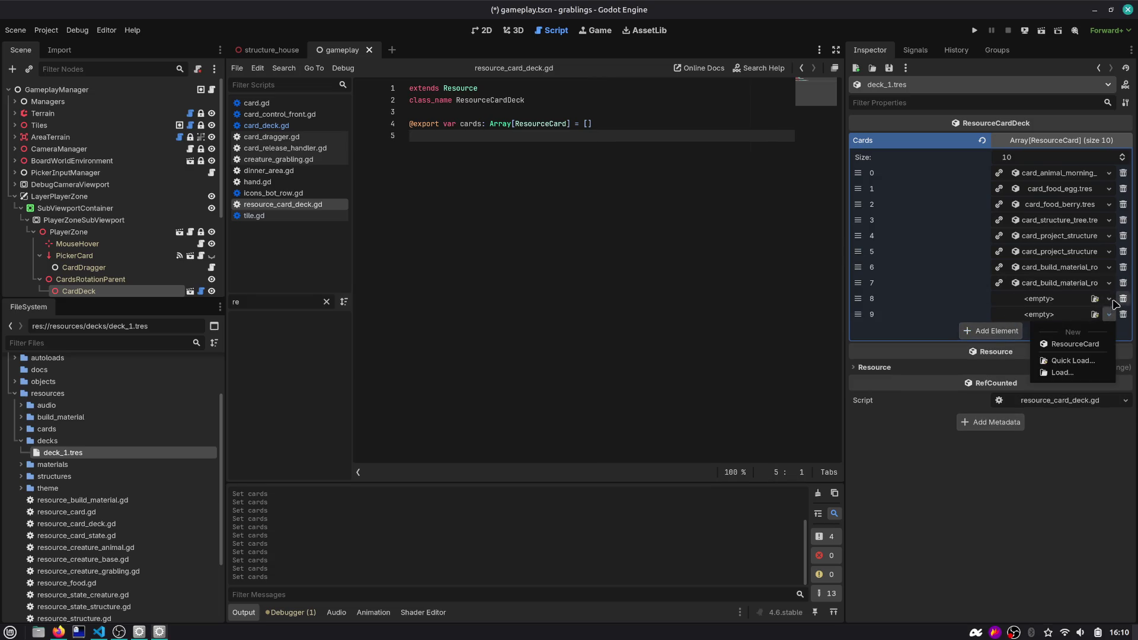
{"action": "left_click", "coordinate": [1002, 332]}
{"action": "left_click", "coordinate": [1095, 298]}
{"action": "type", "text": "wood"}
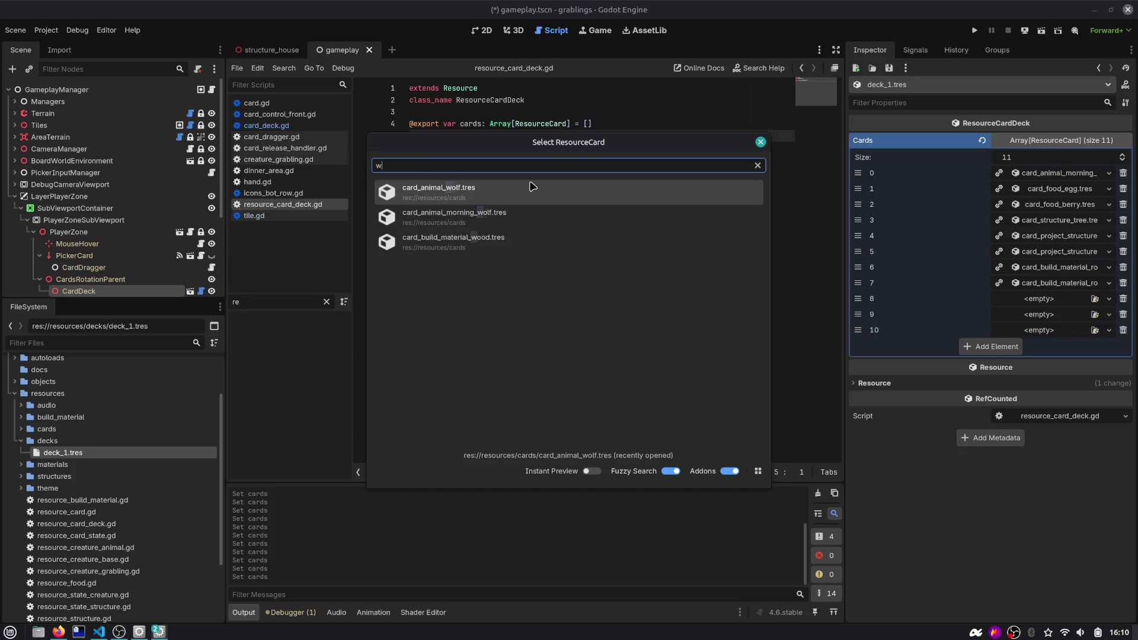
{"action": "left_click", "coordinate": [532, 186]}
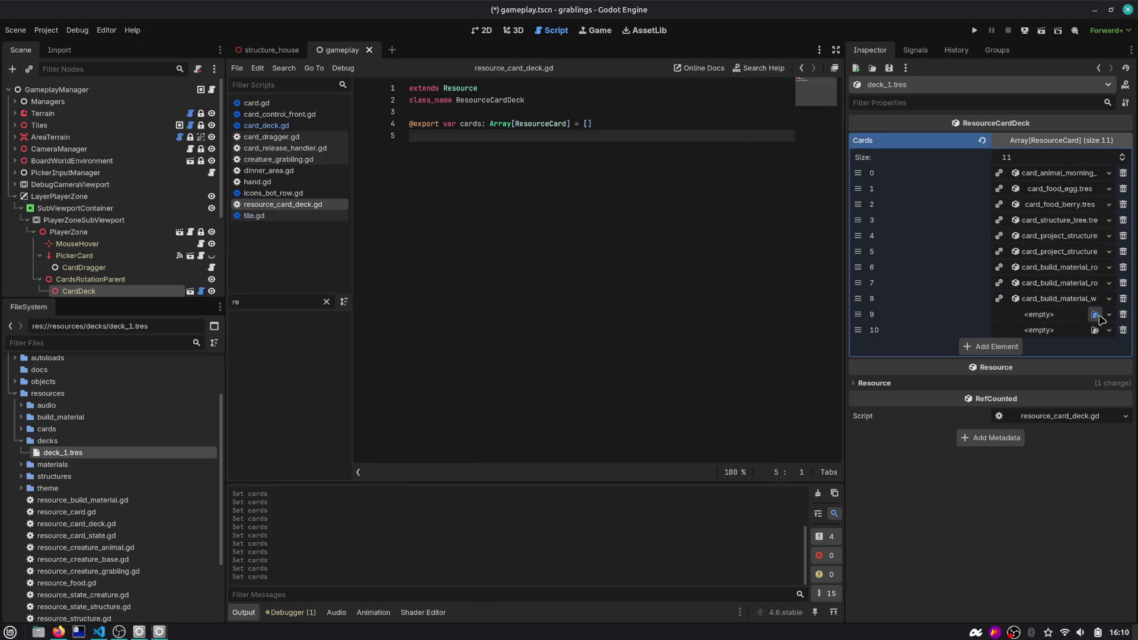
{"action": "left_click", "coordinate": [1096, 314]}
{"action": "type", "text": "wood"}
{"action": "key", "text": "Return"}
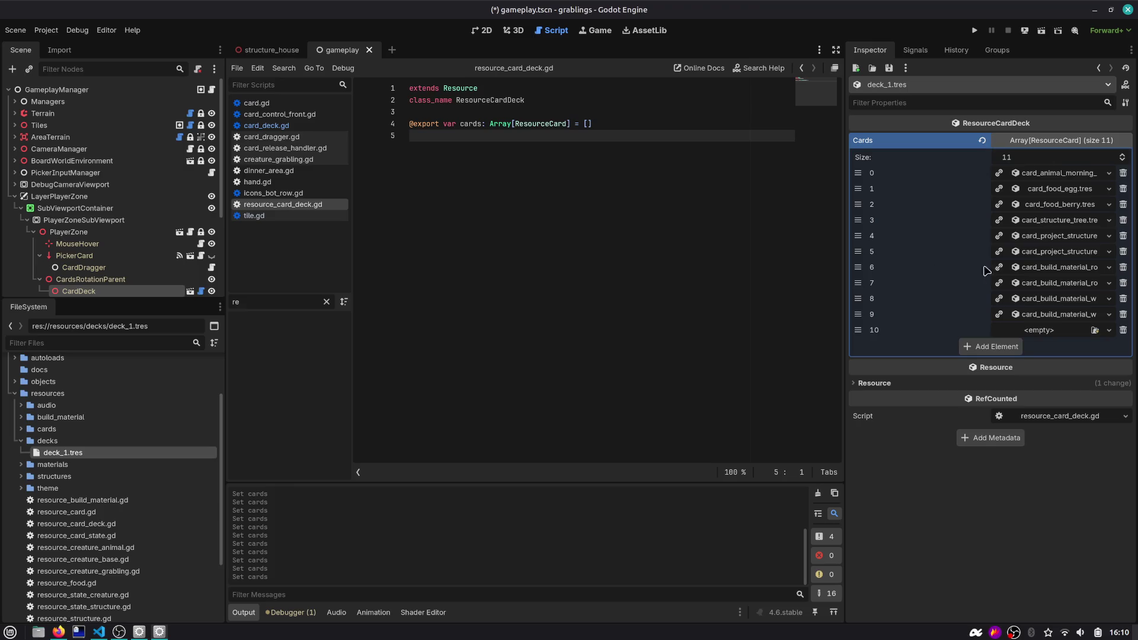
Reorder deck_1's cards: morning wolf to slot 9, tree structure and berry swapped, second project structure to slot 8
{"action": "left_click_drag", "start_coordinate": [858, 173], "coordinate": [858, 314]}
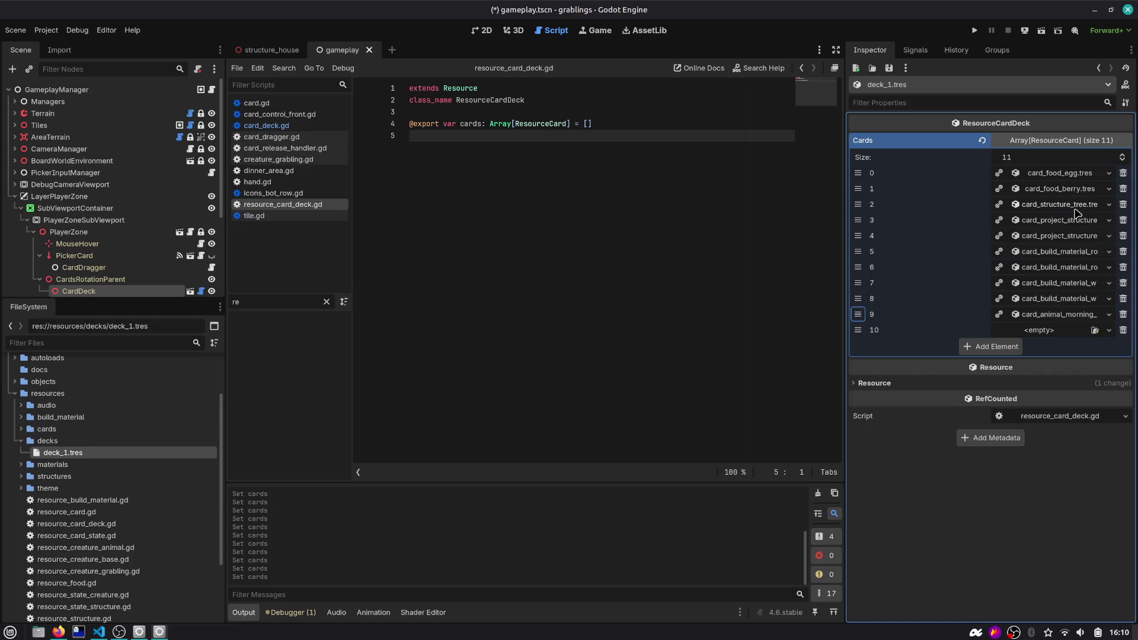
{"action": "left_click_drag", "start_coordinate": [859, 189], "coordinate": [858, 329]}
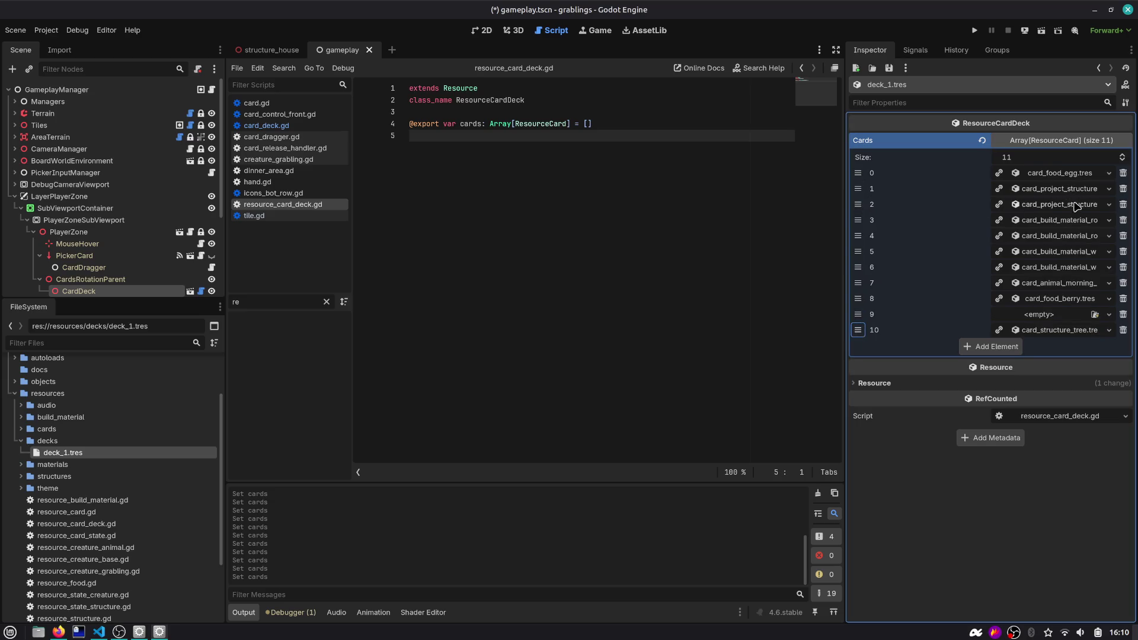
{"action": "left_click_drag", "start_coordinate": [860, 204], "coordinate": [860, 299]}
Fill slot 9 with the rock card and add slot 11 holding the wood card
{"action": "left_click", "coordinate": [1095, 315]}
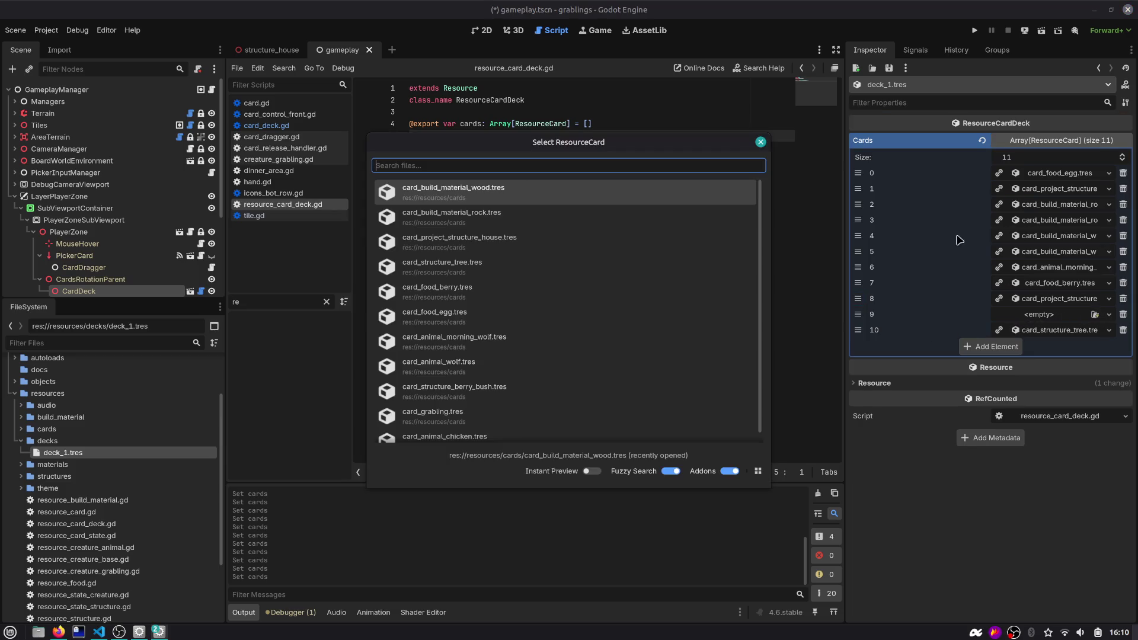
{"action": "type", "text": "rock"}
{"action": "key", "text": "Return"}
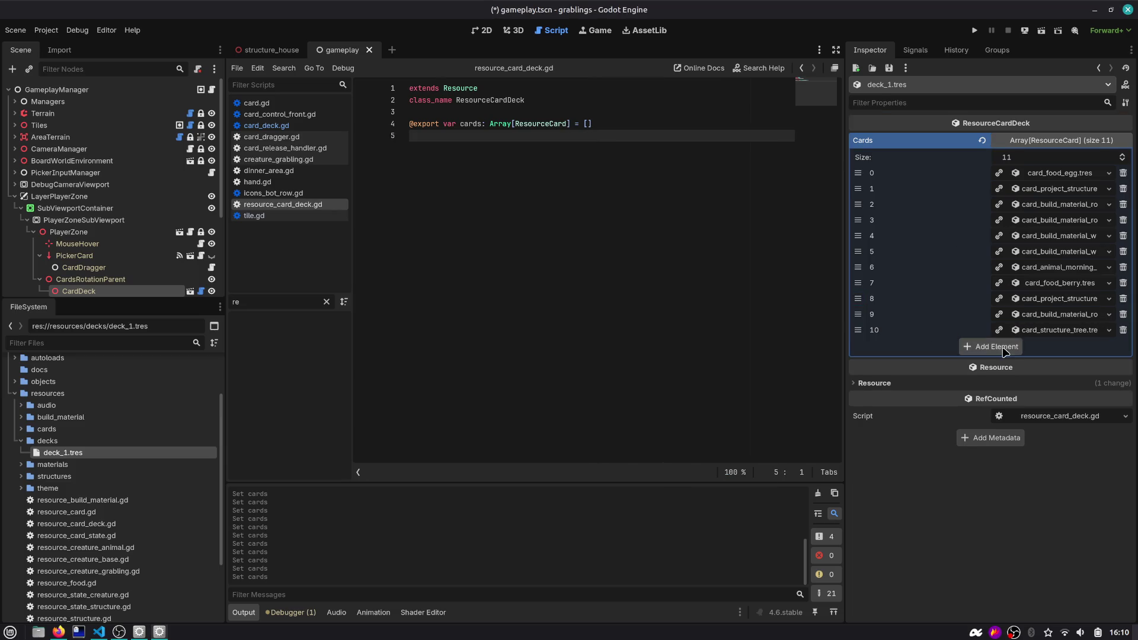
{"action": "left_click", "coordinate": [991, 347]}
{"action": "left_click", "coordinate": [1097, 346]}
{"action": "type", "text": "woo"}
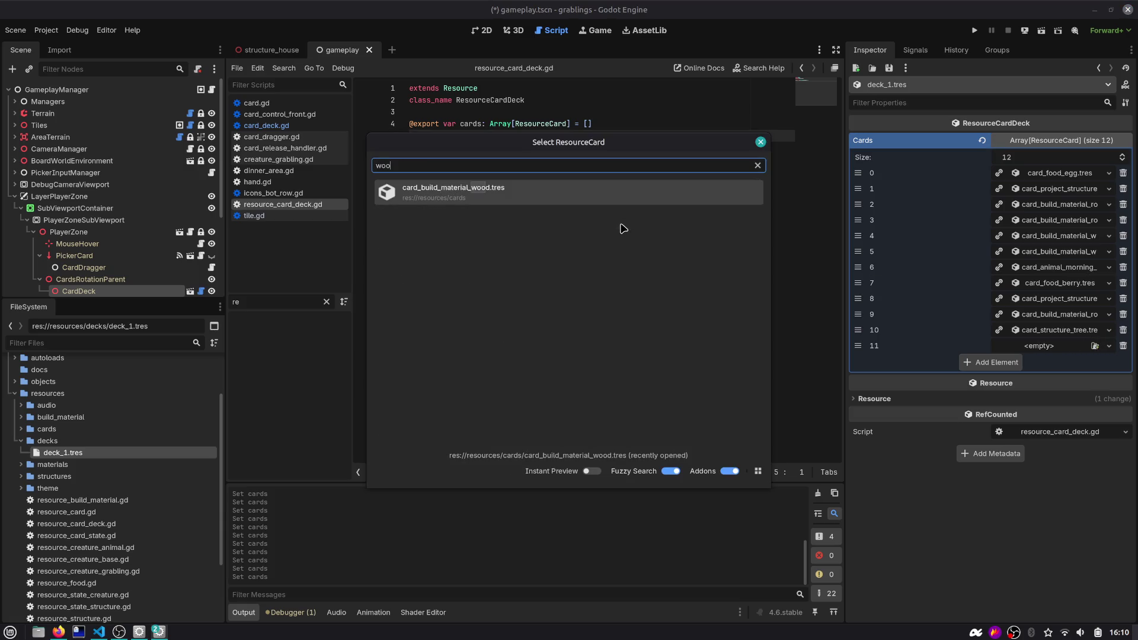
{"action": "double_click", "coordinate": [603, 195]}
Add slots 12 and 13 to the deck, holding a wood card and a rock card
{"action": "left_click", "coordinate": [991, 362]}
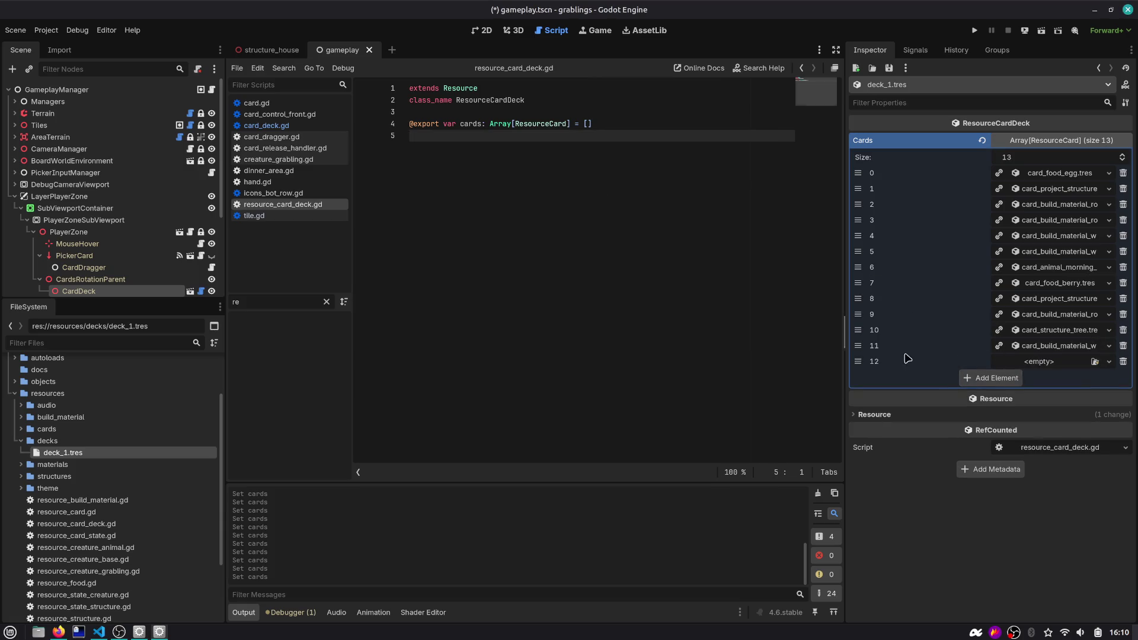
{"action": "left_click", "coordinate": [993, 379]}
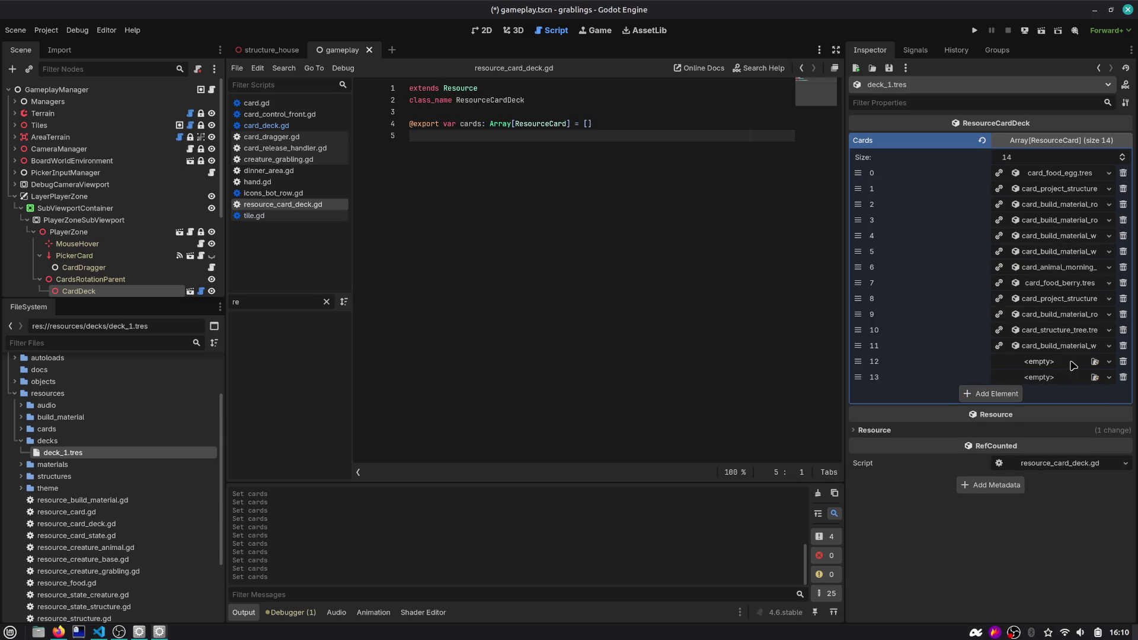
{"action": "left_click", "coordinate": [1095, 363]}
{"action": "type", "text": "woo"}
{"action": "key", "text": "Return"}
{"action": "left_click", "coordinate": [1091, 376]}
{"action": "type", "text": "rock"}
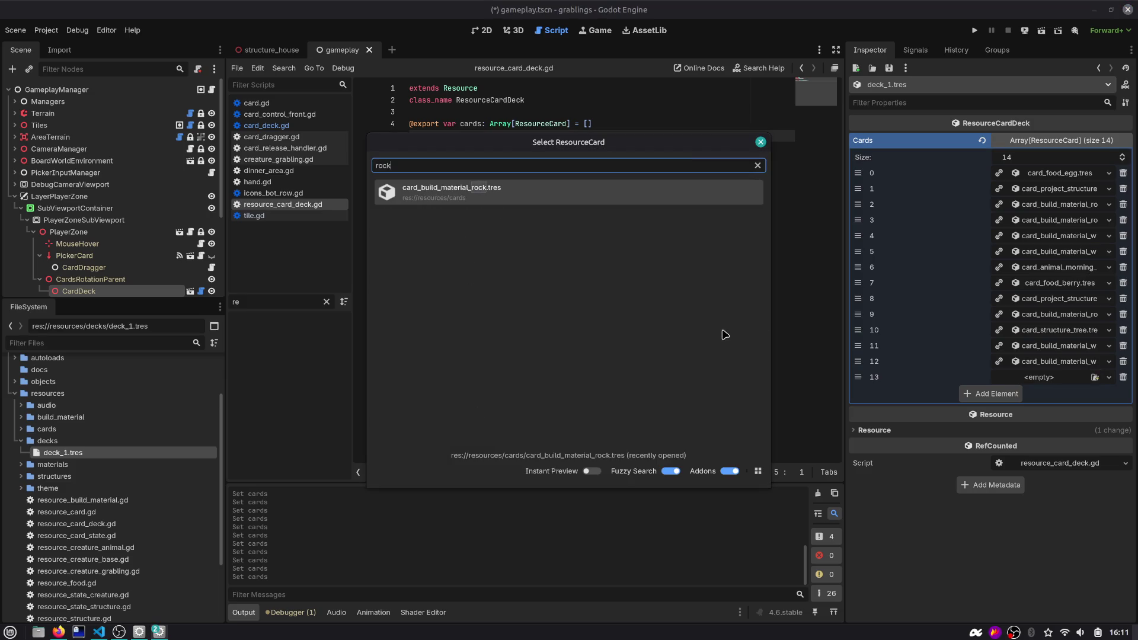
{"action": "key", "text": "Return"}
Add two more slots holding card_grabling.tres, then save the deck
{"action": "left_click", "coordinate": [993, 394]}
{"action": "left_click", "coordinate": [992, 409]}
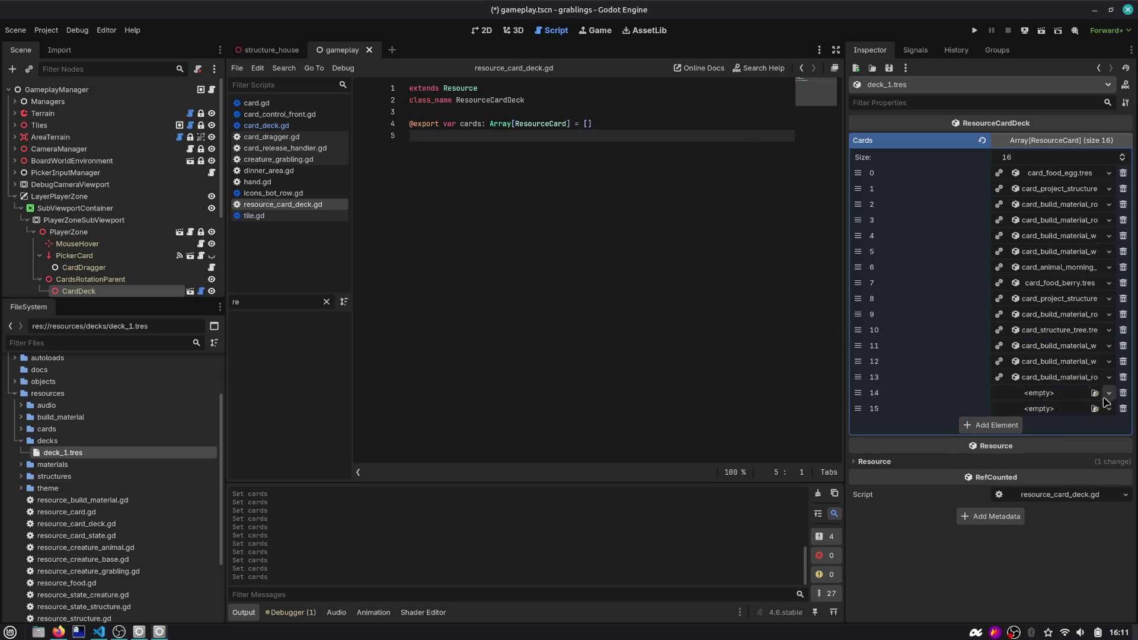
{"action": "left_click", "coordinate": [1096, 393]}
{"action": "type", "text": "grab"}
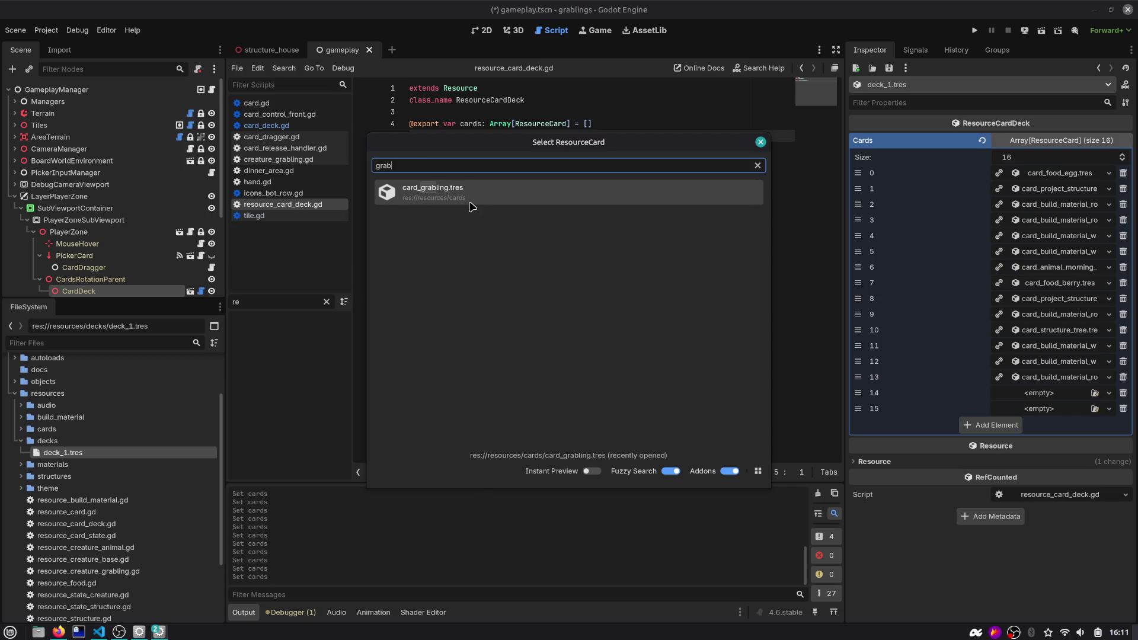
{"action": "key", "text": "Return"}
{"action": "left_click", "coordinate": [1095, 409]}
{"action": "type", "text": "grab"}
{"action": "key", "text": "Return"}
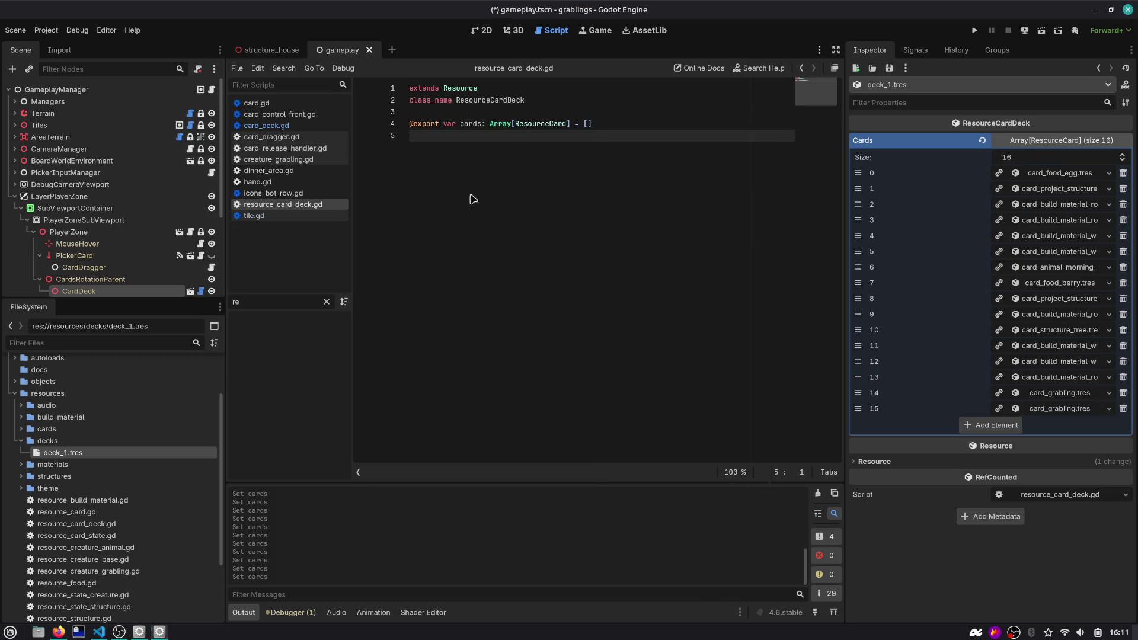
{"action": "key", "text": "ctrl+s"}
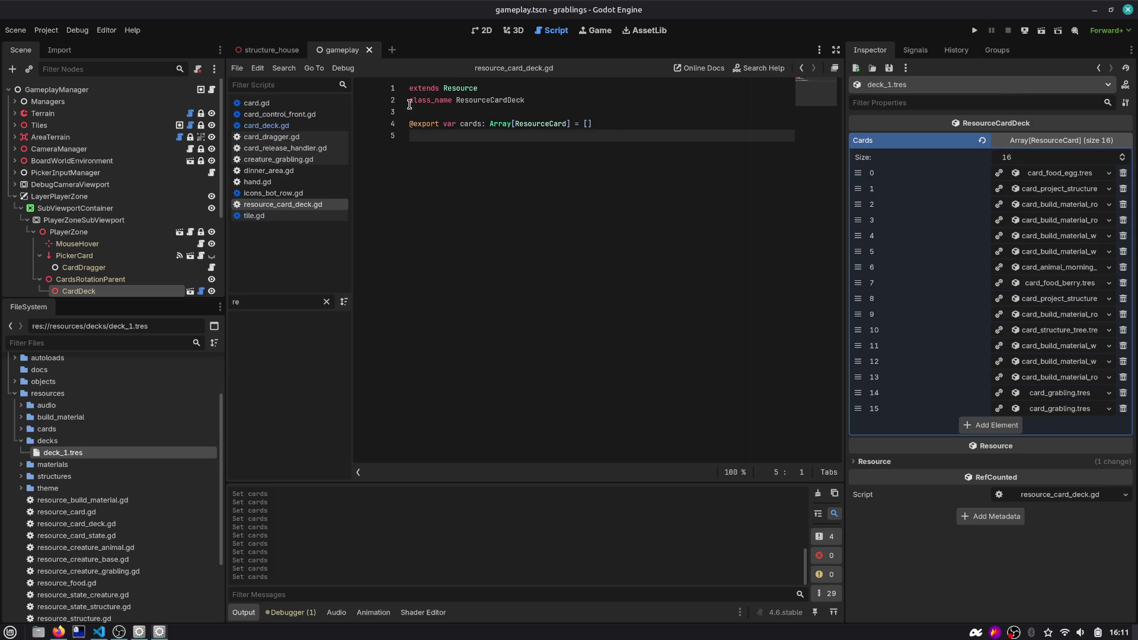
Open card_deck.gd, search the whole project for starting_cards, and go to the hand.gd match
{"action": "left_click", "coordinate": [266, 127]}
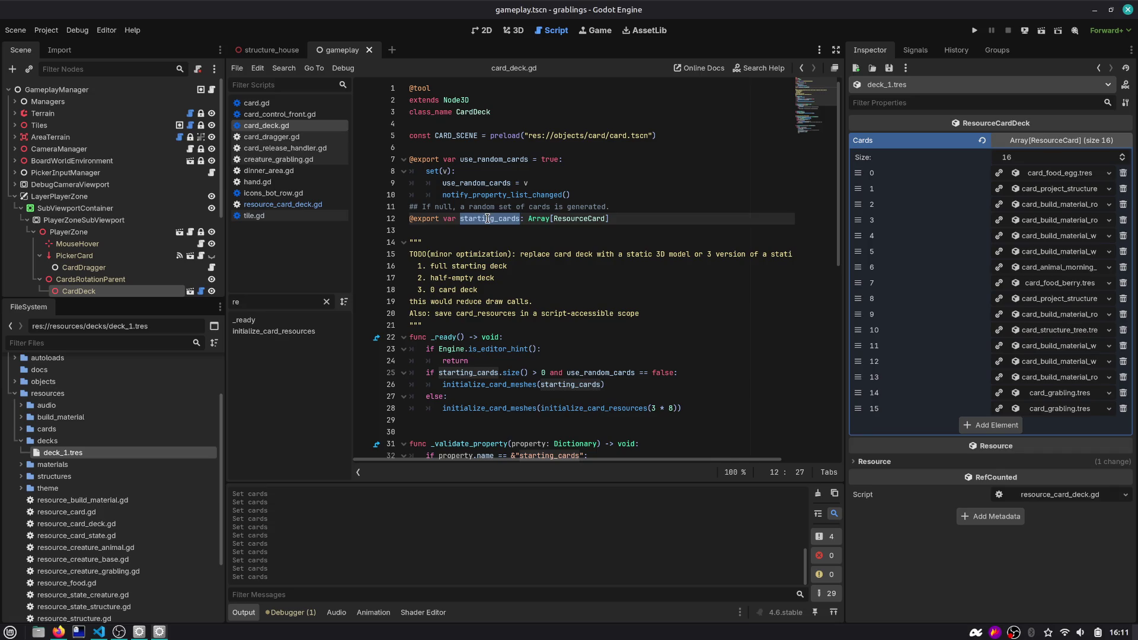
{"action": "key", "text": "ctrl+shift+f"}
{"action": "key", "text": "Return"}
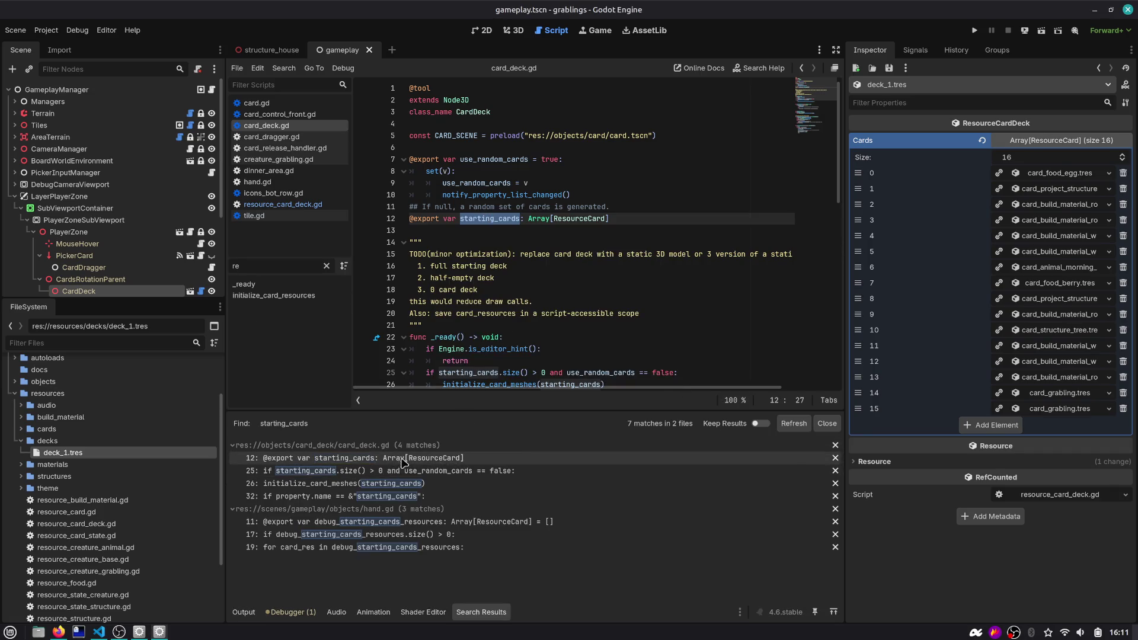
{"action": "scroll", "coordinate": [528, 218], "scroll_direction": "down", "scroll_amount": 2}
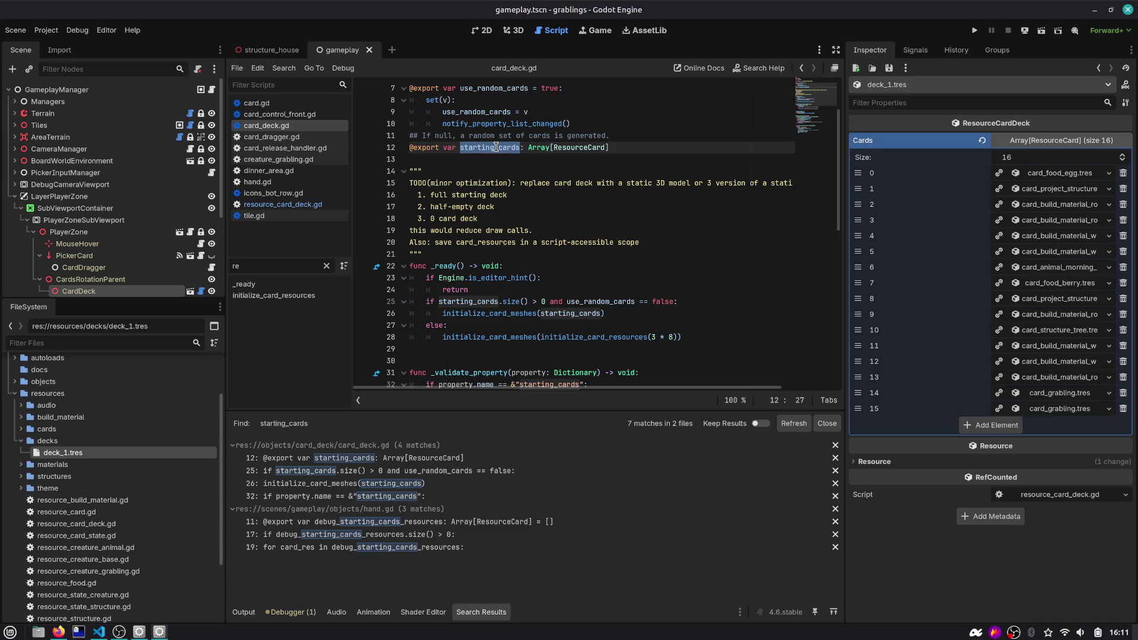
{"action": "scroll", "coordinate": [496, 147], "scroll_direction": "down", "scroll_amount": 3}
{"action": "scroll", "coordinate": [497, 147], "scroll_direction": "up", "scroll_amount": 4}
{"action": "scroll", "coordinate": [497, 147], "scroll_direction": "down", "scroll_amount": 9}
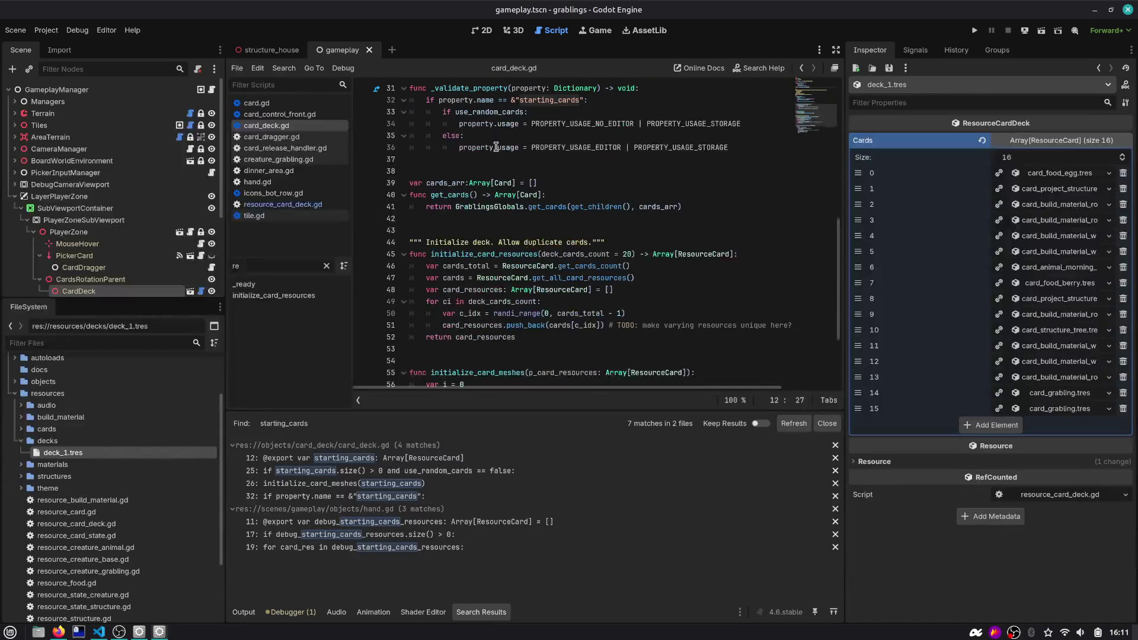
{"action": "left_click", "coordinate": [385, 534]}
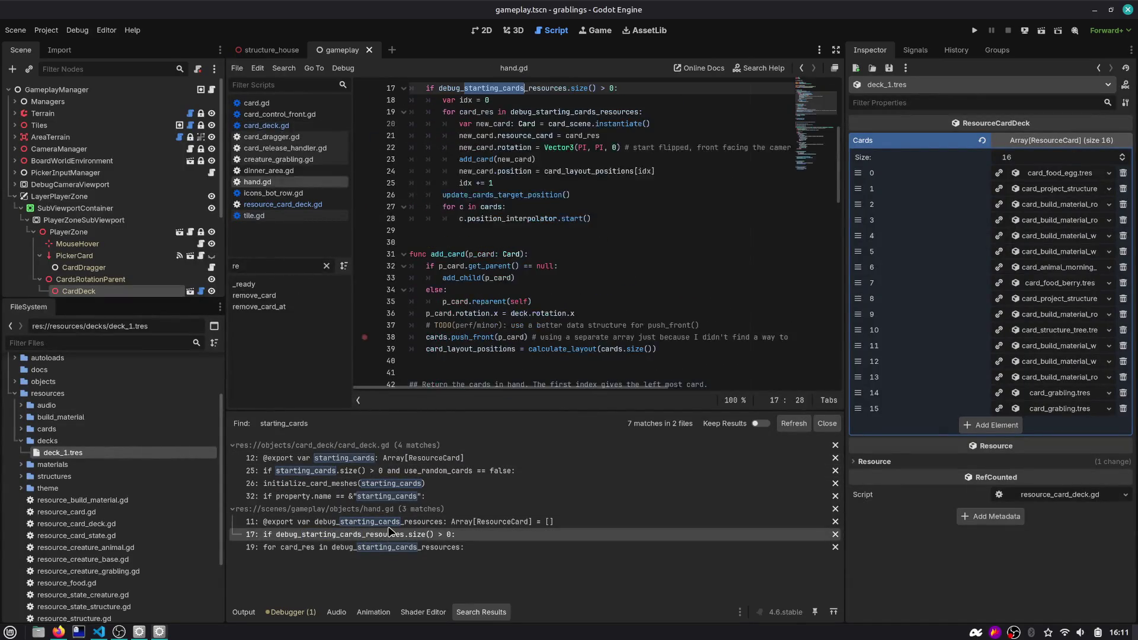
Review the hand.gd matches, where debug_starting_cards_resources is declared on line 11 and used on line 17
{"action": "left_click", "coordinate": [389, 526]}
{"action": "left_click", "coordinate": [391, 536]}
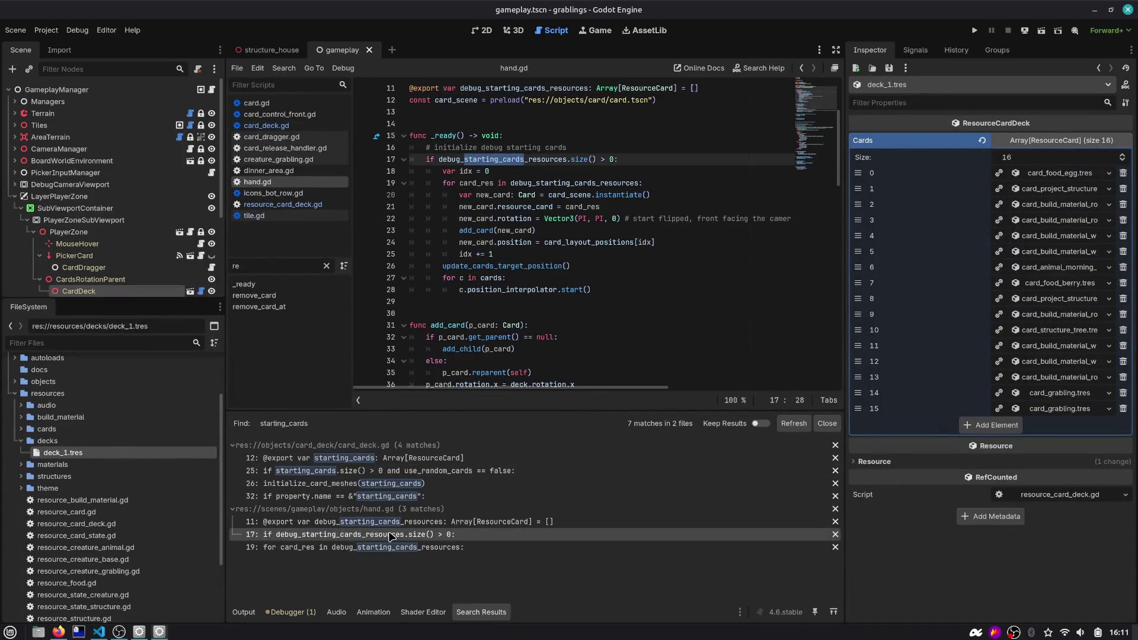
{"action": "left_click", "coordinate": [391, 546]}
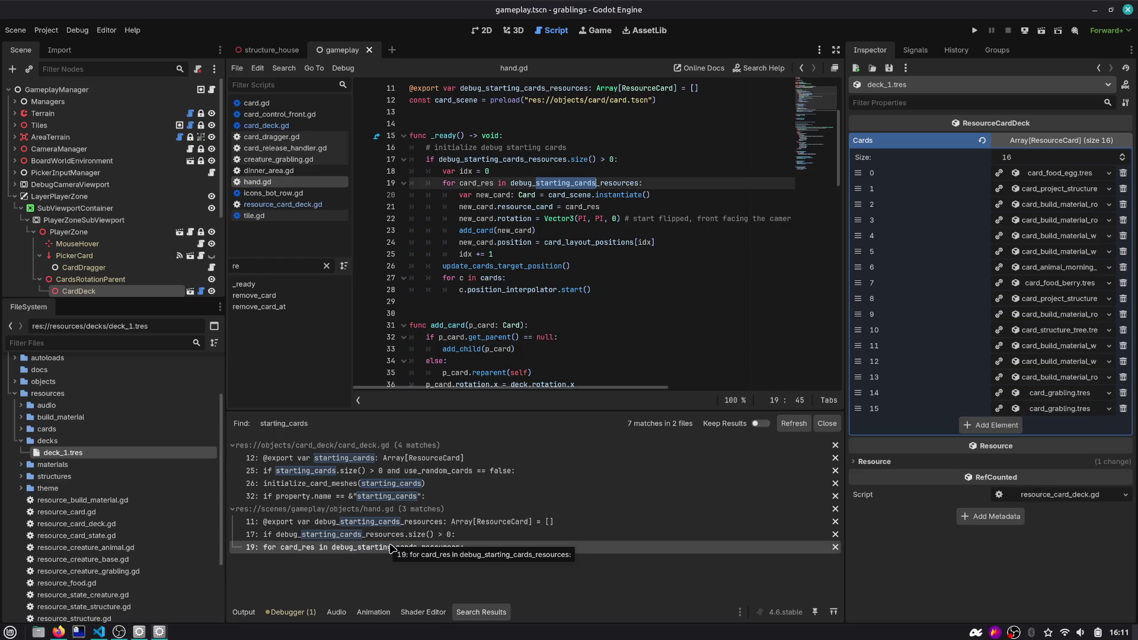
{"action": "scroll", "coordinate": [541, 201], "scroll_direction": "up", "scroll_amount": 3}
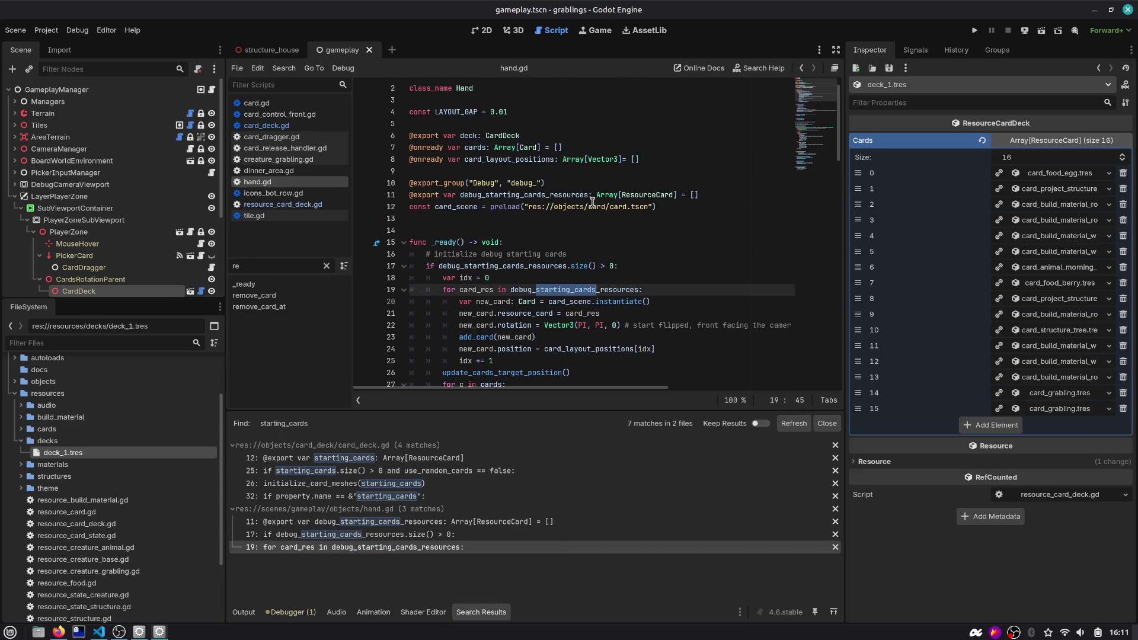
{"action": "double_click", "coordinate": [541, 195]}
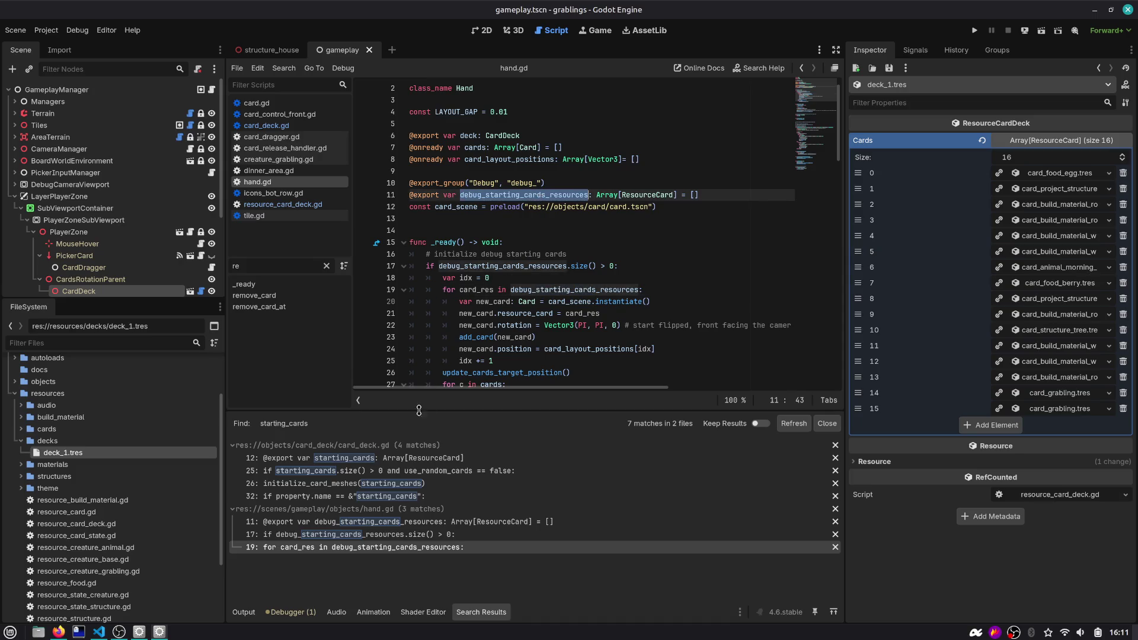
{"action": "scroll", "coordinate": [520, 206], "scroll_direction": "down", "scroll_amount": 2}
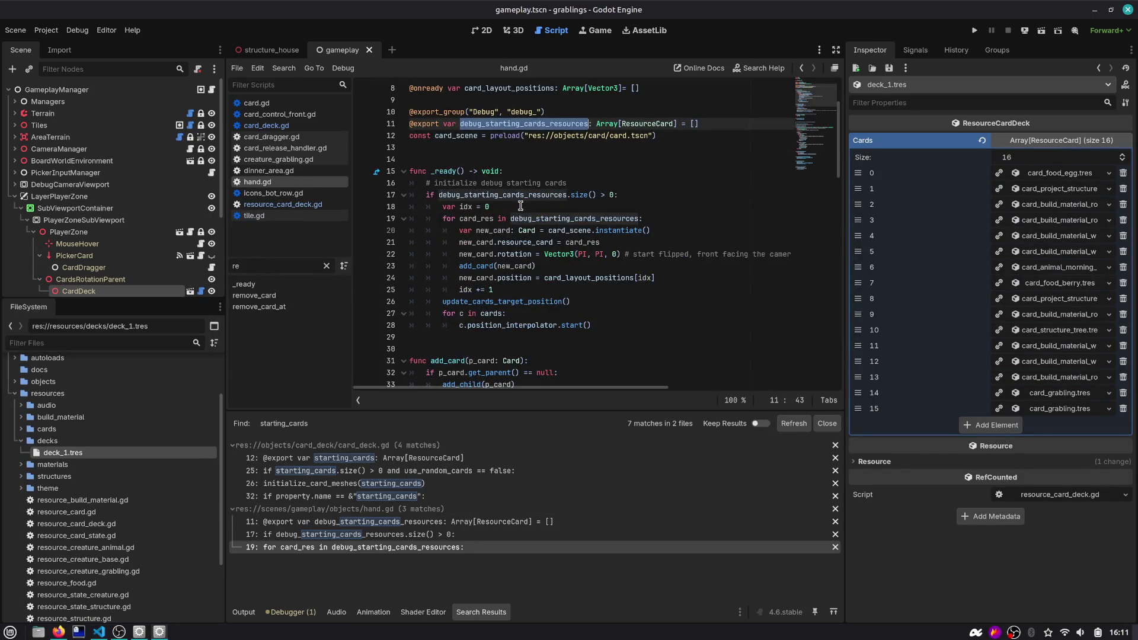
{"action": "left_click", "coordinate": [521, 195]}
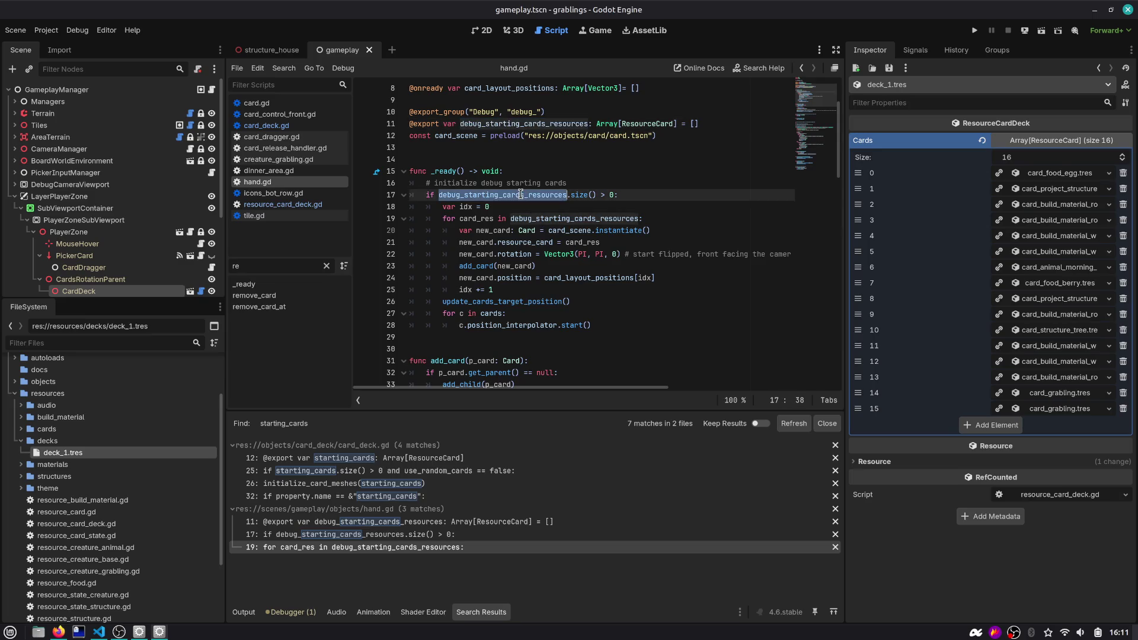
{"action": "left_click", "coordinate": [450, 186]}
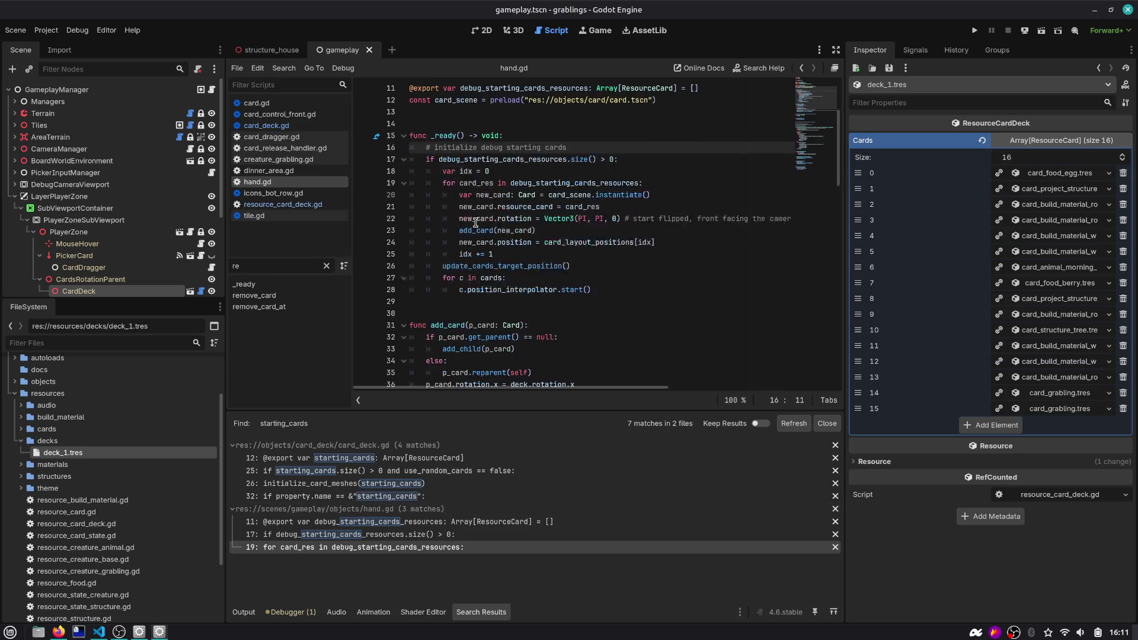
{"action": "scroll", "coordinate": [478, 221], "scroll_direction": "up", "scroll_amount": 2}
{"action": "scroll", "coordinate": [483, 258], "scroll_direction": "down", "scroll_amount": 1}
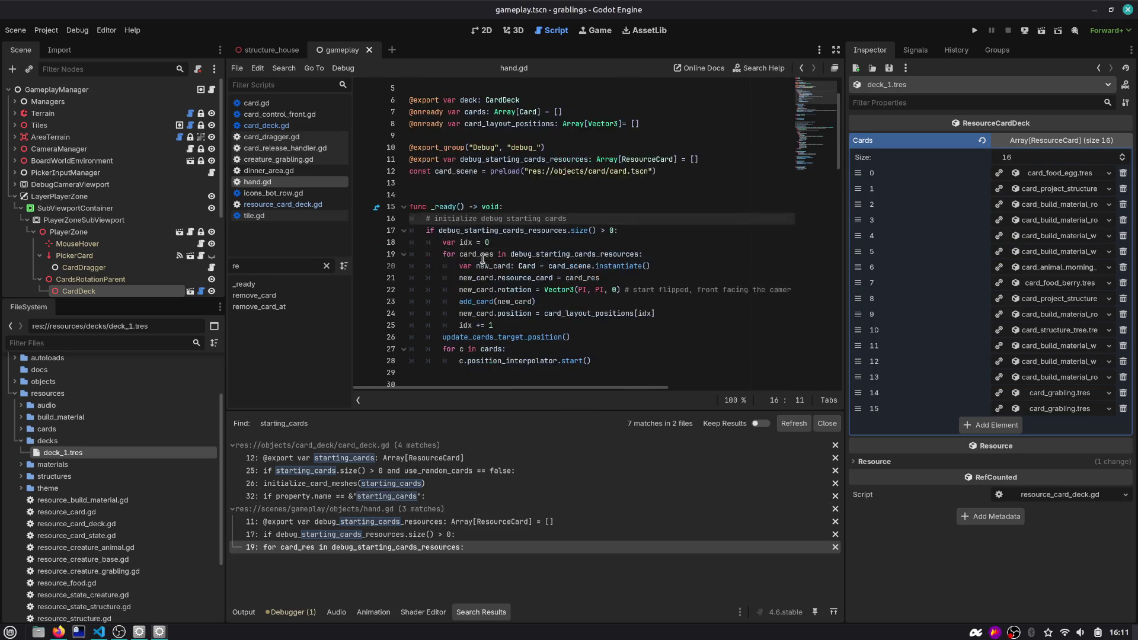
{"action": "double_click", "coordinate": [566, 233]}
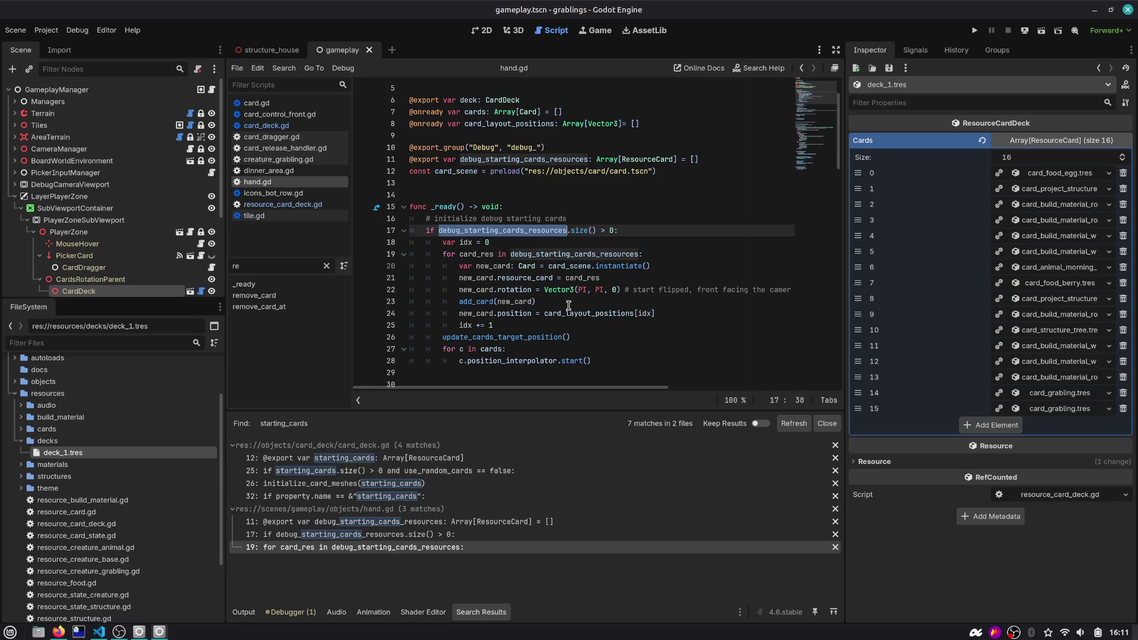
Read the rest of hand.gd's _ready code, then select the Hand node to show its properties
{"action": "scroll", "coordinate": [568, 304], "scroll_direction": "down", "scroll_amount": 1}
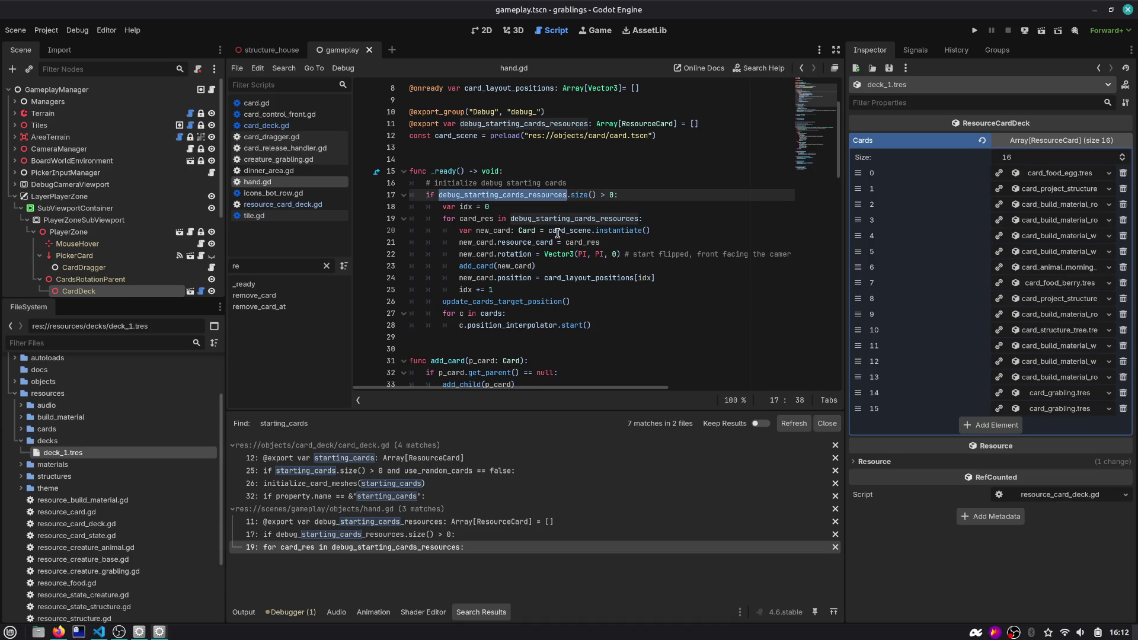
{"action": "scroll", "coordinate": [558, 233], "scroll_direction": "down", "scroll_amount": 1}
{"action": "scroll", "coordinate": [558, 233], "scroll_direction": "down", "scroll_amount": 1}
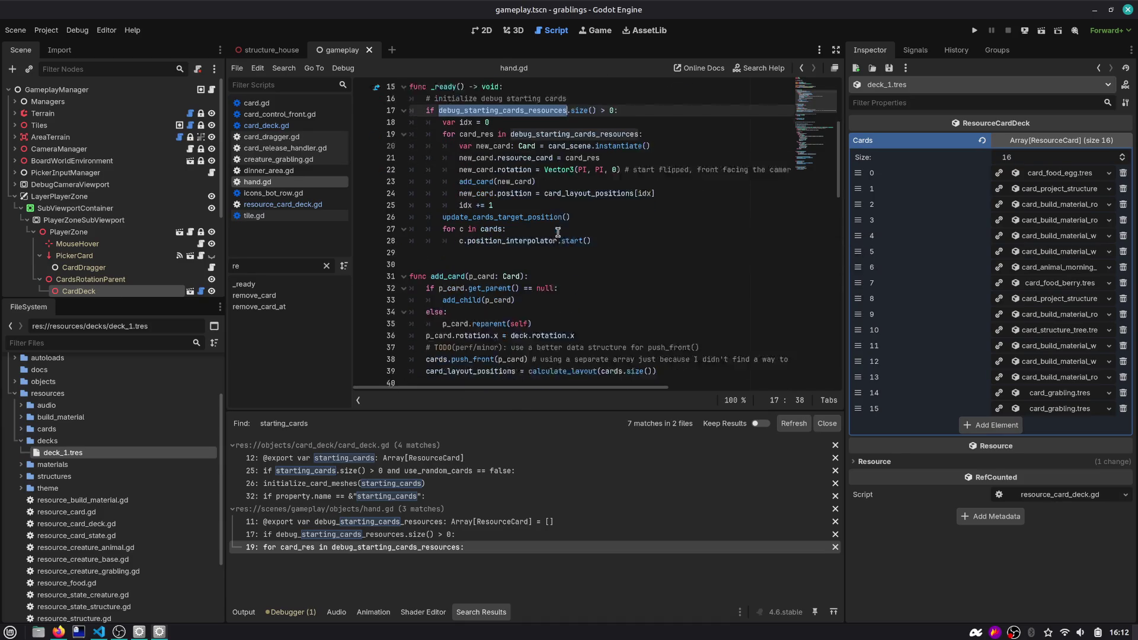
{"action": "scroll", "coordinate": [558, 233], "scroll_direction": "down", "scroll_amount": 1}
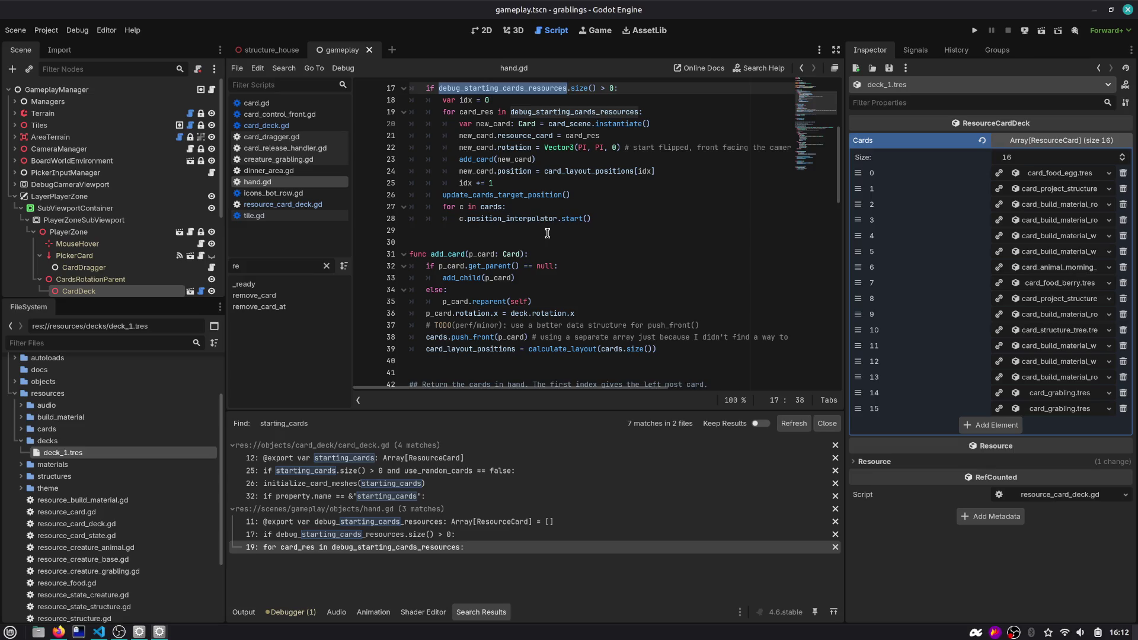
{"action": "scroll", "coordinate": [546, 234], "scroll_direction": "down", "scroll_amount": 1}
{"action": "scroll", "coordinate": [546, 234], "scroll_direction": "up", "scroll_amount": 3}
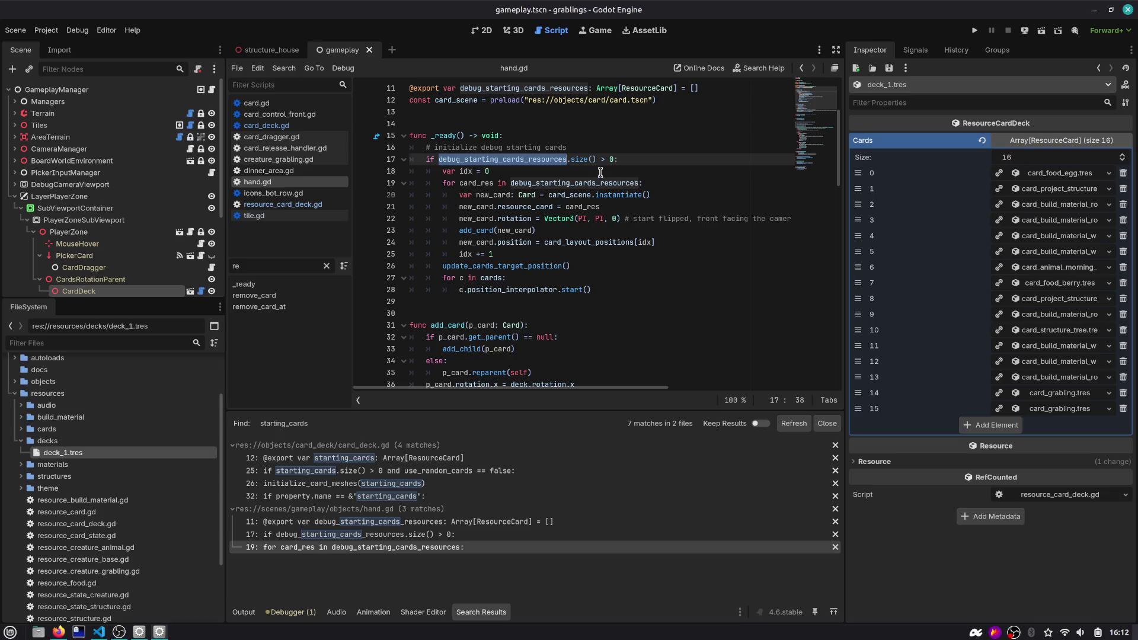
{"action": "scroll", "coordinate": [89, 255], "scroll_direction": "down", "scroll_amount": 3}
{"action": "left_click", "coordinate": [89, 251]}
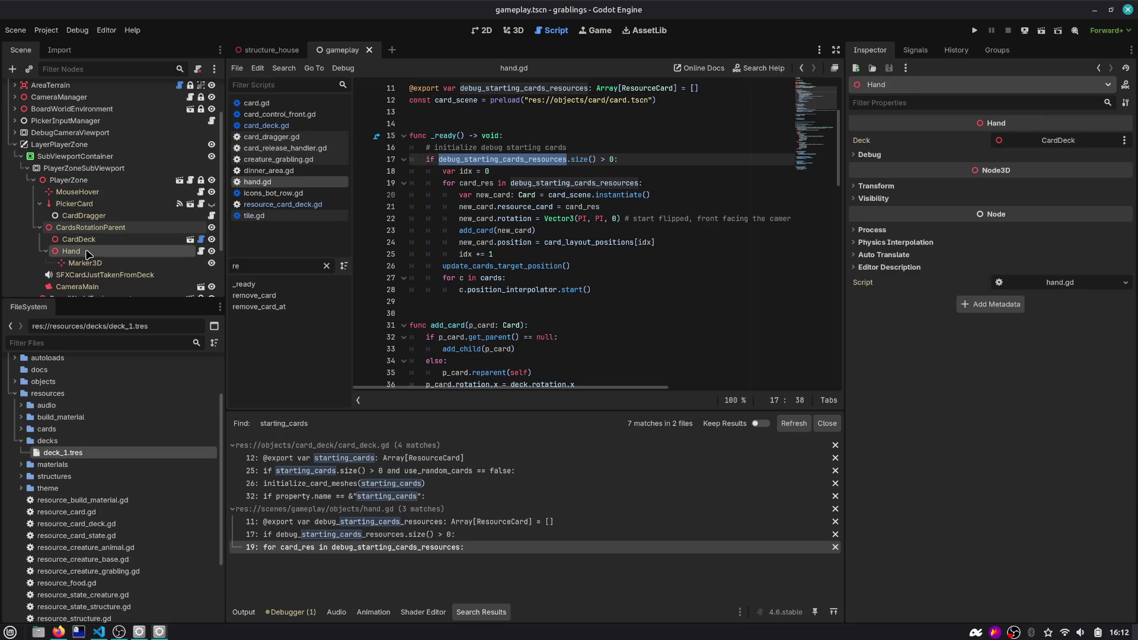
Expand the Hand node's Debug properties and delete the debug_starting_cards_resources export line in hand.gd
{"action": "left_click", "coordinate": [883, 156]}
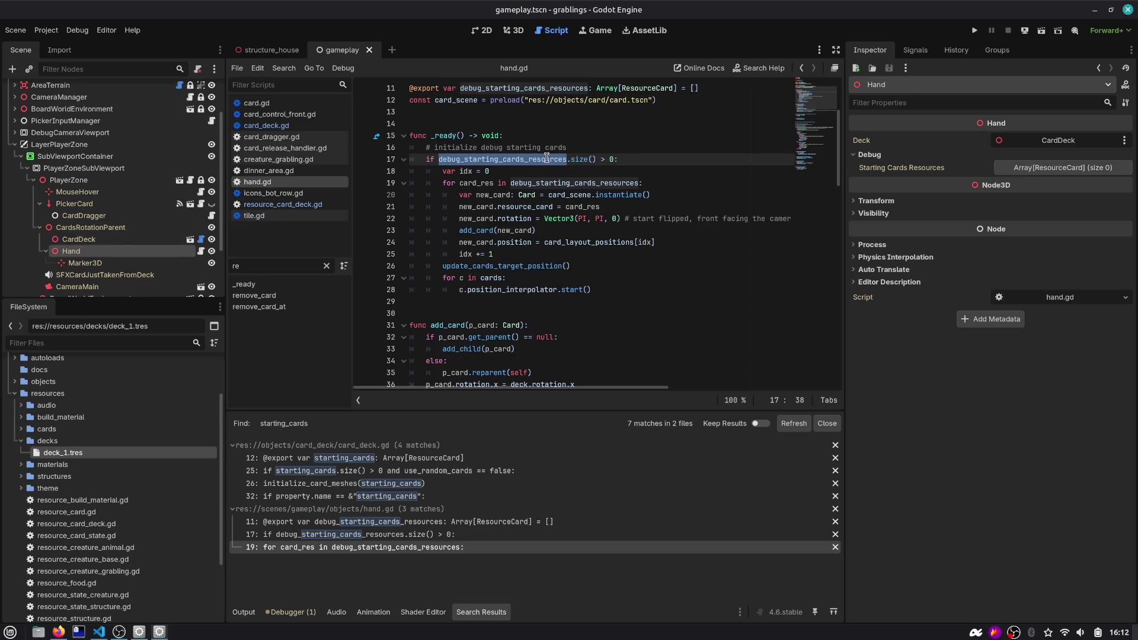
{"action": "scroll", "coordinate": [593, 149], "scroll_direction": "up", "scroll_amount": 1}
{"action": "left_click", "coordinate": [655, 123]}
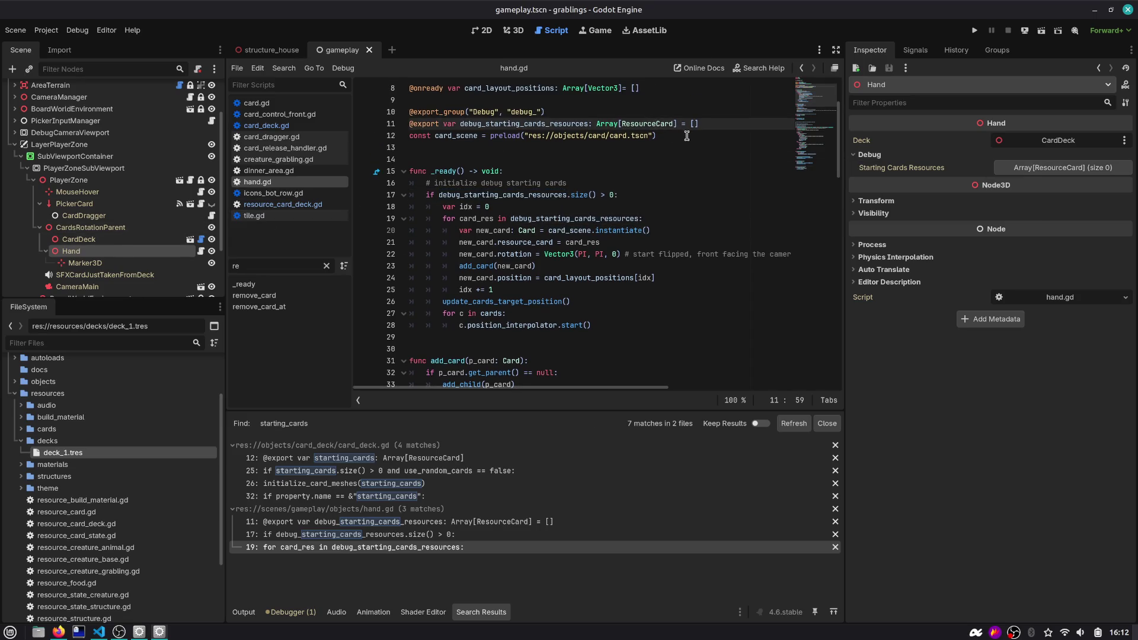
{"action": "key", "text": "ctrl+shift+k"}
Mark out the debug card-loading block spanning lines 16–27 of _ready
{"action": "double_click", "coordinate": [491, 183]}
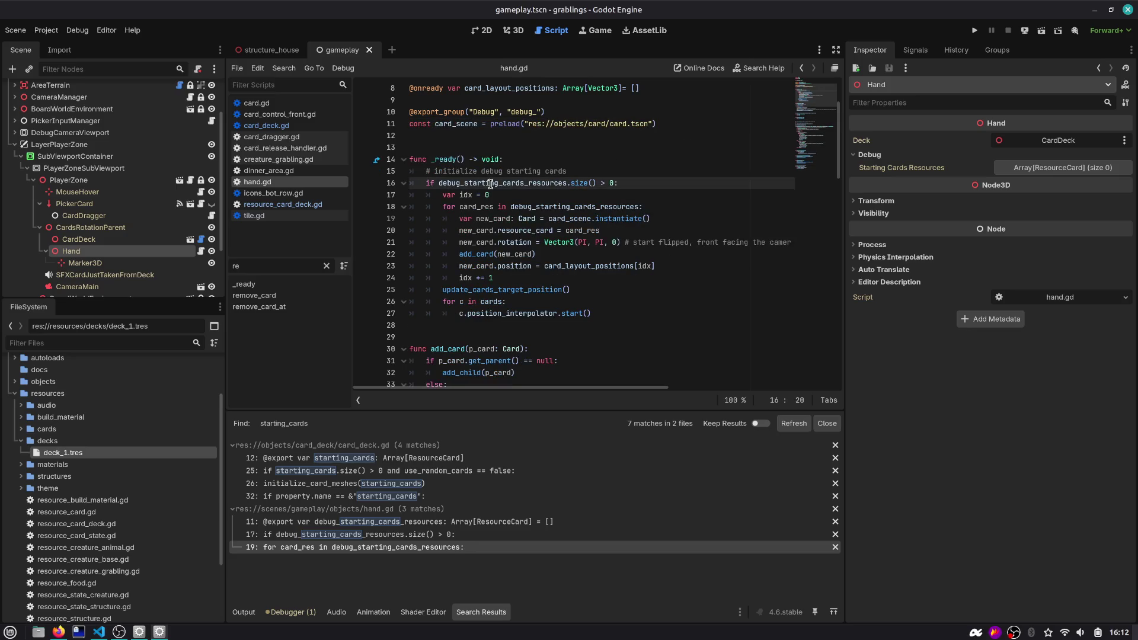
{"action": "left_click", "coordinate": [602, 186]}
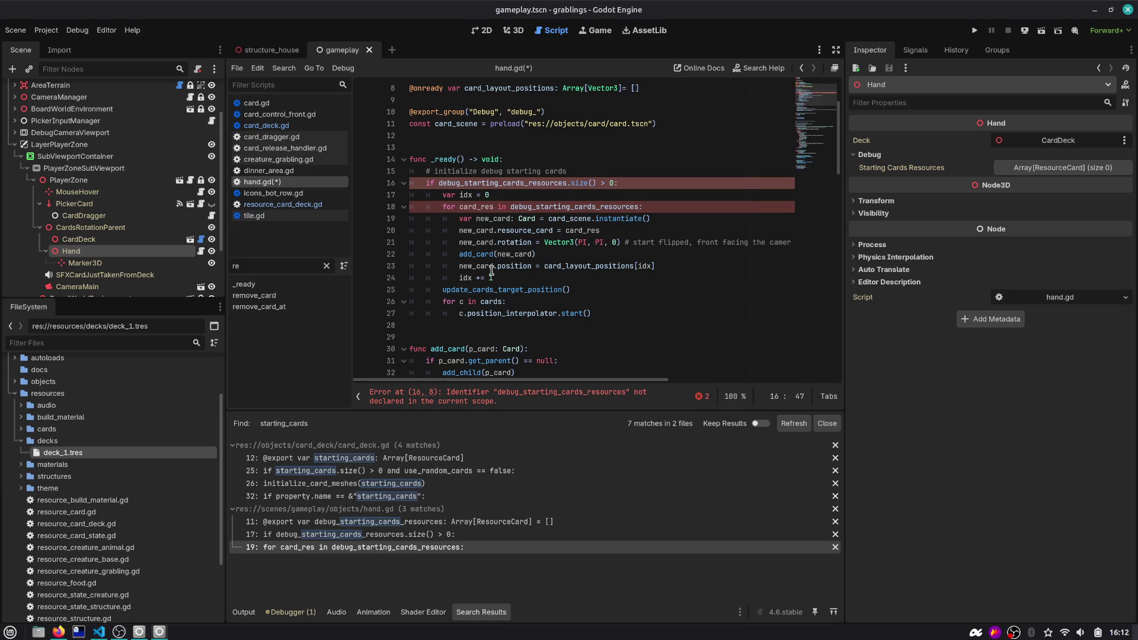
{"action": "double_click", "coordinate": [531, 291]}
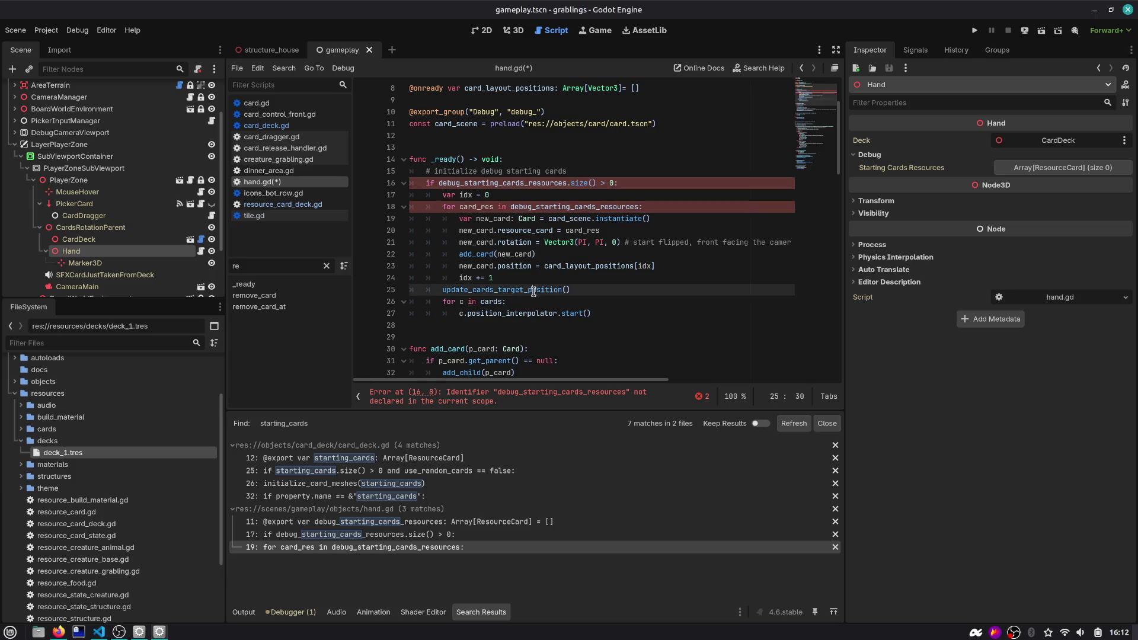
{"action": "left_click", "coordinate": [600, 314]}
{"action": "left_click", "coordinate": [469, 187], "text": "shift"}
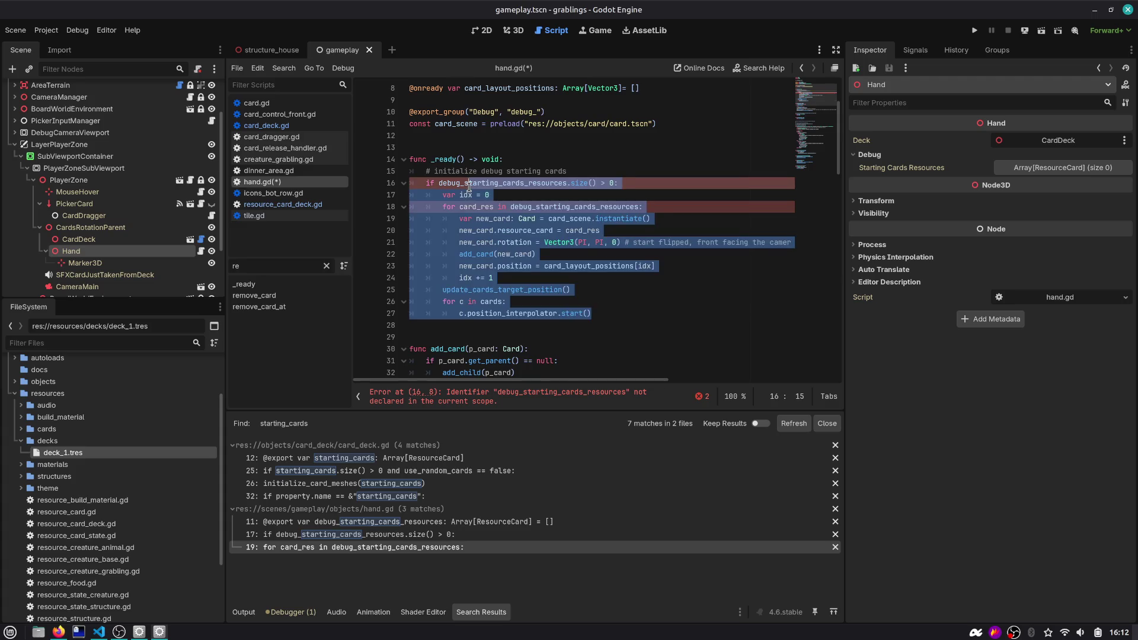
Comment out hand.gd's debug lines 16–27, add an indented 'pass' line, and save
{"action": "key", "text": "ctrl+k"}
{"action": "key", "text": "Up"}
{"action": "key", "text": "ctrl+shift+Return"}
{"action": "type", "text": "passsd"}
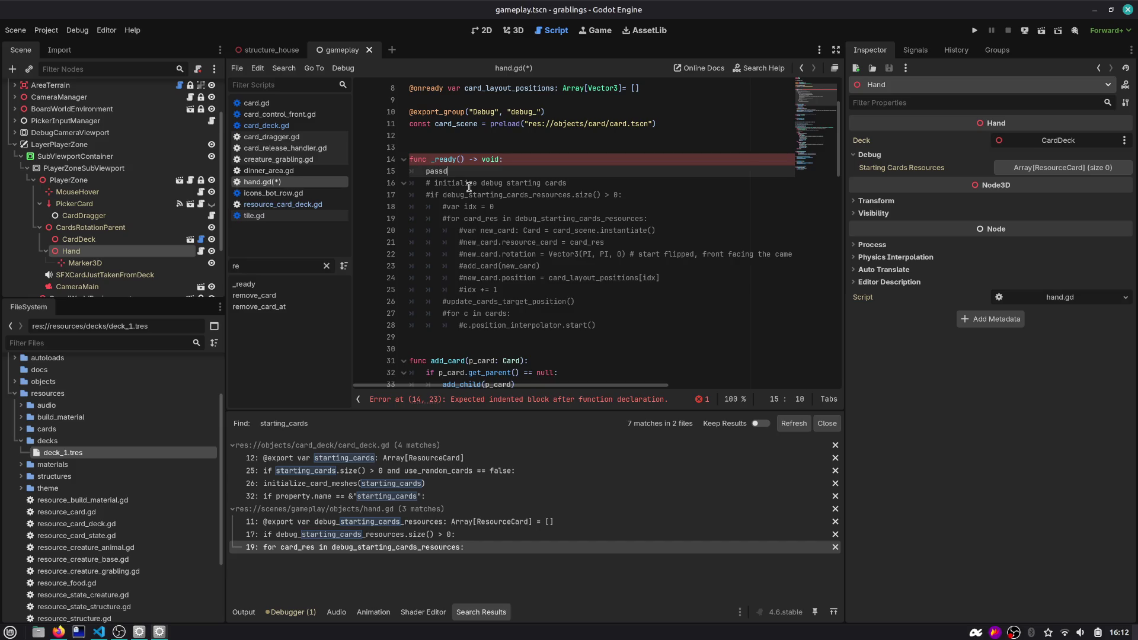
{"action": "key", "text": "BackSpace"}
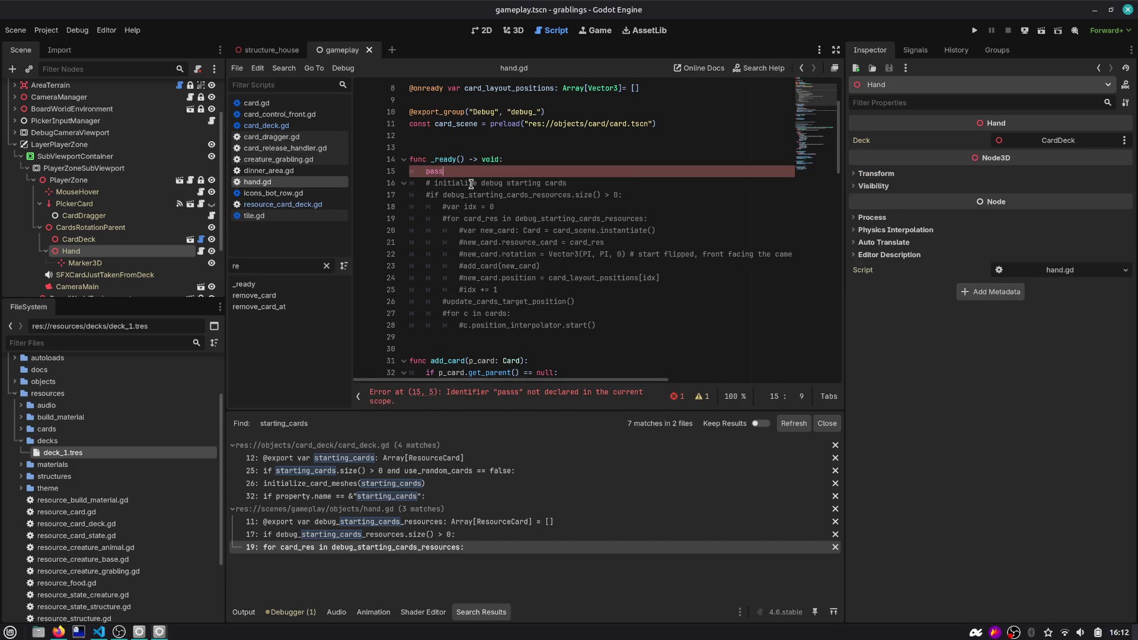
{"action": "key", "text": "ctrl+s"}
Refresh the starting_cards results and open card_deck.gd at its Array[ResourceCard] declaration on line 12
{"action": "scroll", "coordinate": [462, 190], "scroll_direction": "up", "scroll_amount": 3}
{"action": "left_click", "coordinate": [482, 196]}
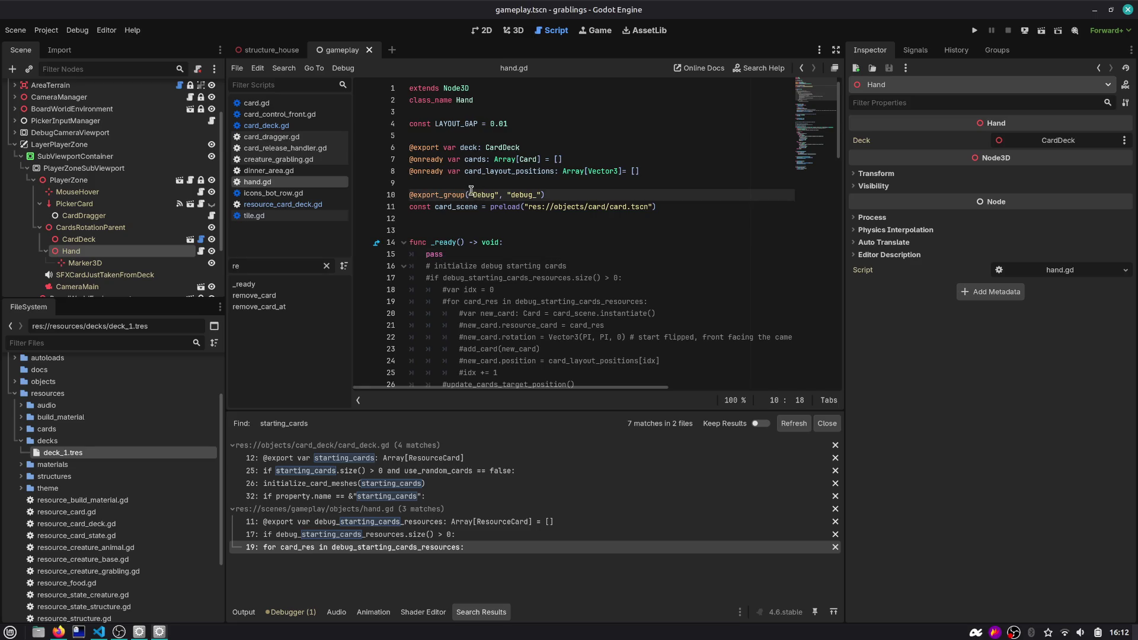
{"action": "left_click", "coordinate": [794, 423]}
{"action": "left_click", "coordinate": [394, 522]}
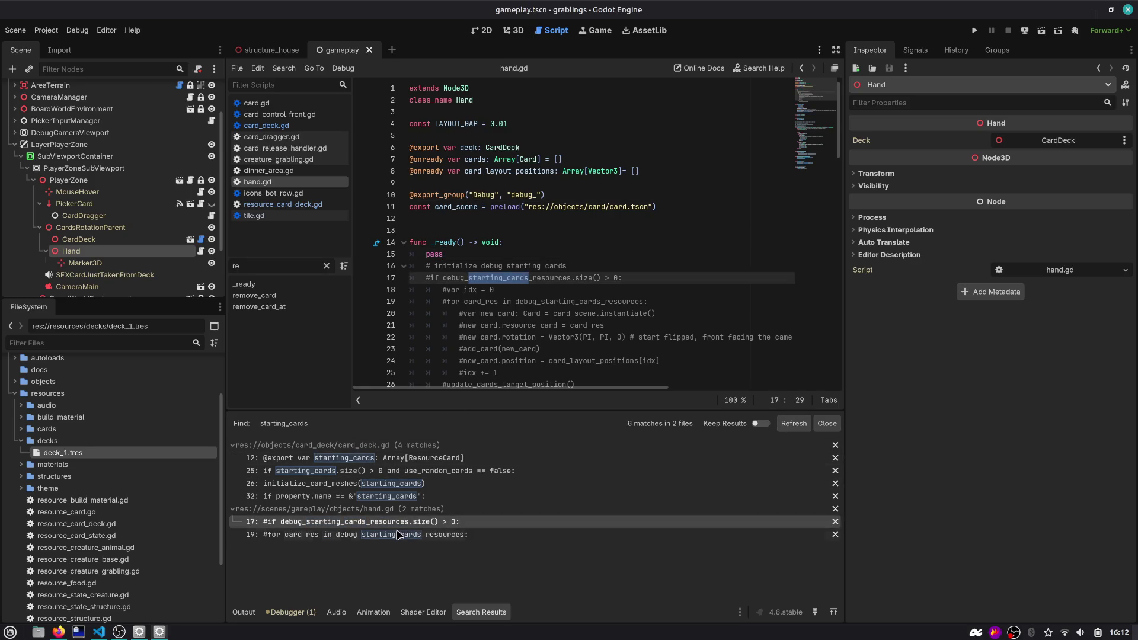
{"action": "left_click", "coordinate": [397, 534]}
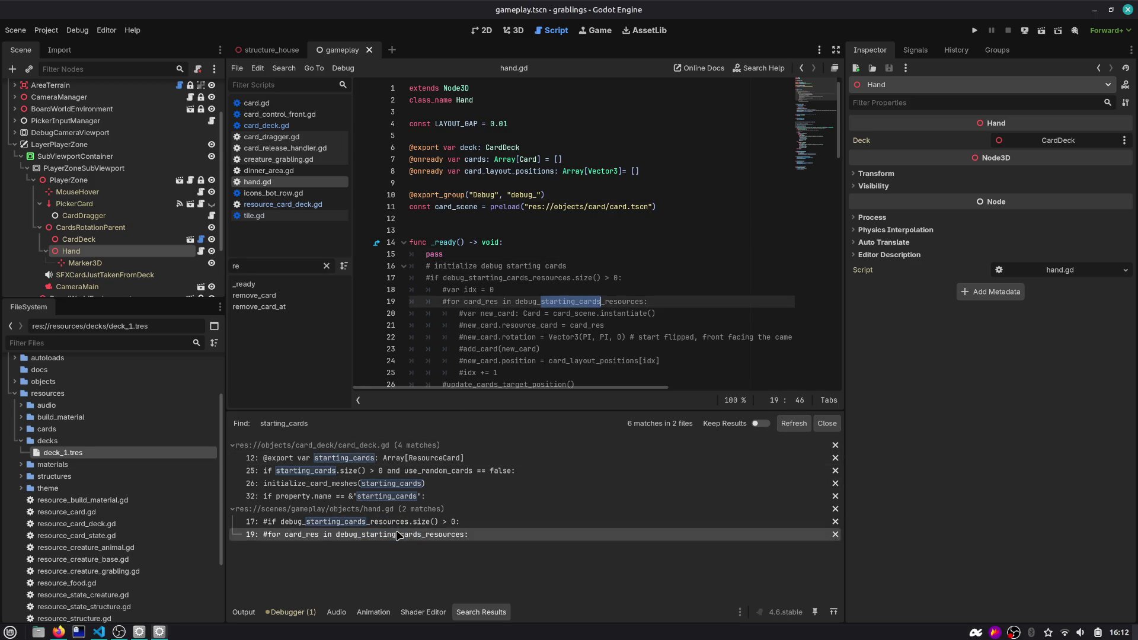
{"action": "left_click", "coordinate": [343, 496]}
{"action": "scroll", "coordinate": [485, 244], "scroll_direction": "up", "scroll_amount": 8}
{"action": "scroll", "coordinate": [492, 145], "scroll_direction": "down", "scroll_amount": 3}
{"action": "double_click", "coordinate": [503, 114]}
{"action": "double_click", "coordinate": [540, 114]}
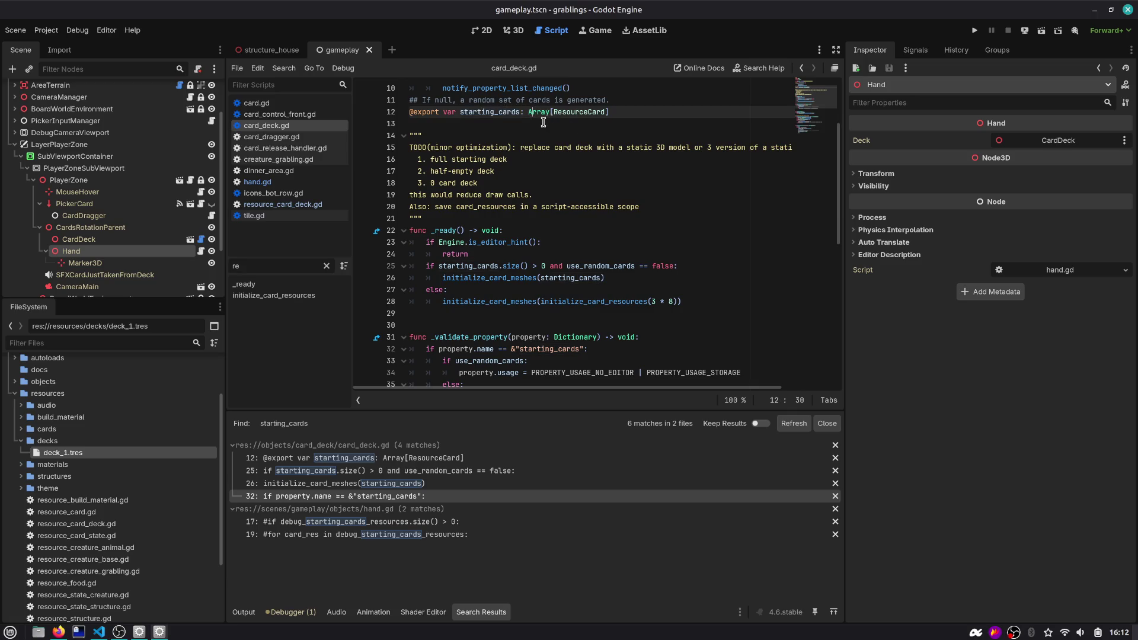
Change the line 12 export type from Array[ResourceCard] to ResourceCardDeck
{"action": "key", "text": "shift+End"}
{"action": "type", "text": "ResourceC"}
{"action": "key", "text": "Down"}
{"action": "key", "text": "Return"}
Pass starting_cards.cards instead of starting_cards as the argument on line 26
{"action": "double_click", "coordinate": [498, 112]}
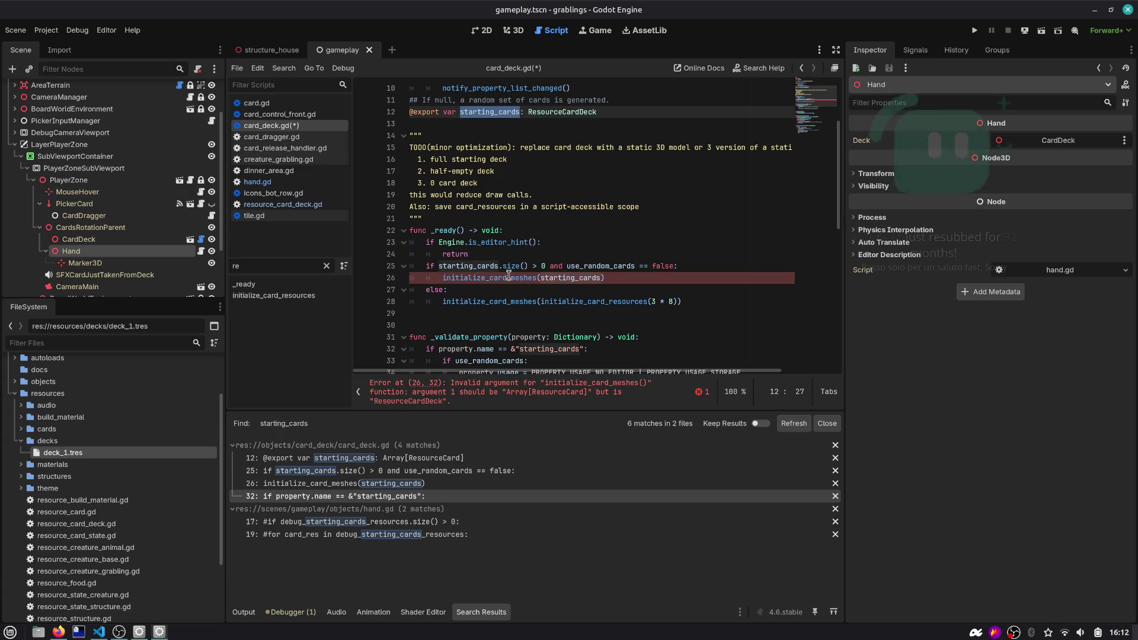
{"action": "left_click", "coordinate": [561, 278]}
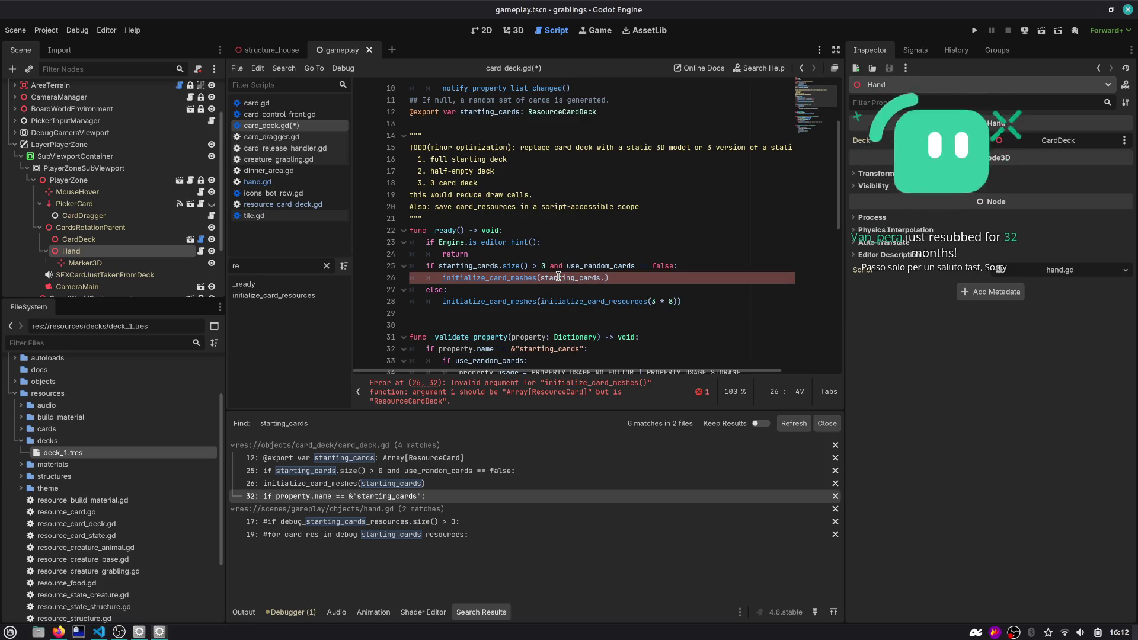
{"action": "key", "text": "ctrl+Right"}
{"action": "type", "text": "."}
{"action": "key", "text": "Return"}
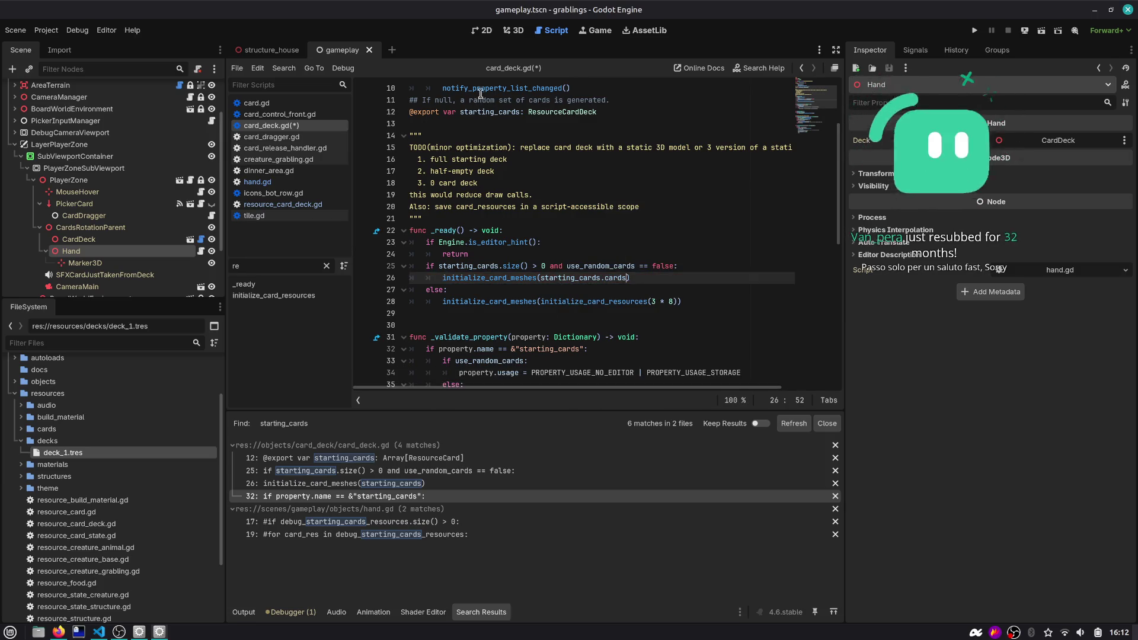
Rename every starting_cards occurrence to starting_deck and save card_deck.gd
{"action": "left_click", "coordinate": [487, 113]}
{"action": "double_click", "coordinate": [487, 112]}
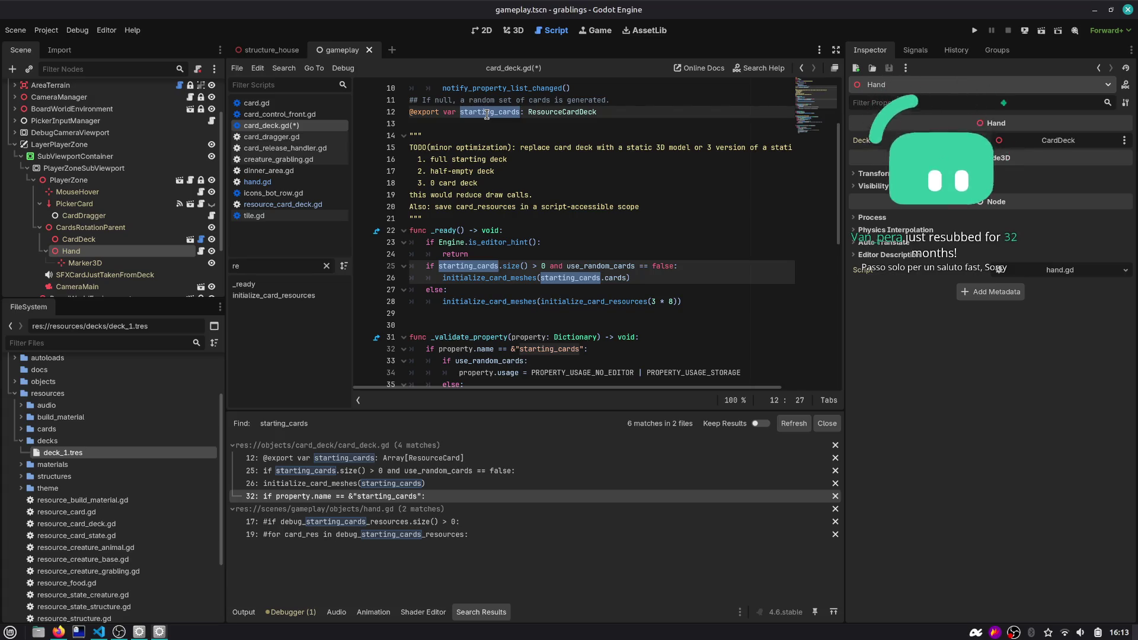
{"action": "scroll", "coordinate": [500, 157], "scroll_direction": "down", "scroll_amount": 5}
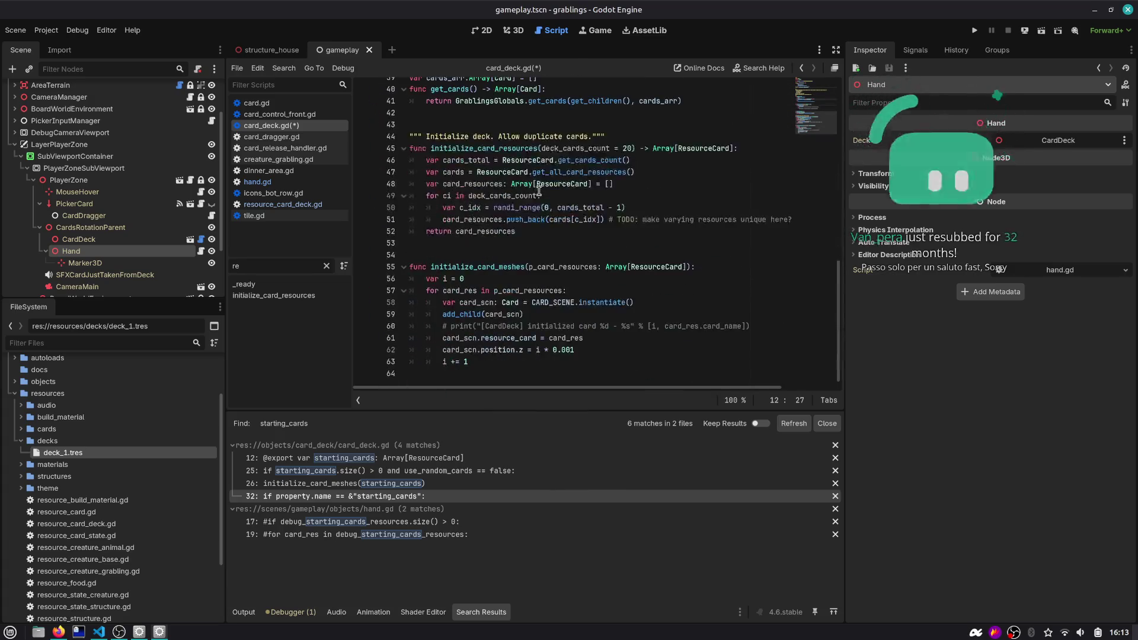
{"action": "scroll", "coordinate": [539, 189], "scroll_direction": "up", "scroll_amount": 5}
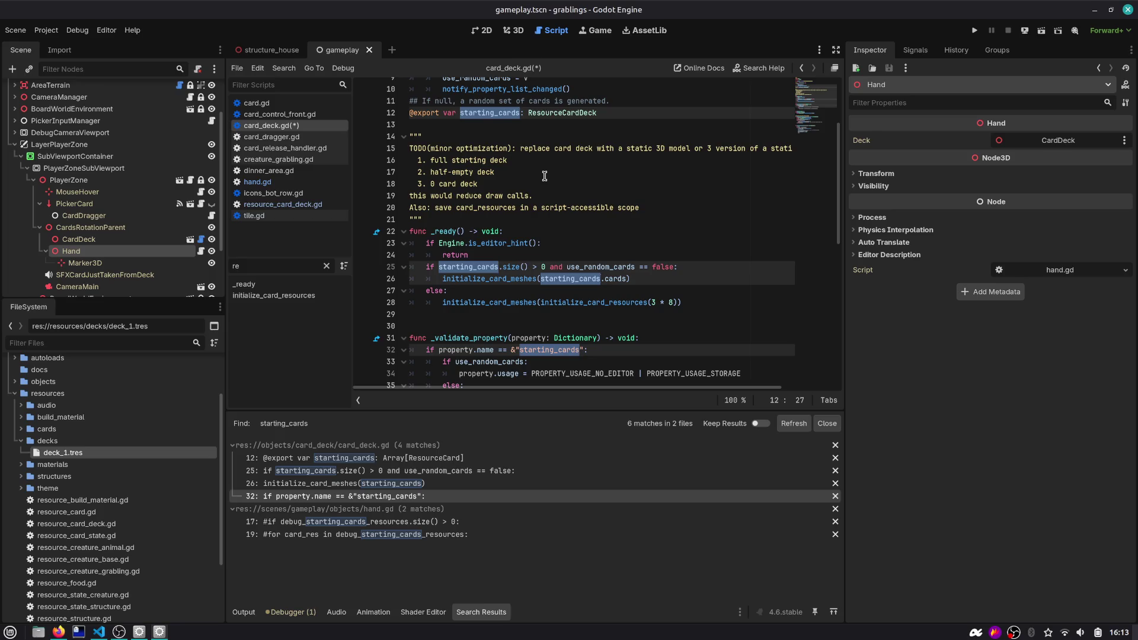
{"action": "type", "text": "starting_deck"}
{"action": "key", "text": "Escape"}
{"action": "key", "text": "ctrl+s"}
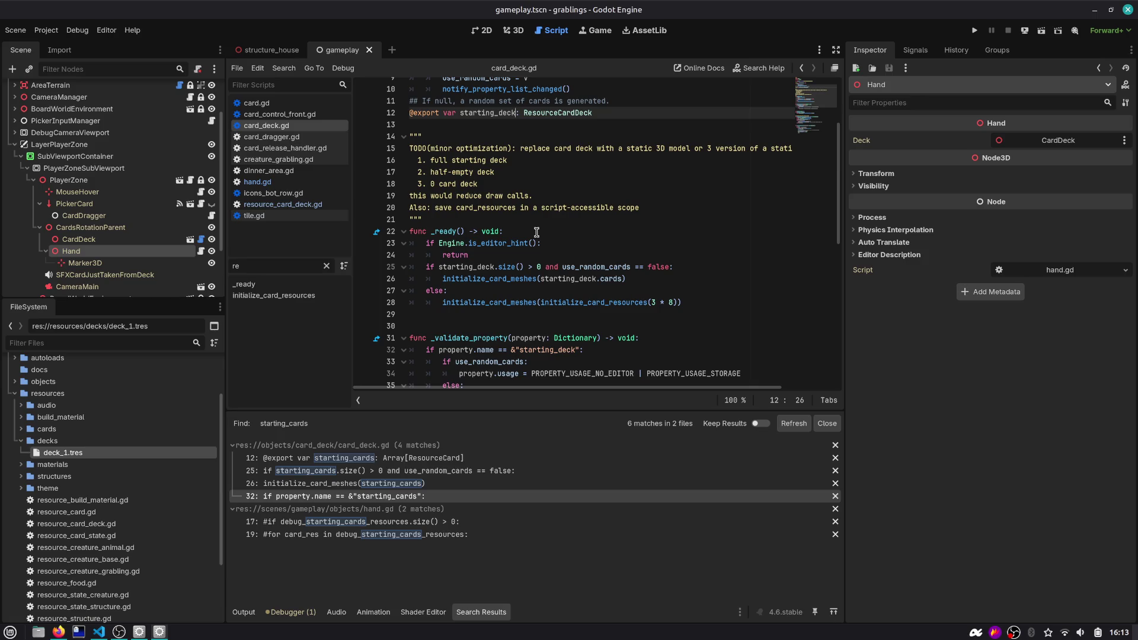
{"action": "left_click", "coordinate": [536, 232]}
{"action": "left_click", "coordinate": [520, 218]}
{"action": "left_click", "coordinate": [411, 136], "text": "shift"}
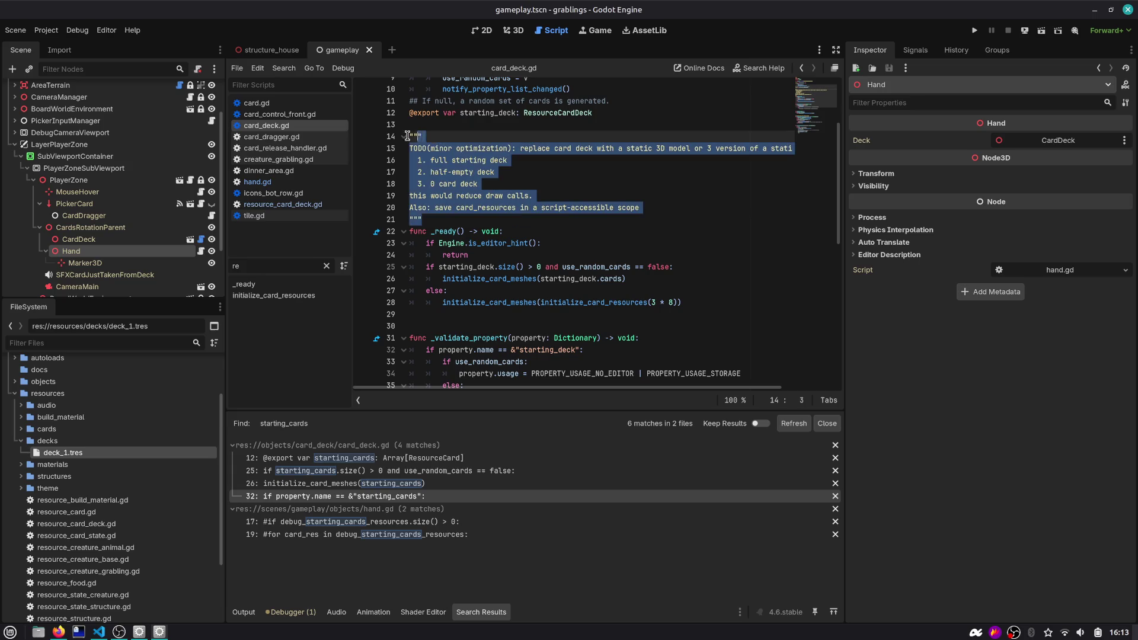
{"action": "left_click", "coordinate": [523, 220]}
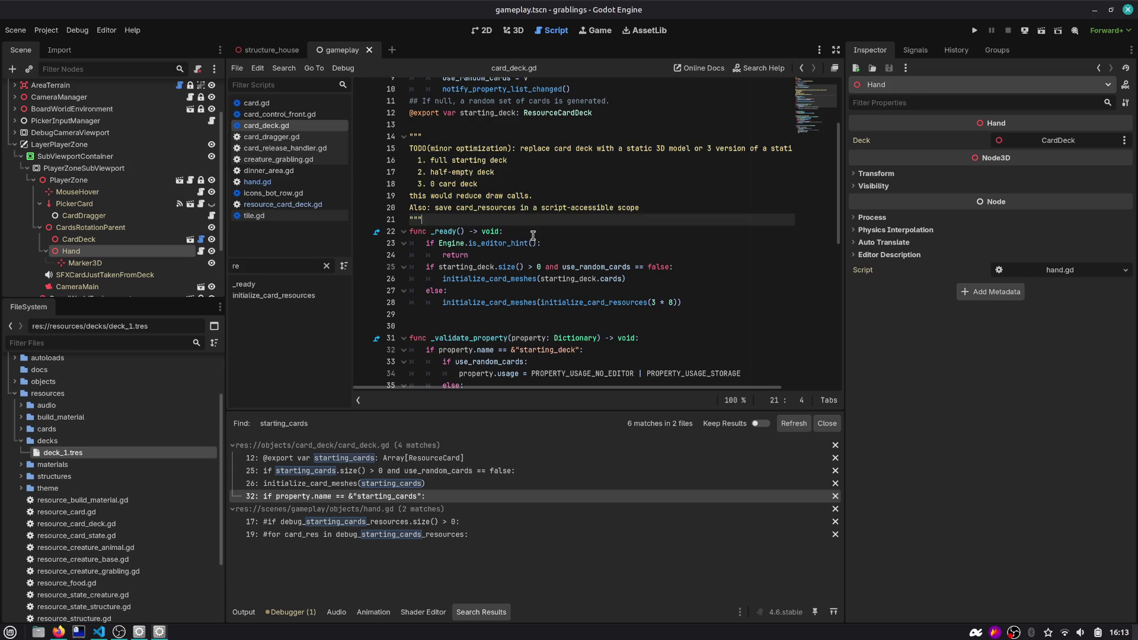
{"action": "double_click", "coordinate": [441, 233]}
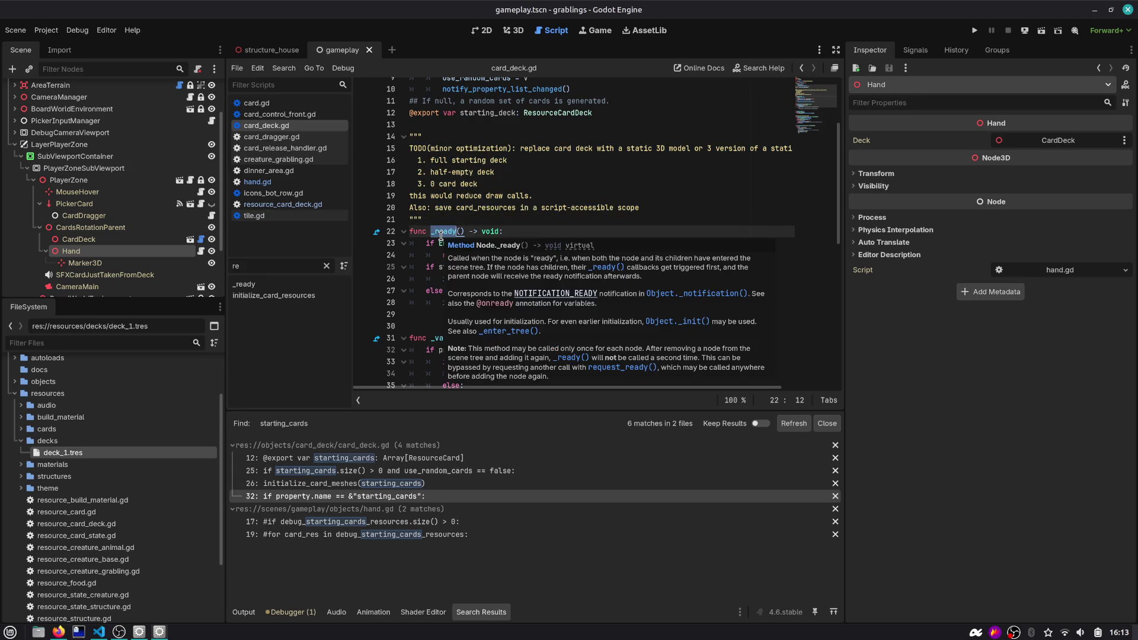
{"action": "left_click", "coordinate": [533, 231]}
{"action": "left_click", "coordinate": [446, 172]}
{"action": "left_click", "coordinate": [562, 149]}
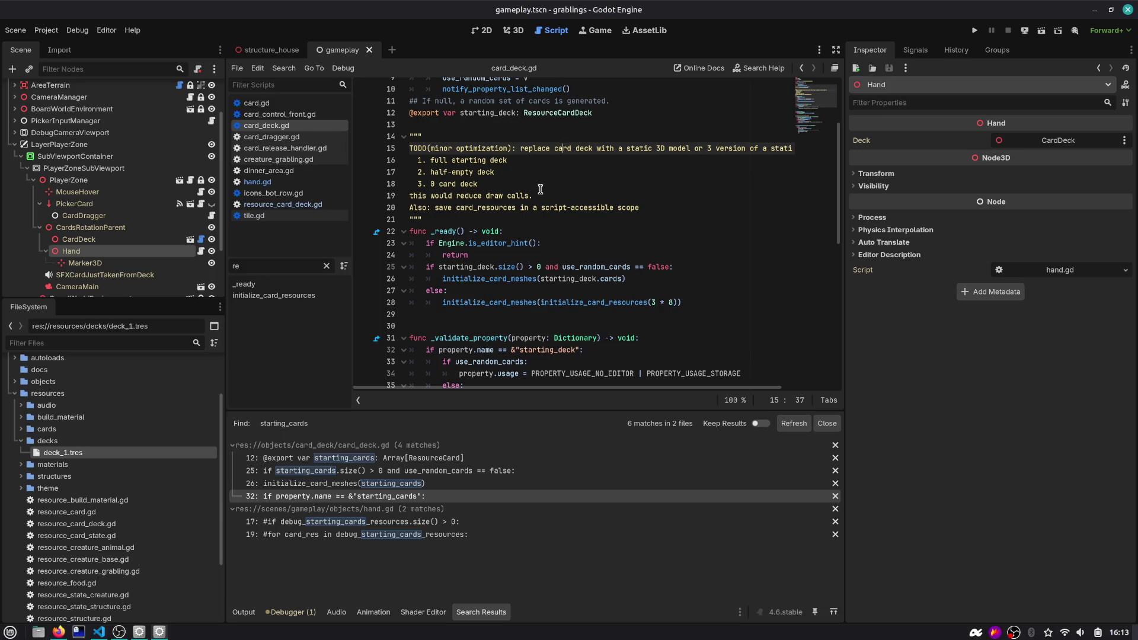
{"action": "left_click_drag", "start_coordinate": [226, 122], "coordinate": [203, 124]}
{"action": "left_click_drag", "start_coordinate": [845, 109], "coordinate": [892, 109]}
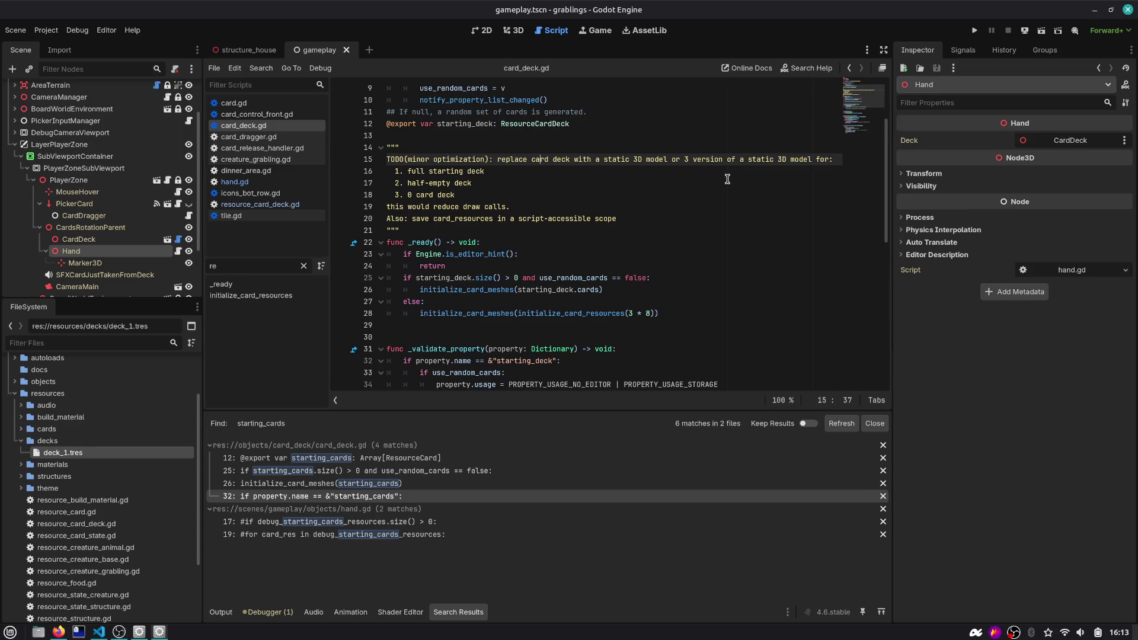
{"action": "left_click", "coordinate": [706, 182]}
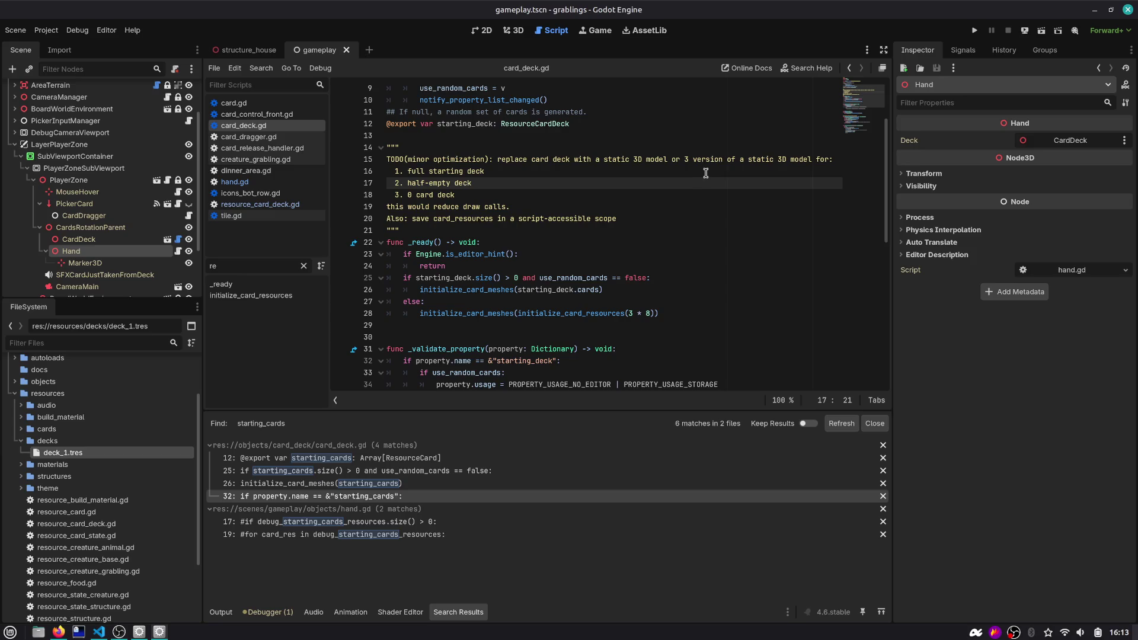
{"action": "scroll", "coordinate": [682, 172], "scroll_direction": "up", "scroll_amount": 2}
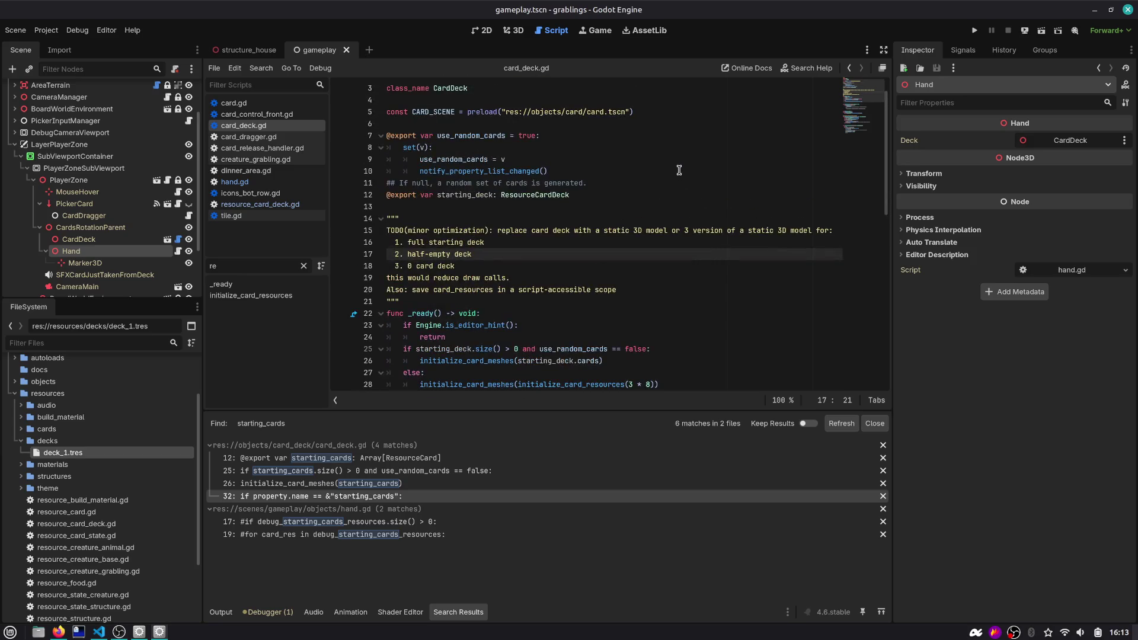
{"action": "left_click", "coordinate": [456, 299]}
{"action": "left_click_drag", "start_coordinate": [423, 298], "coordinate": [344, 220]}
{"action": "left_click", "coordinate": [445, 242]}
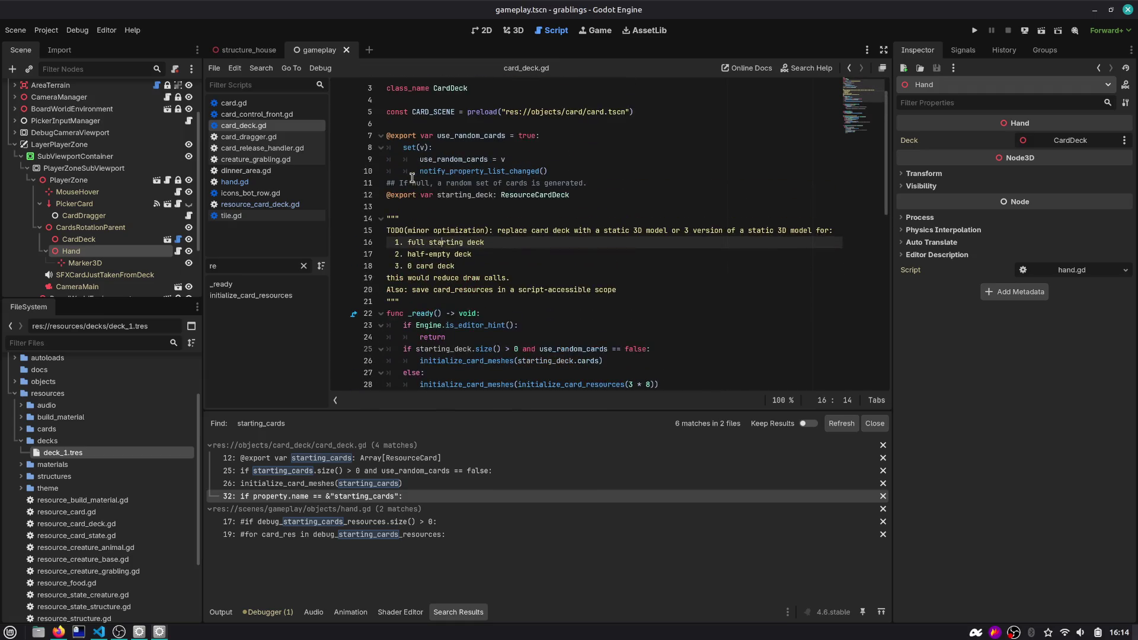
{"action": "double_click", "coordinate": [472, 197]}
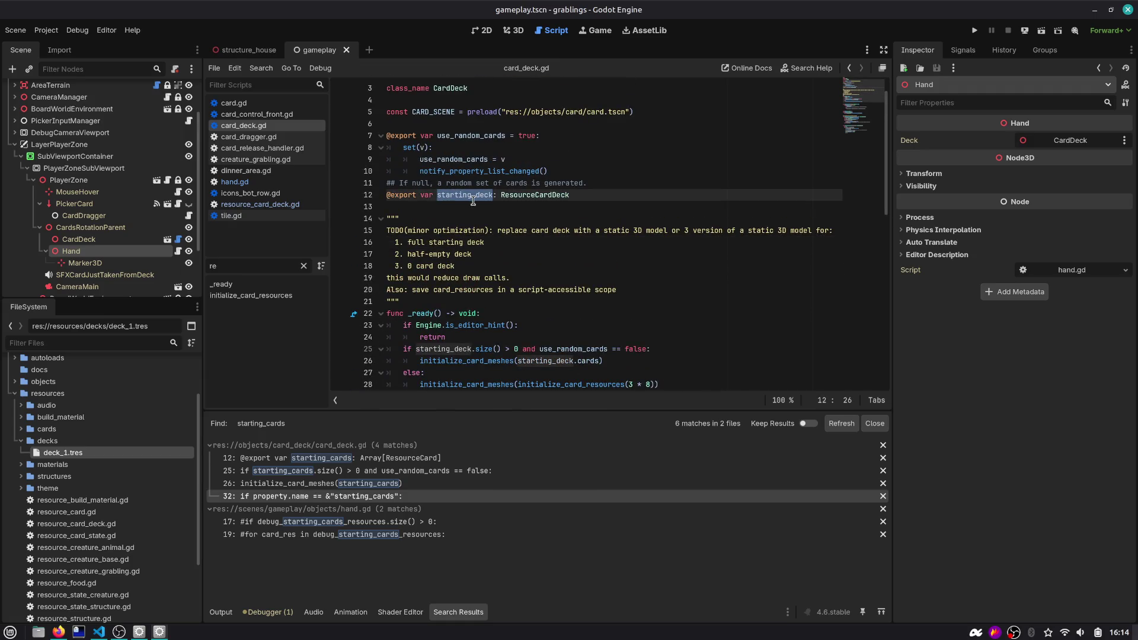
{"action": "double_click", "coordinate": [514, 203]}
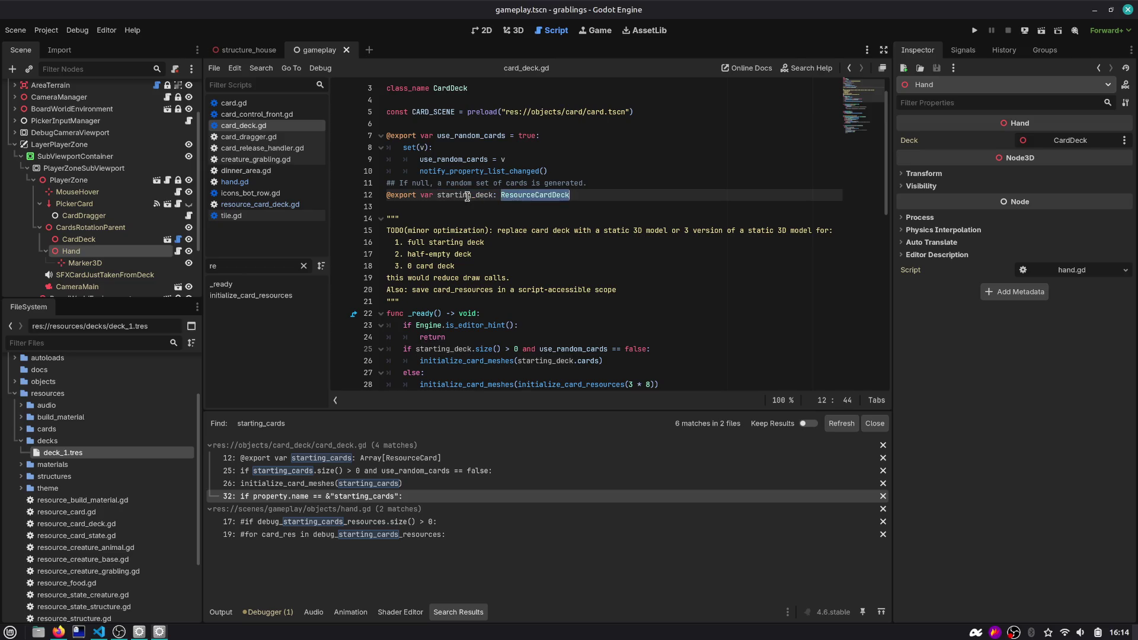
{"action": "double_click", "coordinate": [468, 198]}
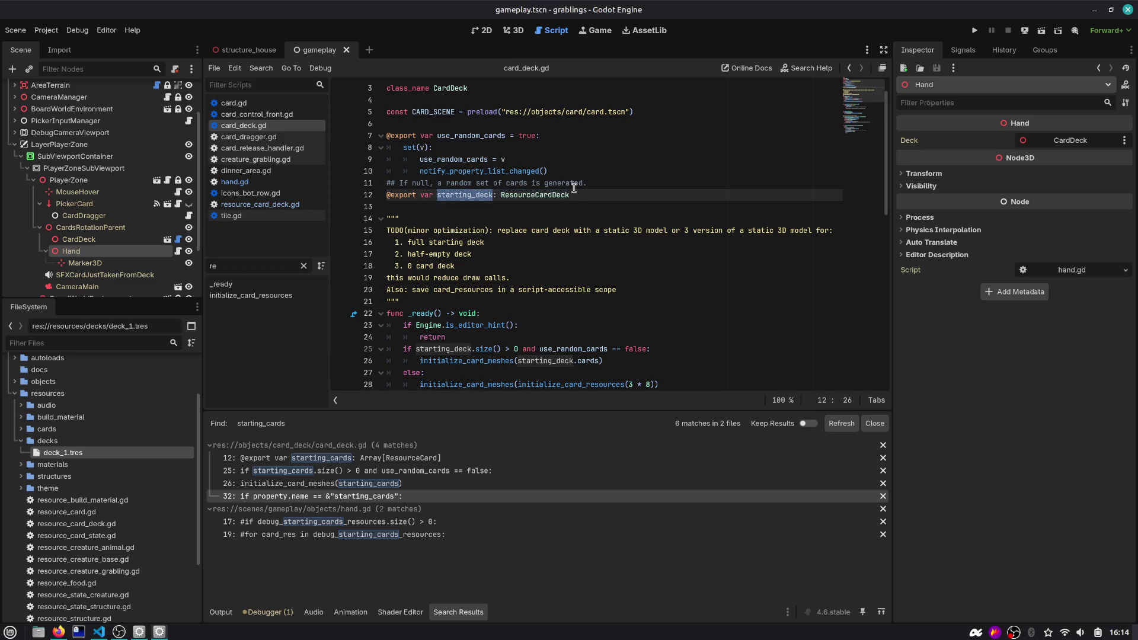
{"action": "scroll", "coordinate": [525, 196], "scroll_direction": "down", "scroll_amount": 4}
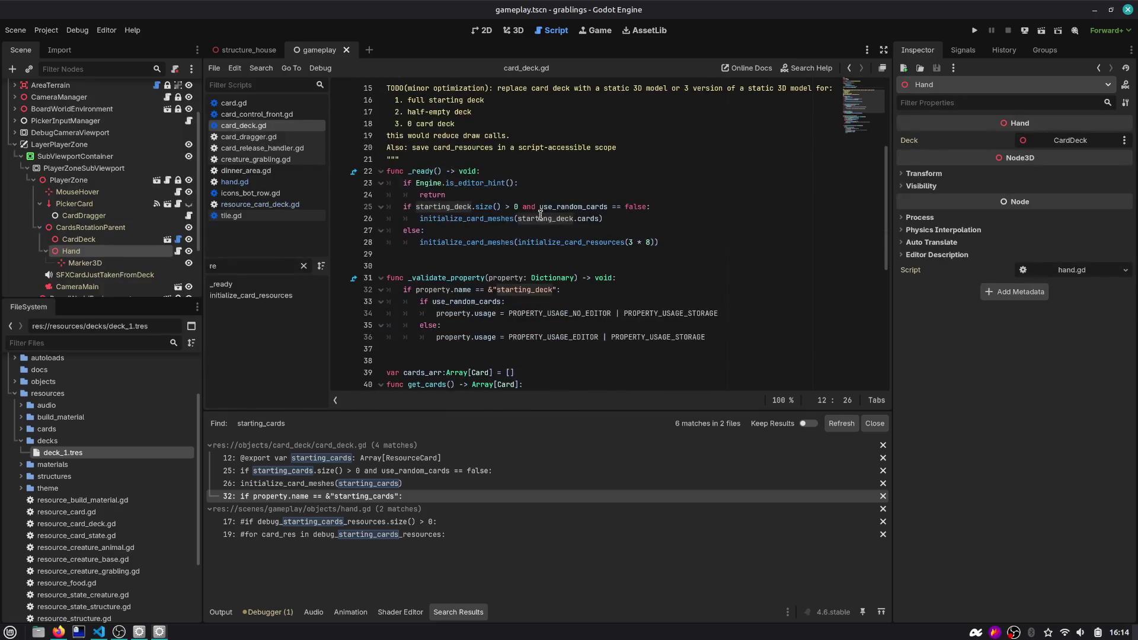
{"action": "scroll", "coordinate": [541, 215], "scroll_direction": "down", "scroll_amount": 1}
{"action": "mouse_move", "coordinate": [589, 183]}
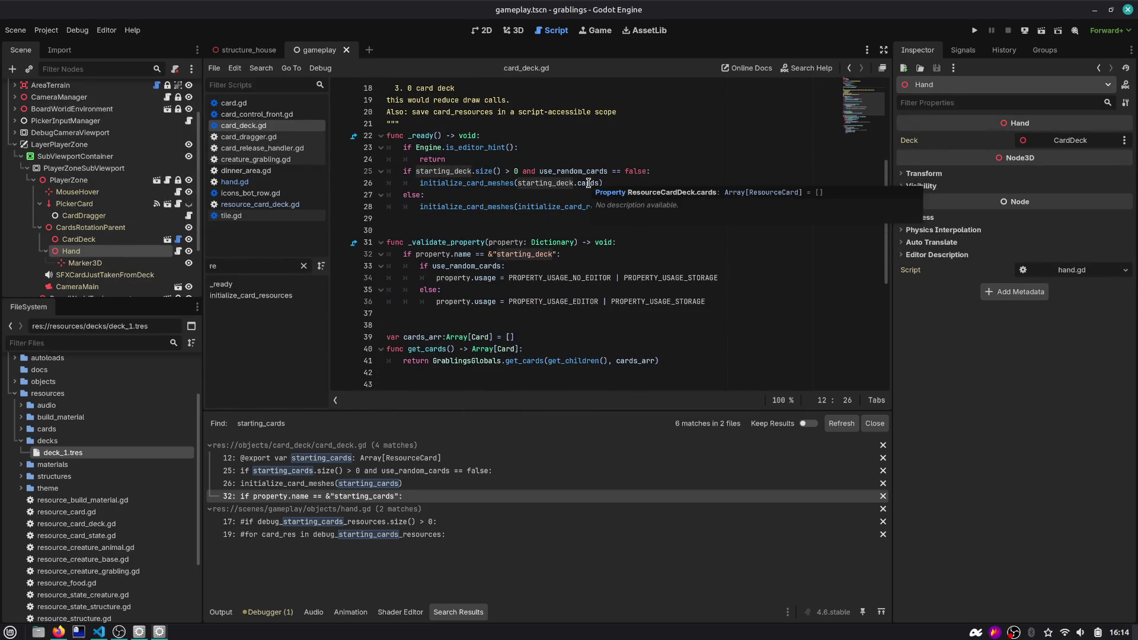
Change line 25's check to starting_deck.cards.size() and run the project
{"action": "left_click", "coordinate": [474, 171]}
{"action": "type", "text": "cards."}
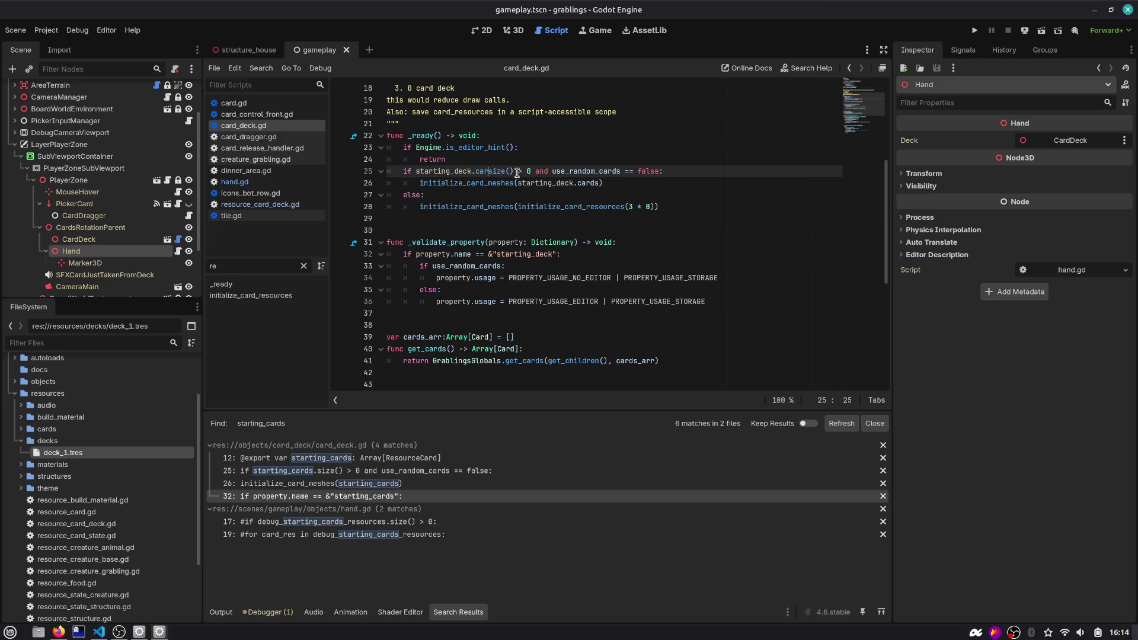
{"action": "double_click", "coordinate": [461, 171]}
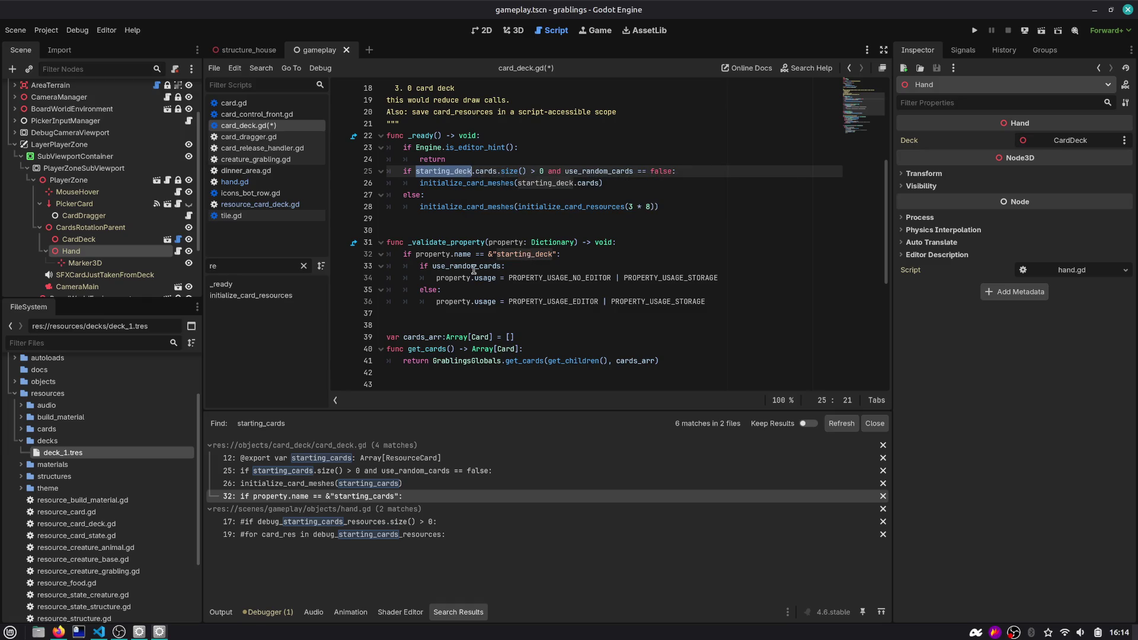
{"action": "scroll", "coordinate": [556, 300], "scroll_direction": "down", "scroll_amount": 4}
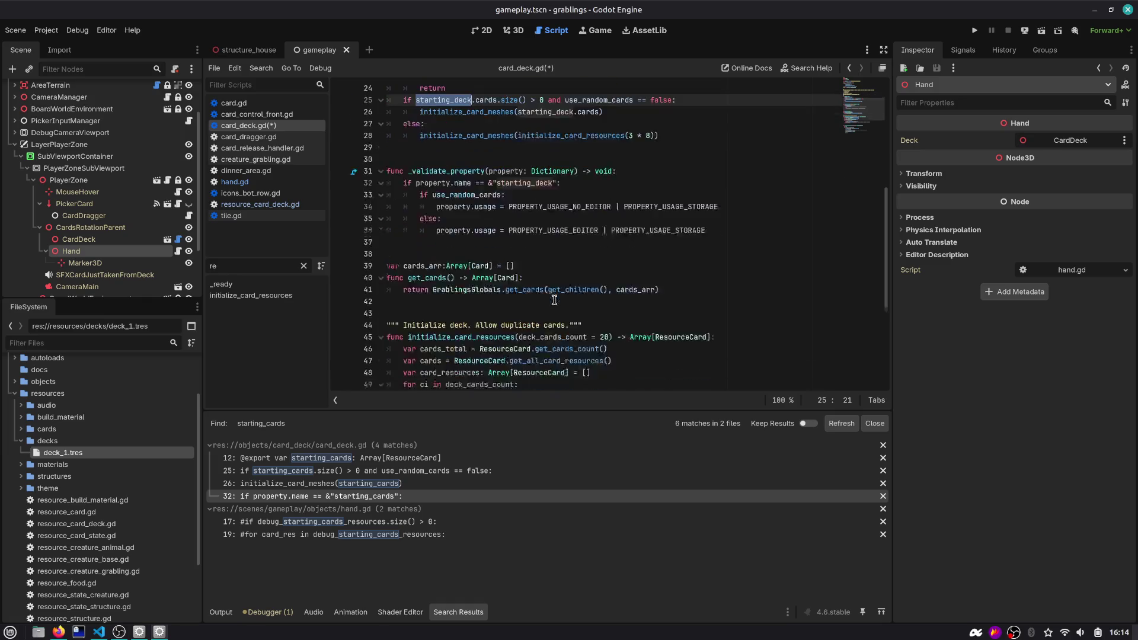
{"action": "scroll", "coordinate": [511, 277], "scroll_direction": "down", "scroll_amount": 3}
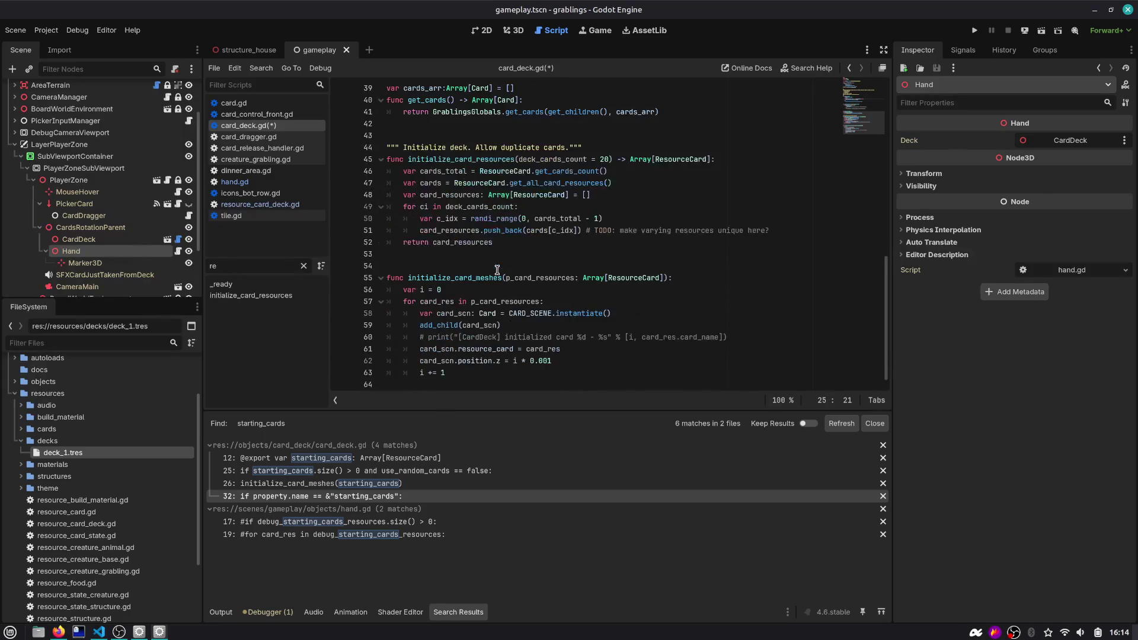
{"action": "left_click", "coordinate": [975, 30]}
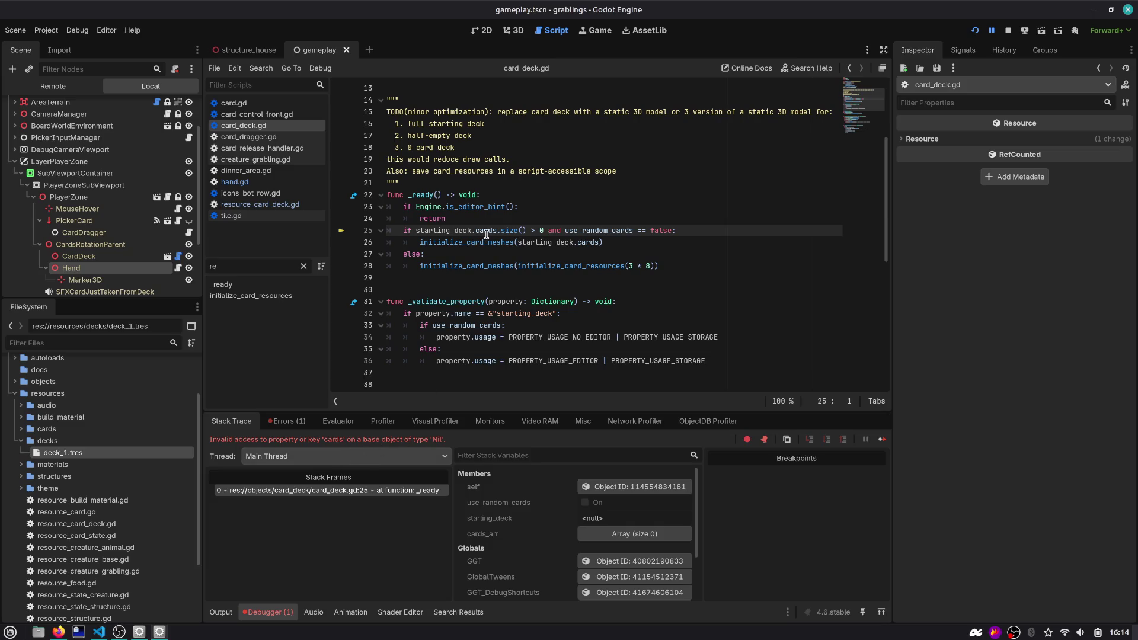
Stop the failed run, set deck_1.tres as CardDeck's Starting Deck, and rerun the game
{"action": "double_click", "coordinate": [445, 230]}
{"action": "scroll", "coordinate": [448, 229], "scroll_direction": "up", "scroll_amount": 4}
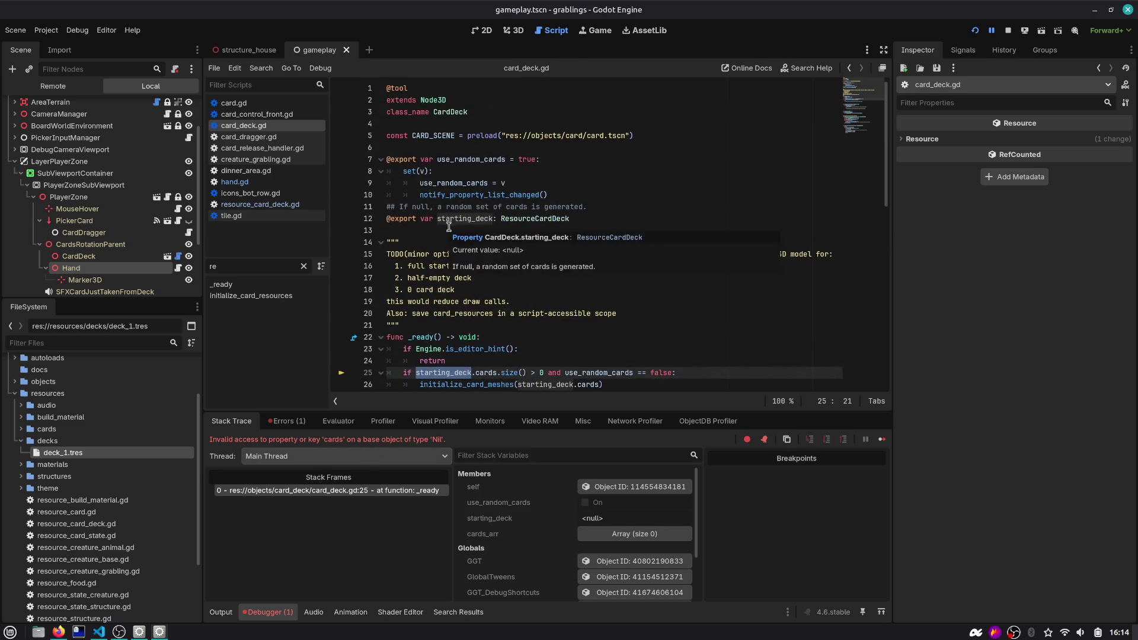
{"action": "left_click", "coordinate": [536, 230]}
{"action": "key", "text": "F8"}
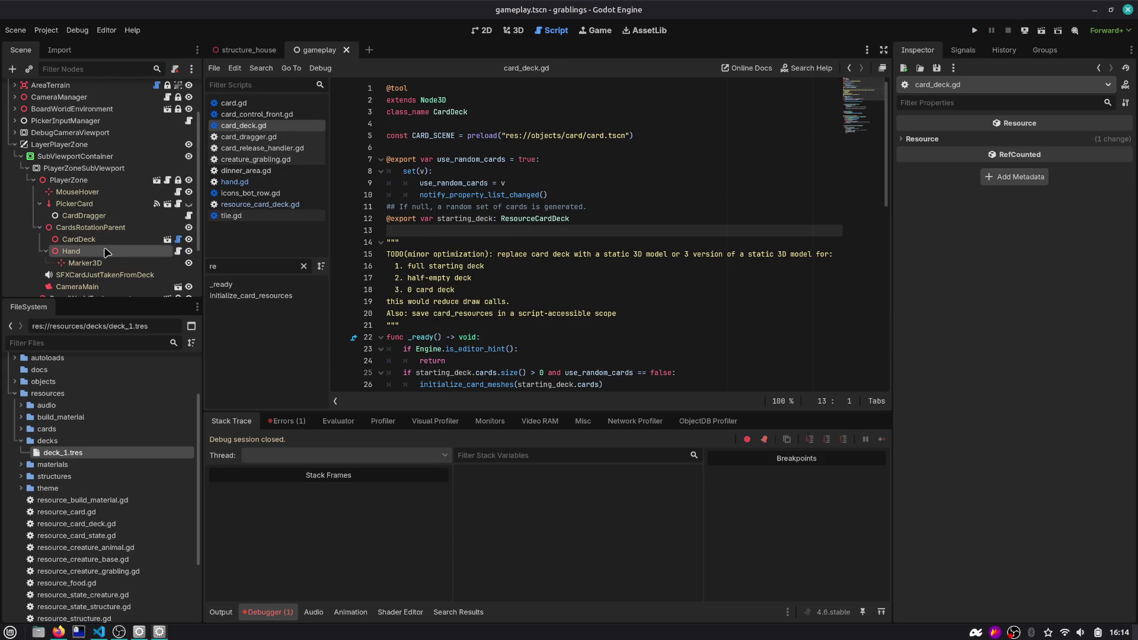
{"action": "left_click", "coordinate": [84, 238]}
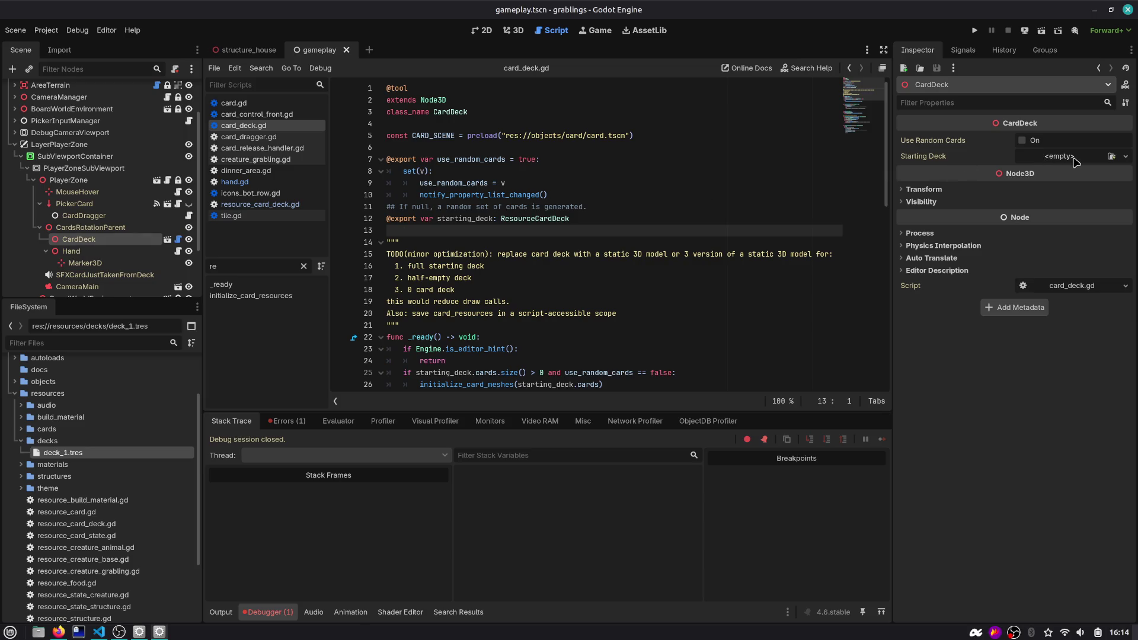
{"action": "left_click", "coordinate": [1113, 157]}
{"action": "double_click", "coordinate": [501, 196]}
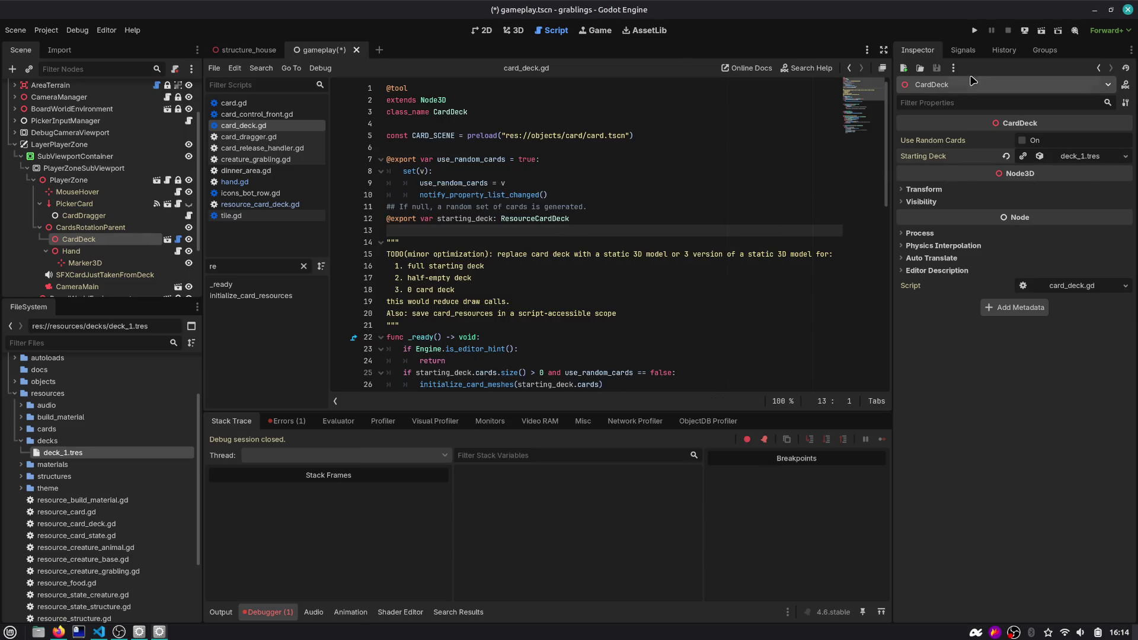
{"action": "left_click", "coordinate": [975, 30]}
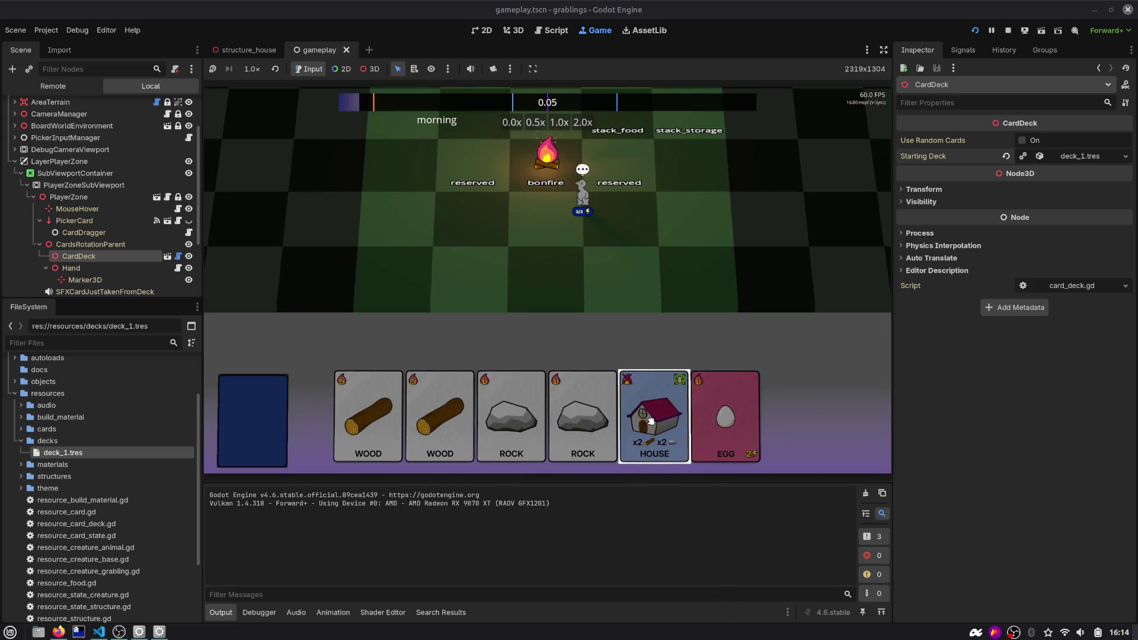
Place the HOUSE card on the board, stack the rock and two wood cards onto it, then pause
{"action": "left_click_drag", "start_coordinate": [653, 415], "coordinate": [479, 291]}
{"action": "left_click_drag", "start_coordinate": [512, 415], "coordinate": [474, 273]}
{"action": "left_click_drag", "start_coordinate": [652, 415], "coordinate": [492, 278]}
{"action": "left_click_drag", "start_coordinate": [526, 393], "coordinate": [471, 276]}
{"action": "mouse_move", "coordinate": [496, 410]}
{"action": "left_mouse_down"}
{"action": "mouse_move", "coordinate": [445, 254]}
{"action": "mouse_move", "coordinate": [513, 279]}
{"action": "left_mouse_up"}
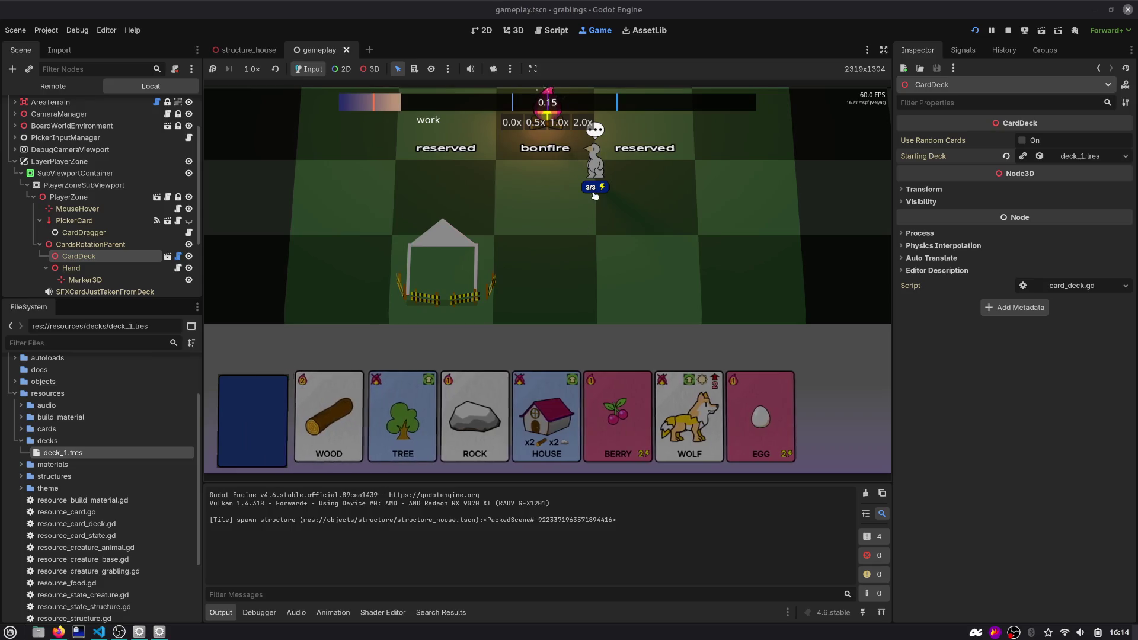
{"action": "mouse_move", "coordinate": [547, 415]}
{"action": "left_mouse_down"}
{"action": "mouse_move", "coordinate": [516, 191]}
{"action": "mouse_move", "coordinate": [509, 284]}
{"action": "left_mouse_up"}
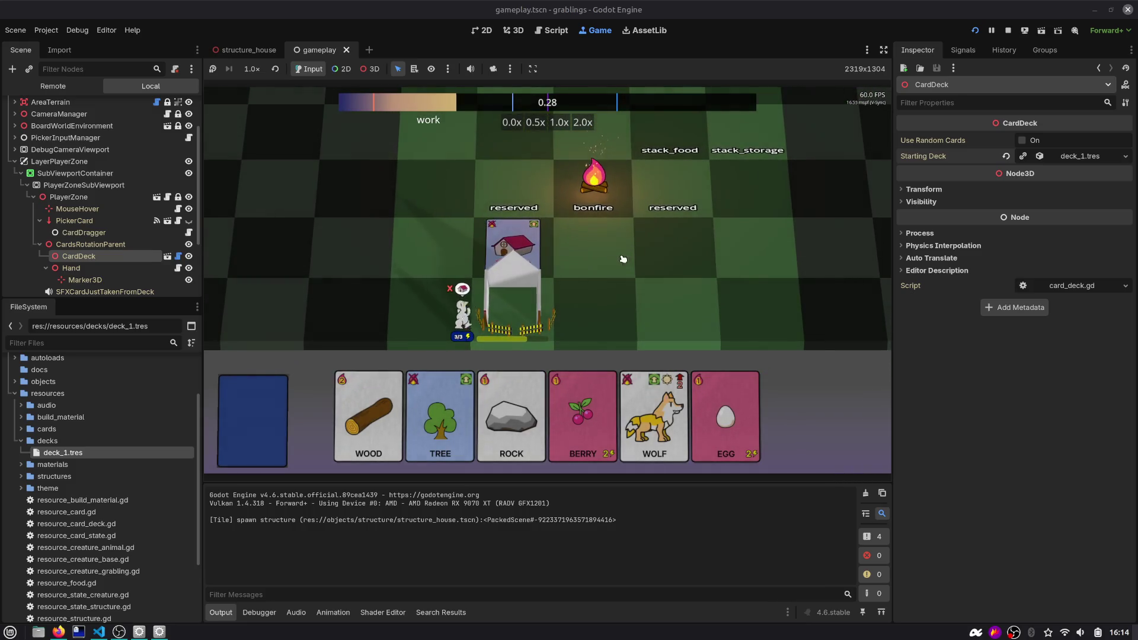
{"action": "key", "text": "F7"}
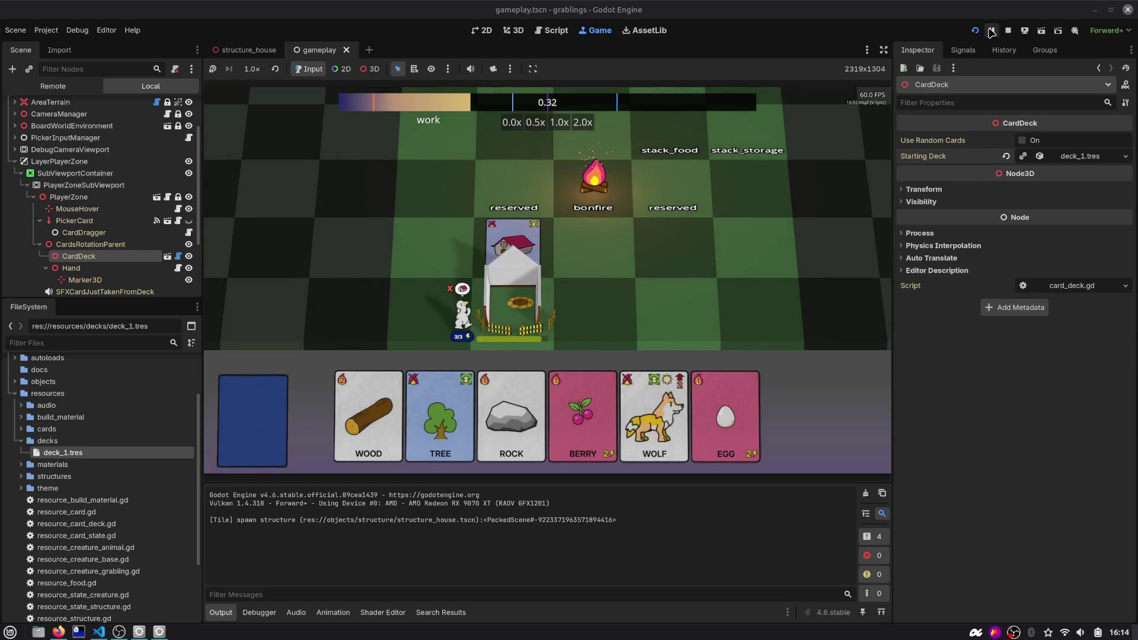
{"action": "left_click", "coordinate": [551, 30]}
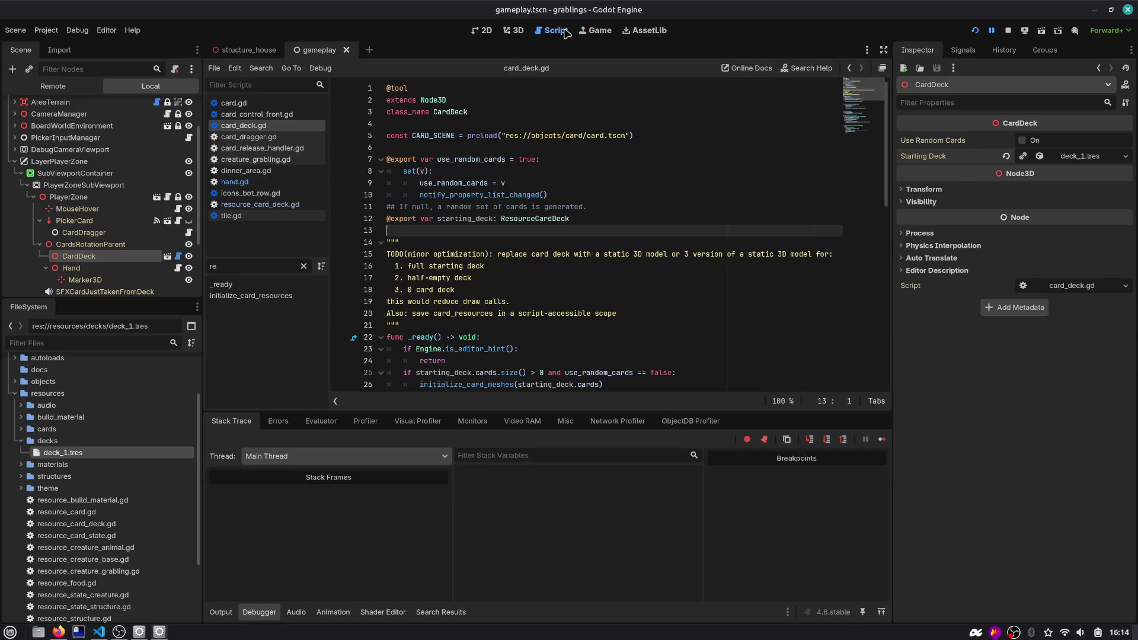
In card.gd, replace 'pass' with the uncommented no_depth_test and render_priority lines, then resume the game
{"action": "left_click", "coordinate": [233, 103]}
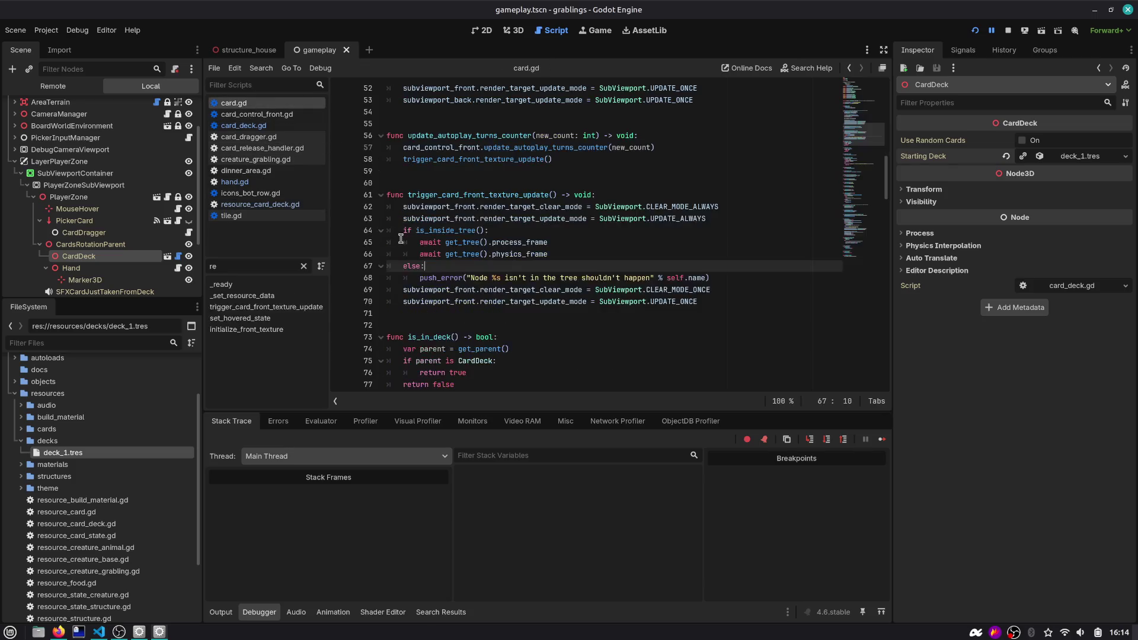
{"action": "left_click", "coordinate": [304, 266]}
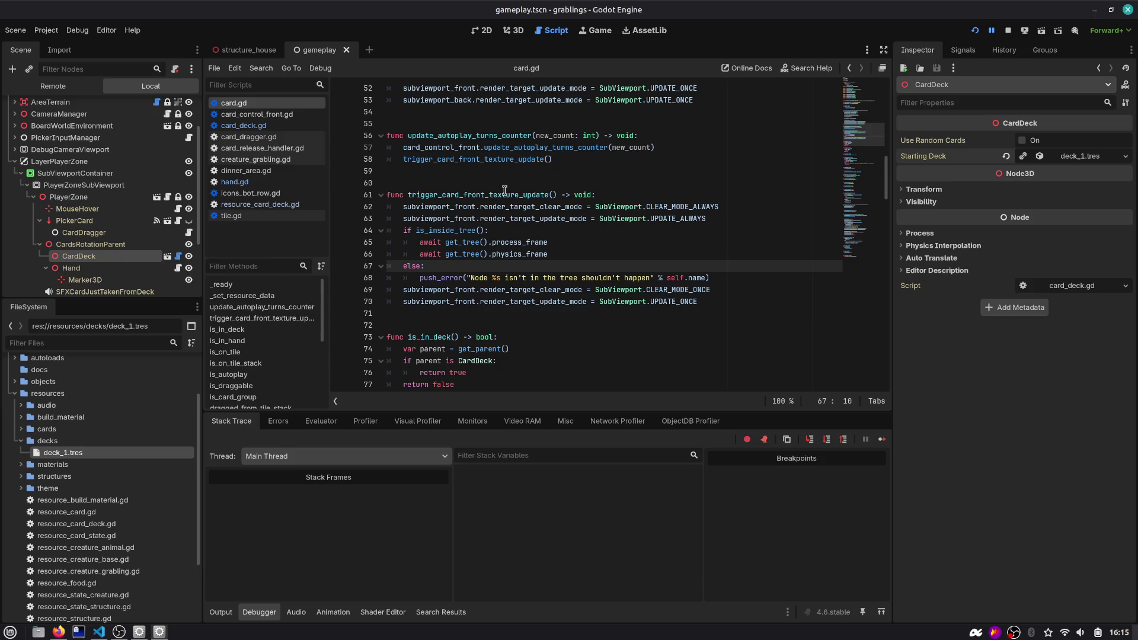
{"action": "key", "text": "ctrl+f"}
{"action": "type", "text": "depth"}
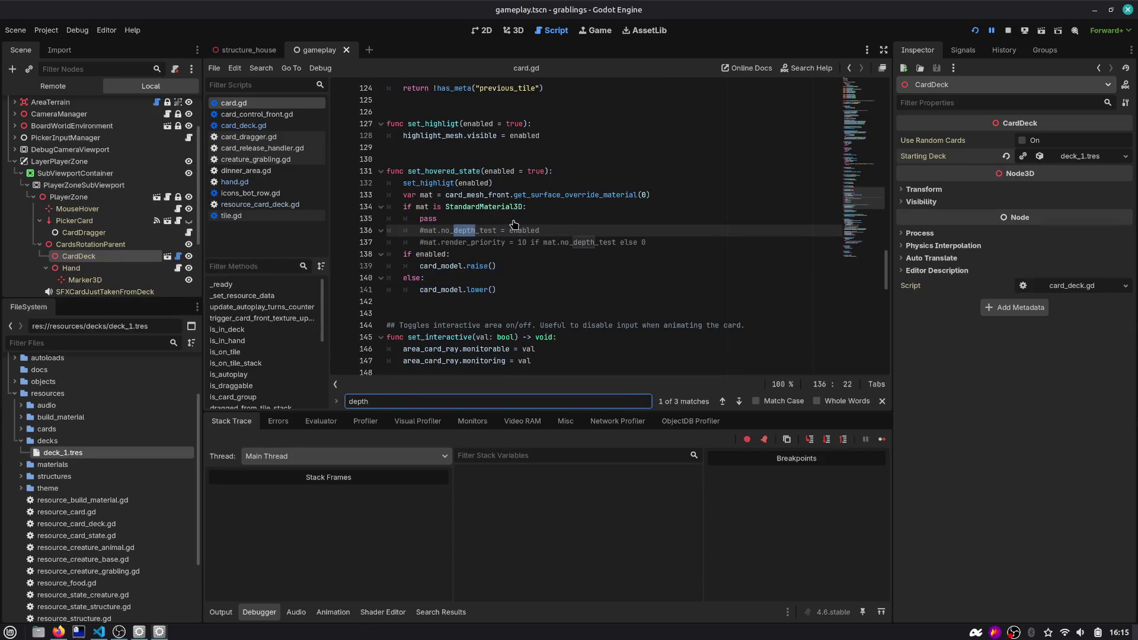
{"action": "left_click", "coordinate": [514, 224]}
{"action": "key", "text": "ctrl+shift+k"}
{"action": "key", "text": "shift+Down"}
{"action": "key", "text": "ctrl+k"}
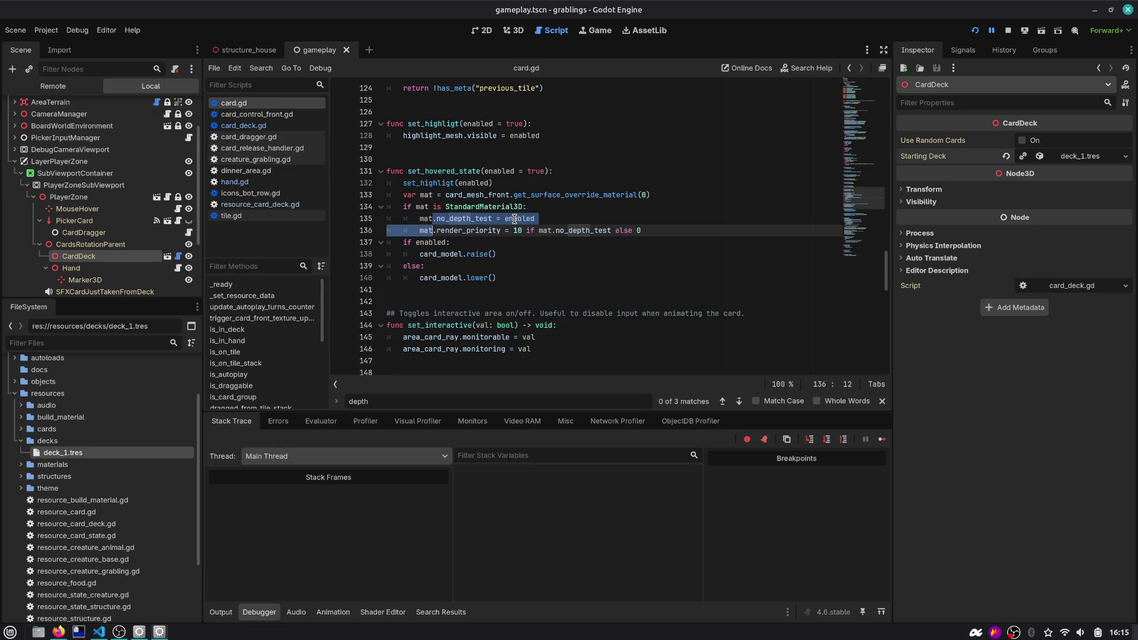
{"action": "left_click", "coordinate": [596, 31]}
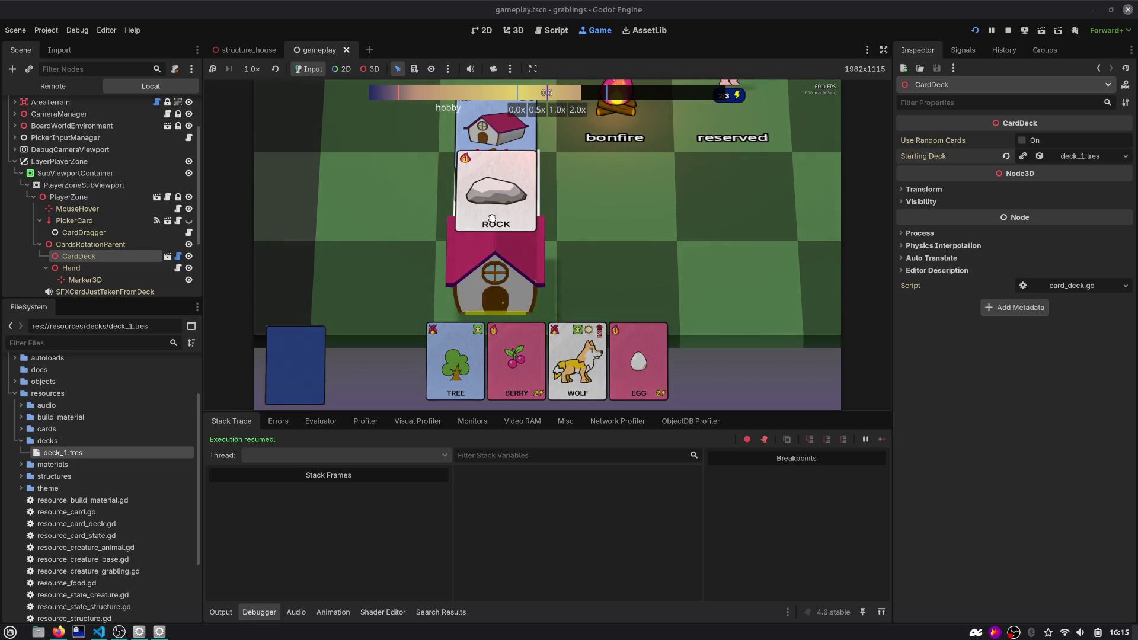
Pick the ROCK card over the house in the game, resume from pause, then stop the project
{"action": "left_click", "coordinate": [991, 30]}
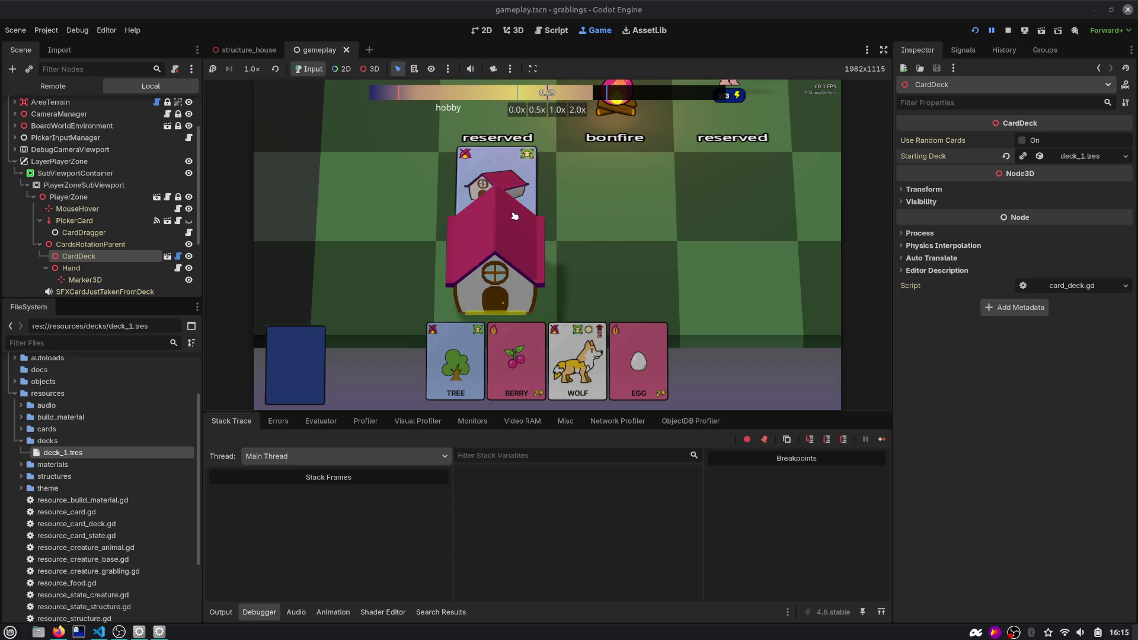
{"action": "left_click", "coordinate": [992, 30]}
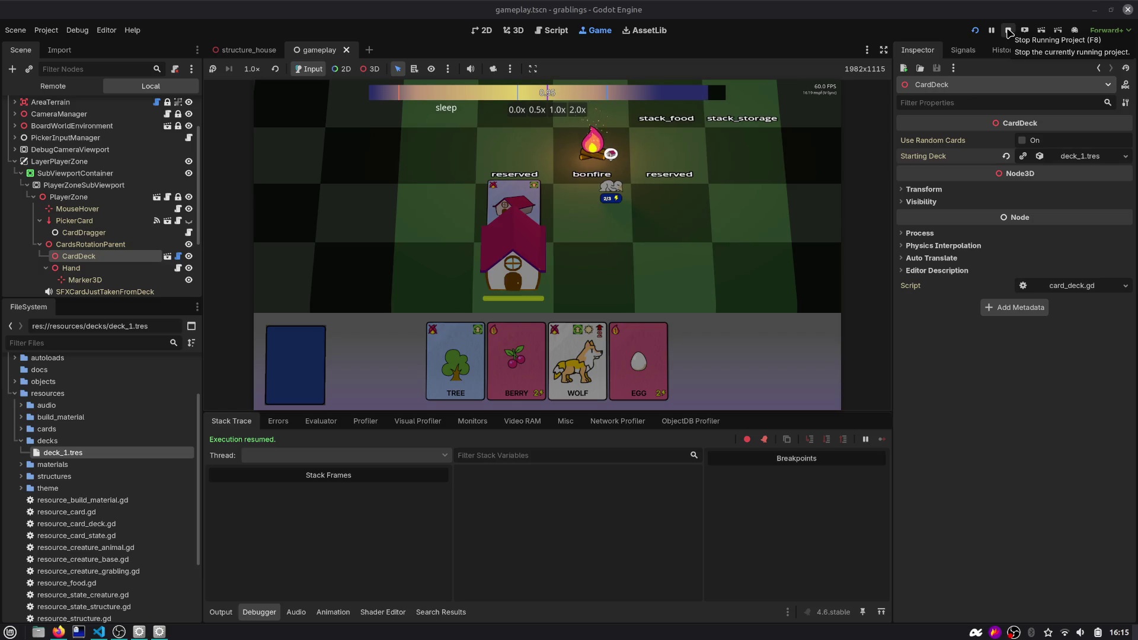
{"action": "left_click", "coordinate": [1008, 30]}
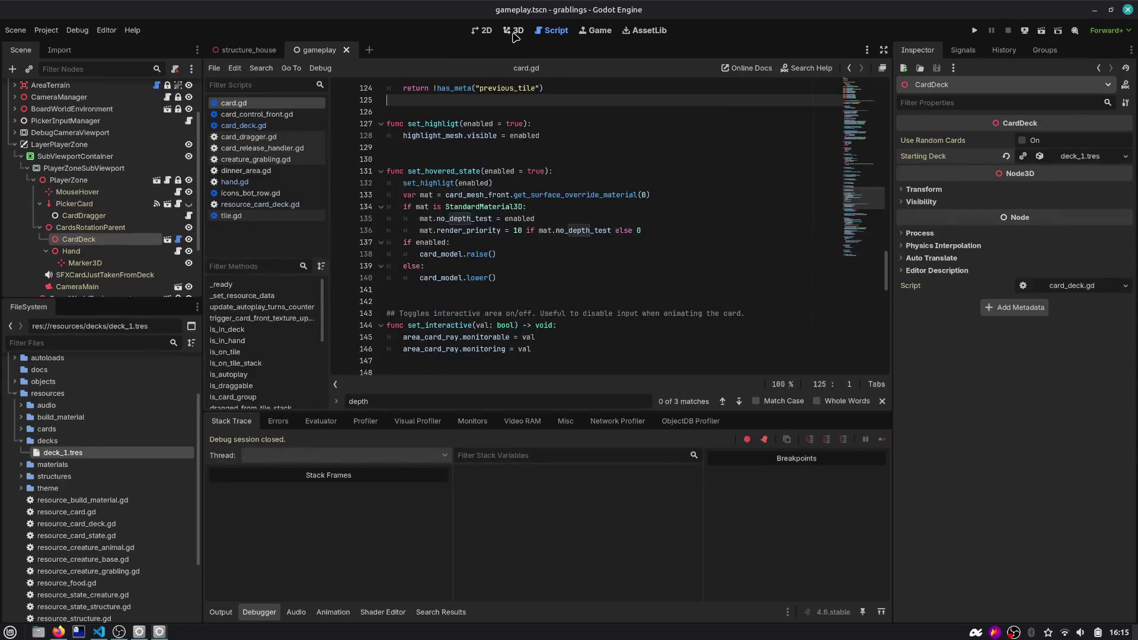
Return to card.gd and select the set_hovered_state function name
{"action": "left_click", "coordinate": [515, 31]}
{"action": "left_click", "coordinate": [544, 29]}
{"action": "double_click", "coordinate": [434, 172]}
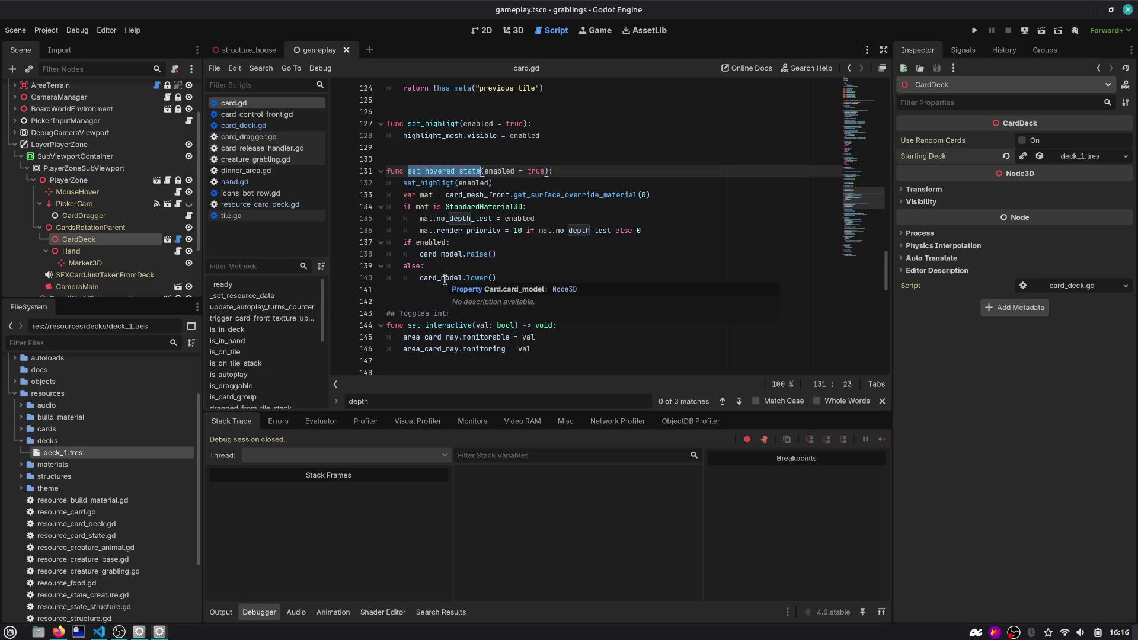
{"action": "scroll", "coordinate": [515, 253], "scroll_direction": "up", "scroll_amount": 2}
{"action": "mouse_move", "coordinate": [515, 253]}
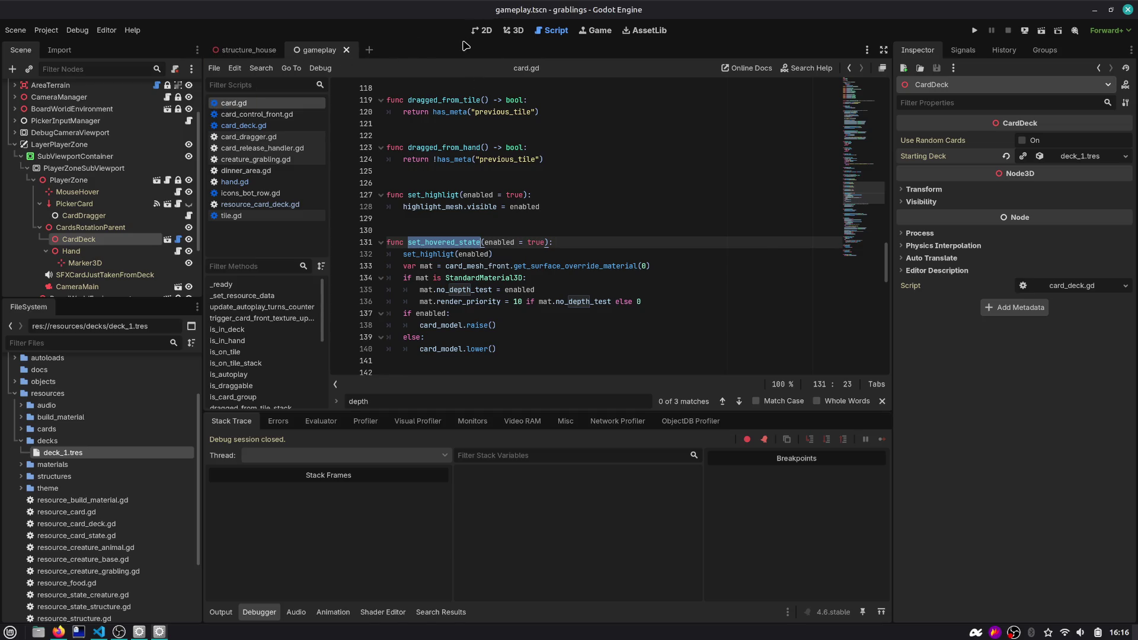
Quick-open tile.tscn with Ctrl+Shift+O and show it in the 3D view
{"action": "key", "text": "ctrl+shift+o"}
{"action": "type", "text": "tile"}
{"action": "key", "text": "Return"}
{"action": "left_click", "coordinate": [509, 37]}
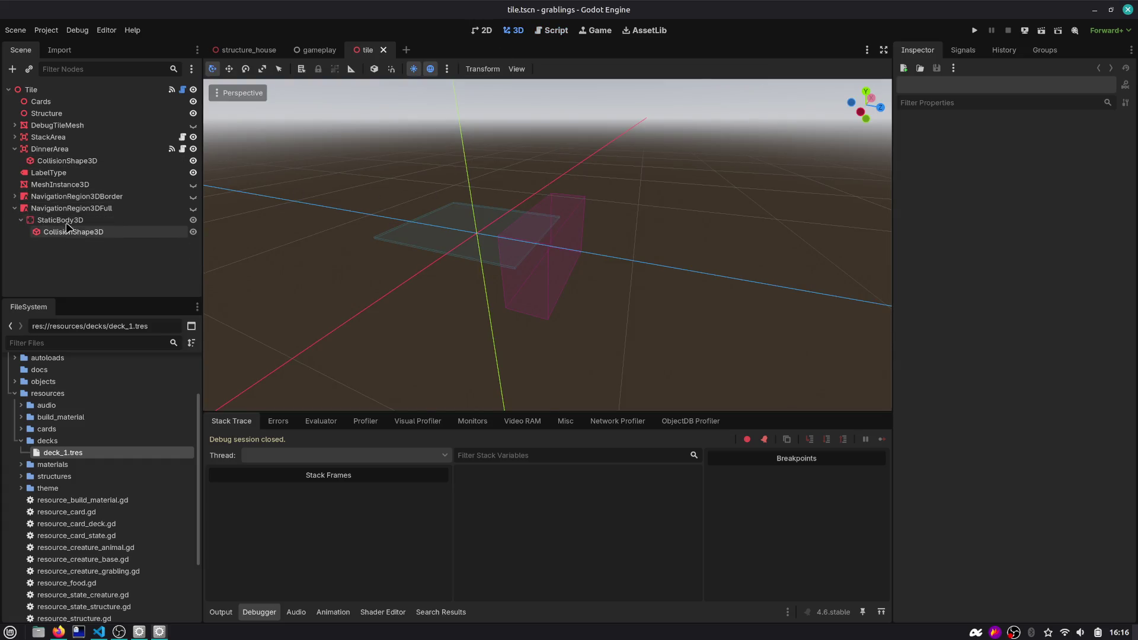
Expand StackArea in the Tile scene tree and select its CollisionShape3D
{"action": "left_click", "coordinate": [15, 137]}
{"action": "left_click", "coordinate": [47, 138]}
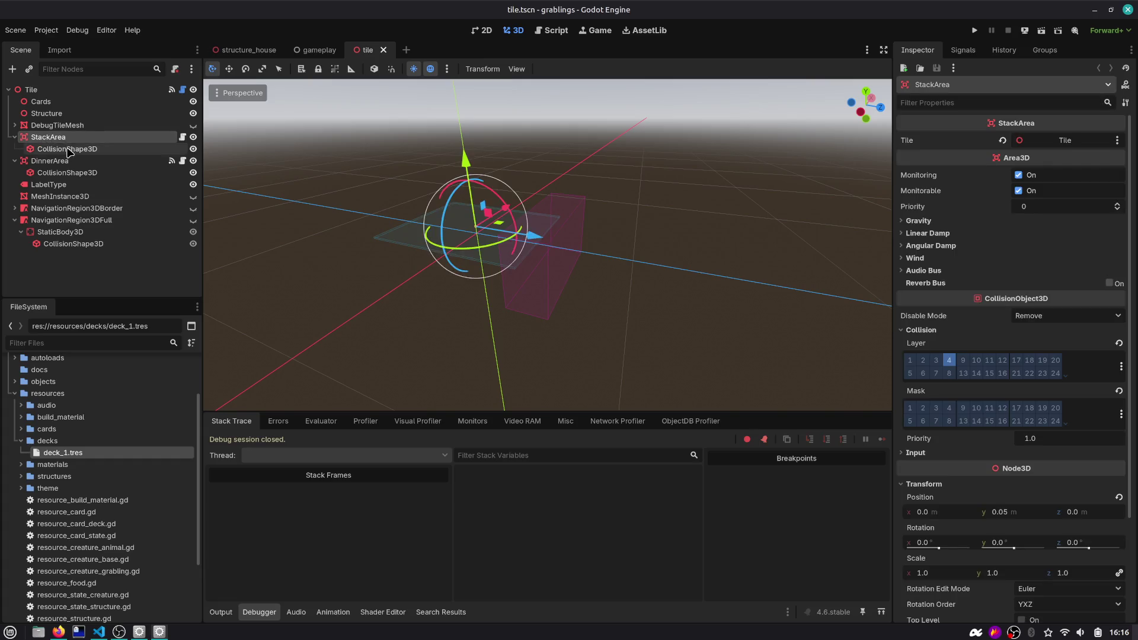
{"action": "left_click", "coordinate": [69, 149]}
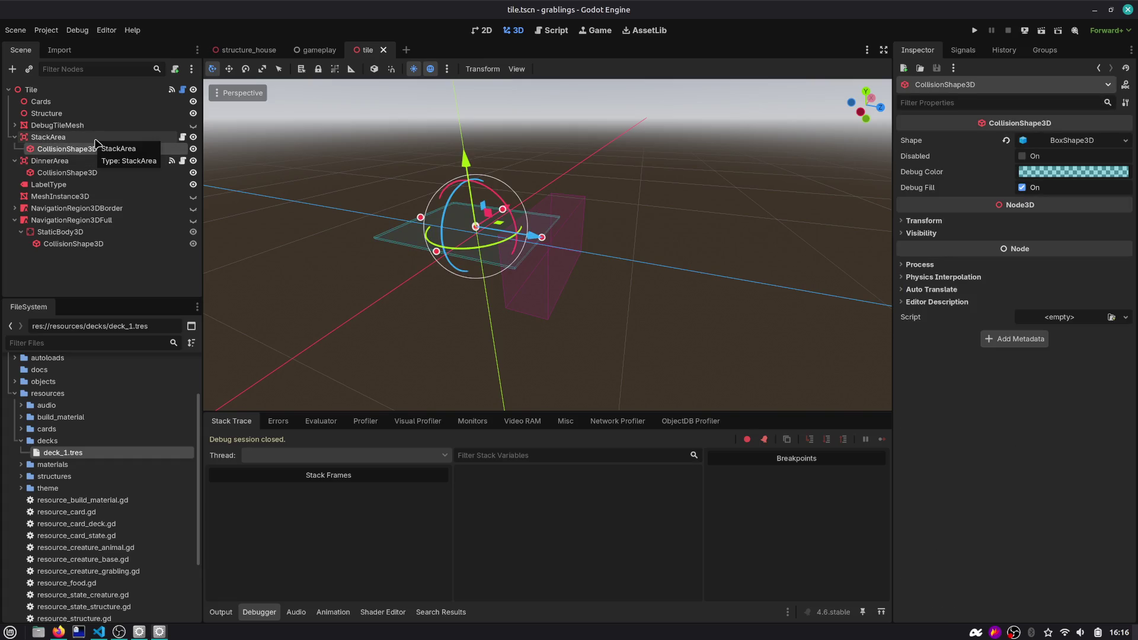
Open stack_area.gd, highlight stack_height on line 22, then run the game
{"action": "left_click", "coordinate": [181, 138]}
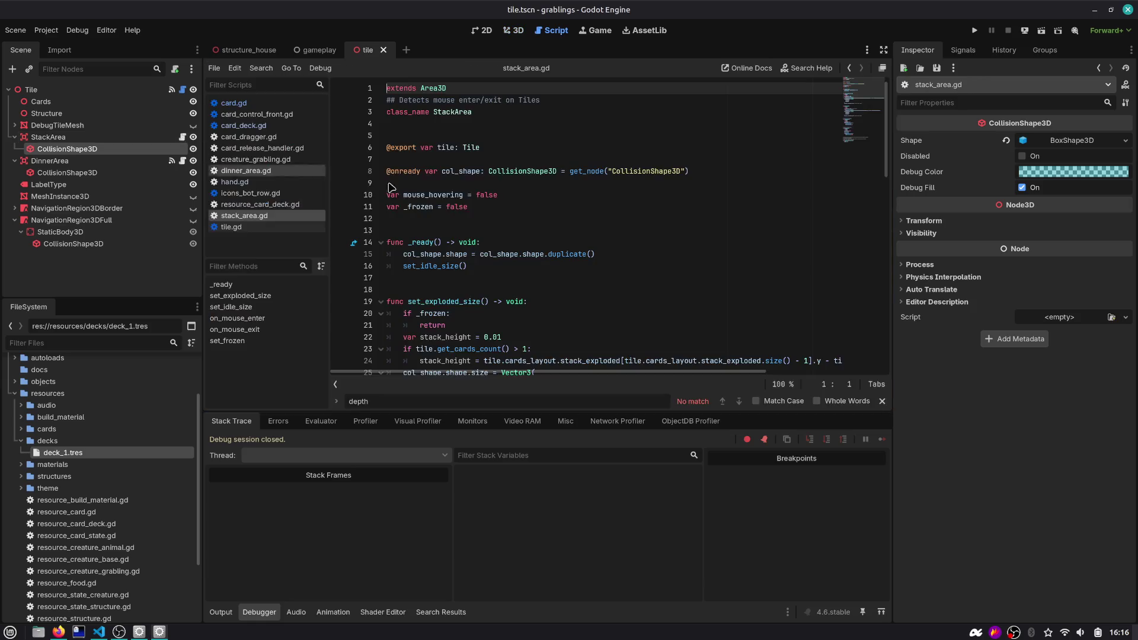
{"action": "scroll", "coordinate": [724, 202], "scroll_direction": "down", "scroll_amount": 1}
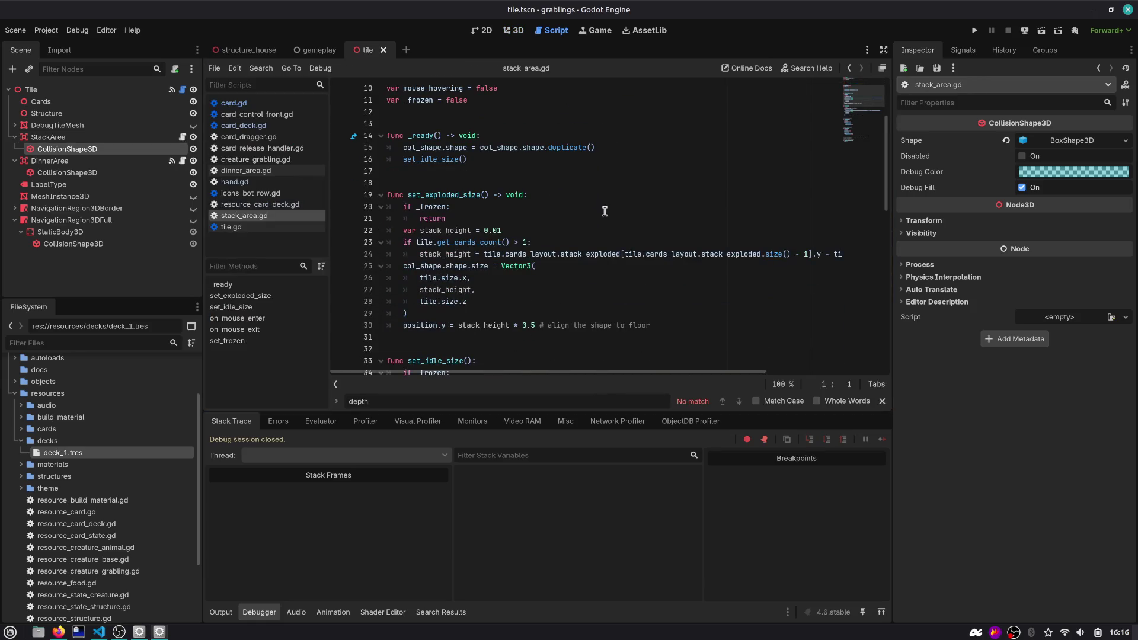
{"action": "double_click", "coordinate": [445, 231]}
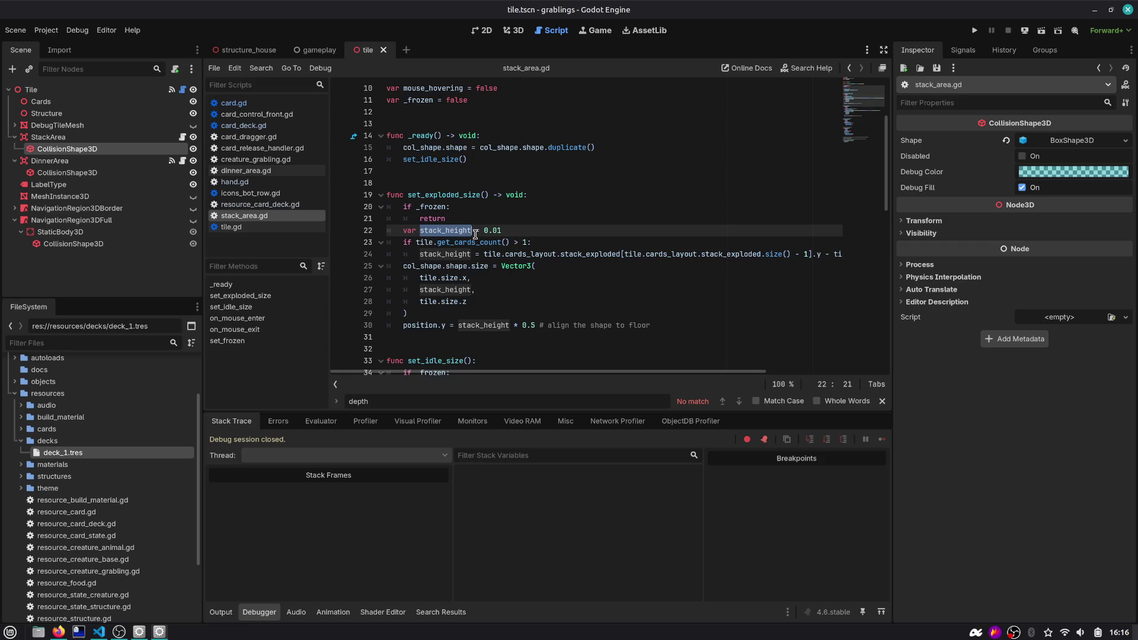
{"action": "scroll", "coordinate": [479, 236], "scroll_direction": "down", "scroll_amount": 2}
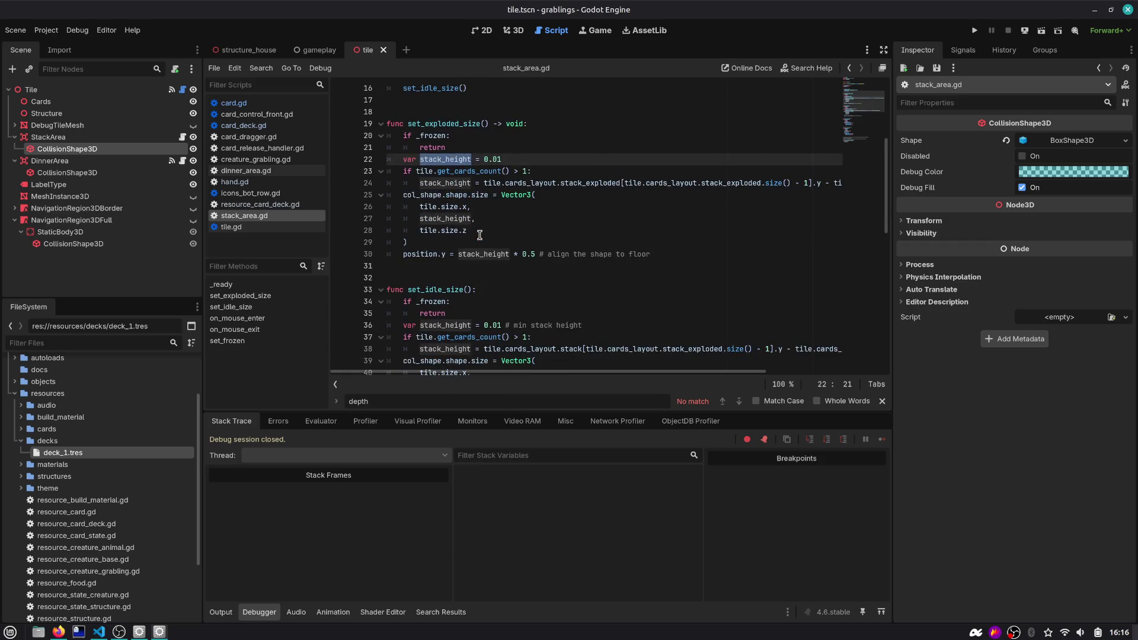
{"action": "left_click", "coordinate": [973, 31]}
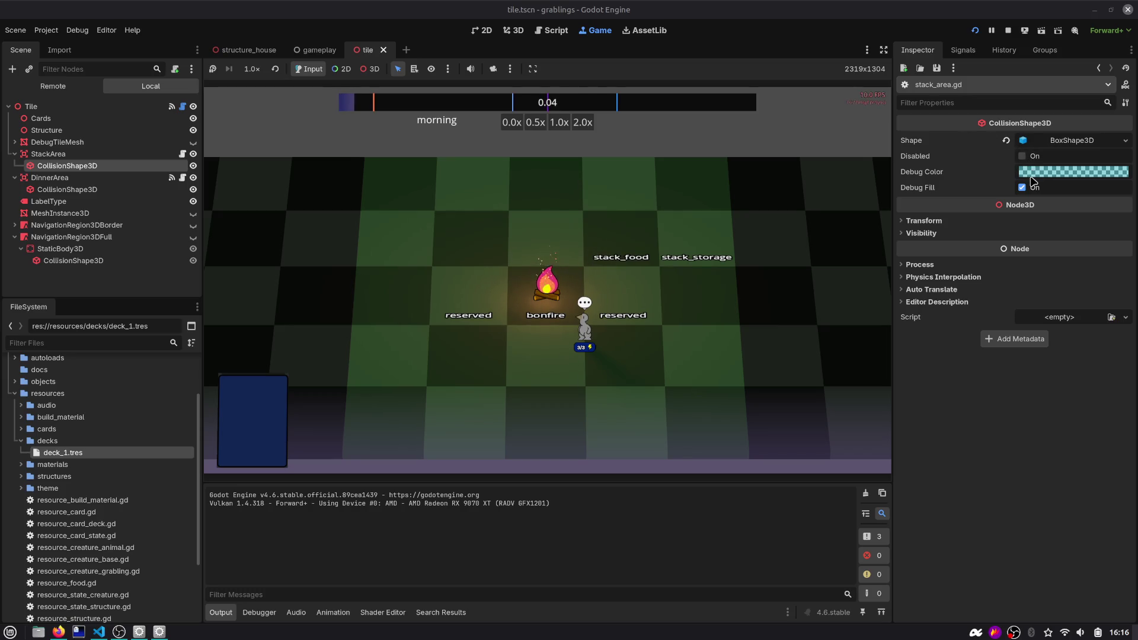
Enable Debug > Visible Collision Shapes and return to the stack_area.gd code
{"action": "left_click", "coordinate": [77, 30]}
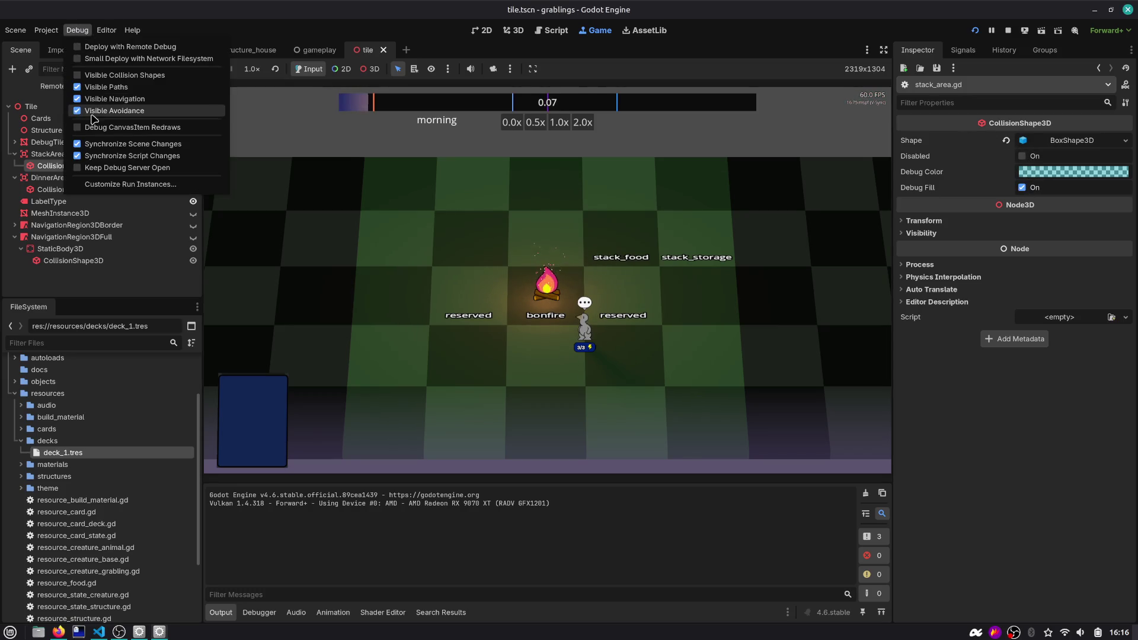
{"action": "left_click", "coordinate": [130, 77]}
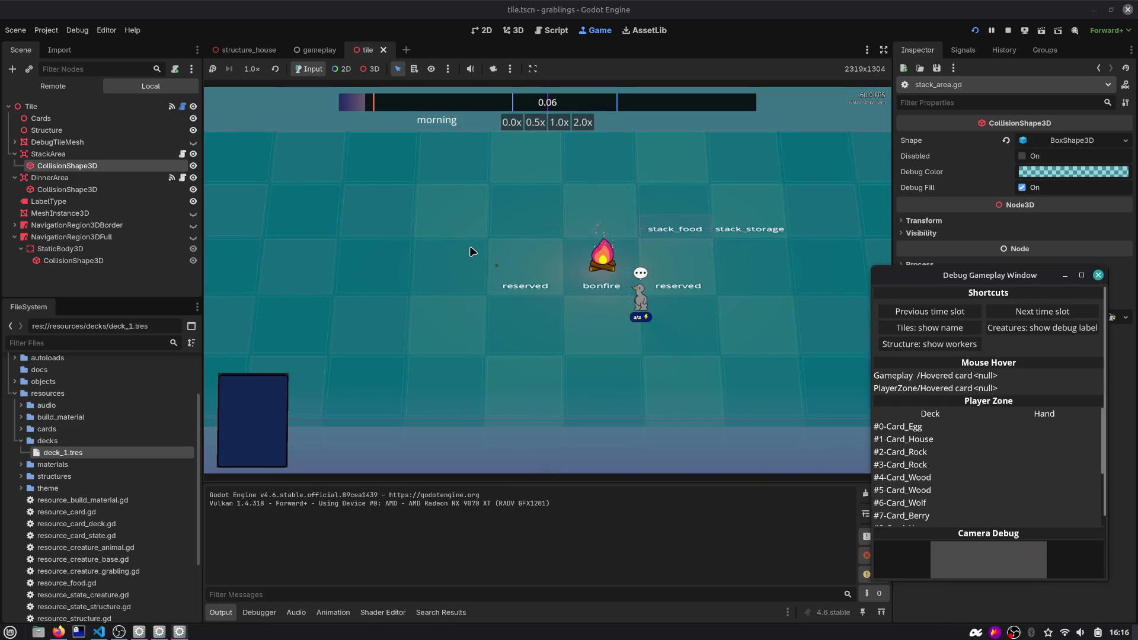
{"action": "left_click", "coordinate": [542, 33]}
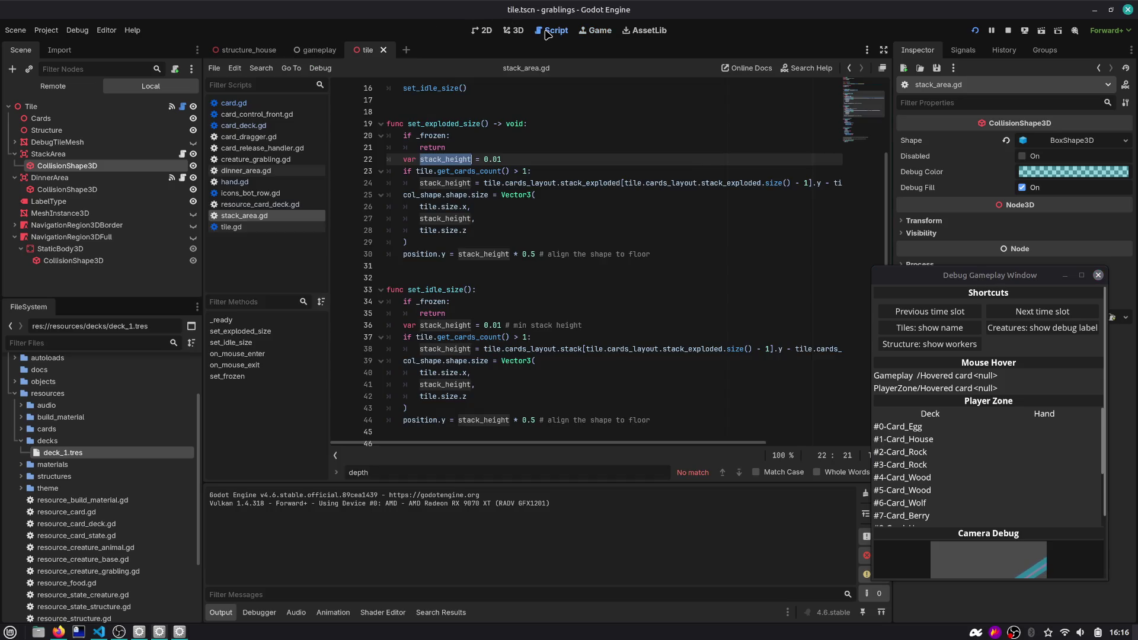
In gameplay.tscn, expand PickerInputManager and toggle Picker3D_UI's visibility, then return to the game
{"action": "left_click", "coordinate": [318, 49]}
{"action": "left_click", "coordinate": [17, 167]}
{"action": "left_click", "coordinate": [15, 189]}
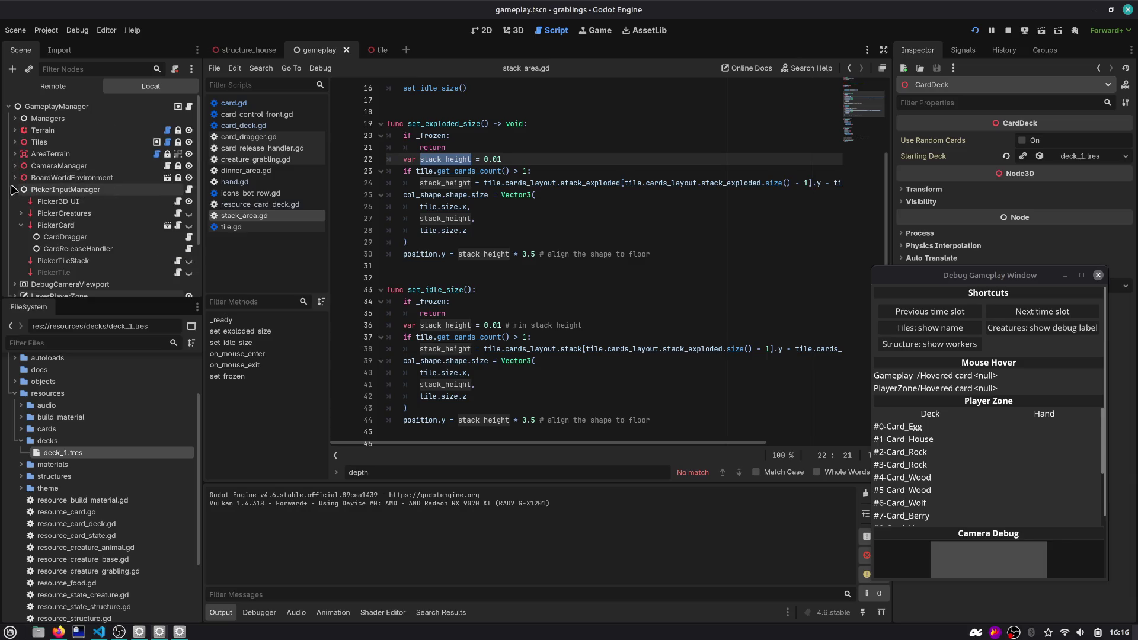
{"action": "left_click", "coordinate": [57, 201]}
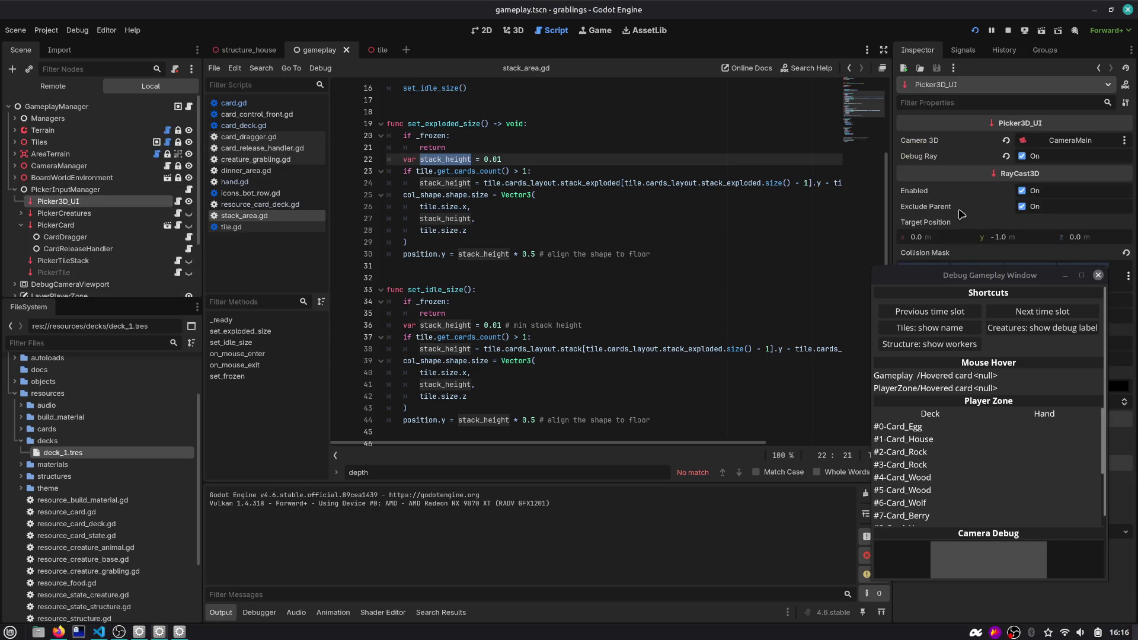
{"action": "left_click", "coordinate": [21, 214]}
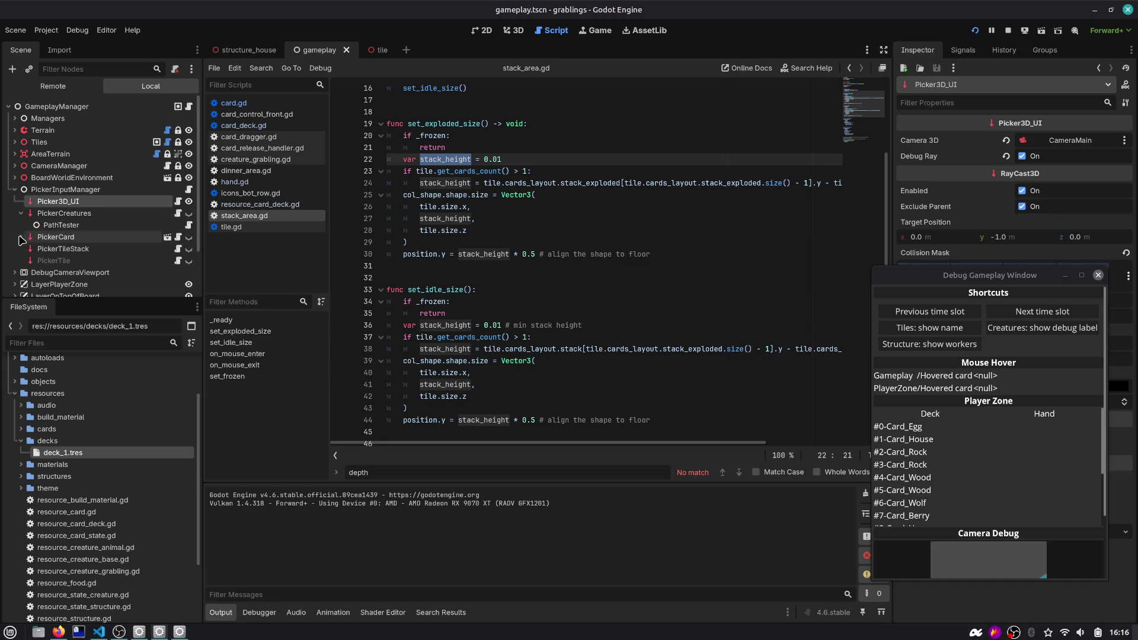
{"action": "left_click", "coordinate": [187, 203]}
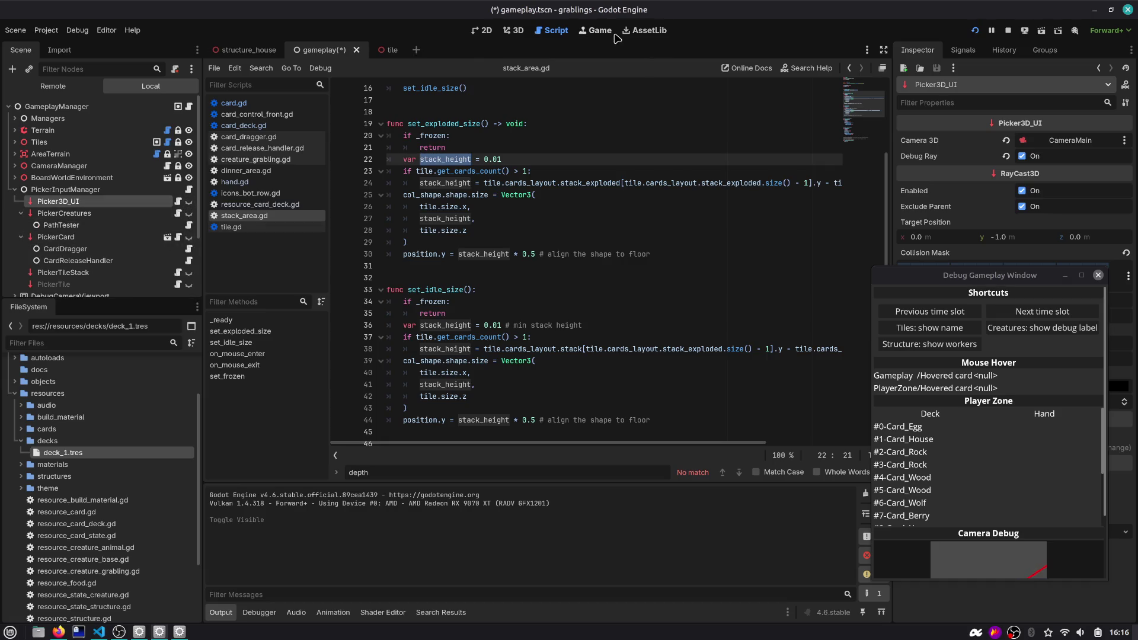
{"action": "left_click", "coordinate": [596, 30]}
In the game, place the House card on a board tile and stack the Rock with it
{"action": "left_click_drag", "start_coordinate": [546, 409], "coordinate": [472, 322]}
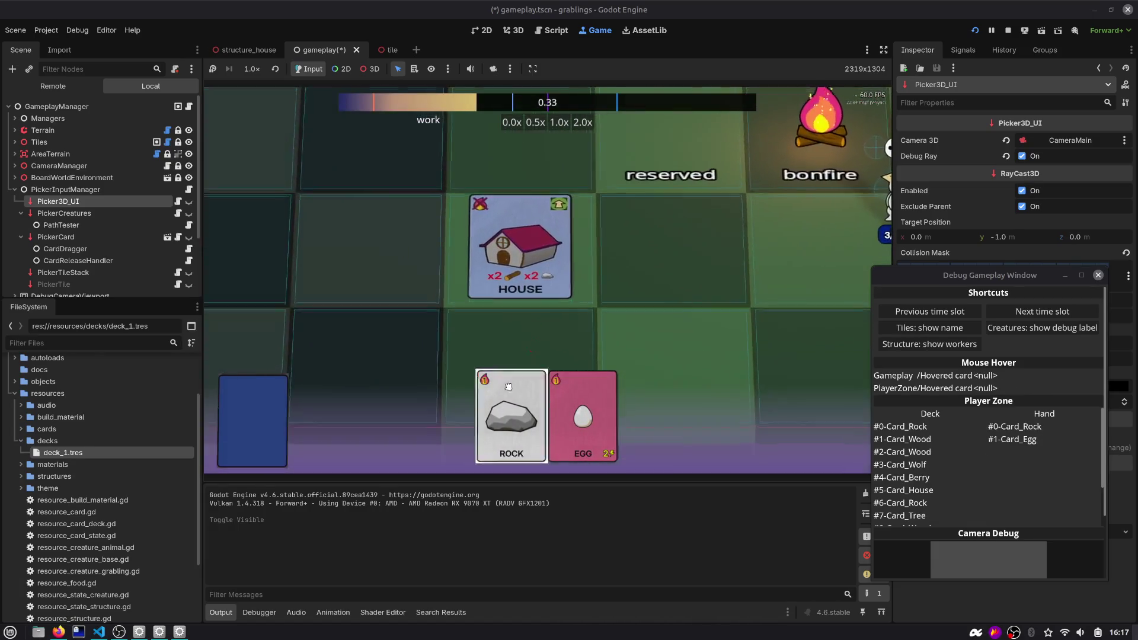
{"action": "left_click_drag", "start_coordinate": [498, 409], "coordinate": [531, 228]}
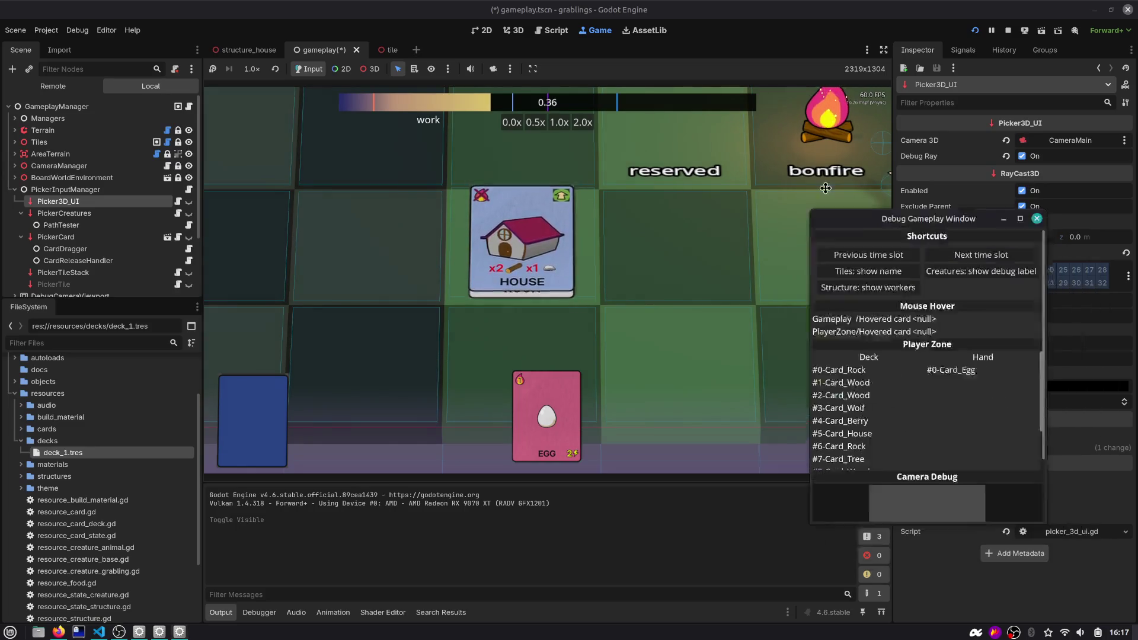
{"action": "left_click_drag", "start_coordinate": [996, 275], "coordinate": [862, 146]}
{"action": "scroll", "coordinate": [864, 359], "scroll_direction": "down", "scroll_amount": 5}
{"action": "left_click_drag", "start_coordinate": [652, 267], "coordinate": [566, 218]}
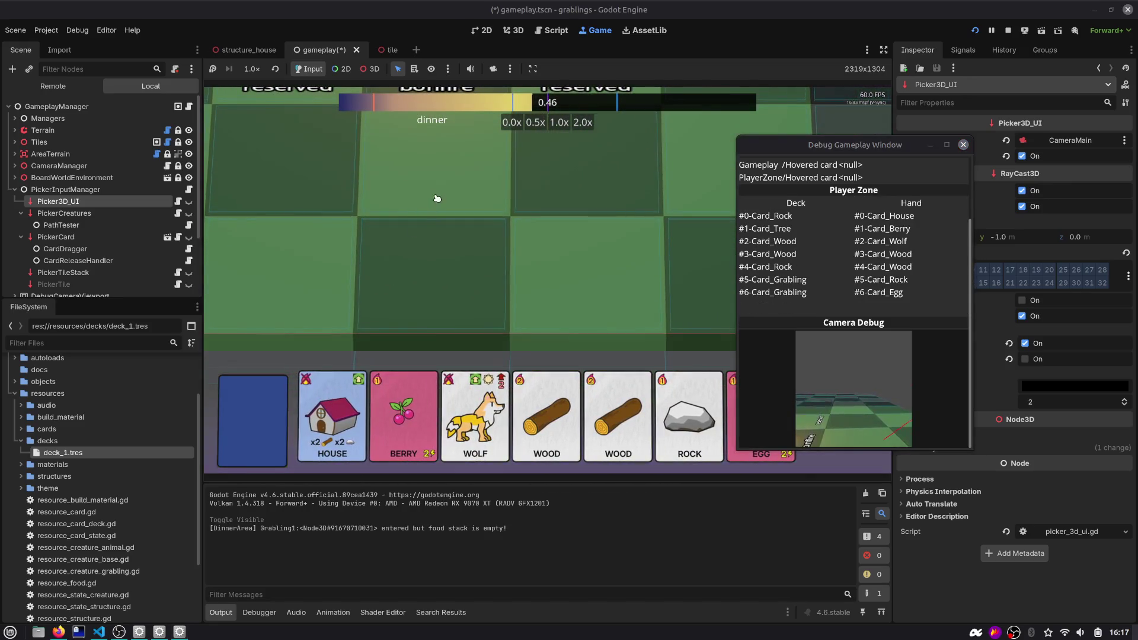
{"action": "mouse_move", "coordinate": [351, 395]}
{"action": "left_mouse_down"}
{"action": "mouse_move", "coordinate": [504, 219]}
{"action": "mouse_move", "coordinate": [478, 210]}
{"action": "left_mouse_up"}
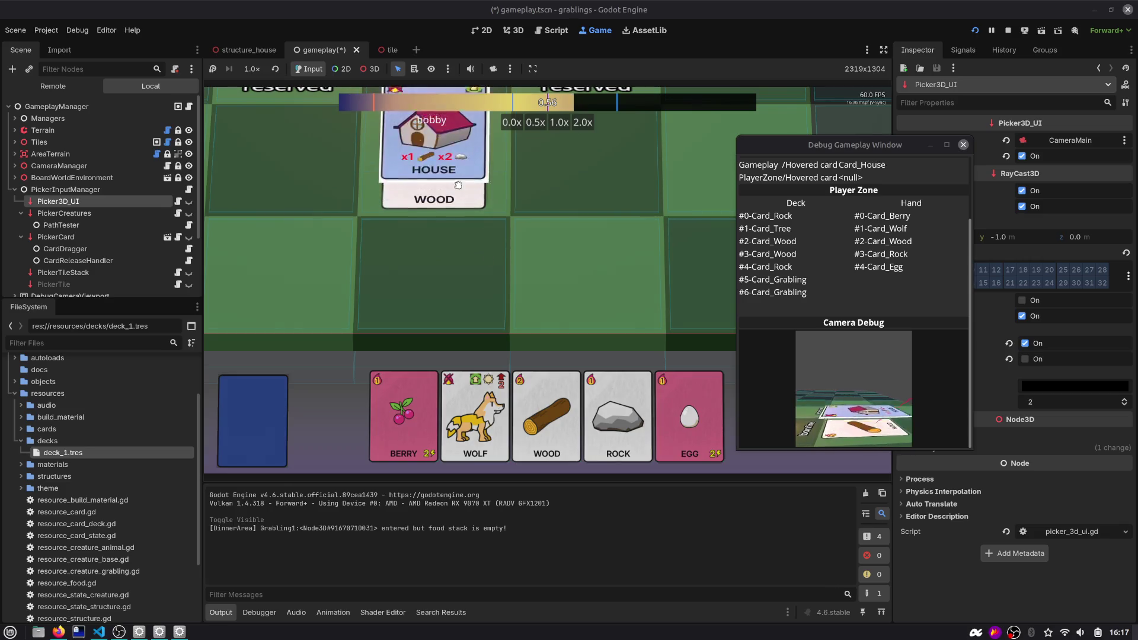
Maximize the debug window, snap it to the right half, and switch to the tile scene
{"action": "left_click", "coordinate": [947, 145]}
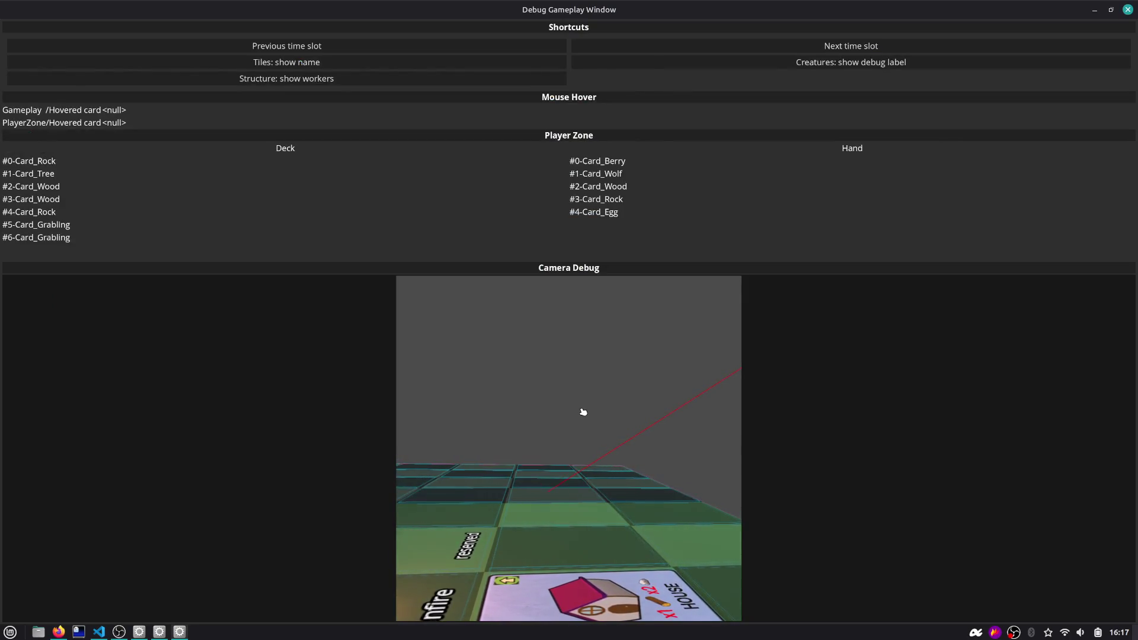
{"action": "key", "text": "super+Right"}
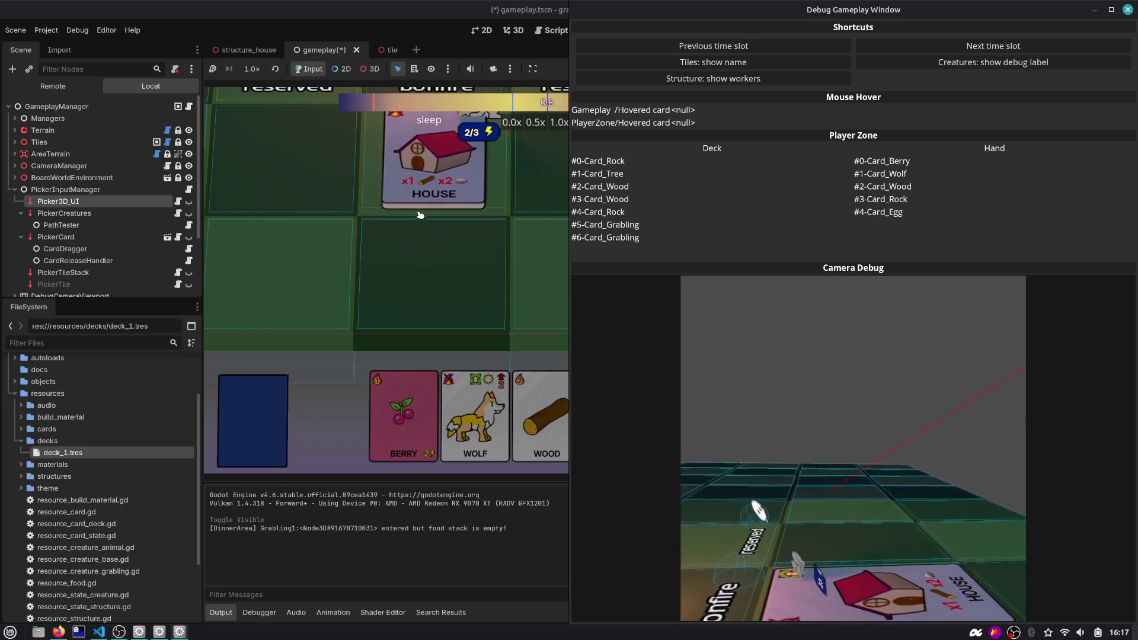
{"action": "left_click", "coordinate": [385, 50]}
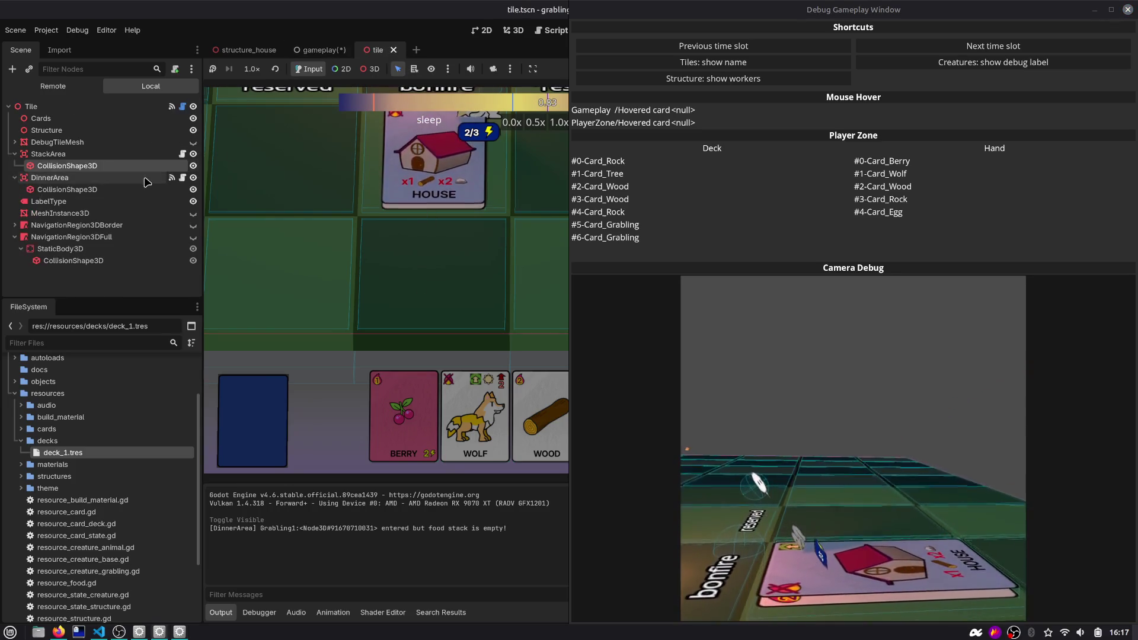
Set StackArea's collision shape Debug Color to opaque pink f80072 with alpha 255
{"action": "left_click", "coordinate": [1090, 9]}
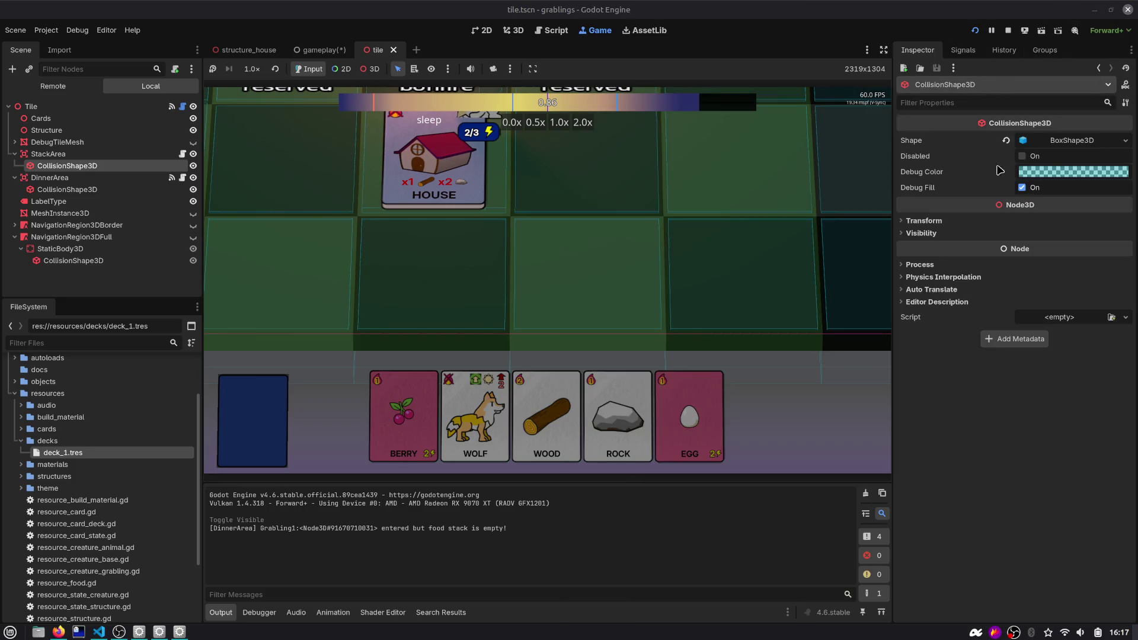
{"action": "left_click", "coordinate": [1073, 171]}
{"action": "left_click", "coordinate": [1080, 254]}
{"action": "left_click_drag", "start_coordinate": [1083, 257], "coordinate": [1112, 261]}
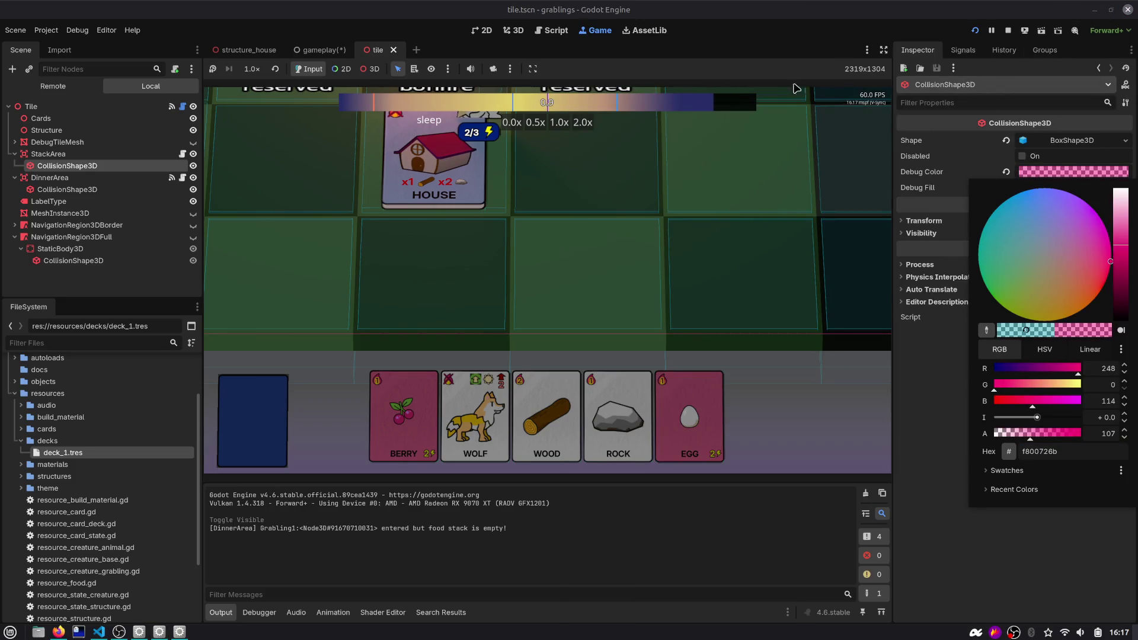
{"action": "left_click_drag", "start_coordinate": [1054, 434], "coordinate": [1087, 434]}
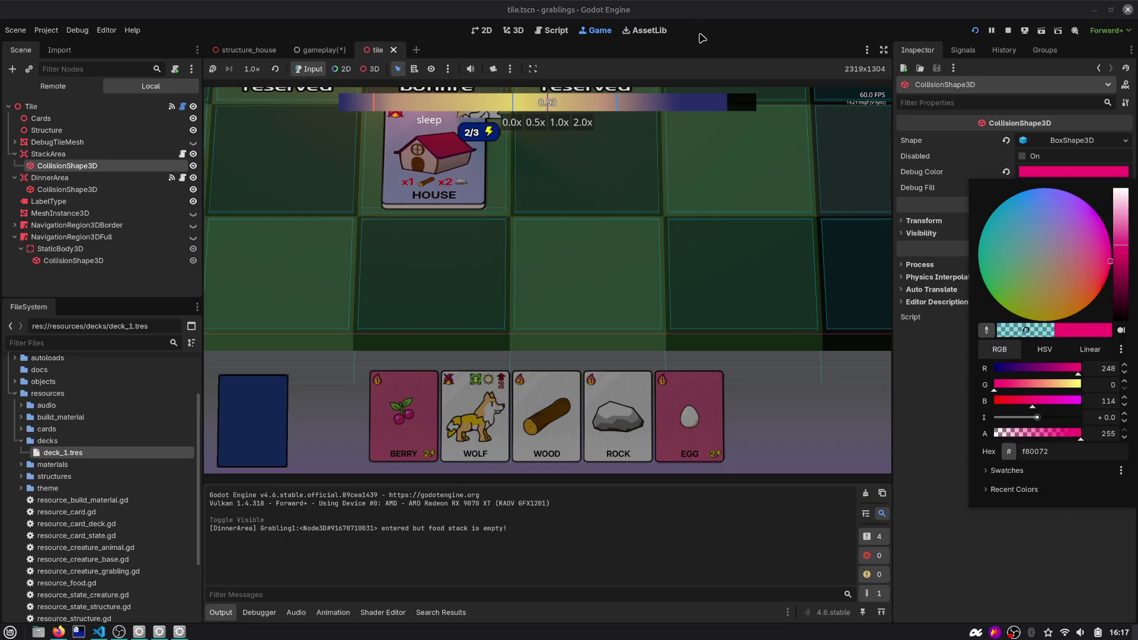
{"action": "left_click", "coordinate": [594, 31]}
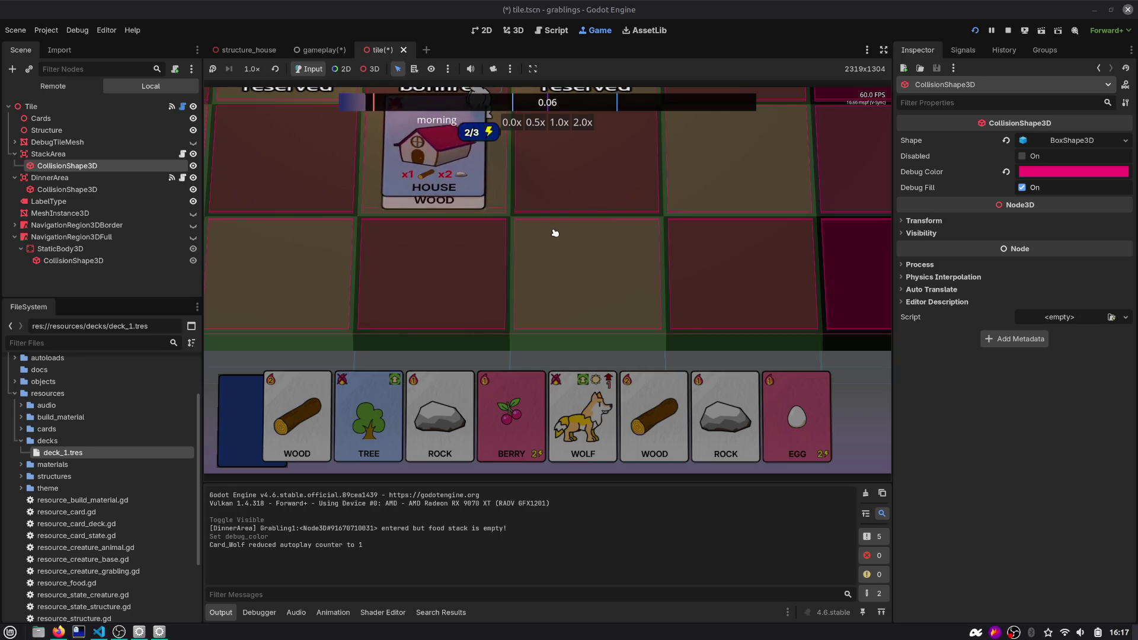
Revert the debug colour to its default, save the tile scene, and open tile.gd
{"action": "left_click", "coordinate": [1006, 172]}
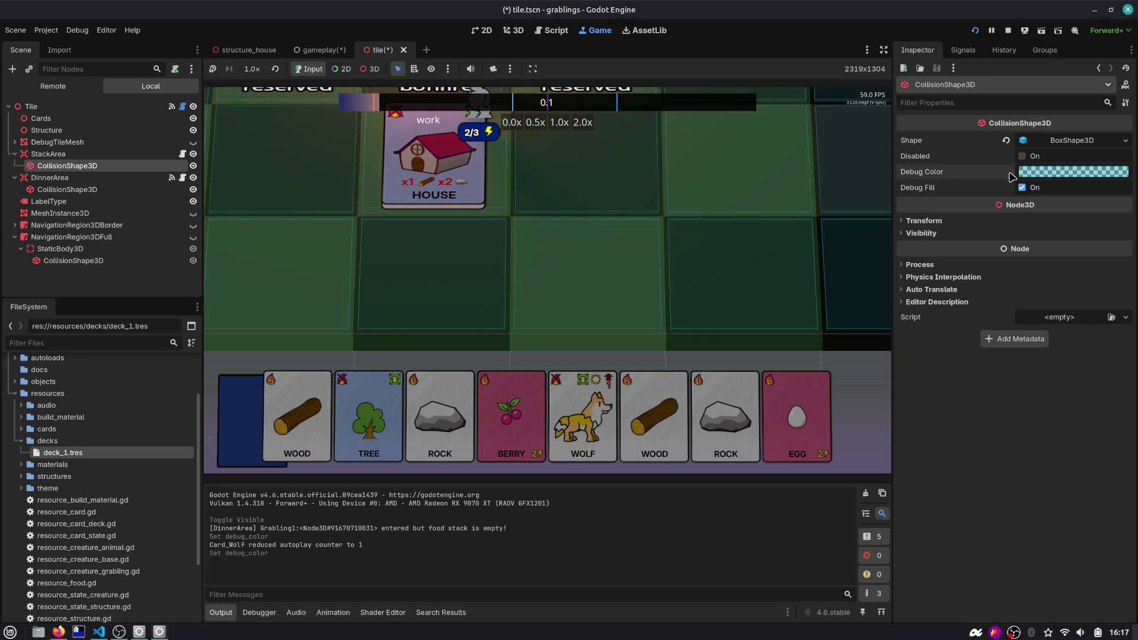
{"action": "key", "text": "ctrl+s"}
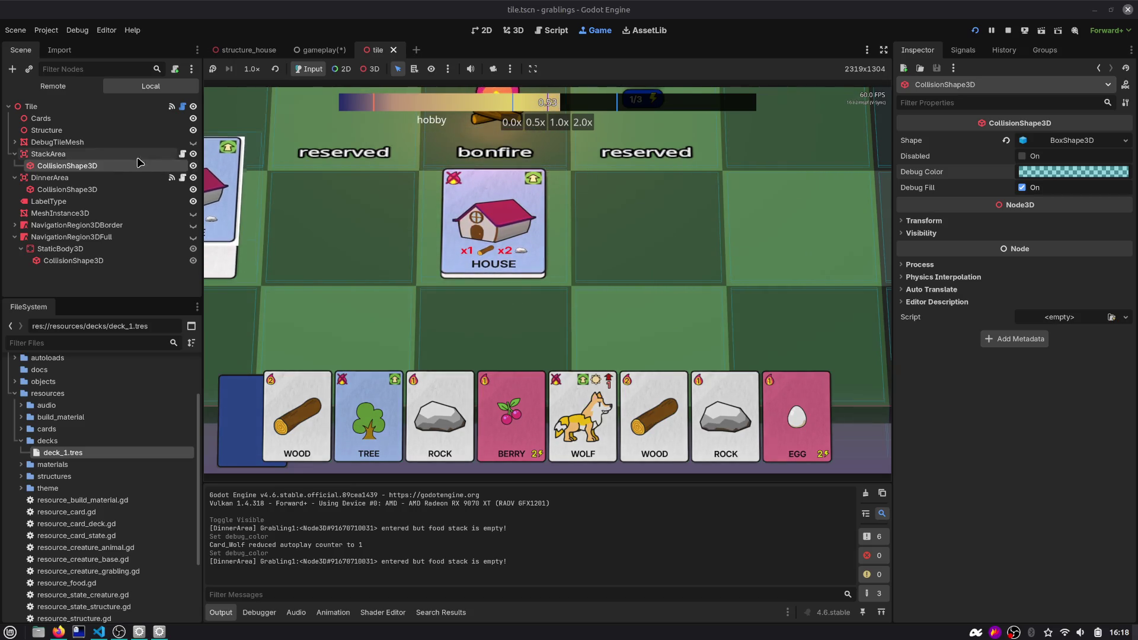
{"action": "left_click", "coordinate": [183, 106]}
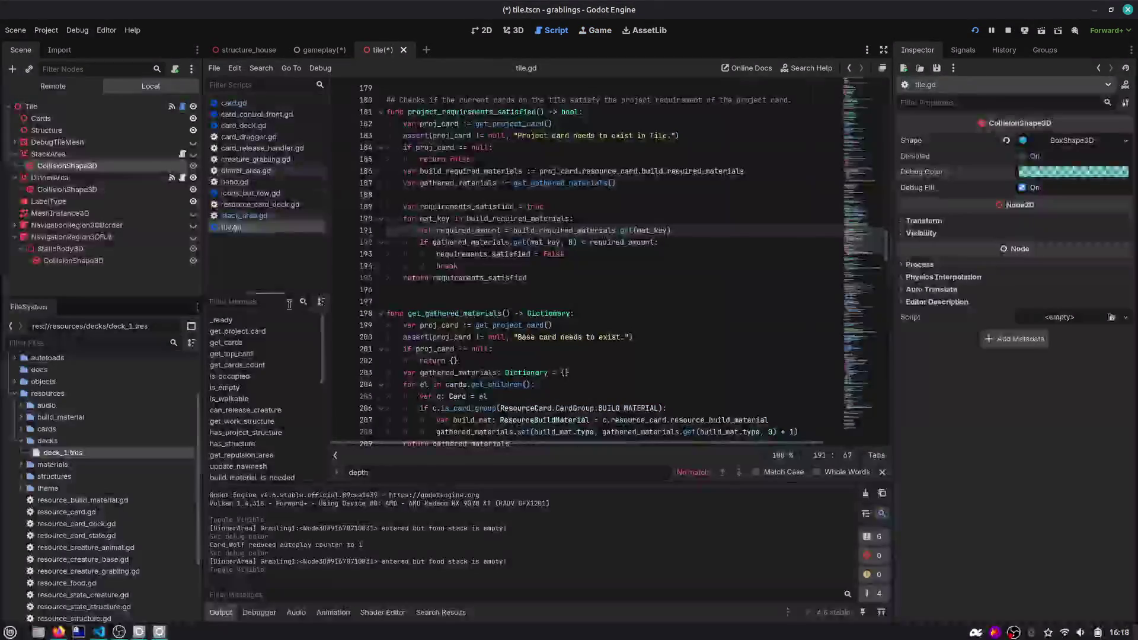
Filter tile.gd's methods for 'stack', jump to explode_stack and select its name
{"action": "left_click", "coordinate": [268, 303]}
{"action": "type", "text": "stack"}
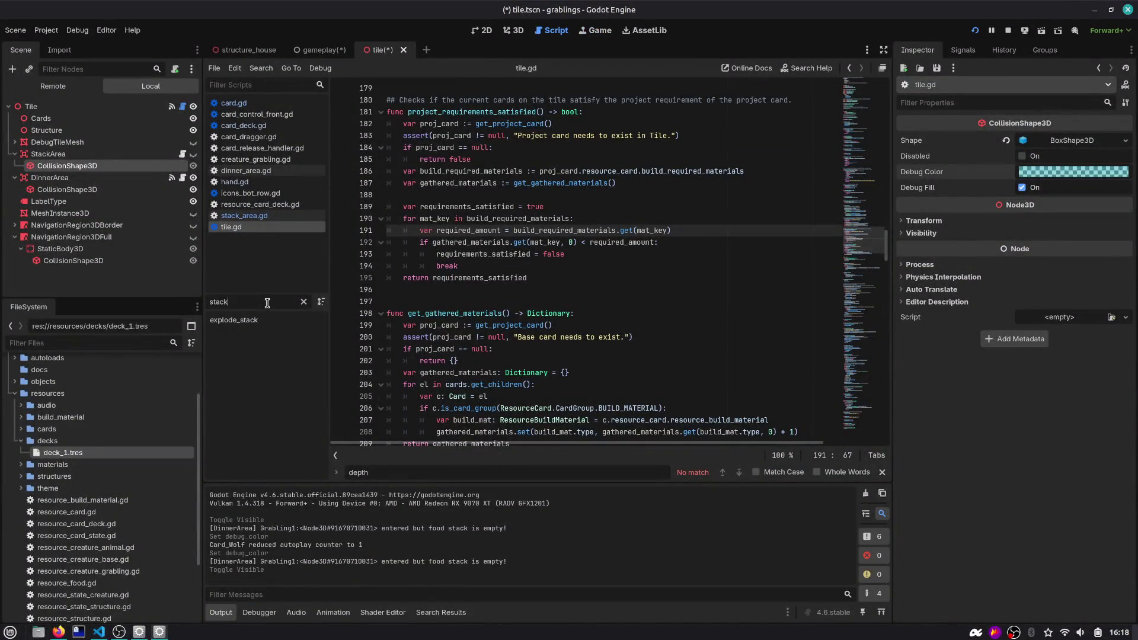
{"action": "left_click", "coordinate": [267, 317]}
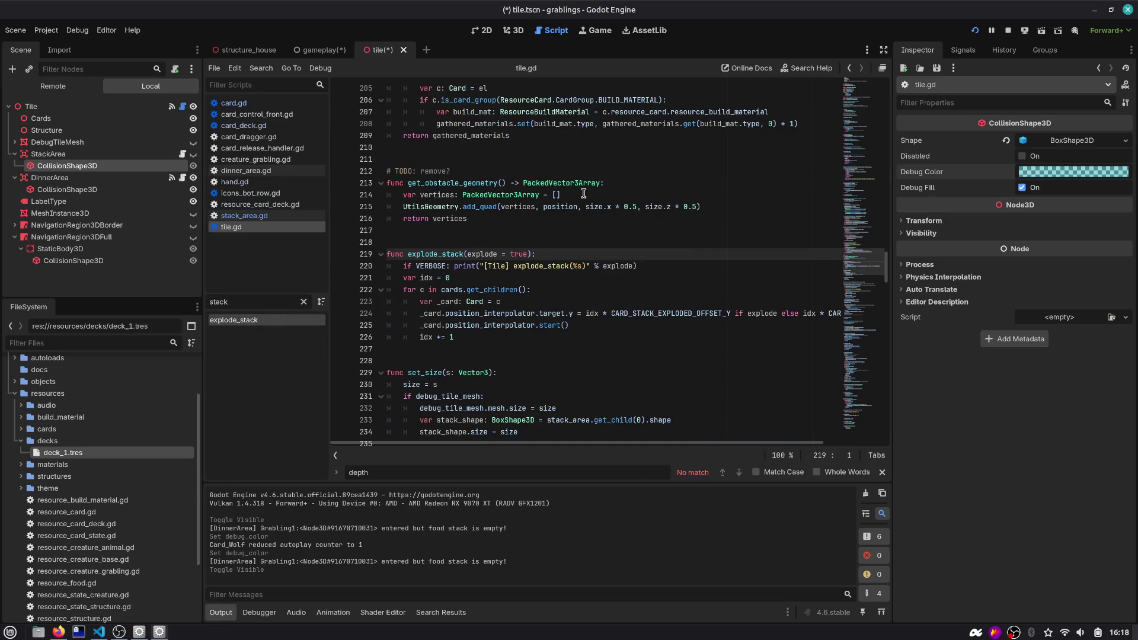
{"action": "scroll", "coordinate": [452, 314], "scroll_direction": "down", "scroll_amount": 2}
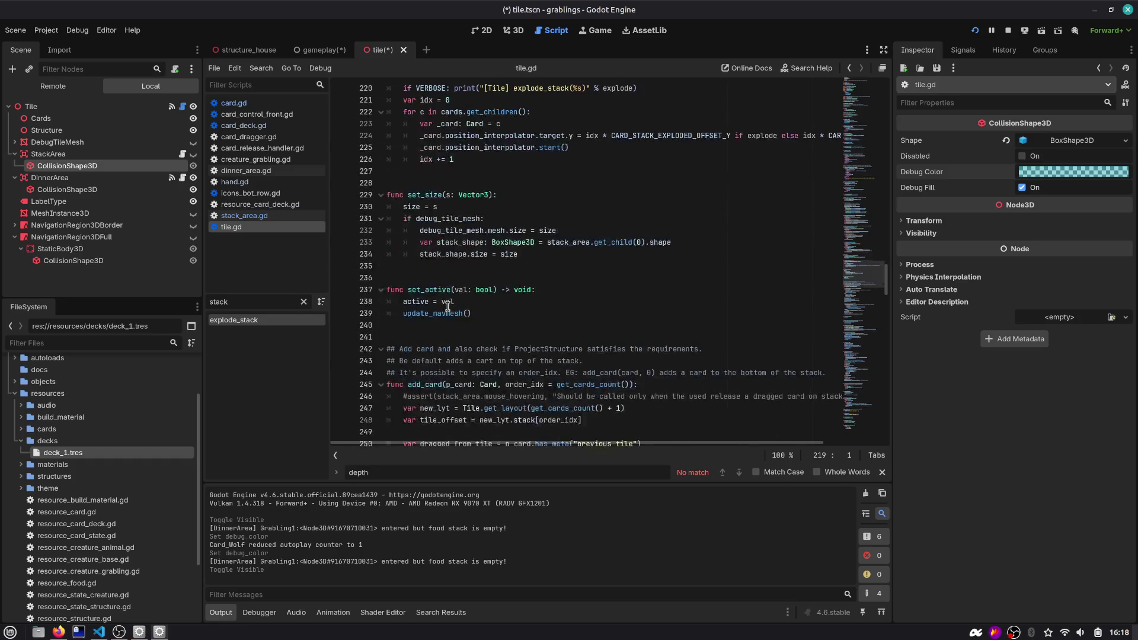
{"action": "scroll", "coordinate": [448, 306], "scroll_direction": "down", "scroll_amount": 1}
{"action": "double_click", "coordinate": [441, 149]}
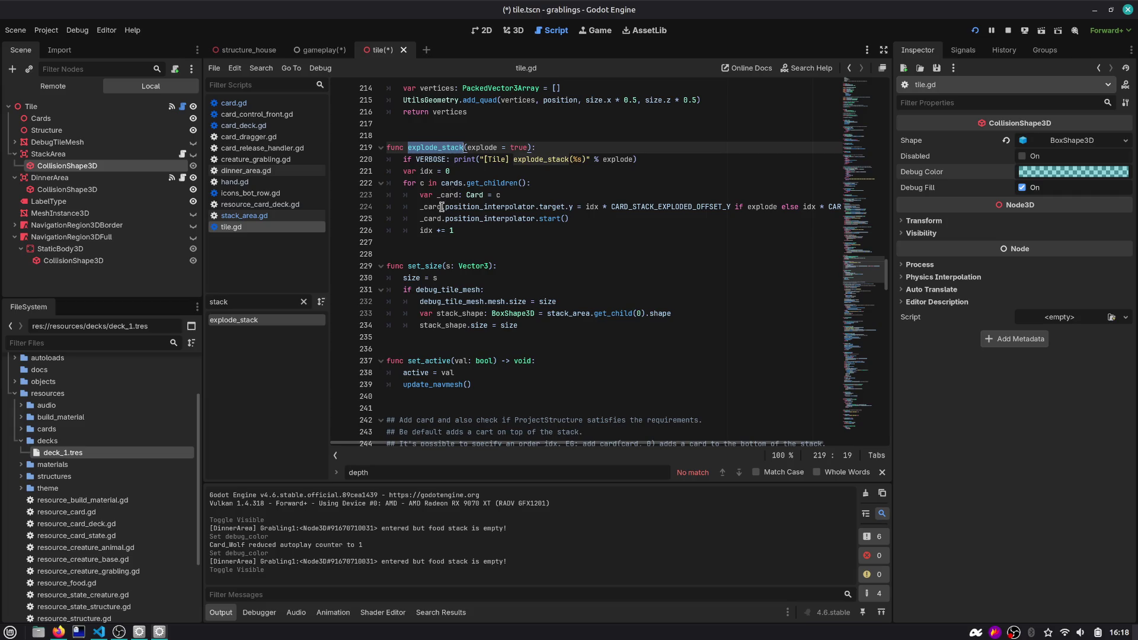
{"action": "scroll", "coordinate": [441, 207], "scroll_direction": "up", "scroll_amount": 2}
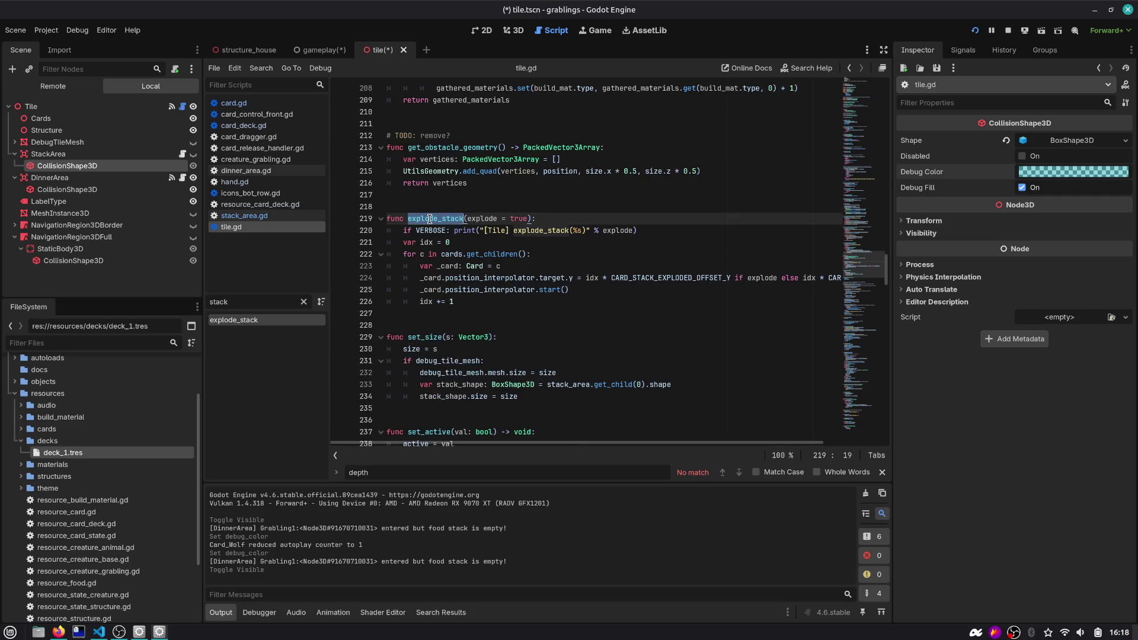
Find explode_stack in all project files and view its calls on lines 54 and 65 of stack_area.gd
{"action": "key", "text": "ctrl+f"}
{"action": "key", "text": "ctrl+shift+f"}
{"action": "key", "text": "Return"}
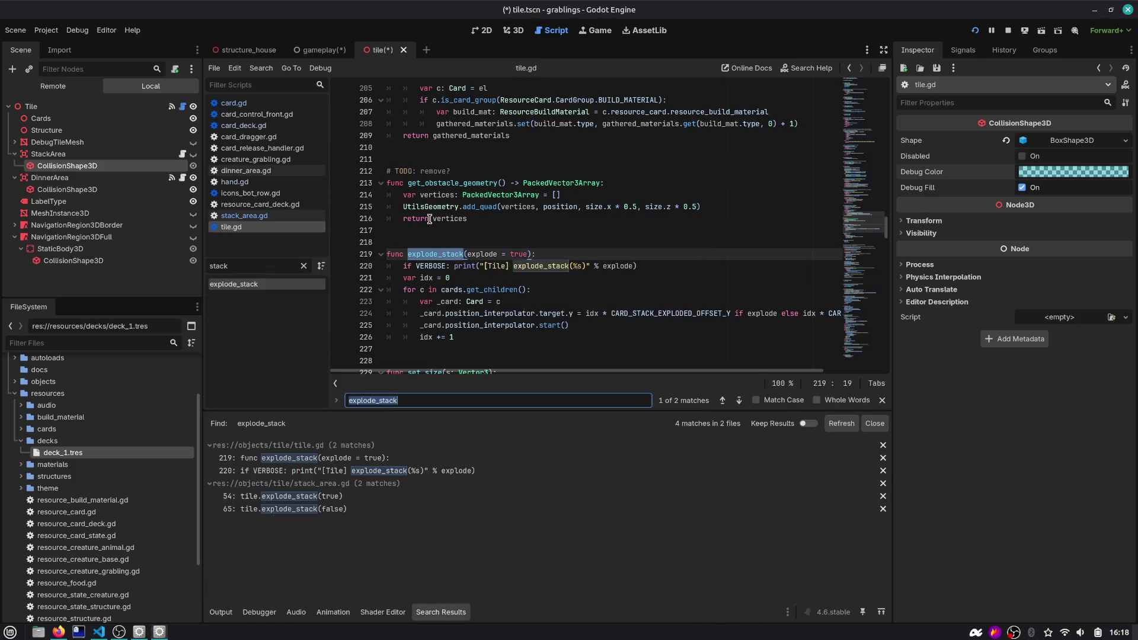
{"action": "left_click", "coordinate": [335, 497]}
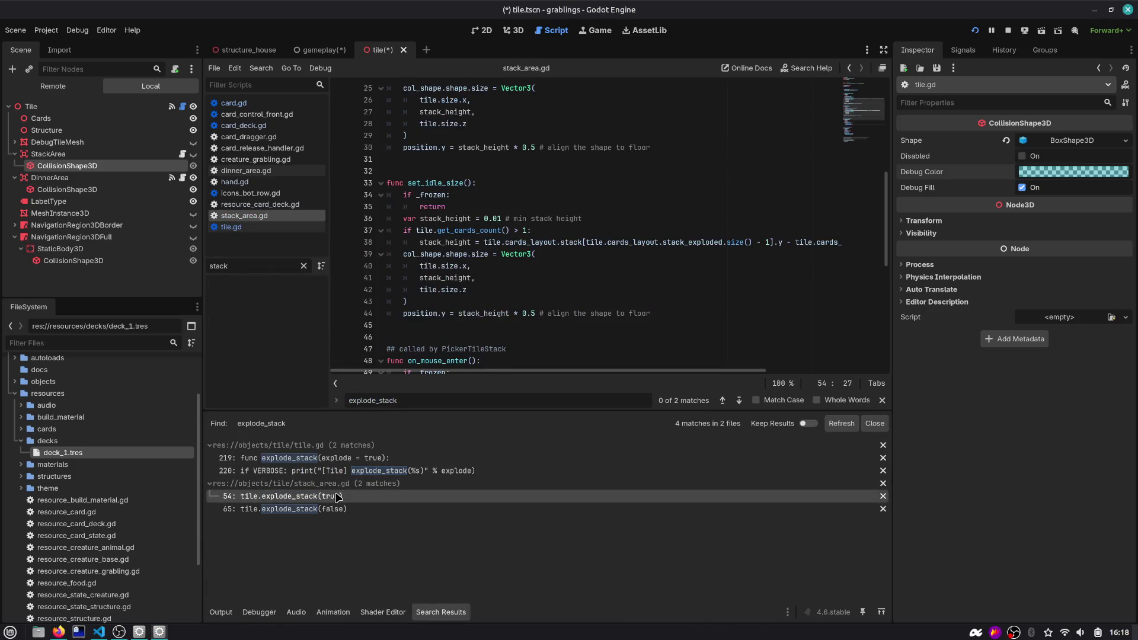
{"action": "left_click", "coordinate": [335, 509]}
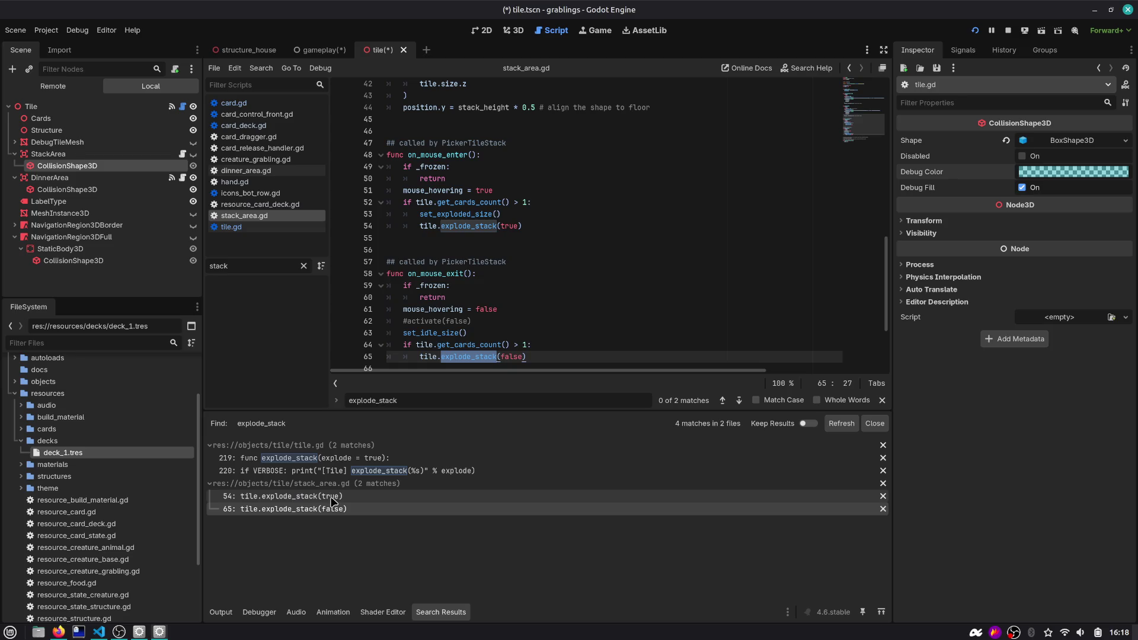
{"action": "left_click", "coordinate": [332, 499]}
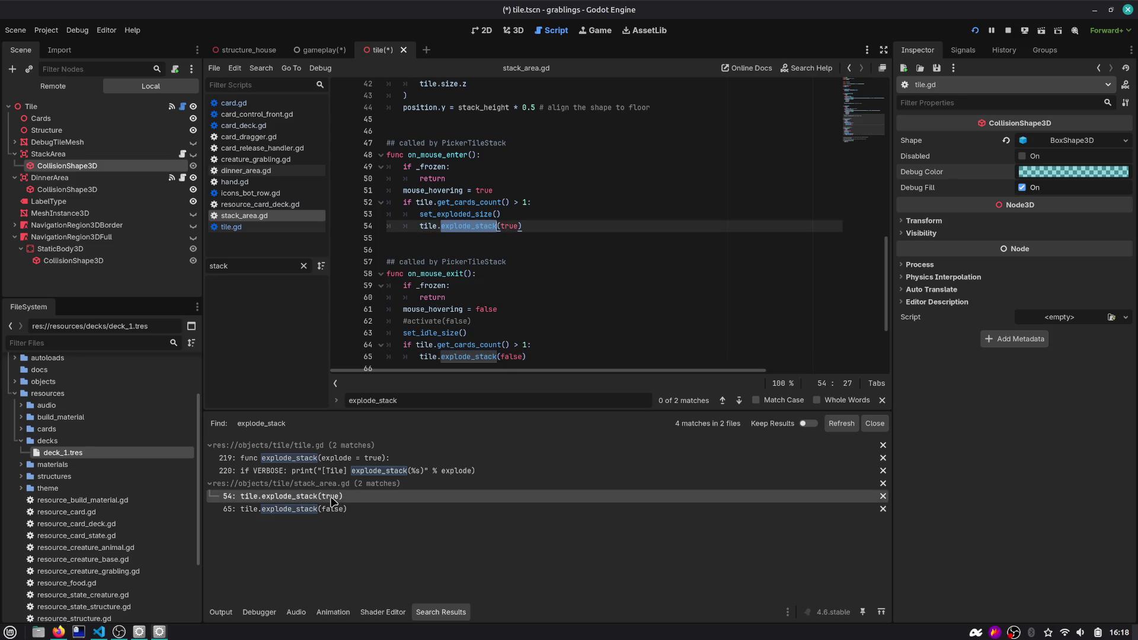
Review stack_area.gd's on_mouse_enter handler, then select the Tile scene's Cards node
{"action": "double_click", "coordinate": [425, 154]}
{"action": "scroll", "coordinate": [435, 272], "scroll_direction": "down", "scroll_amount": 2}
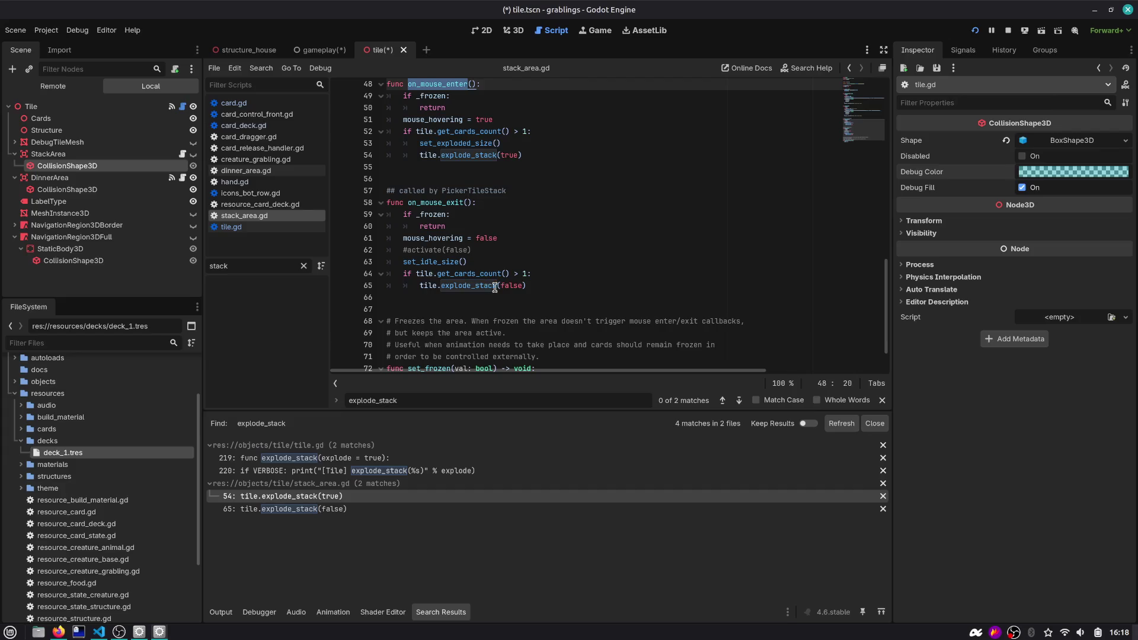
{"action": "scroll", "coordinate": [495, 287], "scroll_direction": "up", "scroll_amount": 1}
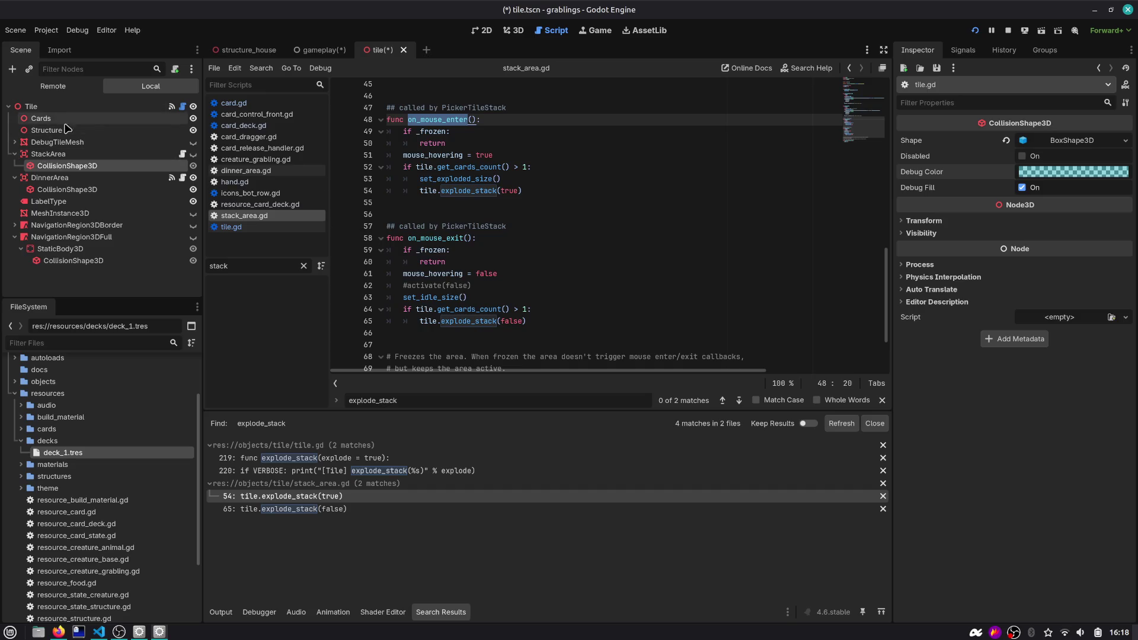
{"action": "scroll", "coordinate": [424, 128], "scroll_direction": "up", "scroll_amount": 5}
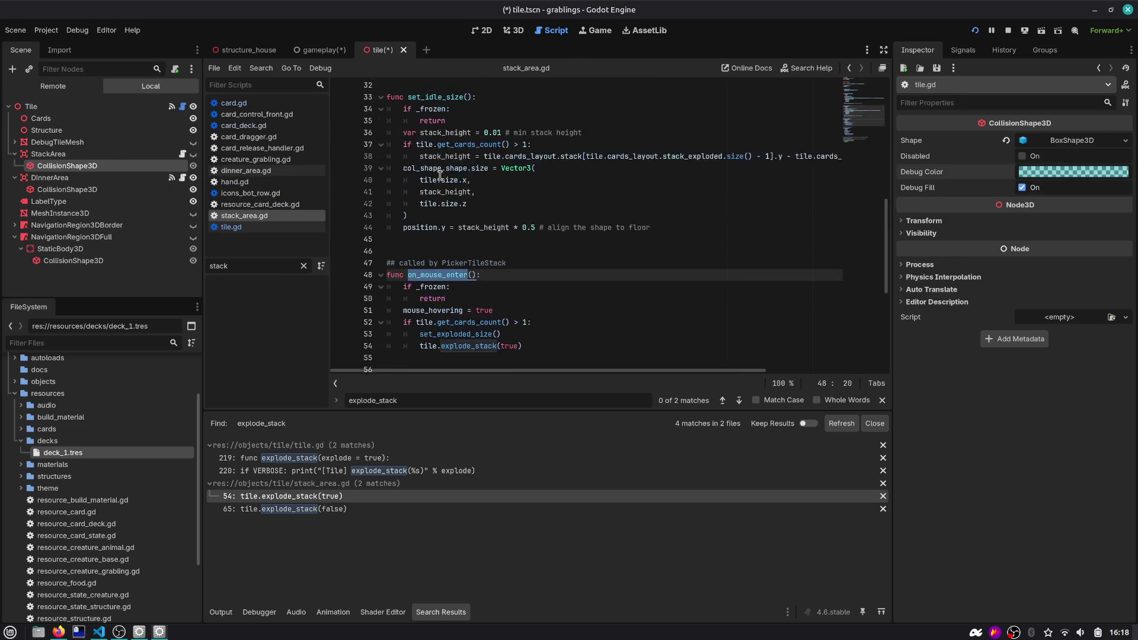
{"action": "scroll", "coordinate": [440, 176], "scroll_direction": "down", "scroll_amount": 1}
{"action": "scroll", "coordinate": [440, 176], "scroll_direction": "up", "scroll_amount": 11}
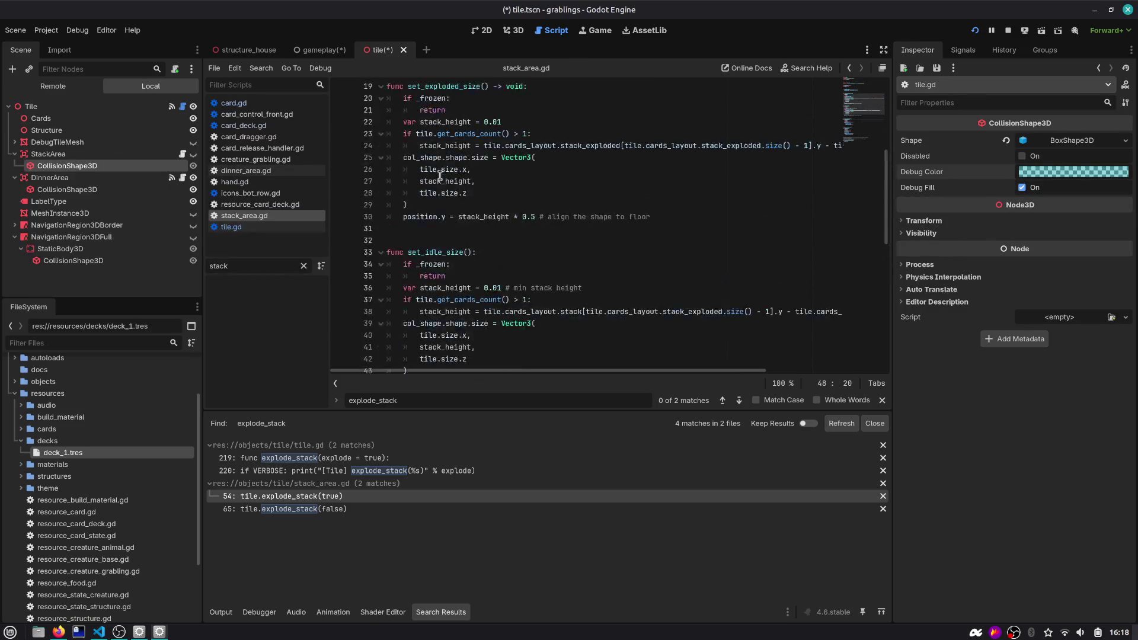
{"action": "scroll", "coordinate": [440, 176], "scroll_direction": "down", "scroll_amount": 10}
{"action": "scroll", "coordinate": [440, 177], "scroll_direction": "down", "scroll_amount": 2}
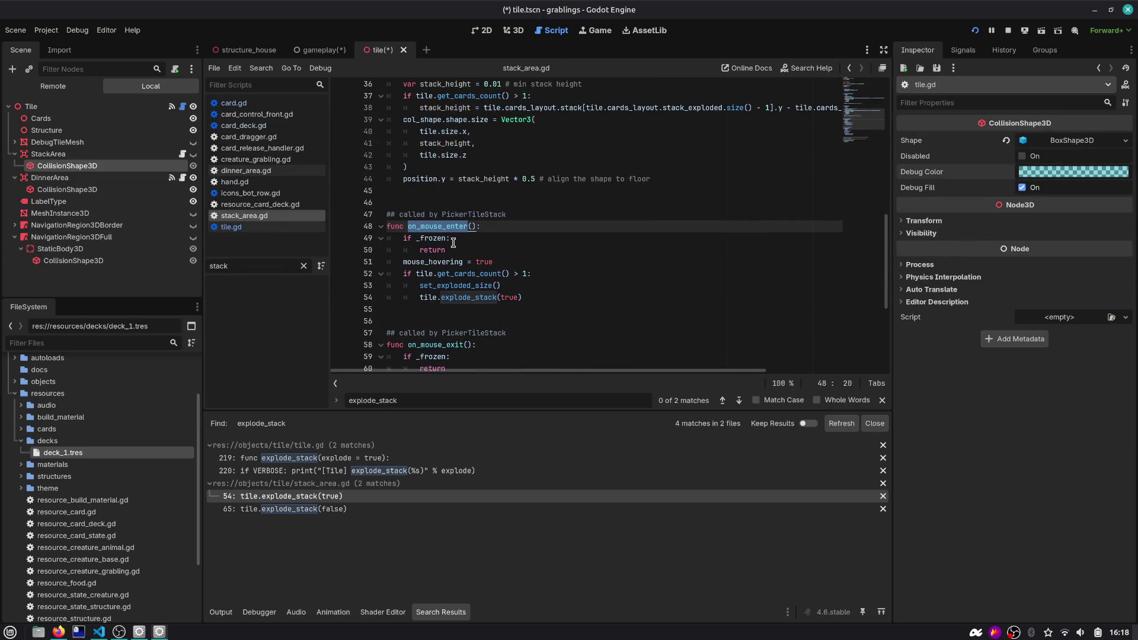
{"action": "scroll", "coordinate": [453, 242], "scroll_direction": "down", "scroll_amount": 2}
{"action": "scroll", "coordinate": [468, 292], "scroll_direction": "down", "scroll_amount": 2}
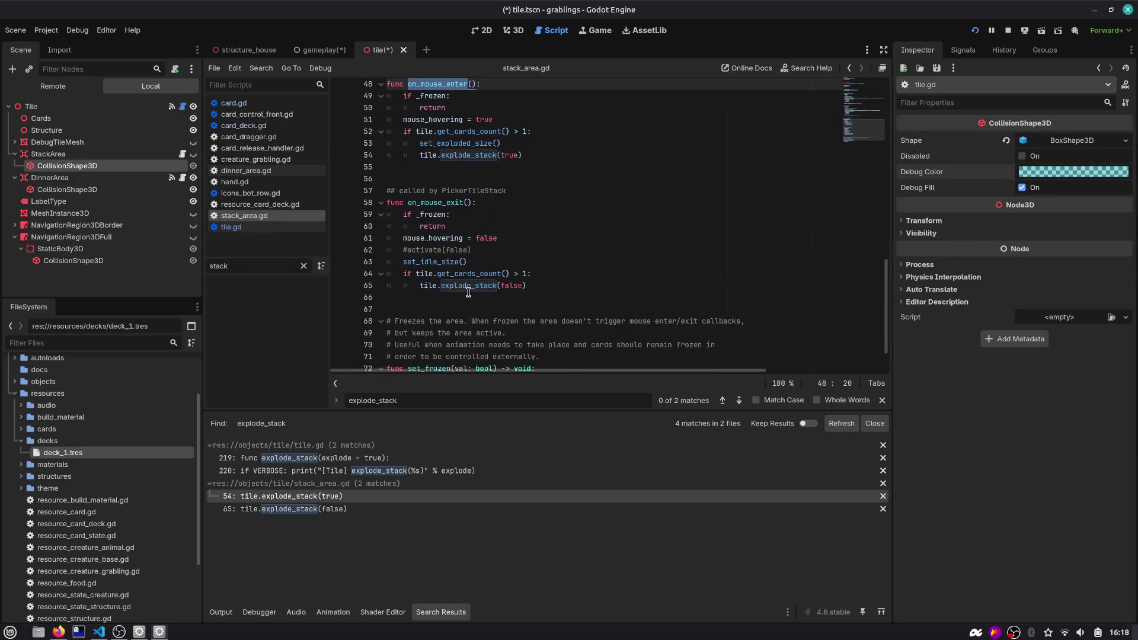
{"action": "scroll", "coordinate": [479, 300], "scroll_direction": "down", "scroll_amount": 1}
{"action": "scroll", "coordinate": [479, 300], "scroll_direction": "up", "scroll_amount": 3}
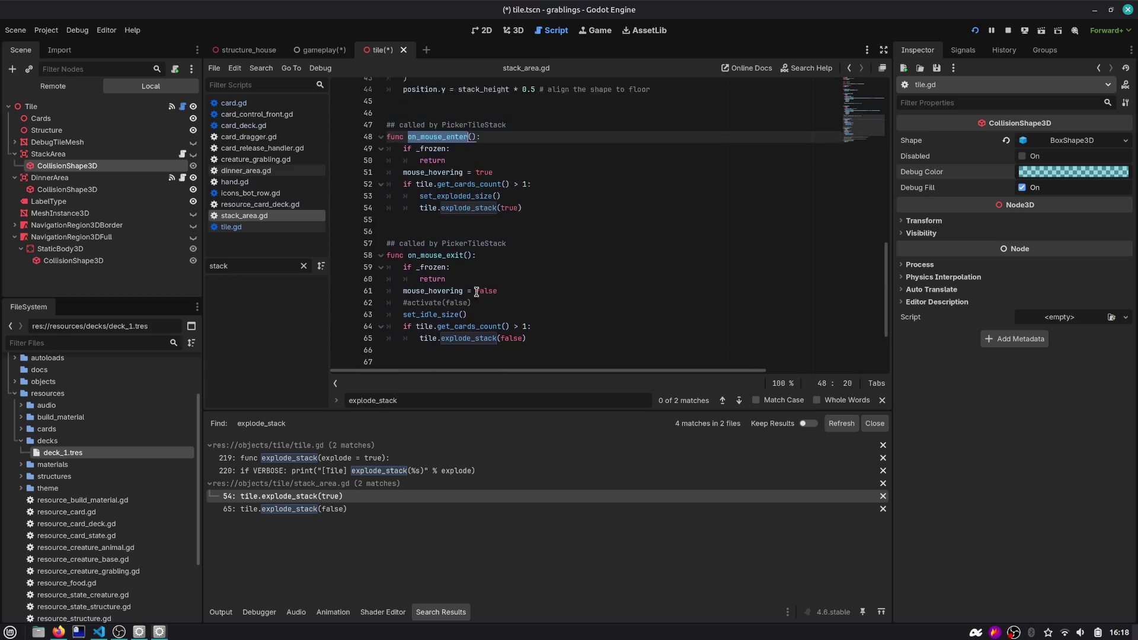
{"action": "left_click", "coordinate": [121, 125]}
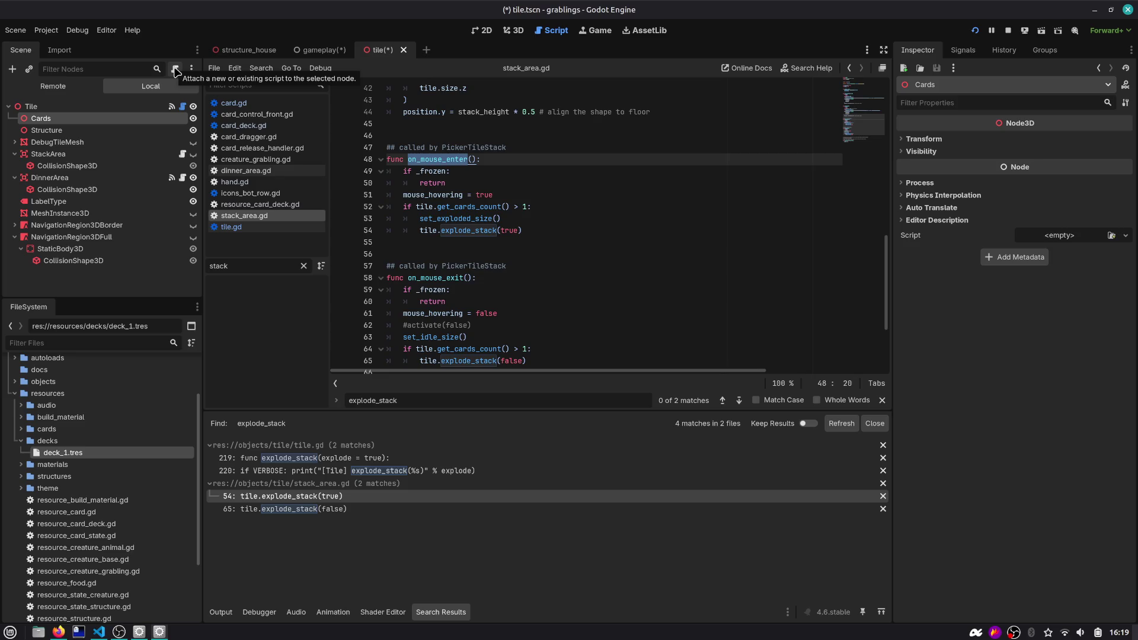
Attach a new script named tile_cards.gd to the Cards node
{"action": "left_click", "coordinate": [176, 71]}
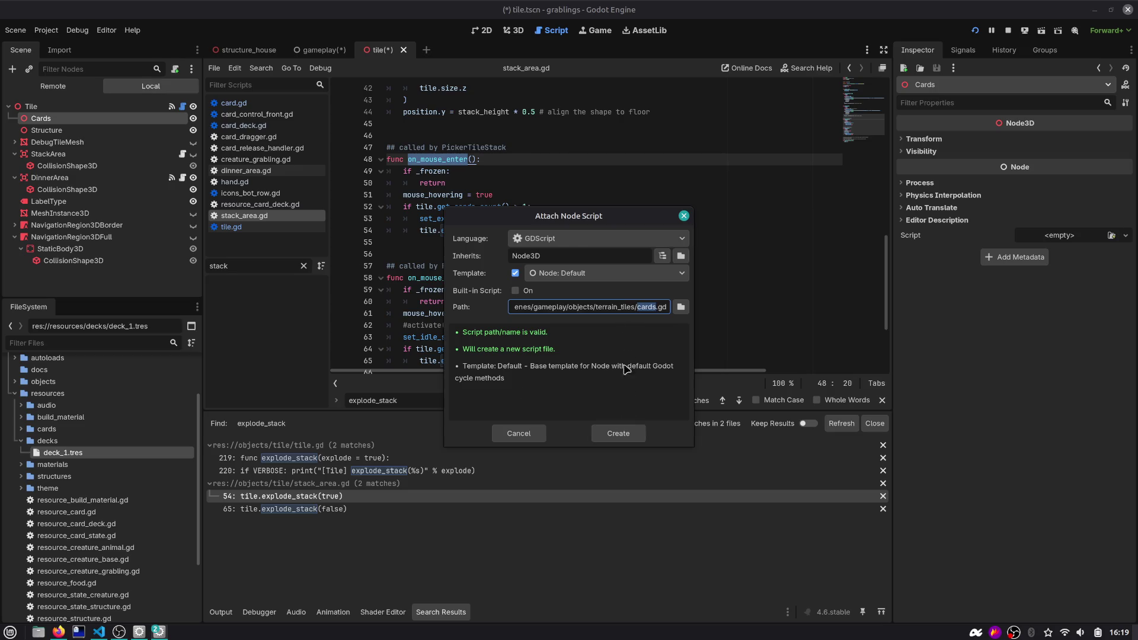
{"action": "type", "text": "tile_cards"}
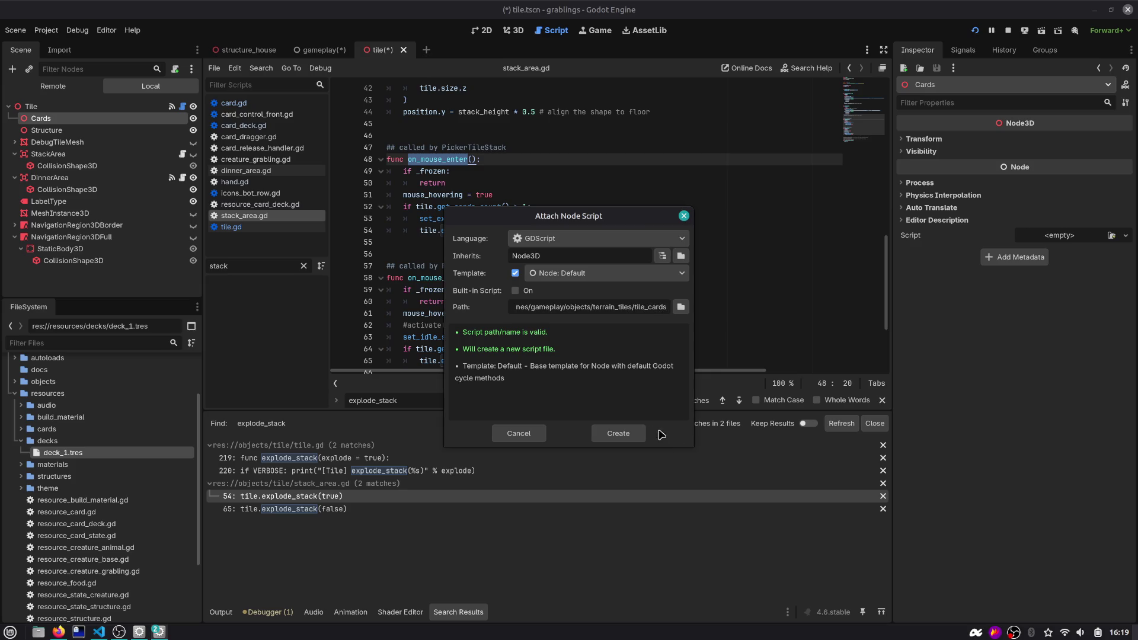
{"action": "left_click", "coordinate": [635, 433]}
Replace the template with draw_on_top() and restore_draw_order() functions containing pass
{"action": "left_click_drag", "start_coordinate": [474, 219], "coordinate": [374, 126]}
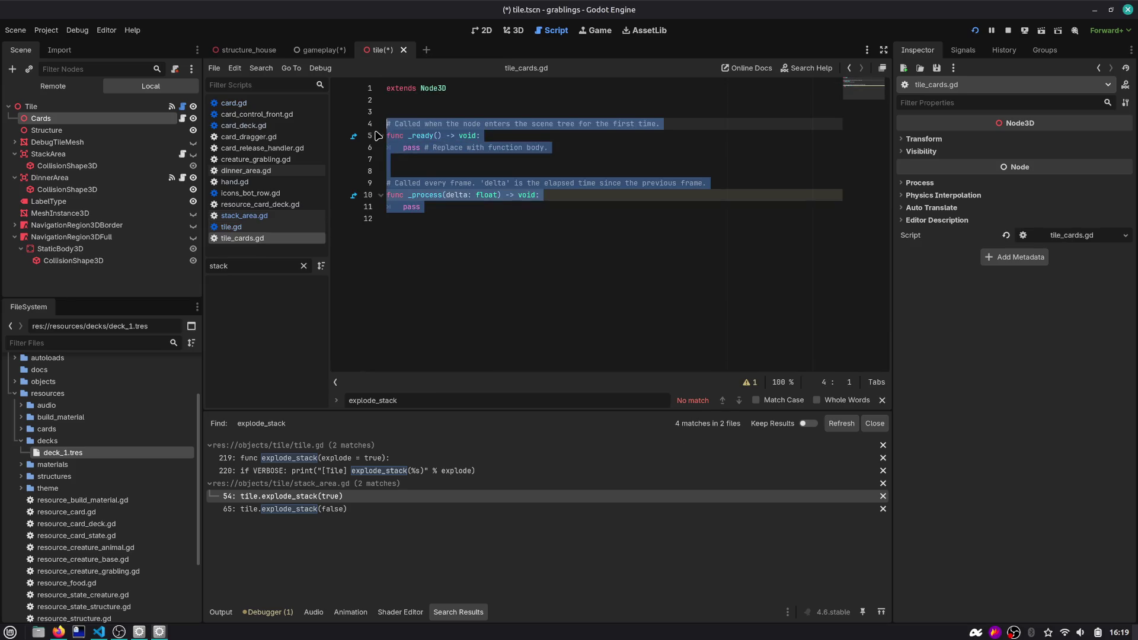
{"action": "type", "text": "func draw_"}
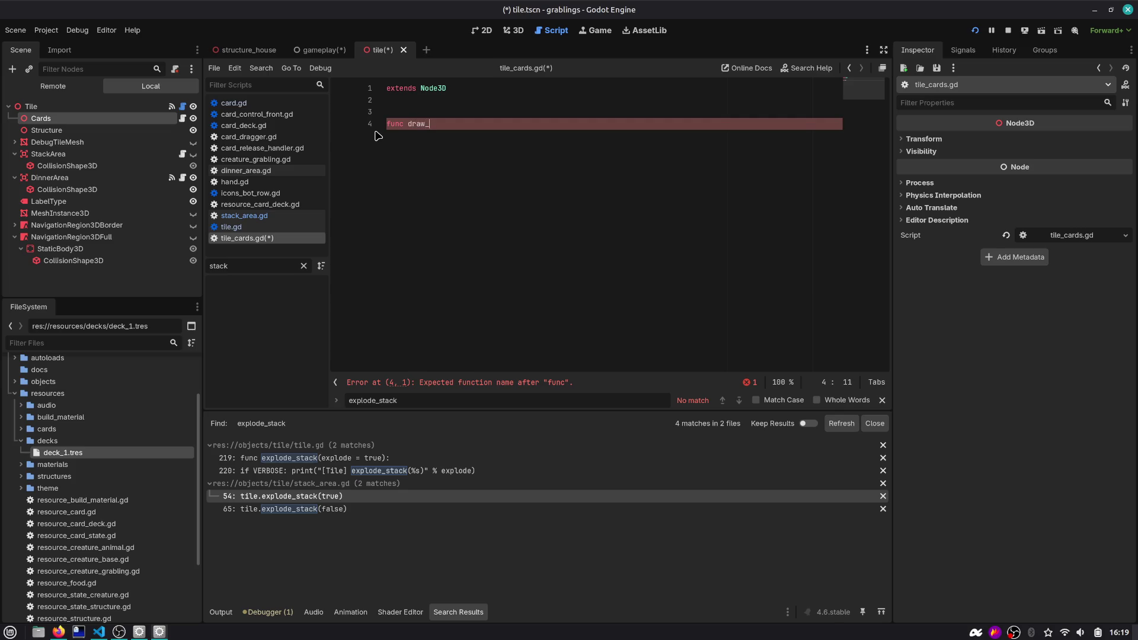
{"action": "type", "text": "on_top():"}
{"action": "key", "text": "Return"}
{"action": "type", "text": "pass"}
{"action": "key", "text": "Return"}
{"action": "key", "text": "Return"}
{"action": "key", "text": "BackSpace"}
{"action": "type", "text": "func restore_draw_ordeR("}
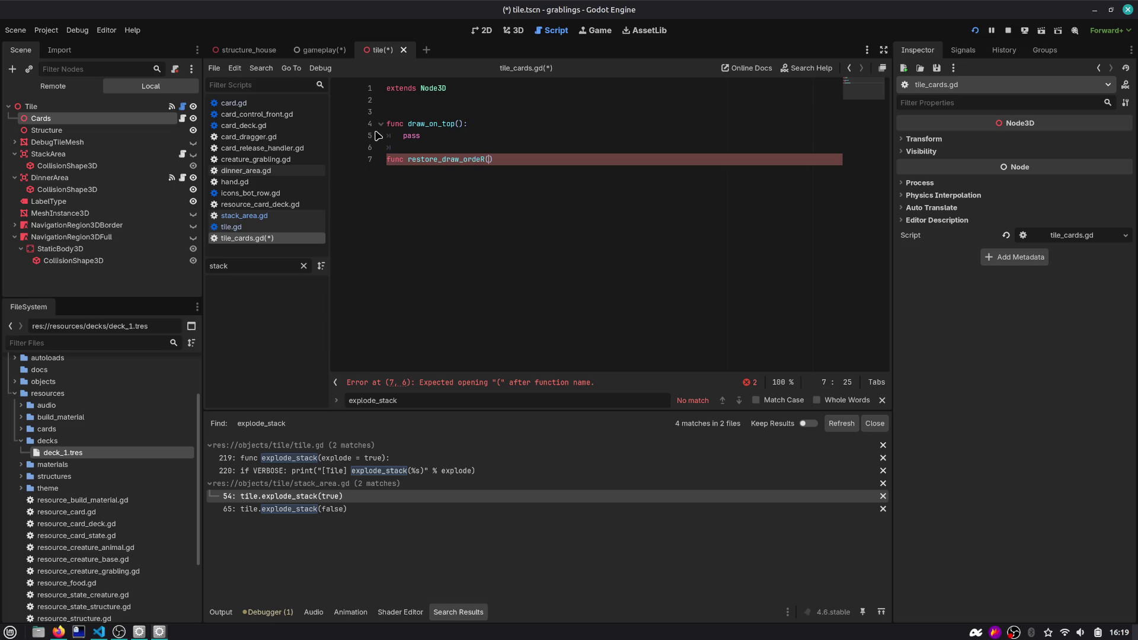
{"action": "key", "text": "Return"}
{"action": "type", "text": "pass"}
Make draw_on_top loop over get_children(), save, and go back to tile.gd
{"action": "key", "text": "Up"}
{"action": "key", "text": "Up"}
{"action": "key", "text": "Up"}
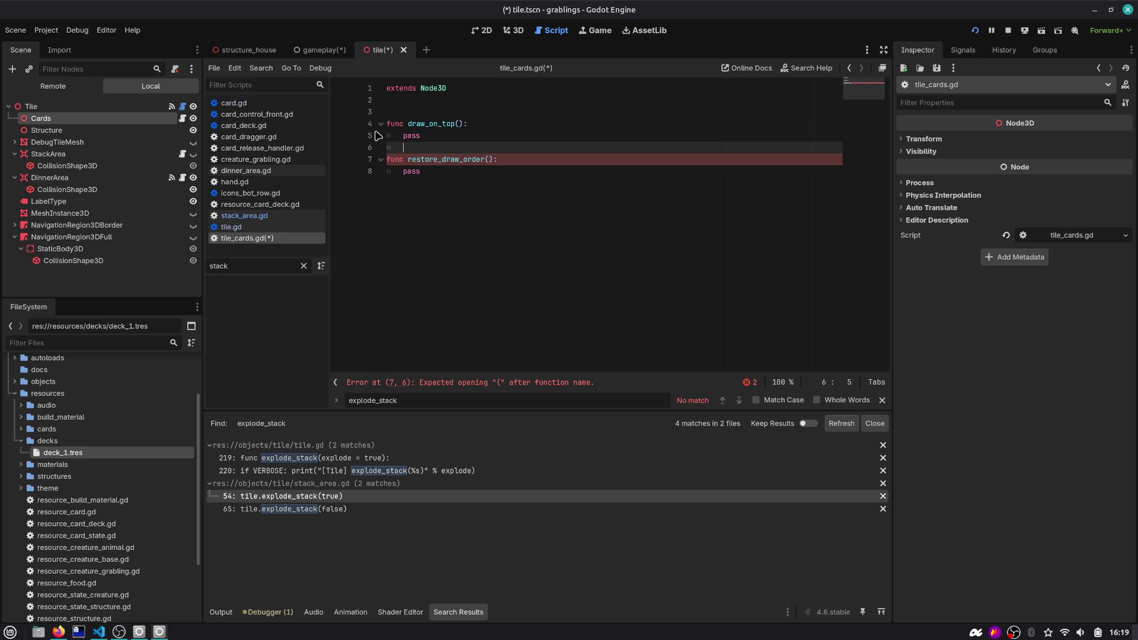
{"action": "key", "text": "shift+Home"}
{"action": "type", "text": "get_ch"}
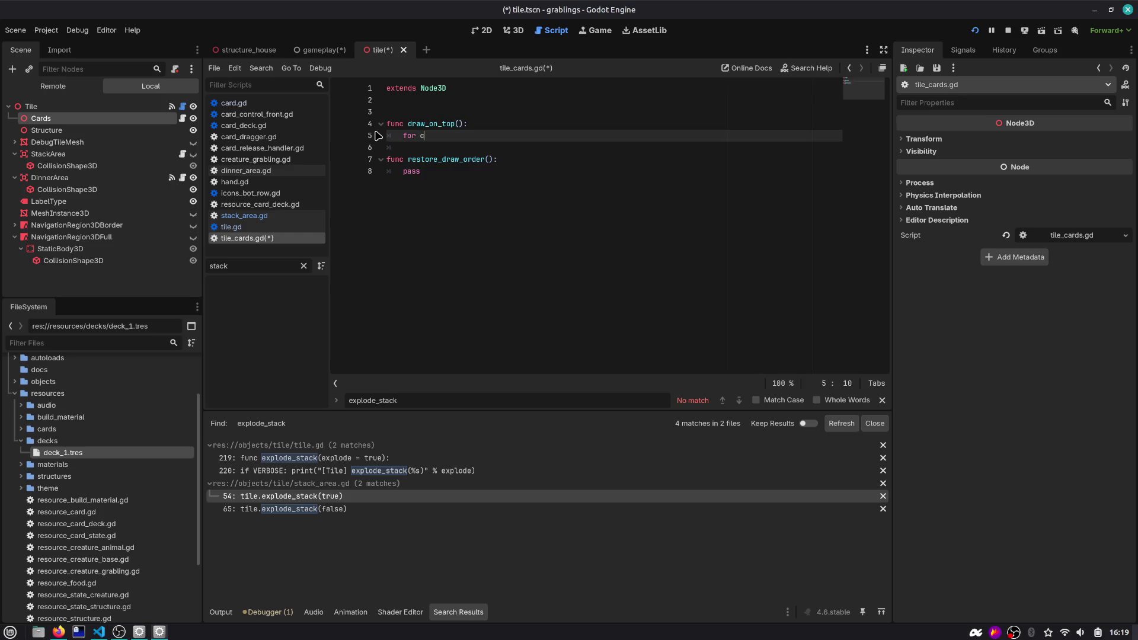
{"action": "type", "text": "il"}
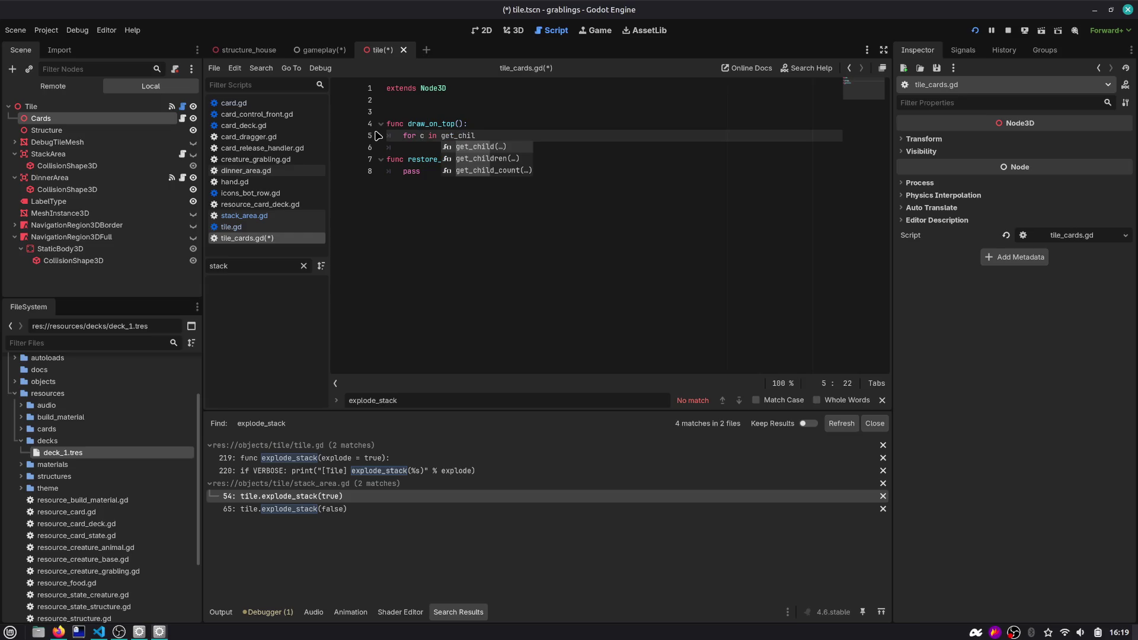
{"action": "key", "text": "Down"}
{"action": "key", "text": "Return"}
{"action": "key", "text": "Return"}
{"action": "key", "text": "Escape"}
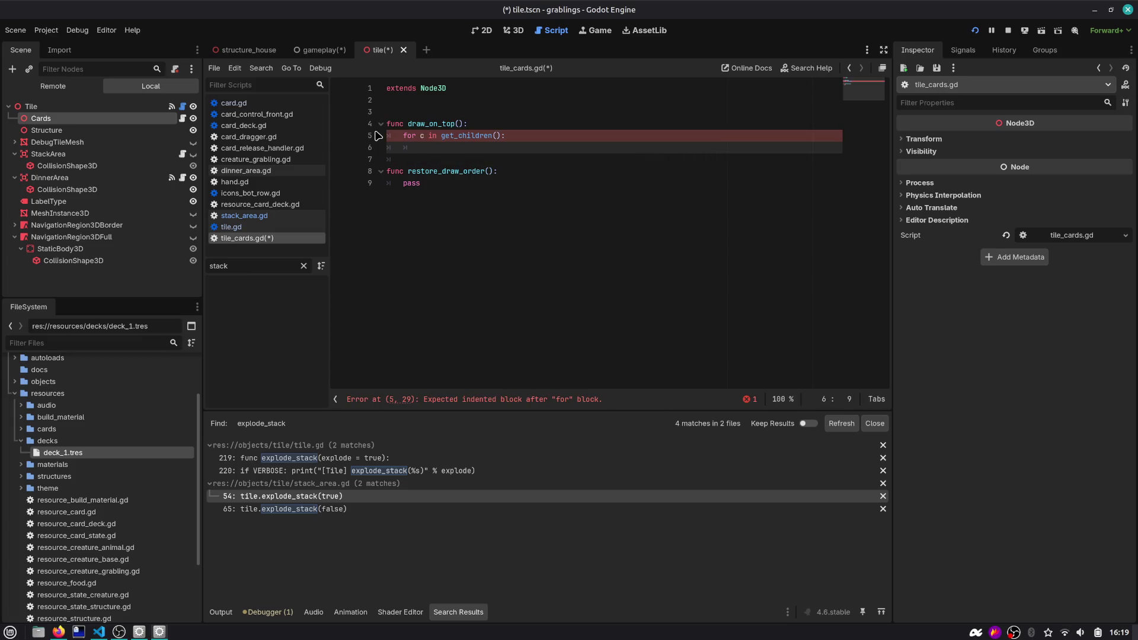
{"action": "type", "text": "pass"}
{"action": "key", "text": "ctrl+s"}
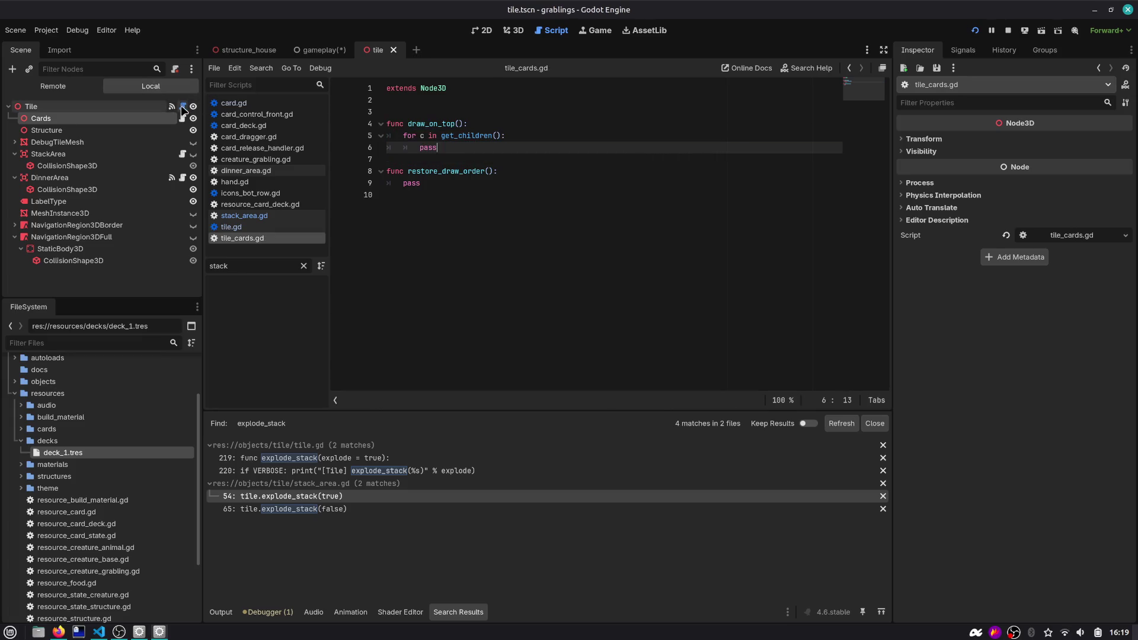
{"action": "left_click", "coordinate": [183, 106]}
Look up tile.gd's get_cards function and cards property, then open tile_cards.gd
{"action": "left_click", "coordinate": [756, 202]}
{"action": "key", "text": "ctrl+alt+f"}
{"action": "type", "text": "get"}
{"action": "double_click", "coordinate": [741, 203]}
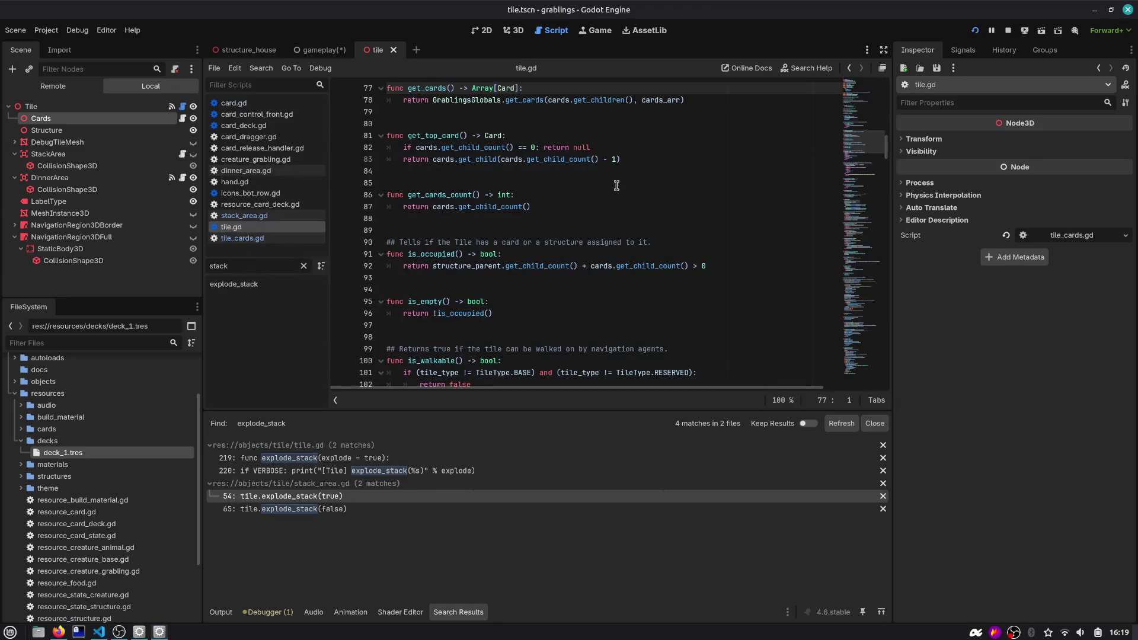
{"action": "left_click", "coordinate": [304, 265]}
{"action": "scroll", "coordinate": [459, 145], "scroll_direction": "up", "scroll_amount": 2}
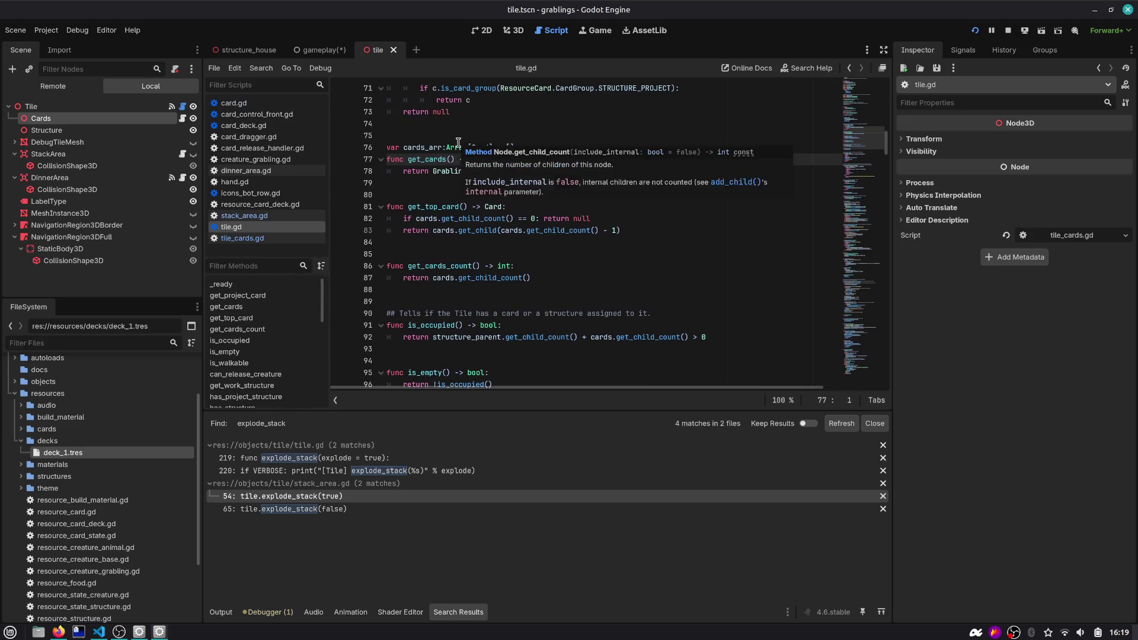
{"action": "double_click", "coordinate": [428, 151]}
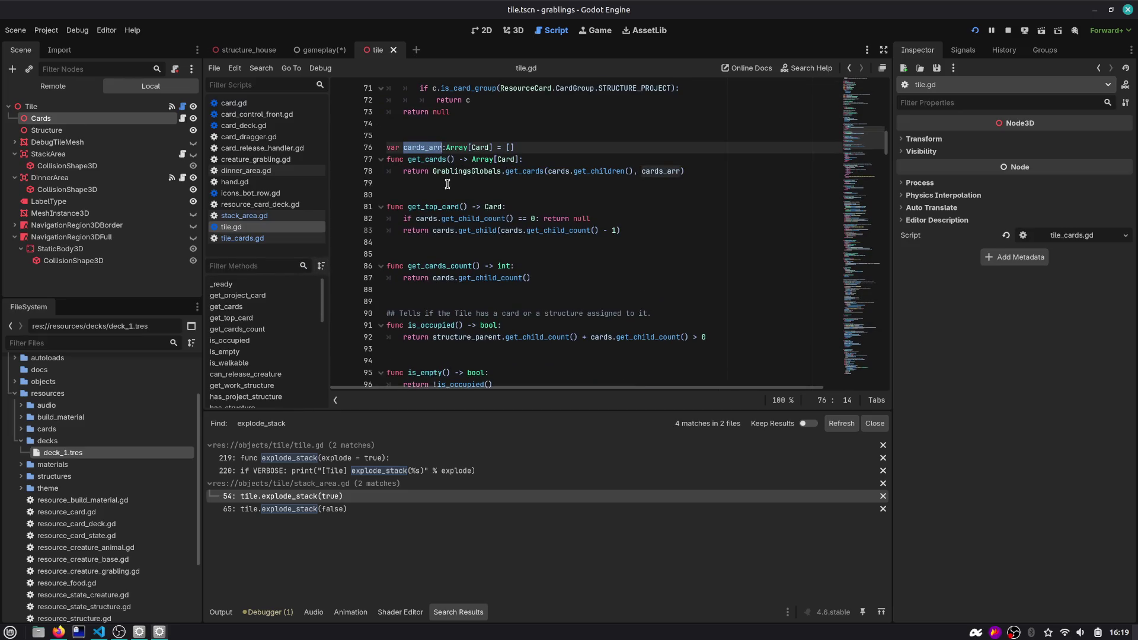
{"action": "left_click", "coordinate": [552, 172]}
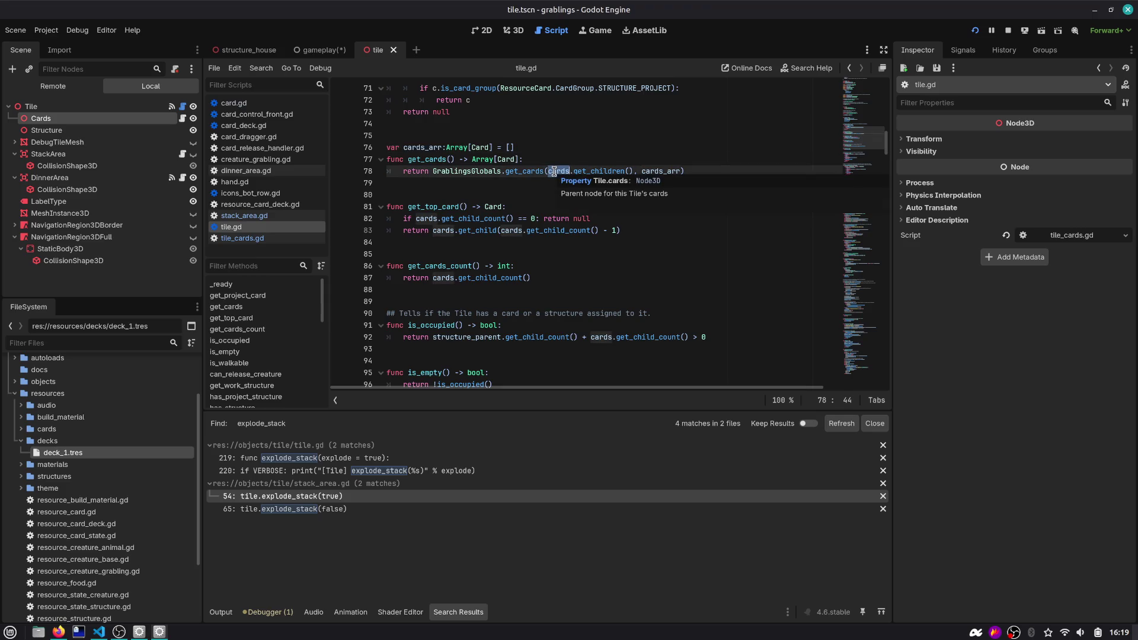
{"action": "left_click", "coordinate": [699, 171]}
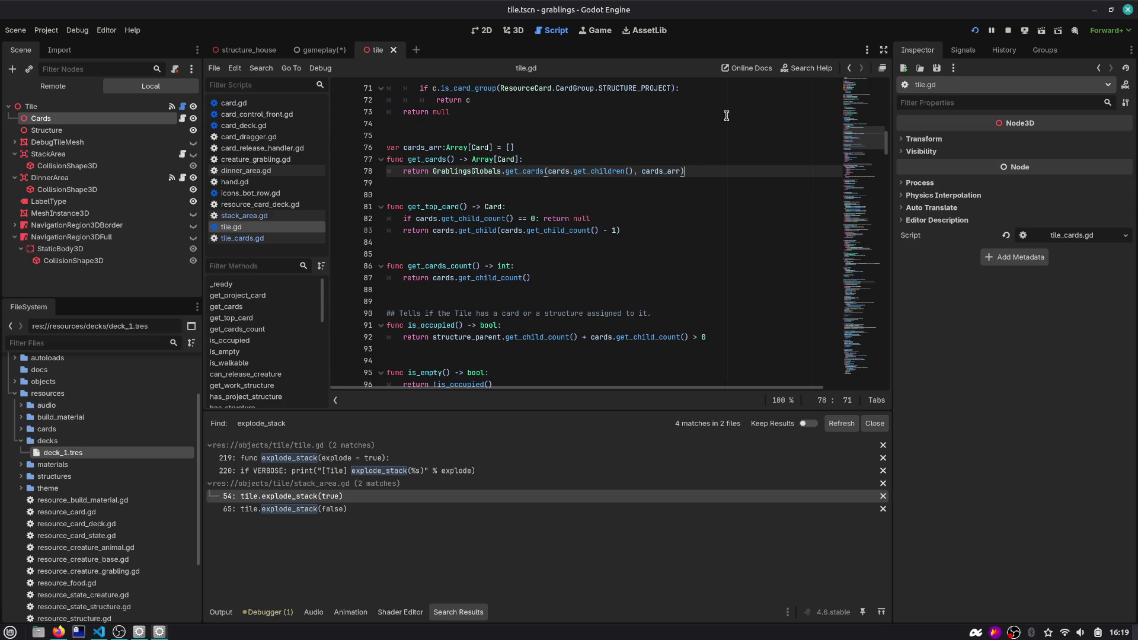
{"action": "left_click", "coordinate": [849, 68]}
{"action": "left_click", "coordinate": [849, 68]}
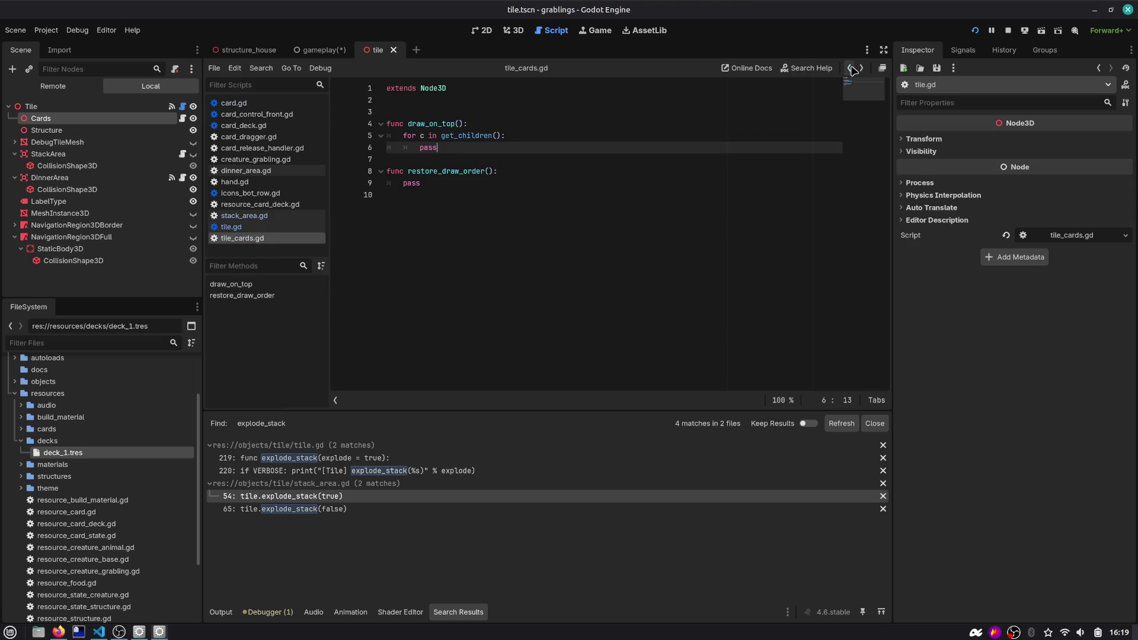
Replace draw_on_top's pass with a cast of each child, renaming the loop variable to el
{"action": "key", "text": "shift+Home"}
{"action": "type", "text": "c."}
{"action": "key", "text": "BackSpace"}
{"action": "key", "text": "Escape"}
{"action": "key", "text": "Up"}
{"action": "key", "text": "BackSpace"}
{"action": "type", "text": "el"}
{"action": "key", "text": "Down"}
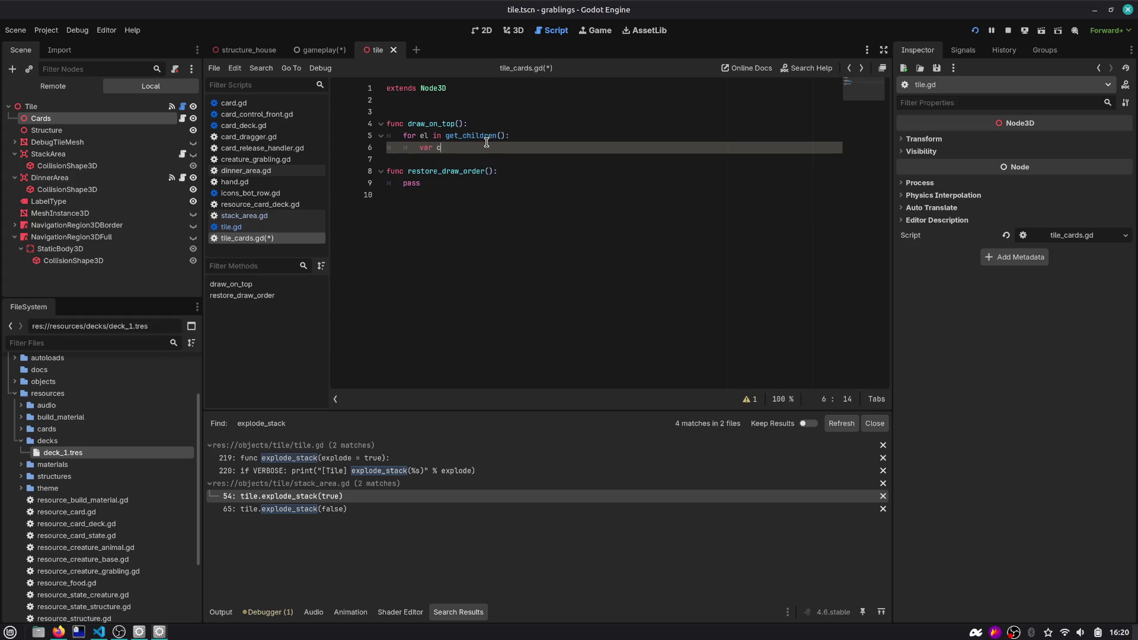
{"action": "key", "text": "BackSpace"}
{"action": "key", "text": "BackSpace"}
{"action": "type", "text": "l"}
{"action": "key", "text": "Return"}
{"action": "key", "text": "Return"}
Capitalize the type to Card and begin a 'c.' line for the material lookup
{"action": "type", "text": "mater"}
{"action": "key", "text": "Up"}
{"action": "key", "text": "ctrl+Right"}
{"action": "key", "text": "ctrl+Right"}
{"action": "key", "text": "Delete"}
{"action": "type", "text": "C"}
{"action": "key", "text": "Down"}
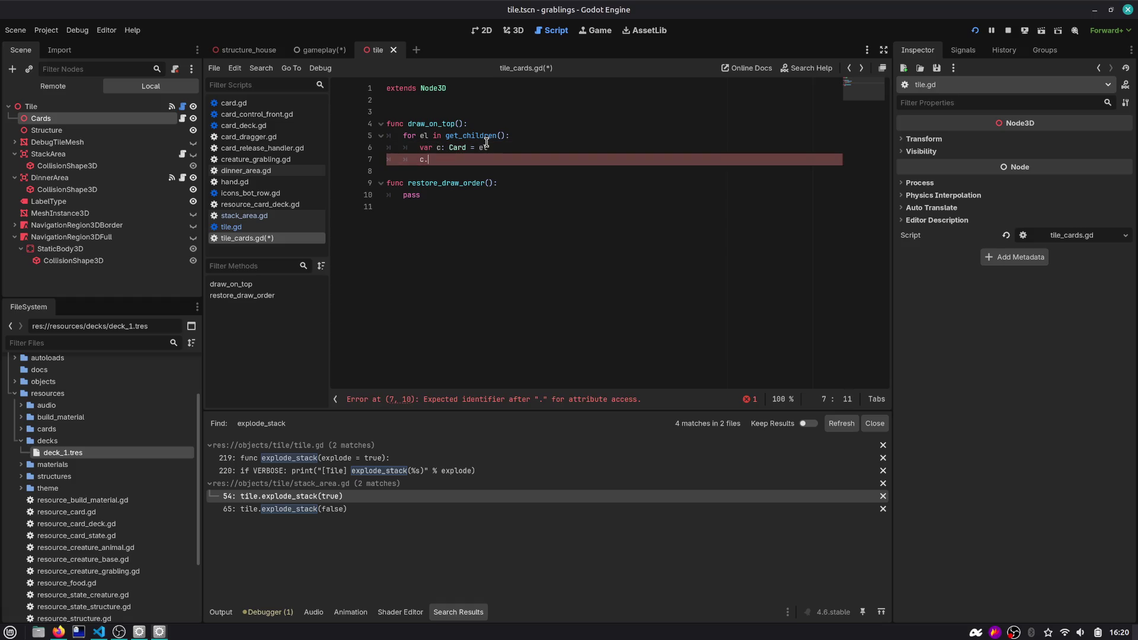
{"action": "type", "text": "mater"}
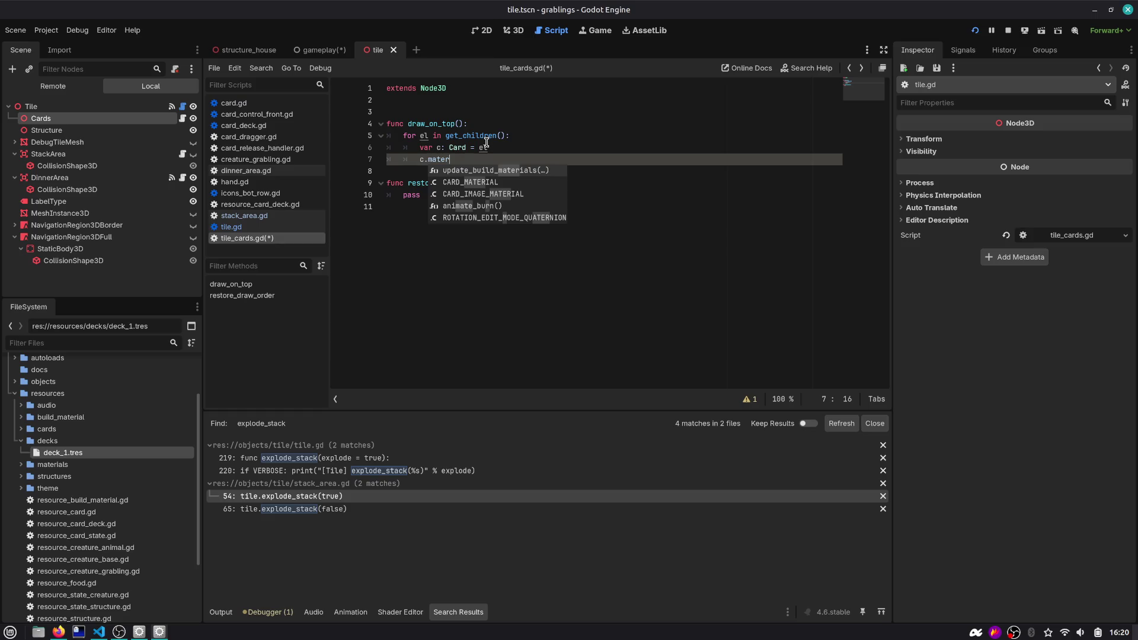
{"action": "key", "text": "BackSpace"}
{"action": "key", "text": "BackSpace"}
{"action": "key", "text": "BackSpace"}
{"action": "type", "text": "surfe"}
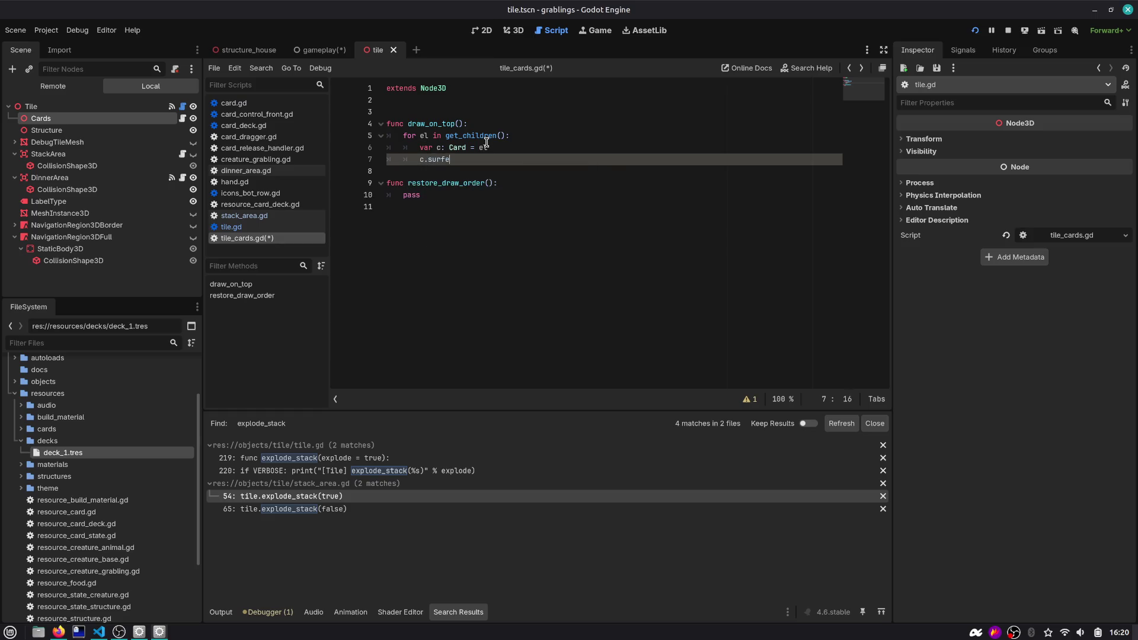
{"action": "key", "text": "ctrl+shift+Left"}
{"action": "type", "text": "get_su"}
{"action": "key", "text": "BackSpace"}
{"action": "key", "text": "BackSpace"}
{"action": "key", "text": "BackSpace"}
Open the card.tscn scene in 3D and bring up its card.gd script
{"action": "left_click", "coordinate": [458, 149], "text": "ctrl"}
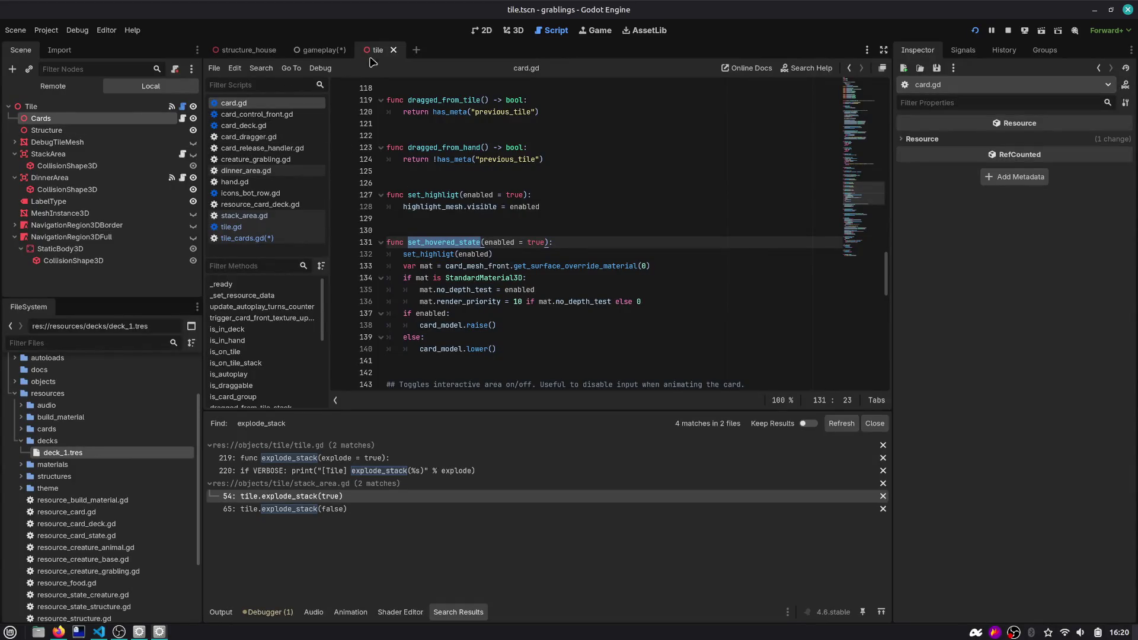
{"action": "key", "text": "ctrl+shift+o"}
{"action": "type", "text": "car"}
{"action": "key", "text": "Down"}
{"action": "key", "text": "Return"}
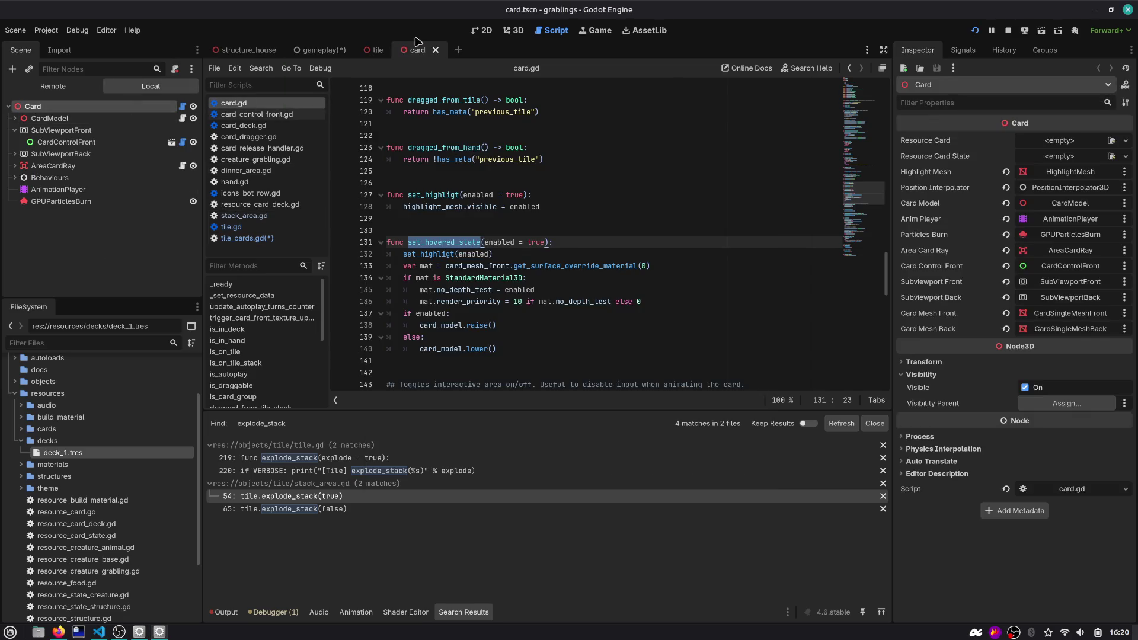
{"action": "left_click", "coordinate": [503, 31]}
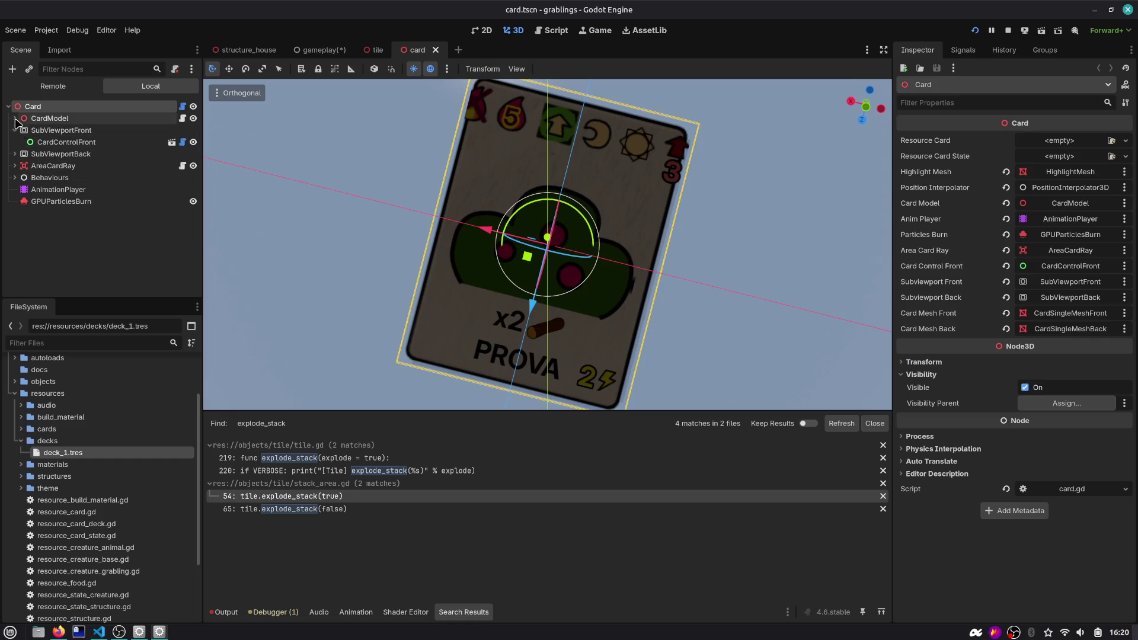
{"action": "left_click", "coordinate": [183, 107]}
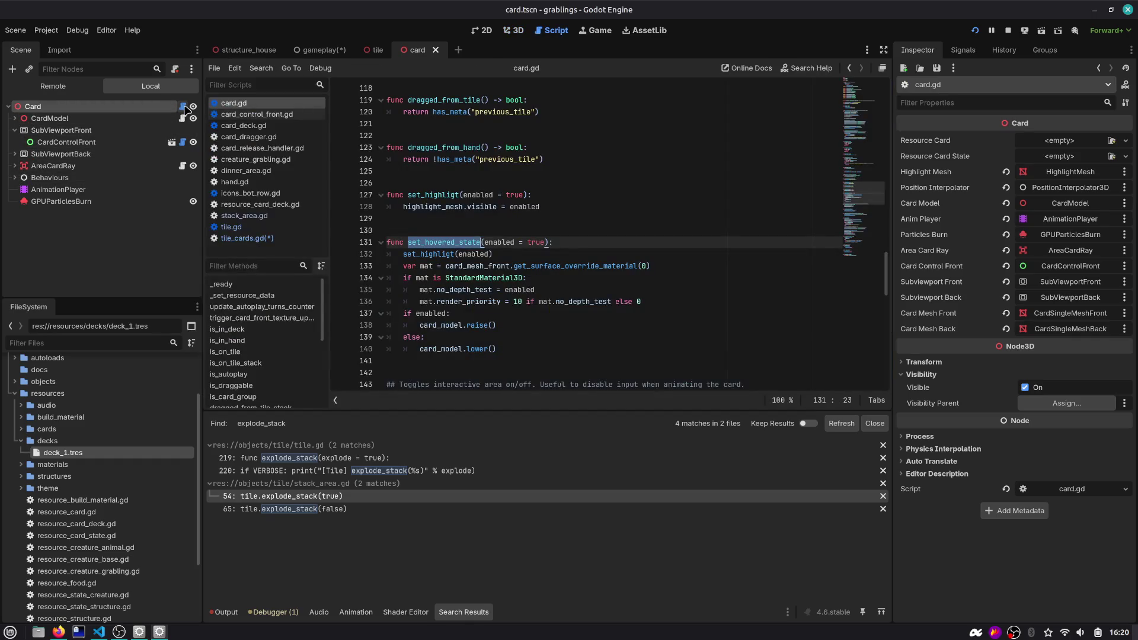
{"action": "left_click", "coordinate": [183, 119]}
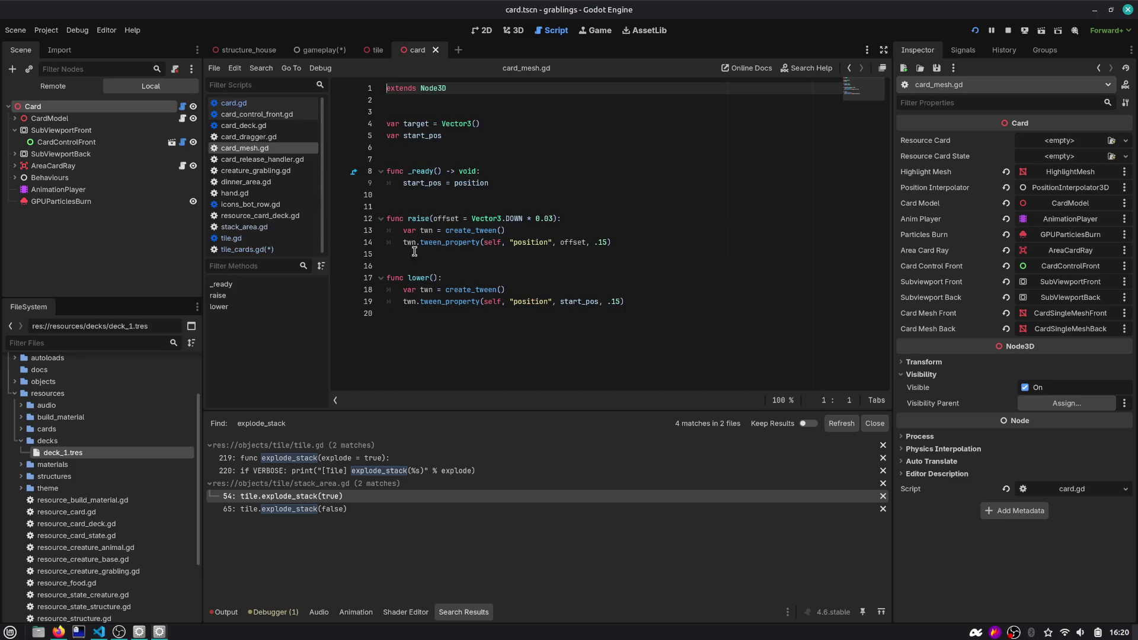
{"action": "left_click", "coordinate": [183, 106]}
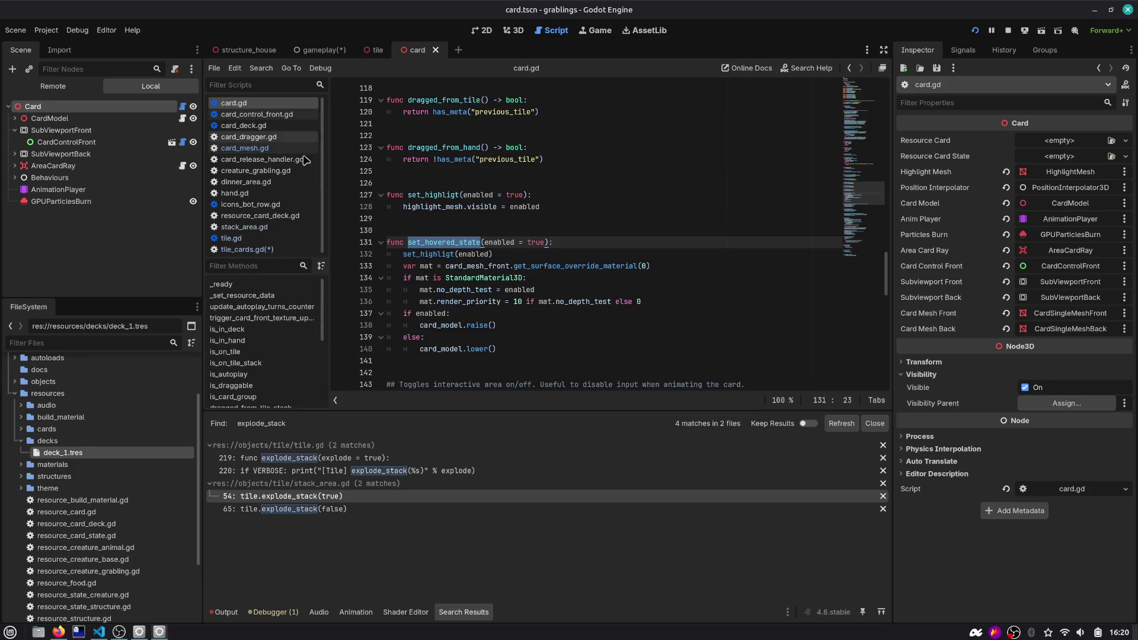
Find the material lines 133–136 in set_hovered_state and cut them out
{"action": "left_click", "coordinate": [501, 178]}
{"action": "key", "text": "ctrl+f"}
{"action": "type", "text": "material"}
{"action": "double_click", "coordinate": [483, 230]}
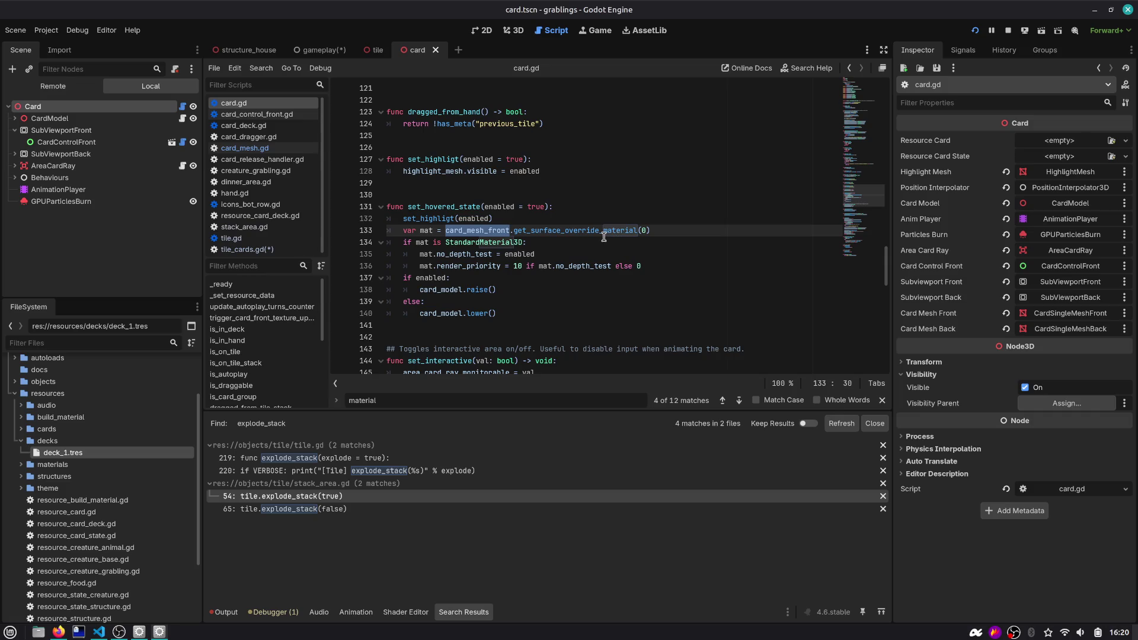
{"action": "left_click_drag", "start_coordinate": [676, 235], "coordinate": [363, 233]}
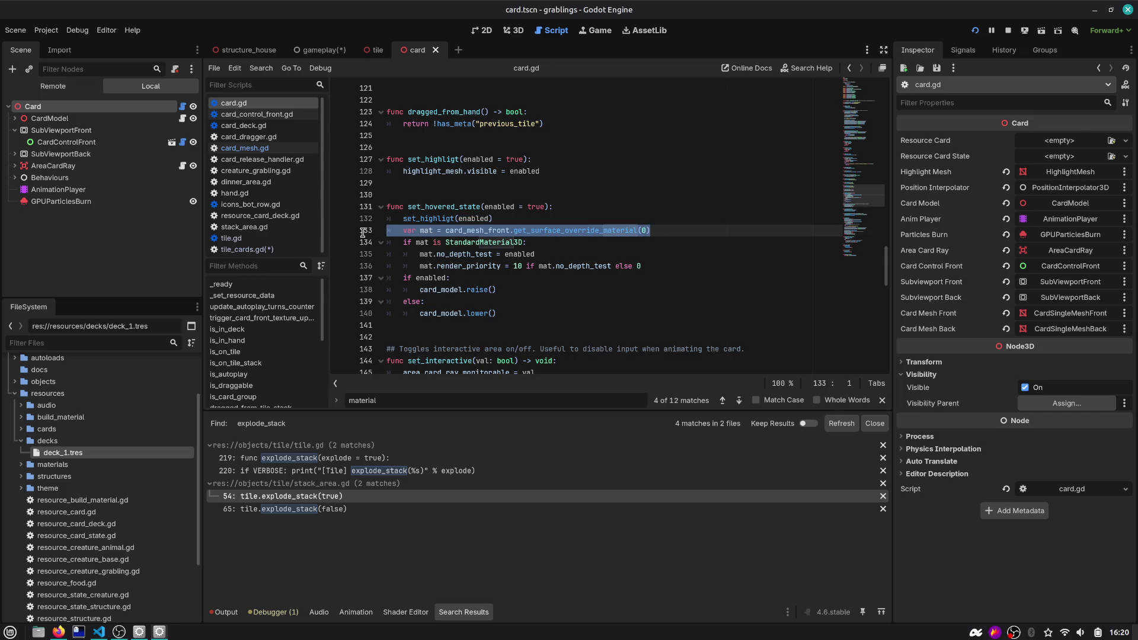
{"action": "double_click", "coordinate": [446, 206]}
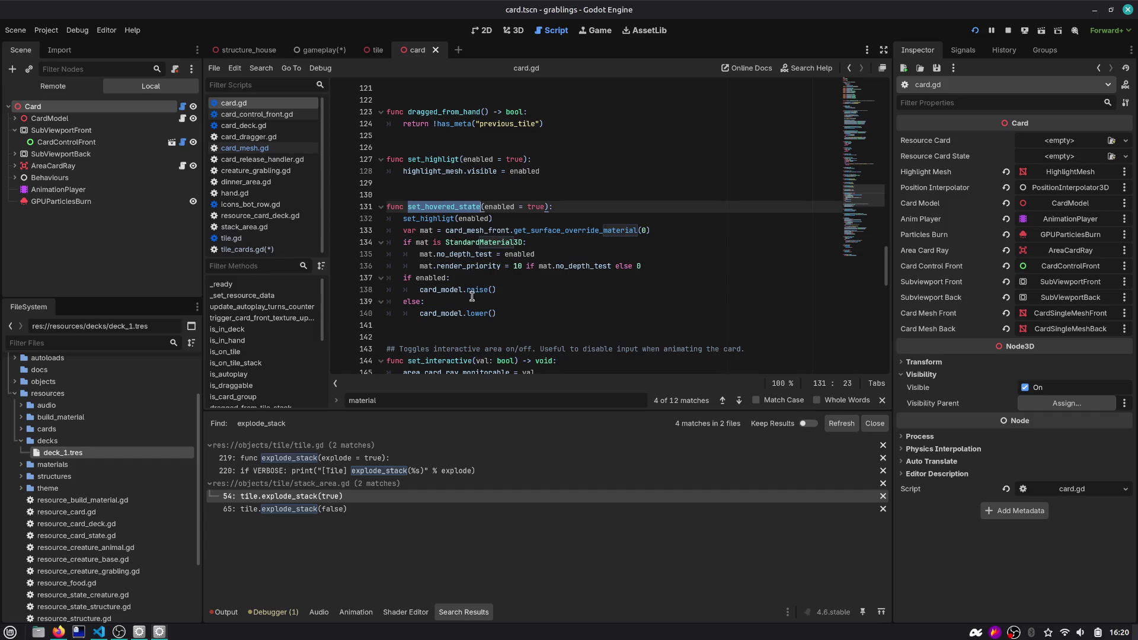
{"action": "left_click_drag", "start_coordinate": [641, 267], "coordinate": [386, 233]}
{"action": "key", "text": "ctrl+c"}
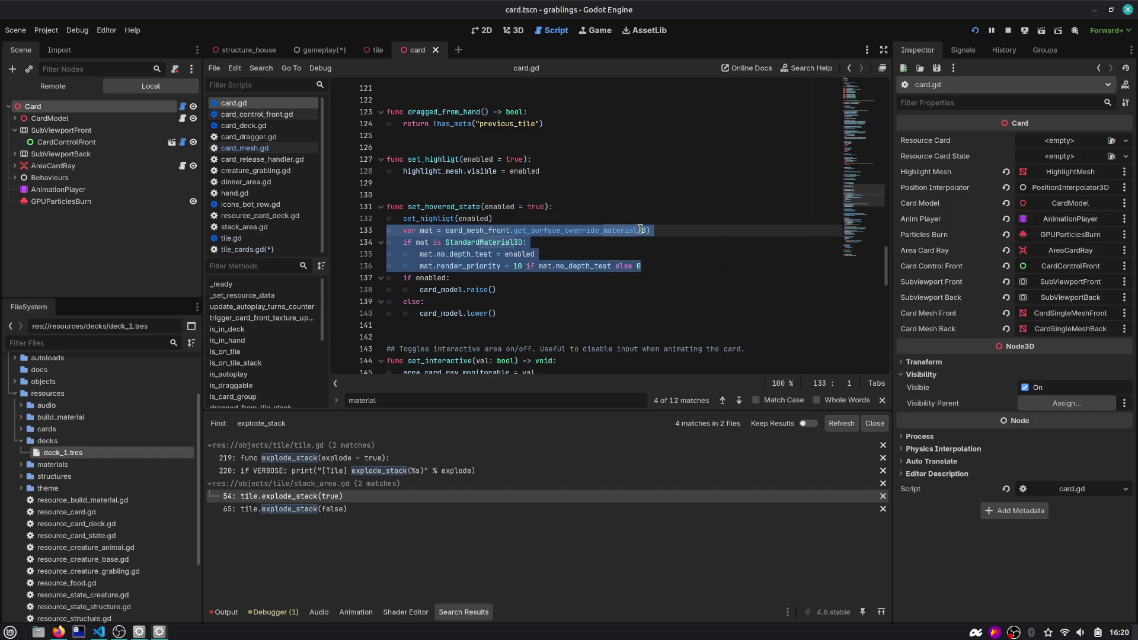
{"action": "key", "text": "BackSpace"}
{"action": "key", "text": "BackSpace"}
{"action": "key", "text": "Down"}
{"action": "key", "text": "Down"}
{"action": "key", "text": "Down"}
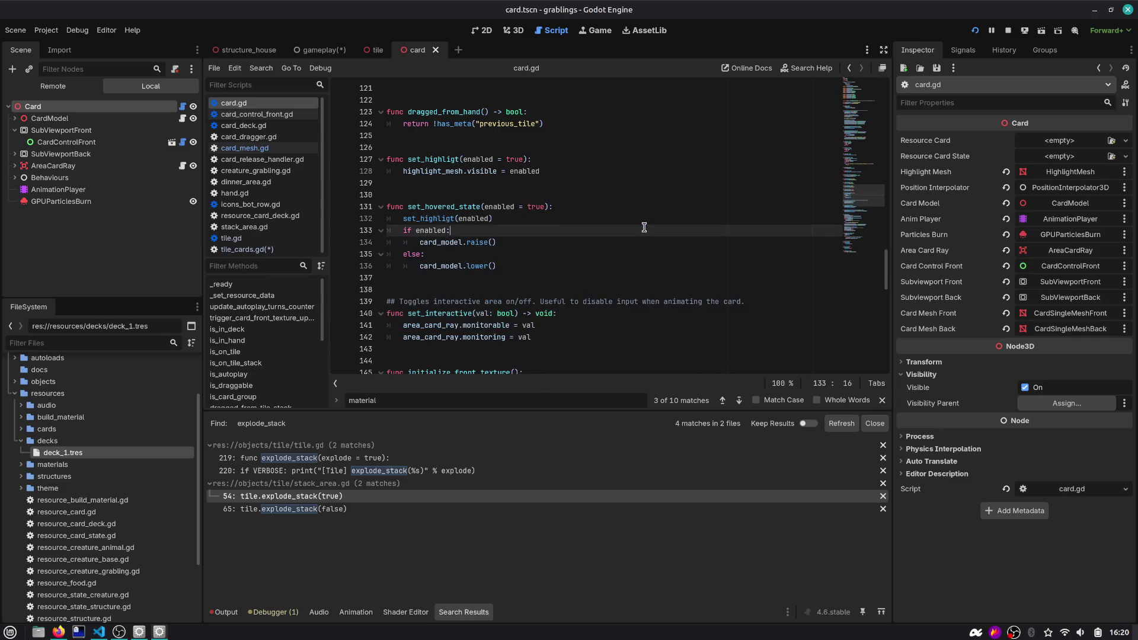
Add a new function stub below set_hovered_state and clear its placeholder get_material name
{"action": "key", "text": "Return"}
{"action": "key", "text": "Return"}
{"action": "type", "text": "func"}
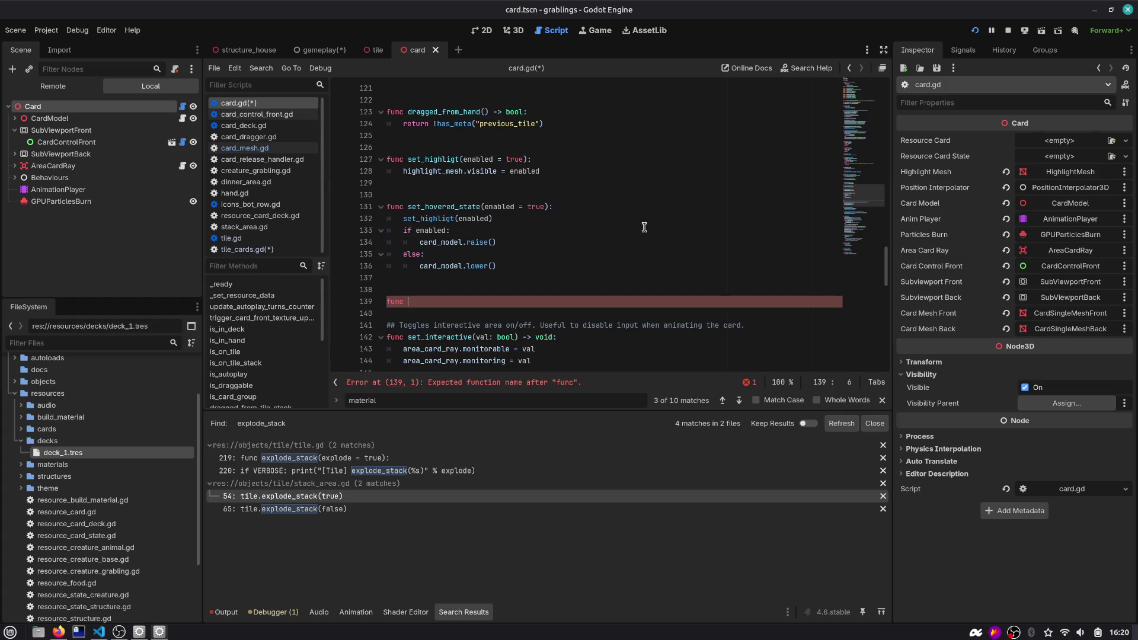
{"action": "type", "text": "get_"}
{"action": "type", "text": "material("}
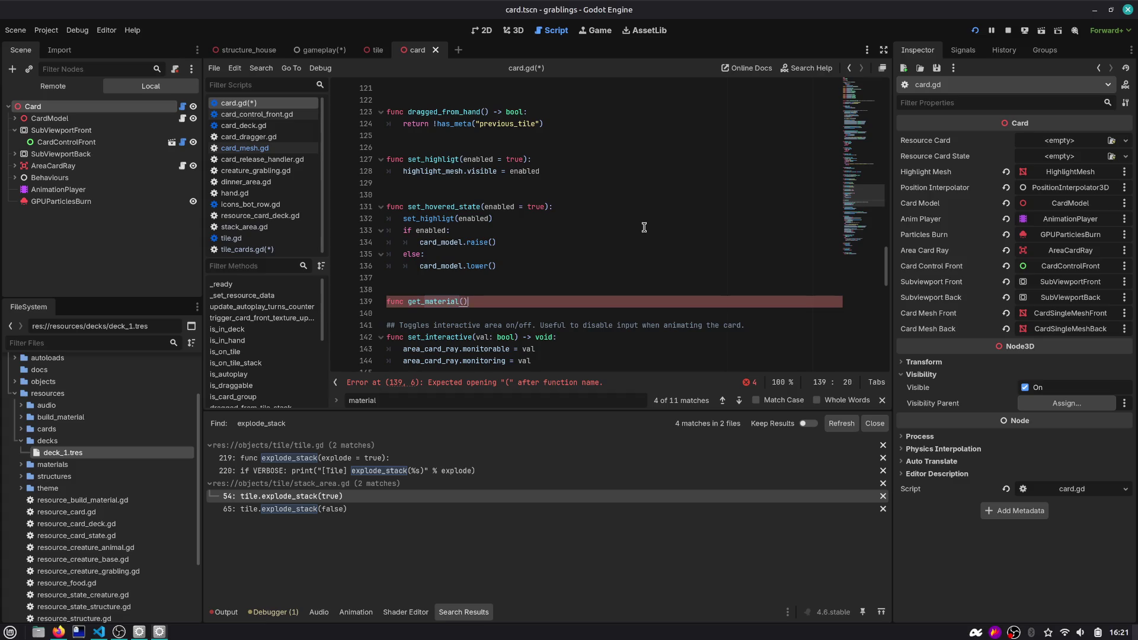
{"action": "type", "text": ":"}
{"action": "key", "text": "Return"}
{"action": "type", "text": "p"}
{"action": "key", "text": "Up"}
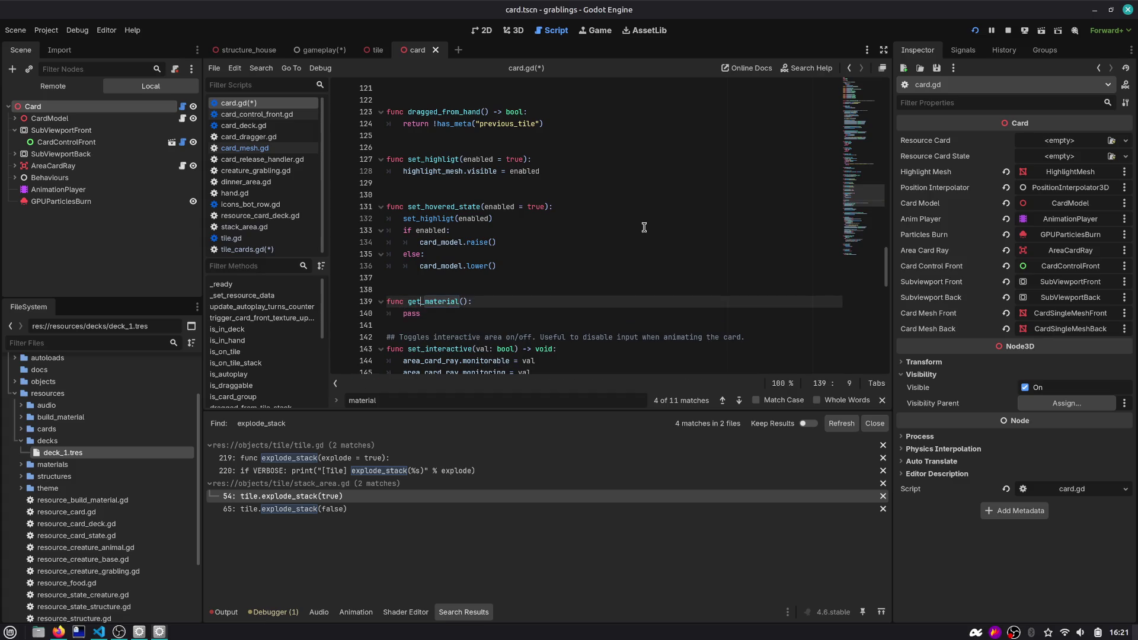
{"action": "left_click", "coordinate": [15, 118]}
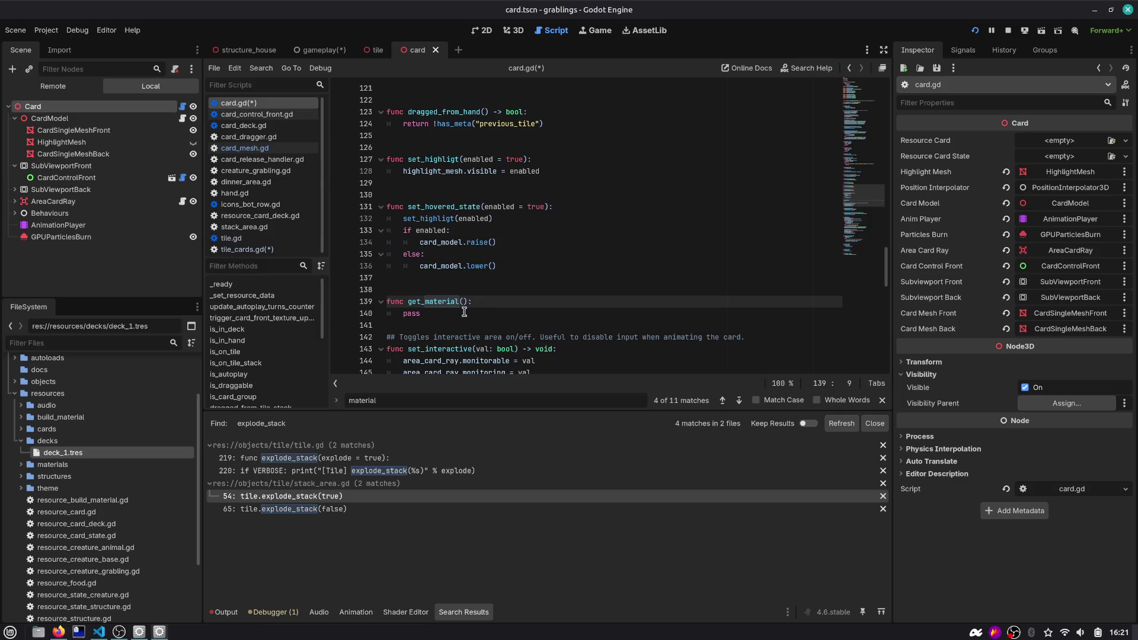
{"action": "left_click_drag", "start_coordinate": [437, 312], "coordinate": [300, 307]}
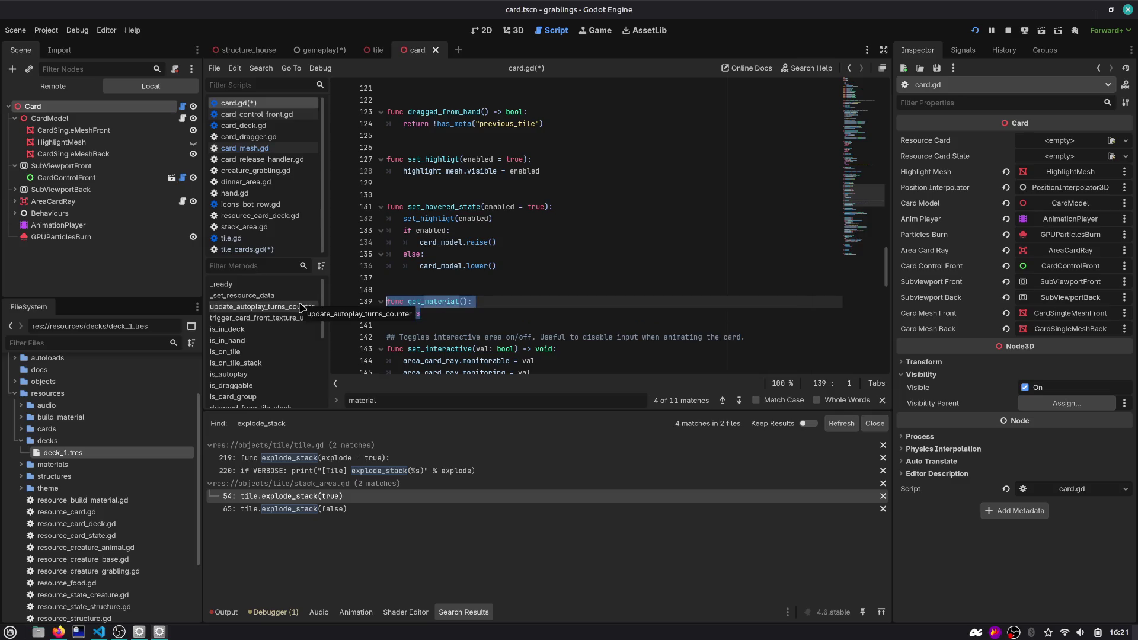
{"action": "key", "text": "ctrl+v"}
{"action": "key", "text": "ctrl+z"}
{"action": "key", "text": "Left"}
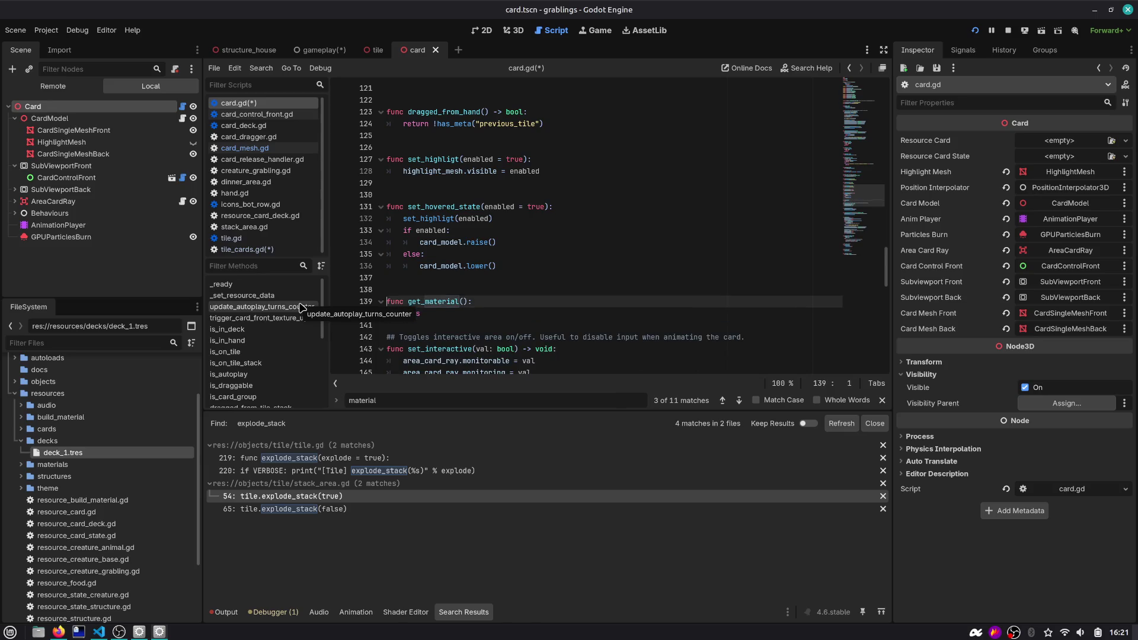
{"action": "key", "text": "ctrl+shift+Left"}
{"action": "key", "text": "BackSpace"}
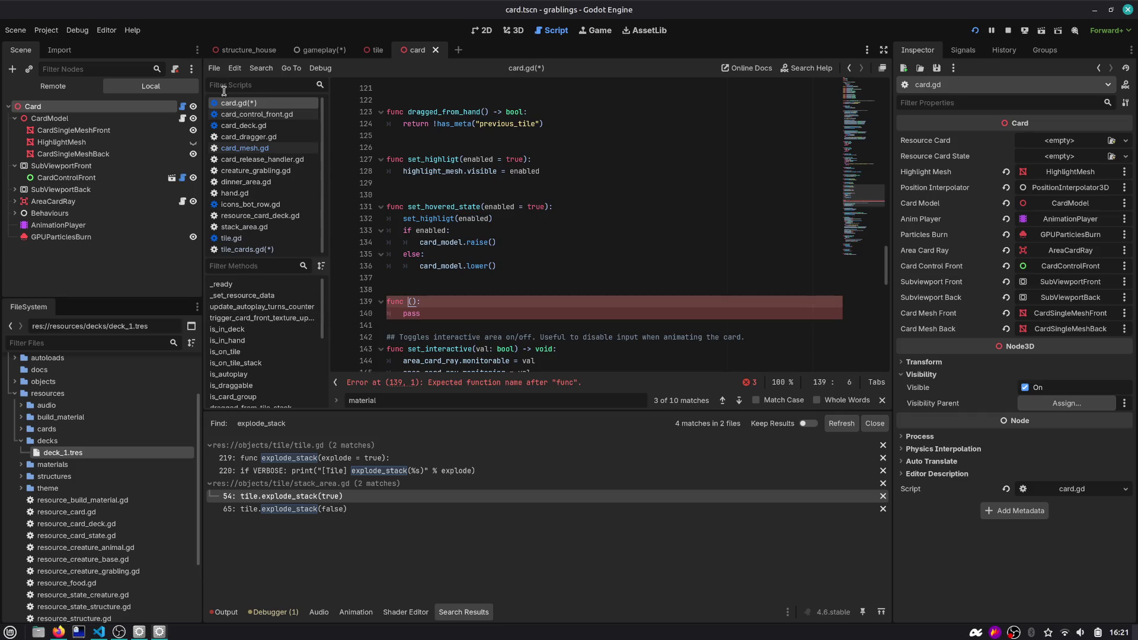
Close unneeded scripts such as card_deck.gd, card_mesh.gd and stack_area.gd, keeping card.gd open
{"action": "middle_click", "coordinate": [254, 126]}
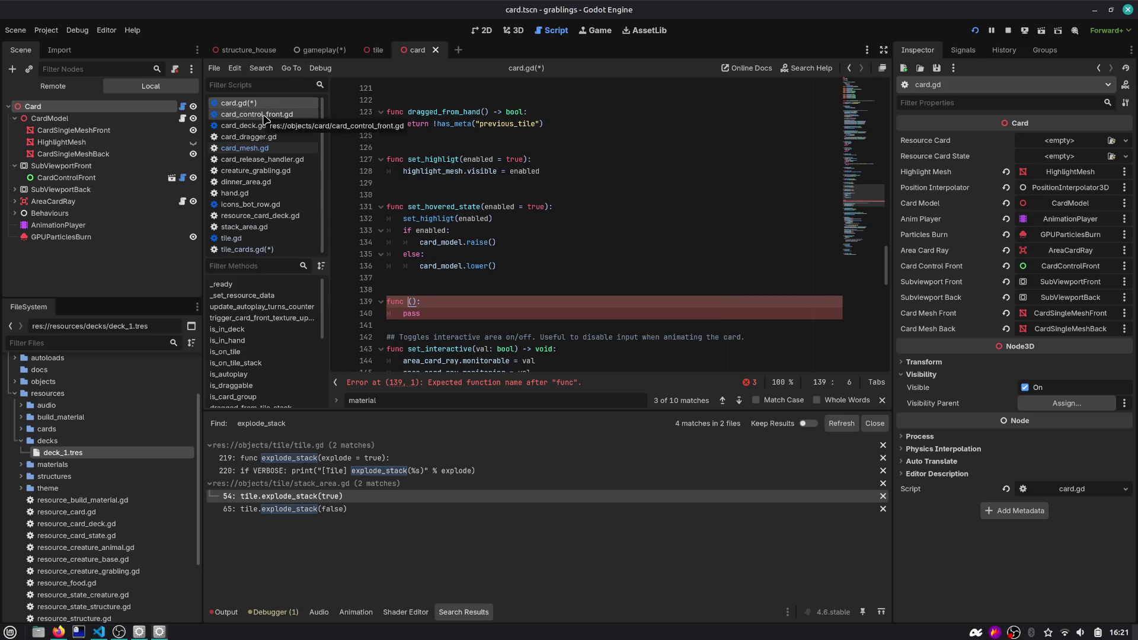
{"action": "middle_click", "coordinate": [262, 115]}
{"action": "middle_click", "coordinate": [264, 115]}
{"action": "middle_click", "coordinate": [263, 115]}
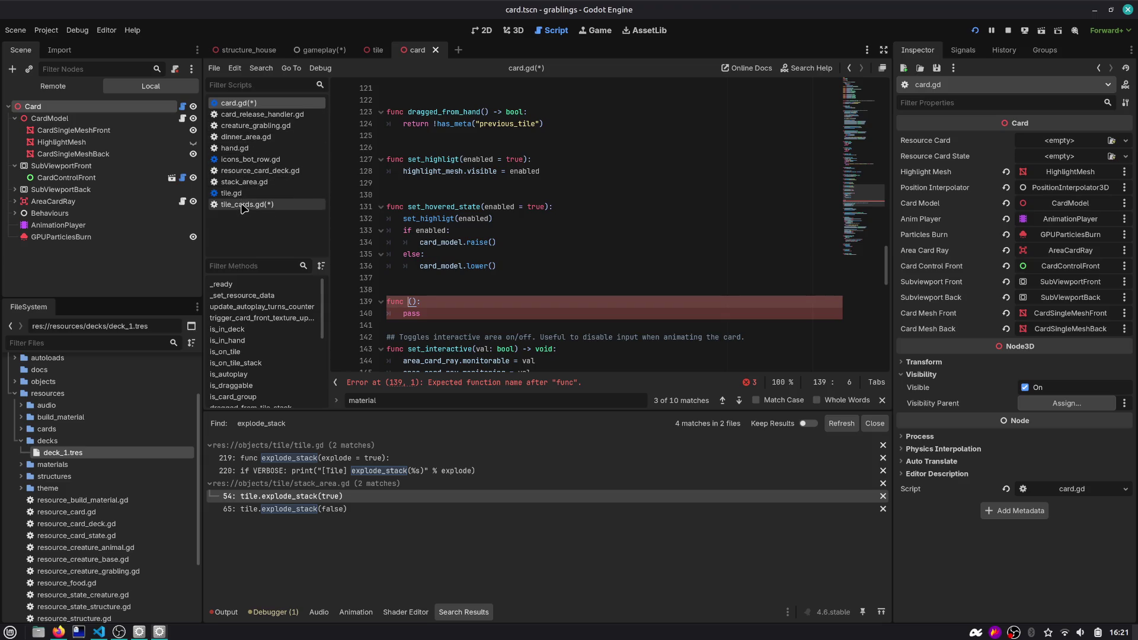
{"action": "middle_click", "coordinate": [265, 116]}
{"action": "middle_click", "coordinate": [265, 115]}
{"action": "middle_click", "coordinate": [265, 115]}
{"action": "middle_click", "coordinate": [265, 115]}
{"action": "middle_click", "coordinate": [265, 115]}
{"action": "middle_click", "coordinate": [265, 115]}
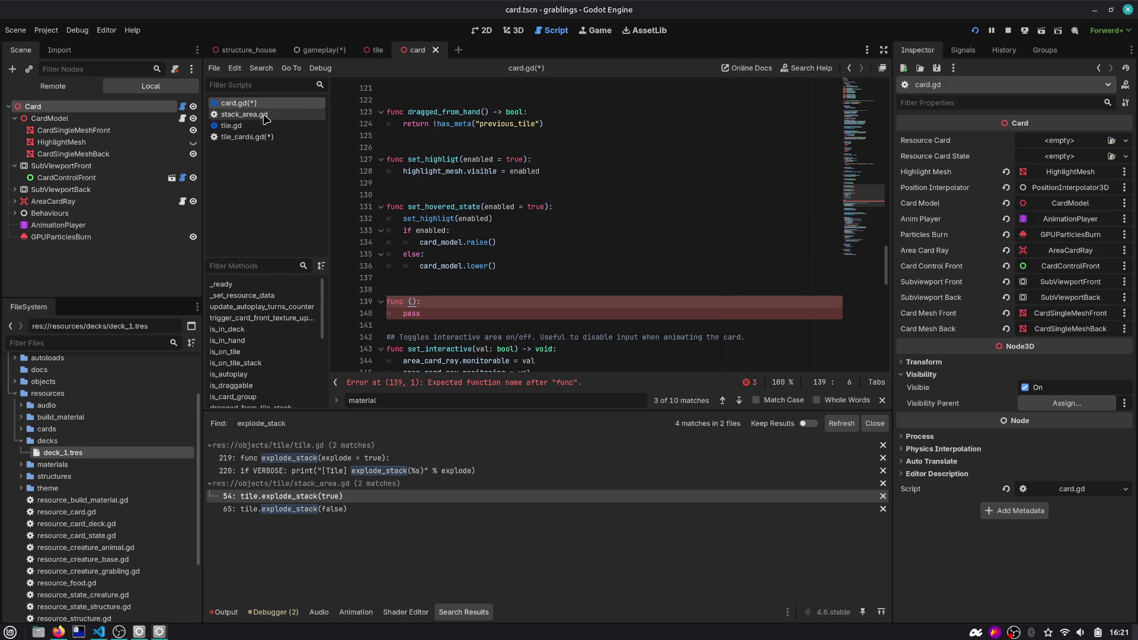
{"action": "middle_click", "coordinate": [265, 115]}
{"action": "left_click", "coordinate": [261, 125]}
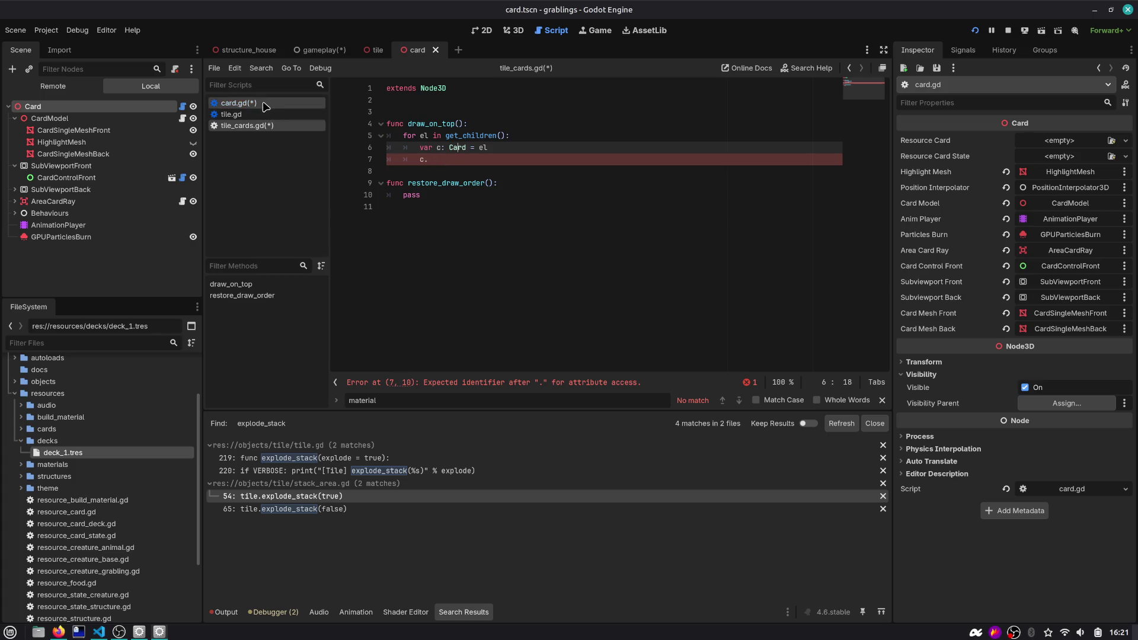
{"action": "left_click", "coordinate": [238, 102]}
Name the function draw_on_top, paste the material code into it, and remove pass
{"action": "type", "text": "raw_on_top"}
{"action": "key", "text": "Down"}
{"action": "key", "text": "Return"}
{"action": "key", "text": "BackSpace"}
{"action": "key", "text": "Return"}
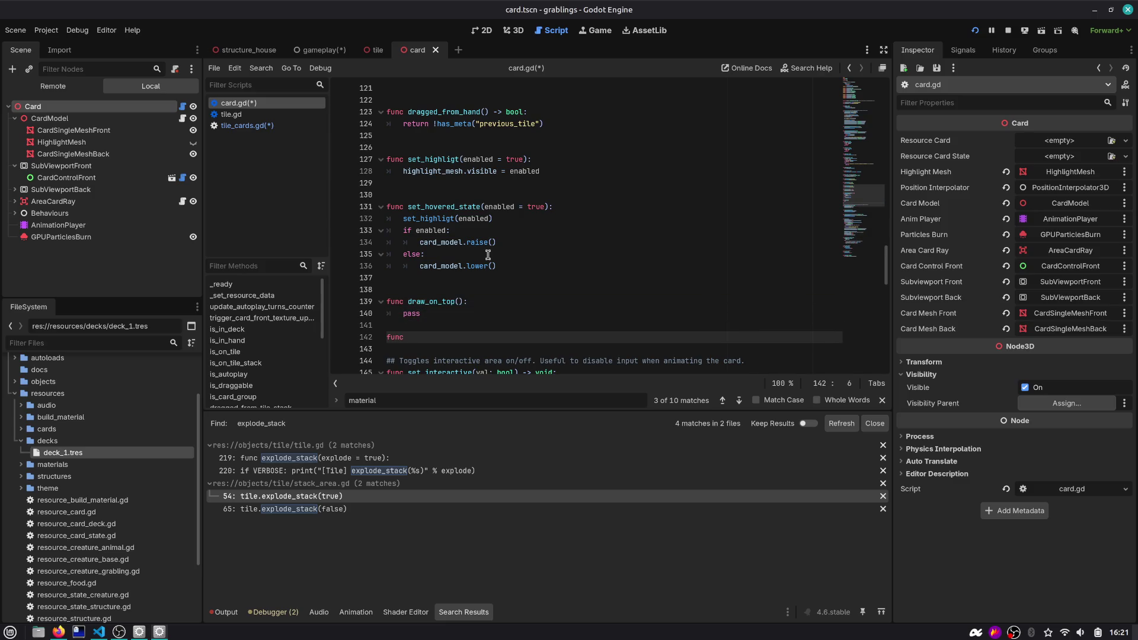
{"action": "key", "text": "Up"}
{"action": "key", "text": "ctrl+z"}
{"action": "key", "text": "ctrl+v"}
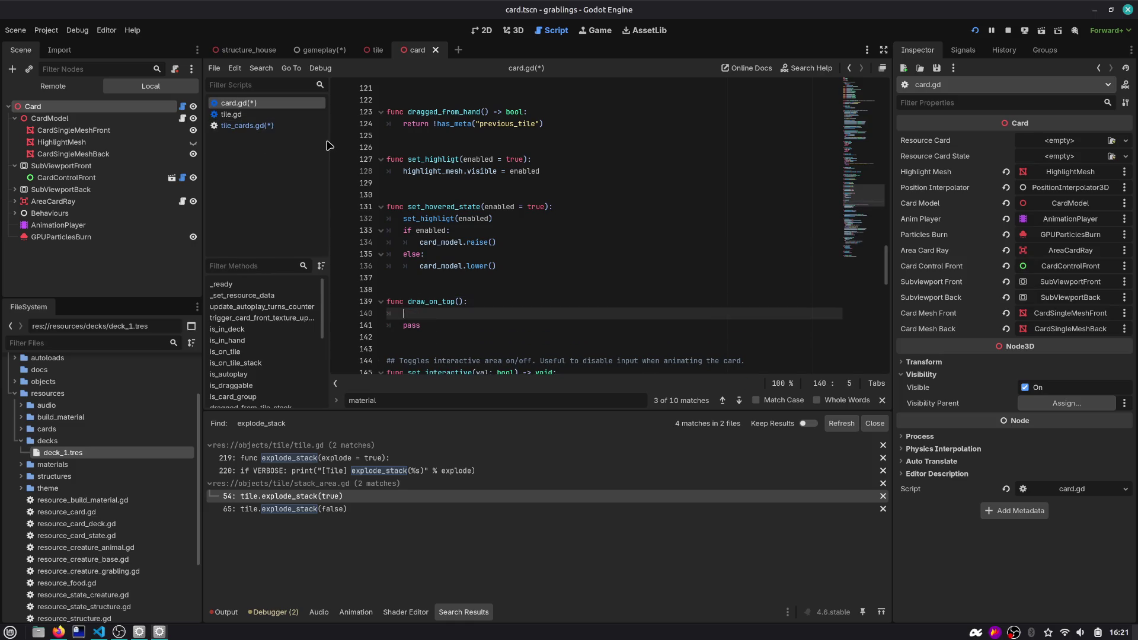
{"action": "key", "text": "Up"}
{"action": "key", "text": "Up"}
{"action": "key", "text": "Up"}
{"action": "key", "text": "shift+Tab"}
{"action": "key", "text": "Down"}
{"action": "key", "text": "Down"}
{"action": "key", "text": "Down"}
{"action": "key", "text": "shift+End"}
{"action": "key", "text": "BackSpace"}
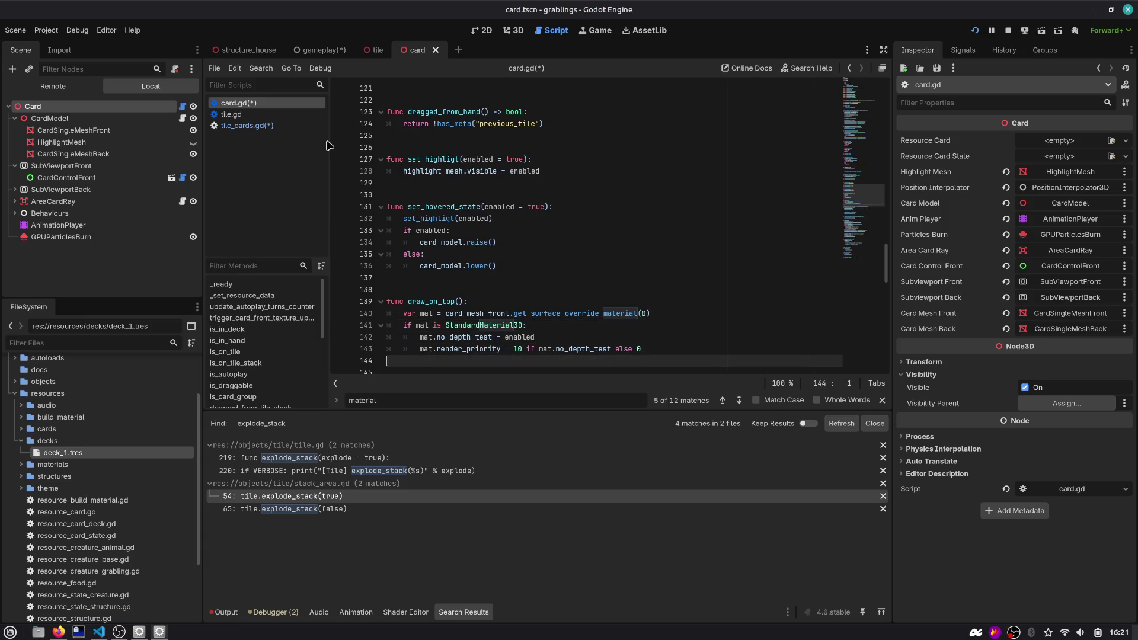
Give draw_on_top a render_pri = 0 parameter replacing the hardcoded render priority 10
{"action": "scroll", "coordinate": [470, 277], "scroll_direction": "down", "scroll_amount": 3}
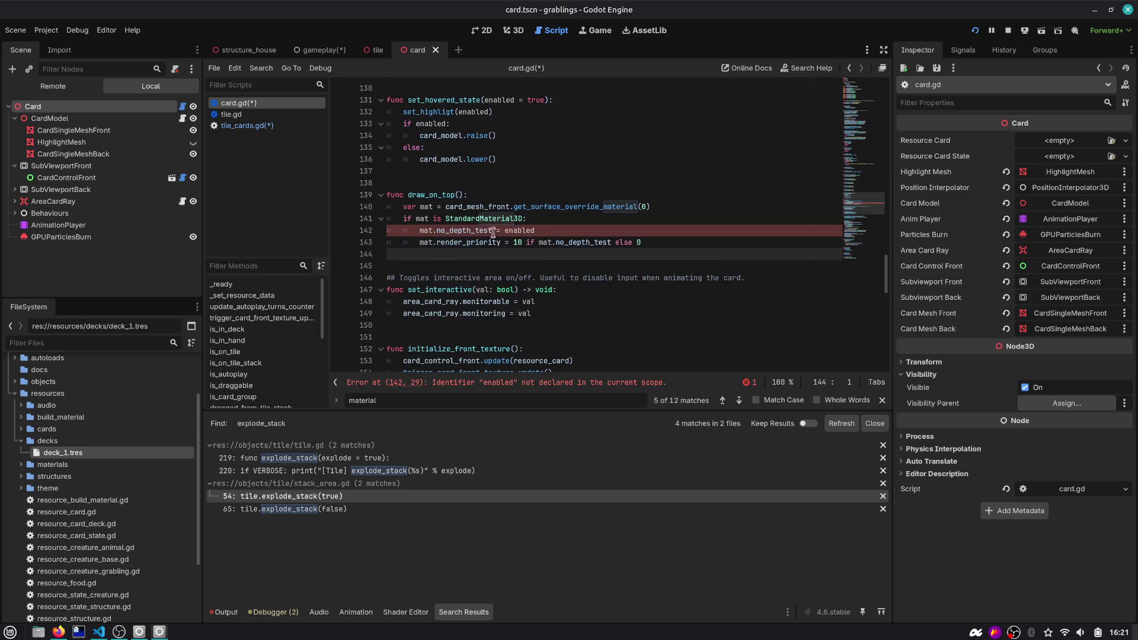
{"action": "double_click", "coordinate": [480, 207]}
{"action": "left_click", "coordinate": [459, 194]}
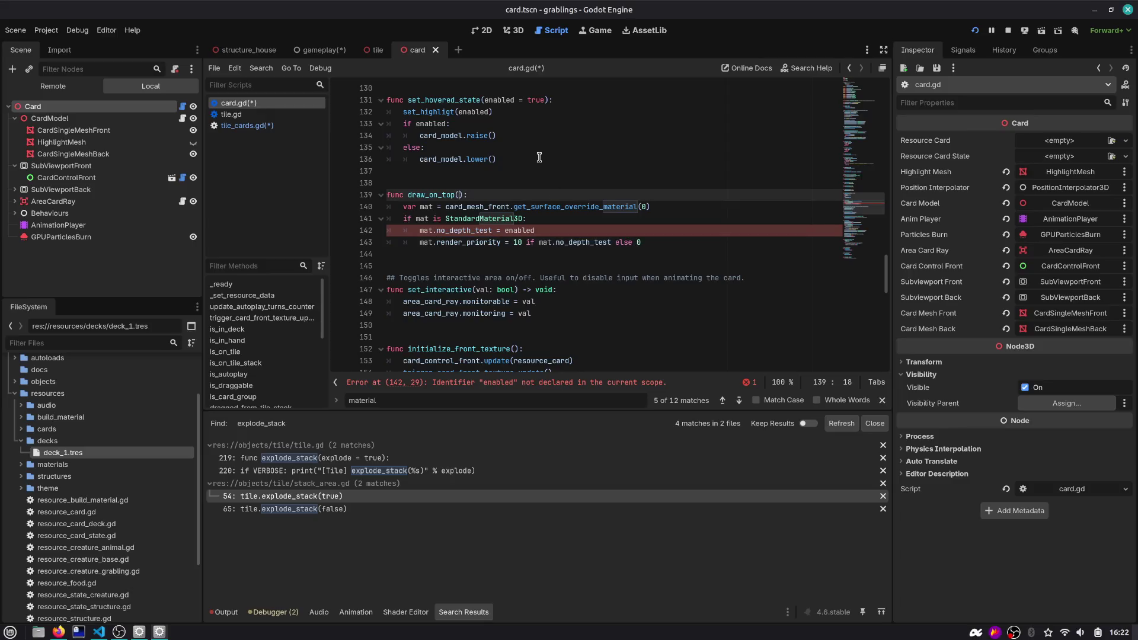
{"action": "type", "text": "render_pri = 0"}
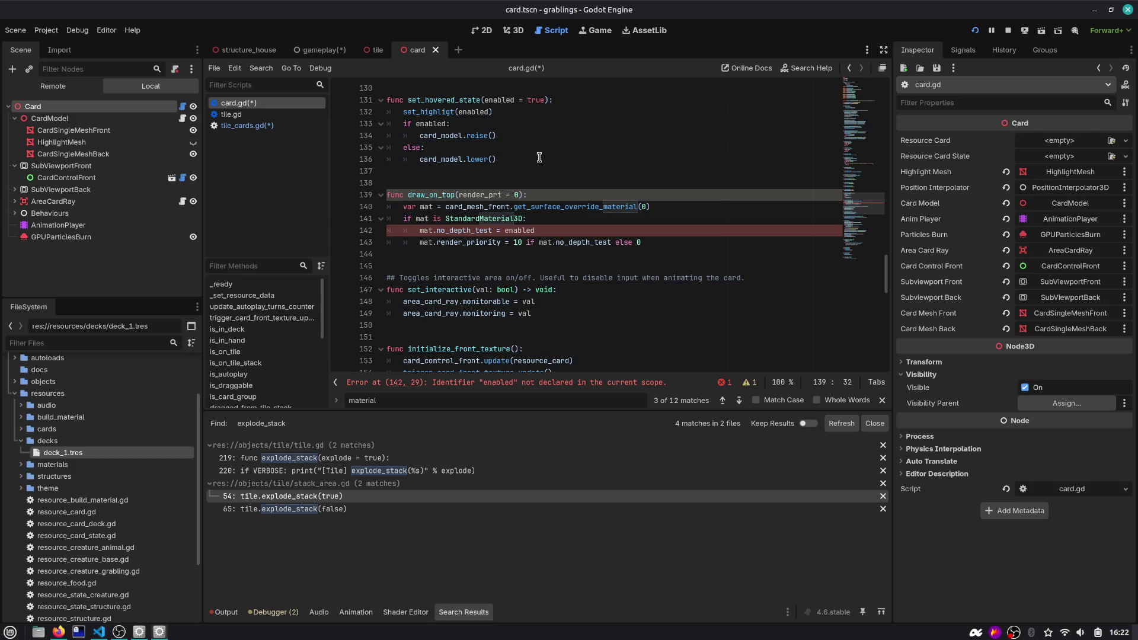
{"action": "key", "text": "Down"}
{"action": "key", "text": "Down"}
{"action": "key", "text": "Down"}
{"action": "key", "text": "BackSpace"}
{"action": "key", "text": "BackSpace"}
{"action": "type", "text": "rende"}
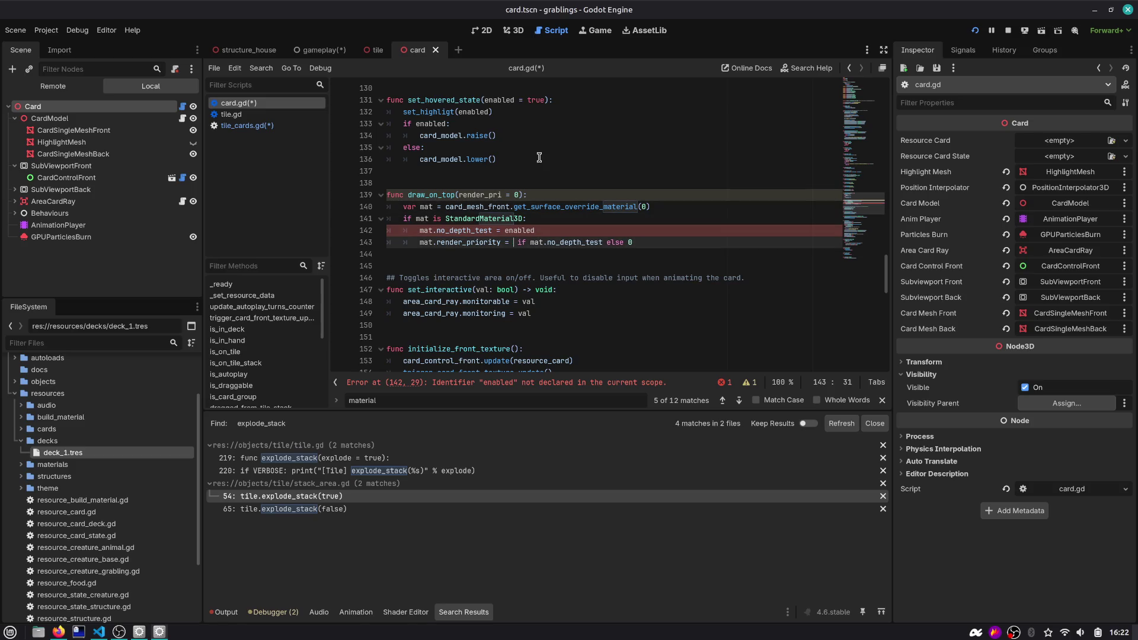
{"action": "type", "text": "r_pri"}
{"action": "key", "text": "Escape"}
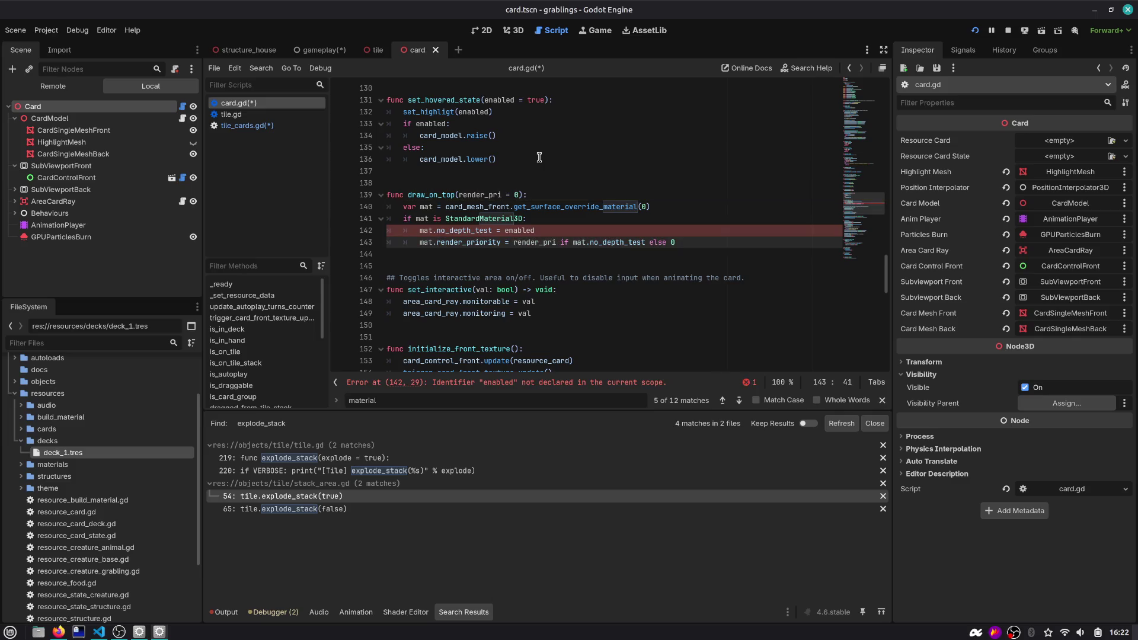
{"action": "key", "text": "Escape"}
Set no_depth_test to true in draw_on_top, then go to line 7 of tile_cards.gd
{"action": "key", "text": "Up"}
{"action": "key", "text": "ctrl+shift+Left"}
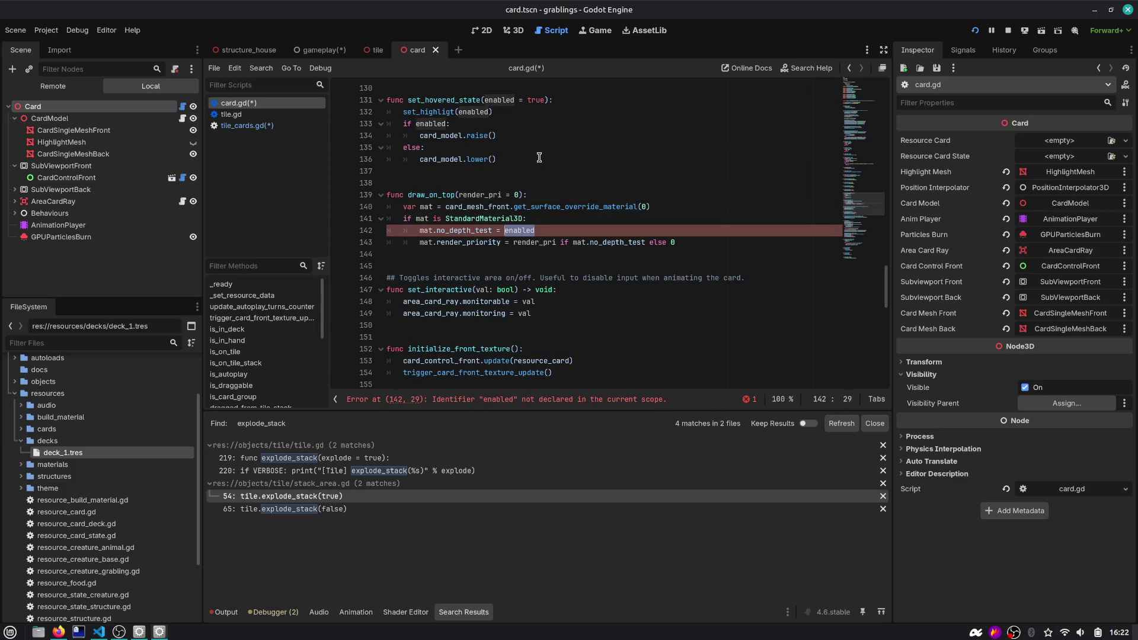
{"action": "type", "text": "false"}
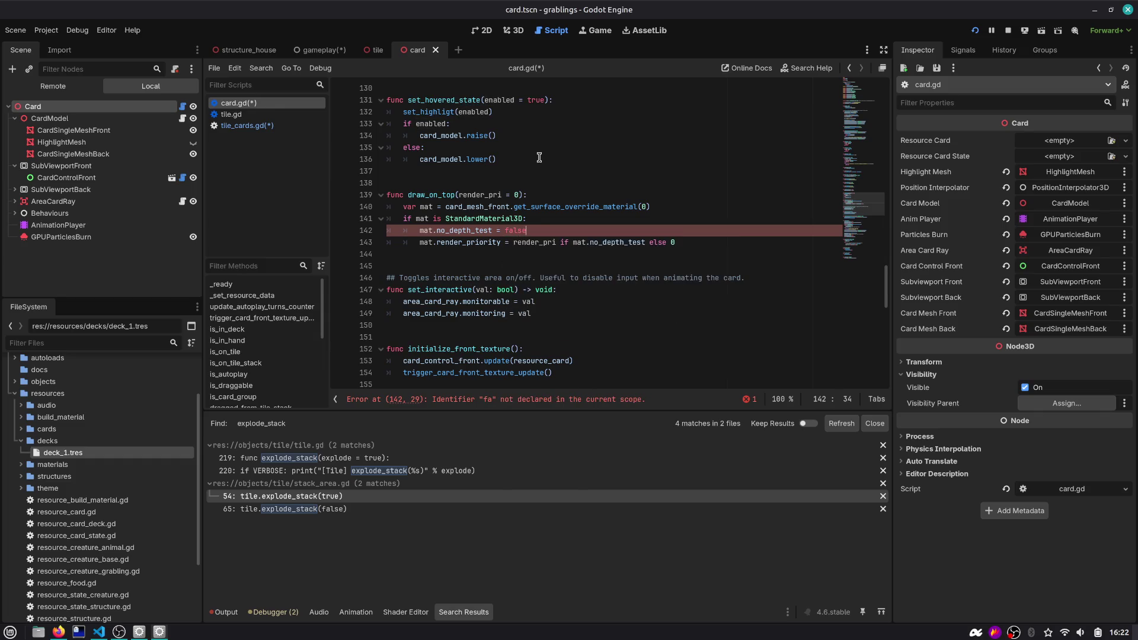
{"action": "key", "text": "ctrl+BackSpace"}
{"action": "type", "text": "tru"}
{"action": "double_click", "coordinate": [491, 231]}
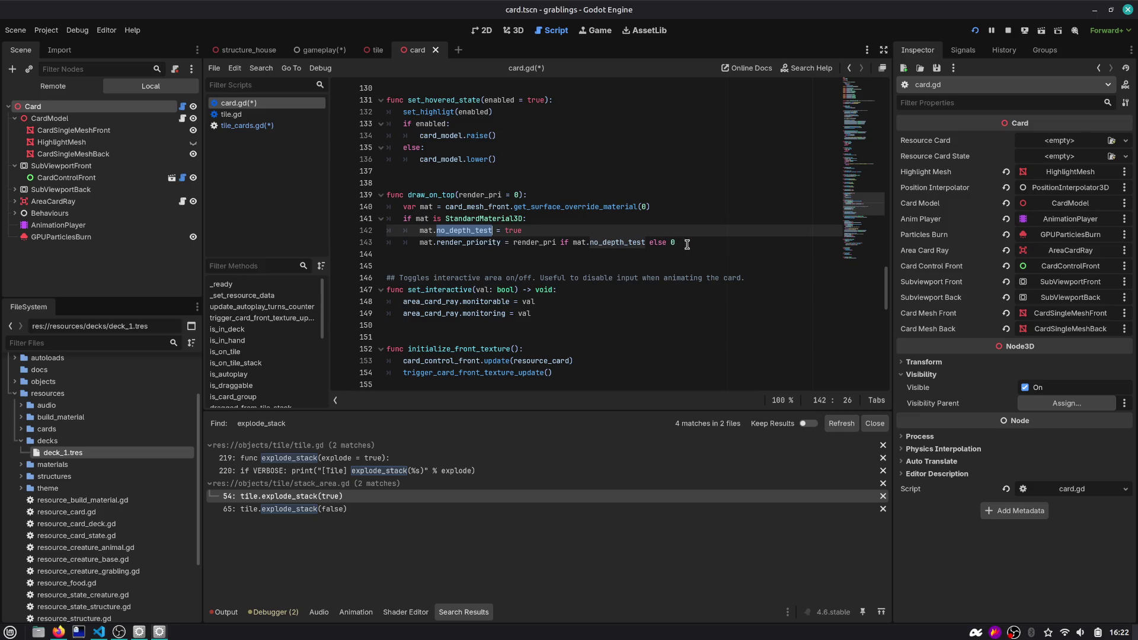
{"action": "double_click", "coordinate": [439, 195]}
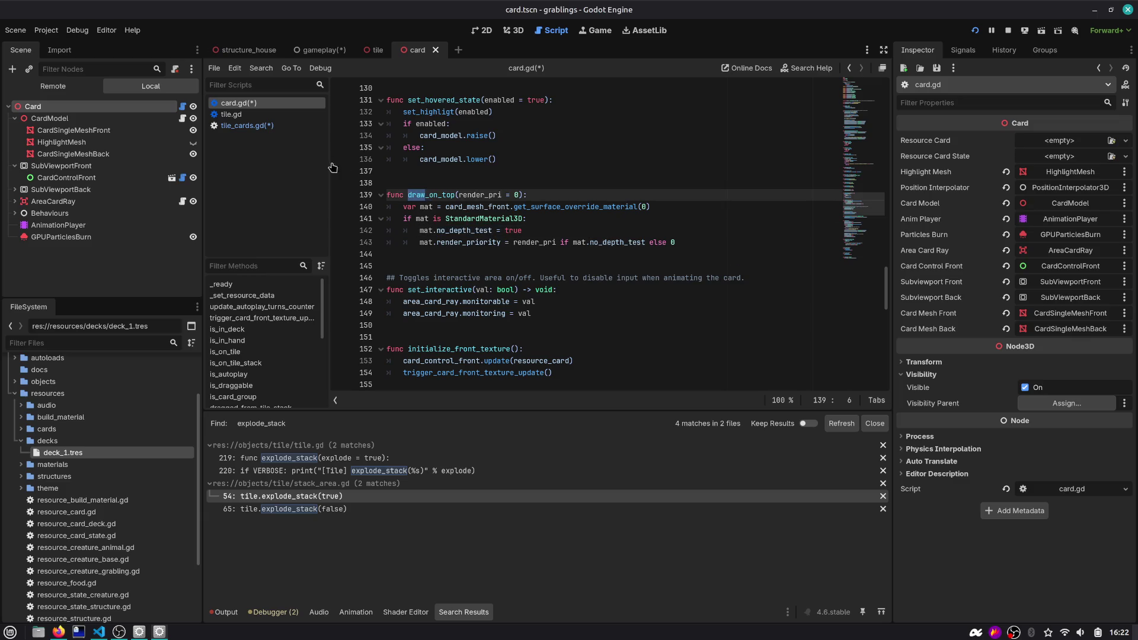
{"action": "left_click", "coordinate": [265, 127]}
{"action": "left_click", "coordinate": [481, 161]}
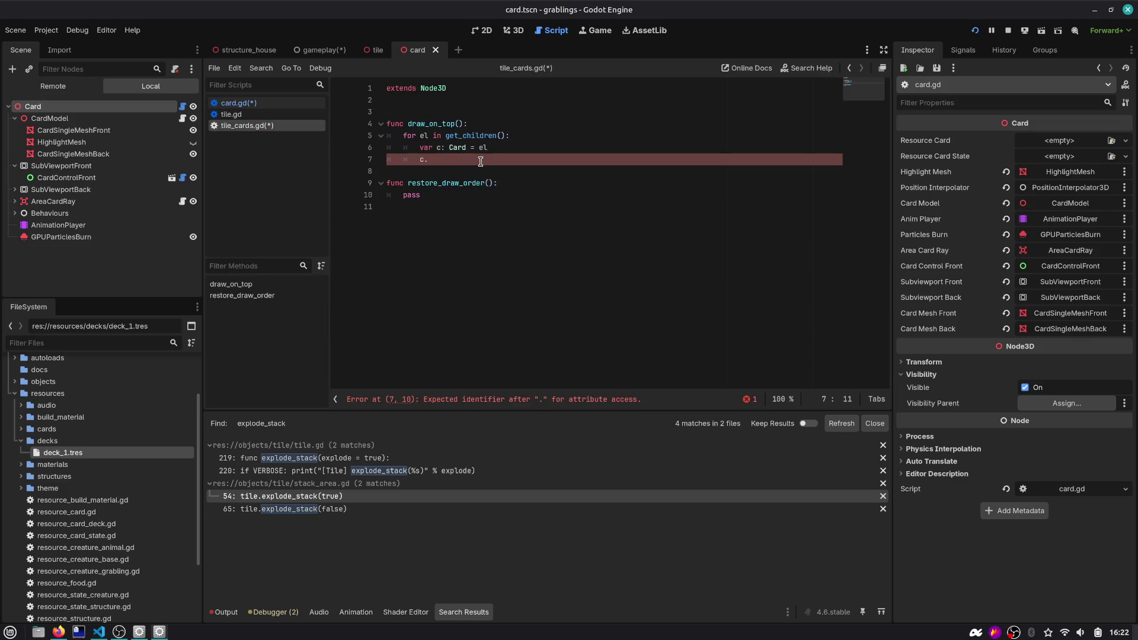
Write the draw_on_top() call for each child on line 7 of tile_cards.gd
{"action": "key", "text": "BackSpace"}
{"action": "key", "text": "BackSpace"}
{"action": "key", "text": "BackSpace"}
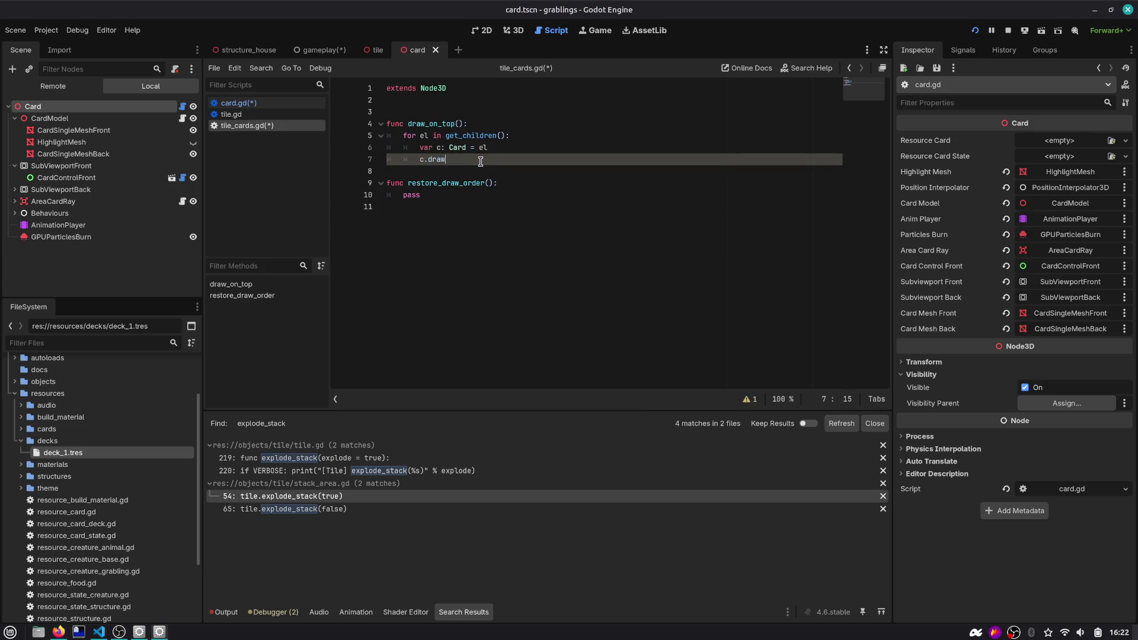
{"action": "key", "text": "ctrl+shift+Left"}
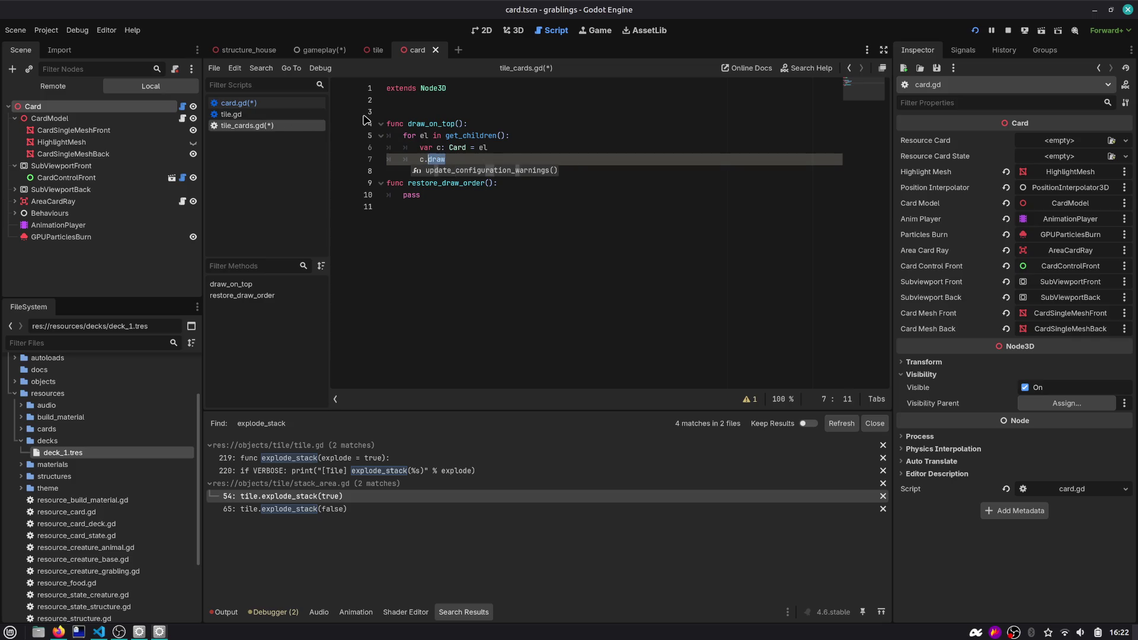
{"action": "left_click", "coordinate": [238, 103]}
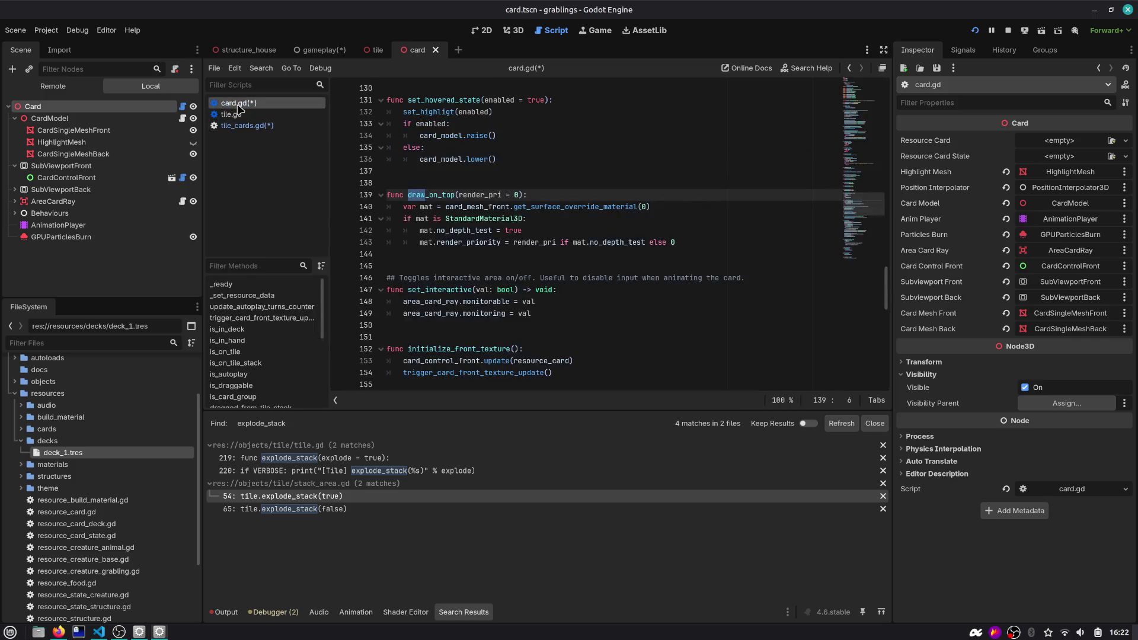
{"action": "left_click", "coordinate": [244, 126]}
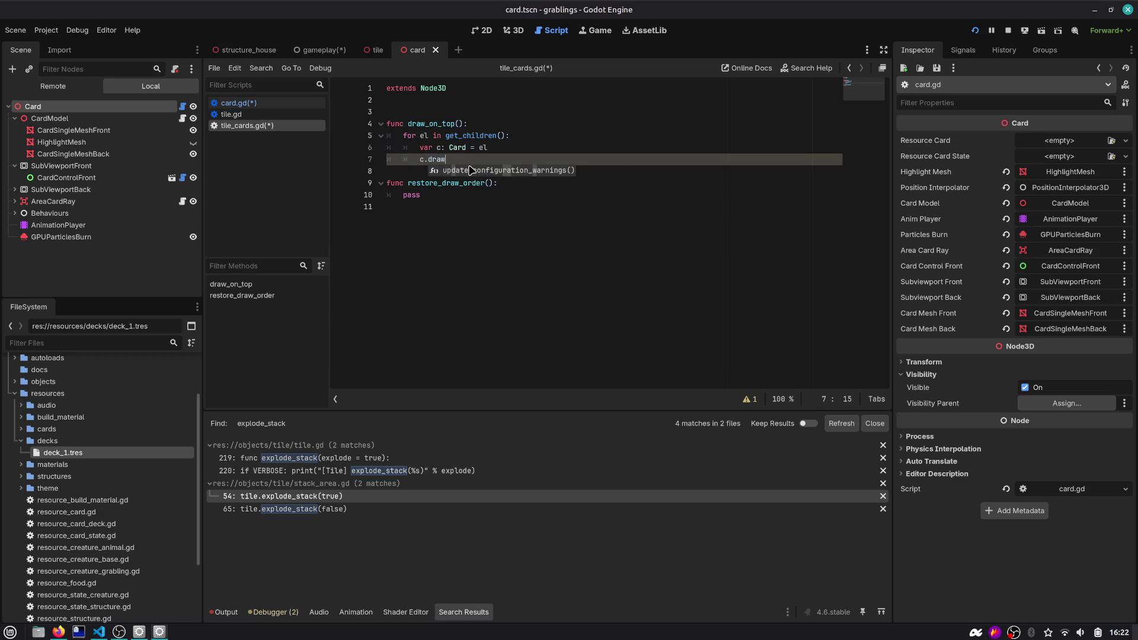
{"action": "type", "text": "o"}
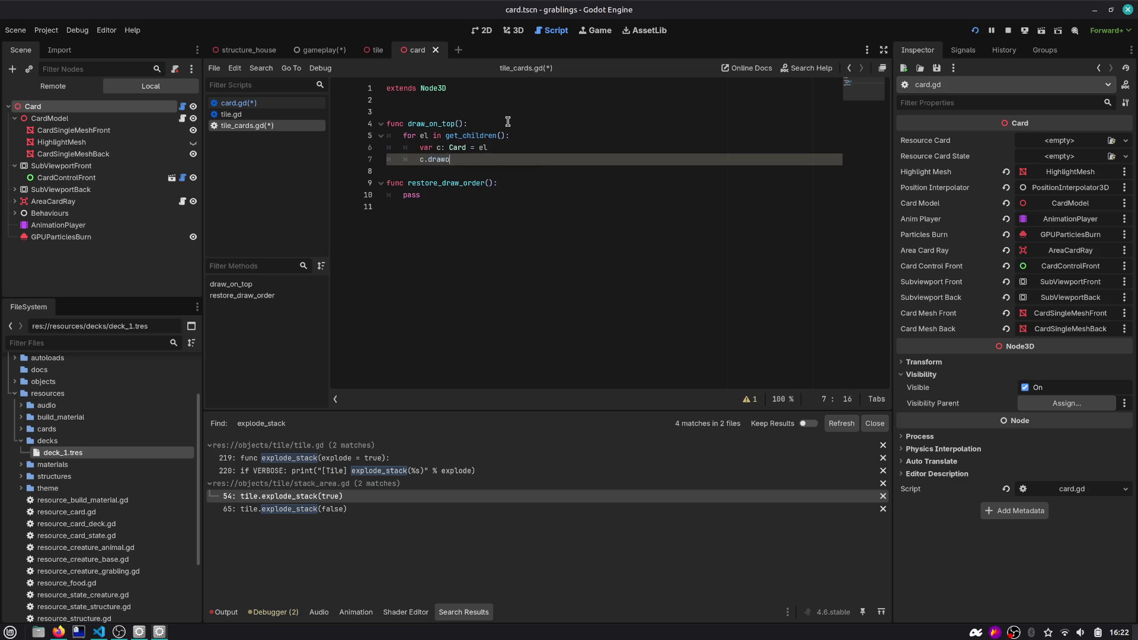
{"action": "type", "text": "n_top("}
Add var idx = 0 above the loop and idx += 1 after the call
{"action": "key", "text": "Up"}
{"action": "key", "text": "Up"}
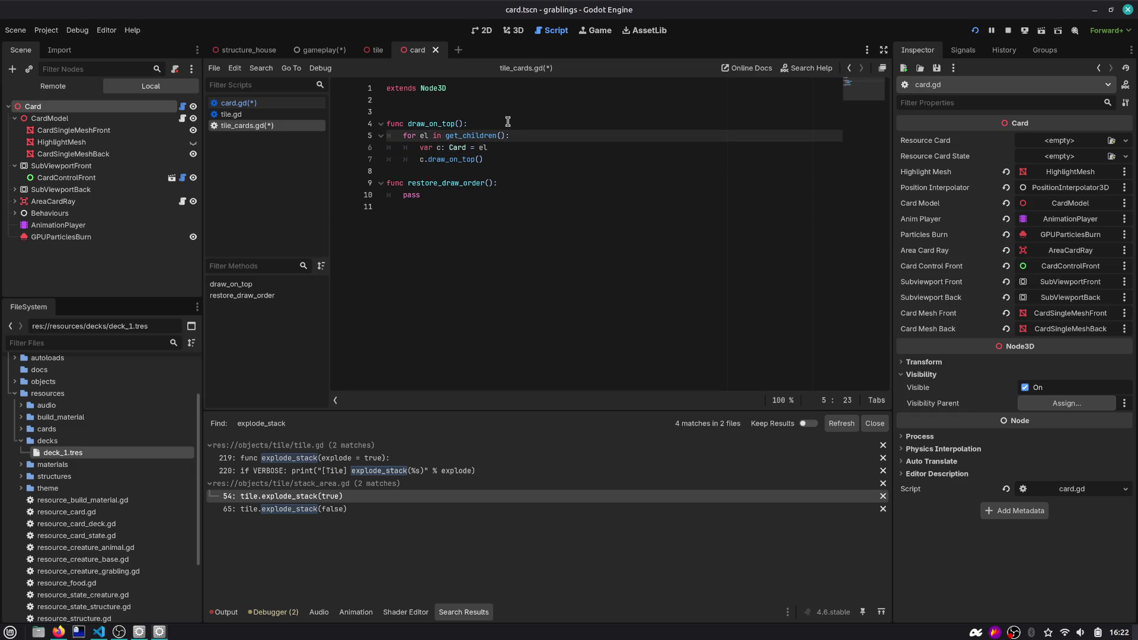
{"action": "left_click", "coordinate": [477, 126]}
{"action": "key", "text": "Return"}
{"action": "type", "text": "idx"}
{"action": "key", "text": "BackSpace"}
{"action": "key", "text": "Down"}
{"action": "key", "text": "End"}
{"action": "key", "text": "Return"}
{"action": "key", "text": "Down"}
{"action": "key", "text": "Down"}
{"action": "key", "text": "End"}
{"action": "key", "text": "Return"}
{"action": "type", "text": "idx += 1"}
Remove the extra blank line in the loop, finish the call with idx, and return to card.gd
{"action": "key", "text": "Up"}
{"action": "key", "text": "Up"}
{"action": "key", "text": "Up"}
{"action": "key", "text": "ctrl+shift+k"}
{"action": "key", "text": "Down"}
{"action": "key", "text": "End"}
{"action": "left_click", "coordinate": [496, 134]}
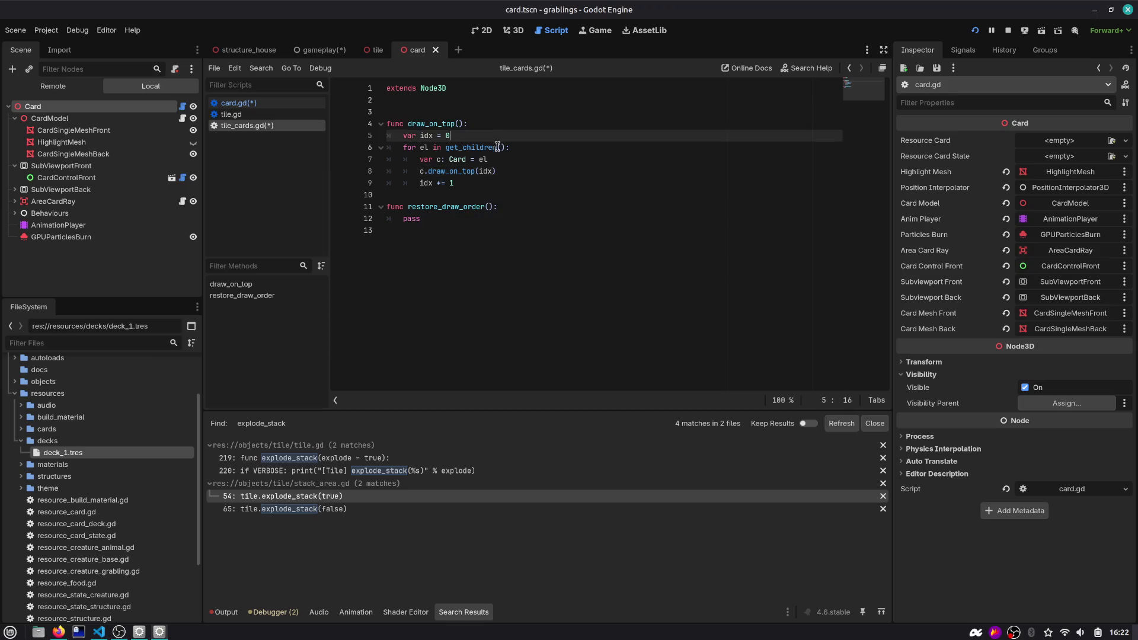
{"action": "left_click", "coordinate": [479, 161]}
{"action": "left_click", "coordinate": [234, 103]}
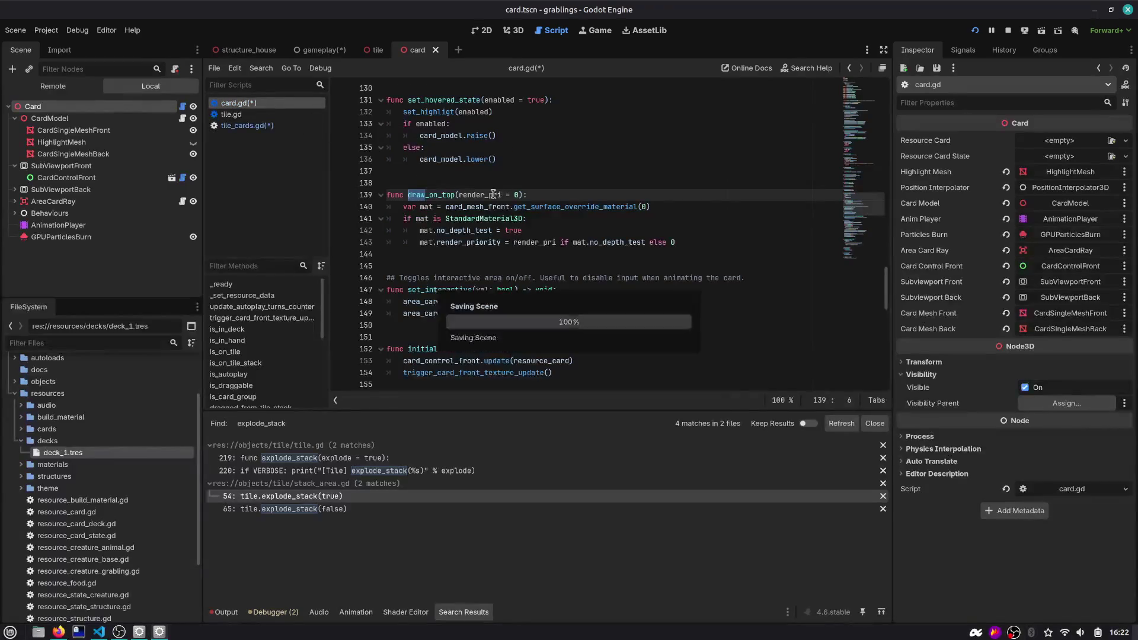
{"action": "mouse_move", "coordinate": [522, 237]}
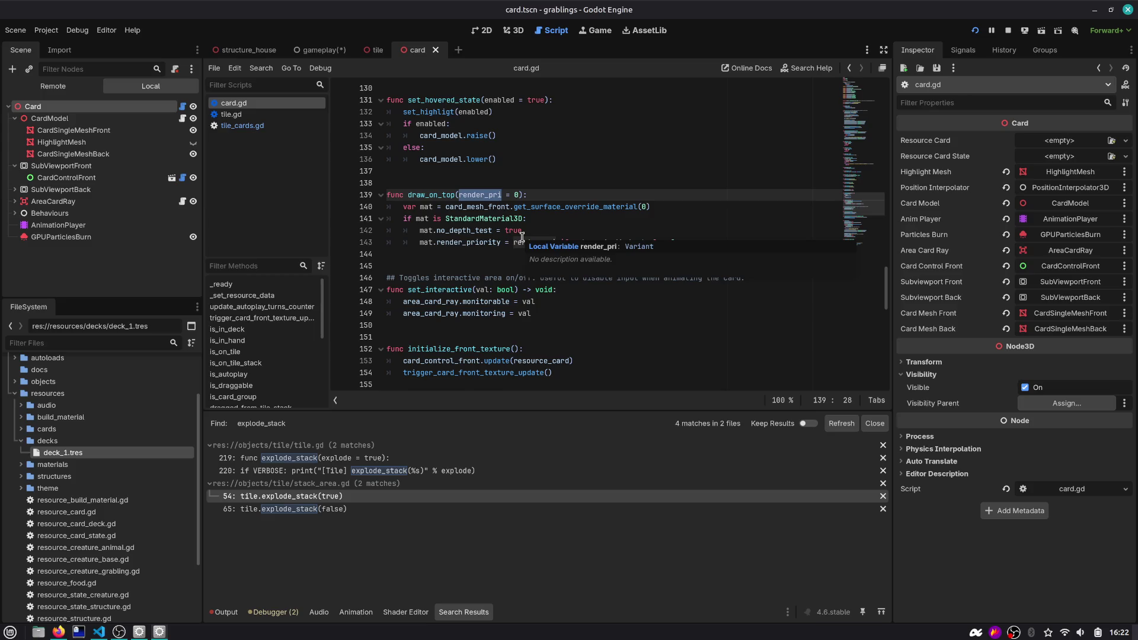
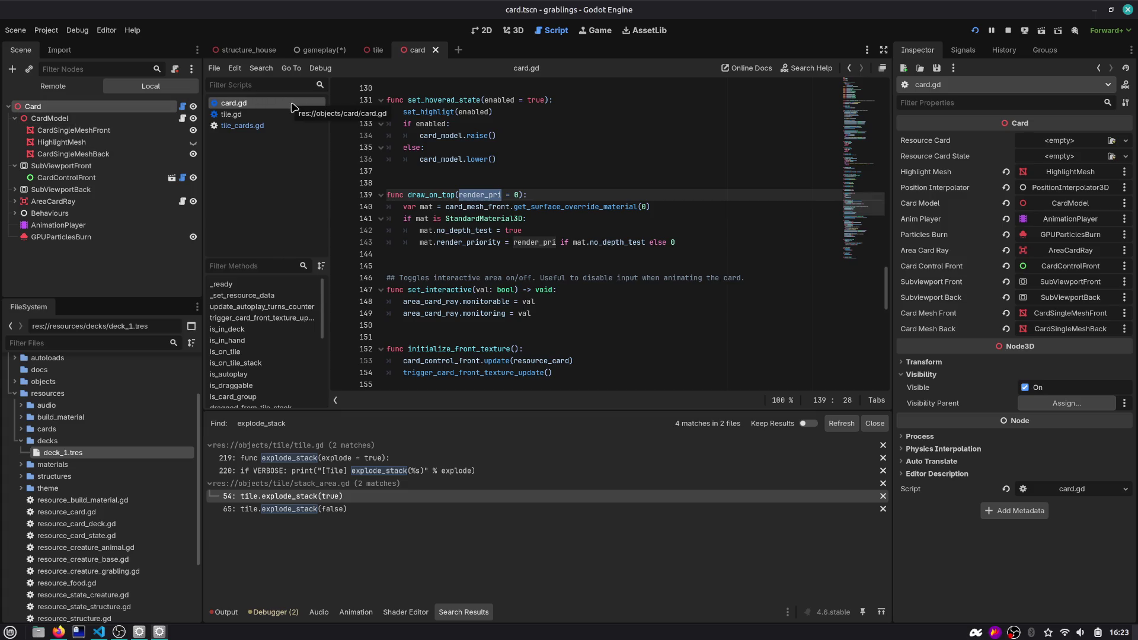
In tile_cards.gd, change the loop's call to c.draw_on_top(1 + idx)
{"action": "left_click", "coordinate": [277, 125]}
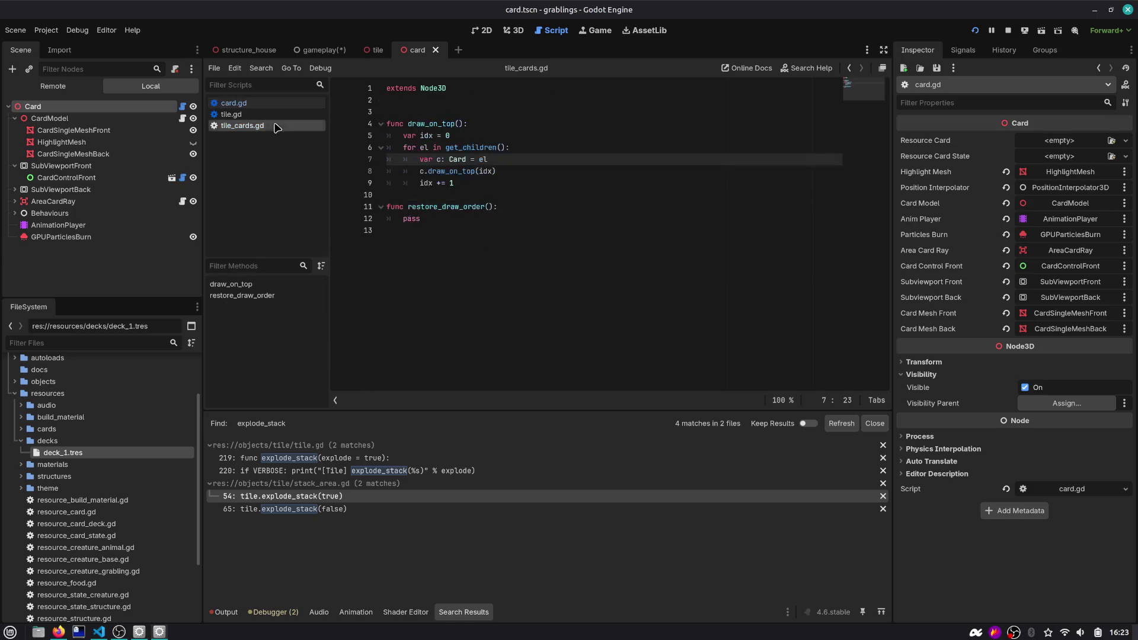
{"action": "double_click", "coordinate": [447, 124]}
{"action": "left_click", "coordinate": [427, 148]}
{"action": "double_click", "coordinate": [471, 147]}
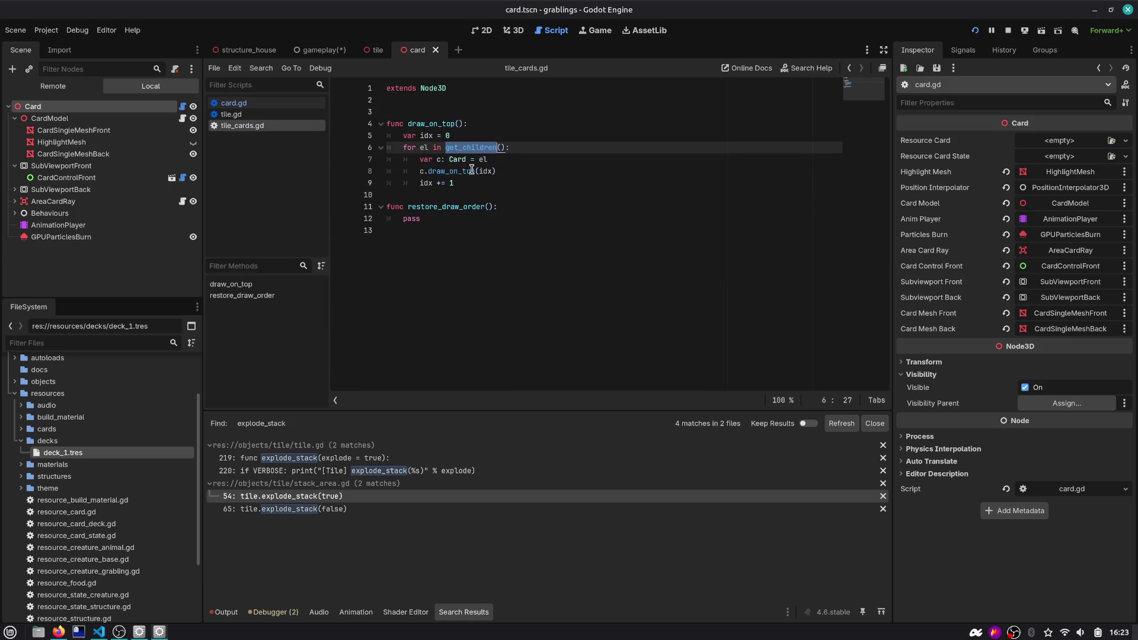
{"action": "left_click", "coordinate": [500, 171]}
{"action": "type", "text": "1 +"}
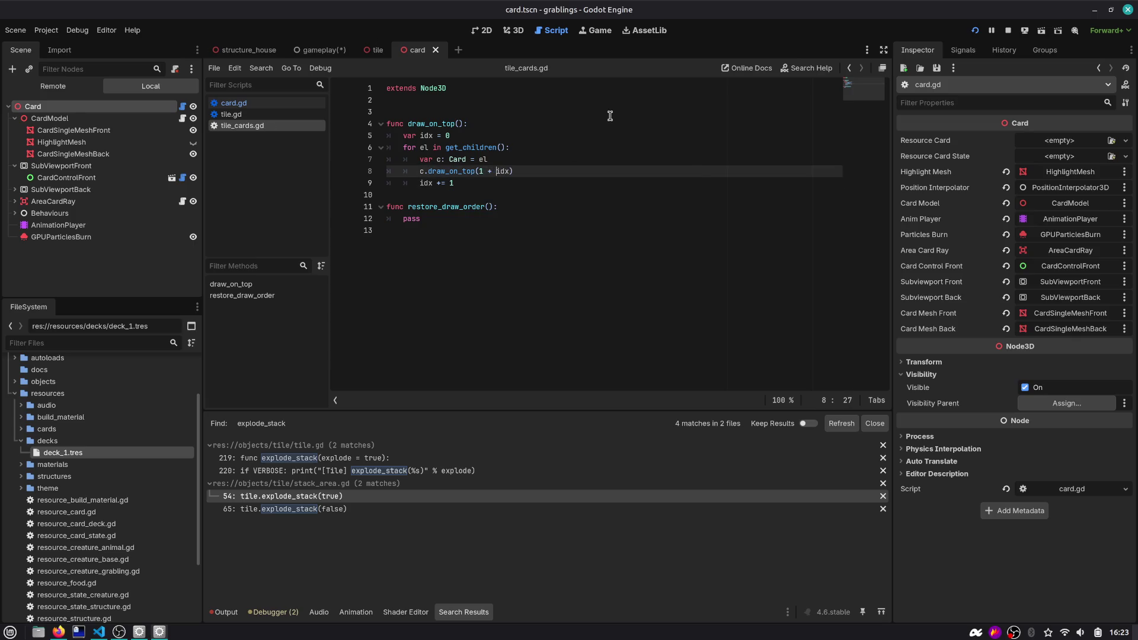
{"action": "double_click", "coordinate": [501, 171]}
{"action": "mouse_move", "coordinate": [513, 191]}
{"action": "left_mouse_down"}
{"action": "mouse_move", "coordinate": [391, 169]}
{"action": "mouse_move", "coordinate": [336, 138]}
{"action": "left_mouse_up"}
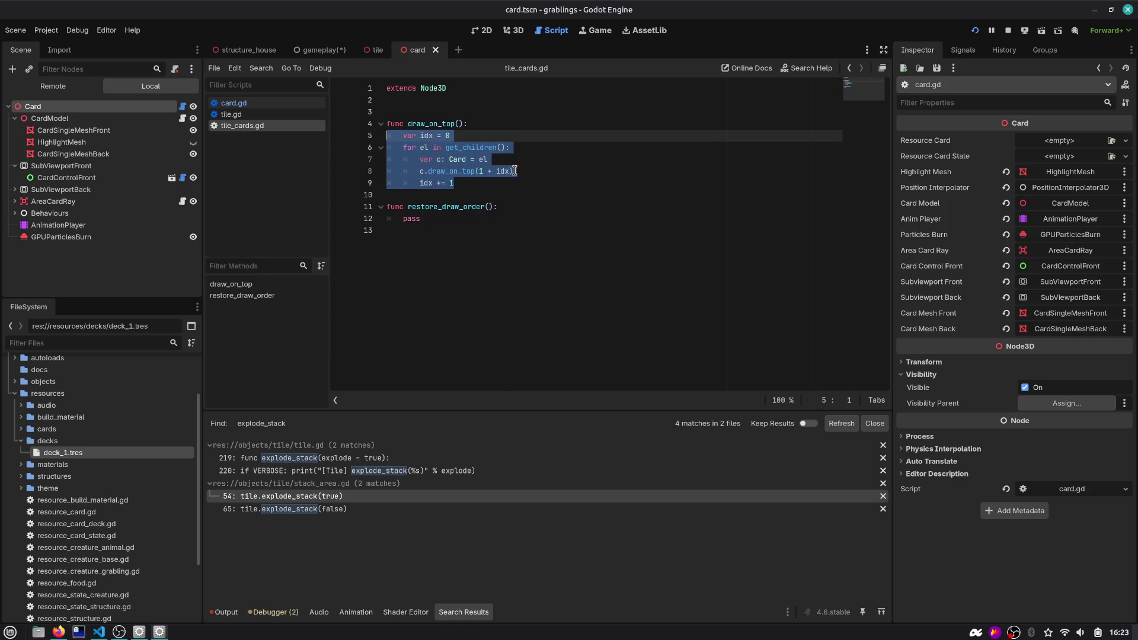
{"action": "double_click", "coordinate": [482, 171]}
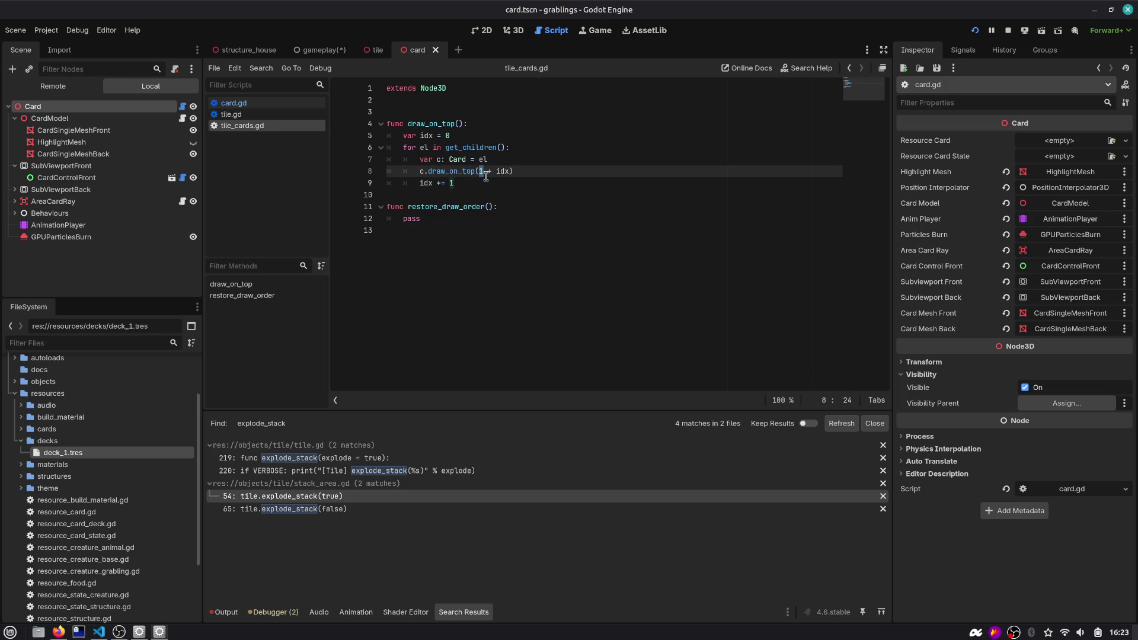
{"action": "left_click_drag", "start_coordinate": [479, 172], "coordinate": [510, 172]}
Add a blank line after the draw_on_top loop, before restore_draw_order
{"action": "left_click", "coordinate": [469, 182]}
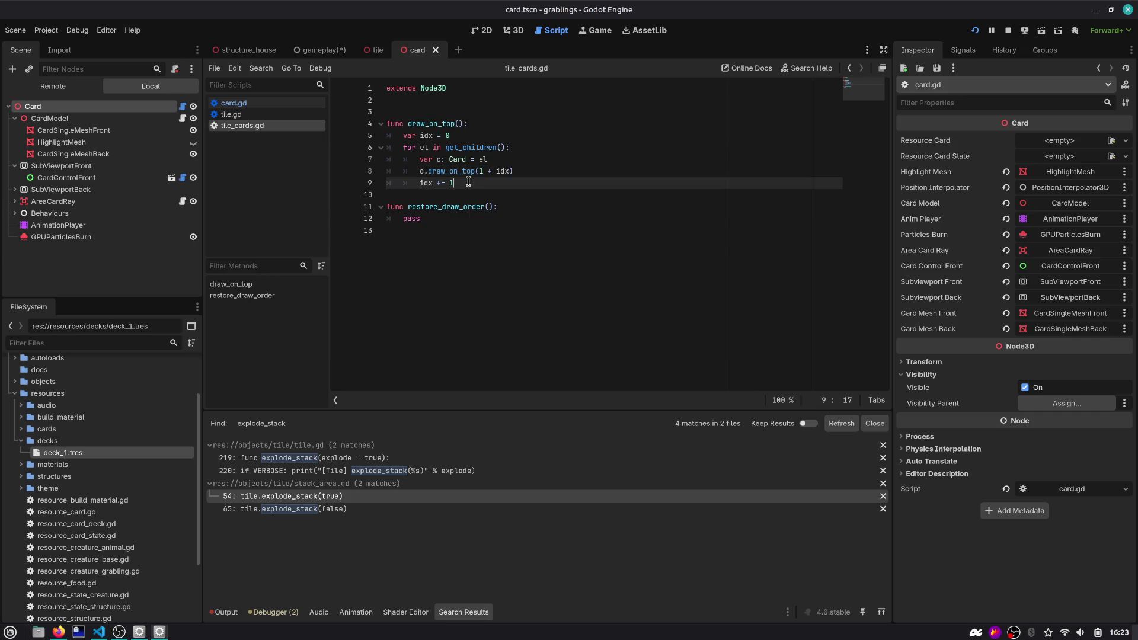
{"action": "left_click", "coordinate": [420, 193]}
{"action": "key", "text": "Return"}
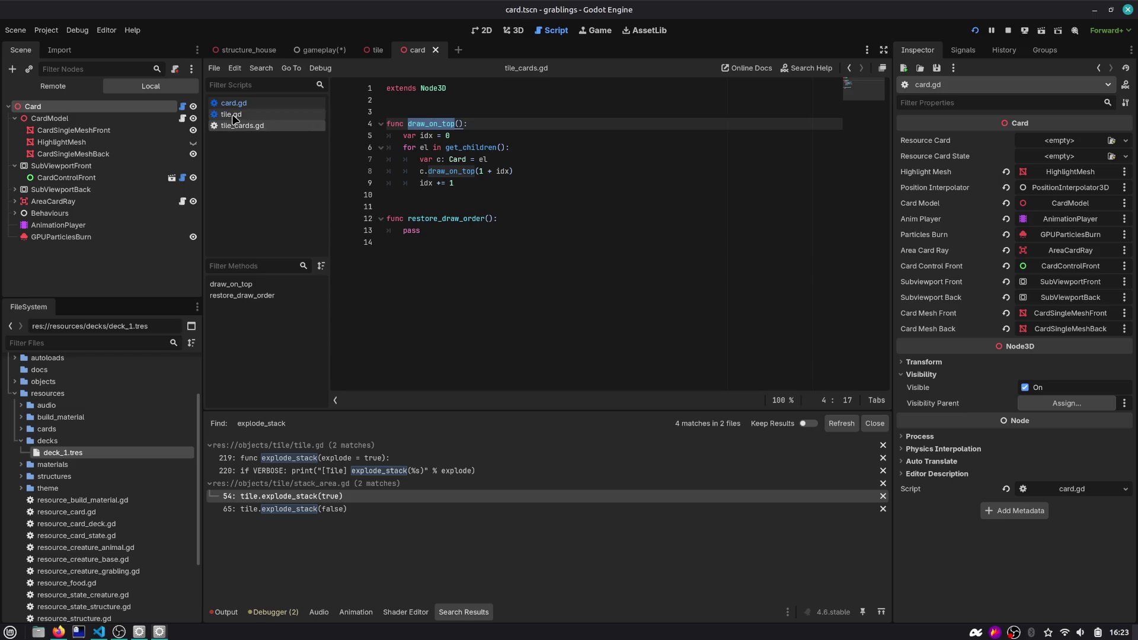
{"action": "left_click", "coordinate": [385, 50]}
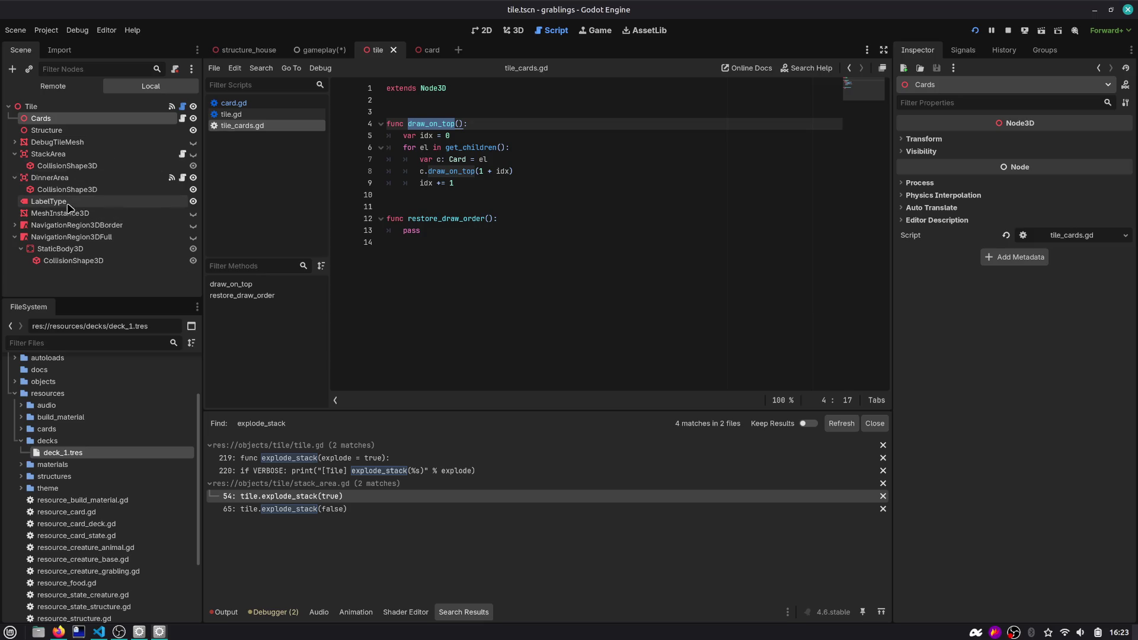
Select StackArea, view its signals, and open its script stack_area.gd
{"action": "left_click", "coordinate": [73, 156]}
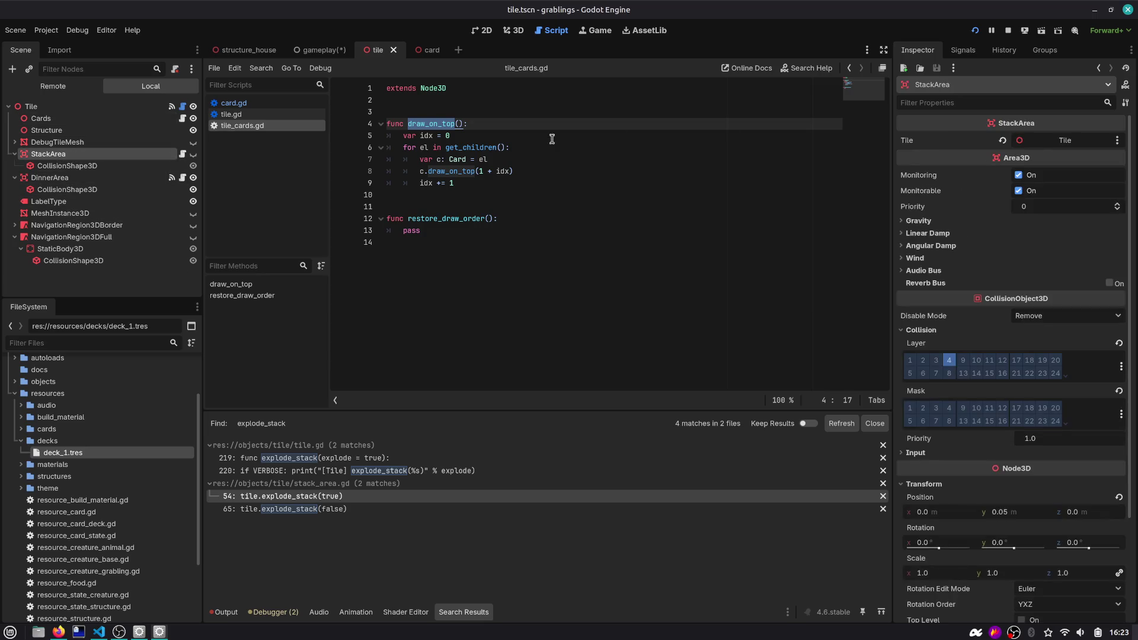
{"action": "left_click", "coordinate": [964, 50]}
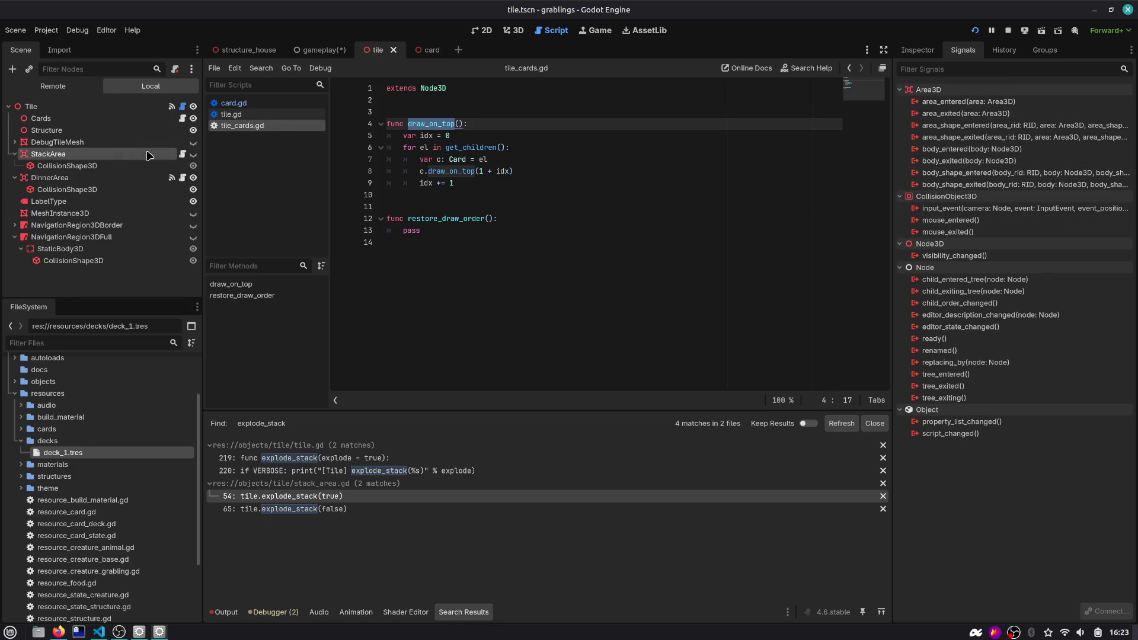
{"action": "left_click", "coordinate": [182, 154]}
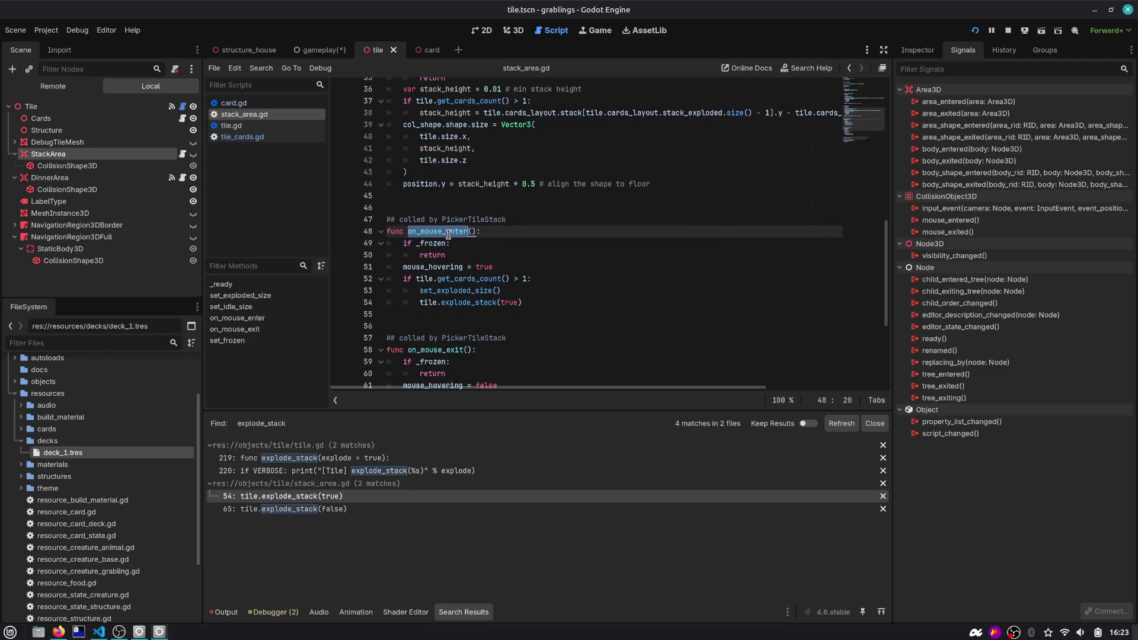
{"action": "scroll", "coordinate": [448, 234], "scroll_direction": "up", "scroll_amount": 2}
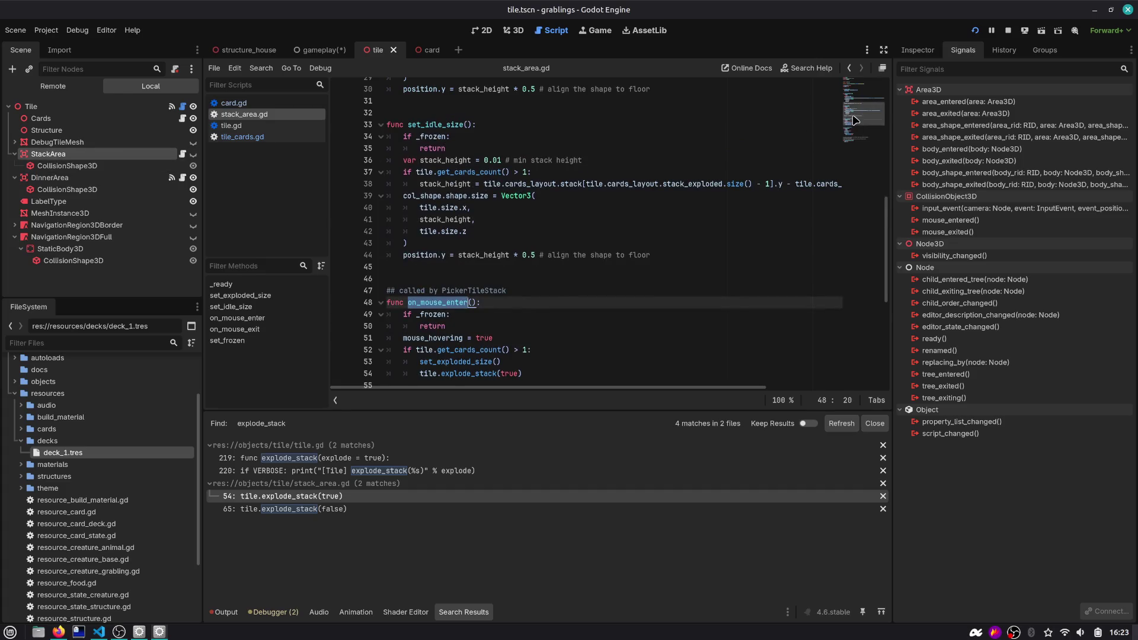
{"action": "scroll", "coordinate": [518, 146], "scroll_direction": "up", "scroll_amount": 10}
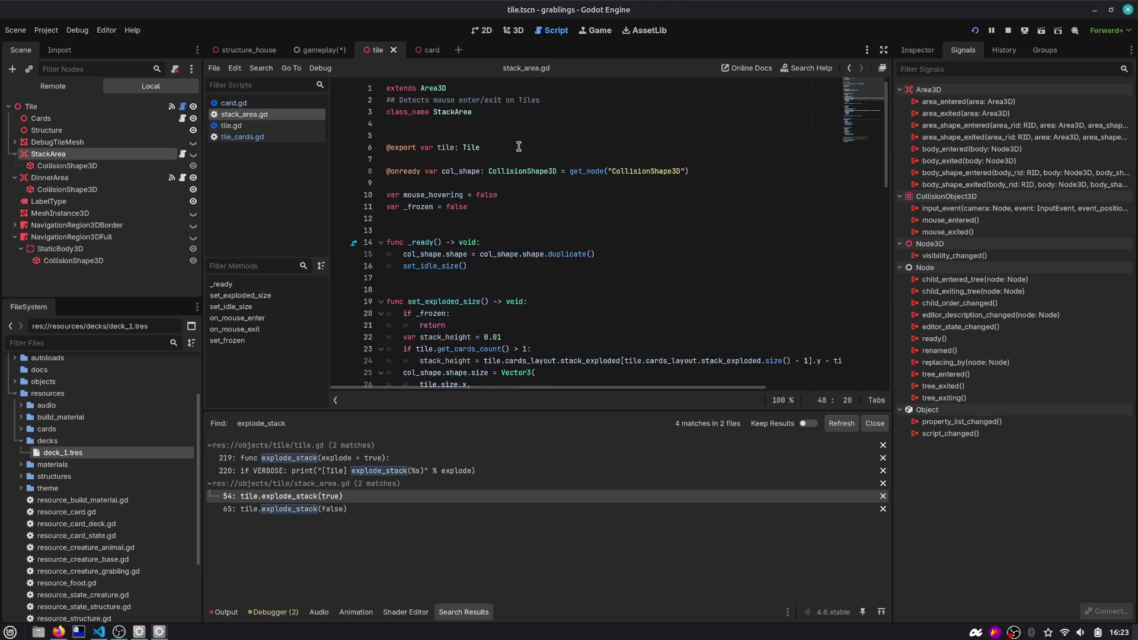
{"action": "left_click", "coordinate": [489, 131]}
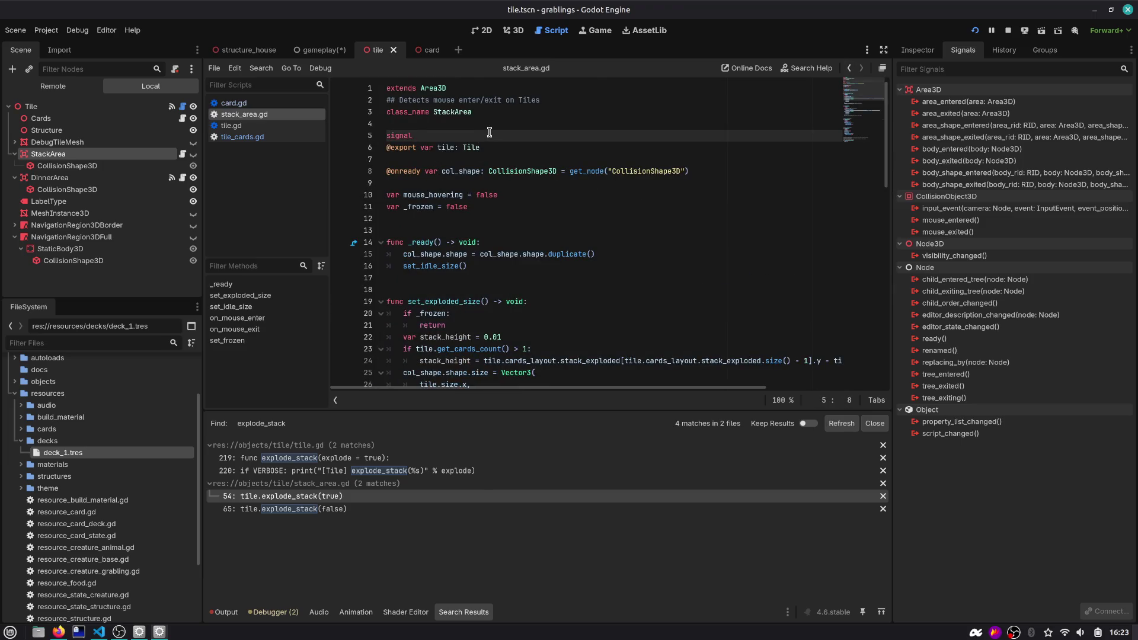
{"action": "type", "text": "signal stack_area_ente"}
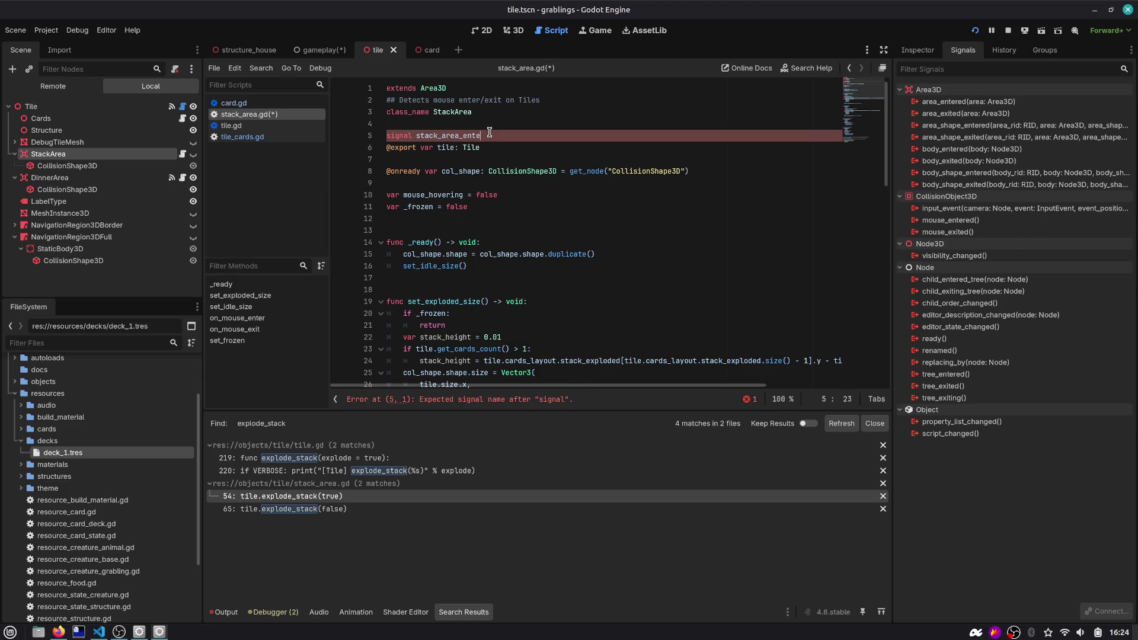
{"action": "key", "text": "BackSpace"}
{"action": "key", "text": "BackSpace"}
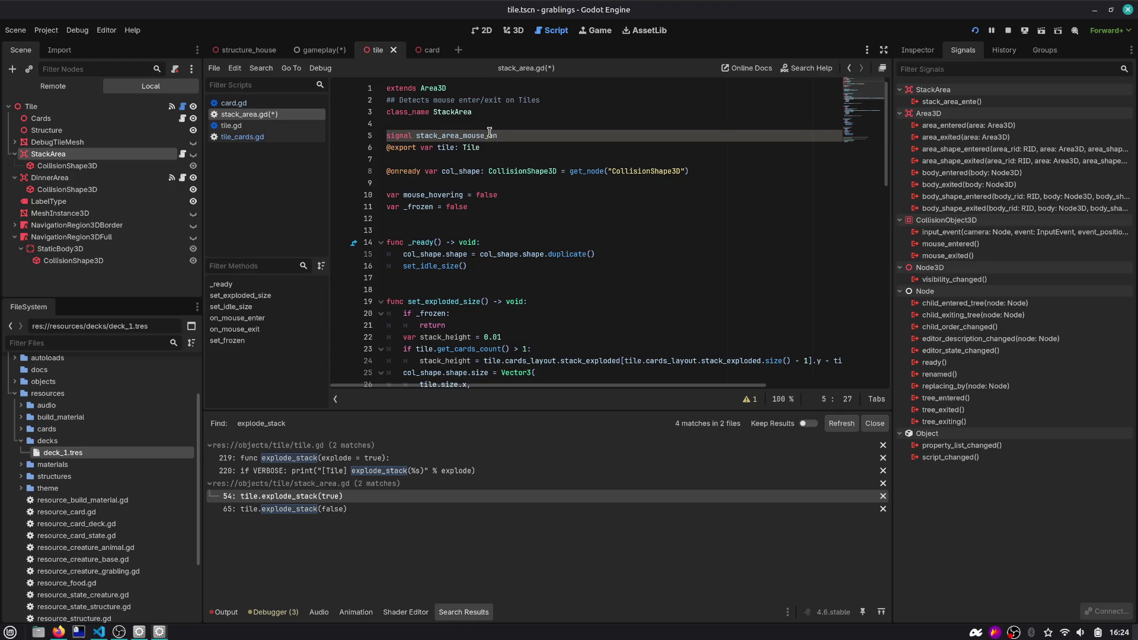
{"action": "key", "text": "Return"}
{"action": "type", "text": "signal stack_are"}
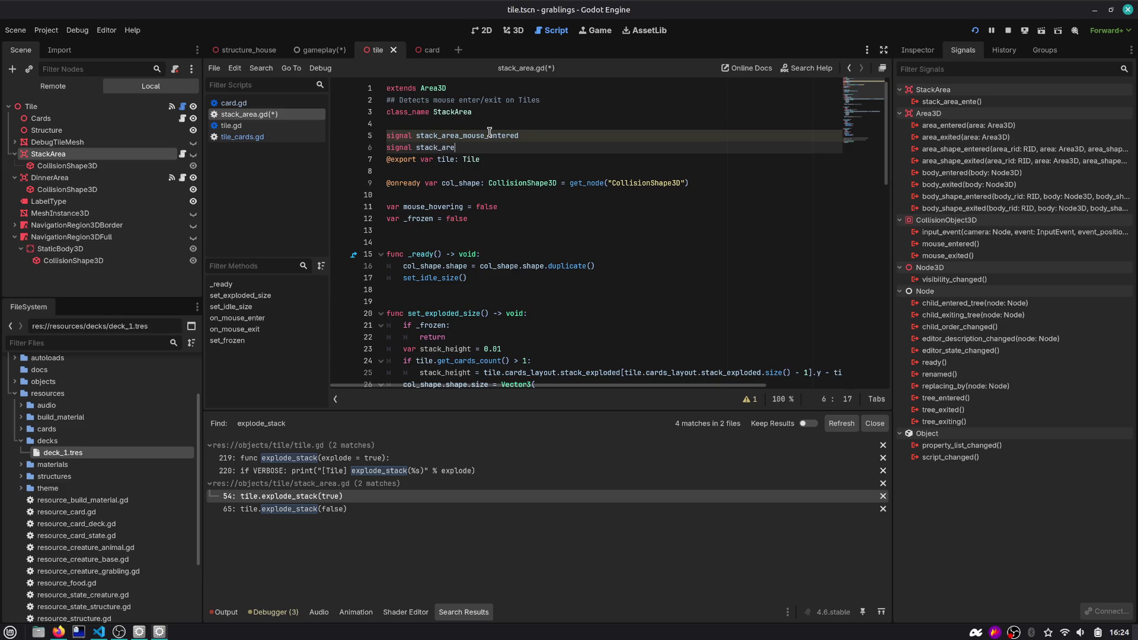
{"action": "key", "text": "ctrl+shift+Left"}
{"action": "type", "text": "mouse_exited"}
{"action": "key", "text": "Up"}
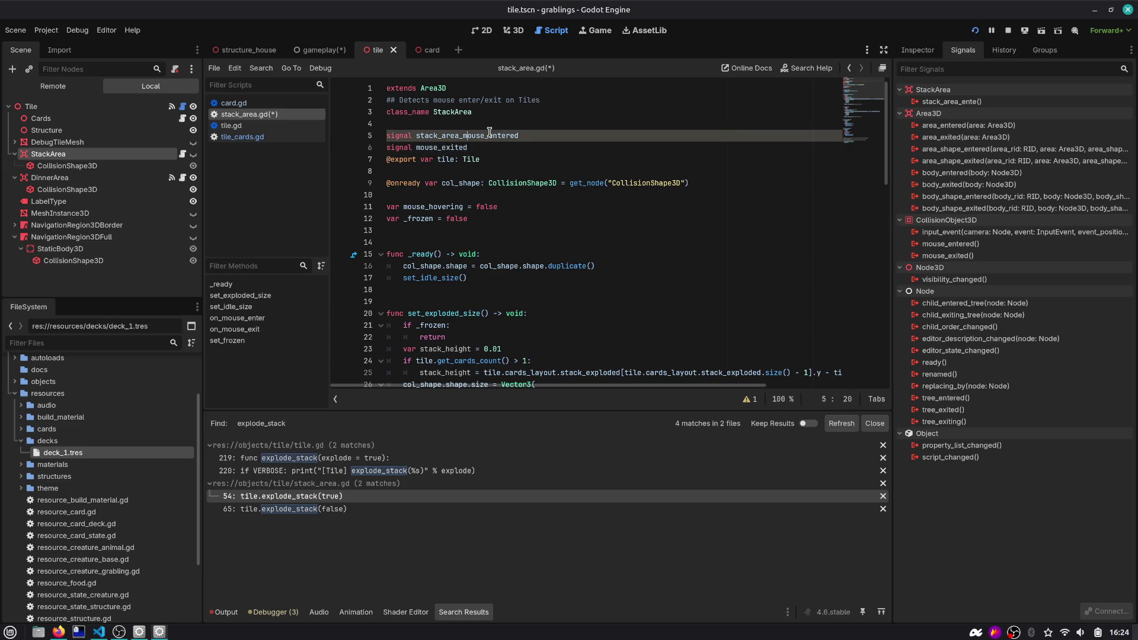
{"action": "key", "text": "Left"}
{"action": "key", "text": "Left"}
{"action": "key", "text": "Down"}
{"action": "key", "text": "Left"}
{"action": "key", "text": "Return"}
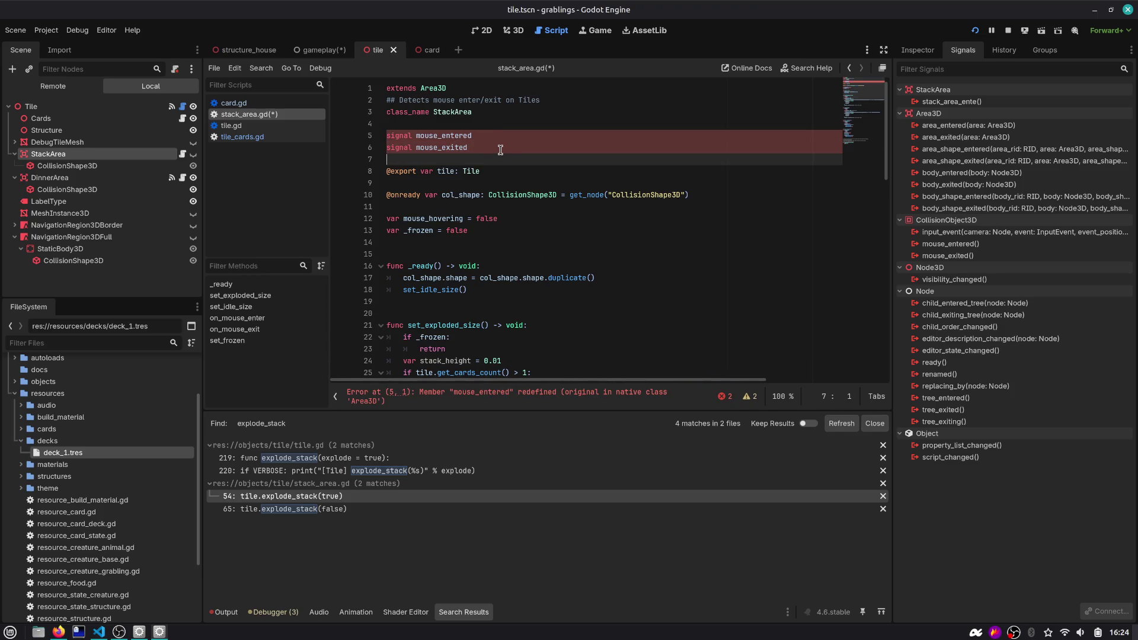
{"action": "left_click", "coordinate": [417, 136]}
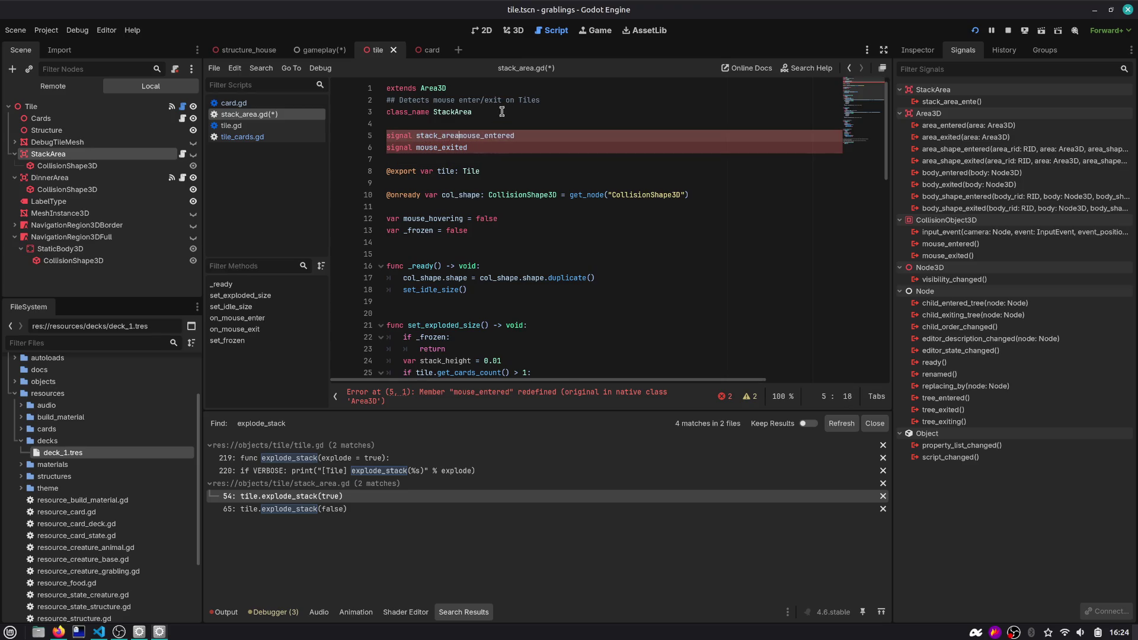
{"action": "key", "text": "Down"}
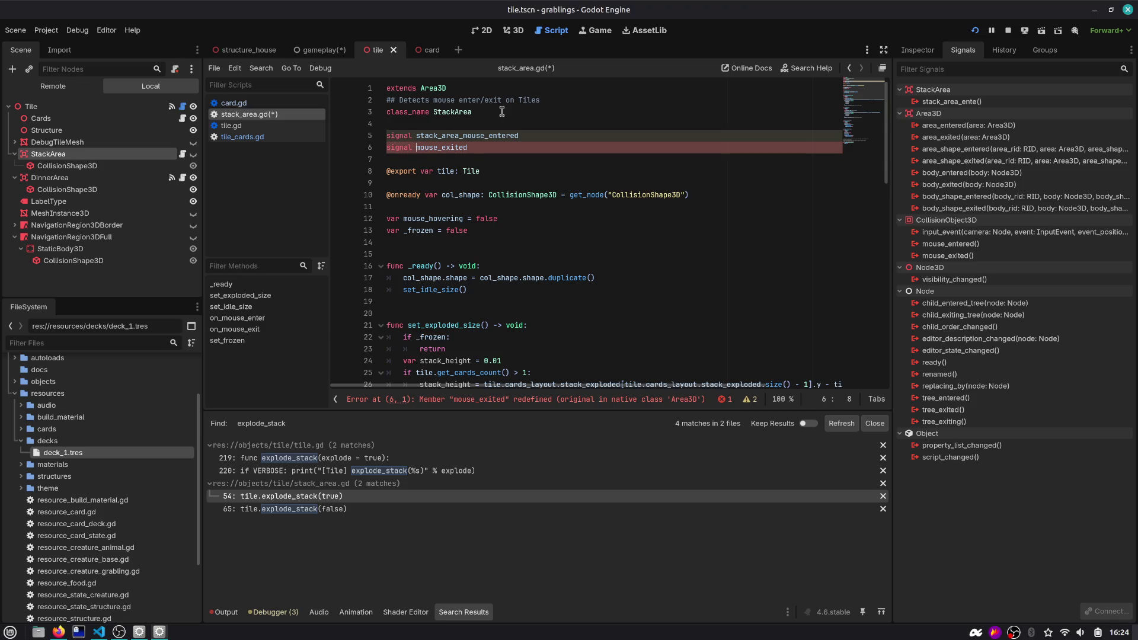
{"action": "key", "text": "ctrl+shift+k"}
{"action": "scroll", "coordinate": [504, 125], "scroll_direction": "down", "scroll_amount": 6}
{"action": "scroll", "coordinate": [505, 139], "scroll_direction": "down", "scroll_amount": 6}
{"action": "double_click", "coordinate": [444, 205]}
{"action": "scroll", "coordinate": [510, 220], "scroll_direction": "down", "scroll_amount": 2}
{"action": "scroll", "coordinate": [516, 227], "scroll_direction": "down", "scroll_amount": 2}
{"action": "scroll", "coordinate": [466, 194], "scroll_direction": "up", "scroll_amount": 2}
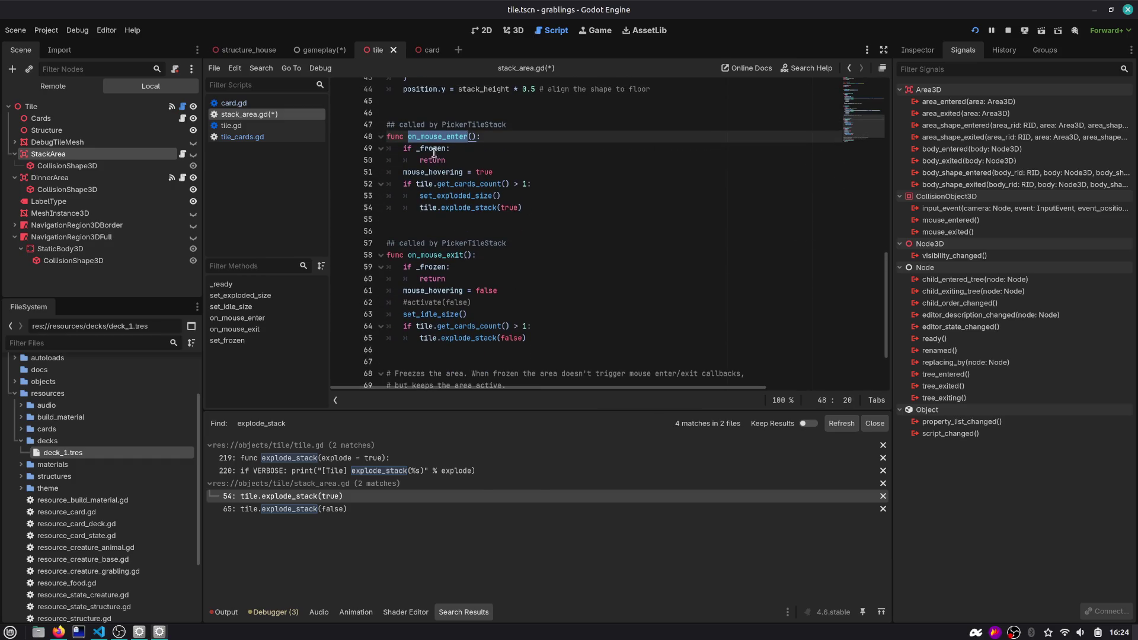
{"action": "scroll", "coordinate": [451, 154], "scroll_direction": "up", "scroll_amount": 1}
{"action": "left_click", "coordinate": [466, 151]}
{"action": "double_click", "coordinate": [430, 184]}
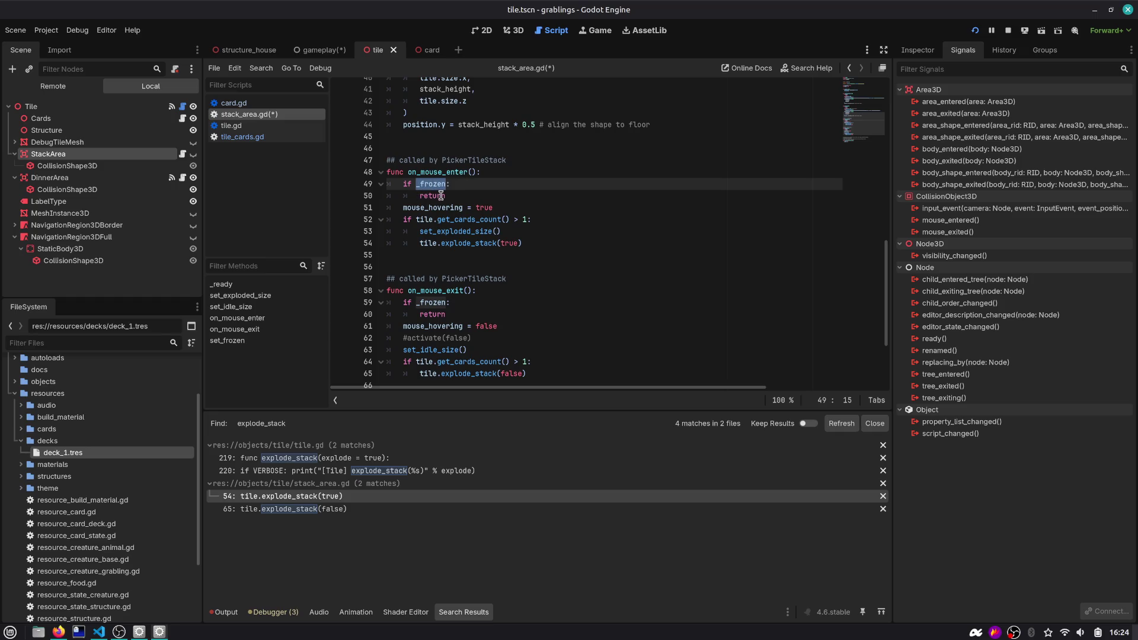
{"action": "scroll", "coordinate": [480, 223], "scroll_direction": "up", "scroll_amount": 10}
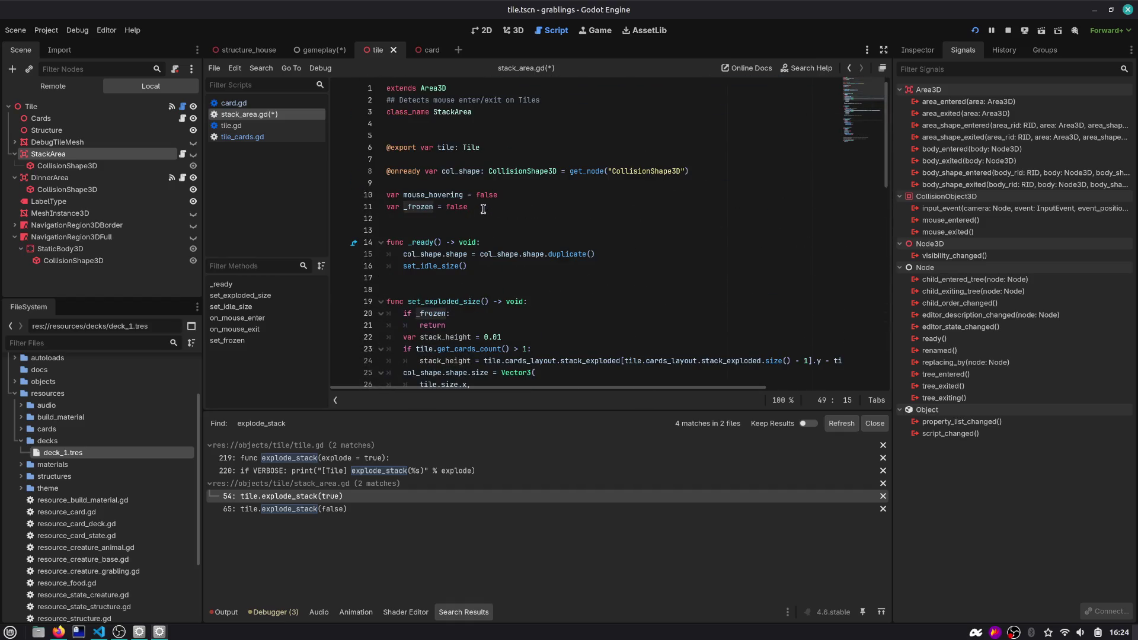
{"action": "left_click", "coordinate": [461, 159]}
{"action": "type", "text": "port"}
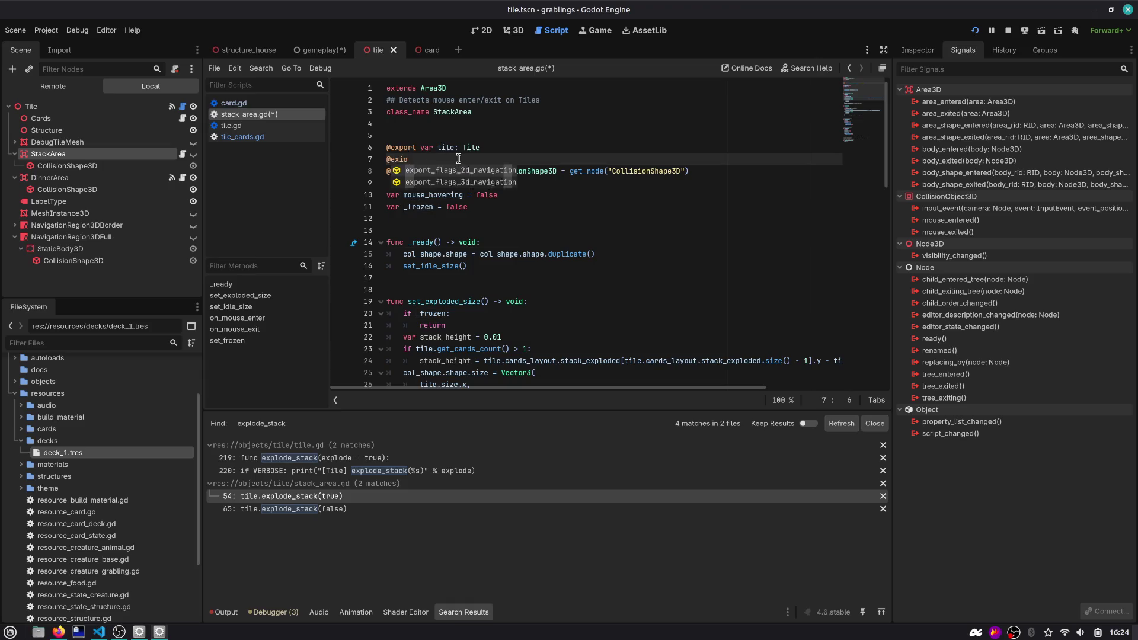
{"action": "key", "text": "ctrl+shift+Left"}
{"action": "type", "text": "export var cards"}
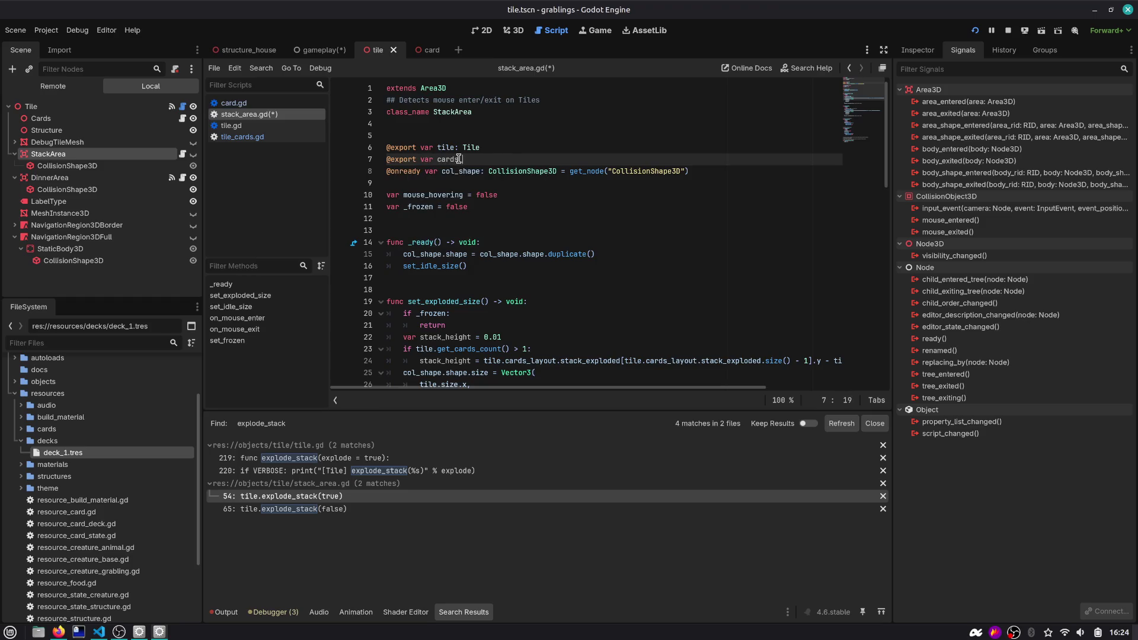
{"action": "key", "text": "ctrl+shift+Left"}
{"action": "type", "text": "Node"}
{"action": "key", "text": "Return"}
{"action": "key", "text": "Return"}
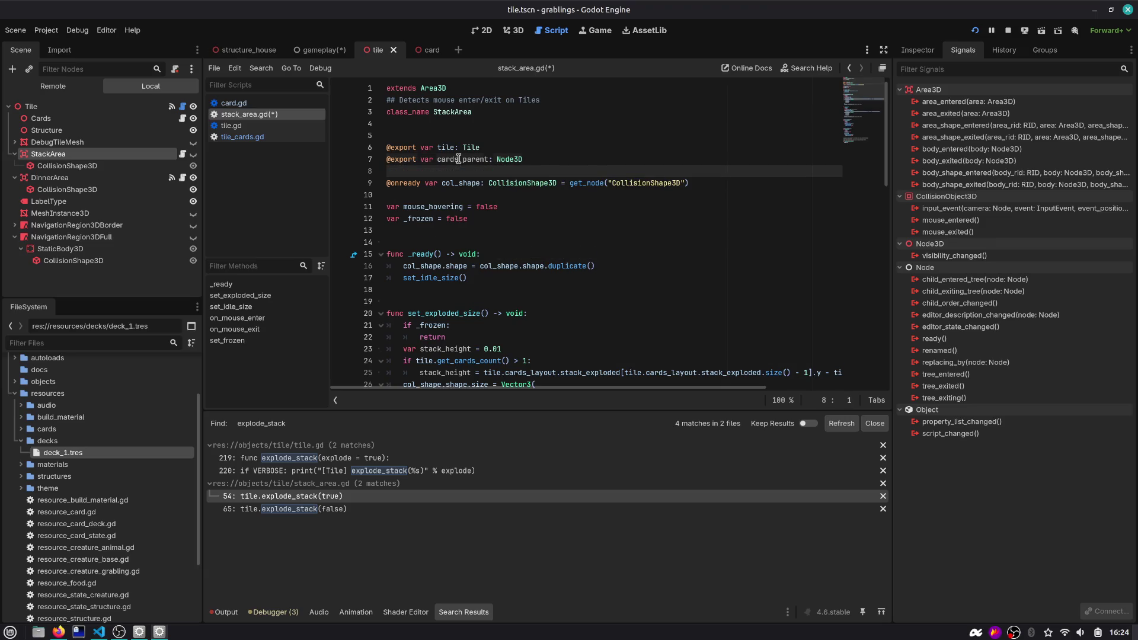
Make on_mouse_enter call cards_parent.draw_on_top() after the frozen return
{"action": "double_click", "coordinate": [459, 159]}
{"action": "scroll", "coordinate": [475, 196], "scroll_direction": "down", "scroll_amount": 15}
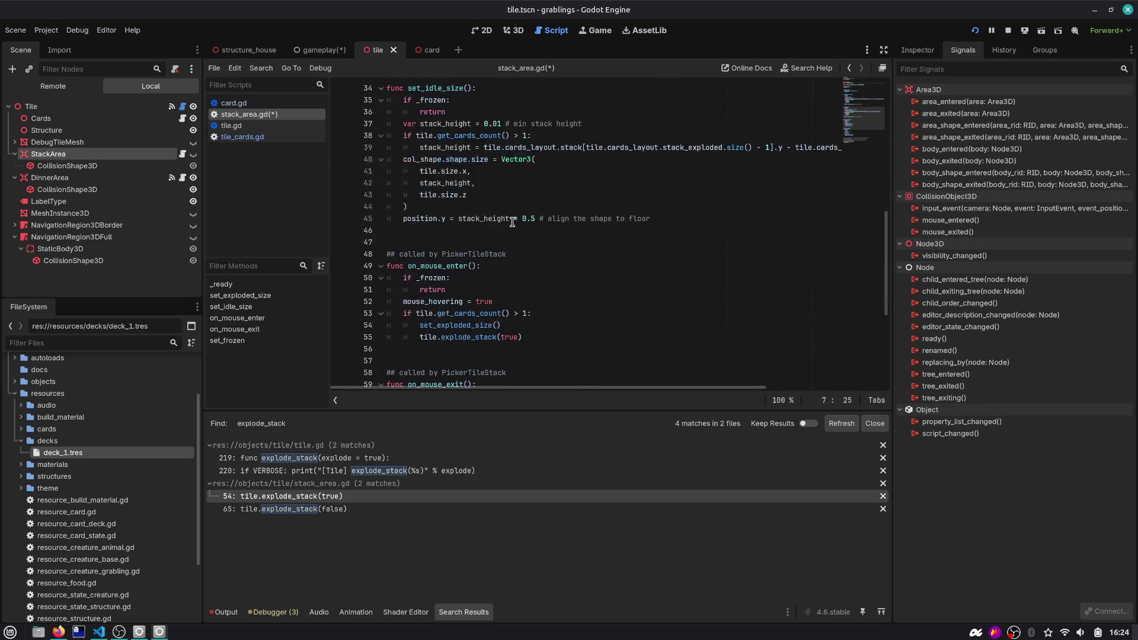
{"action": "left_click", "coordinate": [501, 98]}
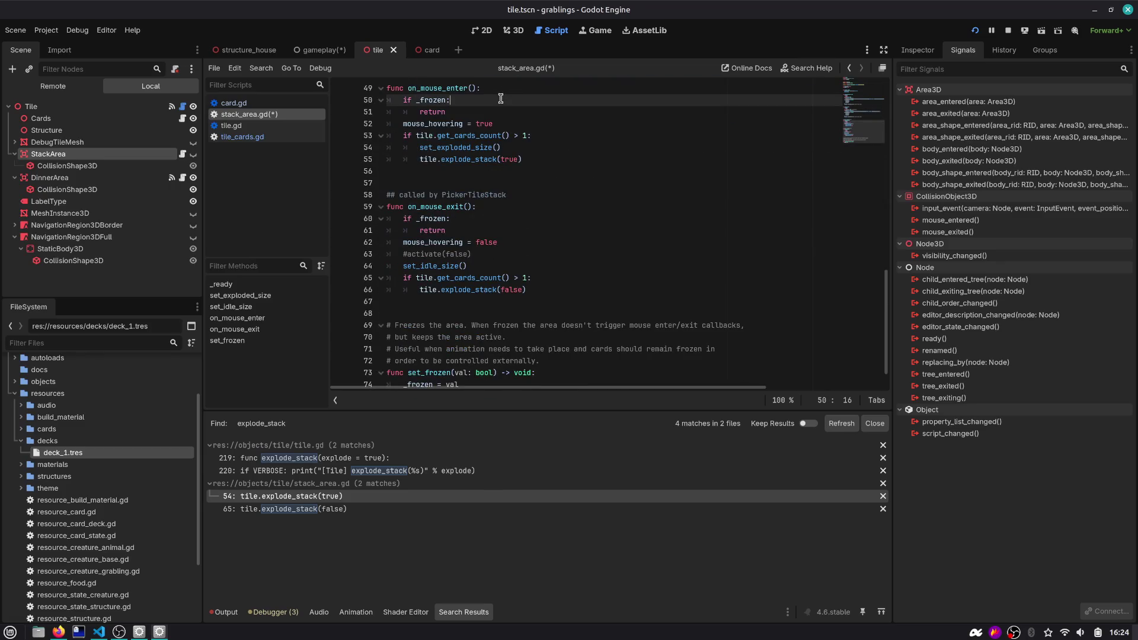
{"action": "key", "text": "Down"}
{"action": "key", "text": "Return"}
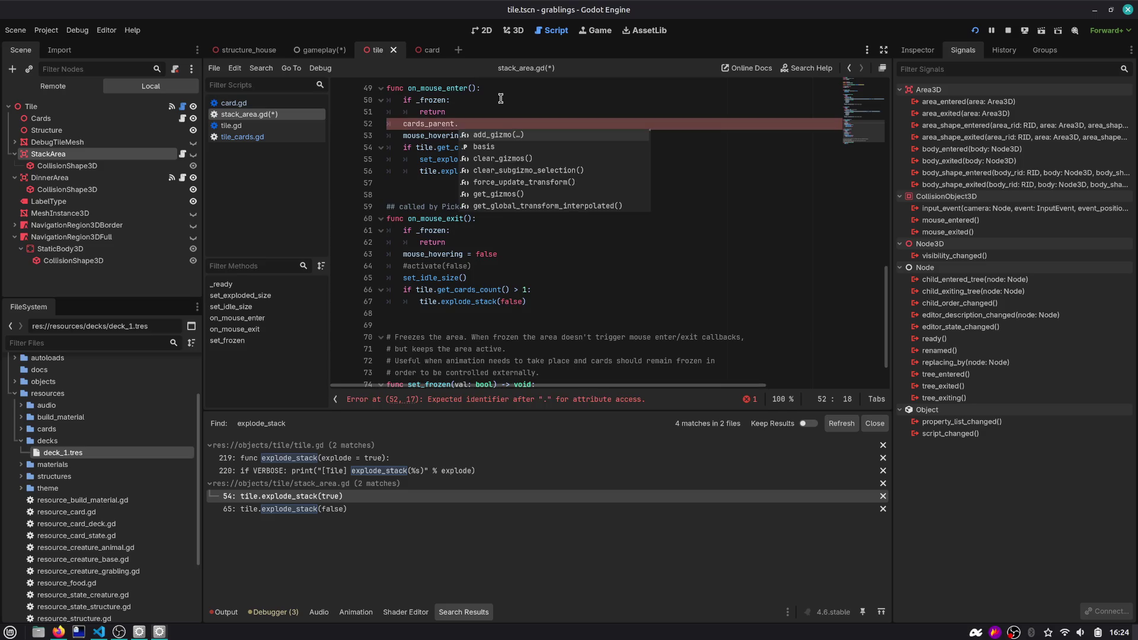
{"action": "left_click", "coordinate": [263, 138]}
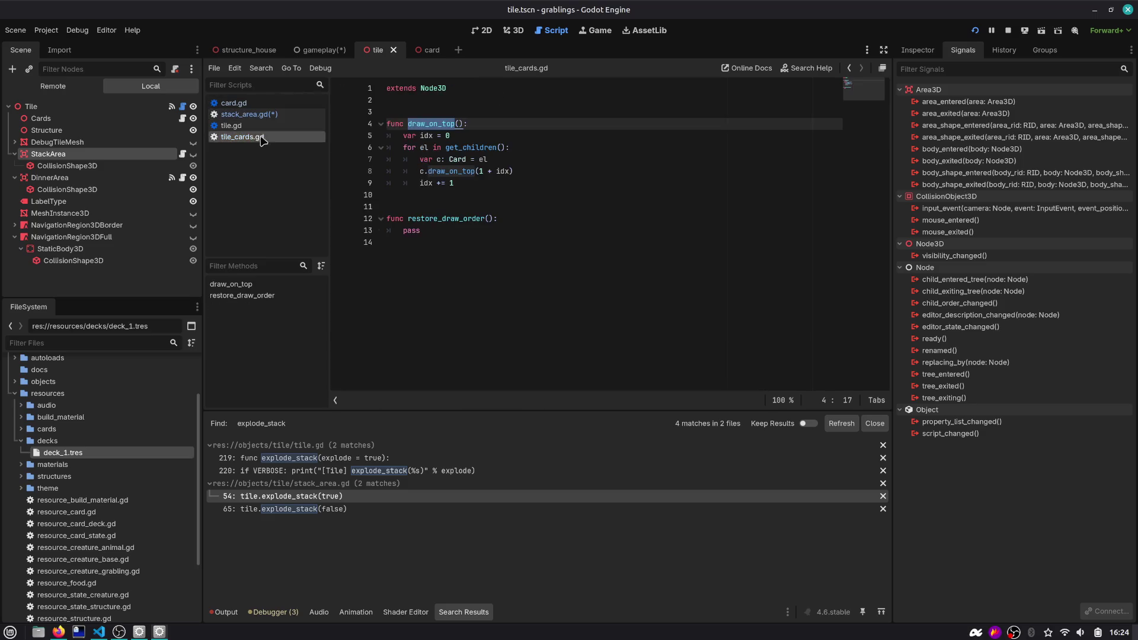
{"action": "left_click", "coordinate": [849, 68]}
{"action": "type", "text": "draw_on_top"}
{"action": "type", "text": "()"}
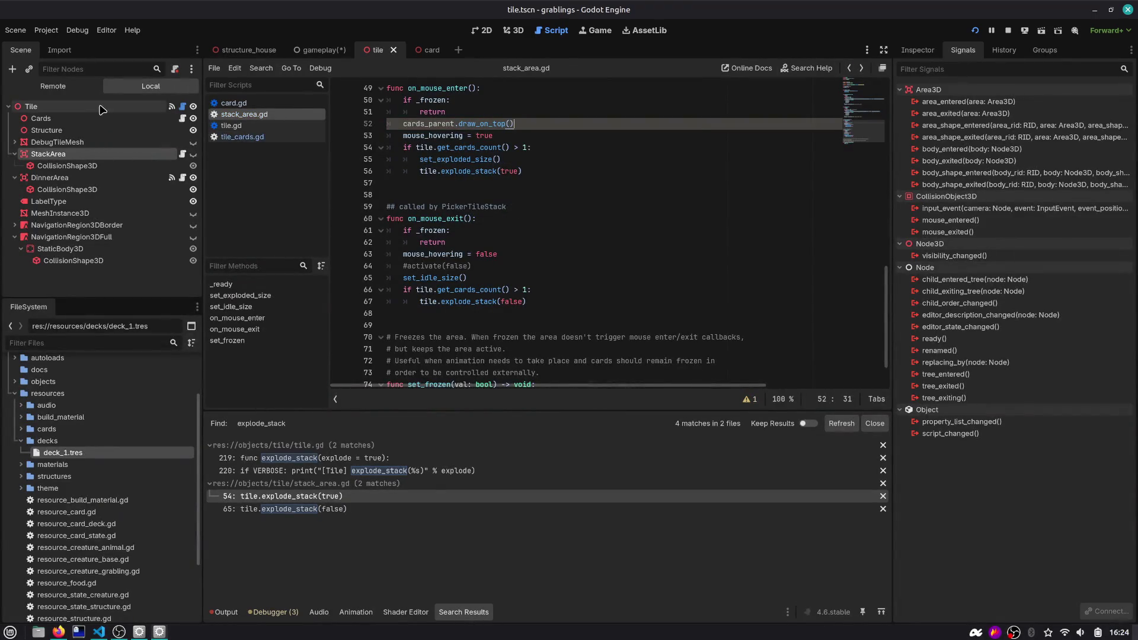
Stop the game, assign the Cards node as StackArea's Cards Parent, and save the scene
{"action": "left_click", "coordinate": [918, 50]}
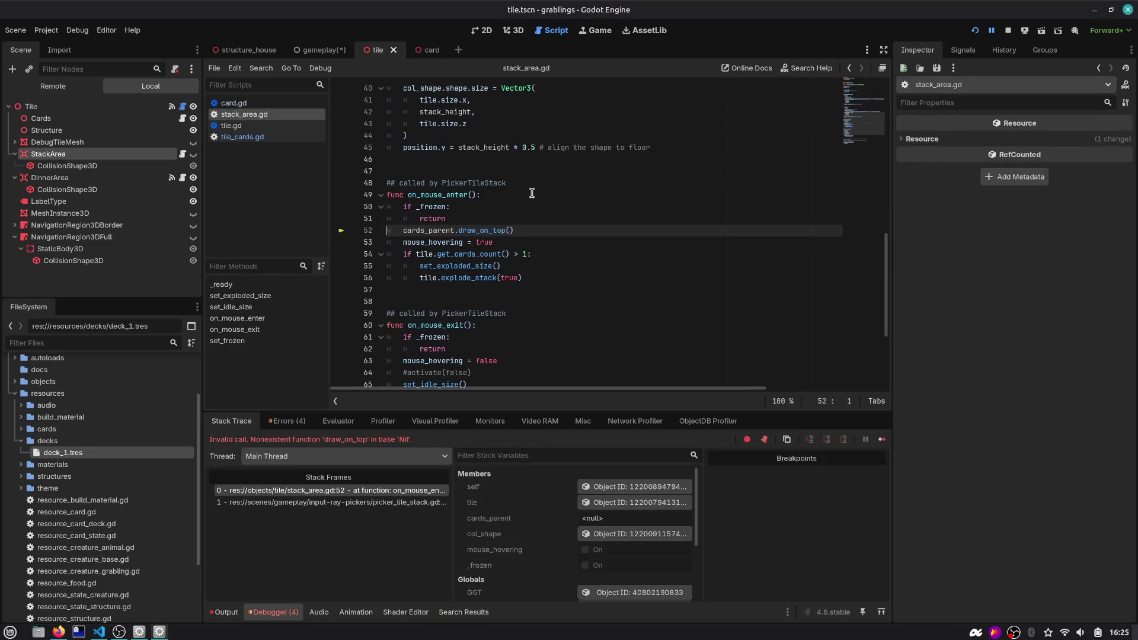
{"action": "left_click", "coordinate": [1007, 31]}
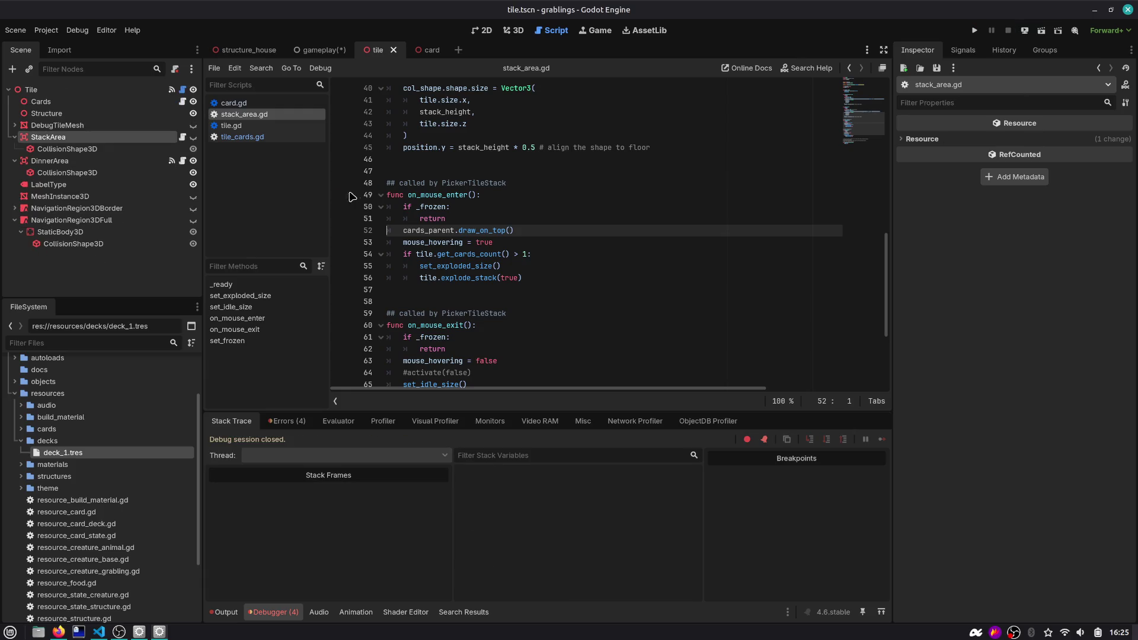
{"action": "left_click", "coordinate": [112, 138]}
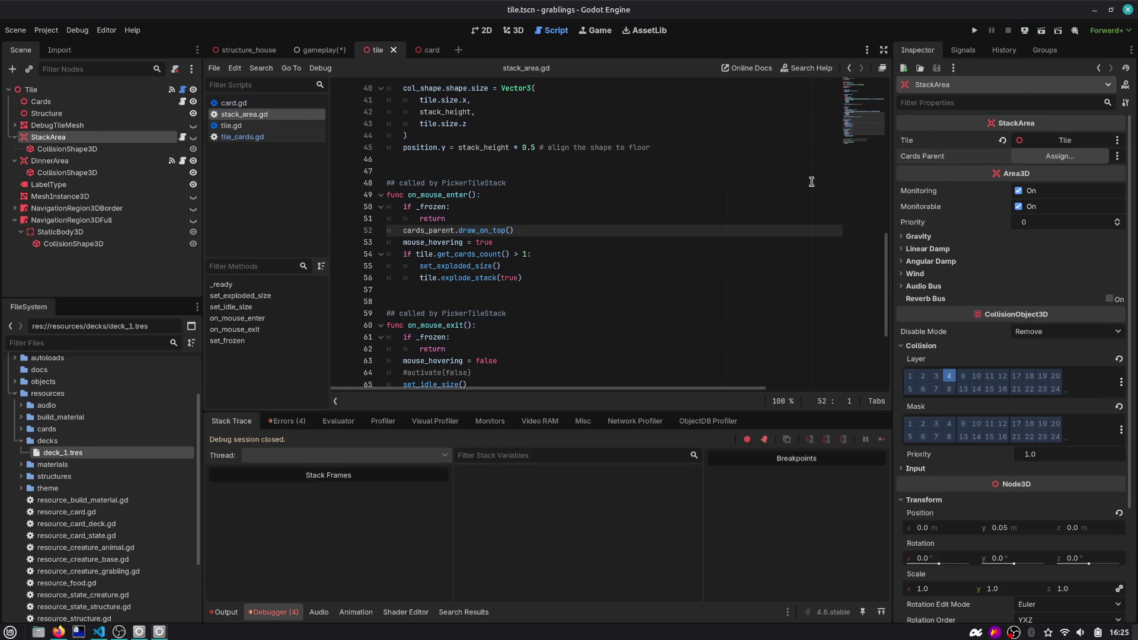
{"action": "left_click", "coordinate": [1024, 158]}
{"action": "double_click", "coordinate": [517, 202]}
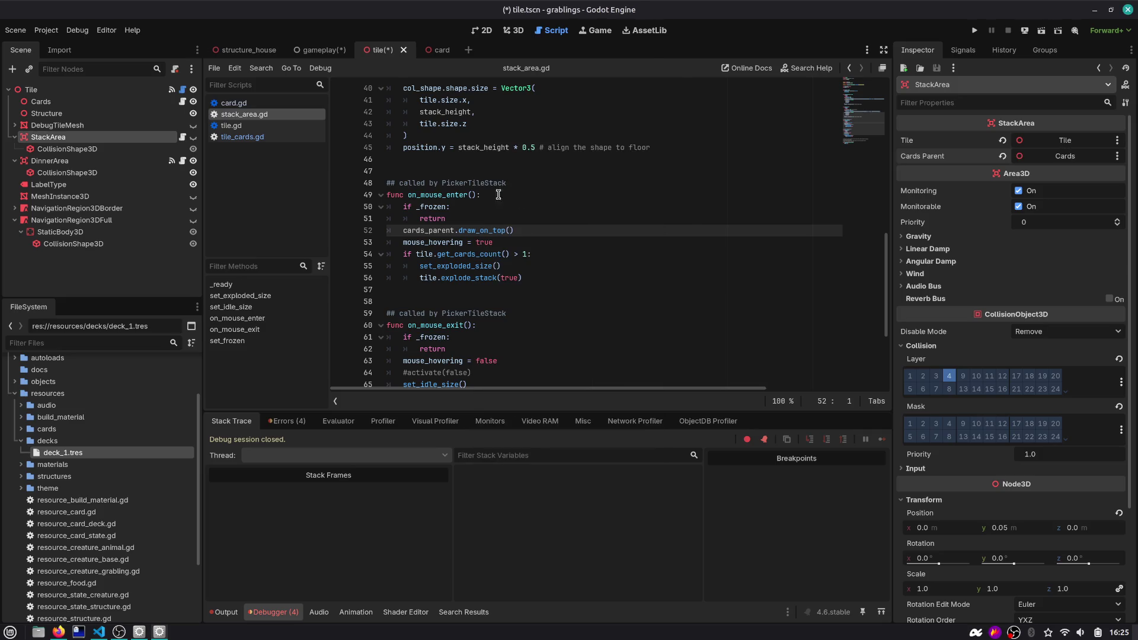
{"action": "key", "text": "ctrl+s"}
Rename the Cards node to CardsParent and run the game
{"action": "left_click", "coordinate": [109, 101]}
{"action": "left_click", "coordinate": [109, 101]}
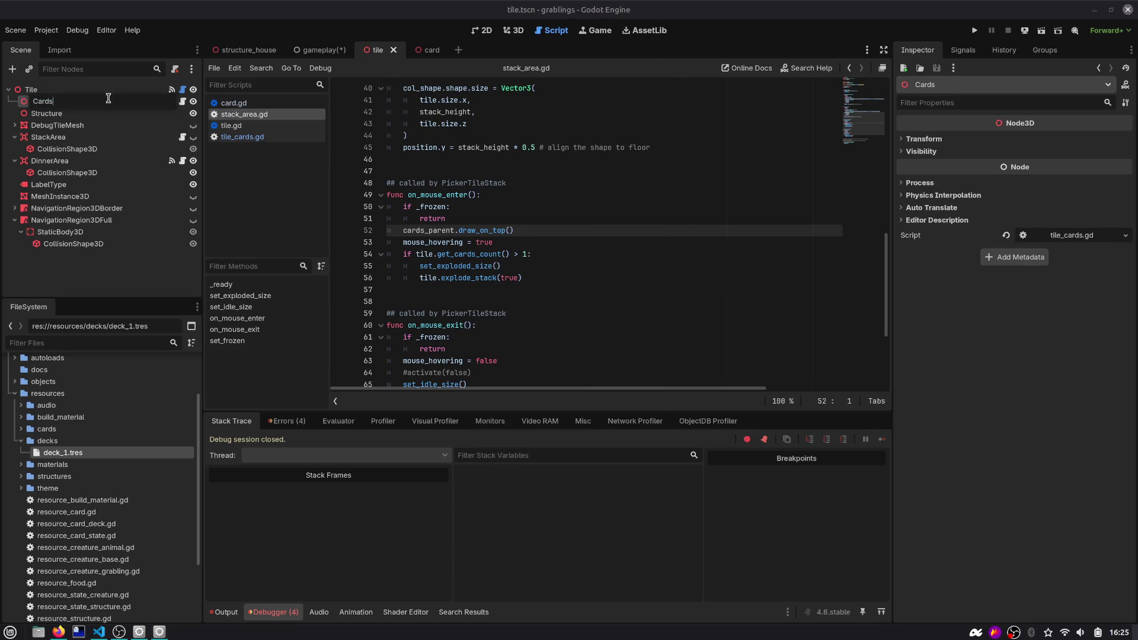
{"action": "type", "text": "Parent"}
{"action": "key", "text": "Return"}
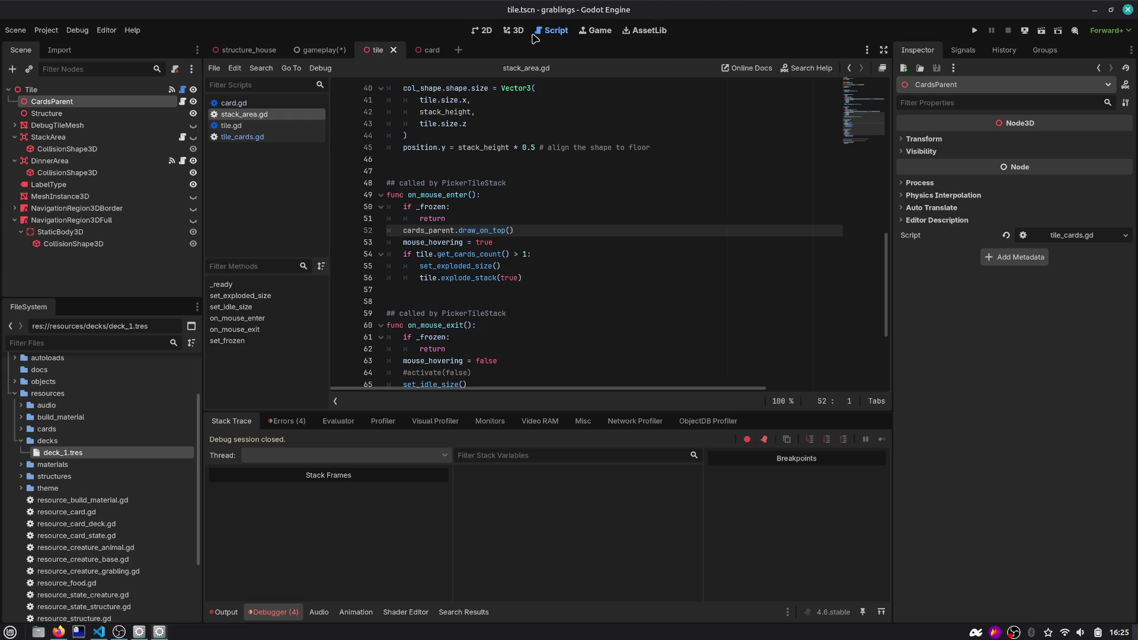
{"action": "left_click", "coordinate": [607, 34]}
{"action": "left_click", "coordinate": [975, 30]}
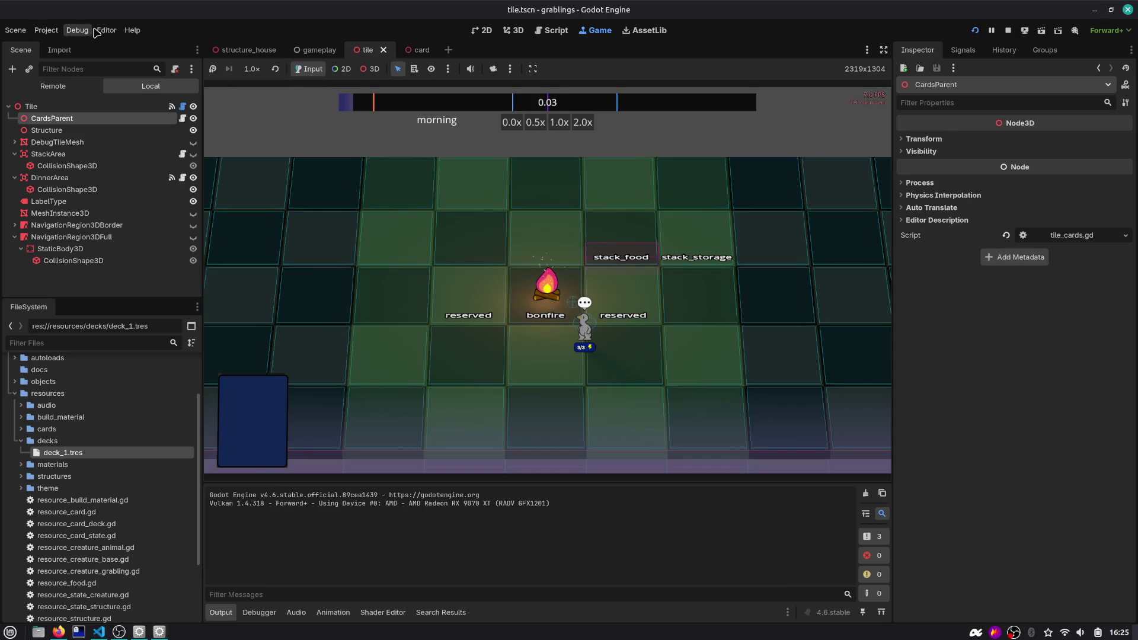
Turn off Visible Navigation in the Debug menu and relaunch the game
{"action": "left_click", "coordinate": [76, 30]}
{"action": "left_click", "coordinate": [818, 36]}
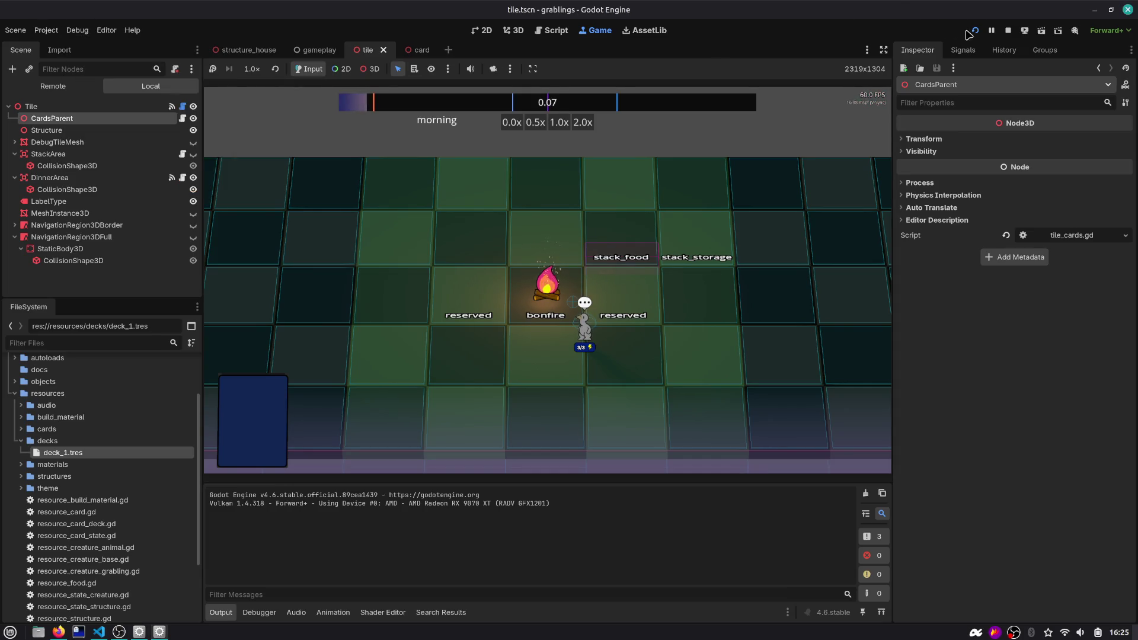
{"action": "left_click", "coordinate": [975, 31]}
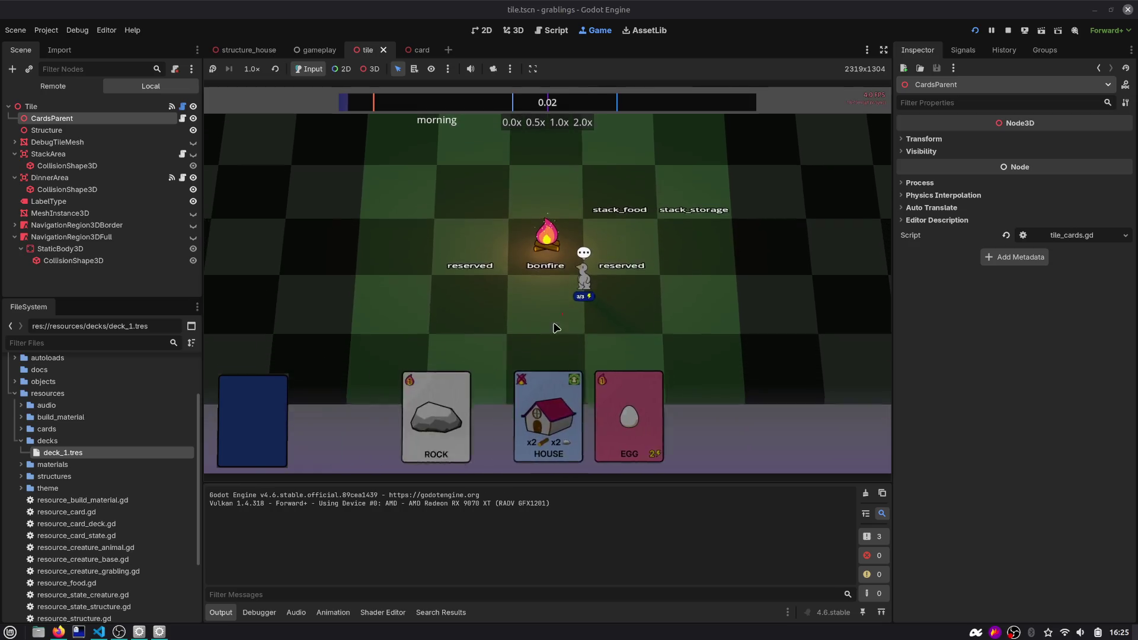
Build a house from House, Rock and Wood cards, checking hovered cards draw above it
{"action": "left_click_drag", "start_coordinate": [649, 412], "coordinate": [477, 299]}
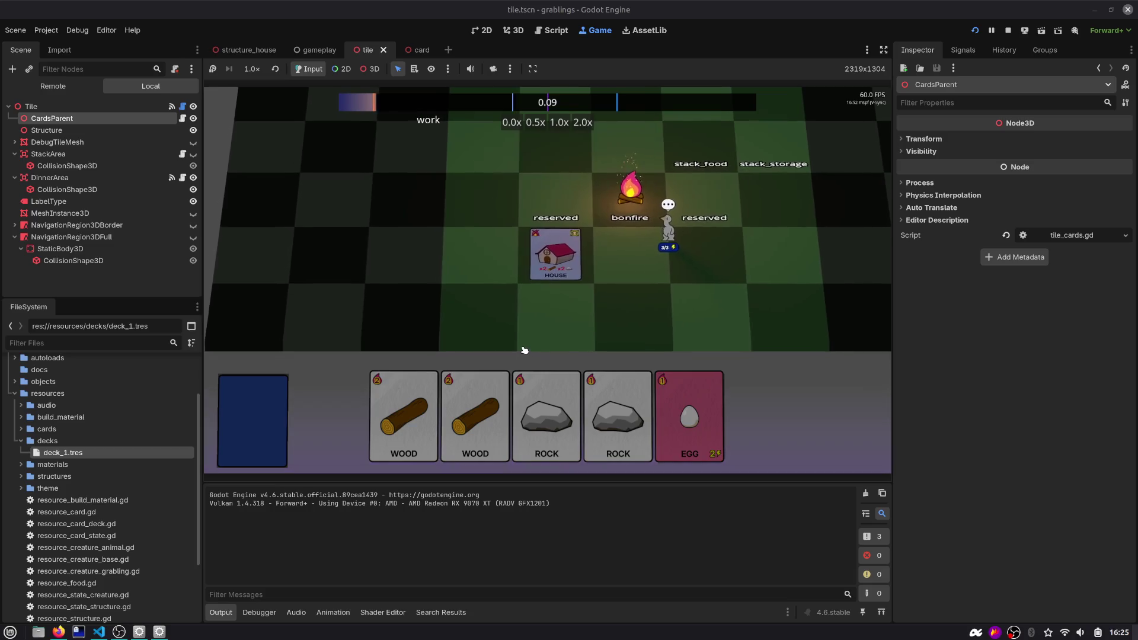
{"action": "left_click_drag", "start_coordinate": [546, 418], "coordinate": [556, 255]}
{"action": "left_click_drag", "start_coordinate": [554, 415], "coordinate": [556, 236]}
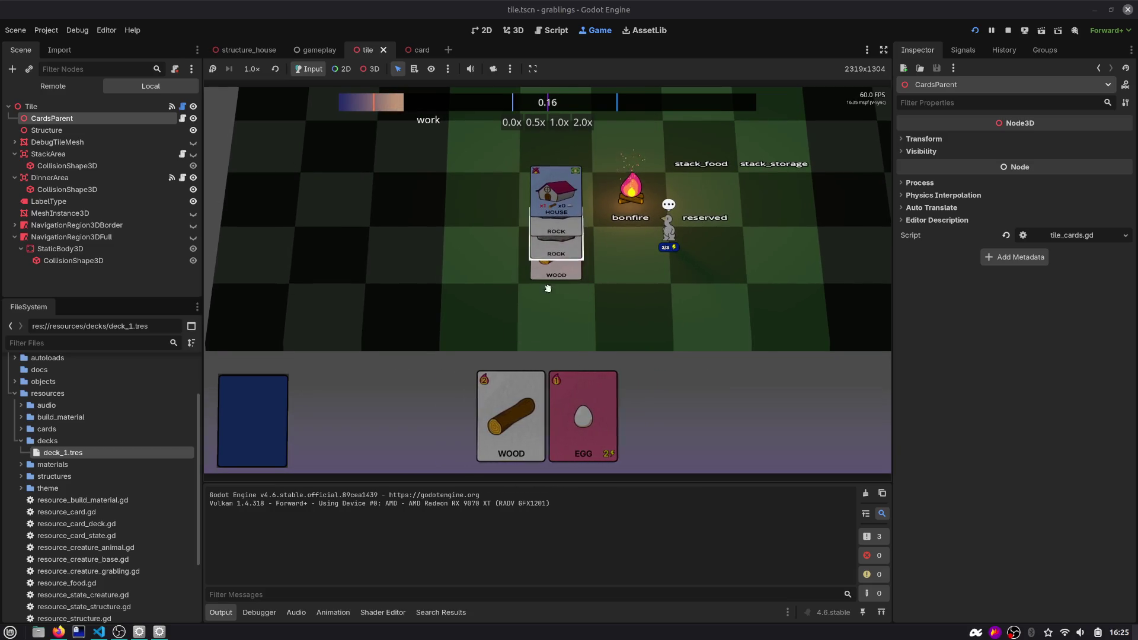
{"action": "left_click_drag", "start_coordinate": [498, 415], "coordinate": [553, 239]}
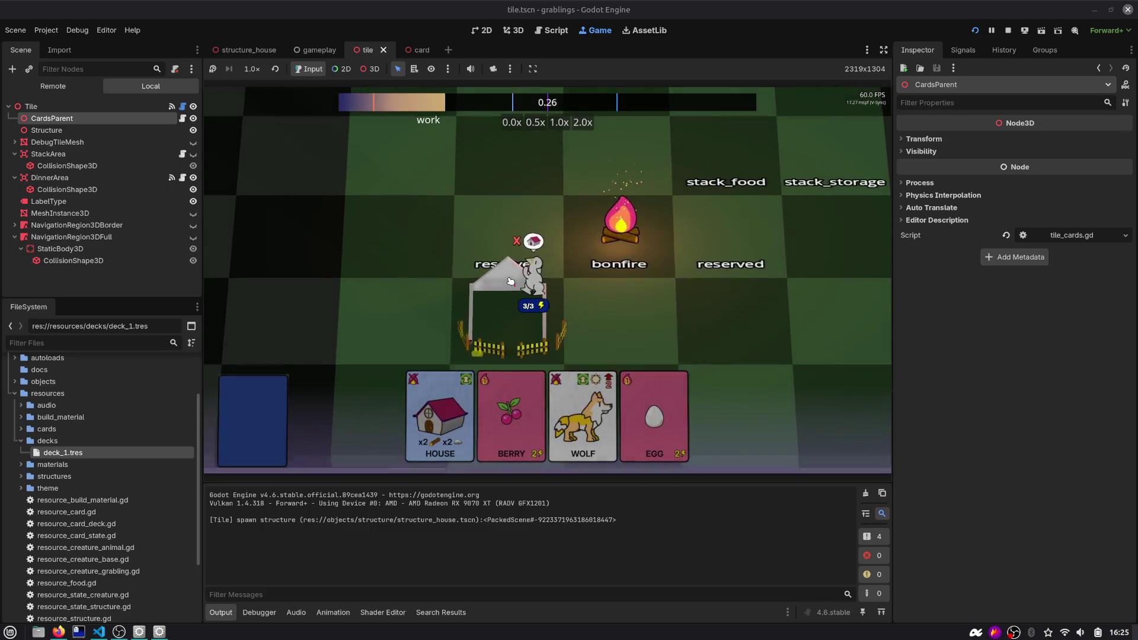
{"action": "mouse_move", "coordinate": [442, 409]}
{"action": "left_mouse_down"}
{"action": "mouse_move", "coordinate": [496, 224]}
{"action": "mouse_move", "coordinate": [442, 209]}
{"action": "mouse_move", "coordinate": [491, 170]}
{"action": "mouse_move", "coordinate": [523, 250]}
{"action": "left_mouse_up"}
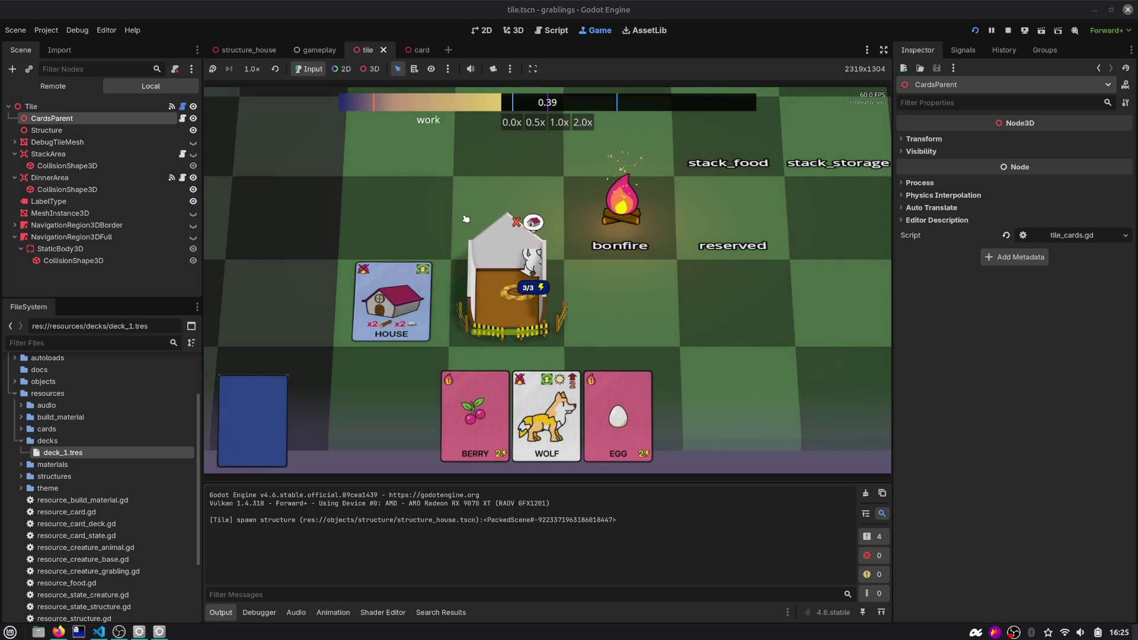
{"action": "mouse_move", "coordinate": [395, 297]}
{"action": "left_mouse_down"}
{"action": "mouse_move", "coordinate": [521, 204]}
{"action": "mouse_move", "coordinate": [419, 289]}
{"action": "left_mouse_up"}
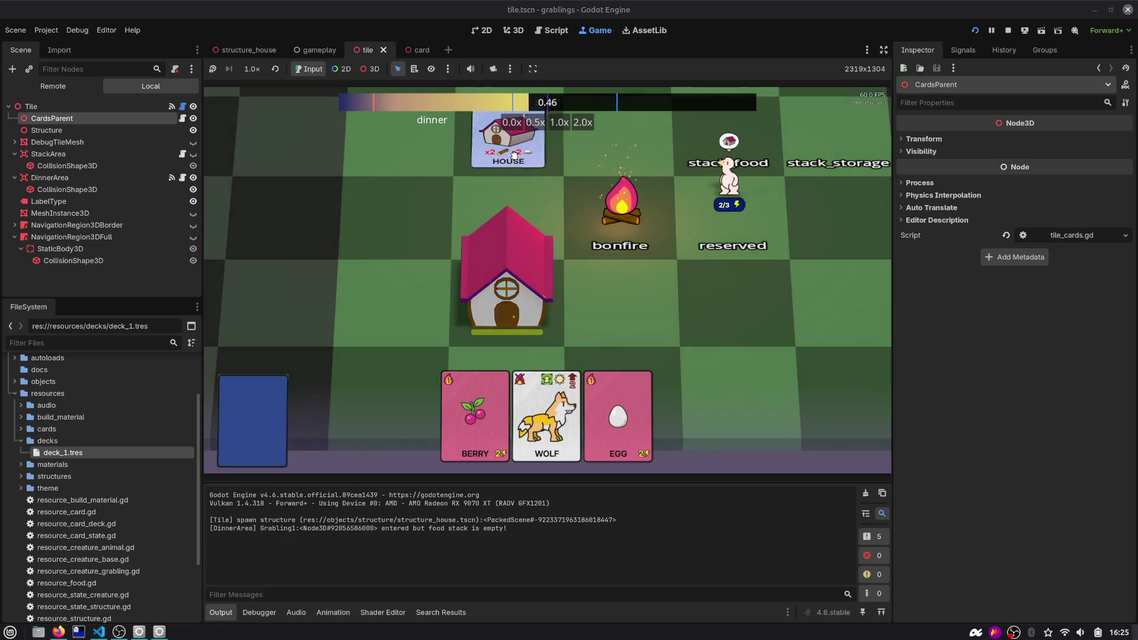
{"action": "left_click", "coordinate": [975, 31]}
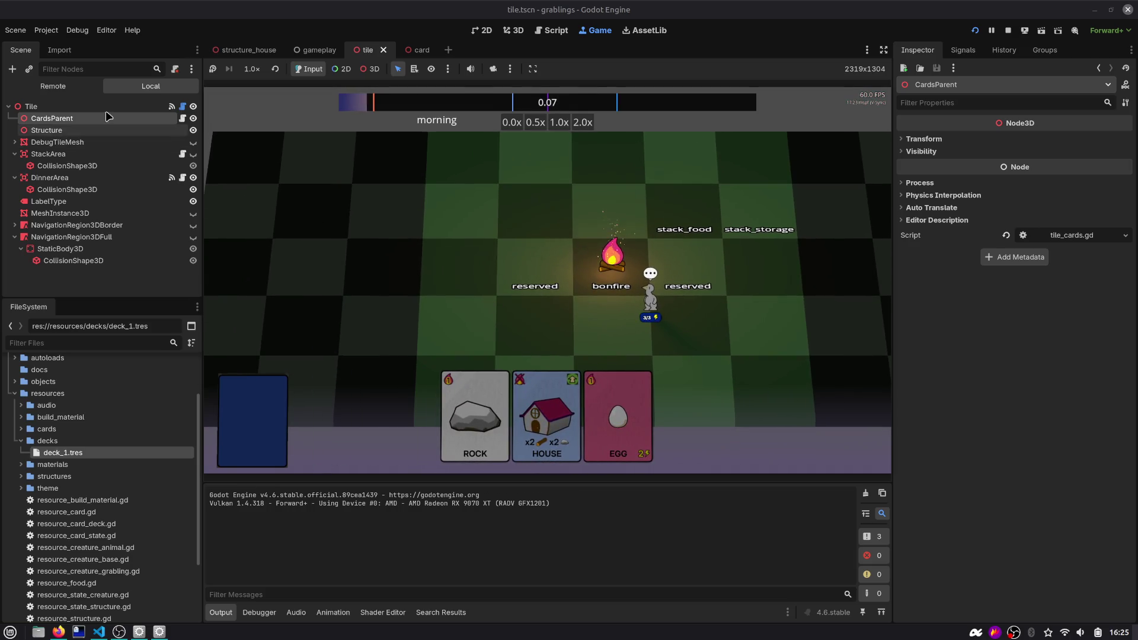
{"action": "left_click", "coordinate": [308, 50]}
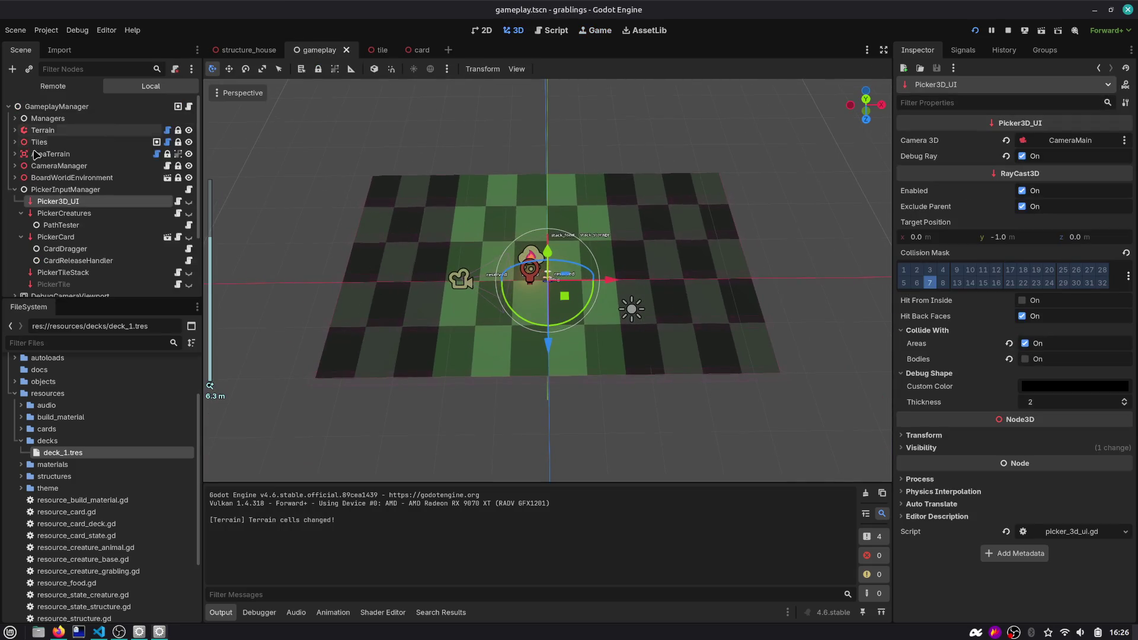
Expand the Terrain and Tiles nodes in the Scene dock
{"action": "left_click", "coordinate": [14, 189]}
{"action": "left_click", "coordinate": [16, 130]}
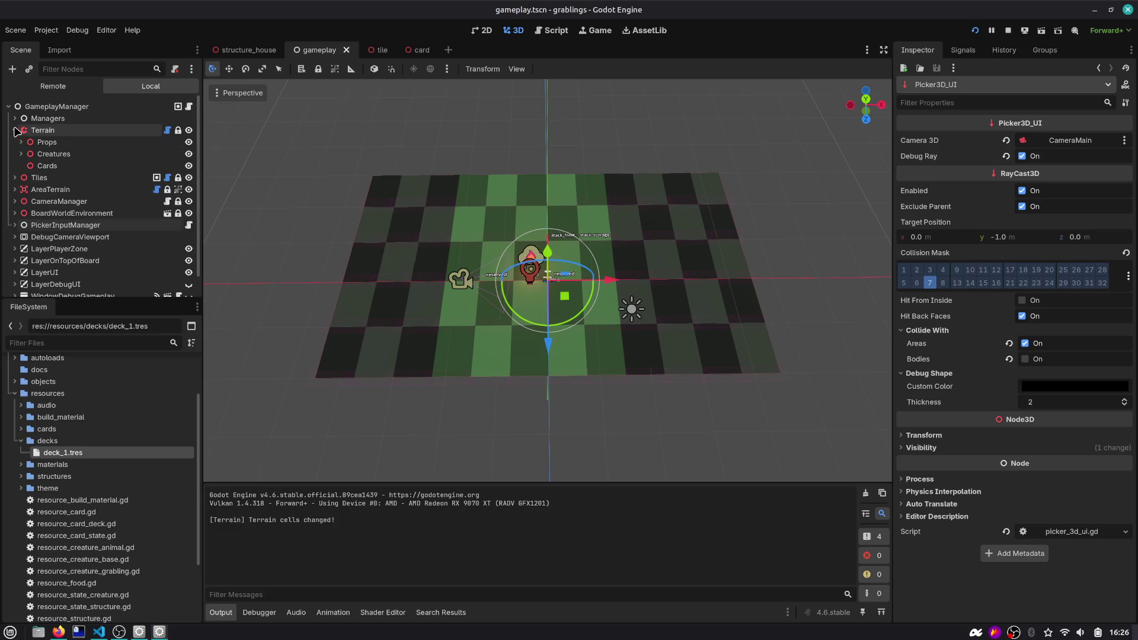
{"action": "left_click", "coordinate": [20, 153]}
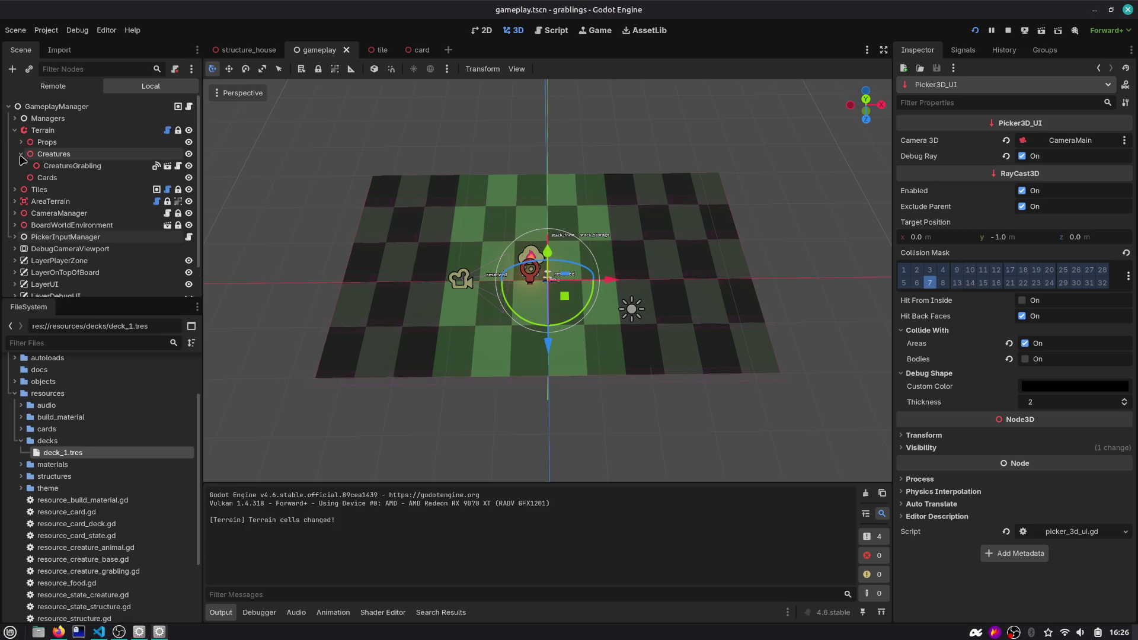
{"action": "left_click", "coordinate": [21, 154]}
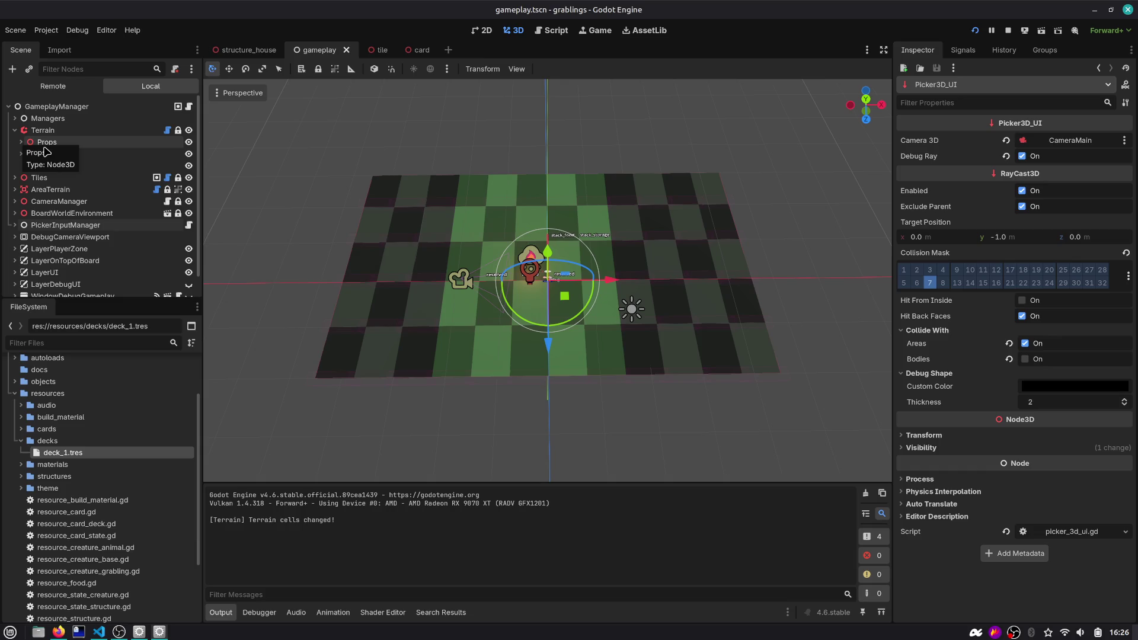
{"action": "left_click", "coordinate": [22, 145]}
{"action": "left_click", "coordinate": [27, 154]}
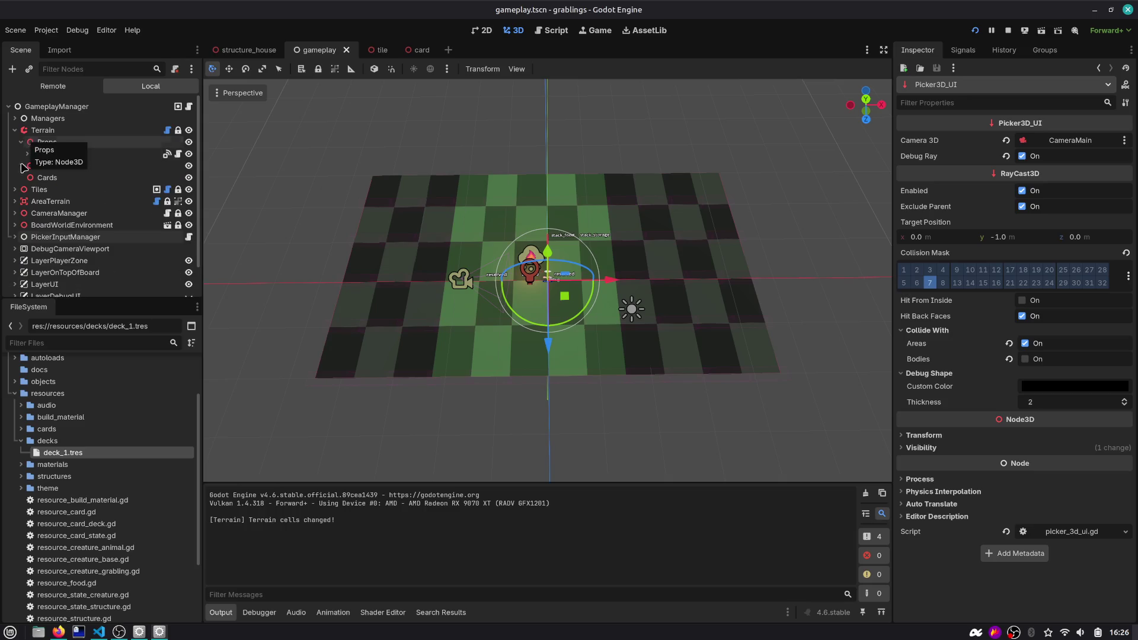
{"action": "left_click", "coordinate": [14, 190]}
{"action": "scroll", "coordinate": [71, 210], "scroll_direction": "down", "scroll_amount": 2}
Select Tile(-3,0) and open the Instantiate Child Scene picker for it
{"action": "left_click", "coordinate": [83, 177]}
{"action": "left_click", "coordinate": [83, 213]}
{"action": "left_click", "coordinate": [86, 225]}
{"action": "left_click", "coordinate": [88, 239]}
{"action": "left_click", "coordinate": [86, 261]}
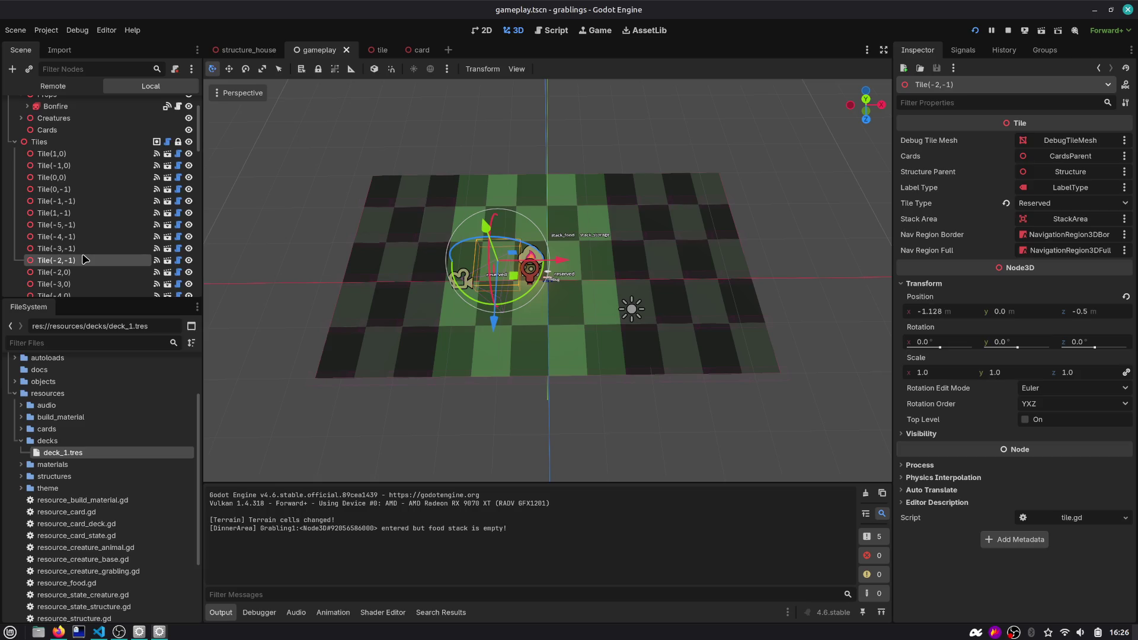
{"action": "left_click", "coordinate": [67, 274]}
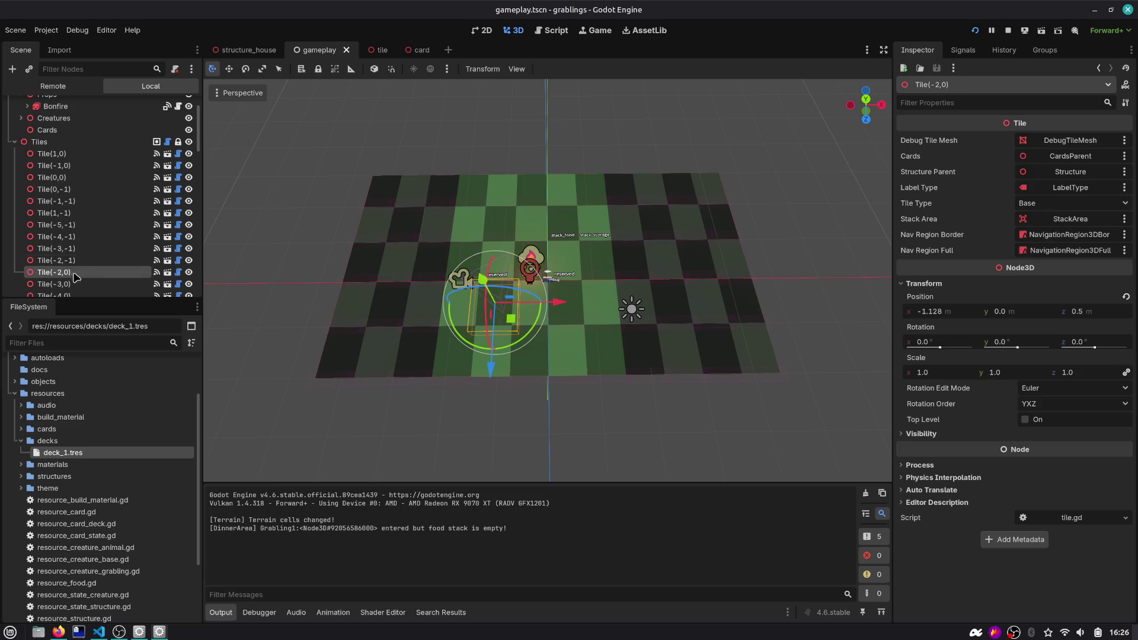
{"action": "scroll", "coordinate": [75, 279], "scroll_direction": "down", "scroll_amount": 1}
{"action": "left_click", "coordinate": [75, 267]}
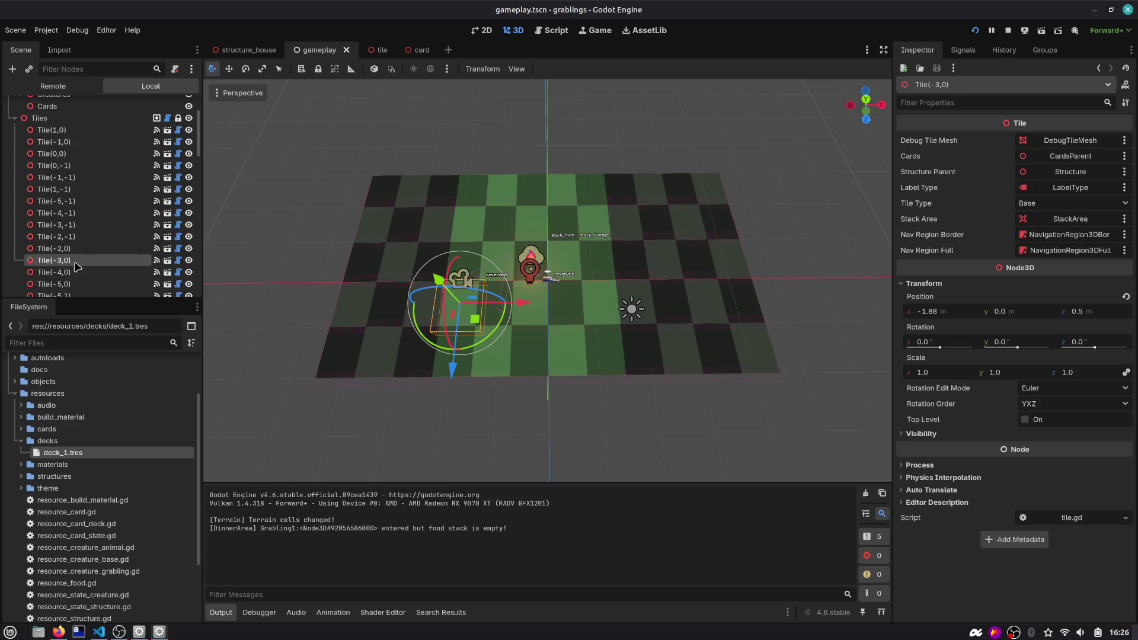
{"action": "left_click", "coordinate": [30, 68]}
Instance structure_house.tscn under Tile(-3,0) and test it in the running game
{"action": "type", "text": "structe"}
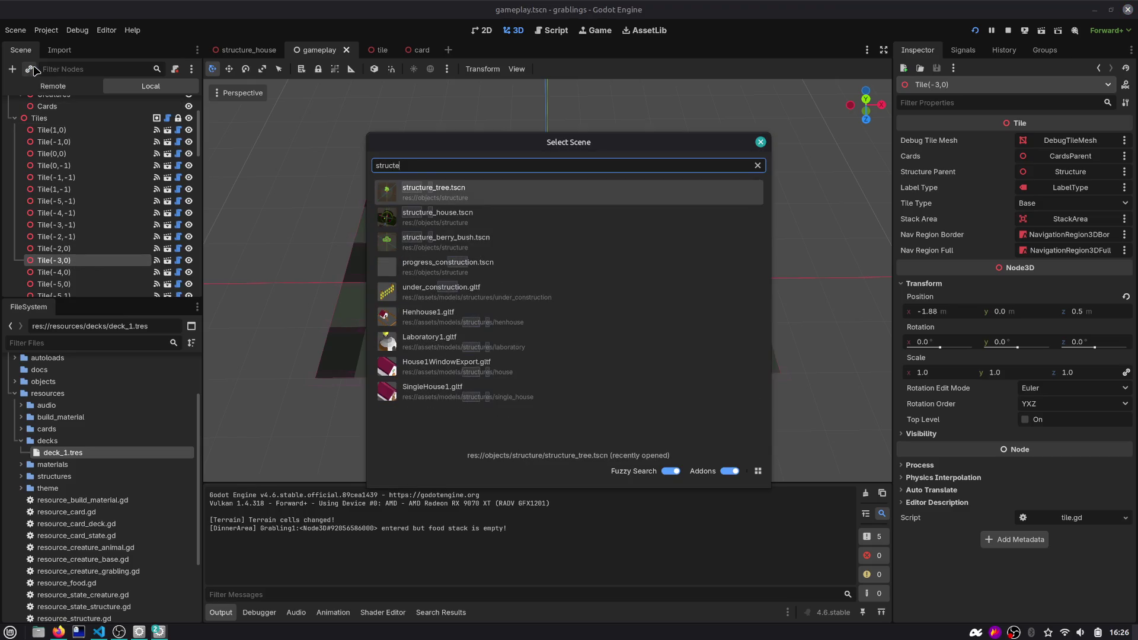
{"action": "key", "text": "Return"}
{"action": "scroll", "coordinate": [450, 251], "scroll_direction": "up", "scroll_amount": 5}
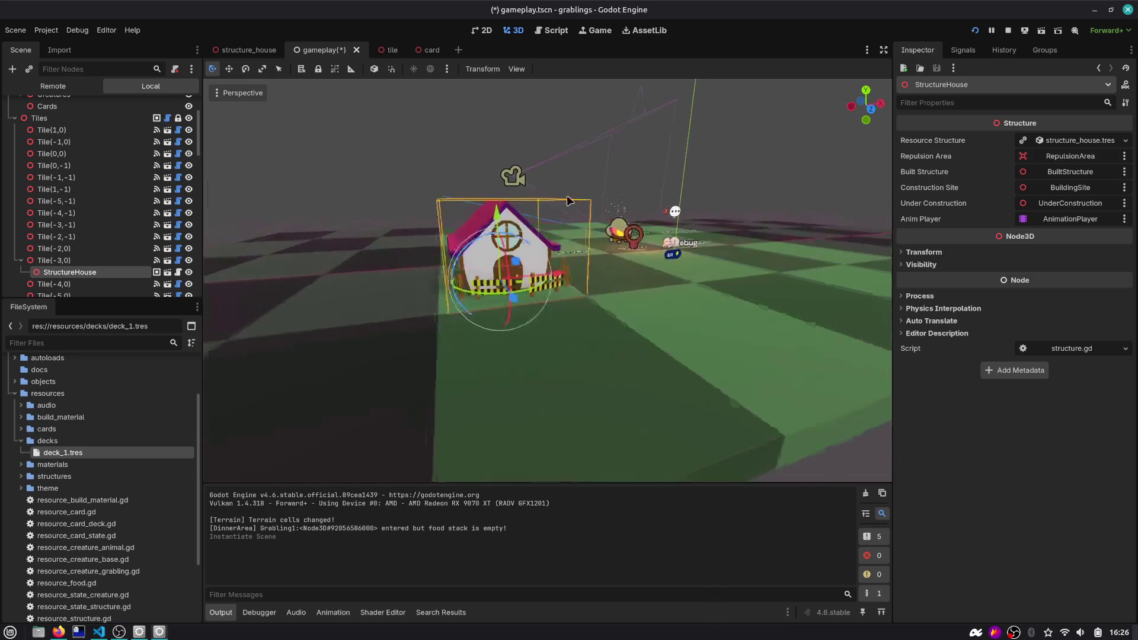
{"action": "left_click", "coordinate": [976, 31]}
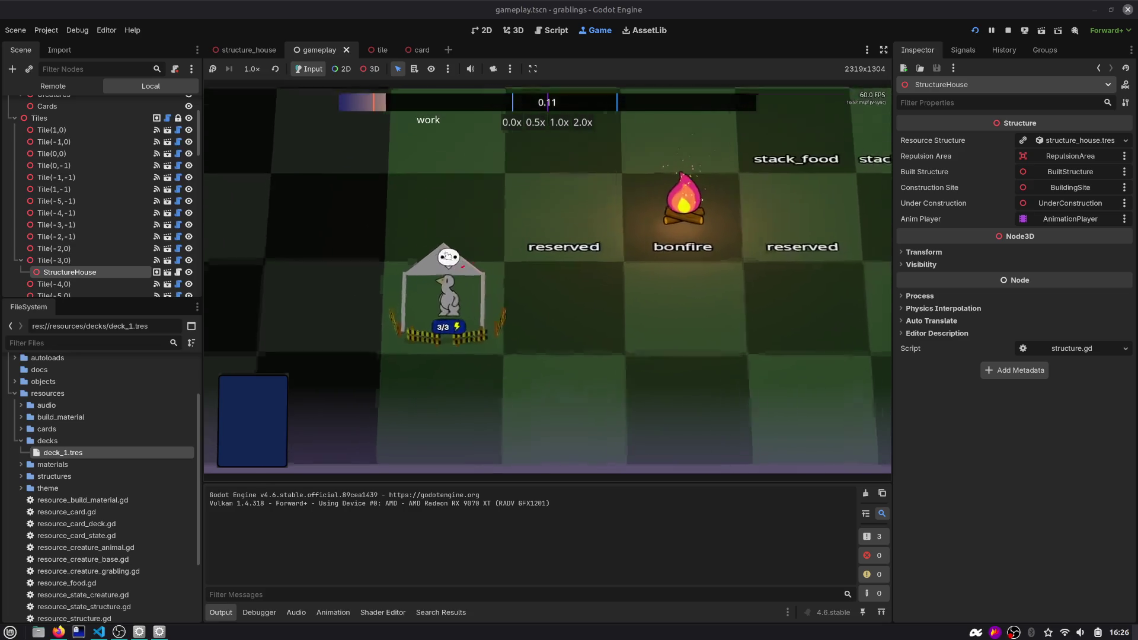
{"action": "mouse_move", "coordinate": [447, 256]}
{"action": "left_mouse_down"}
{"action": "mouse_move", "coordinate": [581, 277]}
{"action": "mouse_move", "coordinate": [608, 267]}
{"action": "left_mouse_up"}
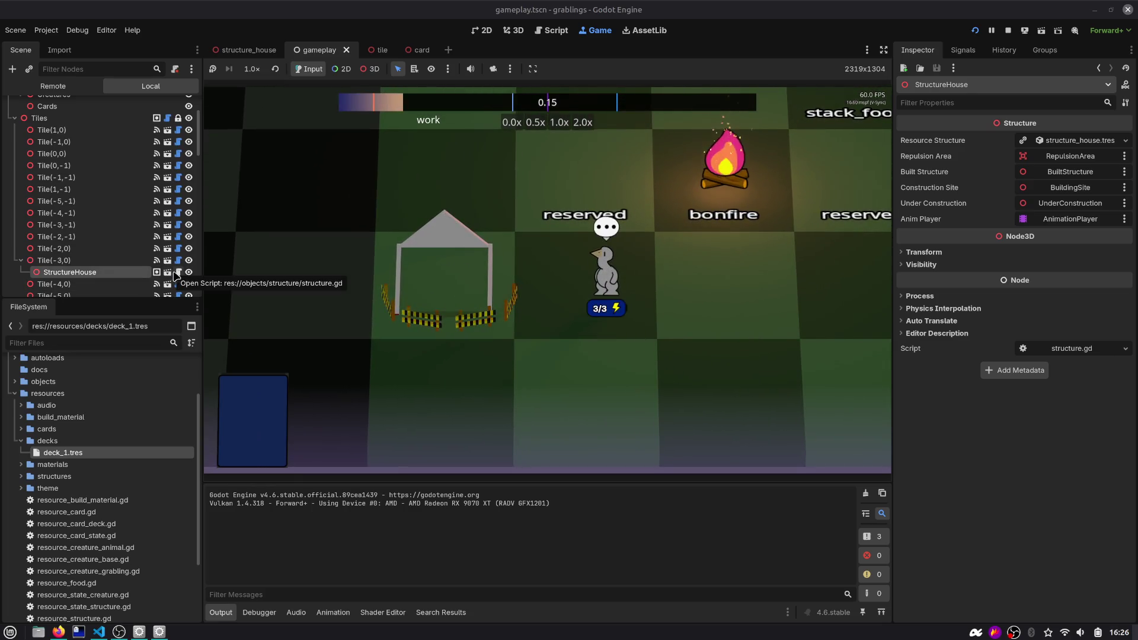
Delete the StructureHouse node, save the gameplay scene, and collapse Tiles and Terrain
{"action": "right_click", "coordinate": [122, 271]}
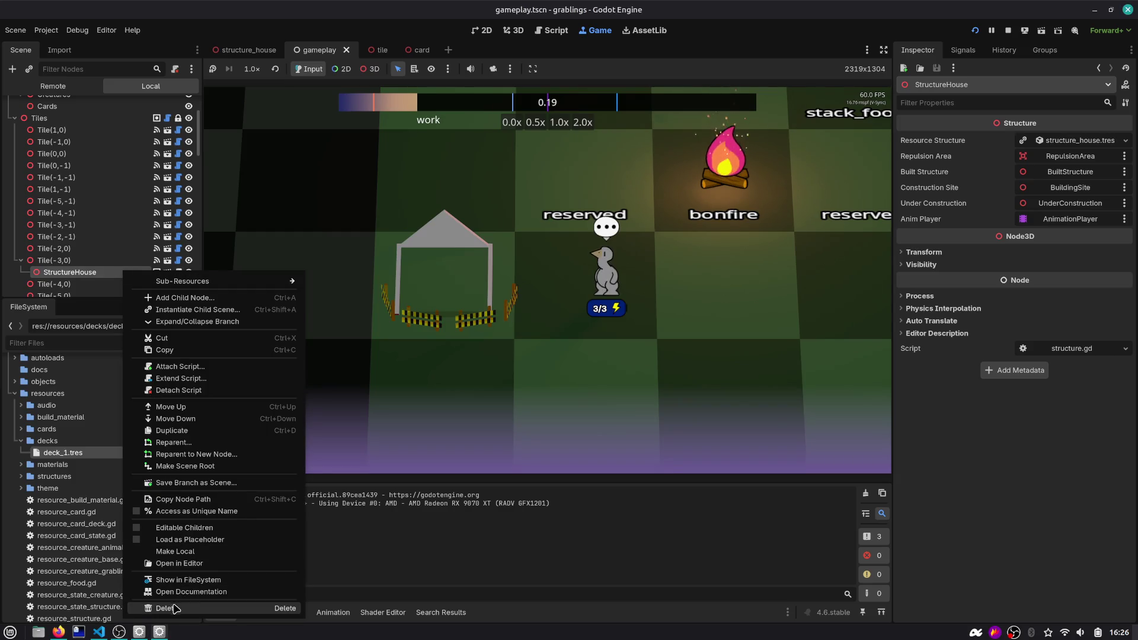
{"action": "left_click", "coordinate": [148, 608]}
{"action": "key", "text": "Return"}
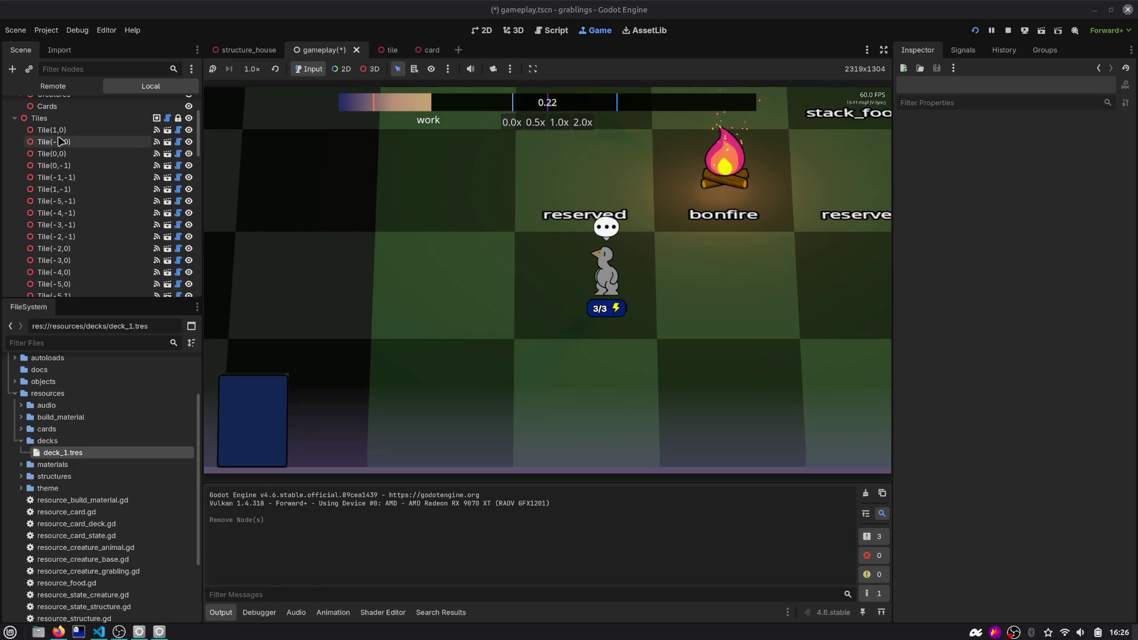
{"action": "scroll", "coordinate": [58, 140], "scroll_direction": "up", "scroll_amount": 3}
{"action": "key", "text": "ctrl+s"}
{"action": "left_click", "coordinate": [14, 189]}
{"action": "left_click", "coordinate": [15, 130]}
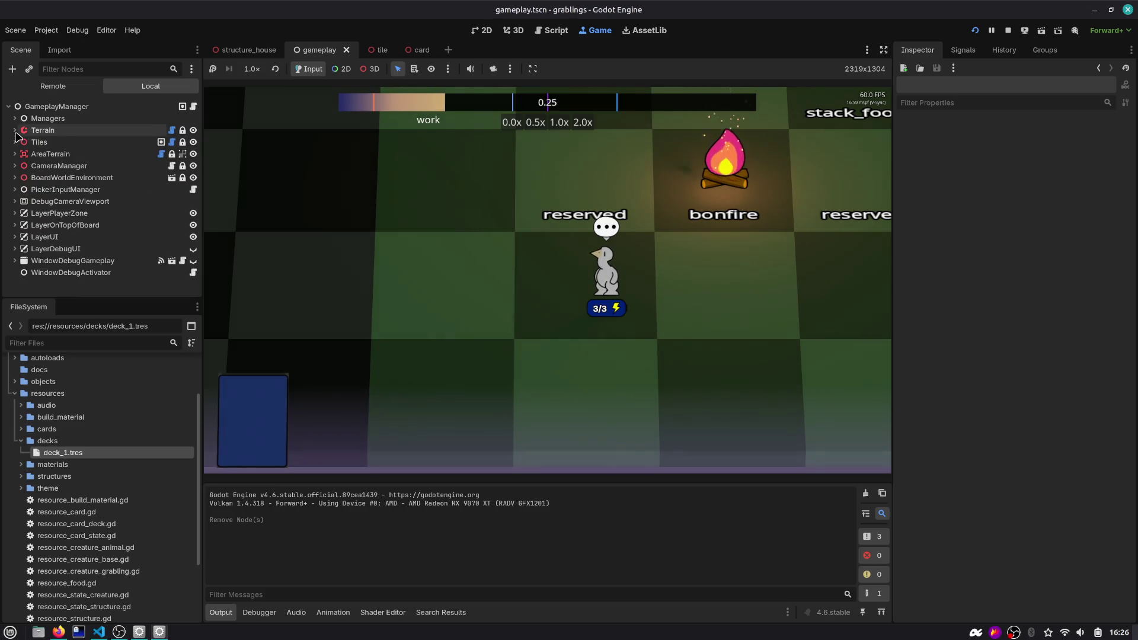
Filter FileSystem for 'house' and drag Henhouse1.gltf into the gameplay scene
{"action": "left_click", "coordinate": [44, 108]}
{"action": "left_click", "coordinate": [28, 68]}
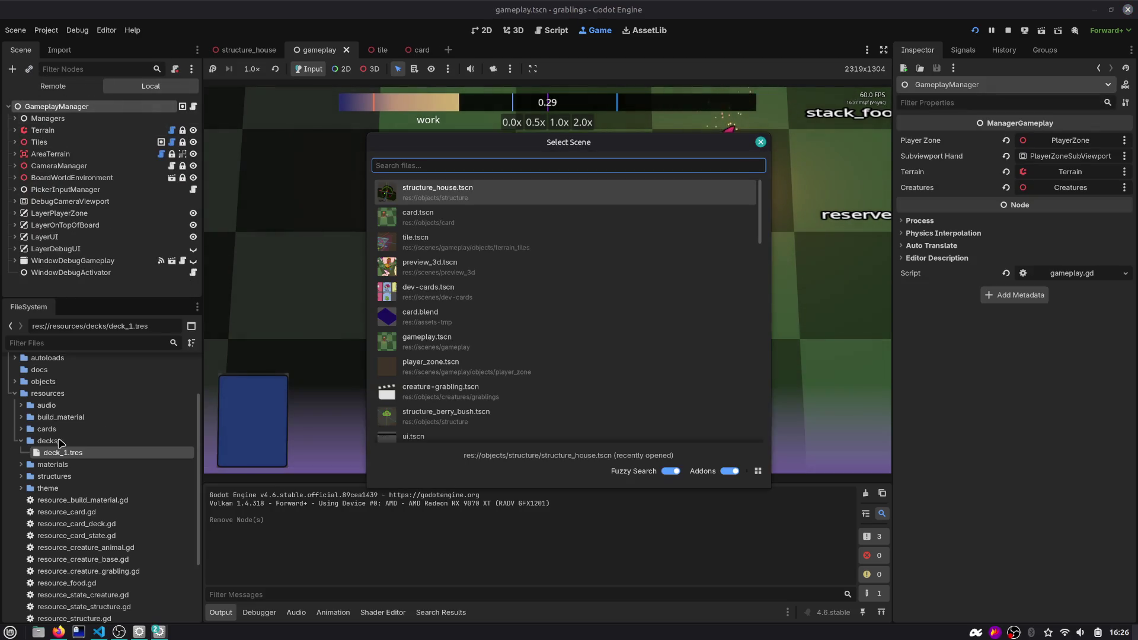
{"action": "key", "text": "Escape"}
{"action": "left_click", "coordinate": [59, 343]}
{"action": "type", "text": "house"}
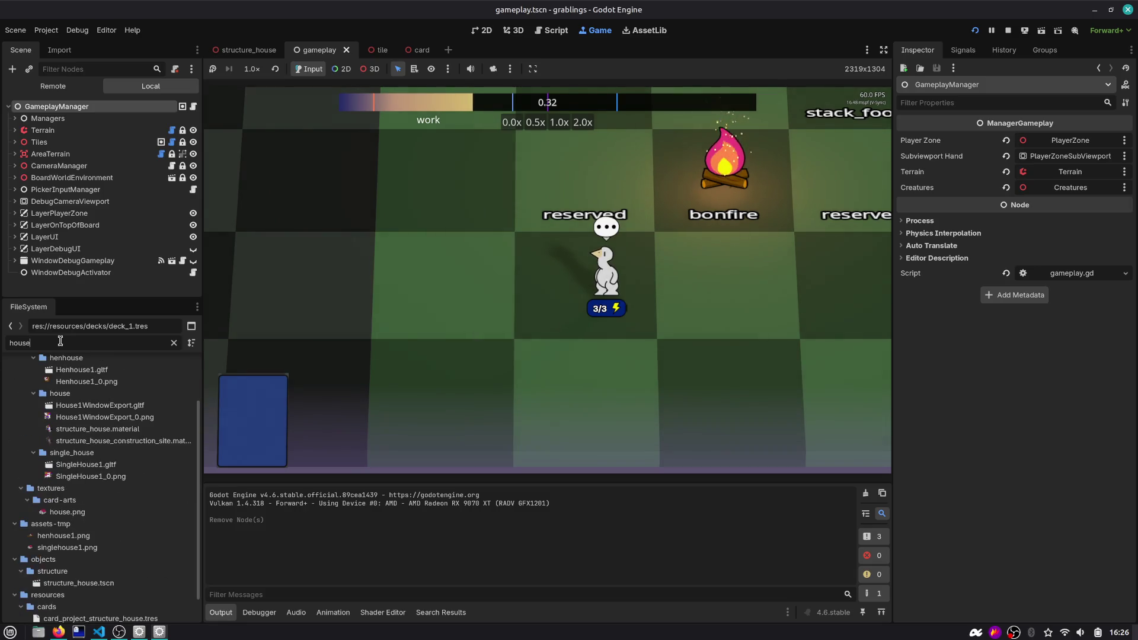
{"action": "left_click", "coordinate": [76, 370]}
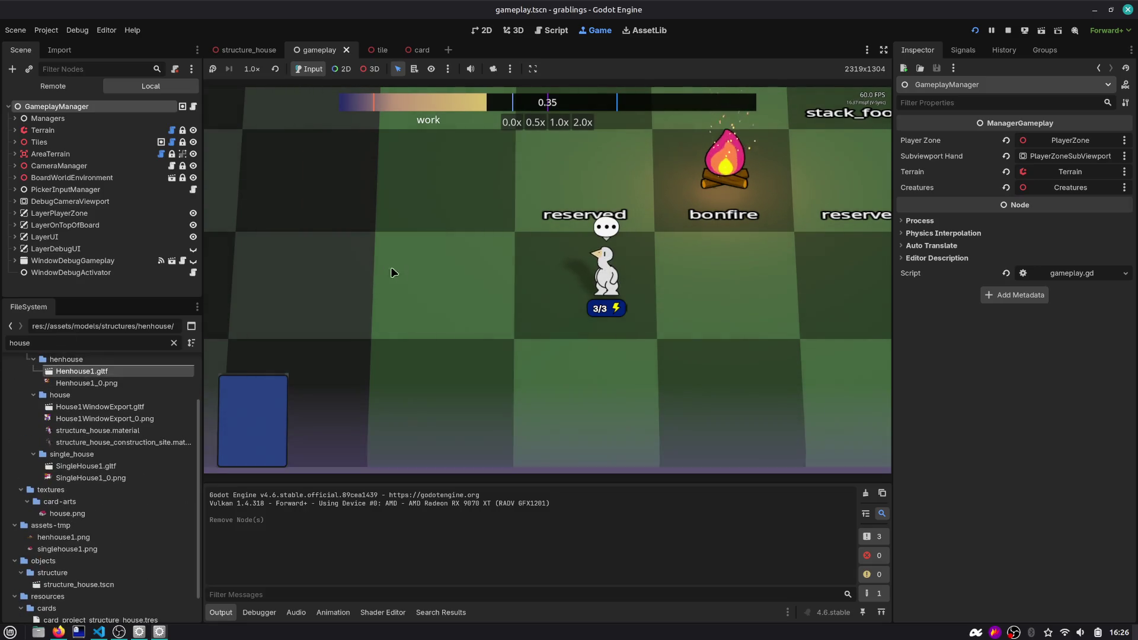
{"action": "mouse_move", "coordinate": [82, 372]}
{"action": "left_mouse_down"}
{"action": "mouse_move", "coordinate": [89, 379]}
{"action": "mouse_move", "coordinate": [496, 266]}
{"action": "left_mouse_up"}
Scale the henhouse down uniformly, move it onto the board, and run the game
{"action": "scroll", "coordinate": [497, 266], "scroll_direction": "down", "scroll_amount": 3}
{"action": "scroll", "coordinate": [497, 266], "scroll_direction": "up", "scroll_amount": 3}
{"action": "key", "text": "e"}
{"action": "key", "text": "r"}
{"action": "left_click", "coordinate": [568, 292]}
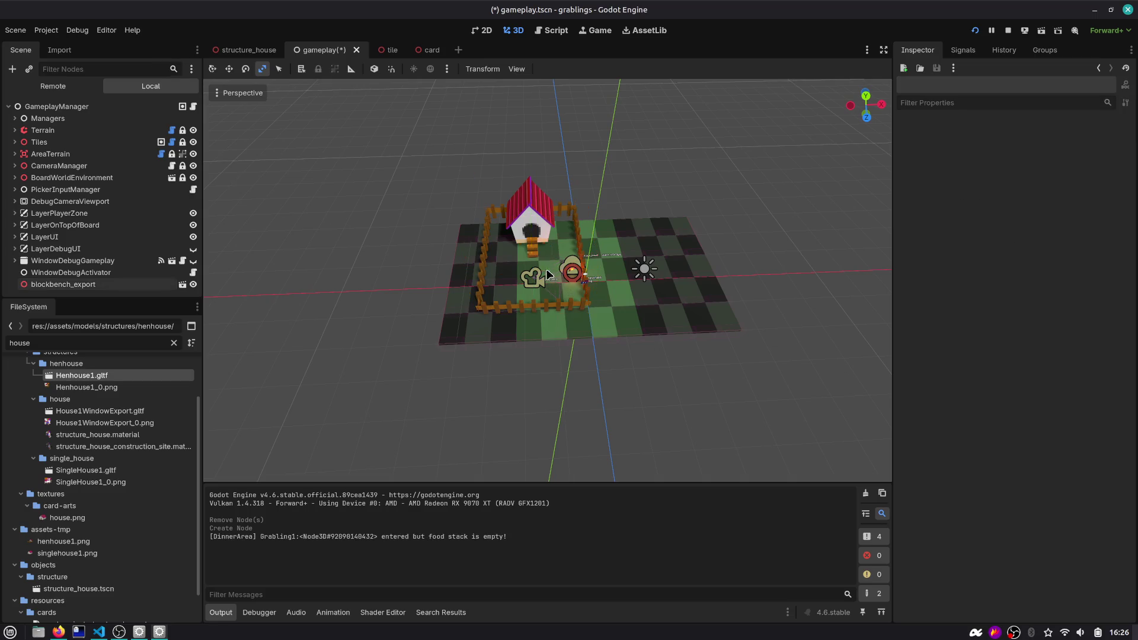
{"action": "left_click", "coordinate": [533, 231]}
{"action": "mouse_move", "coordinate": [530, 211]}
{"action": "left_mouse_down"}
{"action": "mouse_move", "coordinate": [541, 240]}
{"action": "mouse_move", "coordinate": [527, 253]}
{"action": "mouse_move", "coordinate": [554, 283]}
{"action": "mouse_move", "coordinate": [544, 320]}
{"action": "left_mouse_up"}
{"action": "key", "text": "ctrl+z"}
{"action": "key", "text": "w"}
{"action": "left_click", "coordinate": [974, 33]}
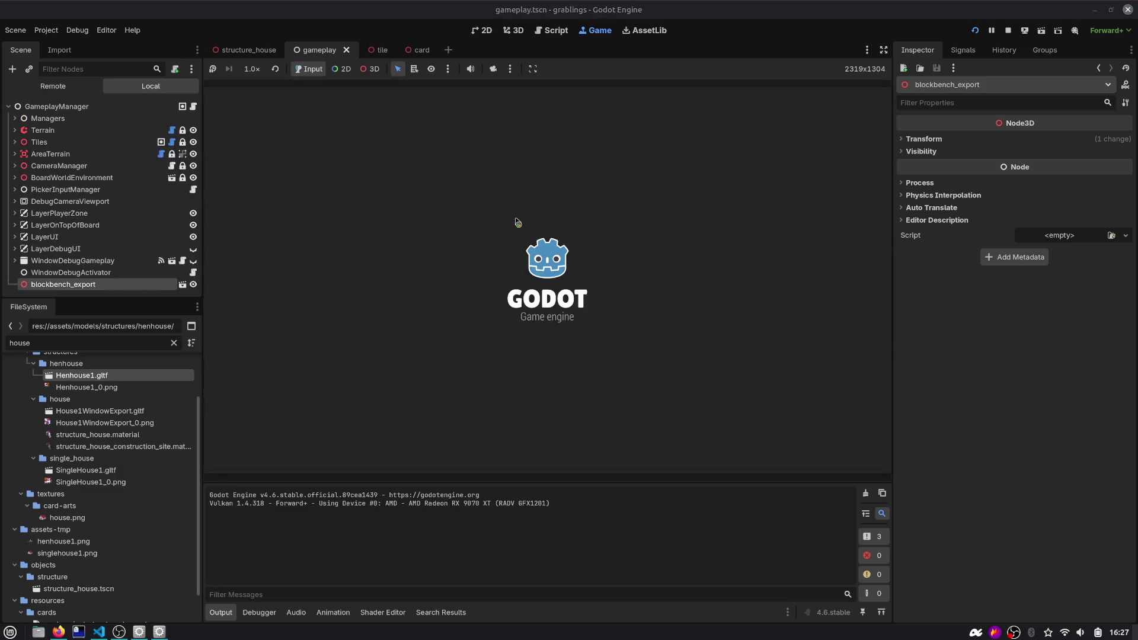
Place the HOUSE card on the house and stack the ROCK cards beneath it
{"action": "left_click_drag", "start_coordinate": [542, 400], "coordinate": [472, 281]}
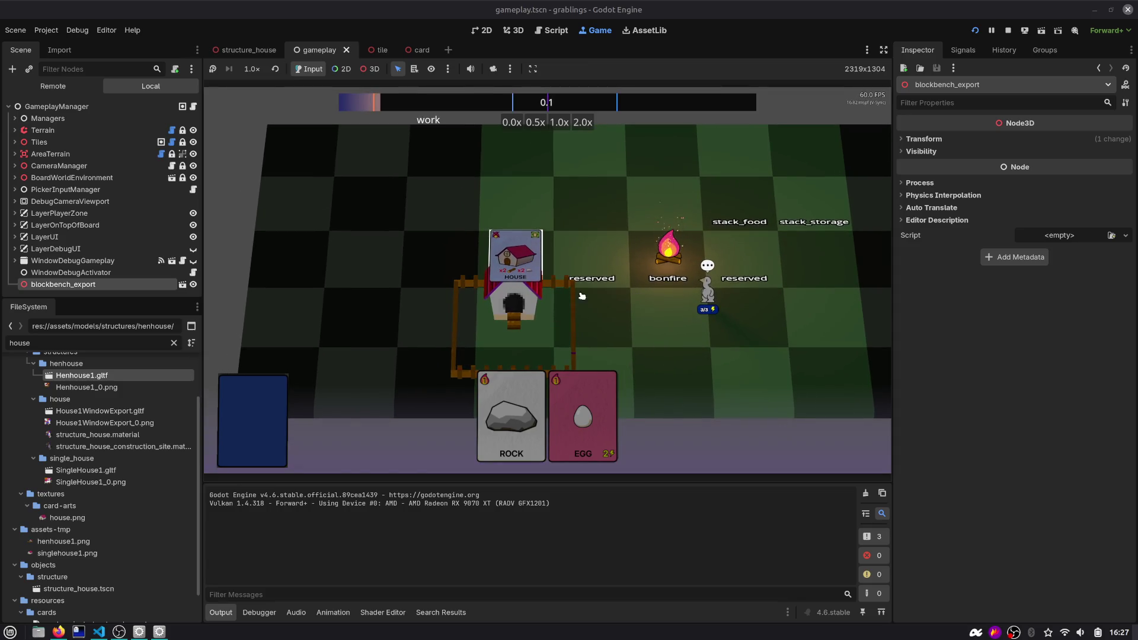
{"action": "left_click", "coordinate": [534, 297]}
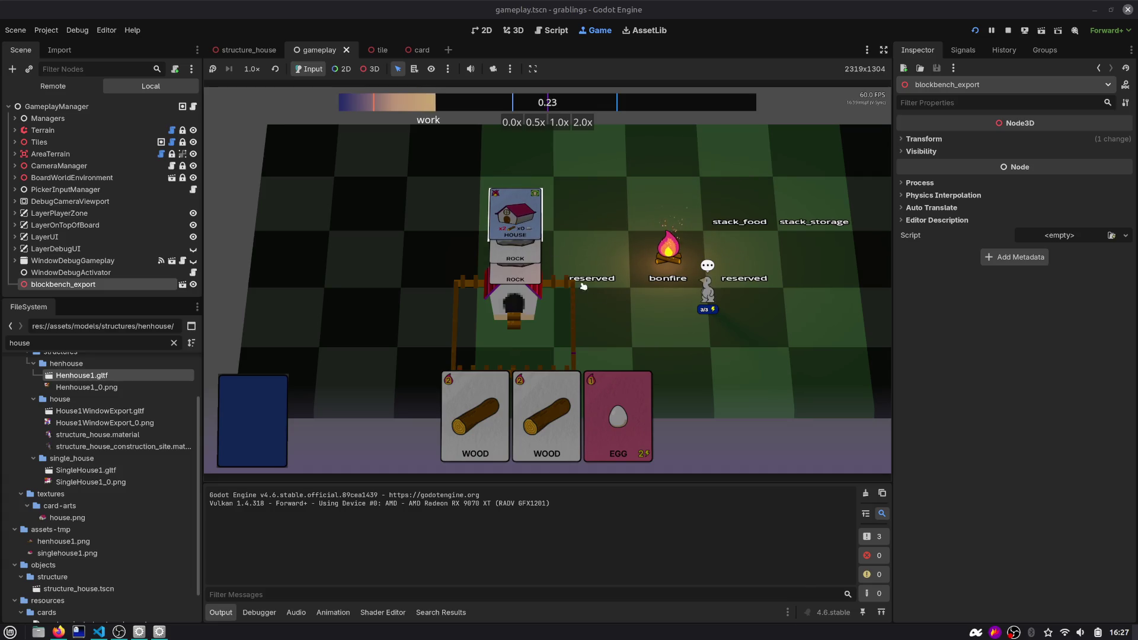
{"action": "left_click", "coordinate": [558, 36]}
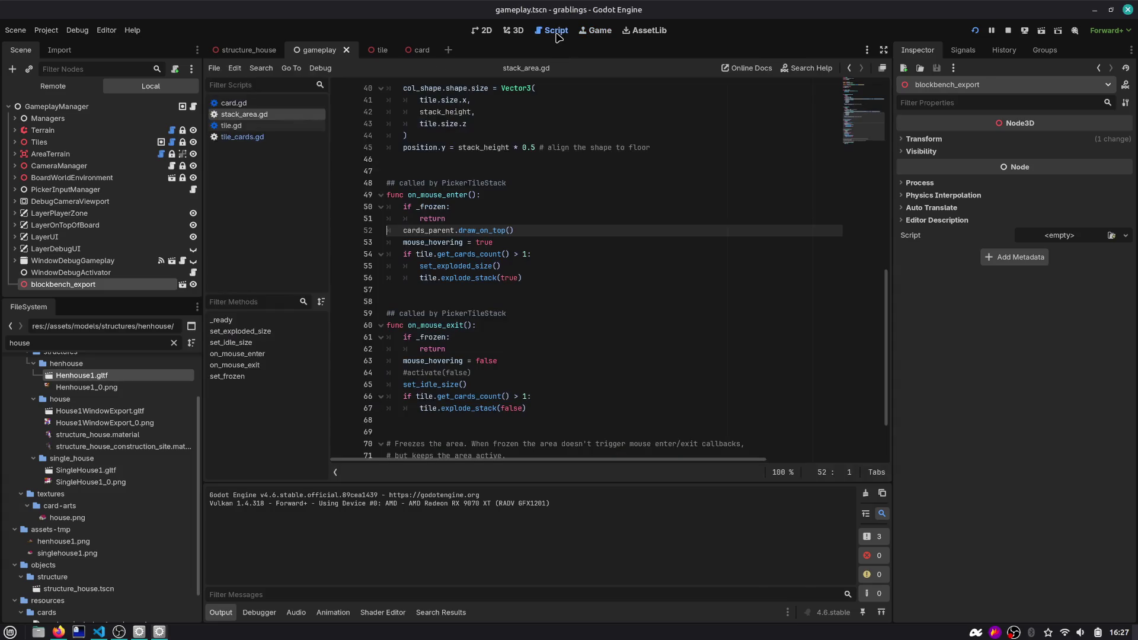
In card.gd's draw_on_top, inspect render_priority and go to the end of line 140's material lookup
{"action": "left_click", "coordinate": [244, 105]}
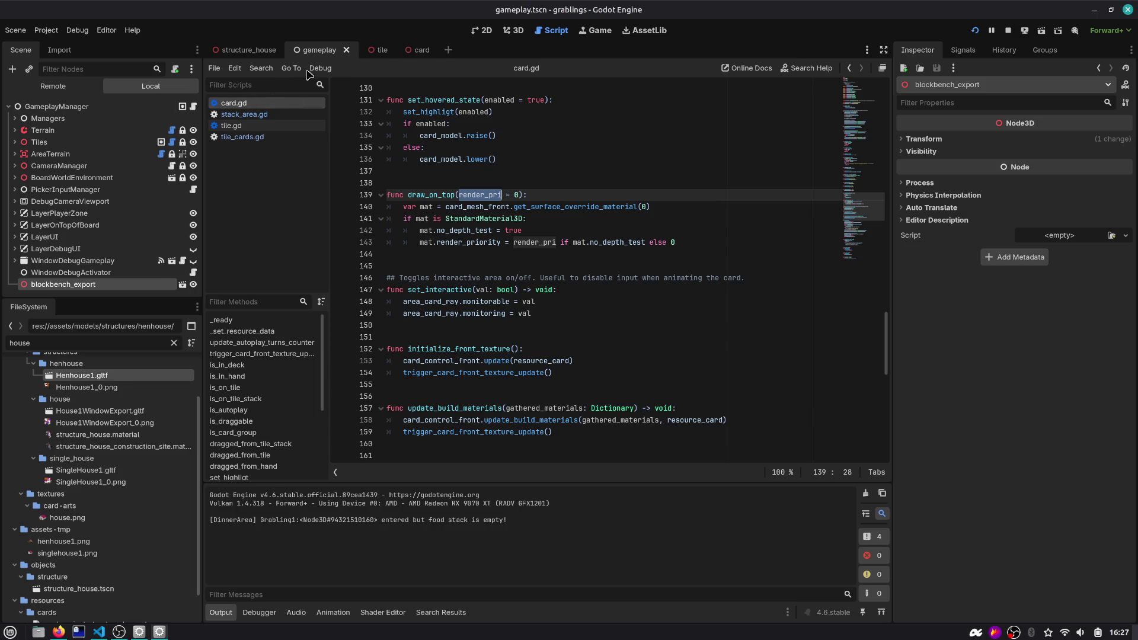
{"action": "left_click", "coordinate": [409, 50]}
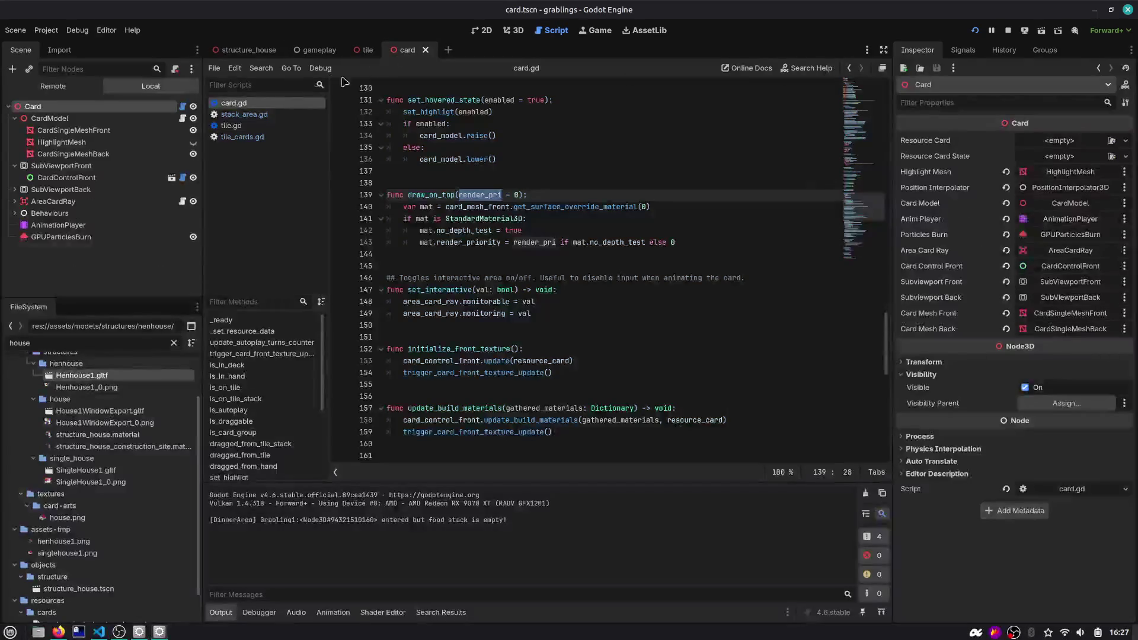
{"action": "double_click", "coordinate": [432, 194]}
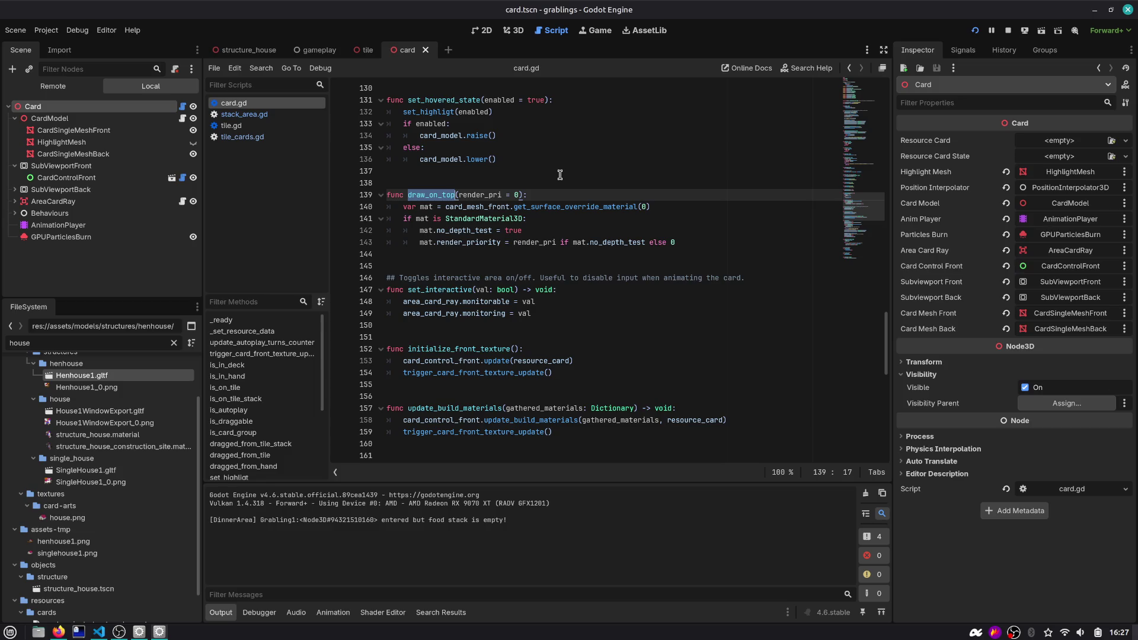
{"action": "key", "text": "Up"}
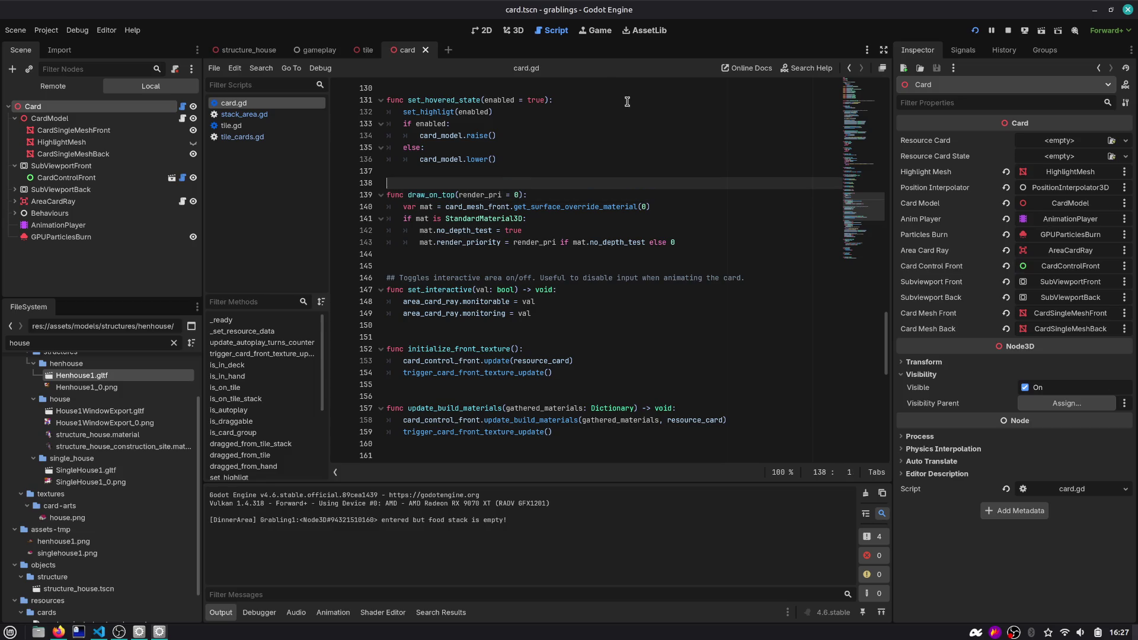
{"action": "double_click", "coordinate": [477, 240]}
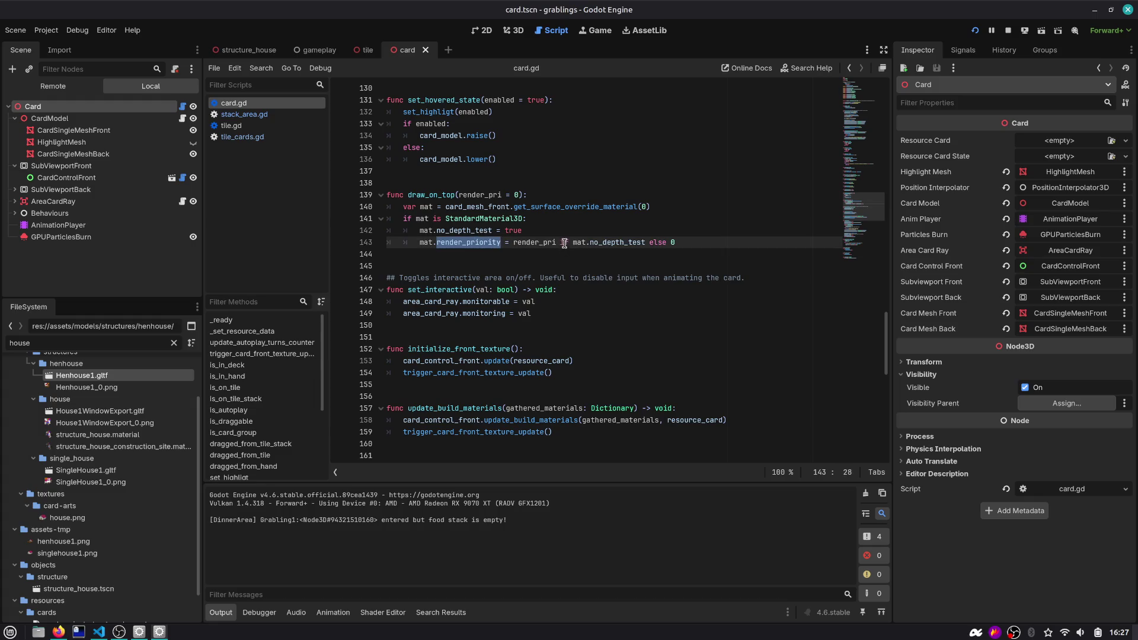
{"action": "left_click", "coordinate": [674, 205]}
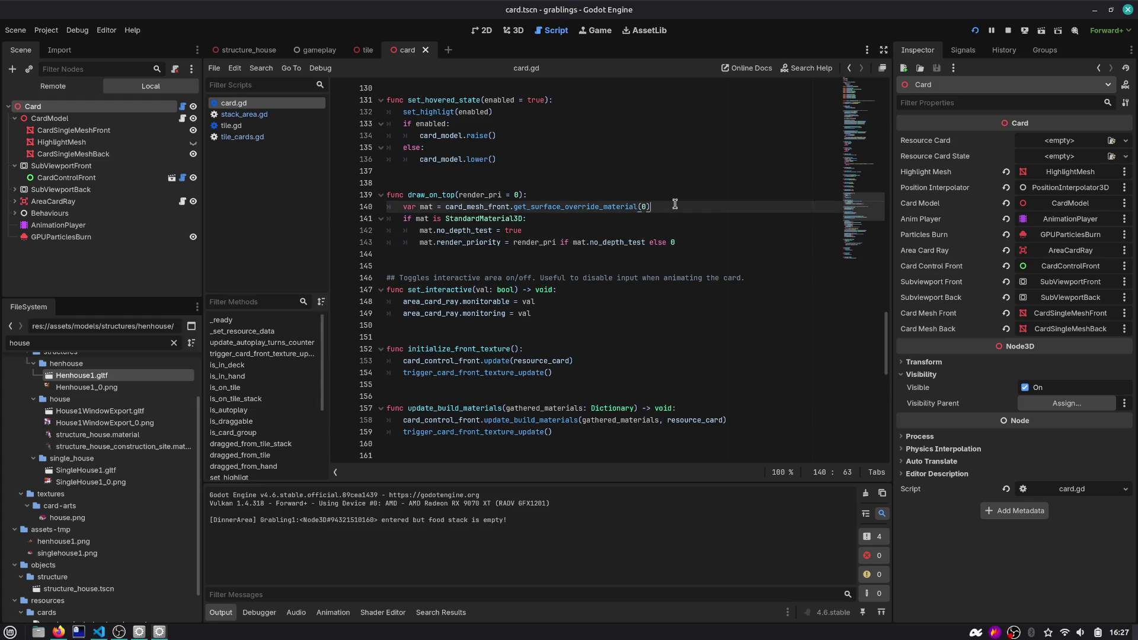
Replace the mistyped card_hi identifier with highlight_mesh below the material lookup
{"action": "key", "text": "Return"}
{"action": "type", "text": "card_hi"}
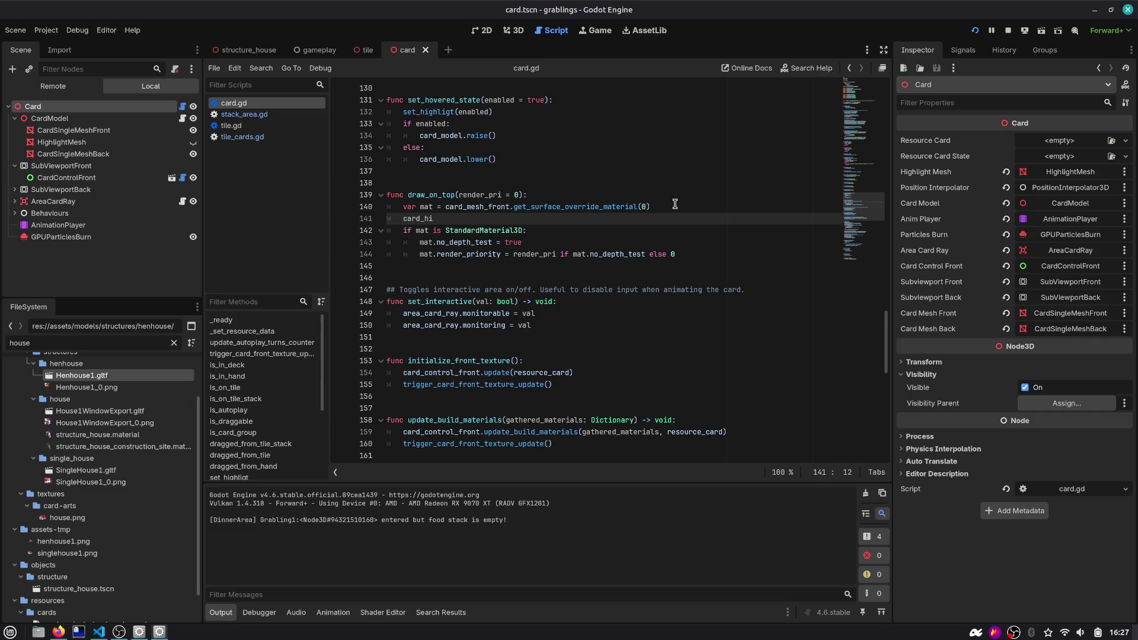
{"action": "scroll", "coordinate": [656, 204], "scroll_direction": "up", "scroll_amount": 4}
{"action": "scroll", "coordinate": [629, 166], "scroll_direction": "up", "scroll_amount": 20}
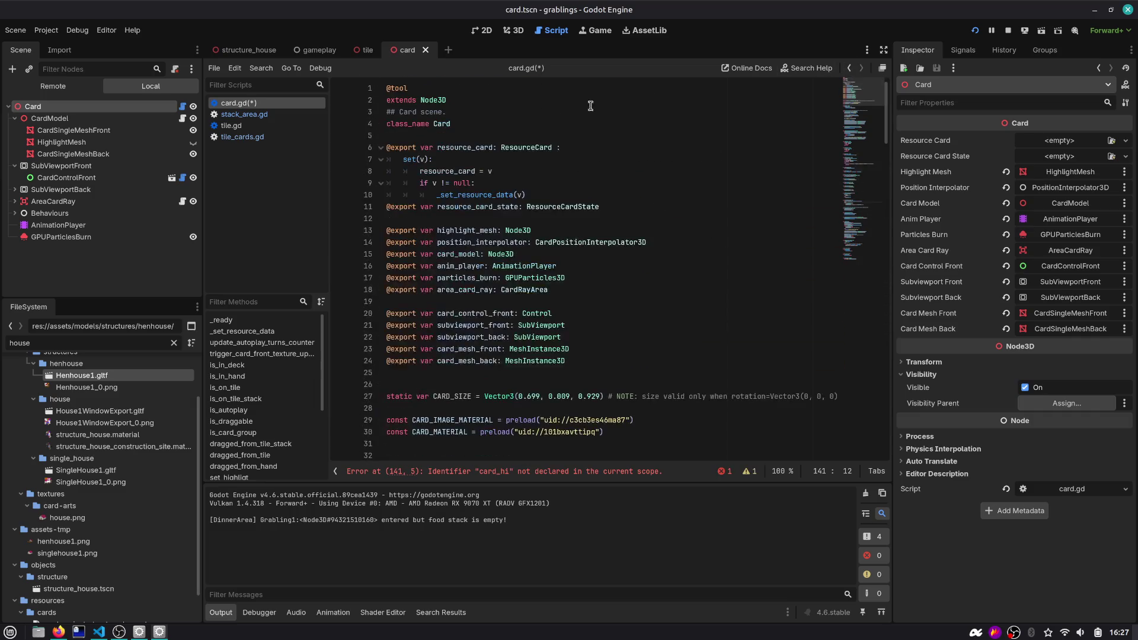
{"action": "double_click", "coordinate": [461, 230]}
{"action": "key", "text": "ctrl+c"}
{"action": "scroll", "coordinate": [461, 268], "scroll_direction": "down", "scroll_amount": 20}
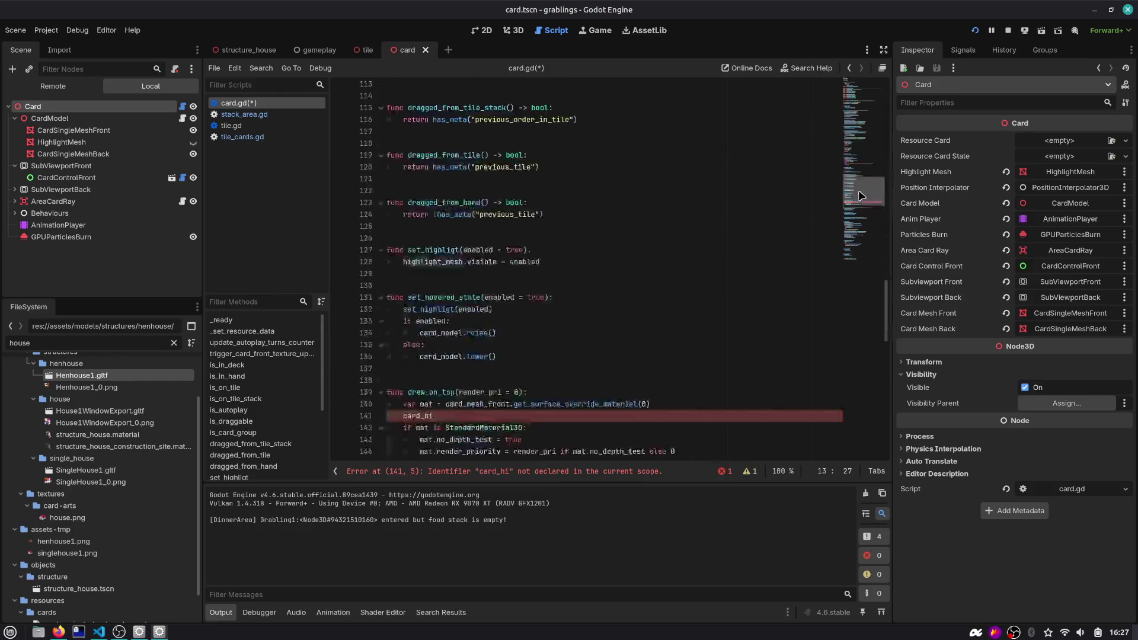
{"action": "double_click", "coordinate": [418, 238]}
{"action": "key", "text": "ctrl+v"}
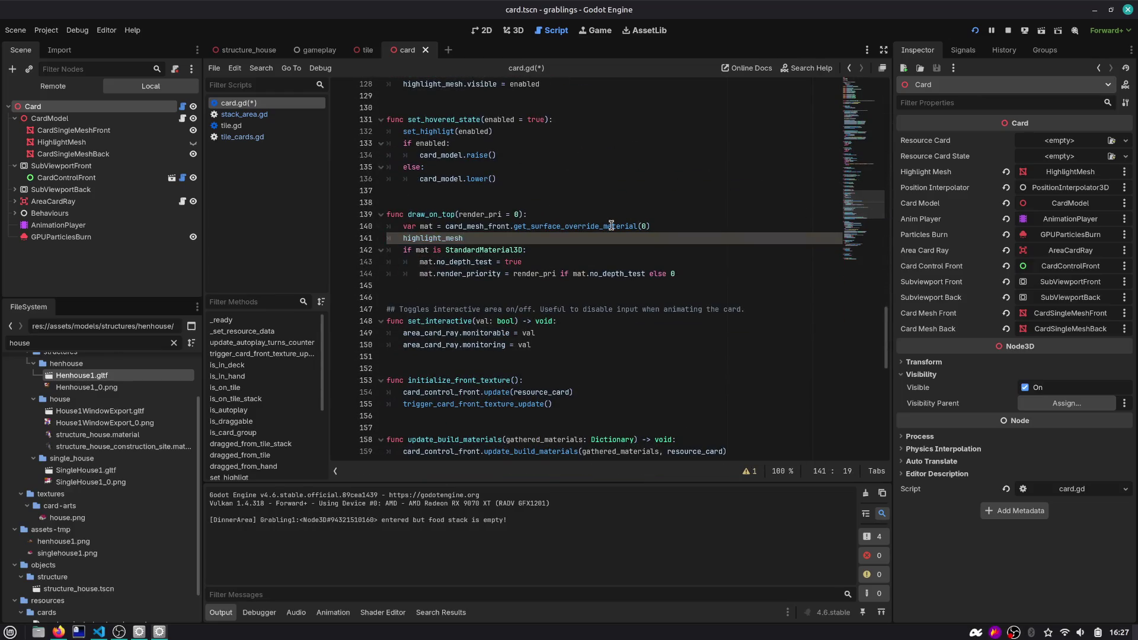
{"action": "key", "text": "Home"}
{"action": "type", "text": "var"}
{"action": "key", "text": "BackSpace"}
{"action": "key", "text": "BackSpace"}
{"action": "key", "text": "BackSpace"}
Start a 'for material in' loop line and rename the mat variable to a 'mats' array
{"action": "type", "text": "["}
{"action": "key", "text": "BackSpace"}
{"action": "type", "text": "for material in ["}
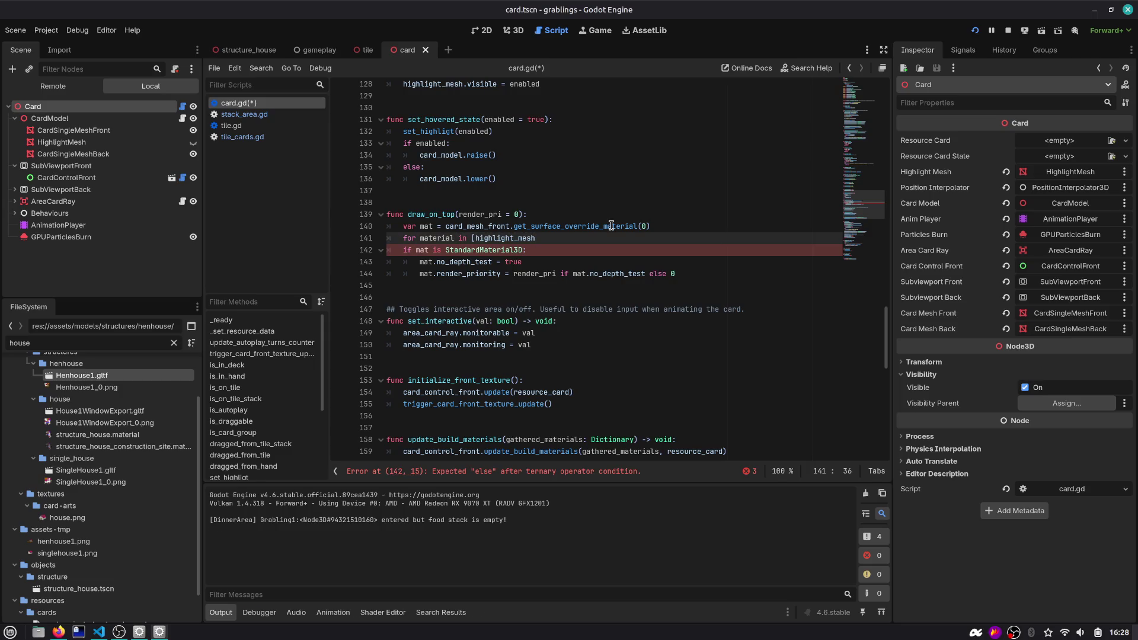
{"action": "key", "text": "Up"}
{"action": "key", "text": "End"}
{"action": "key", "text": "Return"}
{"action": "key", "text": "Up"}
{"action": "key", "text": "Right"}
{"action": "key", "text": "Right"}
{"action": "type", "text": "s"}
{"action": "key", "text": "Right"}
{"action": "key", "text": "Right"}
{"action": "key", "text": "Right"}
{"action": "type", "text": "["}
Put the front material lookup on its own array line, close the array, and tidy the loop line
{"action": "key", "text": "Return"}
{"action": "key", "text": "End"}
{"action": "type", "text": ","}
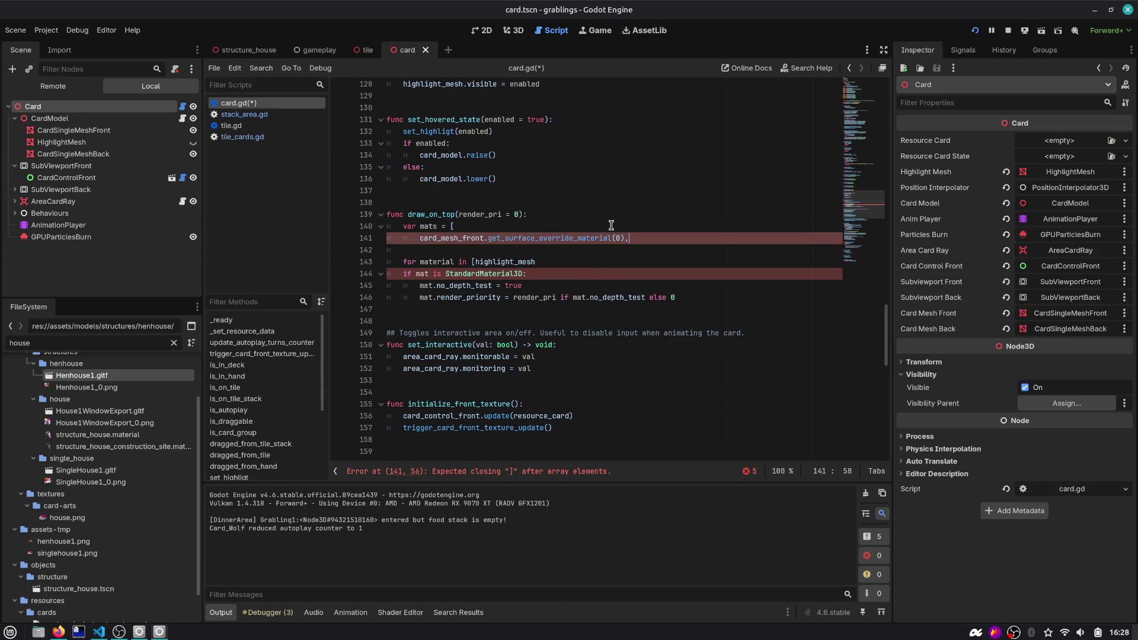
{"action": "key", "text": "Return"}
{"action": "key", "text": "Return"}
{"action": "type", "text": "]"}
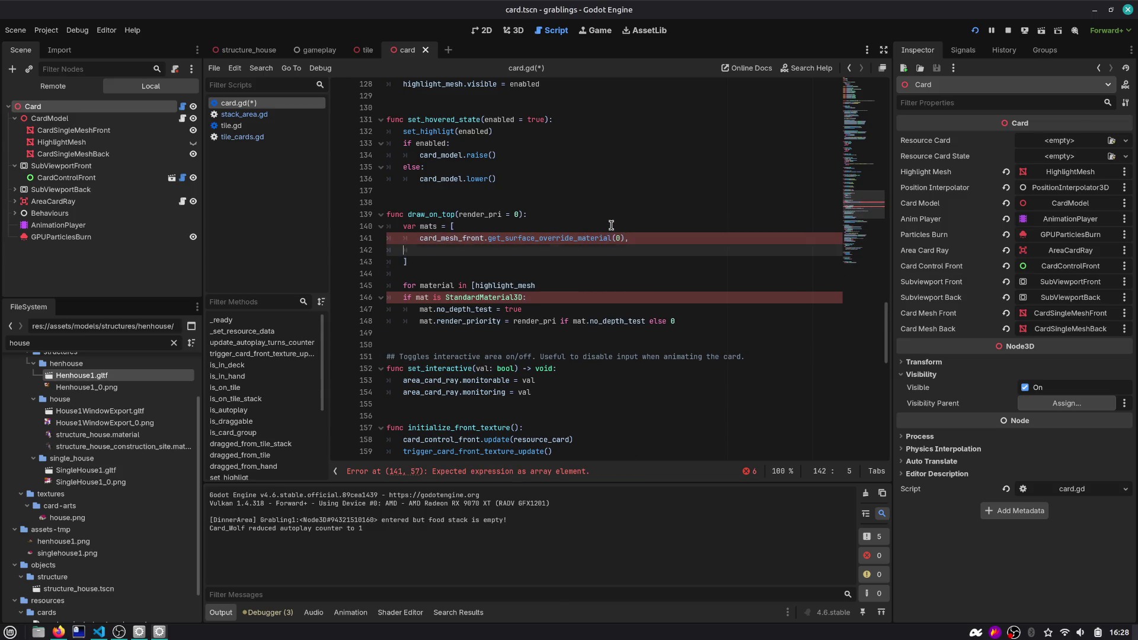
{"action": "key", "text": "Down"}
{"action": "key", "text": "Down"}
{"action": "key", "text": "End"}
{"action": "key", "text": "ctrl+shift+Left"}
{"action": "key", "text": "BackSpace"}
{"action": "key", "text": "BackSpace"}
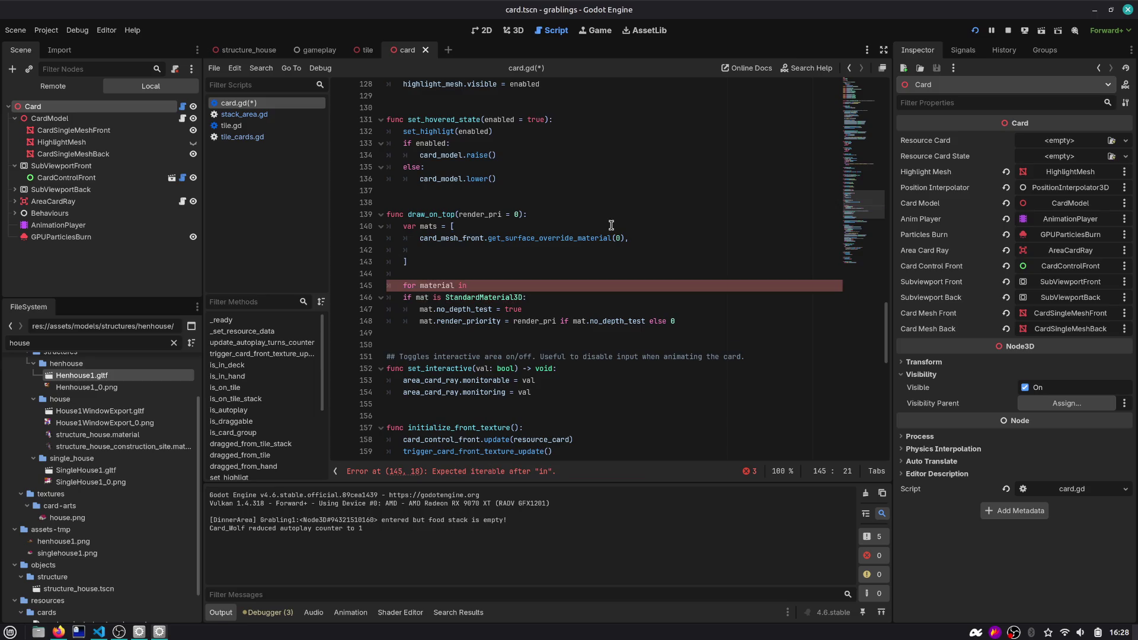
Indent the body under 'for mat in mats:' and add highlight_mesh.get_surface_override_material(0) to the array
{"action": "key", "text": "shift+Down"}
{"action": "key", "text": "shift+Down"}
{"action": "key", "text": "shift+Down"}
{"action": "key", "text": "Tab"}
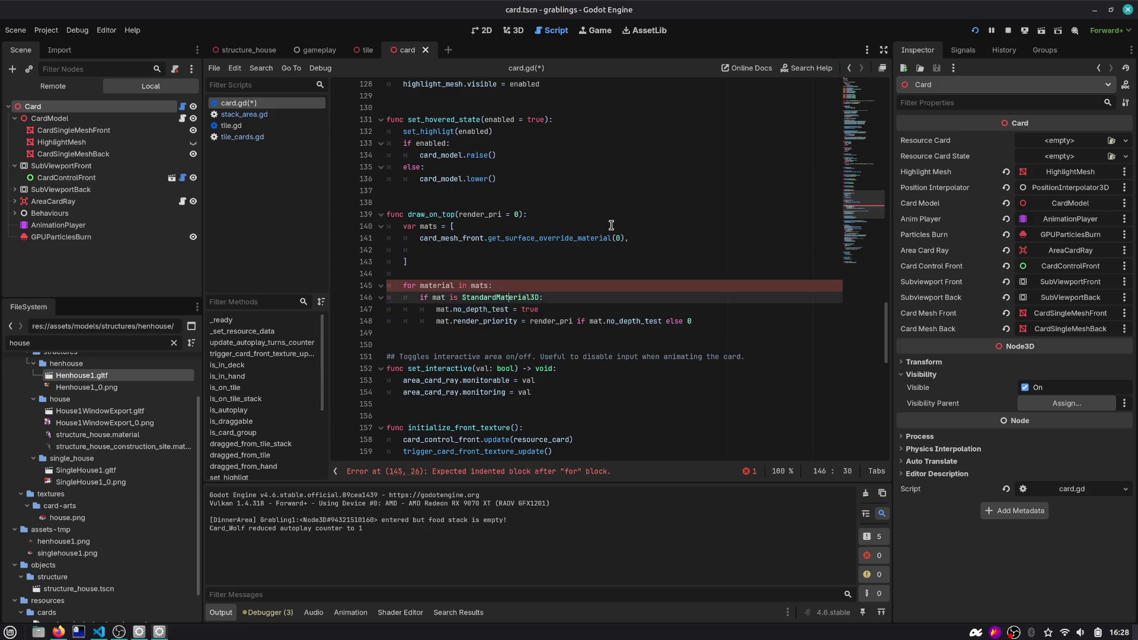
{"action": "key", "text": "BackSpace"}
{"action": "key", "text": "BackSpace"}
{"action": "key", "text": "BackSpace"}
{"action": "key", "text": "Up"}
{"action": "key", "text": "Up"}
{"action": "key", "text": "Up"}
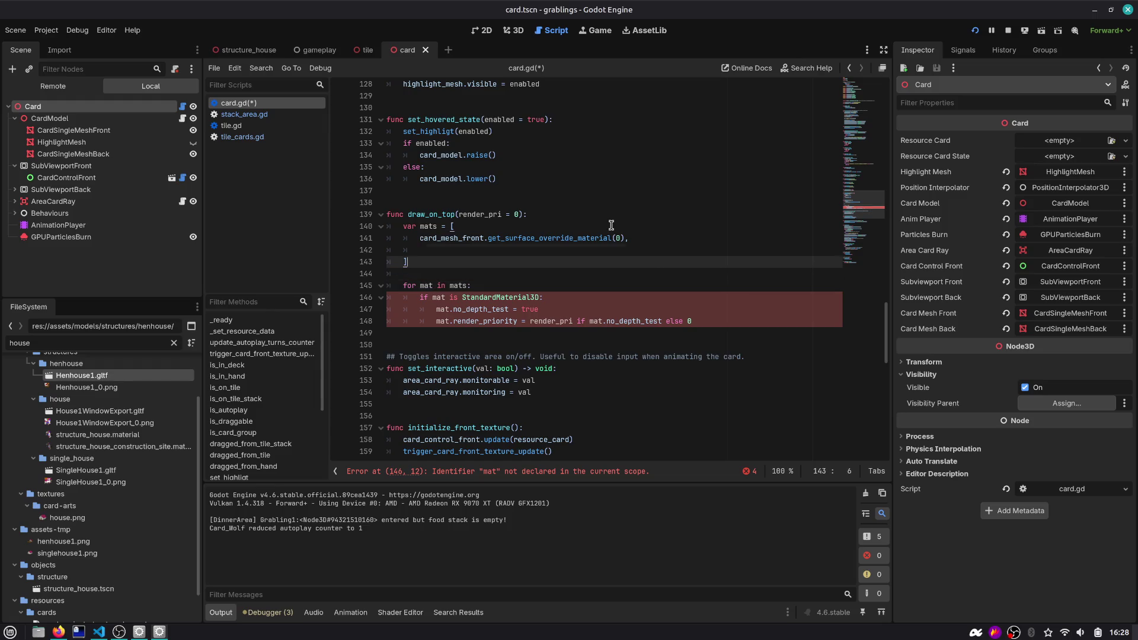
{"action": "type", "text": "highlight_mesh"}
{"action": "key", "text": "Up"}
{"action": "key", "text": "shift+End"}
{"action": "key", "text": "ctrl+c"}
{"action": "key", "text": "Down"}
{"action": "key", "text": "End"}
{"action": "key", "text": "ctrl+v"}
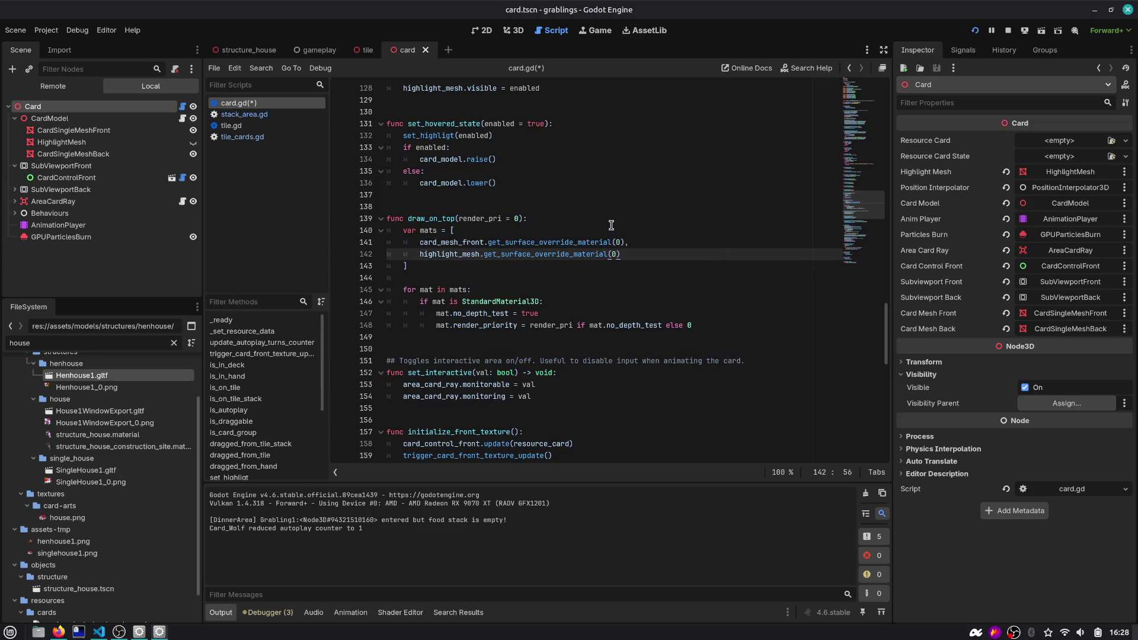
Remove the blank line before the loop and save card.gd
{"action": "key", "text": "Down"}
{"action": "scroll", "coordinate": [611, 226], "scroll_direction": "down", "scroll_amount": 1}
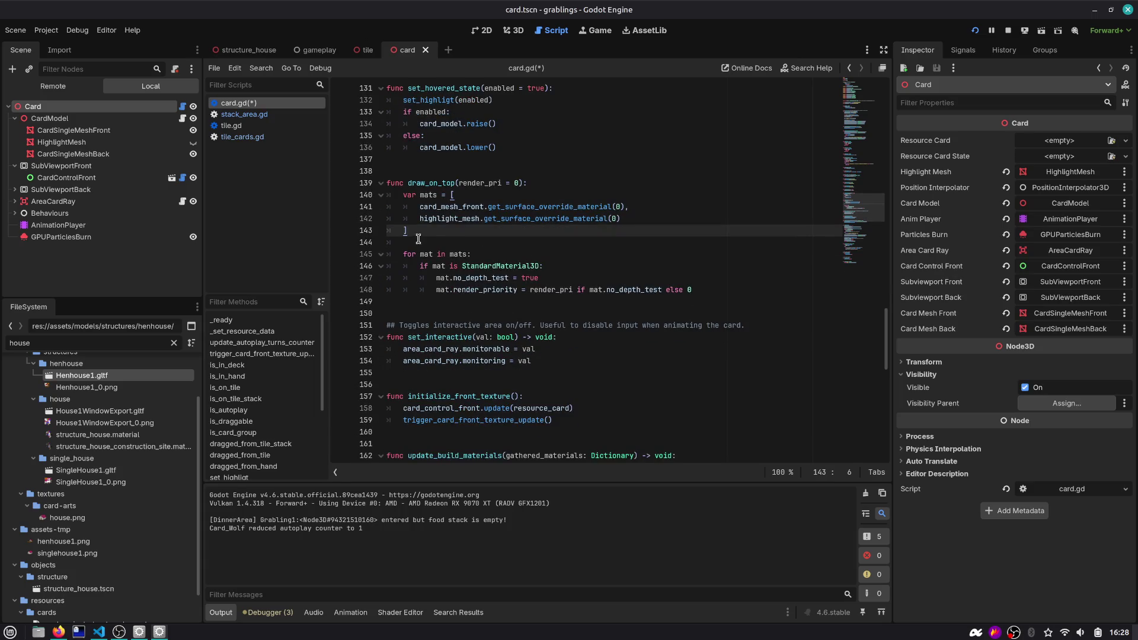
{"action": "left_click", "coordinate": [487, 303]}
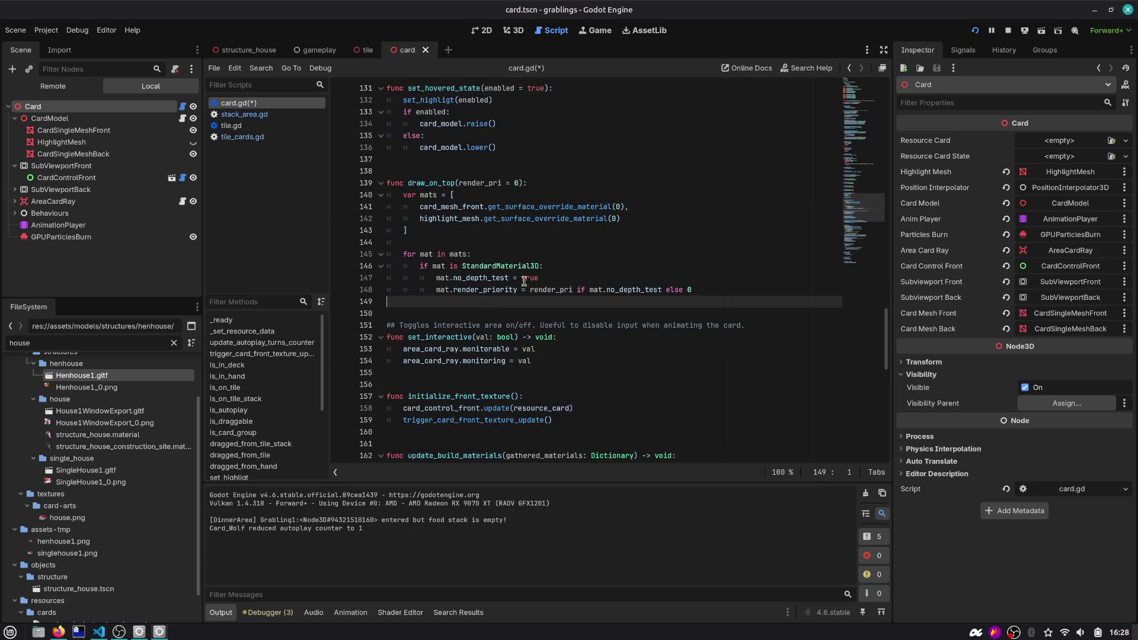
{"action": "left_click", "coordinate": [434, 243]}
{"action": "key", "text": "BackSpace"}
{"action": "key", "text": "BackSpace"}
{"action": "key", "text": "ctrl+s"}
Start a mat.set_me call inside the StandardMaterial3D check
{"action": "left_click", "coordinate": [560, 252]}
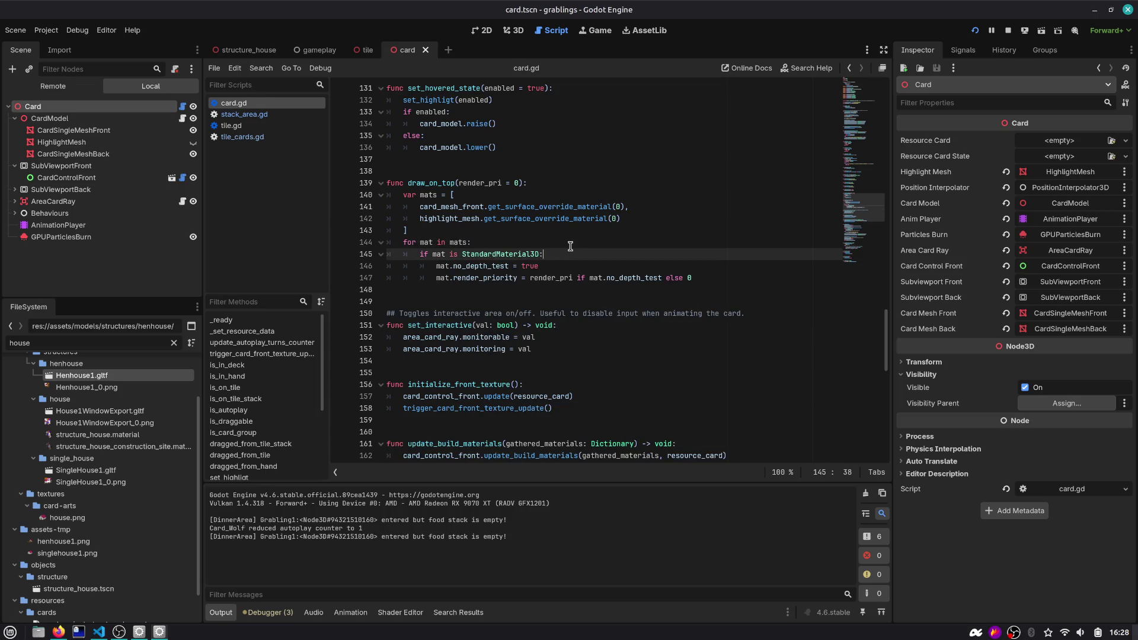
{"action": "key", "text": "Return"}
{"action": "type", "text": "mat.set"}
{"action": "type", "text": "_em"}
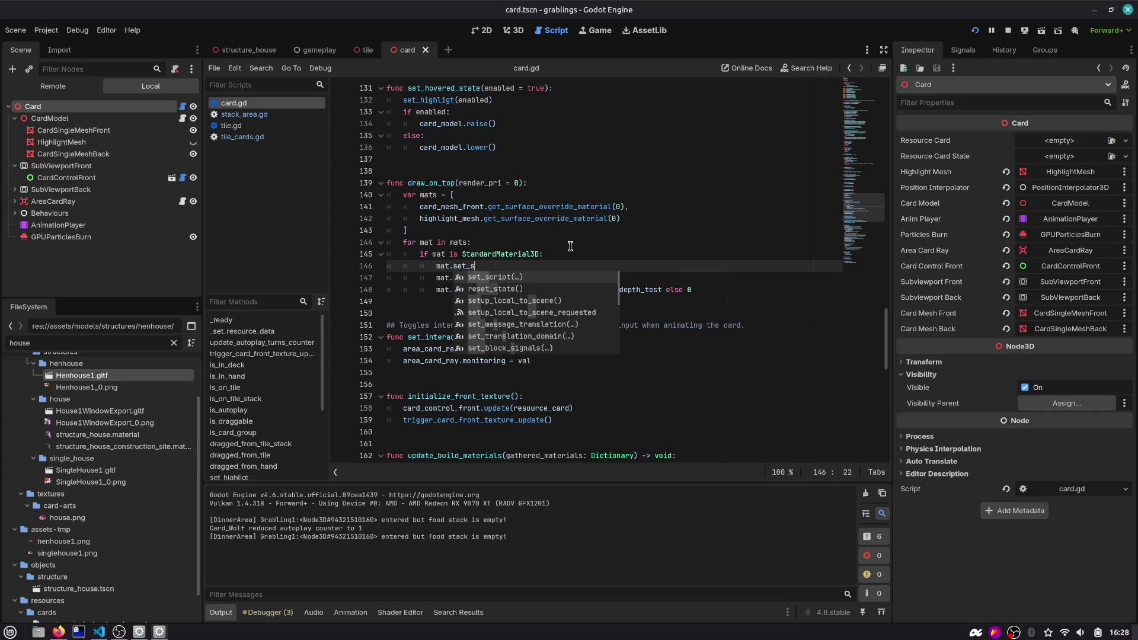
{"action": "key", "text": "Escape"}
{"action": "type", "text": "e"}
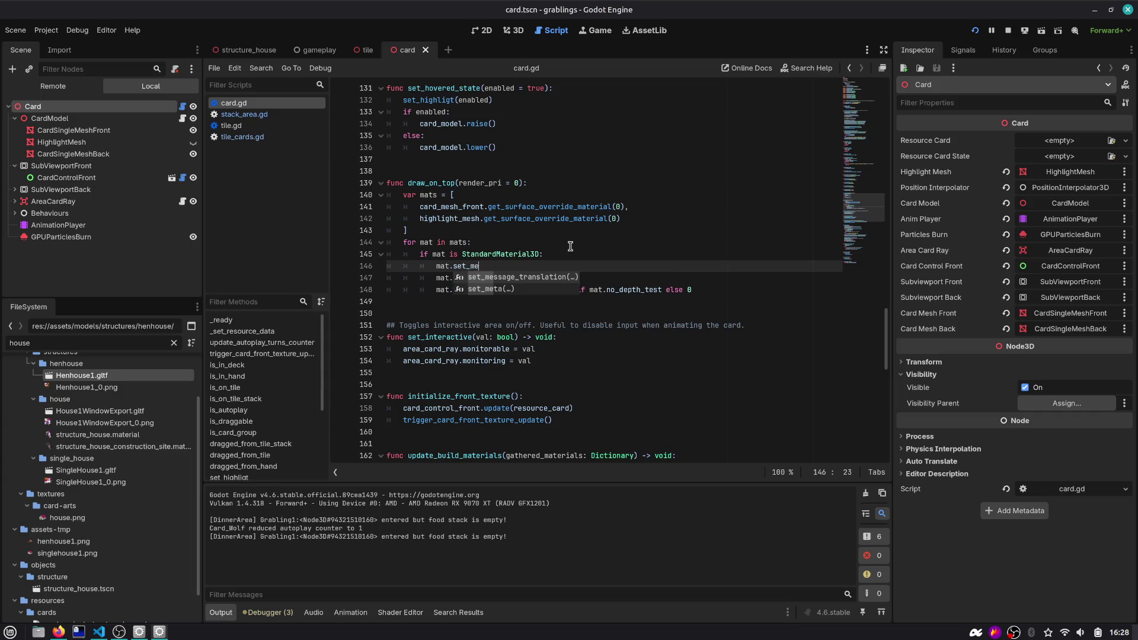
{"action": "key", "text": "Return"}
{"action": "key", "text": "ctrl+z"}
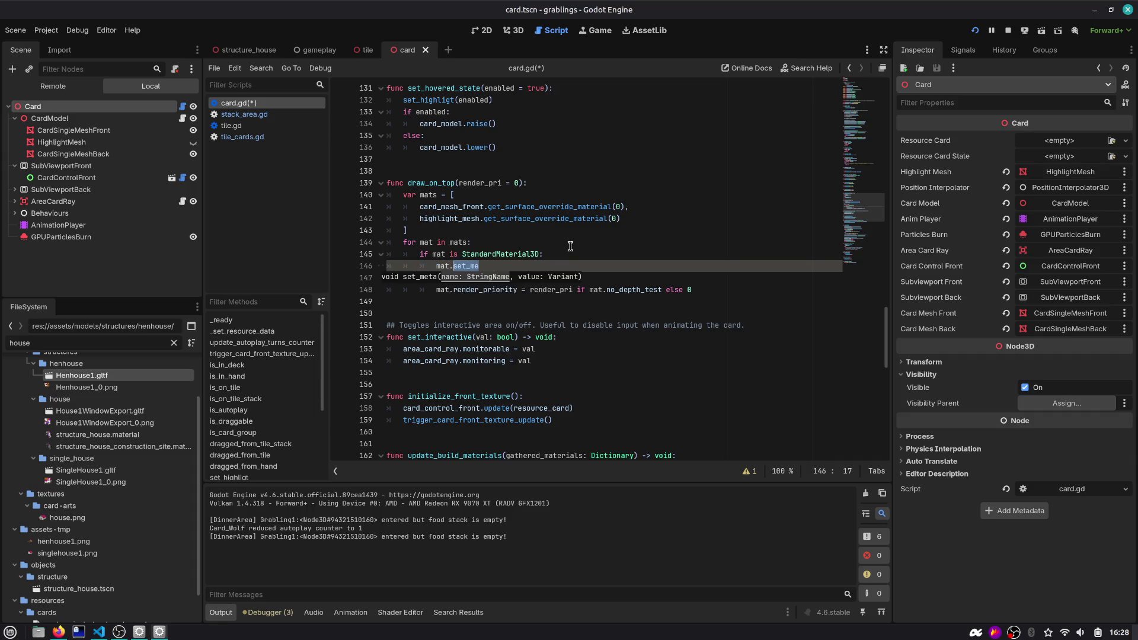
Complete mat.set_meta("prev", {no_depth_test = mat.no_depth_test}) on line 146
{"action": "key", "text": "Down"}
{"action": "key", "text": "Down"}
{"action": "key", "text": "Down"}
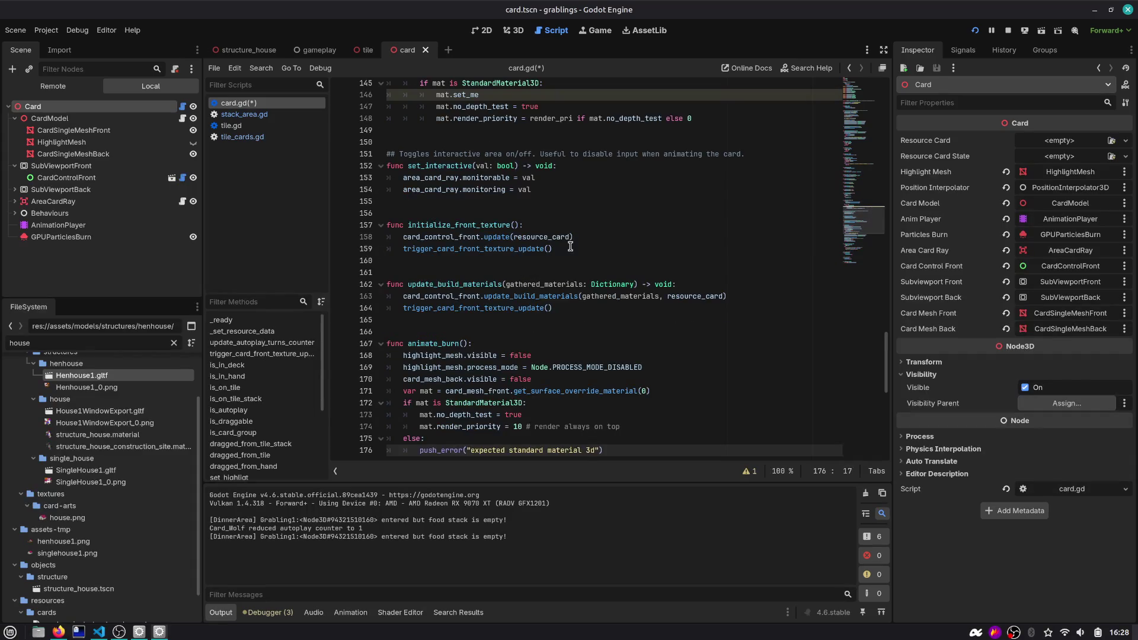
{"action": "left_click", "coordinate": [509, 94]}
{"action": "type", "text": "t"}
{"action": "key", "text": "Return"}
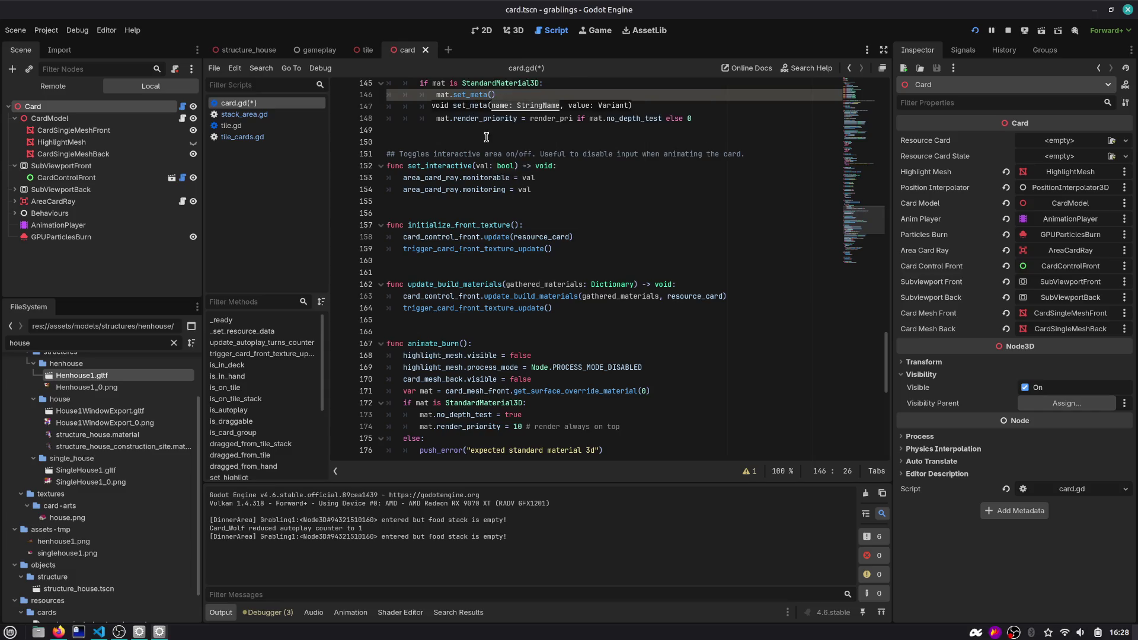
{"action": "scroll", "coordinate": [486, 137], "scroll_direction": "up", "scroll_amount": 4}
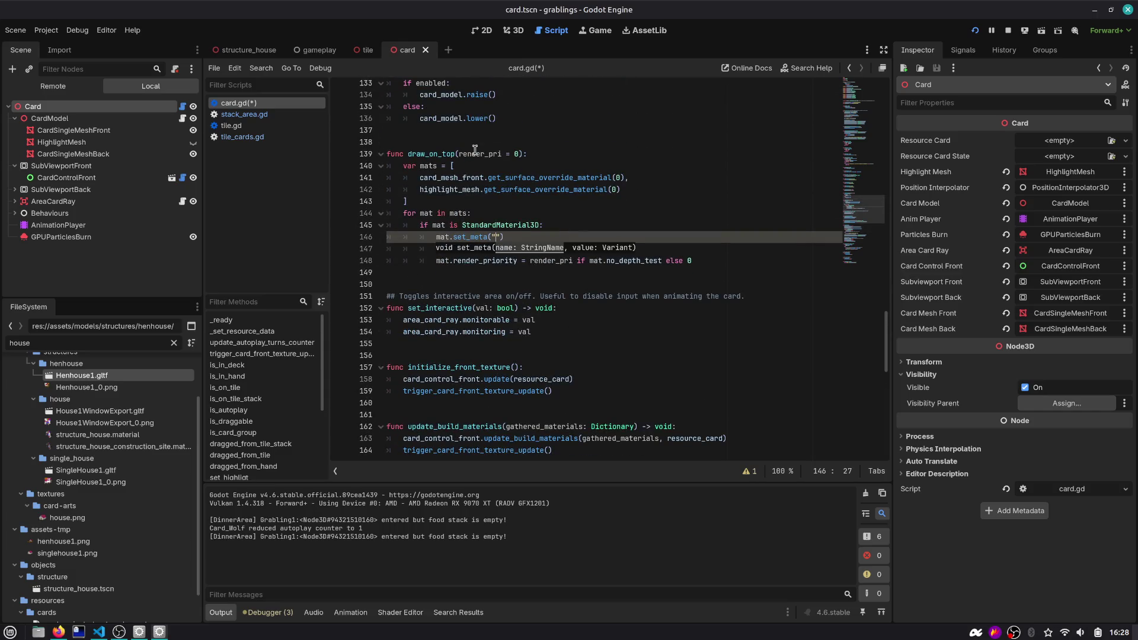
{"action": "type", "text": "prev\", {"}
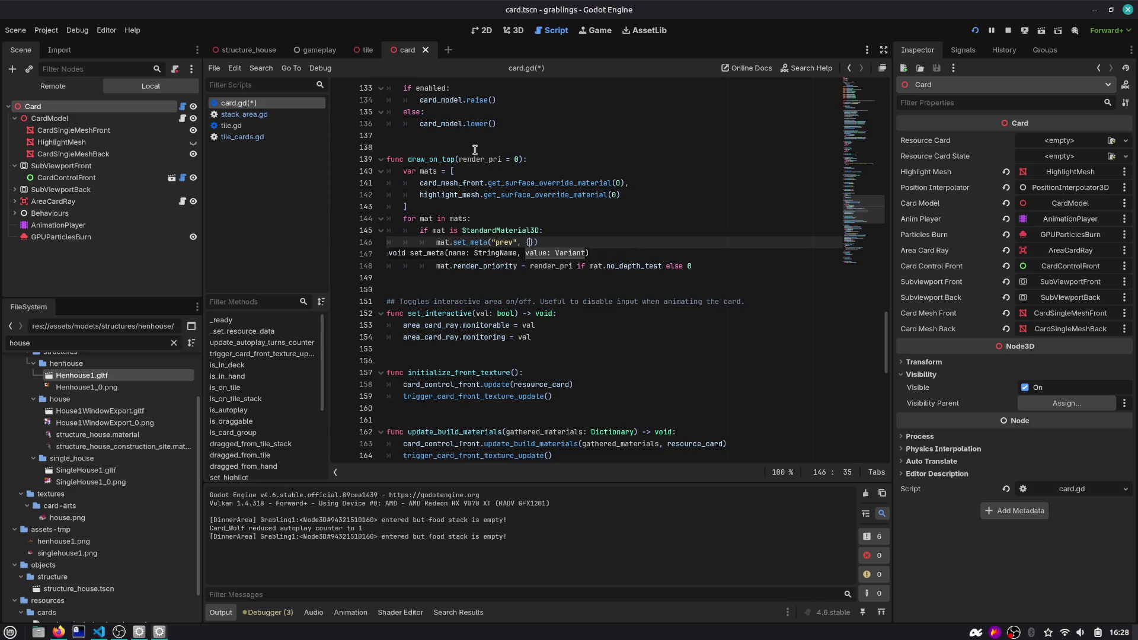
{"action": "key", "text": "Return"}
{"action": "key", "text": "BackSpace"}
{"action": "key", "text": "BackSpace"}
{"action": "key", "text": "BackSpace"}
{"action": "type", "text": "depth_test = "}
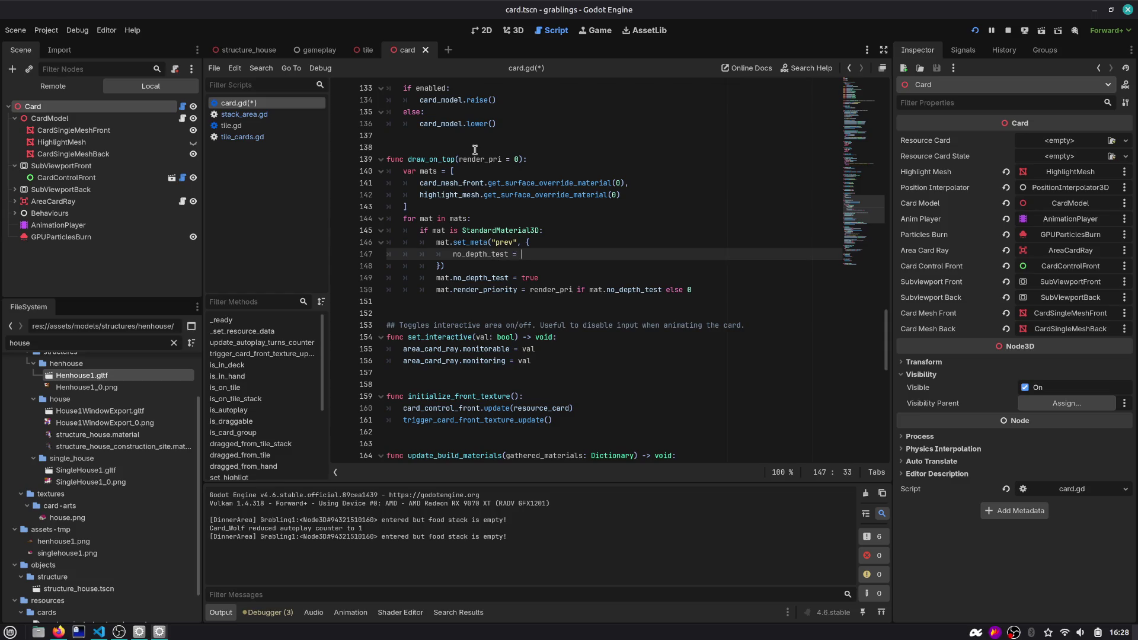
{"action": "type", "text": "mat.no_depth_test,"}
{"action": "key", "text": "Return"}
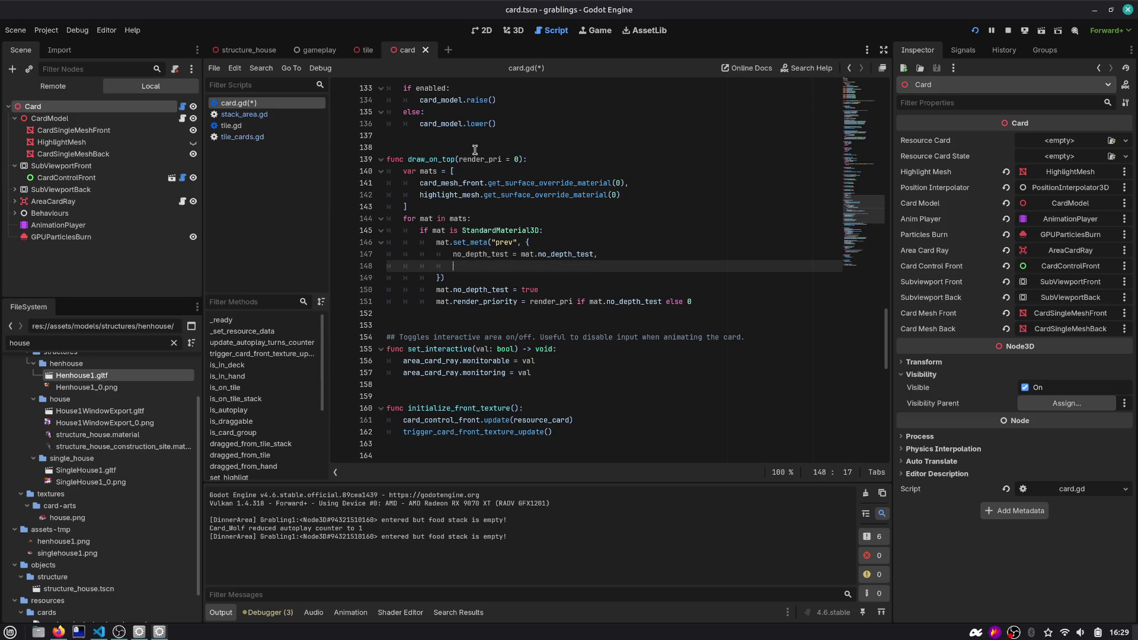
Begin a new restore function header on a line after draw_on_top
{"action": "left_click_drag", "start_coordinate": [453, 278], "coordinate": [410, 244]}
{"action": "scroll", "coordinate": [454, 245], "scroll_direction": "down", "scroll_amount": 1}
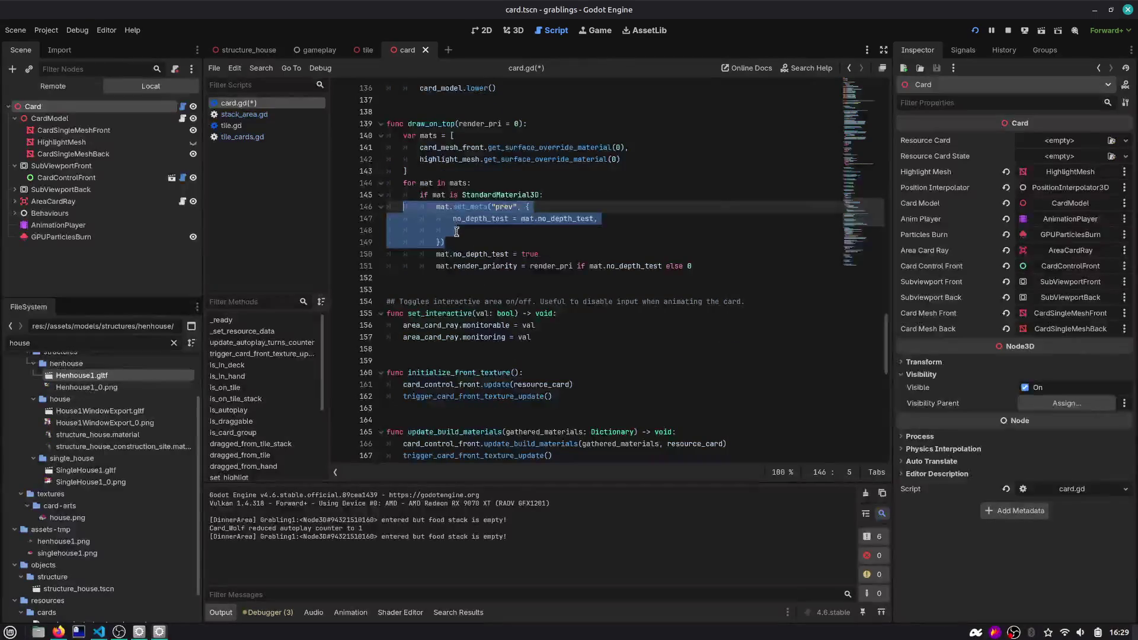
{"action": "left_click", "coordinate": [438, 274]}
{"action": "key", "text": "Up"}
{"action": "key", "text": "Up"}
{"action": "key", "text": "Up"}
{"action": "key", "text": "Down"}
{"action": "key", "text": "Down"}
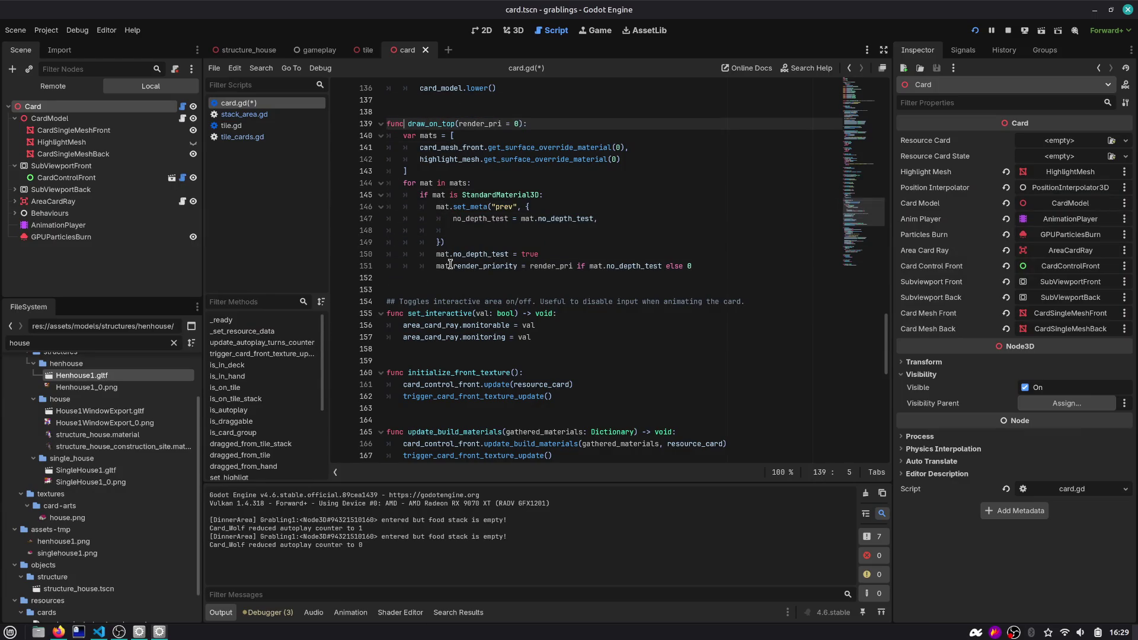
{"action": "key", "text": "Down"}
{"action": "key", "text": "Down"}
{"action": "key", "text": "Down"}
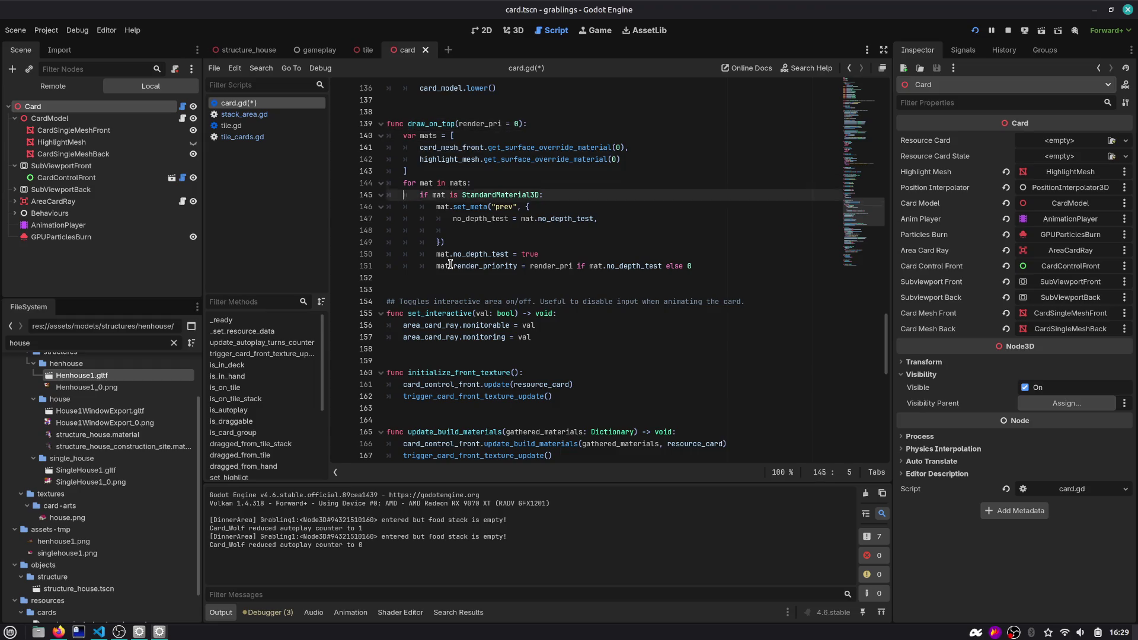
{"action": "key", "text": "Return"}
{"action": "type", "text": "func restore_card_p"}
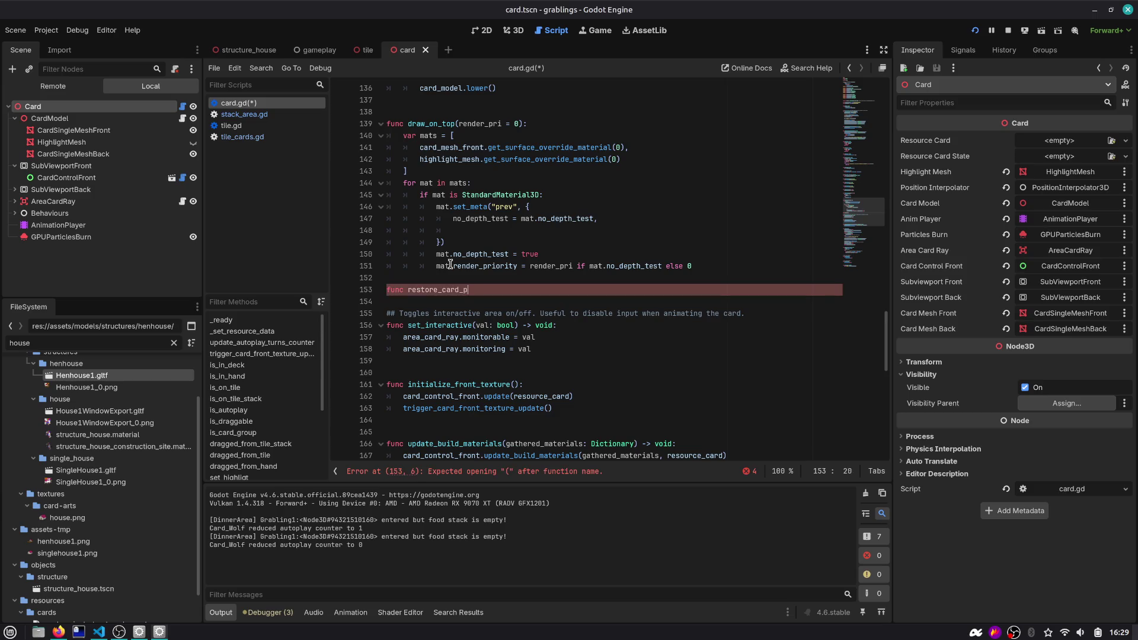
{"action": "type", "text": "ority"}
{"action": "type", "text": ":"}
Stub restore_card_render_priority with pass and delete the set_meta block from draw_on_top
{"action": "key", "text": "Return"}
{"action": "key", "text": "Return"}
{"action": "key", "text": "Up"}
{"action": "key", "text": "Up"}
{"action": "key", "text": "Up"}
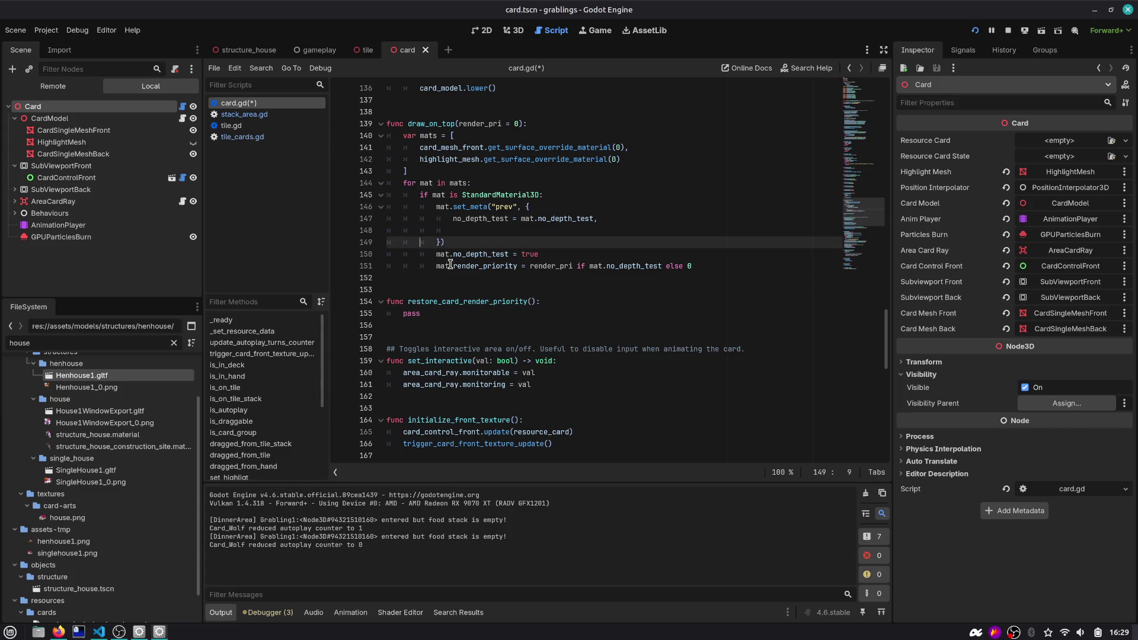
{"action": "left_click", "coordinate": [414, 312]}
{"action": "double_click", "coordinate": [467, 207]}
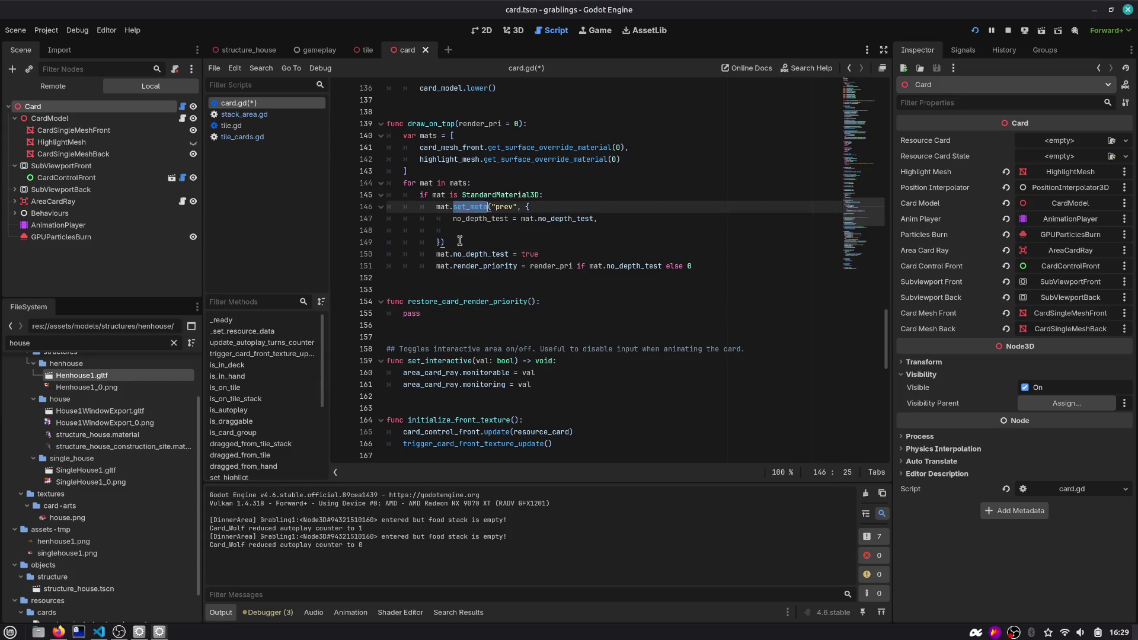
{"action": "key", "text": "alt+Left"}
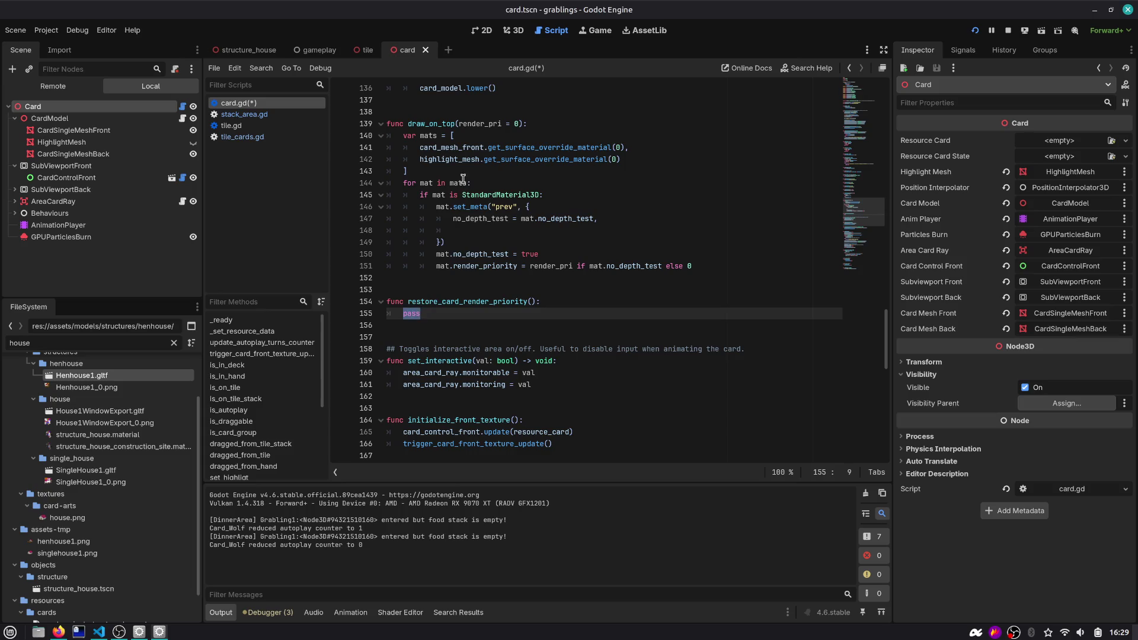
{"action": "left_click", "coordinate": [509, 230]}
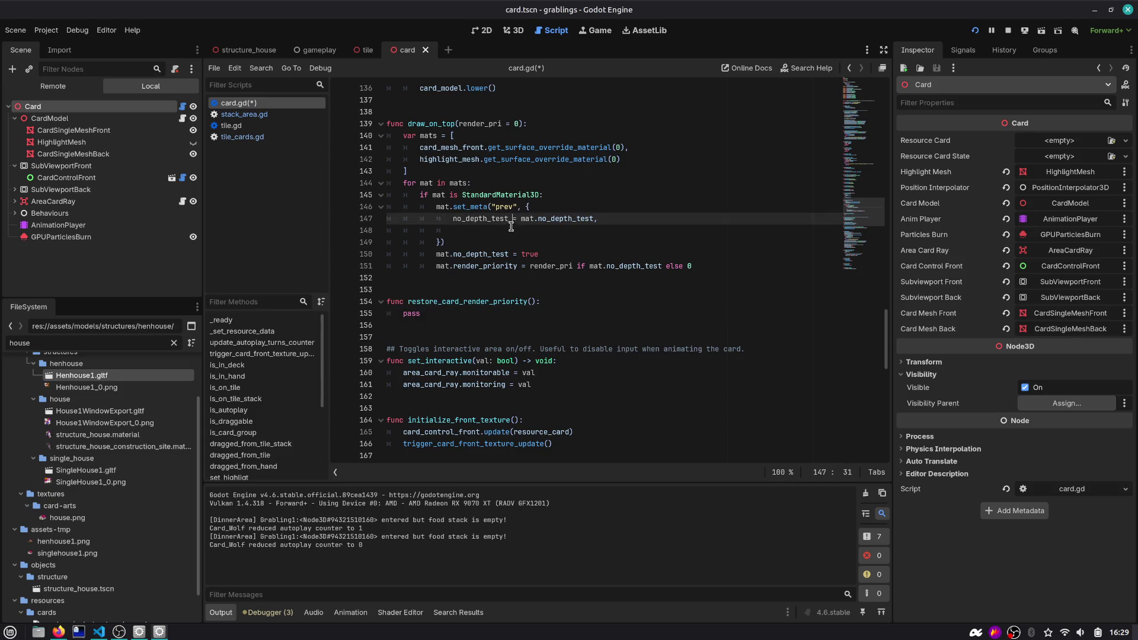
{"action": "key", "text": "ctrl+shift+k"}
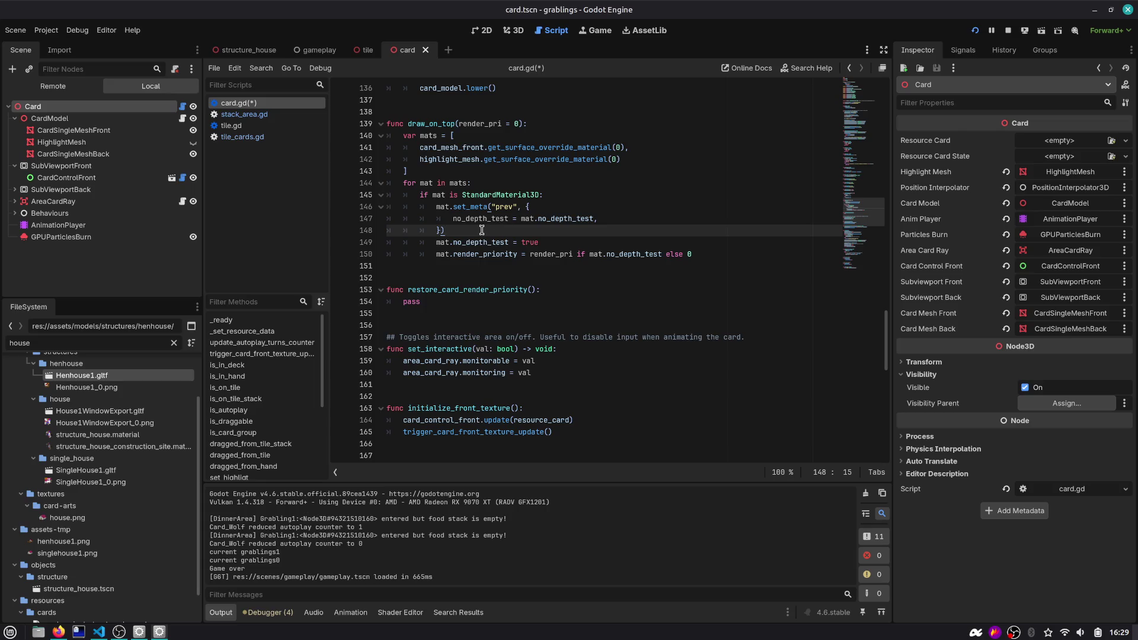
{"action": "left_click_drag", "start_coordinate": [481, 230], "coordinate": [325, 212]}
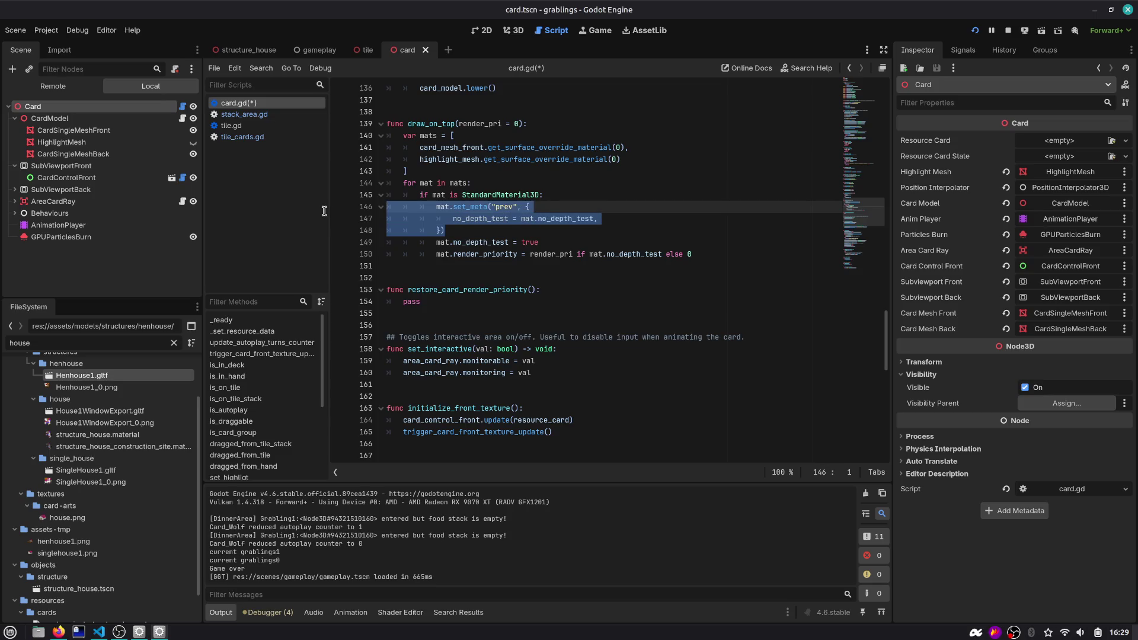
{"action": "key", "text": "ctrl+shift+k"}
Copy draw_on_top's loop into restore_card_render_priority with no_depth_test false and priority 0, then save
{"action": "double_click", "coordinate": [531, 207]}
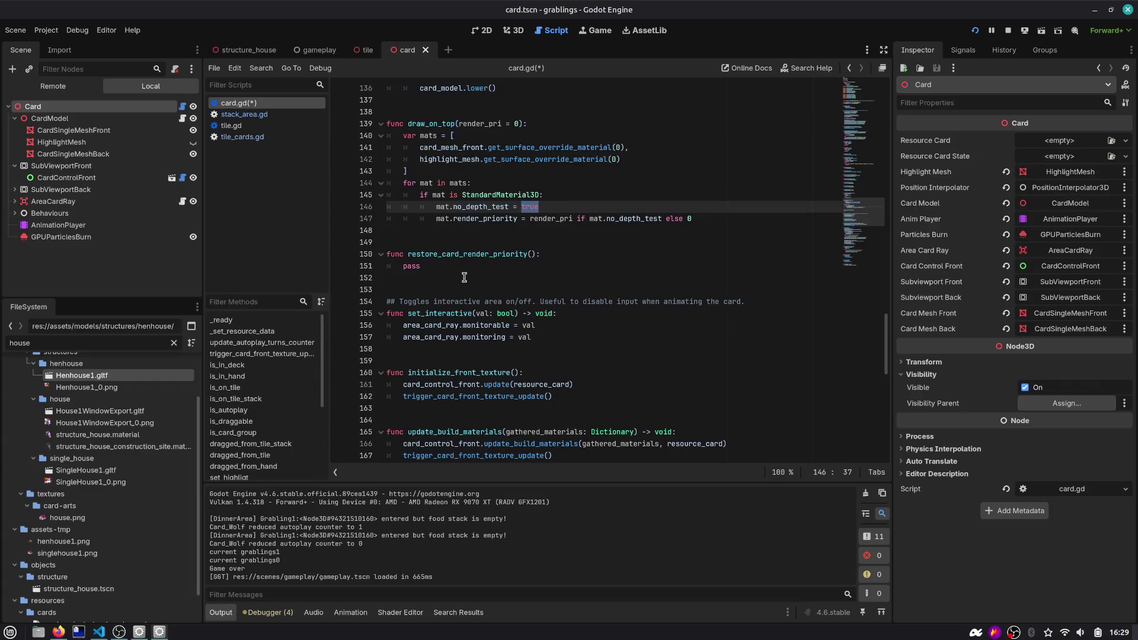
{"action": "left_click_drag", "start_coordinate": [697, 219], "coordinate": [361, 136]}
{"action": "key", "text": "ctrl+c"}
{"action": "triple_click", "coordinate": [410, 266]}
{"action": "key", "text": "ctrl+v"}
{"action": "left_click", "coordinate": [417, 266]}
{"action": "double_click", "coordinate": [529, 337]}
{"action": "type", "text": "false"}
{"action": "left_click", "coordinate": [533, 349]}
{"action": "key", "text": "ctrl+Left"}
{"action": "key", "text": "shift+End"}
{"action": "key", "text": "shift+Left"}
{"action": "key", "text": "BackSpace"}
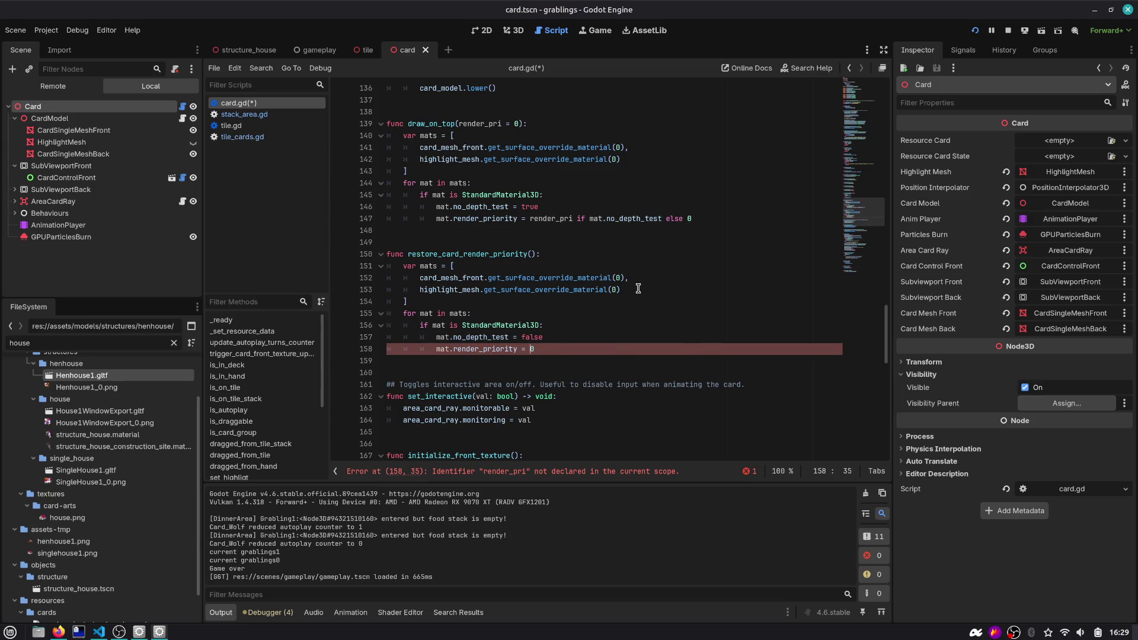
{"action": "key", "text": "ctrl+s"}
Review the draw_on_top and restore_card_render_priority functions side by side
{"action": "left_click", "coordinate": [541, 349]}
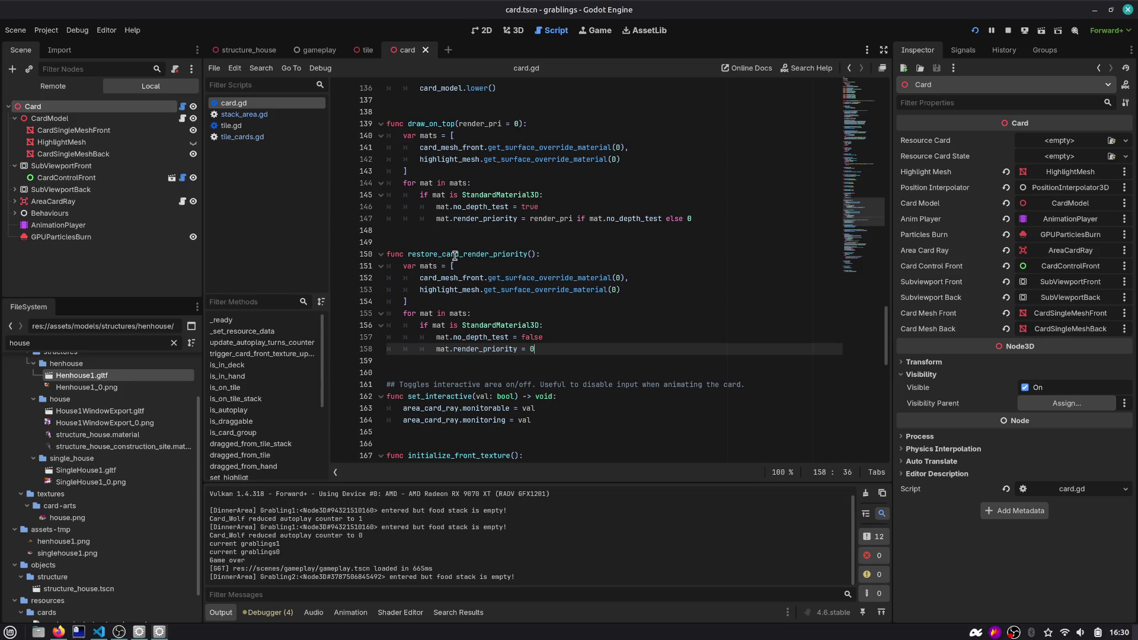
{"action": "double_click", "coordinate": [439, 126]}
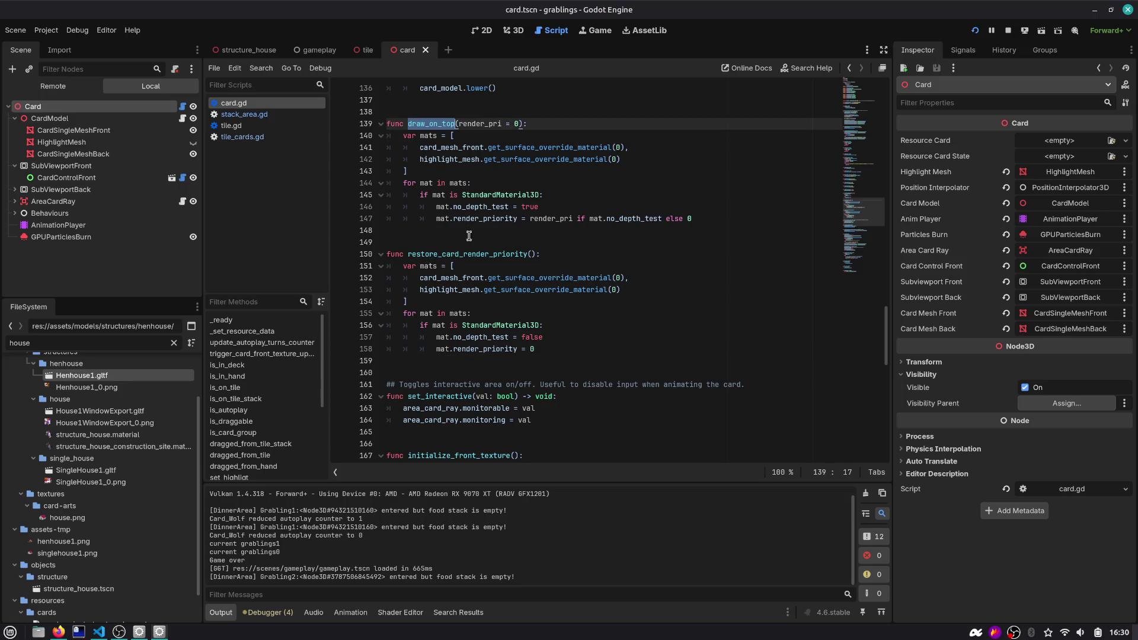
{"action": "double_click", "coordinate": [474, 255]}
{"action": "left_click", "coordinate": [425, 126]}
Create a set_card_render_setings function below the restore function, seeded with a copy of its body
{"action": "left_click", "coordinate": [442, 359]}
{"action": "key", "text": "Return"}
{"action": "key", "text": "Return"}
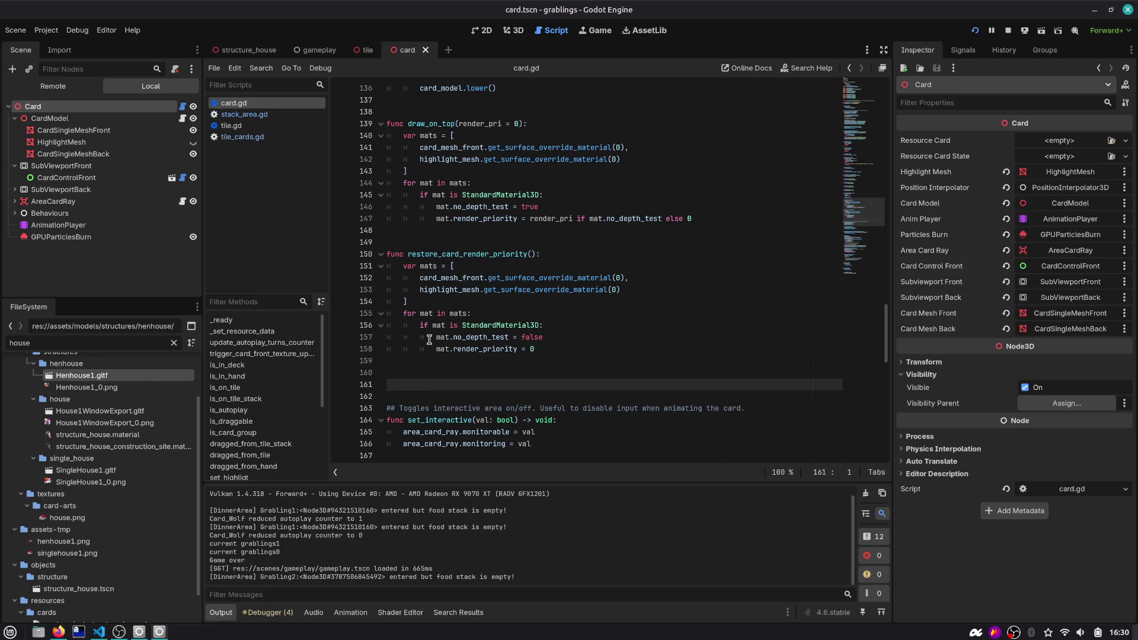
{"action": "type", "text": "func set_card"}
{"action": "type", "text": ":"}
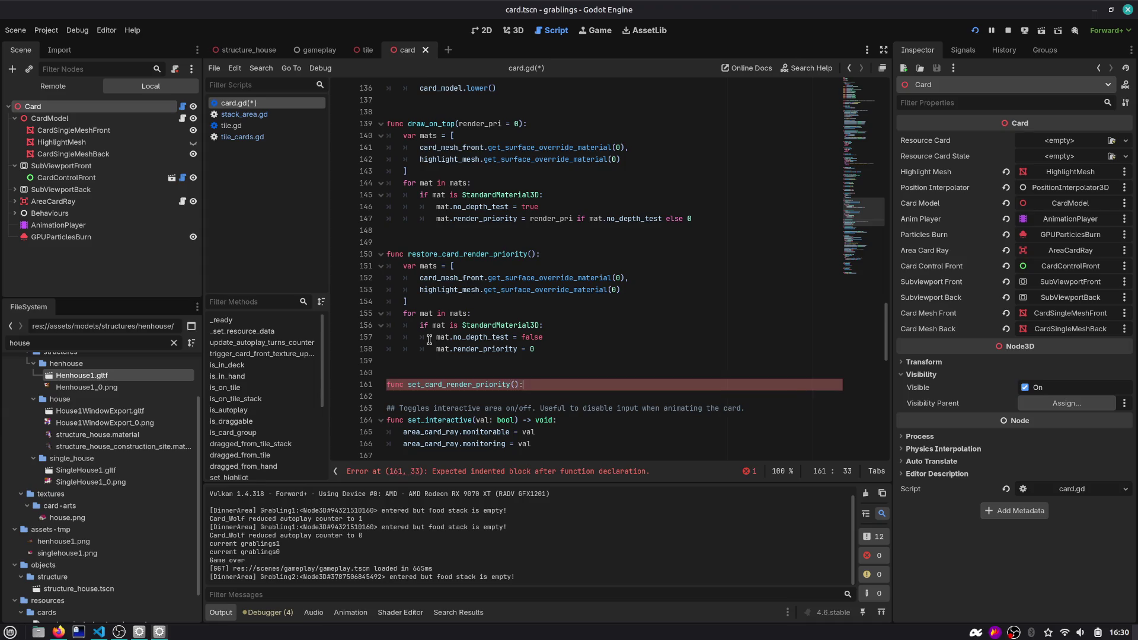
{"action": "key", "text": "End"}
{"action": "key", "text": "BackSpace"}
{"action": "key", "text": "BackSpace"}
{"action": "key", "text": "BackSpace"}
{"action": "type", "text": "setings():"}
{"action": "key", "text": "Return"}
{"action": "key", "text": "Up"}
{"action": "key", "text": "Up"}
{"action": "key", "text": "Up"}
{"action": "key", "text": "End"}
{"action": "key", "text": "shift+Up"}
{"action": "key", "text": "shift+Up"}
{"action": "key", "text": "shift+Up"}
{"action": "key", "text": "Down"}
{"action": "key", "text": "Down"}
{"action": "key", "text": "Down"}
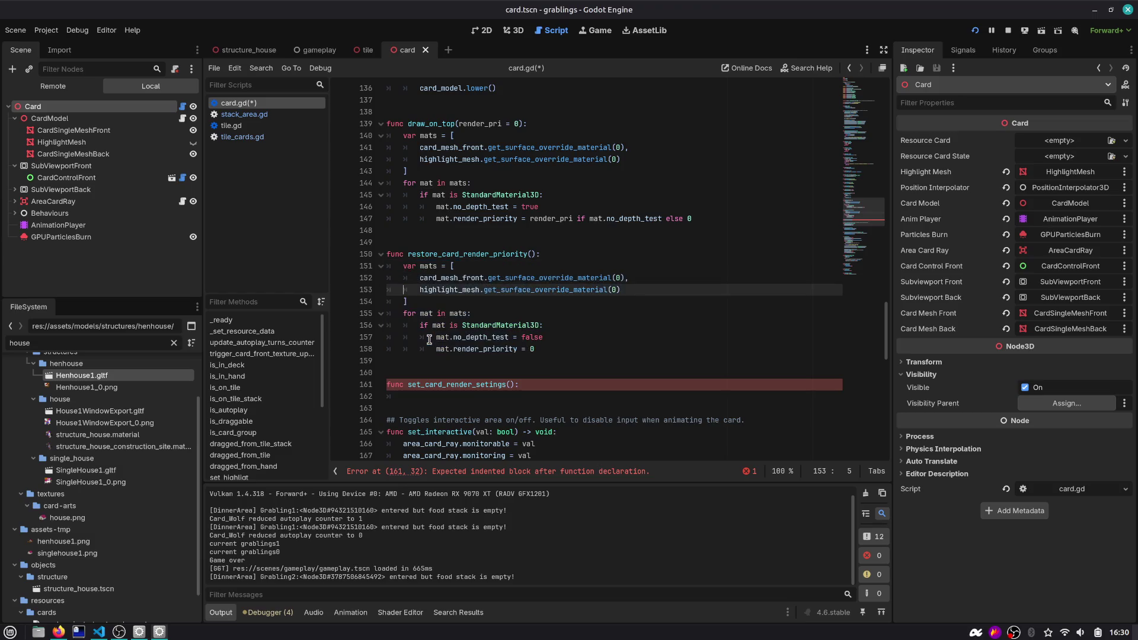
{"action": "key", "text": "End"}
{"action": "key", "text": "ctrl+v"}
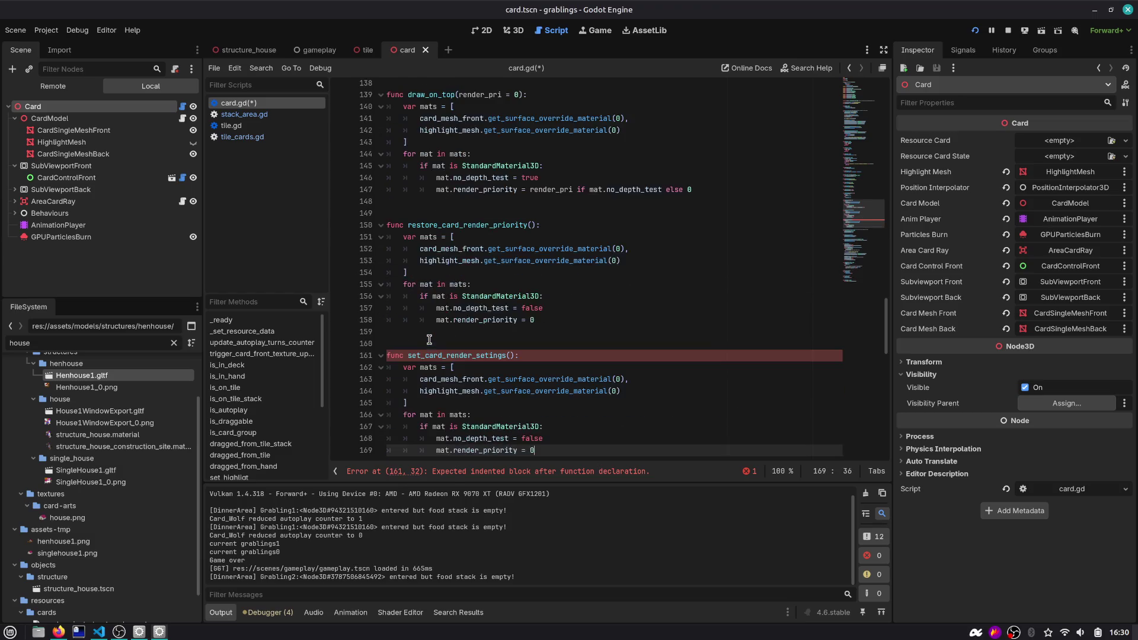
Give set_card_render_setings render_pri and no_depth_test = false parameters, and use them in its body
{"action": "left_click", "coordinate": [511, 362]}
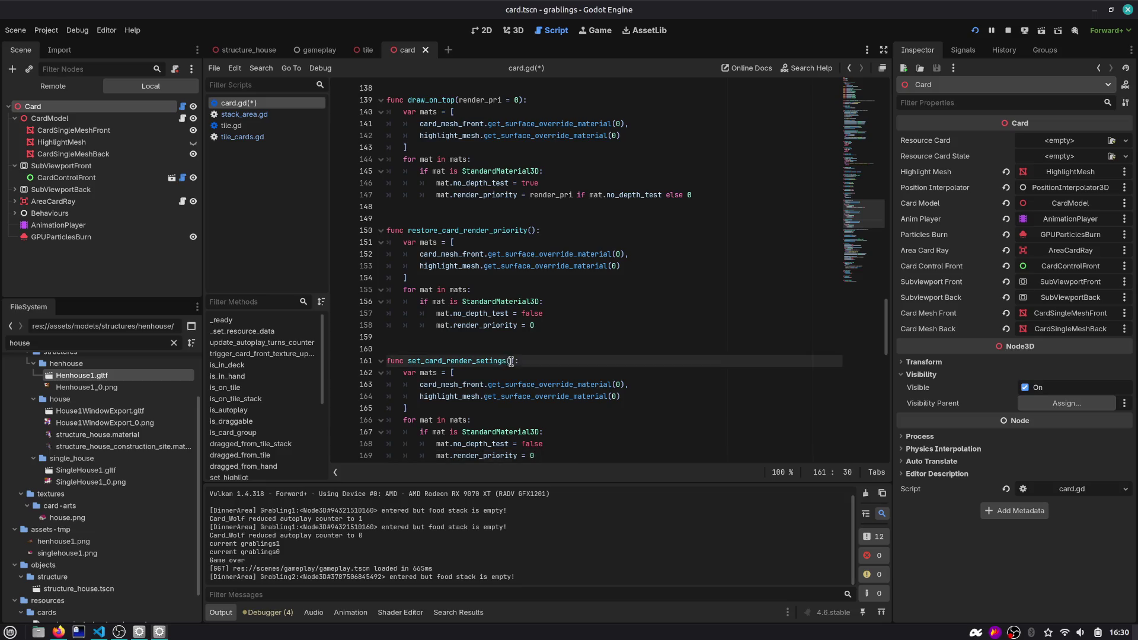
{"action": "type", "text": "render_pri = 0, no_p"}
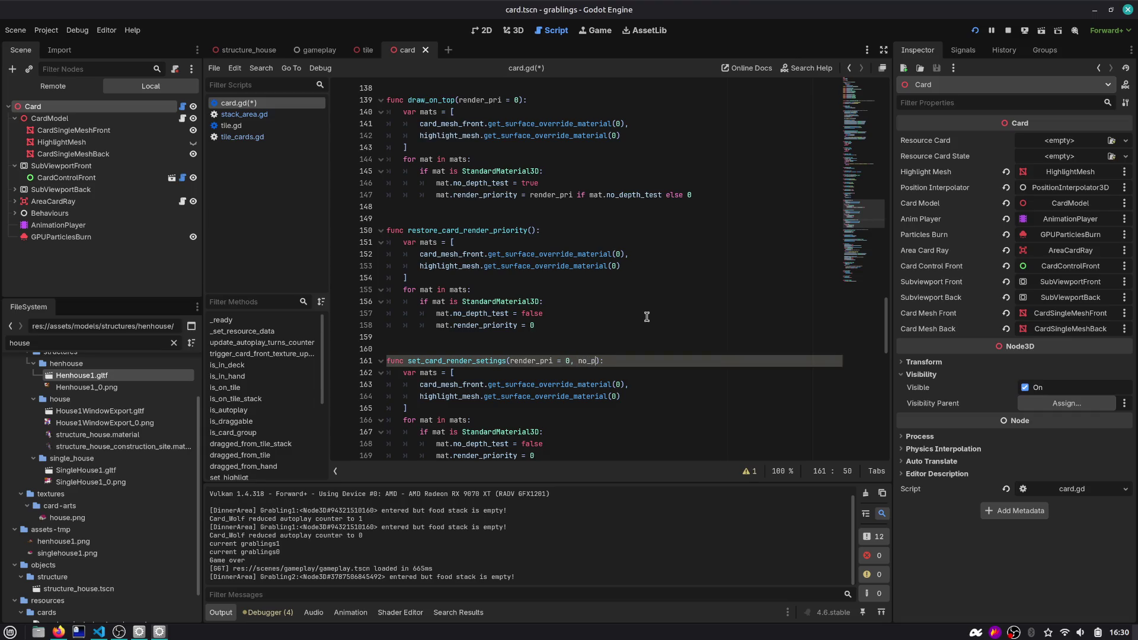
{"action": "type", "text": "_test"}
{"action": "type", "text": " = false"}
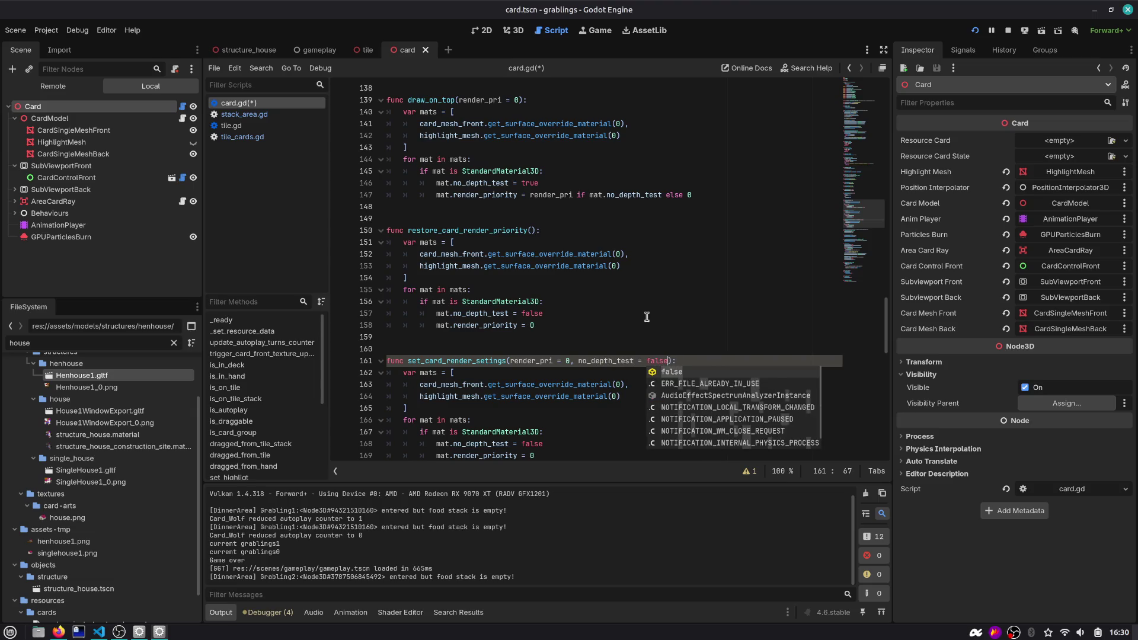
{"action": "double_click", "coordinate": [613, 360]}
{"action": "key", "text": "ctrl+c"}
{"action": "double_click", "coordinate": [533, 443]}
{"action": "key", "text": "ctrl+v"}
{"action": "double_click", "coordinate": [531, 361]}
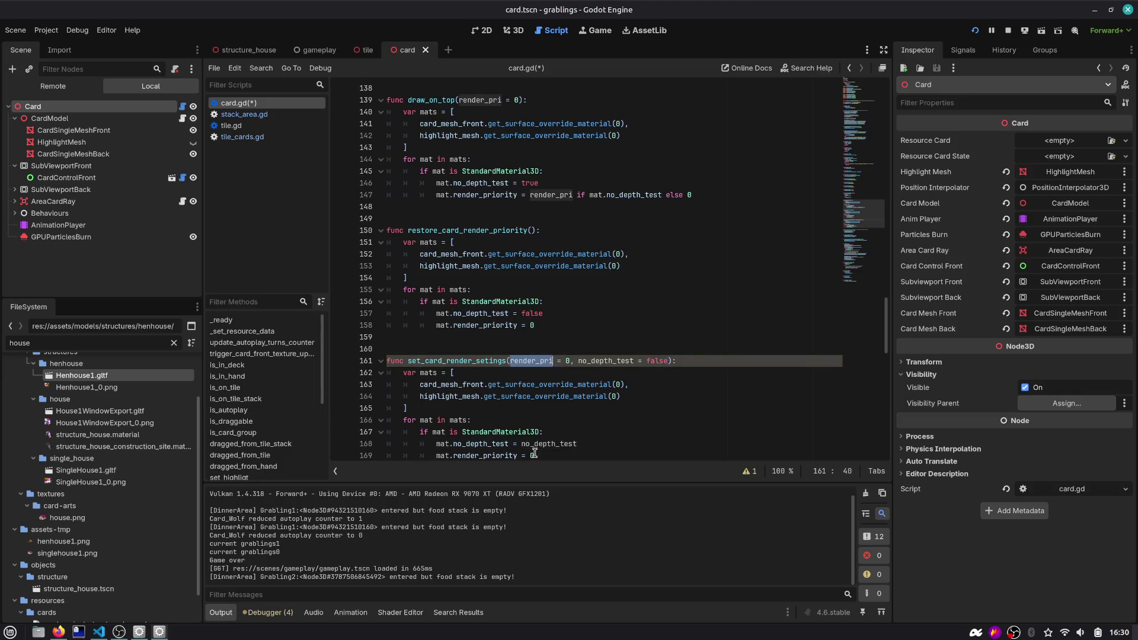
{"action": "double_click", "coordinate": [533, 454]}
{"action": "key", "text": "ctrl+v"}
Replace restore_card_render_priority's body with a set_card_render_setings call passing false
{"action": "left_click_drag", "start_coordinate": [549, 321], "coordinate": [536, 309]}
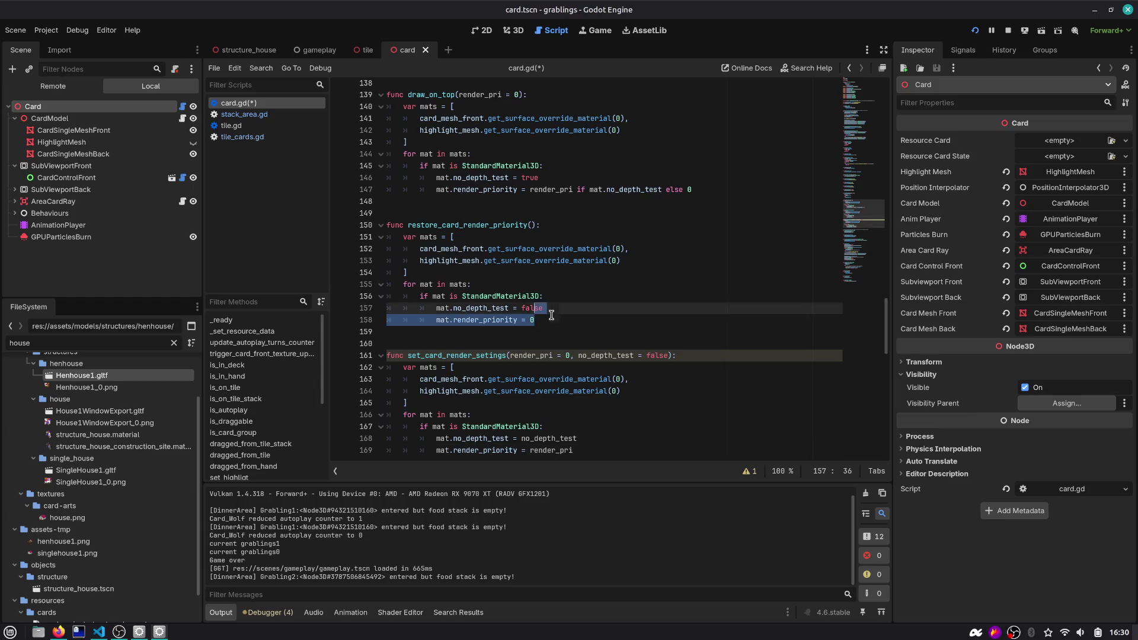
{"action": "key", "text": "shift+Up"}
{"action": "key", "text": "shift+Up"}
{"action": "key", "text": "shift+Up"}
{"action": "key", "text": "shift+Home"}
{"action": "type", "text": "set_card"}
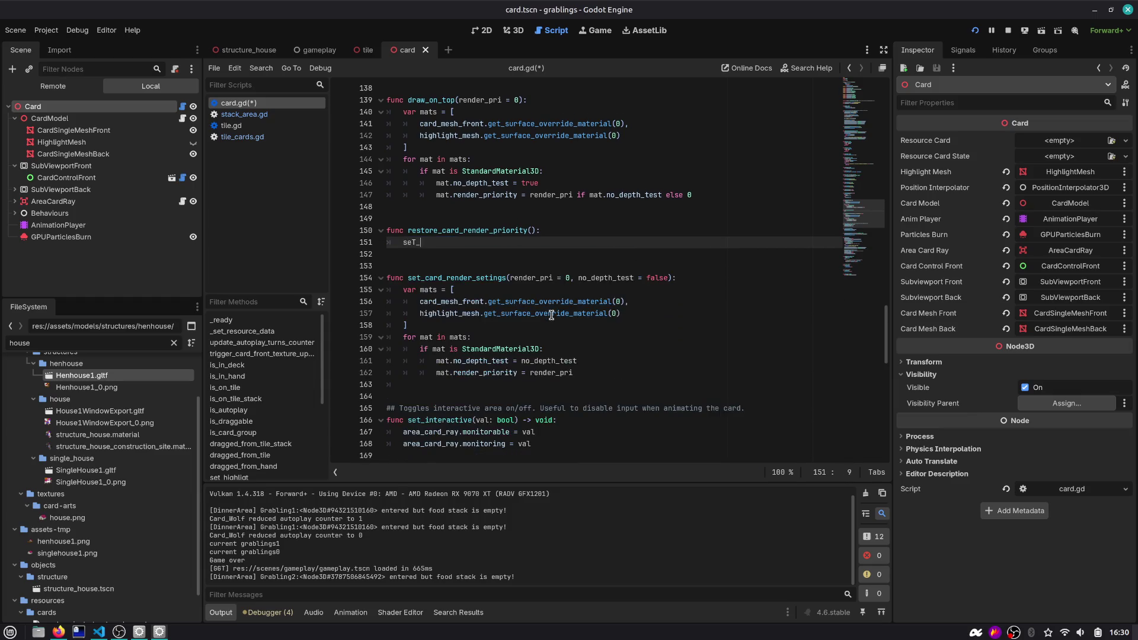
{"action": "key", "text": "Return"}
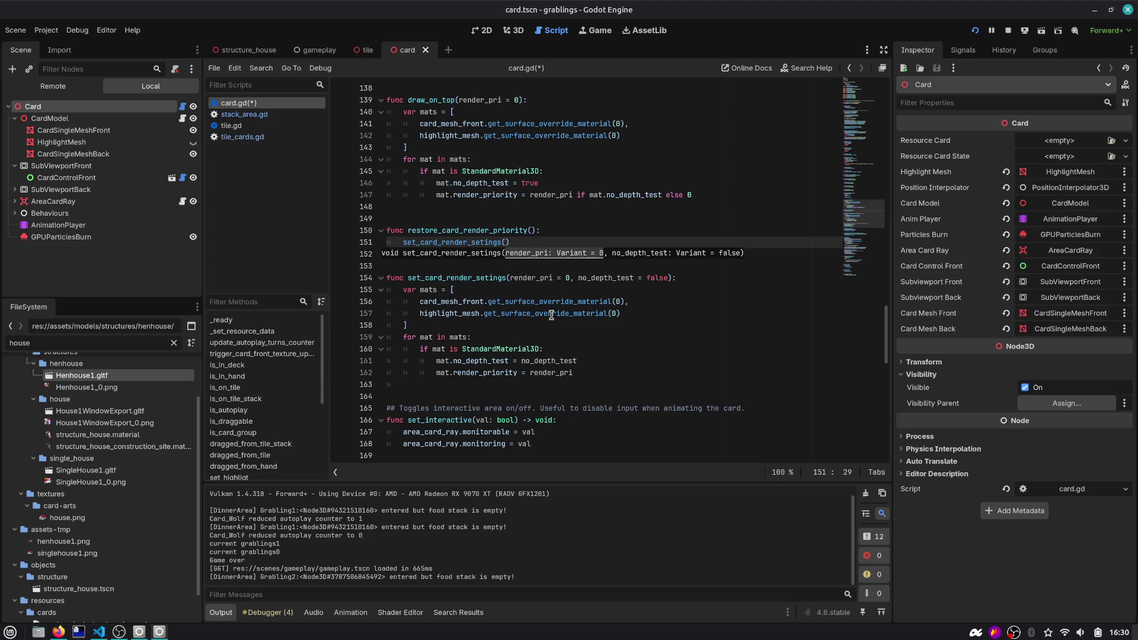
{"action": "type", "text": "0, false"}
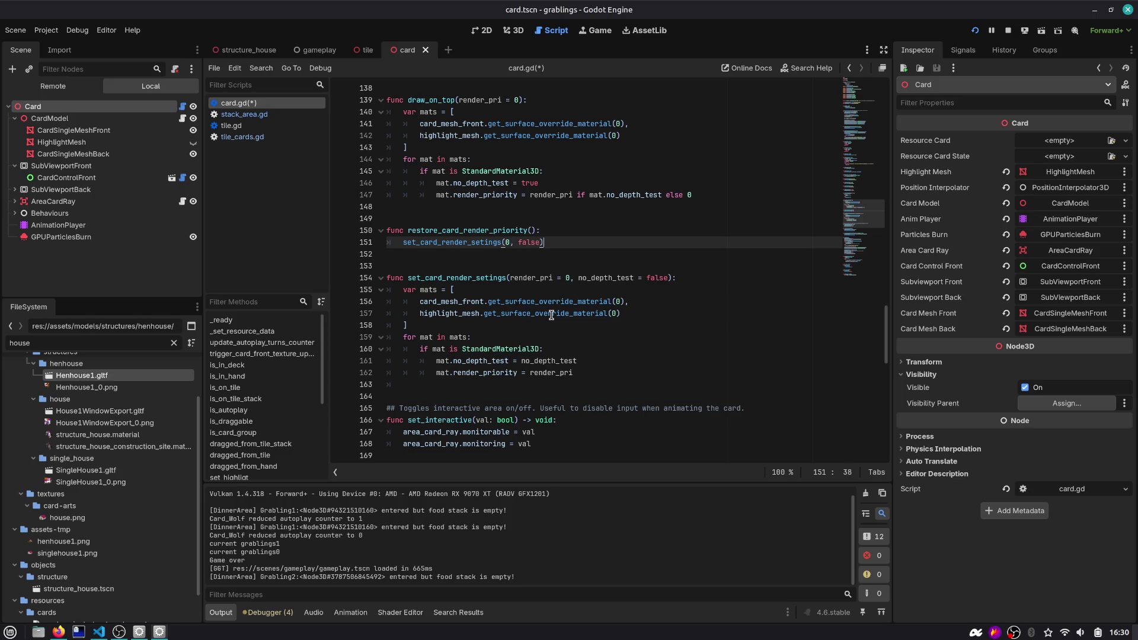
Replace draw_on_top's body with set_card_render_setings(render_pri, true) and save card.gd
{"action": "key", "text": "Up"}
{"action": "key", "text": "Up"}
{"action": "key", "text": "Up"}
{"action": "key", "text": "shift+Up"}
{"action": "key", "text": "shift+Up"}
{"action": "key", "text": "shift+Up"}
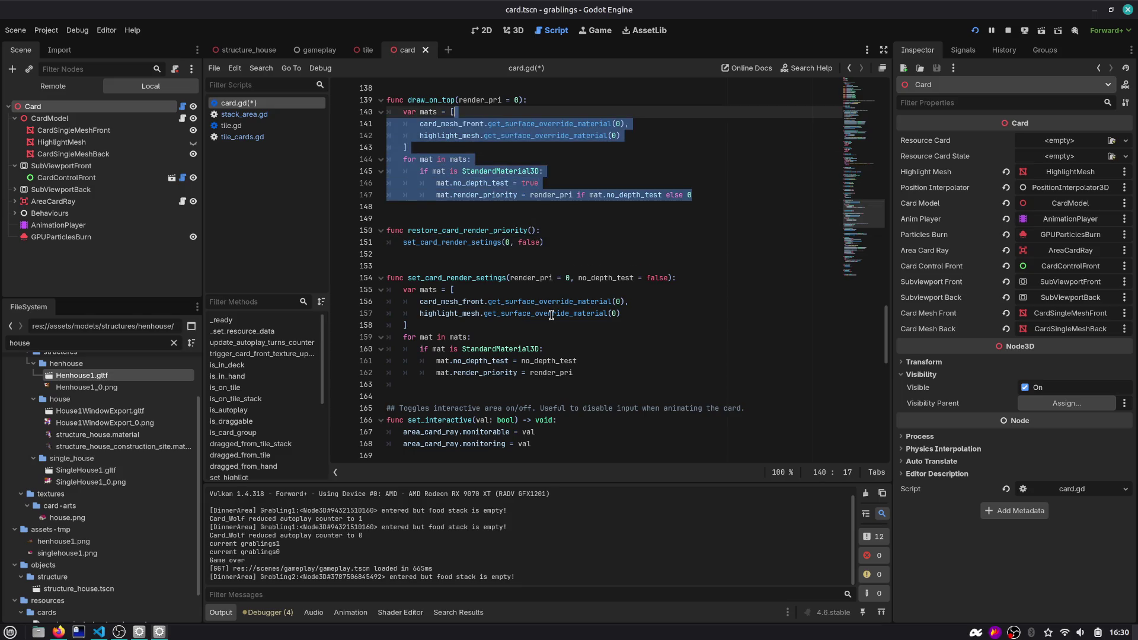
{"action": "key", "text": "ctrl+v"}
{"action": "key", "text": "Left"}
{"action": "key", "text": "Left"}
{"action": "key", "text": "Left"}
{"action": "key", "text": "BackSpace"}
{"action": "type", "text": "rn"}
{"action": "key", "text": "Return"}
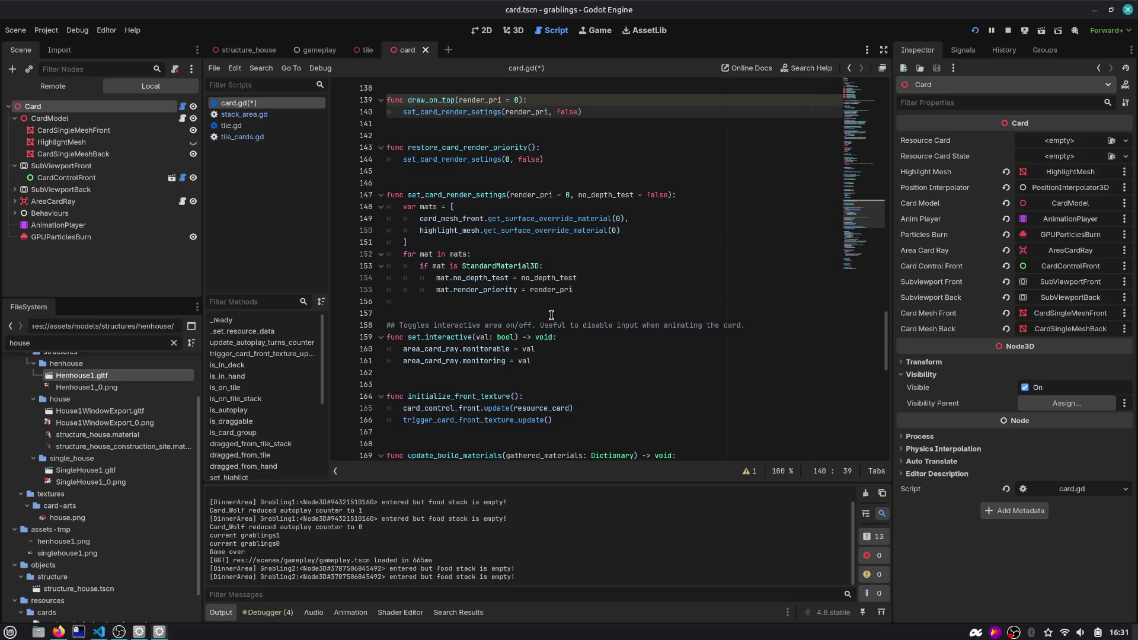
{"action": "key", "text": "ctrl+shift+Right"}
{"action": "type", "text": "true"}
{"action": "key", "text": "ctrl+s"}
Review where the helper and both callers are defined, then switch to stack_area.gd
{"action": "scroll", "coordinate": [533, 297], "scroll_direction": "up", "scroll_amount": 2}
{"action": "left_click", "coordinate": [448, 206]}
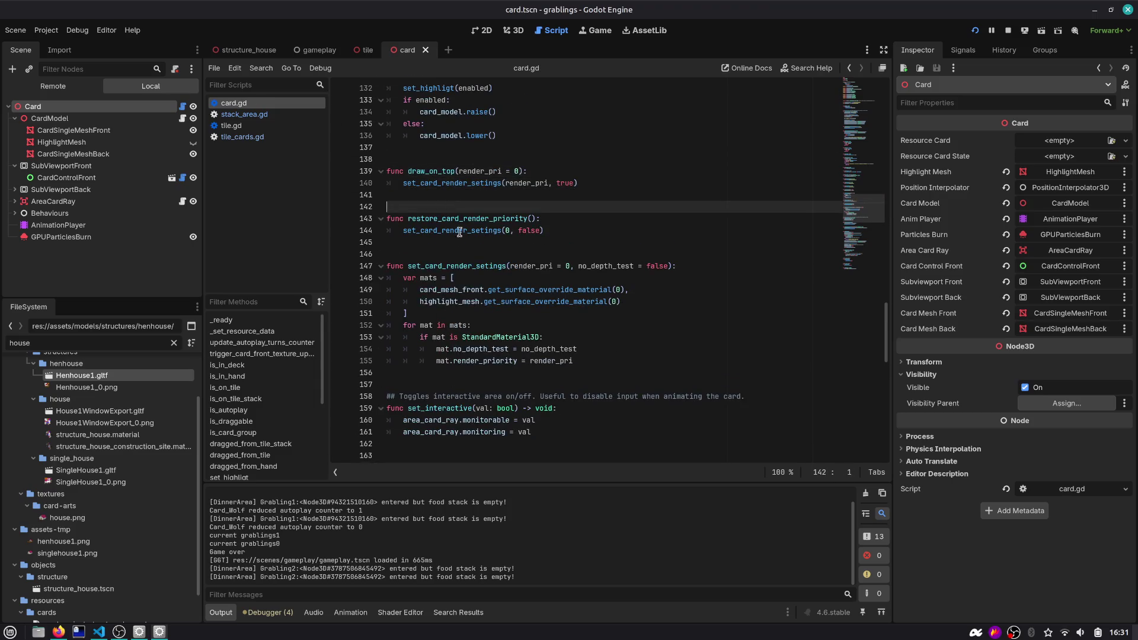
{"action": "double_click", "coordinate": [427, 265]}
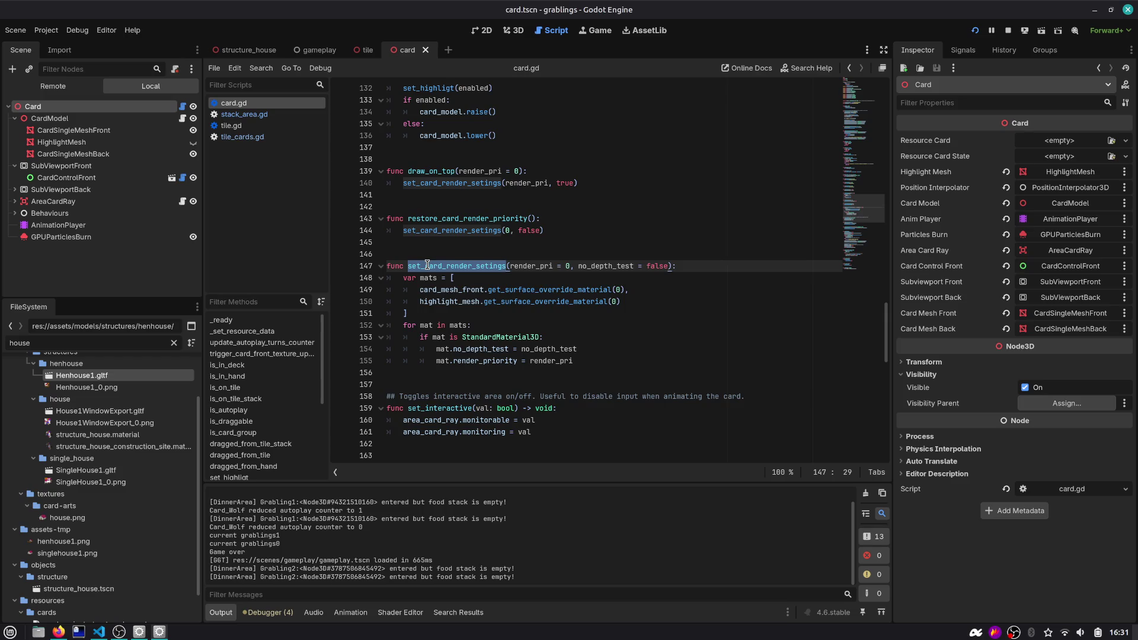
{"action": "left_click", "coordinate": [425, 185]}
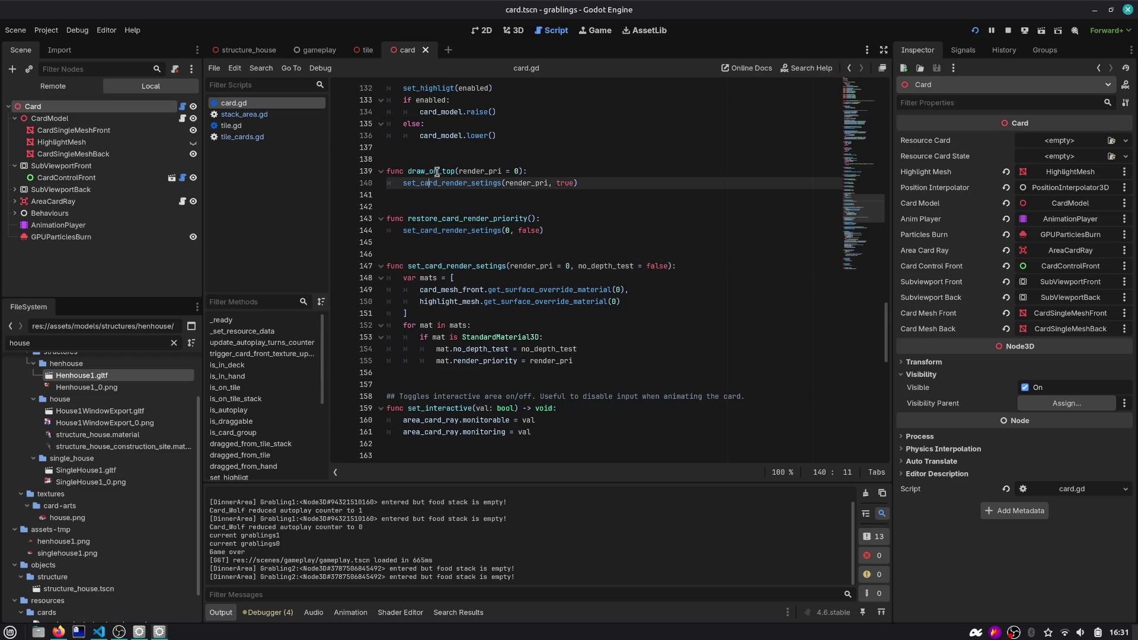
{"action": "double_click", "coordinate": [438, 171]}
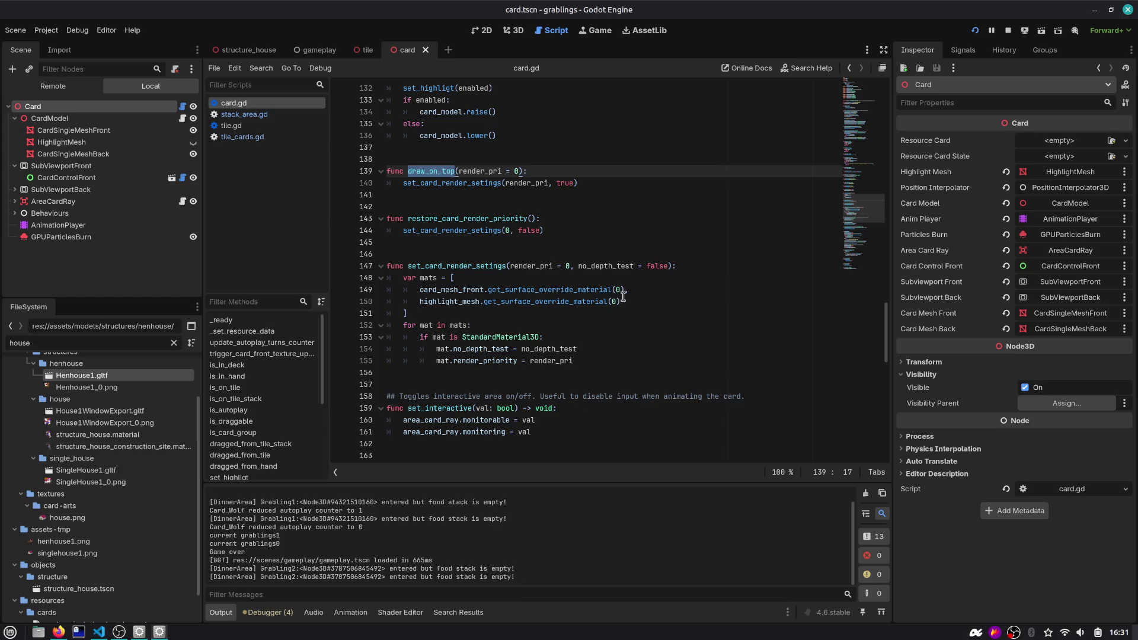
{"action": "double_click", "coordinate": [471, 219]}
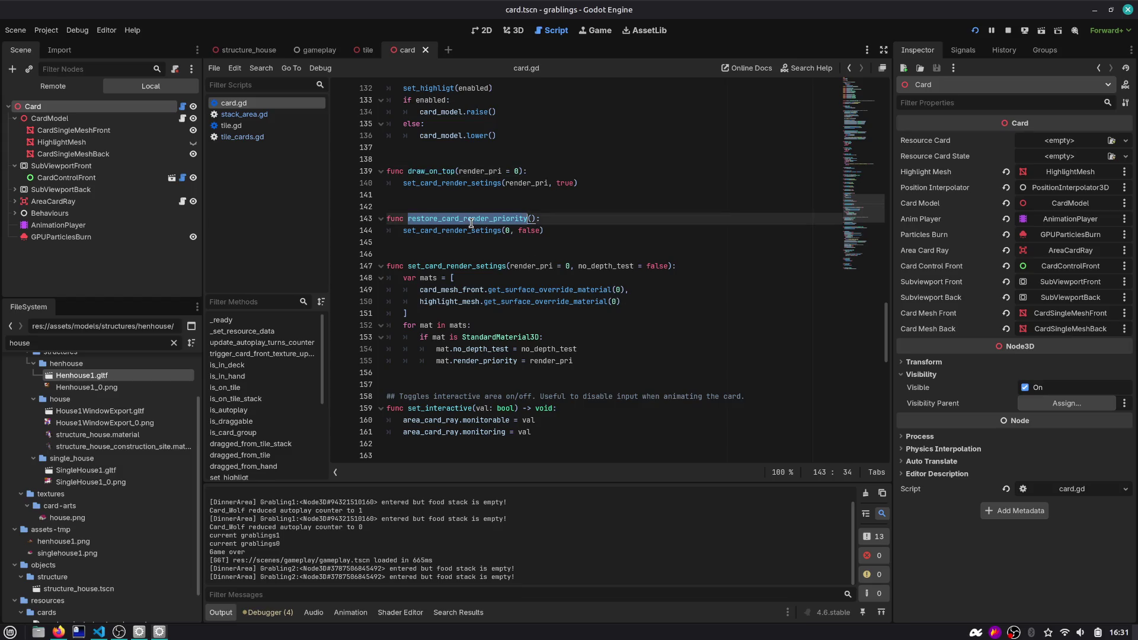
{"action": "left_click", "coordinate": [249, 117]}
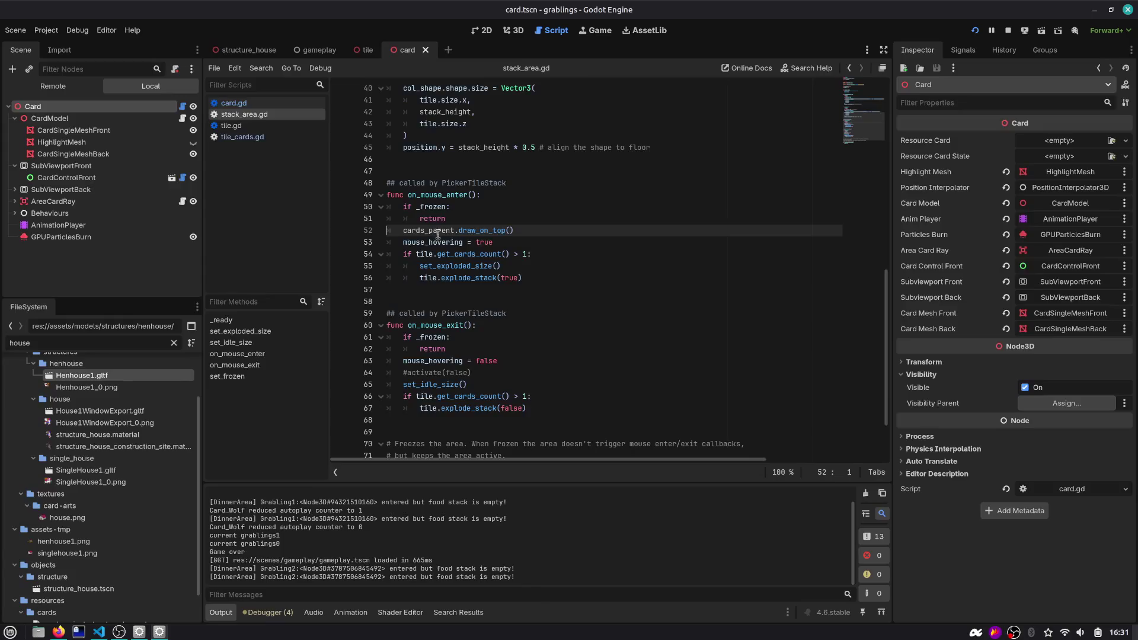
Add cards_parent.restore_card_render_priority() after mouse_hovering = false in on_mouse_exit
{"action": "left_click", "coordinate": [512, 360]}
{"action": "key", "text": "Return"}
{"action": "type", "text": "cards"}
{"action": "key", "text": "Return"}
{"action": "type", "text": ".restore_card_render_priority"}
{"action": "key", "text": "Return"}
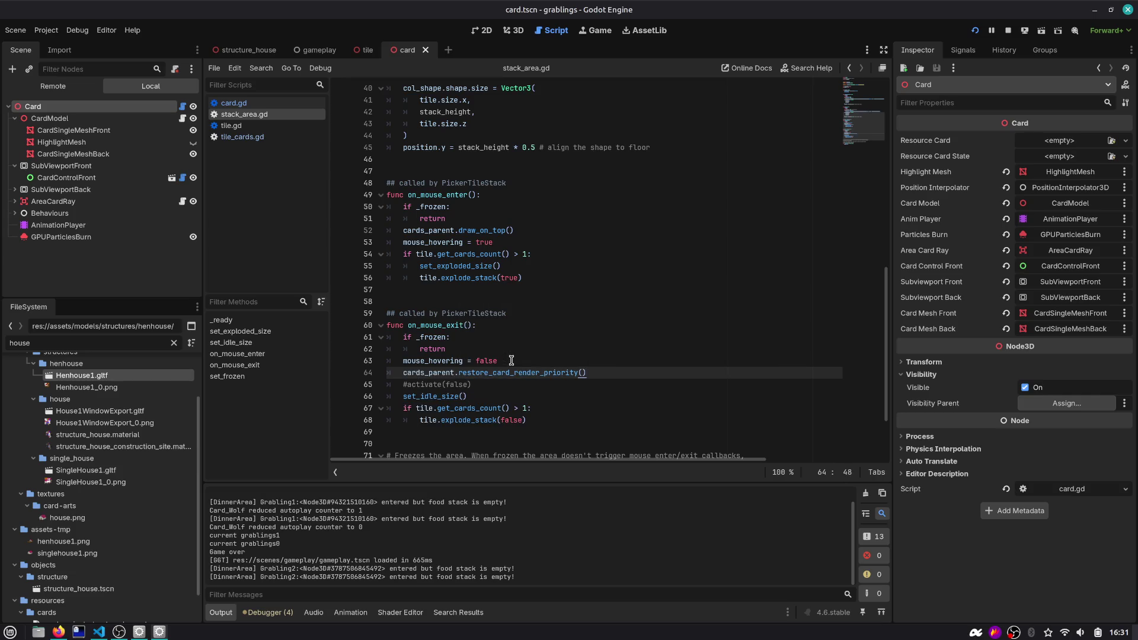
Test-run the game, remove the stray 'a' on line 64, and save stack_area.gd
{"action": "left_click", "coordinate": [975, 30]}
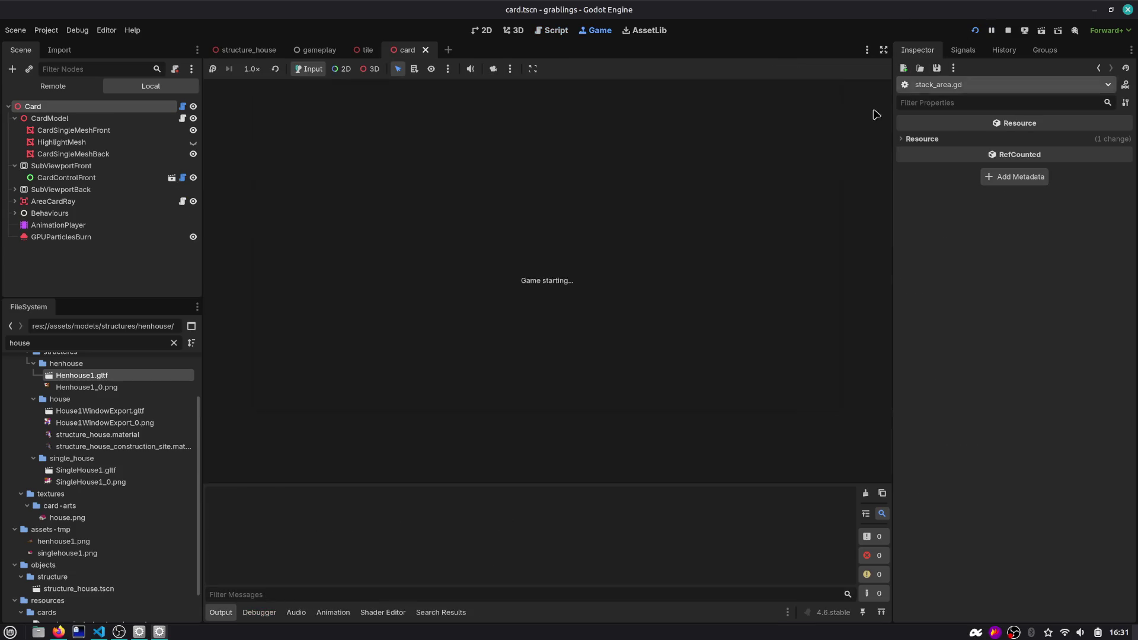
{"action": "type", "text": "a"}
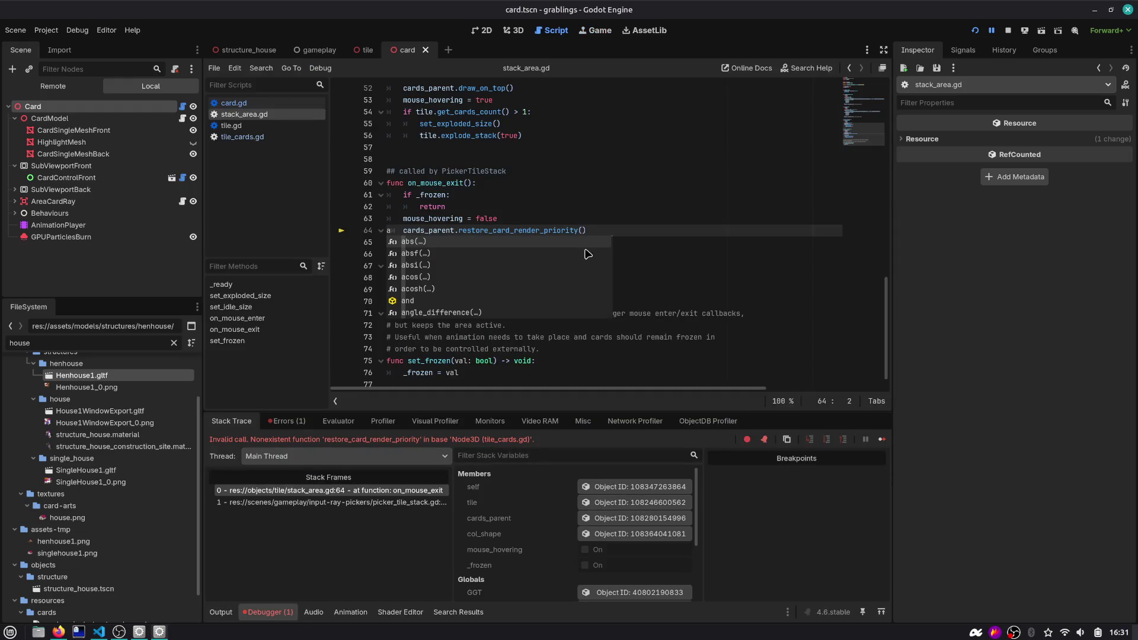
{"action": "key", "text": "BackSpace"}
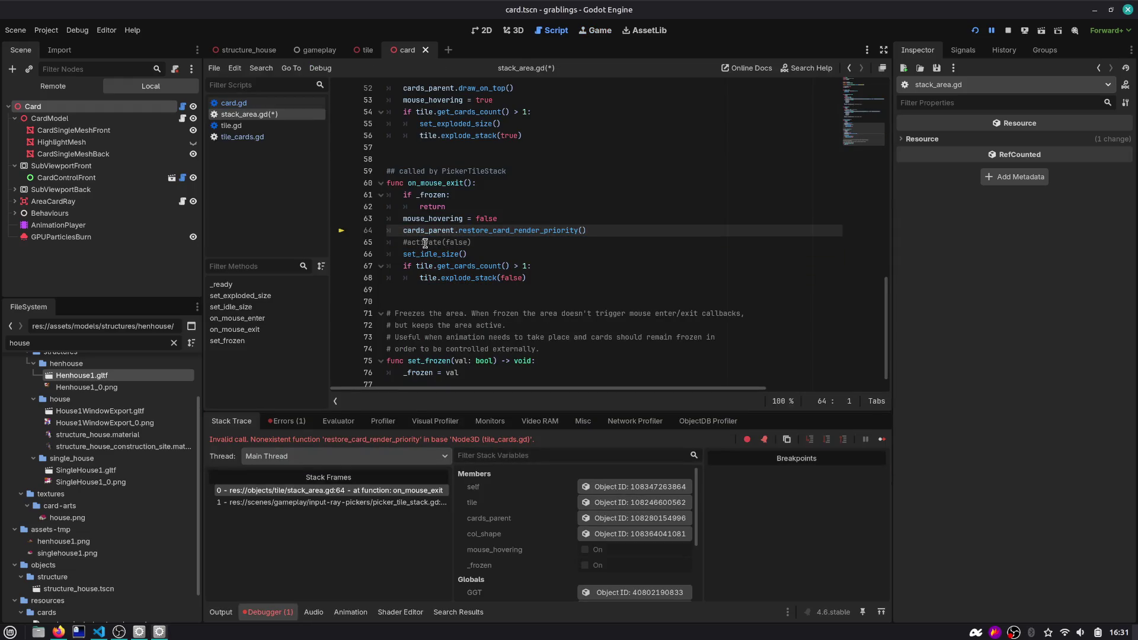
{"action": "left_click", "coordinate": [523, 232]}
{"action": "double_click", "coordinate": [523, 233]}
{"action": "key", "text": "ctrl+c"}
{"action": "left_click", "coordinate": [249, 104]}
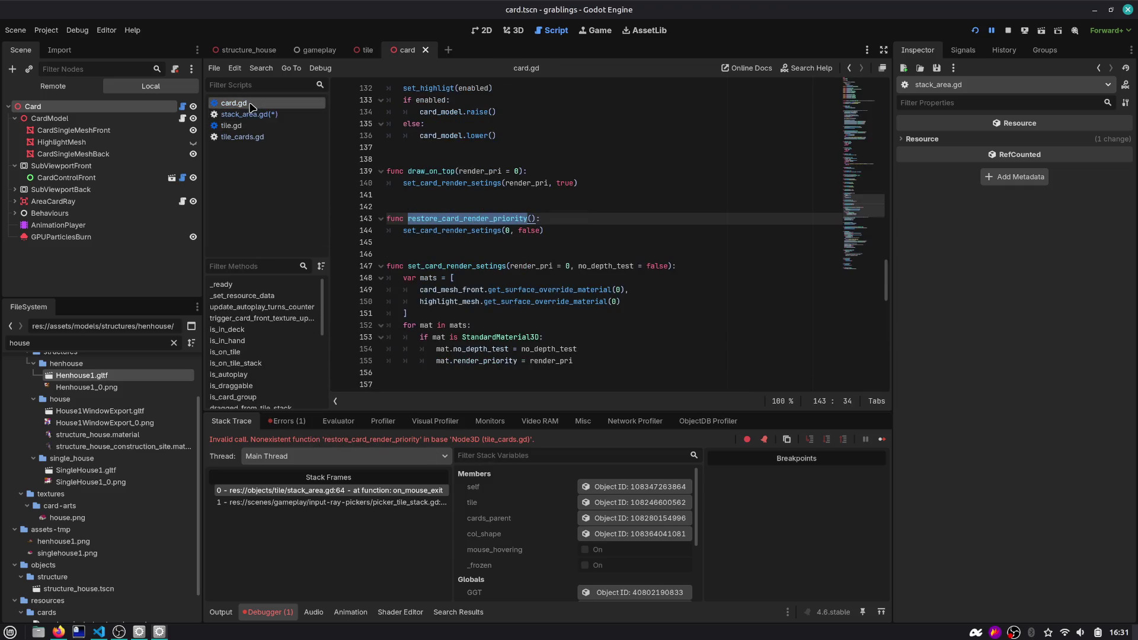
{"action": "left_click", "coordinate": [249, 113]}
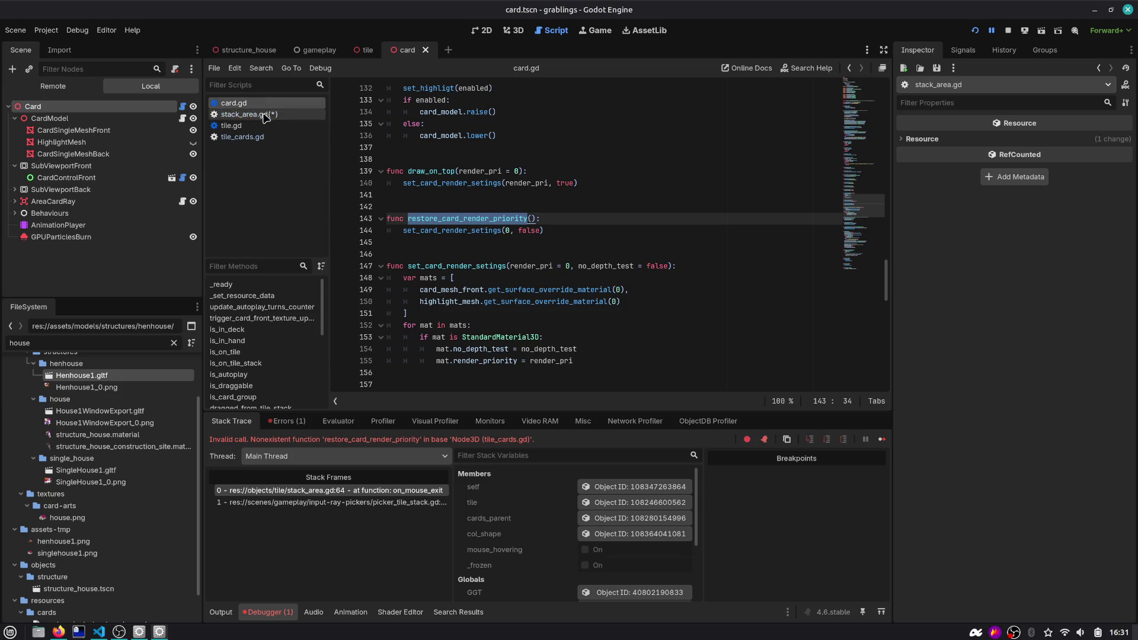
{"action": "key", "text": "Down"}
{"action": "key", "text": "ctrl+s"}
Stop the game, compare against card.gd, save stack_area.gd again, and stop the rerun
{"action": "left_click", "coordinate": [1010, 33]}
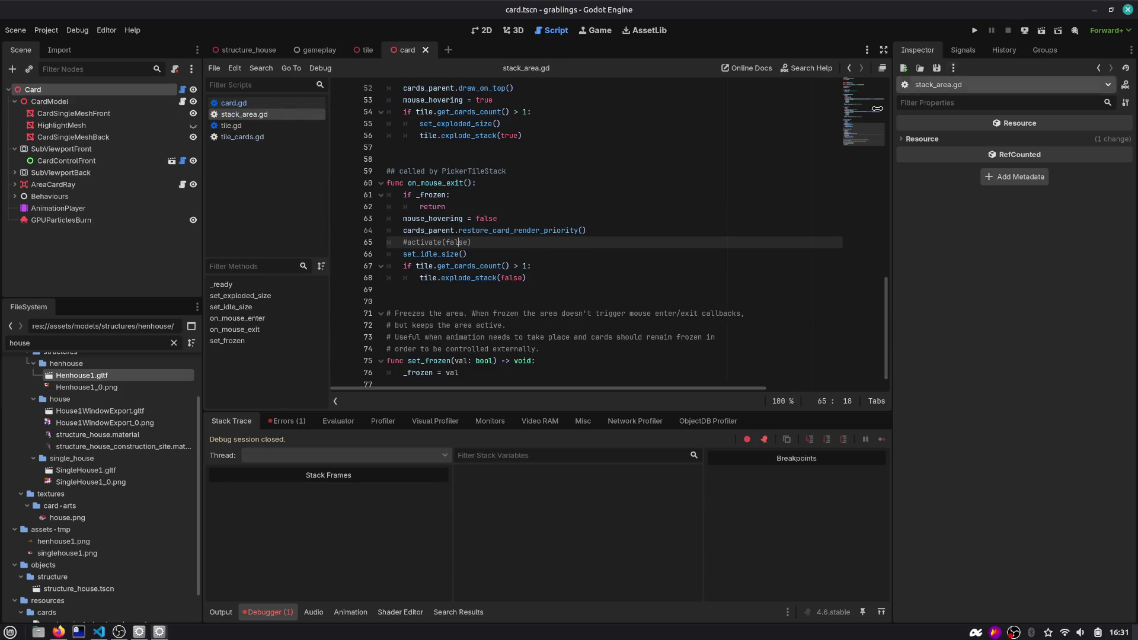
{"action": "left_click", "coordinate": [510, 230]}
{"action": "left_click", "coordinate": [269, 105]}
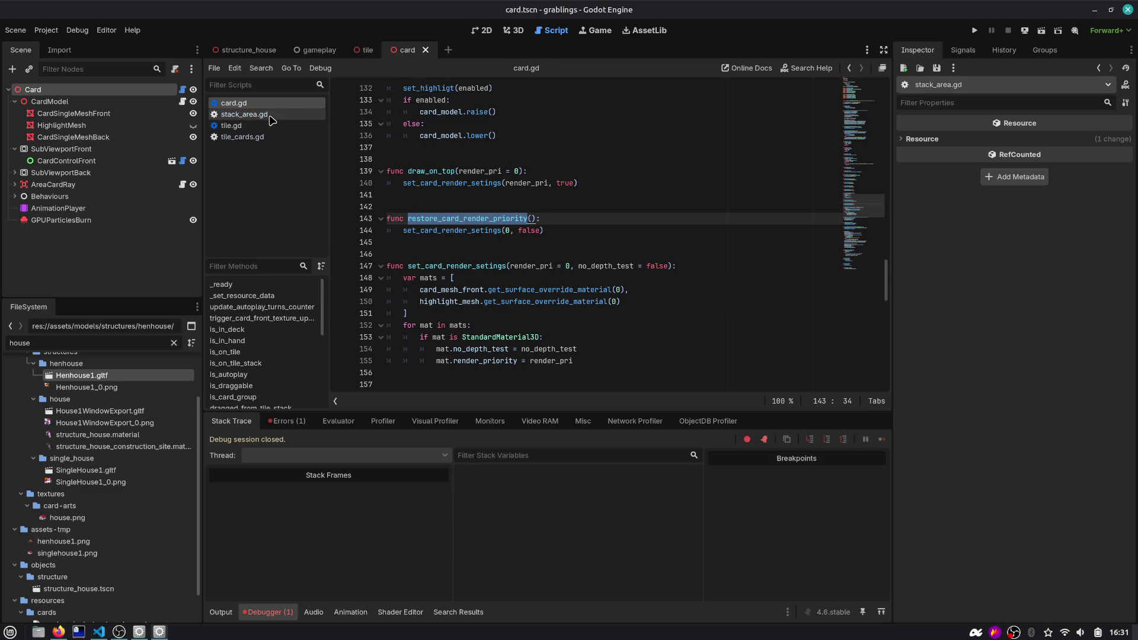
{"action": "left_click", "coordinate": [245, 115]}
{"action": "key", "text": "ctrl+v"}
{"action": "key", "text": "ctrl+s"}
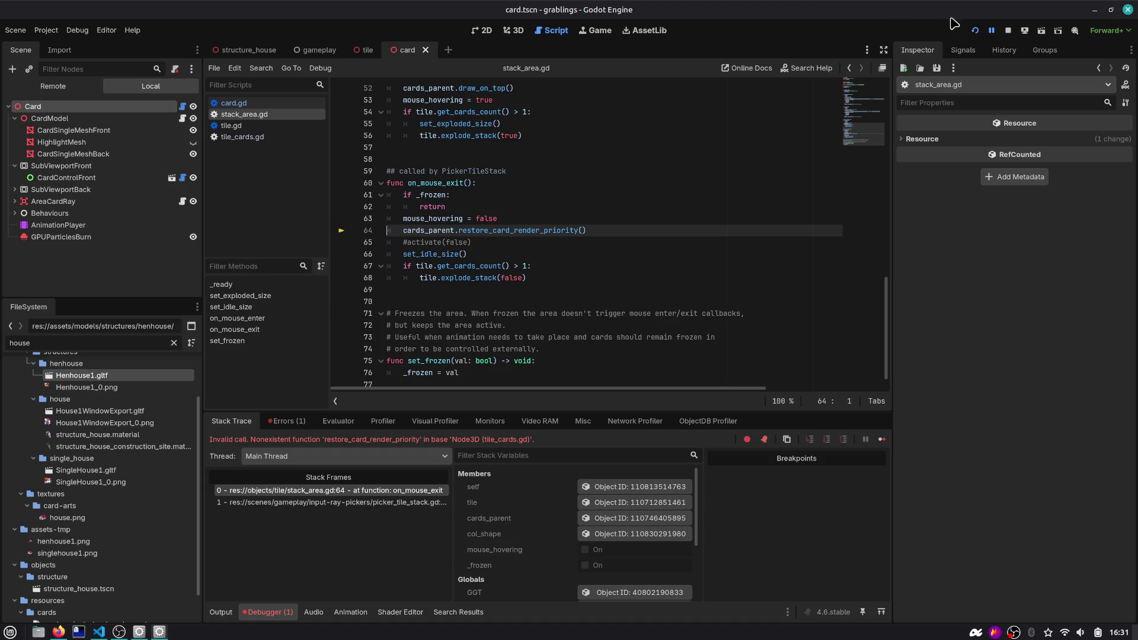
{"action": "left_click", "coordinate": [1008, 31]}
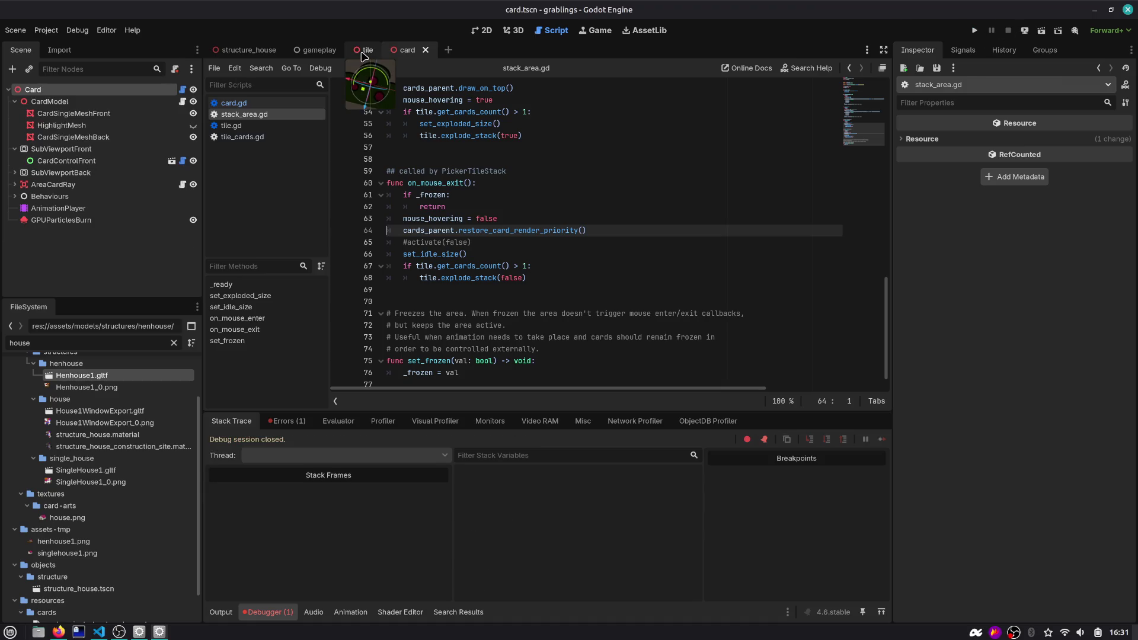
In the tile scene, select the CardsParent node to inspect its tile_cards.gd script
{"action": "left_click", "coordinate": [364, 51]}
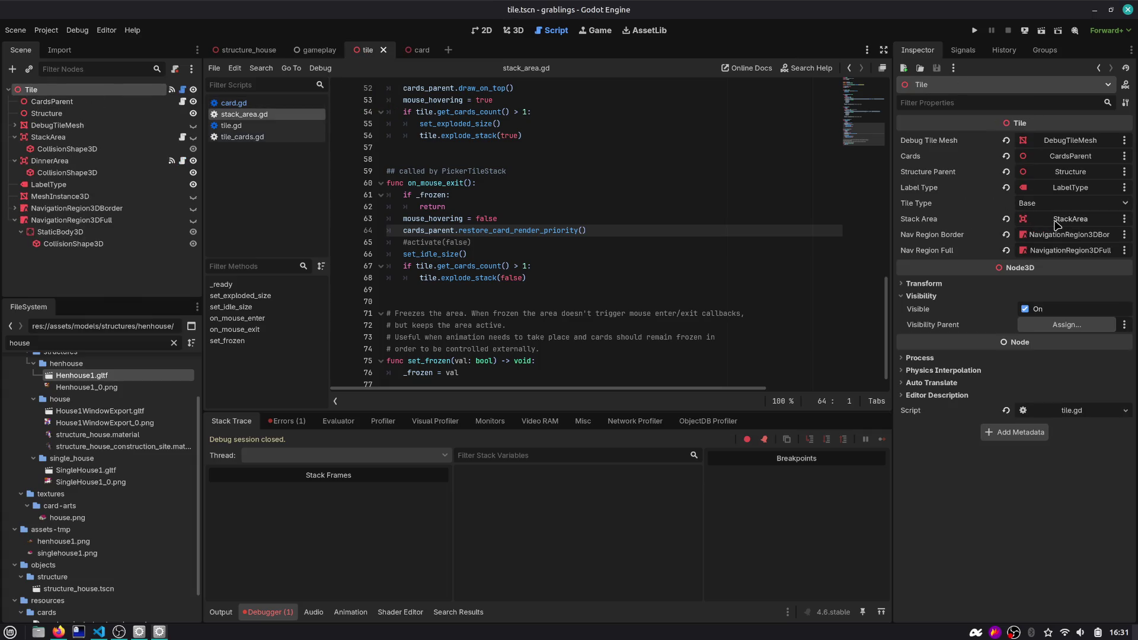
{"action": "left_click", "coordinate": [1058, 222]}
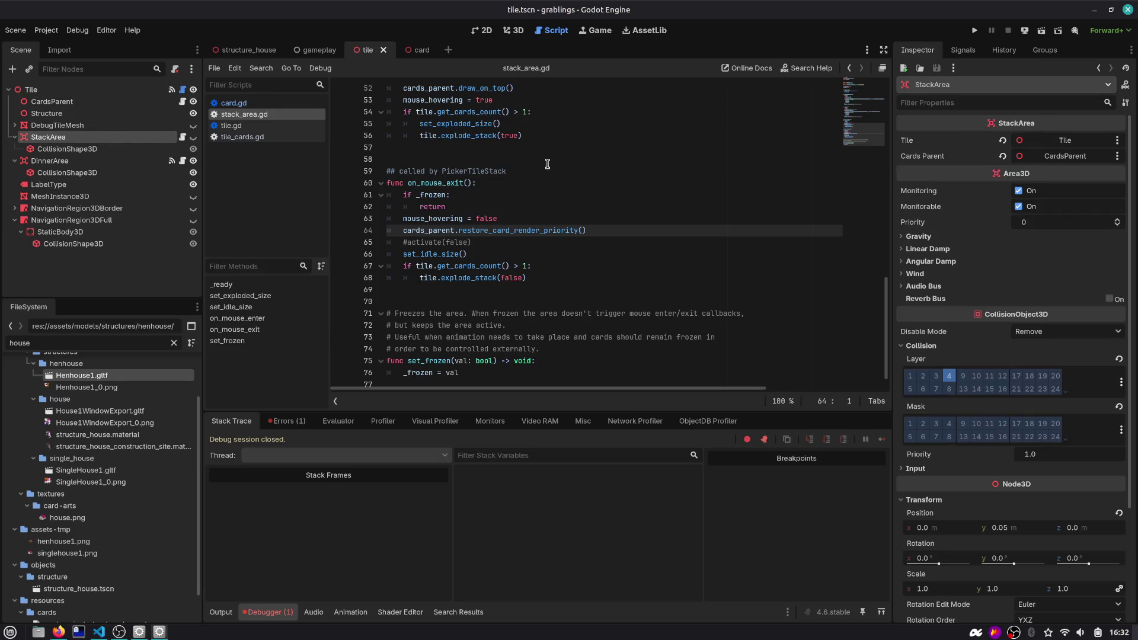
{"action": "left_click", "coordinate": [53, 102]}
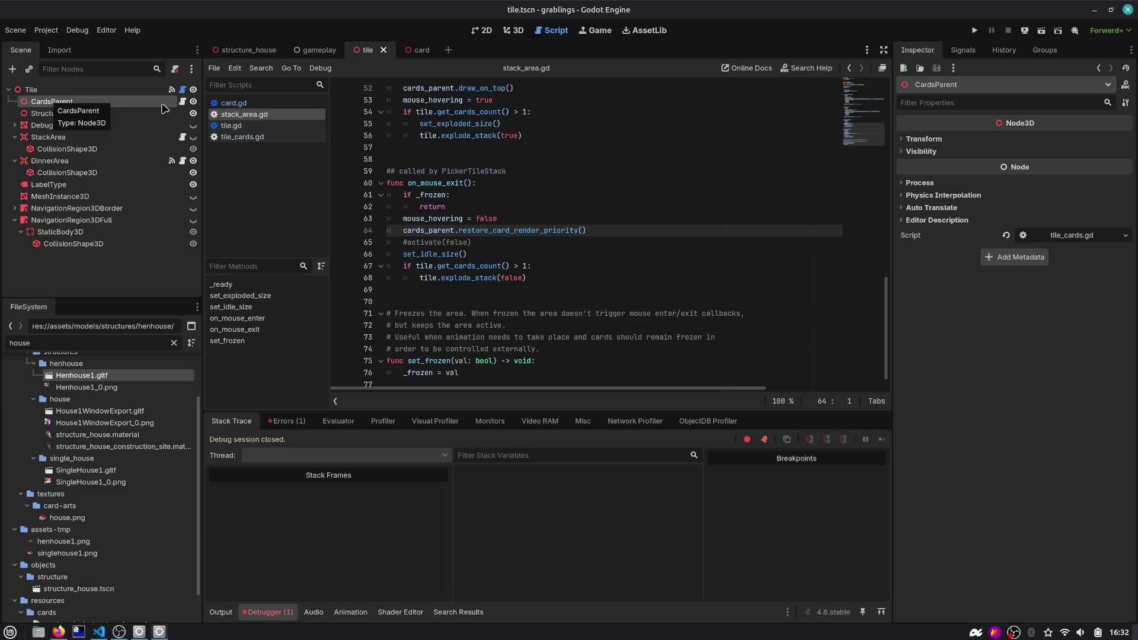
{"action": "double_click", "coordinate": [491, 232]}
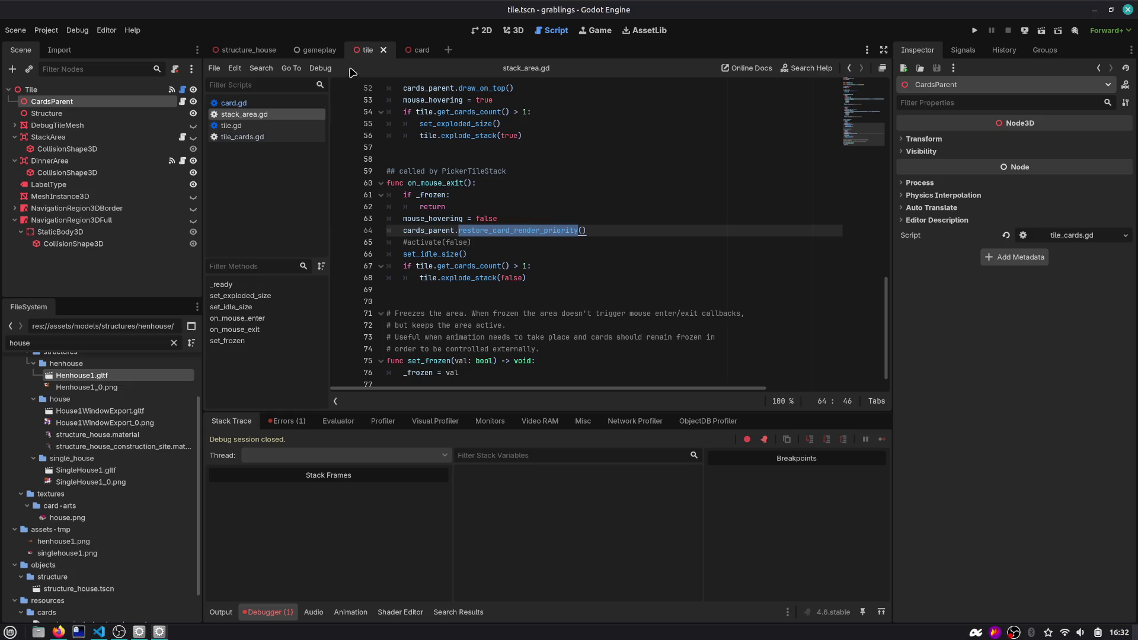
{"action": "mouse_move", "coordinate": [325, 55]}
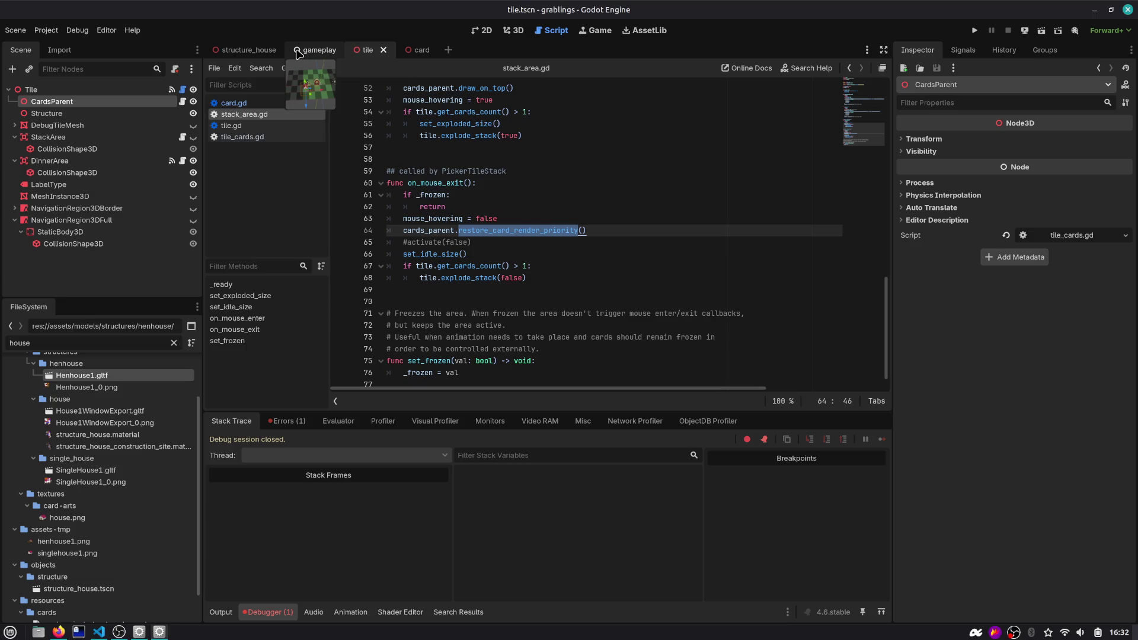
In the gameplay scene, select the CardDeck node and expand its Cards array
{"action": "mouse_move", "coordinate": [272, 55]}
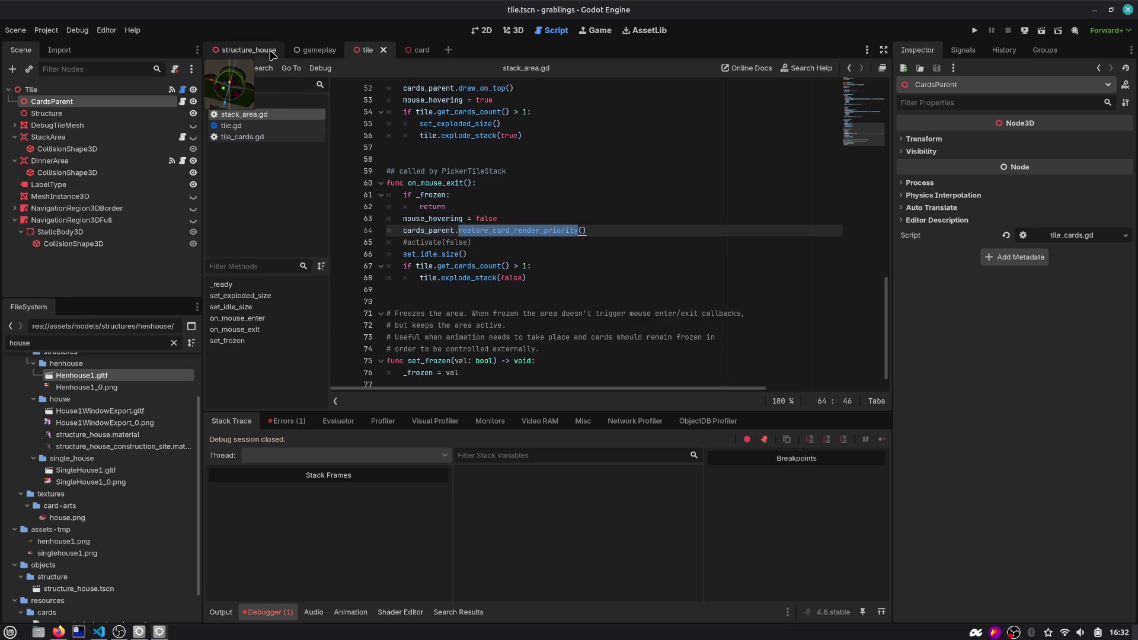
{"action": "left_click", "coordinate": [314, 51]}
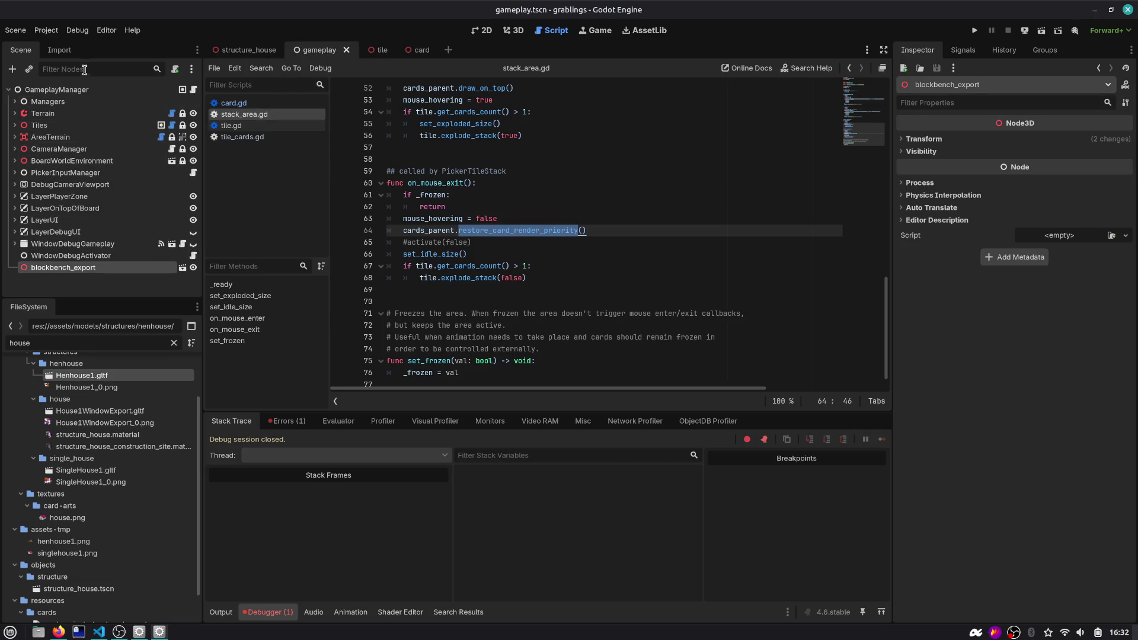
{"action": "type", "text": "deck"}
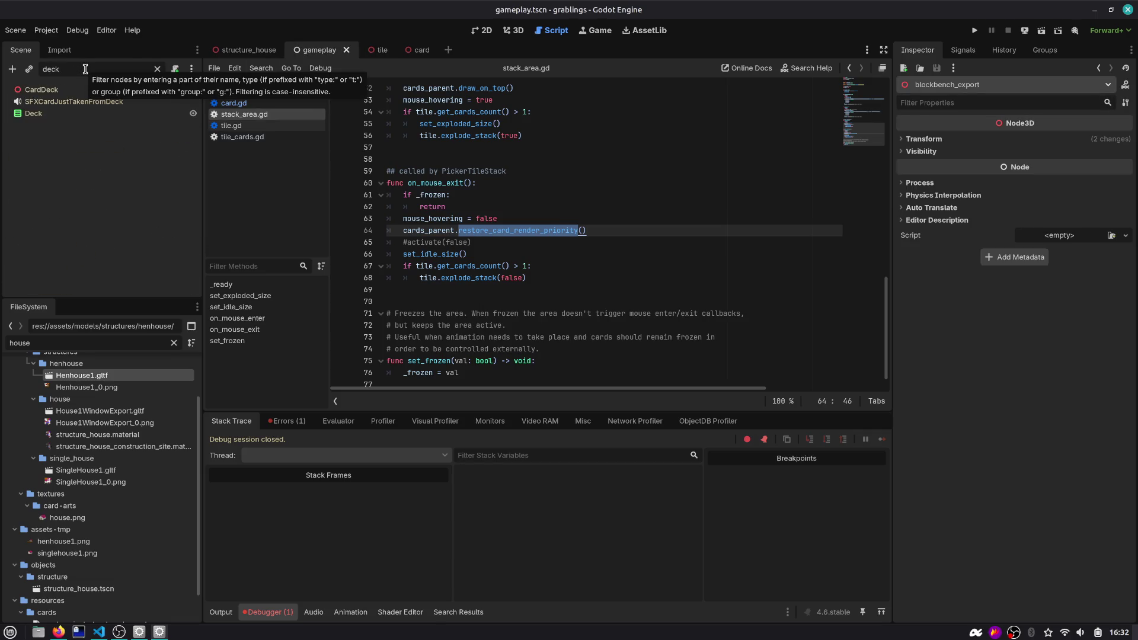
{"action": "left_click", "coordinate": [41, 89]}
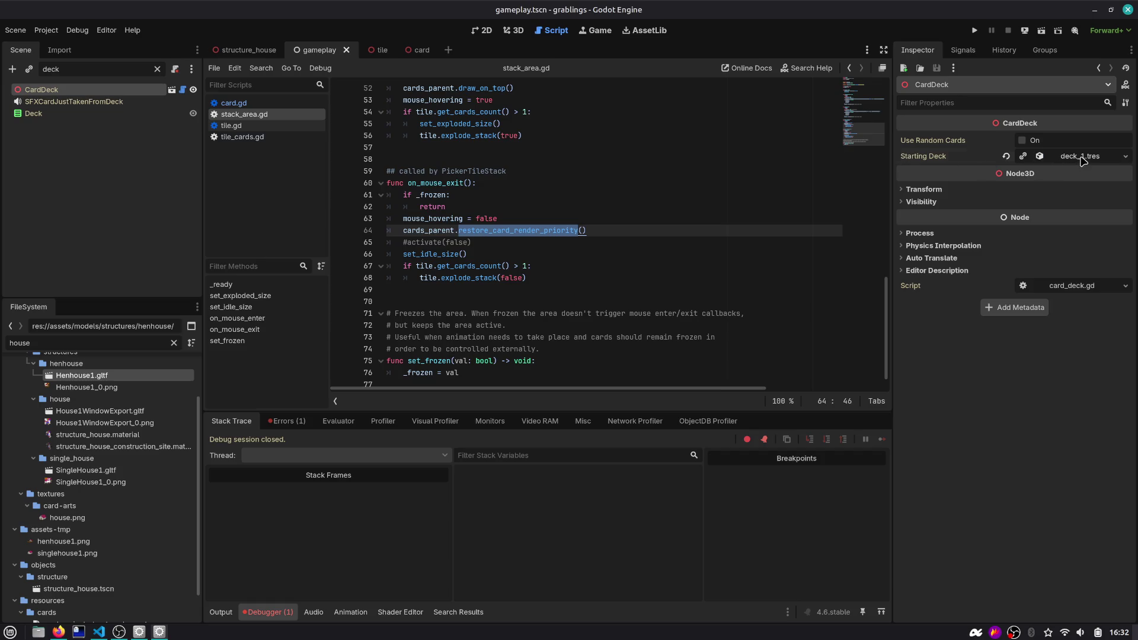
{"action": "left_click", "coordinate": [1082, 159]}
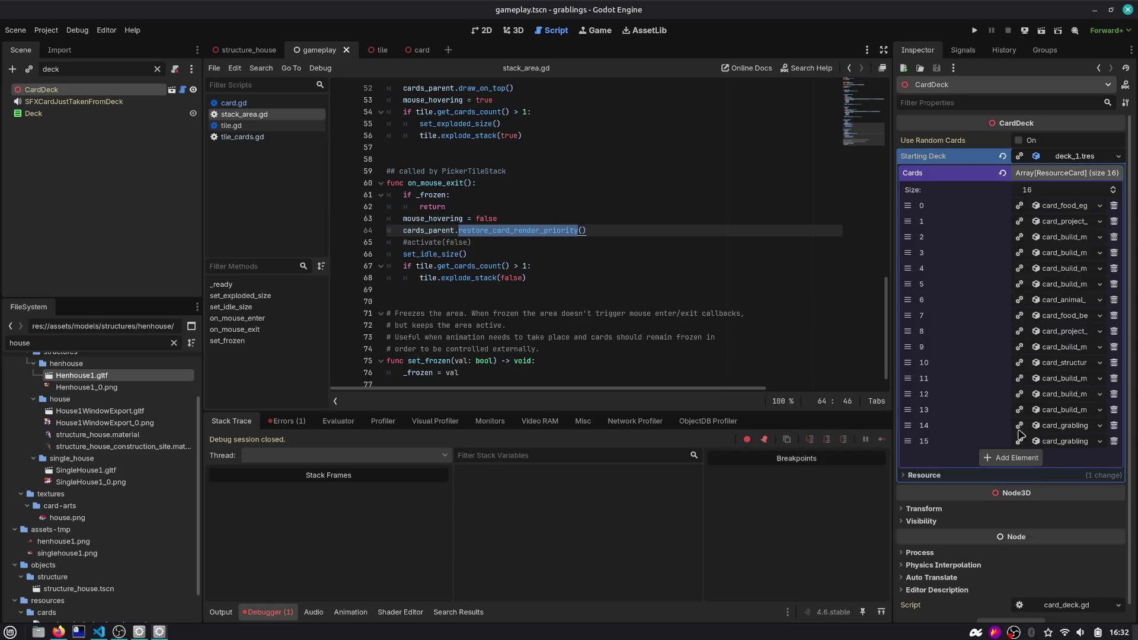
{"action": "left_click_drag", "start_coordinate": [896, 409], "coordinate": [821, 409]}
Add a slot holding card_project_structure_house.tres, then delete that last slot
{"action": "left_click", "coordinate": [973, 459]}
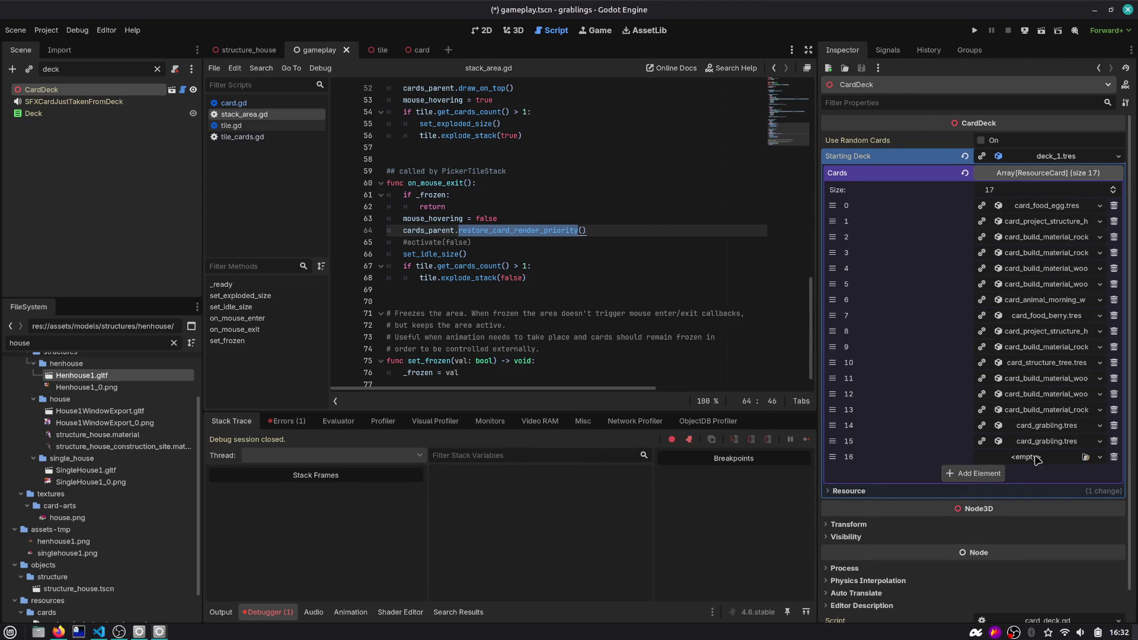
{"action": "left_click", "coordinate": [1086, 459]}
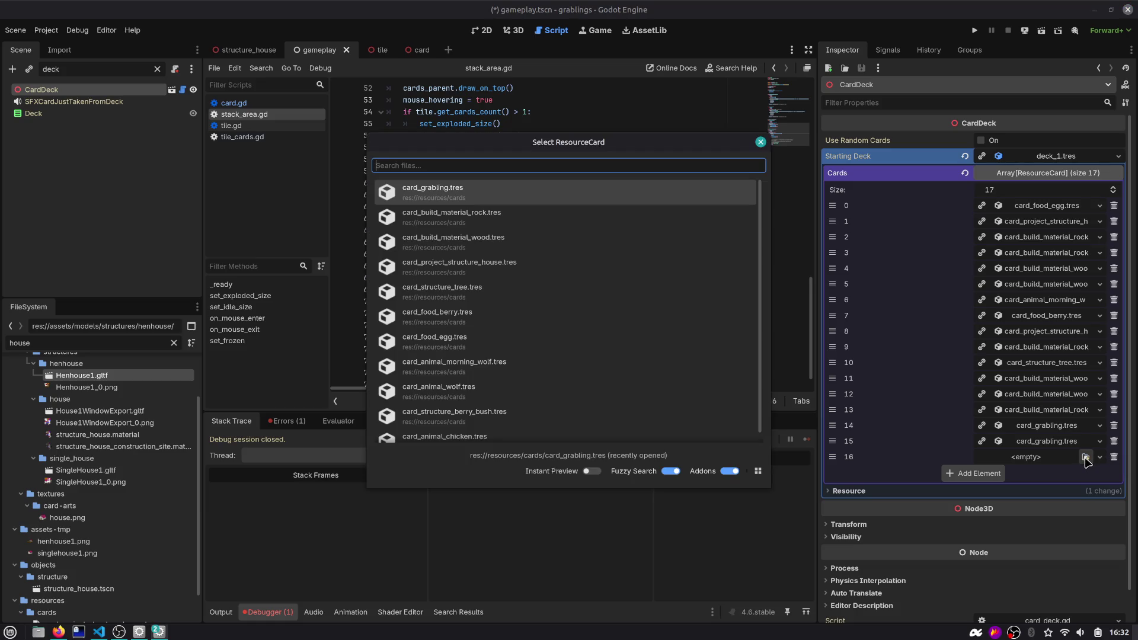
{"action": "type", "text": "house"}
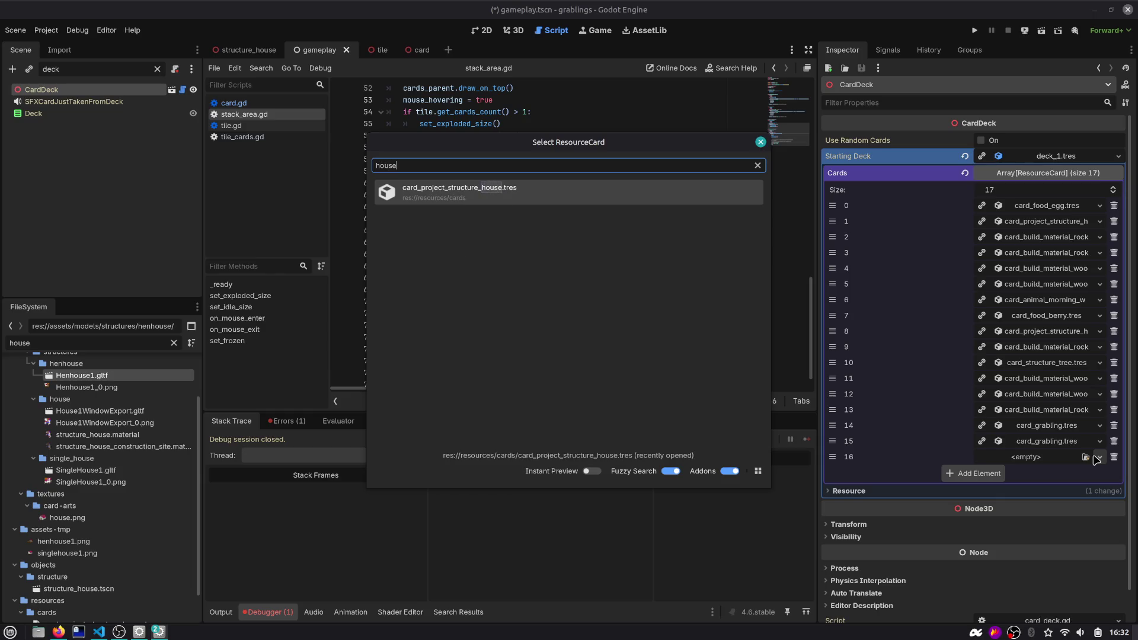
{"action": "key", "text": "ctrl+a"}
{"action": "key", "text": "BackSpace"}
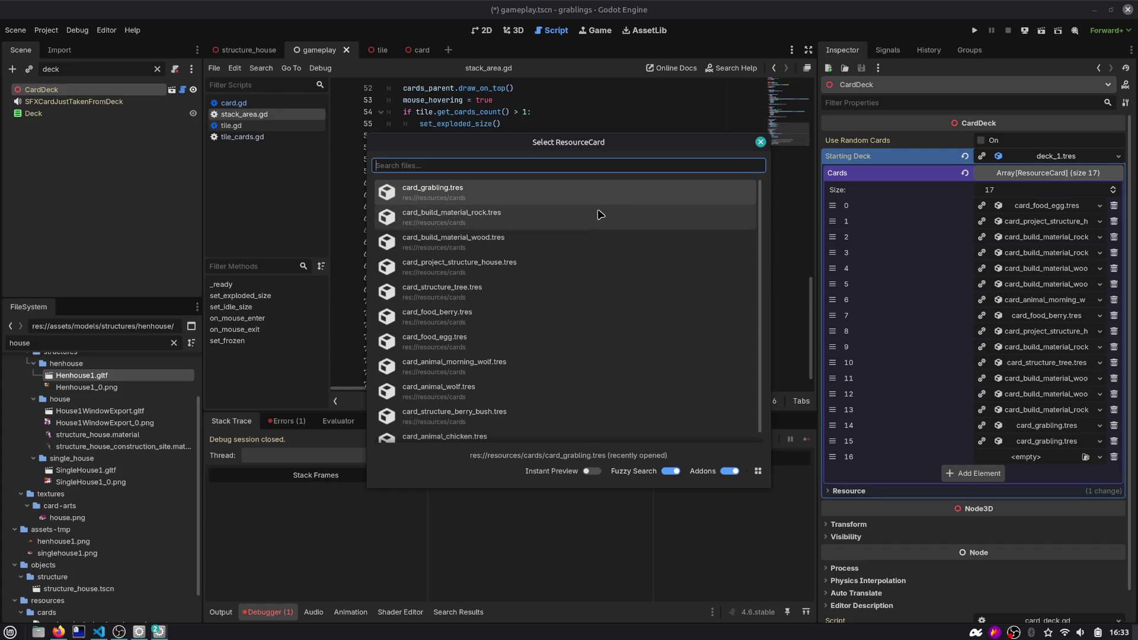
{"action": "scroll", "coordinate": [595, 225], "scroll_direction": "down", "scroll_amount": 1}
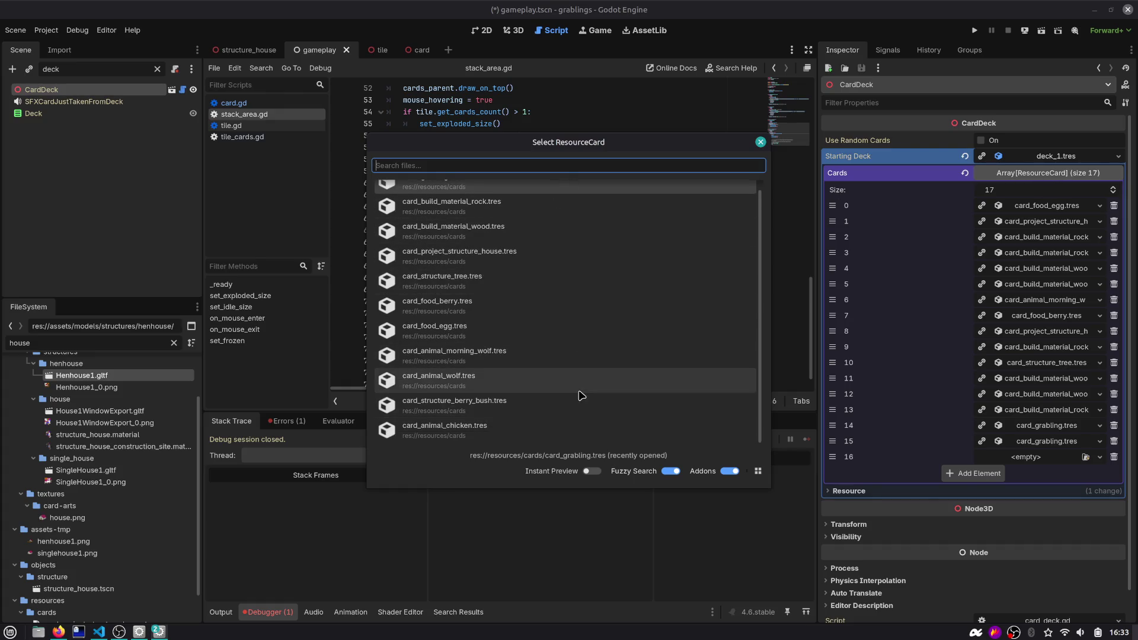
{"action": "scroll", "coordinate": [581, 395], "scroll_direction": "up", "scroll_amount": 1}
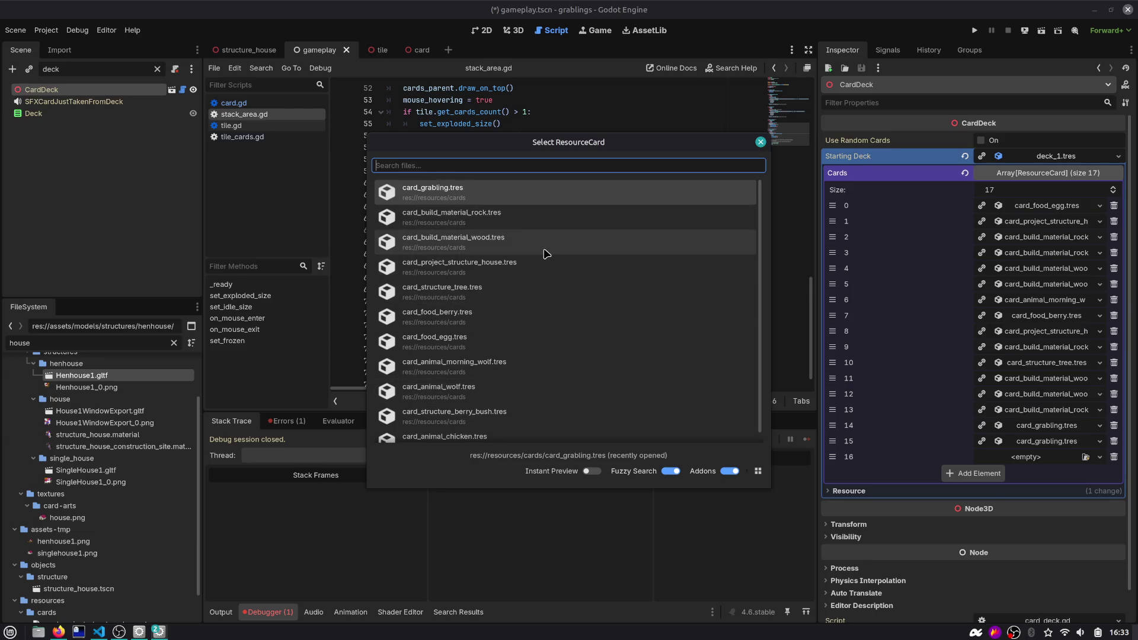
{"action": "type", "text": "house"}
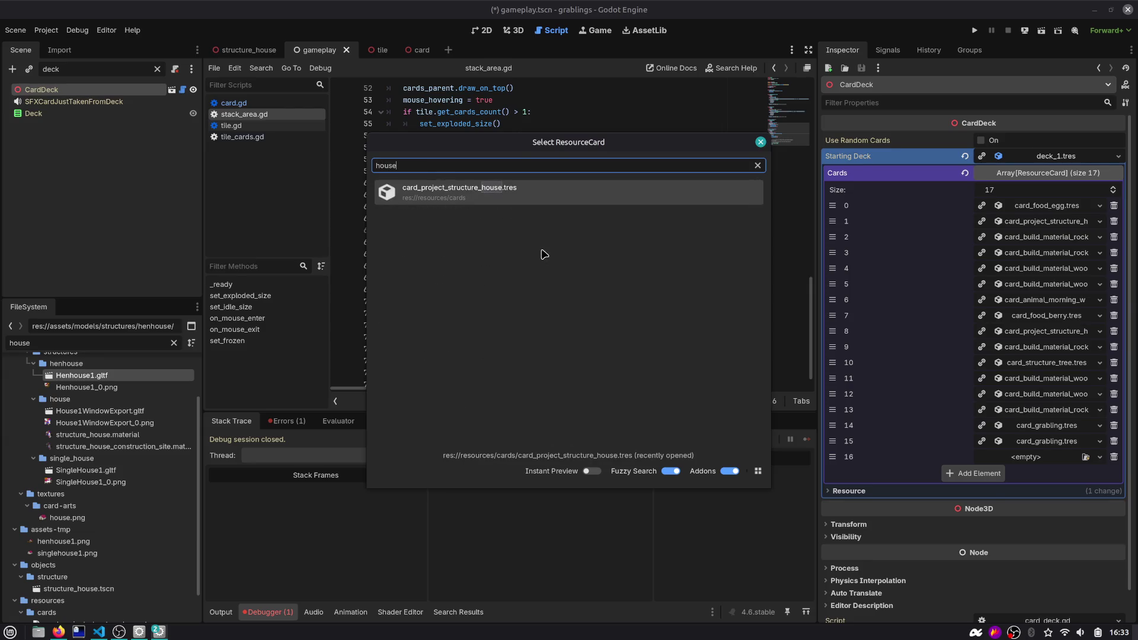
{"action": "key", "text": "Return"}
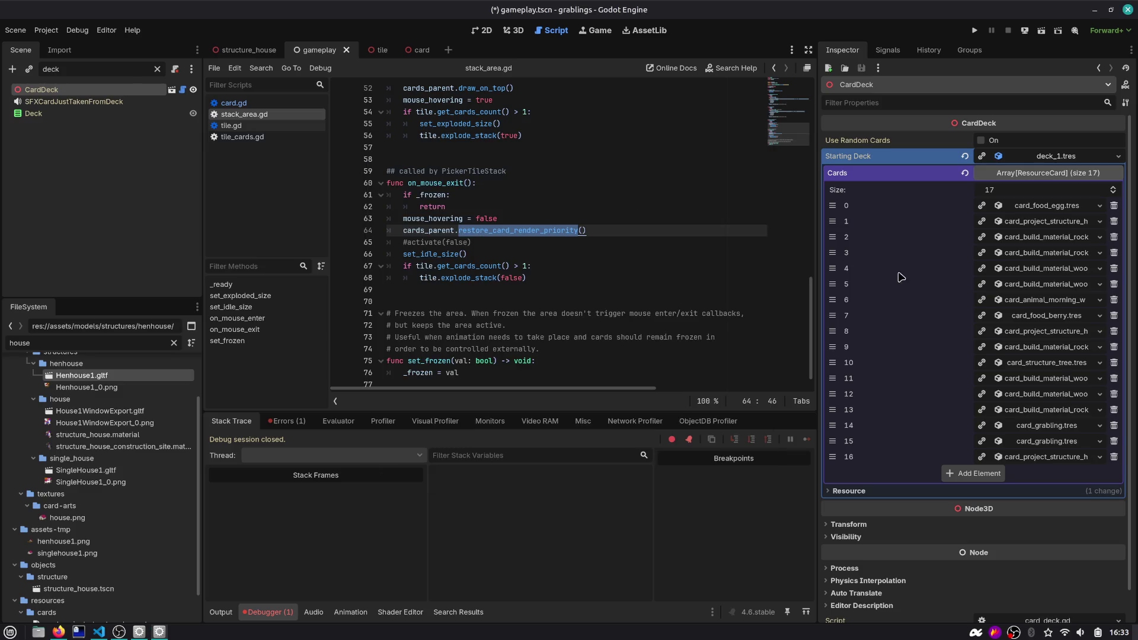
{"action": "left_click", "coordinate": [1114, 456]}
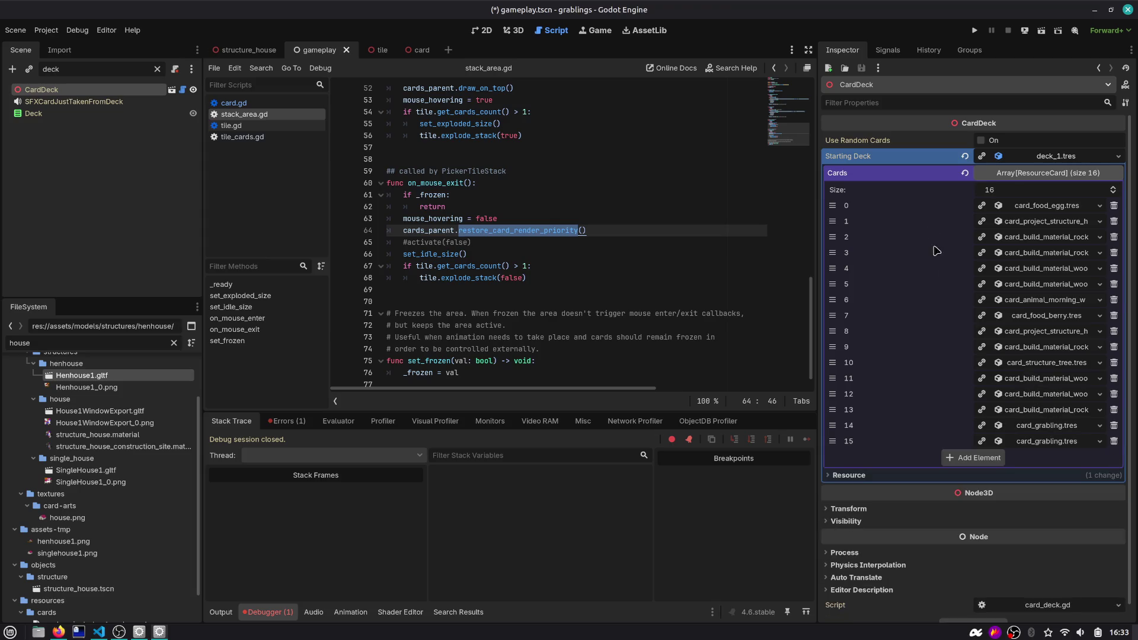
Save the scene and add a new empty slot to the Cards array
{"action": "key", "text": "ctrl+s"}
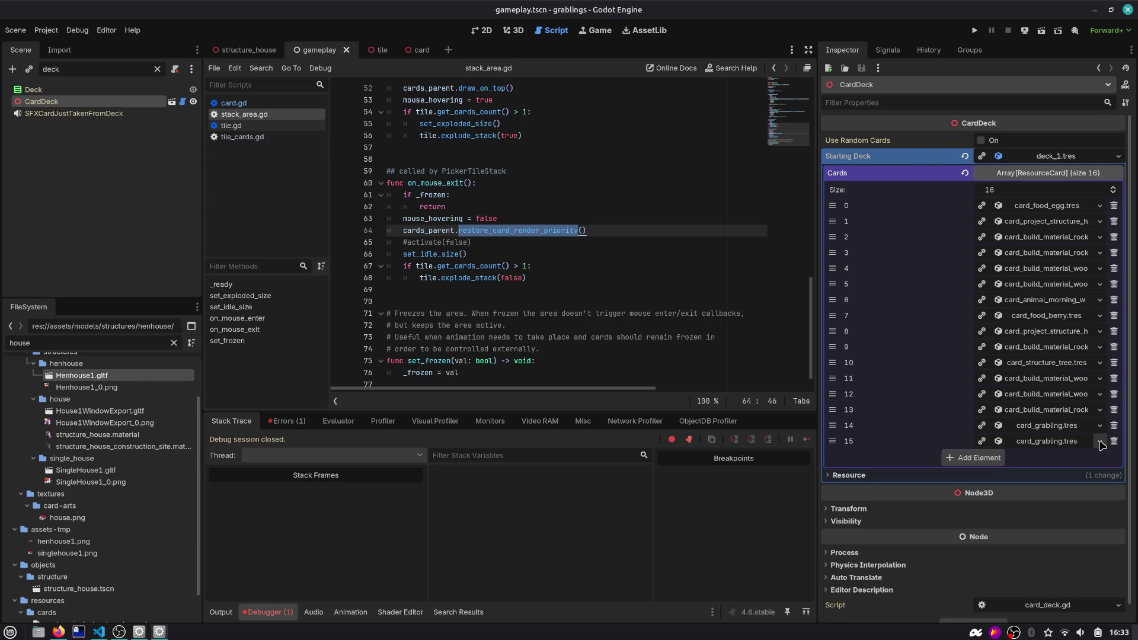
{"action": "left_click", "coordinate": [1100, 442]}
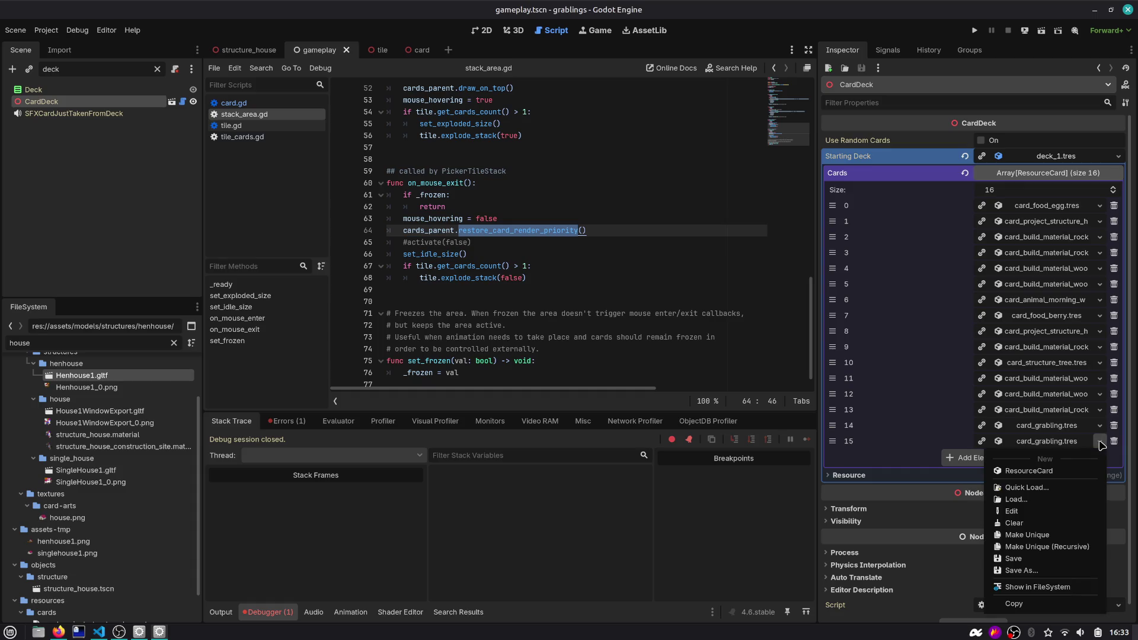
{"action": "left_click", "coordinate": [952, 458]}
{"action": "left_click", "coordinate": [966, 458]}
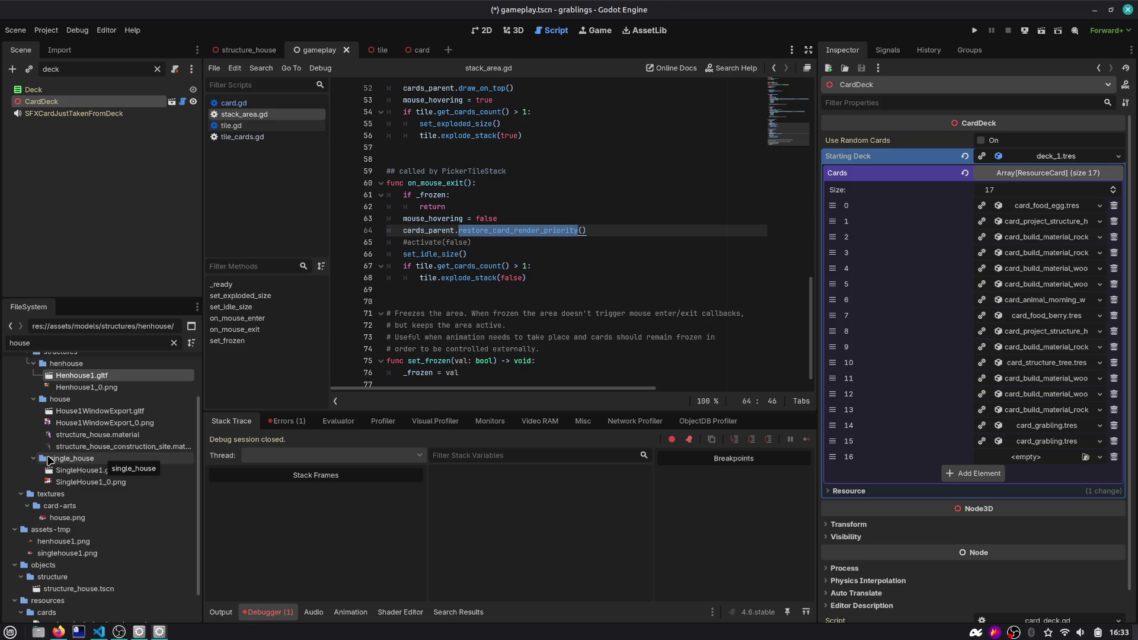
Clear the FileSystem filter, expand resources/cards, and drag the chicken-to-tree card files into Cards
{"action": "scroll", "coordinate": [123, 382], "scroll_direction": "up", "scroll_amount": 3}
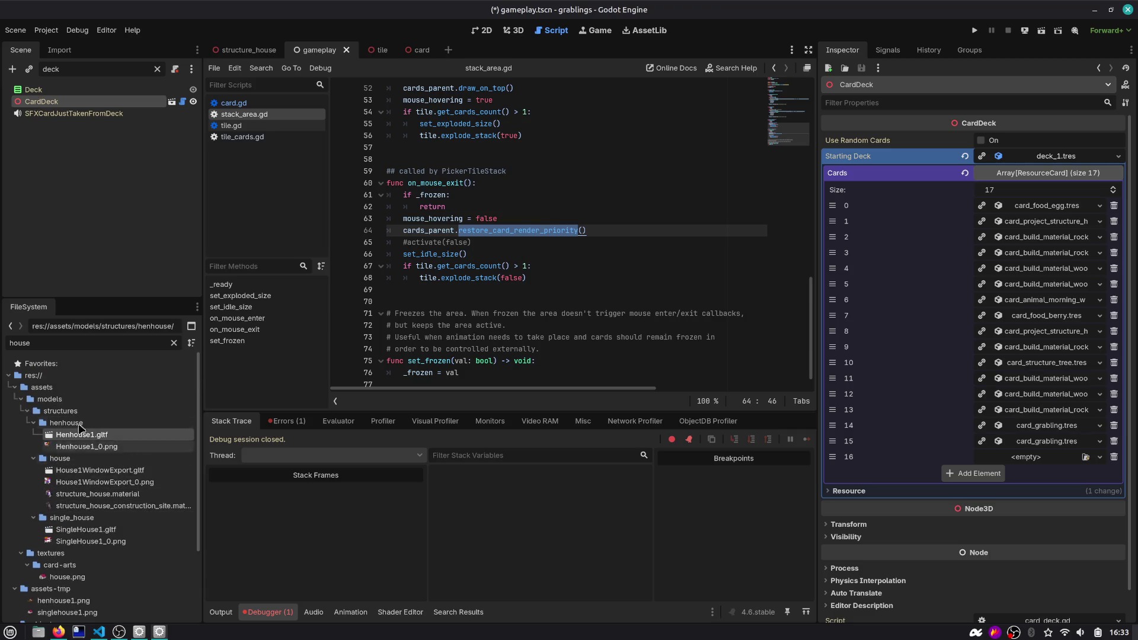
{"action": "left_click", "coordinate": [174, 342]}
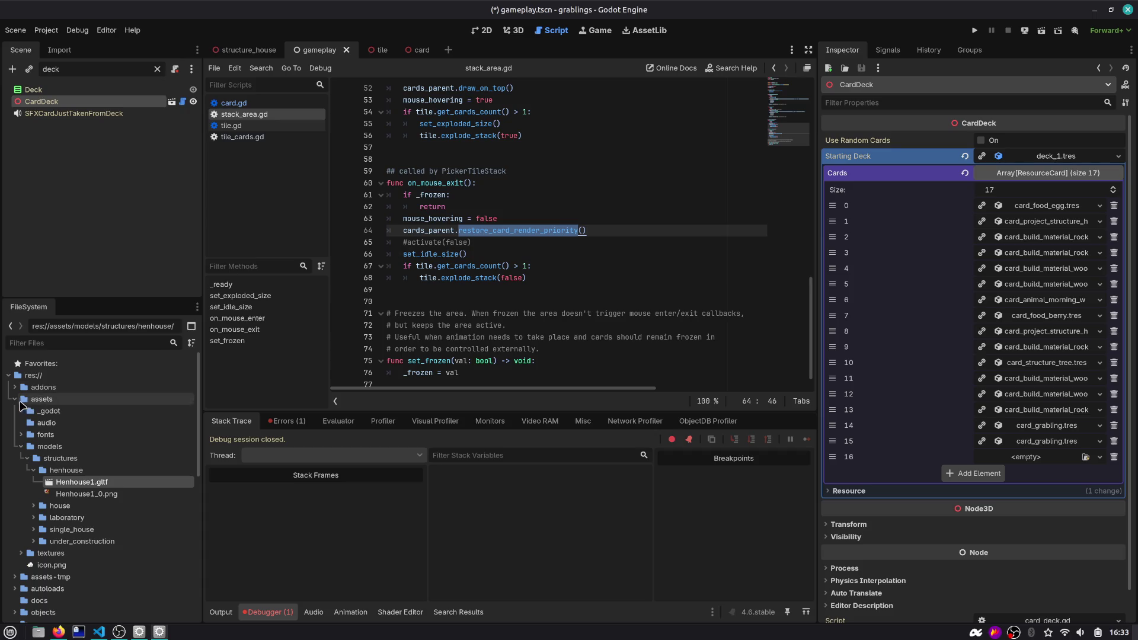
{"action": "left_click", "coordinate": [14, 400]}
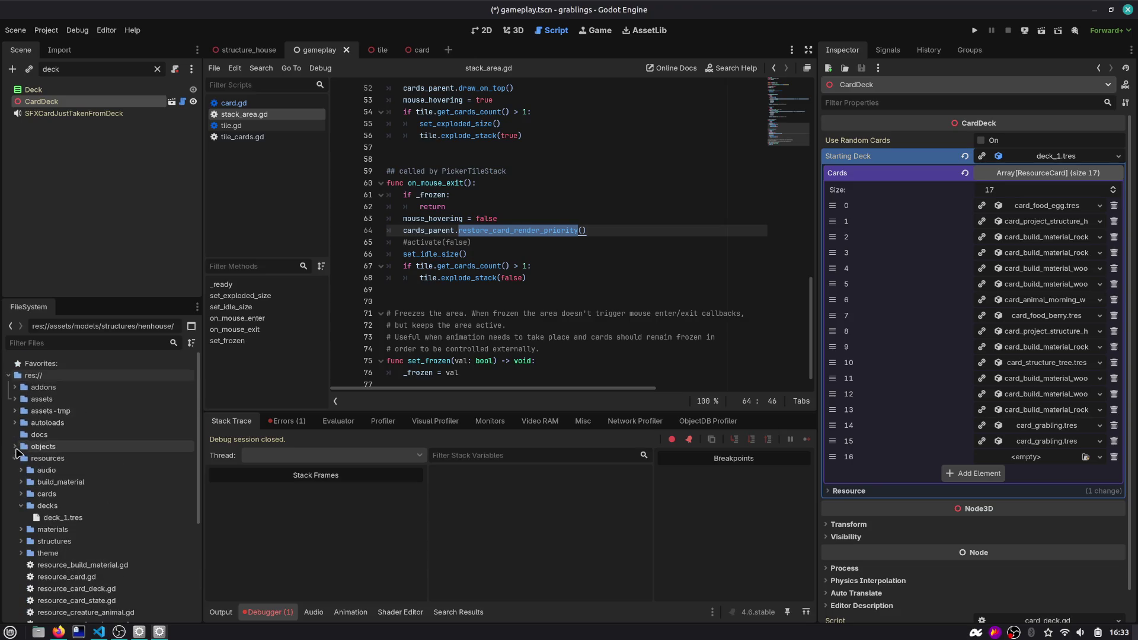
{"action": "left_click", "coordinate": [21, 494]}
{"action": "scroll", "coordinate": [72, 500], "scroll_direction": "down", "scroll_amount": 1}
{"action": "scroll", "coordinate": [70, 500], "scroll_direction": "down", "scroll_amount": 2}
{"action": "mouse_move", "coordinate": [89, 439]}
{"action": "left_mouse_down"}
{"action": "mouse_move", "coordinate": [98, 448]}
{"action": "mouse_move", "coordinate": [301, 396]}
{"action": "mouse_move", "coordinate": [945, 300]}
{"action": "mouse_move", "coordinate": [244, 381]}
{"action": "mouse_move", "coordinate": [104, 436]}
{"action": "mouse_move", "coordinate": [970, 474]}
{"action": "left_mouse_up"}
{"action": "left_click", "coordinate": [110, 462]}
{"action": "scroll", "coordinate": [116, 421], "scroll_direction": "up", "scroll_amount": 2}
{"action": "left_click", "coordinate": [116, 421], "text": "shift"}
{"action": "key", "text": "ctrl+z"}
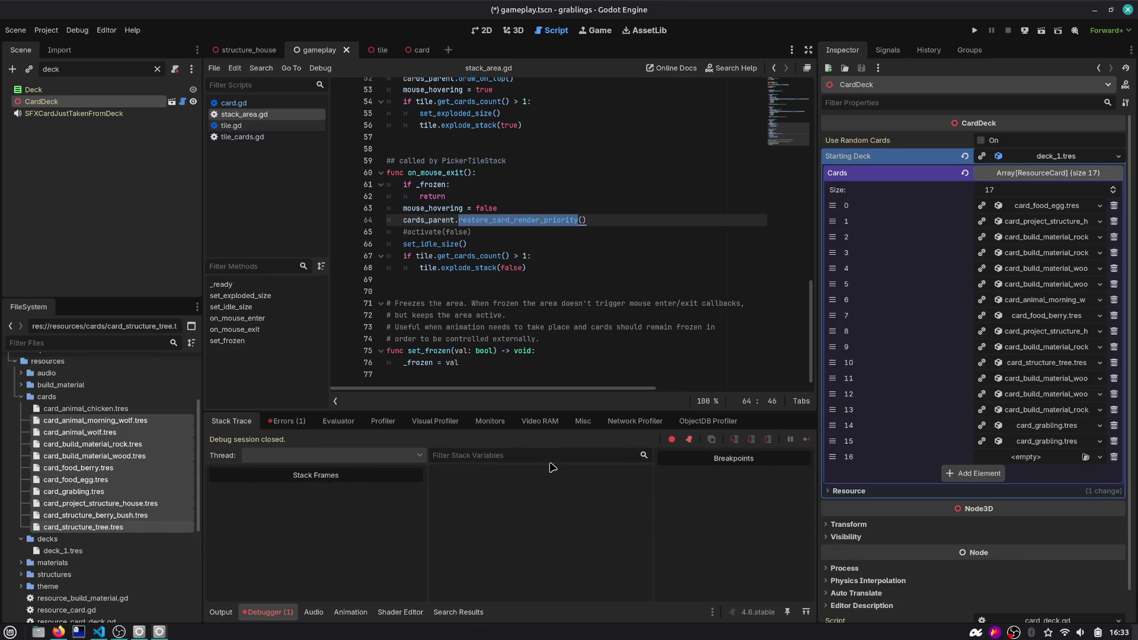
{"action": "left_click", "coordinate": [98, 526], "text": "shift"}
{"action": "mouse_move", "coordinate": [89, 433]}
{"action": "left_mouse_down"}
{"action": "mouse_move", "coordinate": [1002, 457]}
{"action": "mouse_move", "coordinate": [976, 474]}
{"action": "left_mouse_up"}
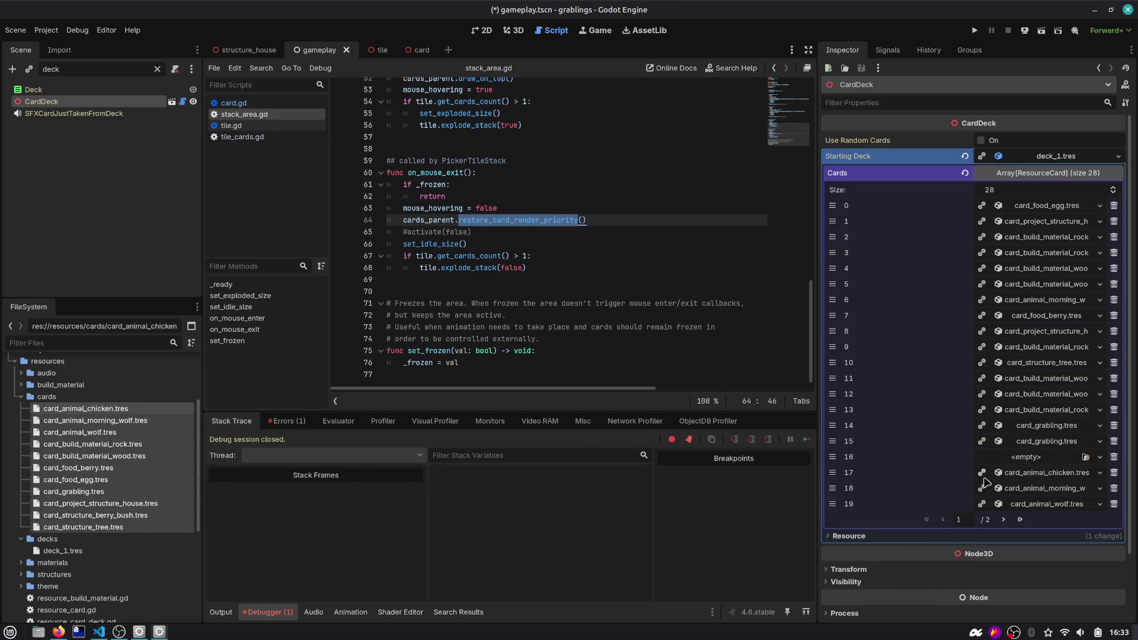
Undo the bulk addition, remove the empty last slot, and save the scene
{"action": "left_click", "coordinate": [1022, 520]}
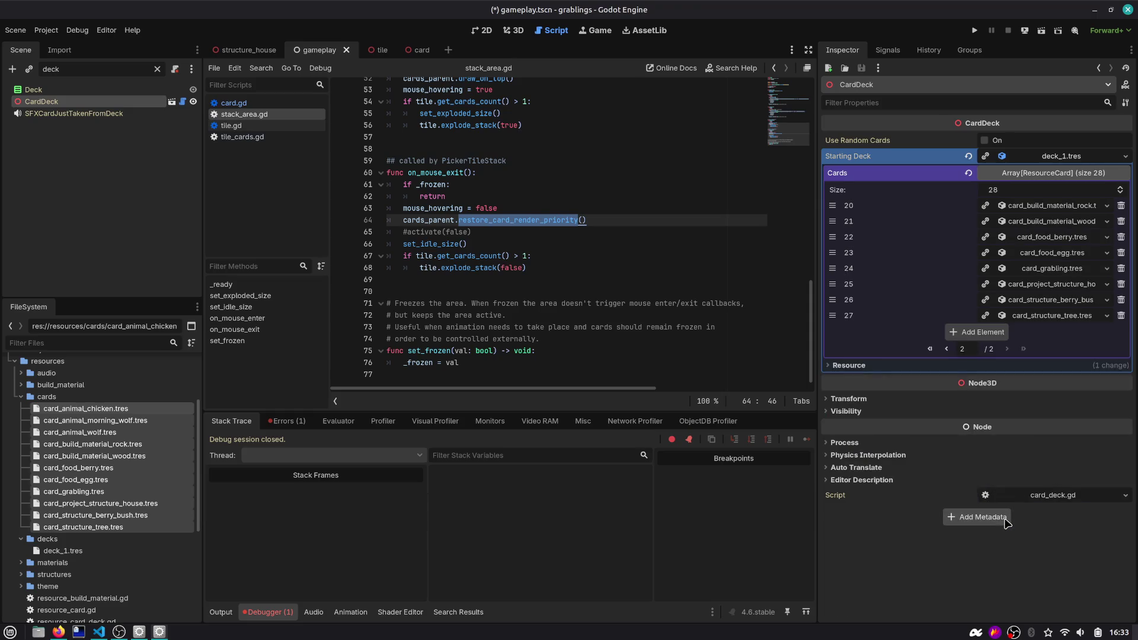
{"action": "left_click", "coordinate": [947, 349]}
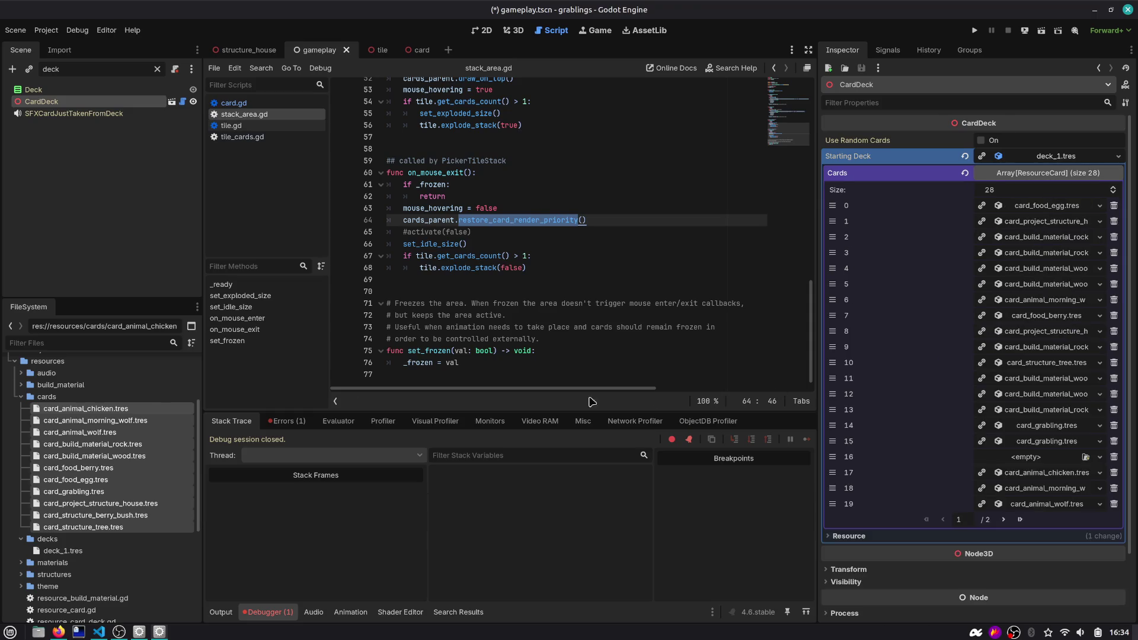
{"action": "key", "text": "ctrl+z"}
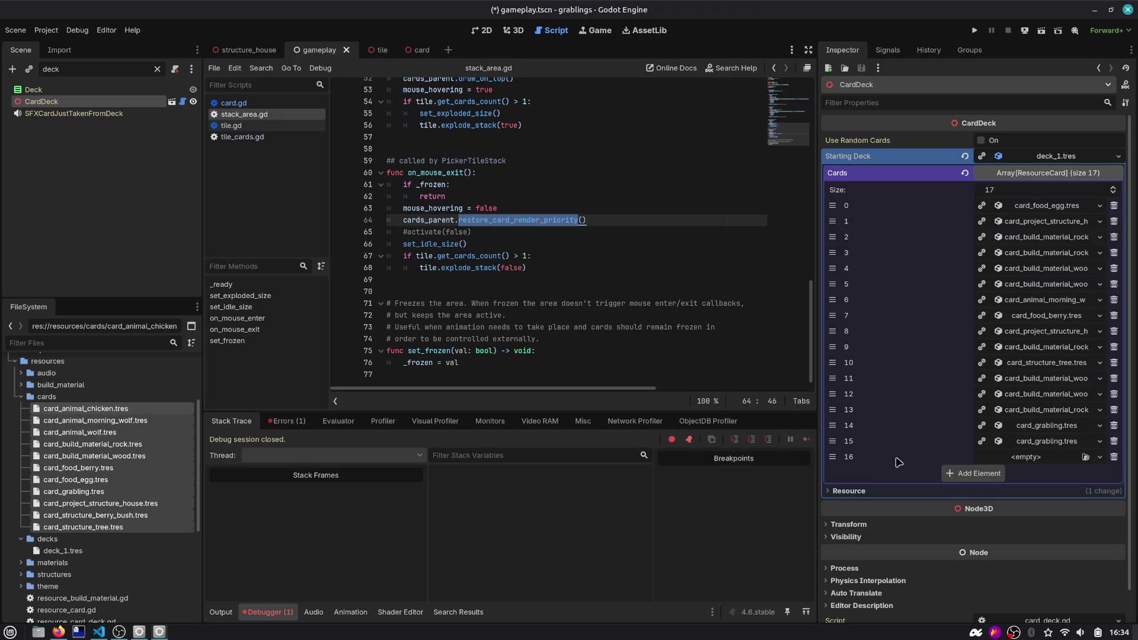
{"action": "left_click", "coordinate": [1115, 457]}
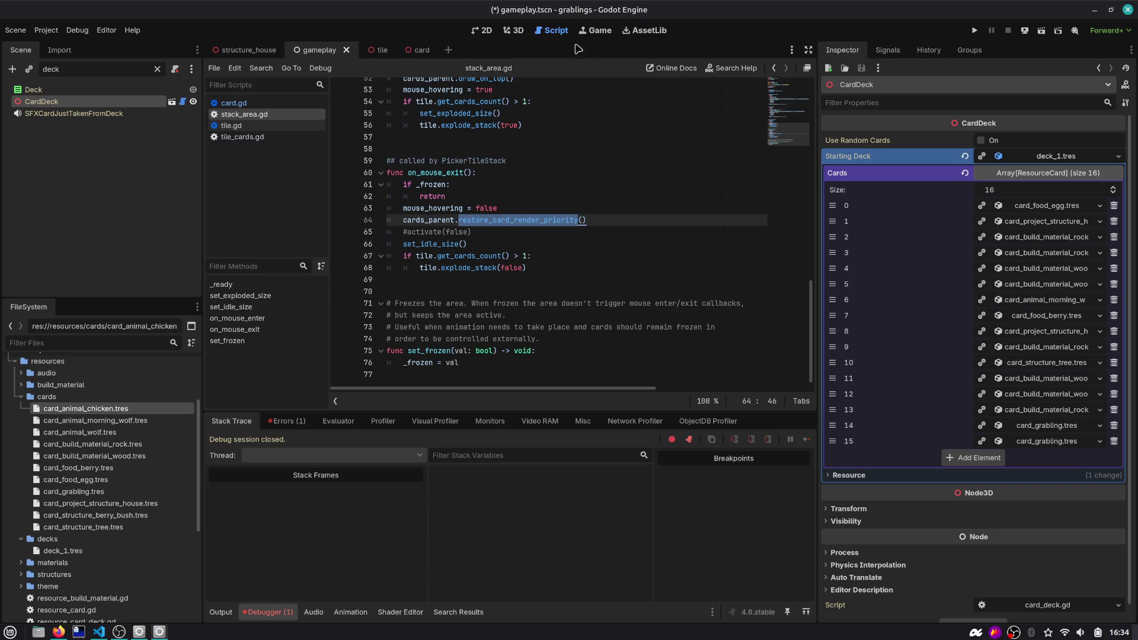
{"action": "left_click", "coordinate": [507, 160]}
{"action": "key", "text": "ctrl+s"}
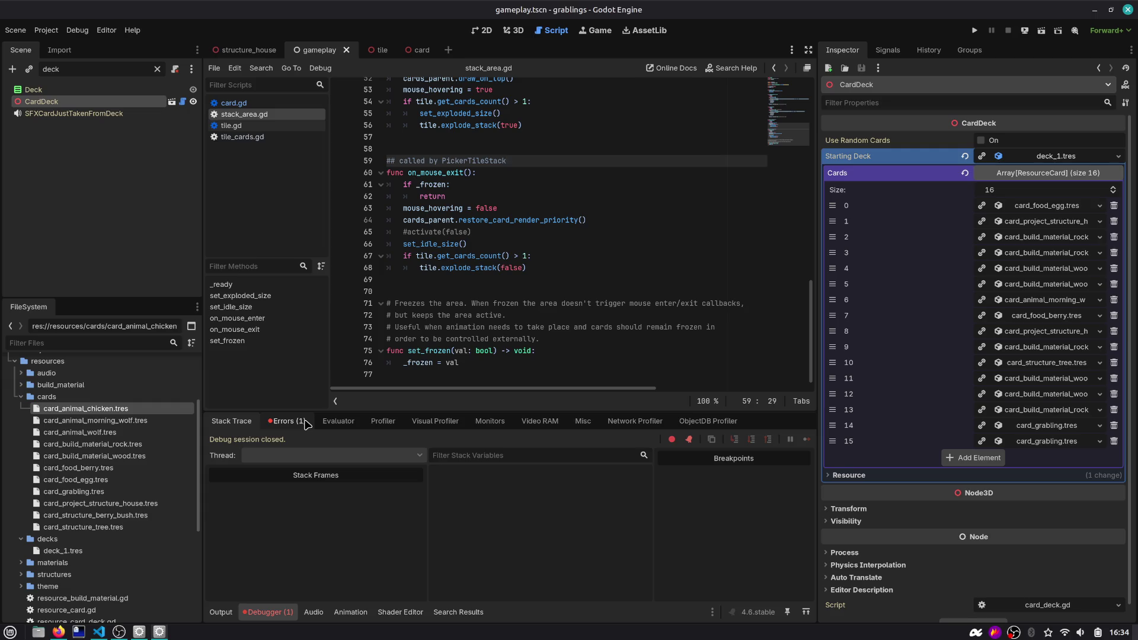
{"action": "left_click", "coordinate": [542, 291]}
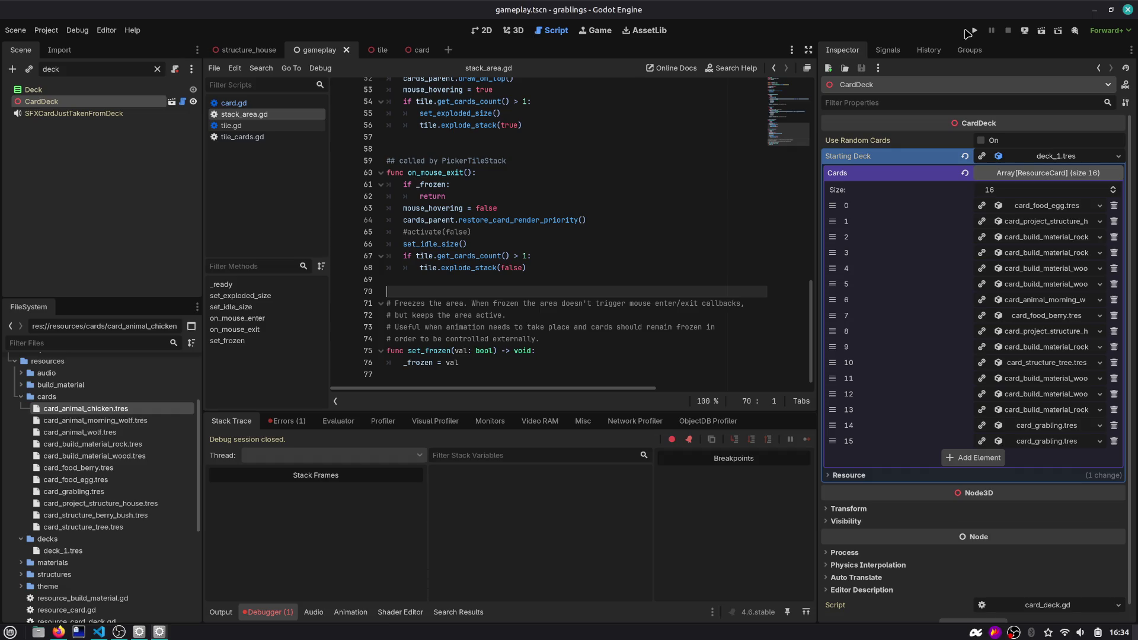
Run the game, hit the missing restore_card_render_priority error, and compare against tile_cards.gd's restore_draw_order
{"action": "left_click", "coordinate": [968, 33]}
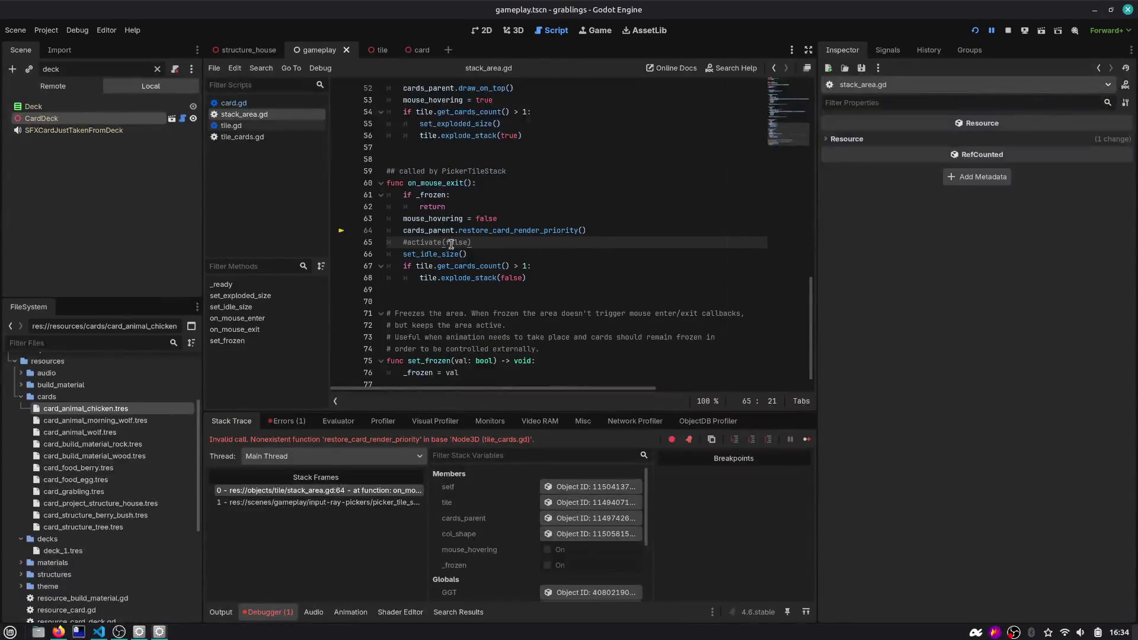
{"action": "double_click", "coordinate": [520, 232]}
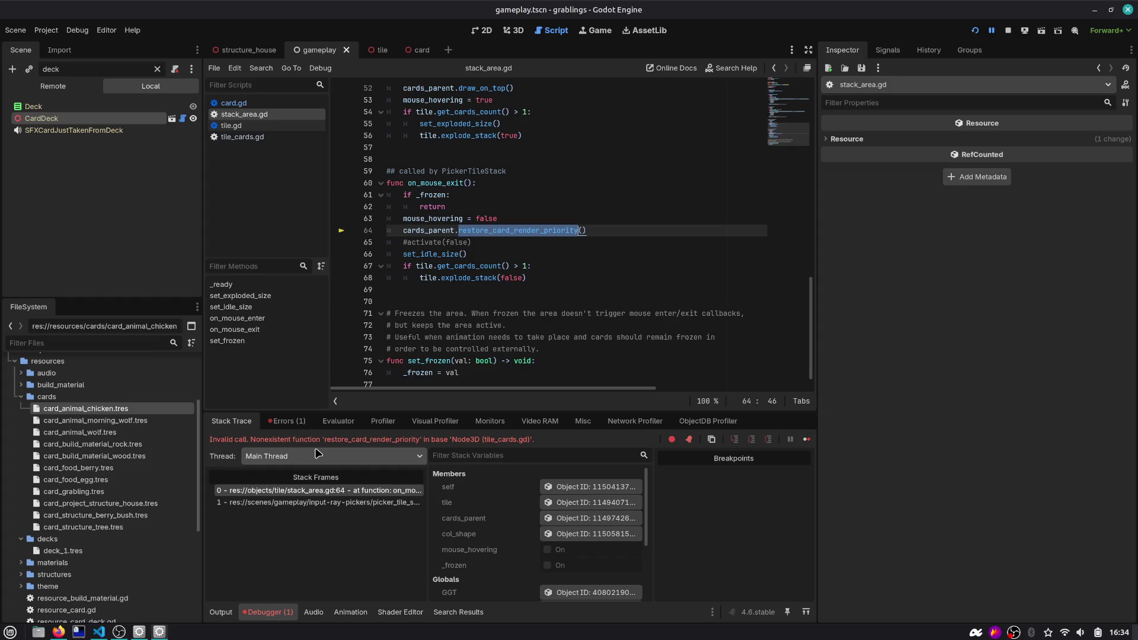
{"action": "double_click", "coordinate": [342, 441]}
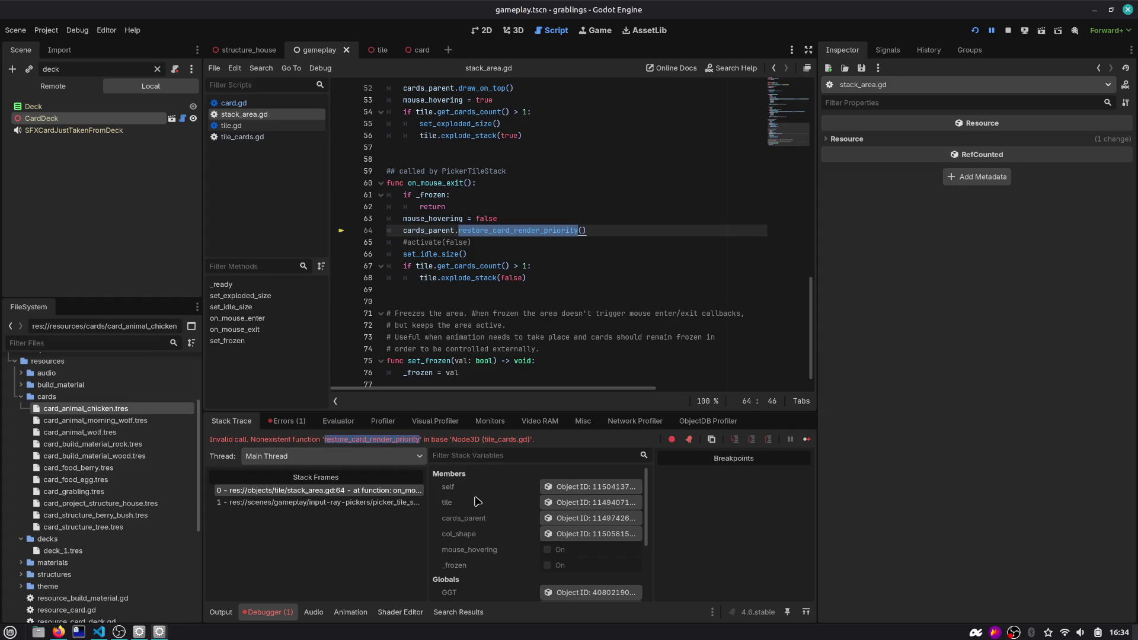
{"action": "left_click", "coordinate": [263, 137]}
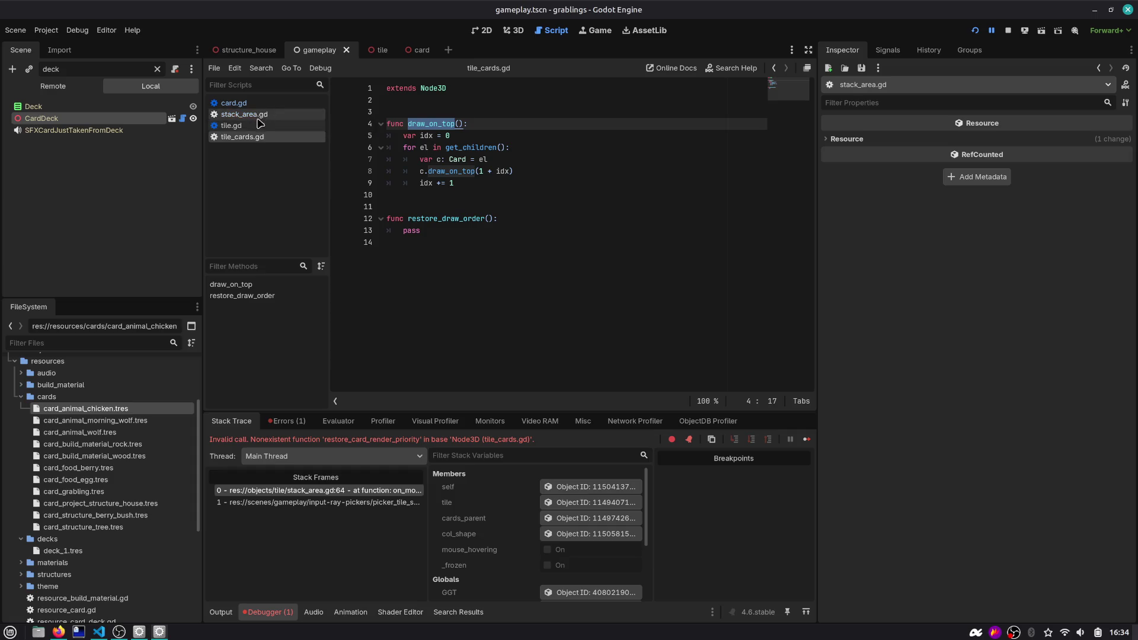
{"action": "left_click", "coordinate": [257, 126]}
{"action": "left_click", "coordinate": [258, 115]}
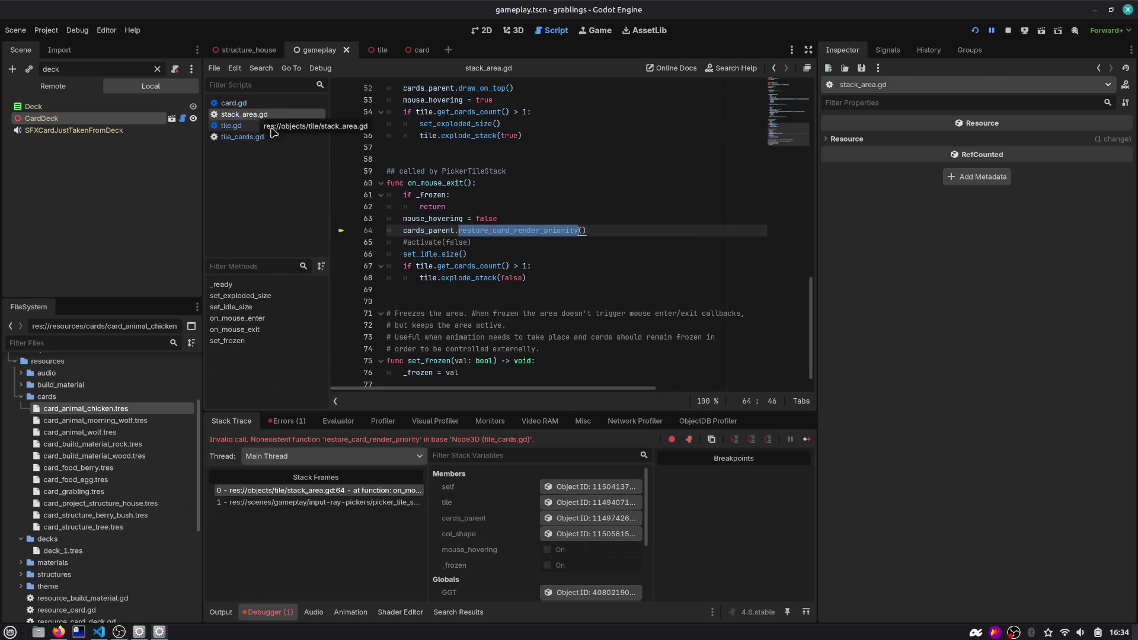
{"action": "double_click", "coordinate": [444, 231]}
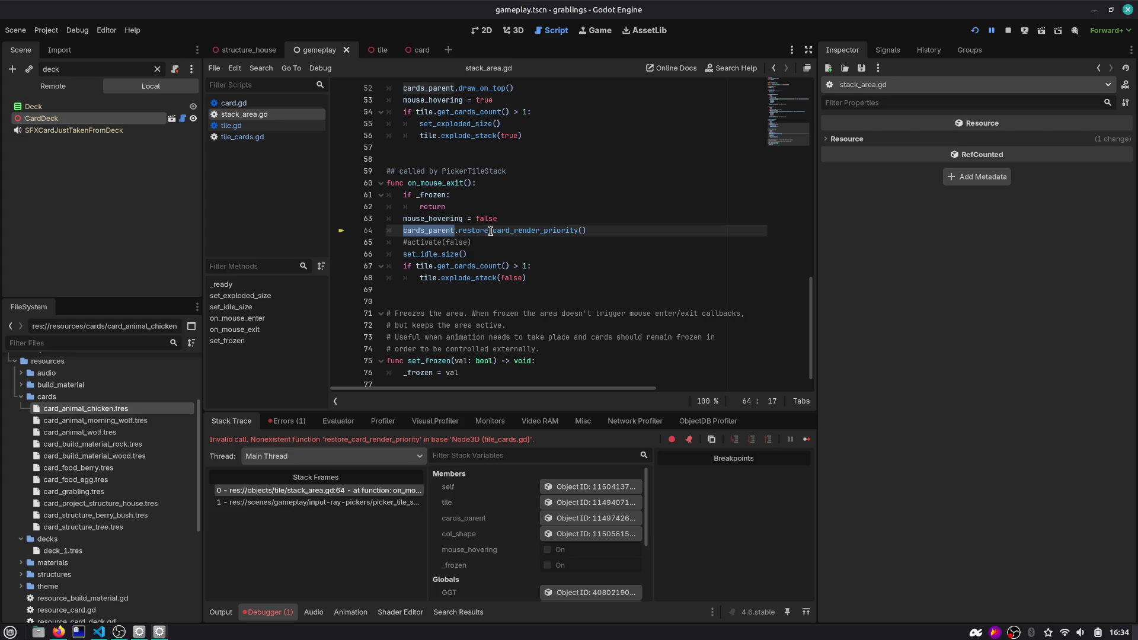
{"action": "left_click", "coordinate": [261, 137]}
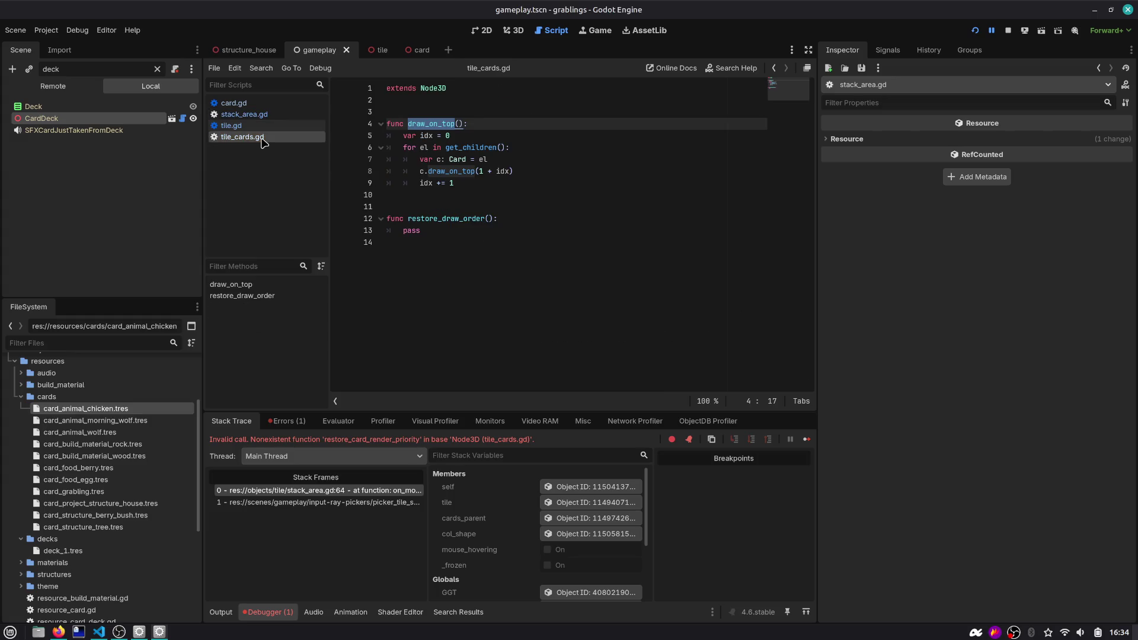
{"action": "double_click", "coordinate": [454, 219]}
{"action": "left_click", "coordinate": [245, 114]}
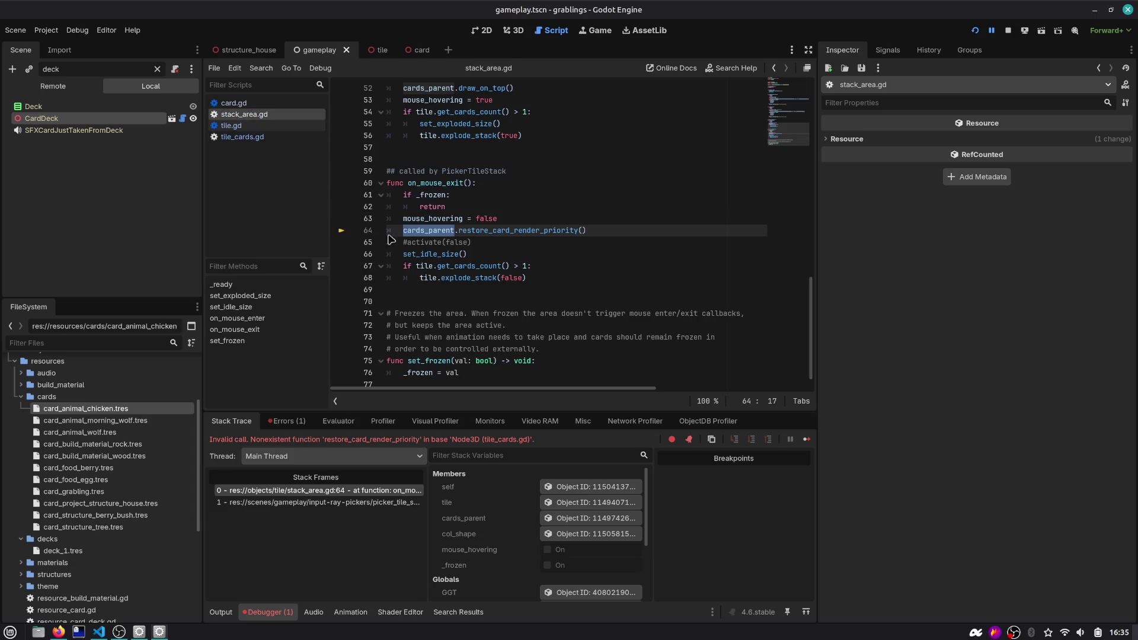
{"action": "double_click", "coordinate": [508, 232]}
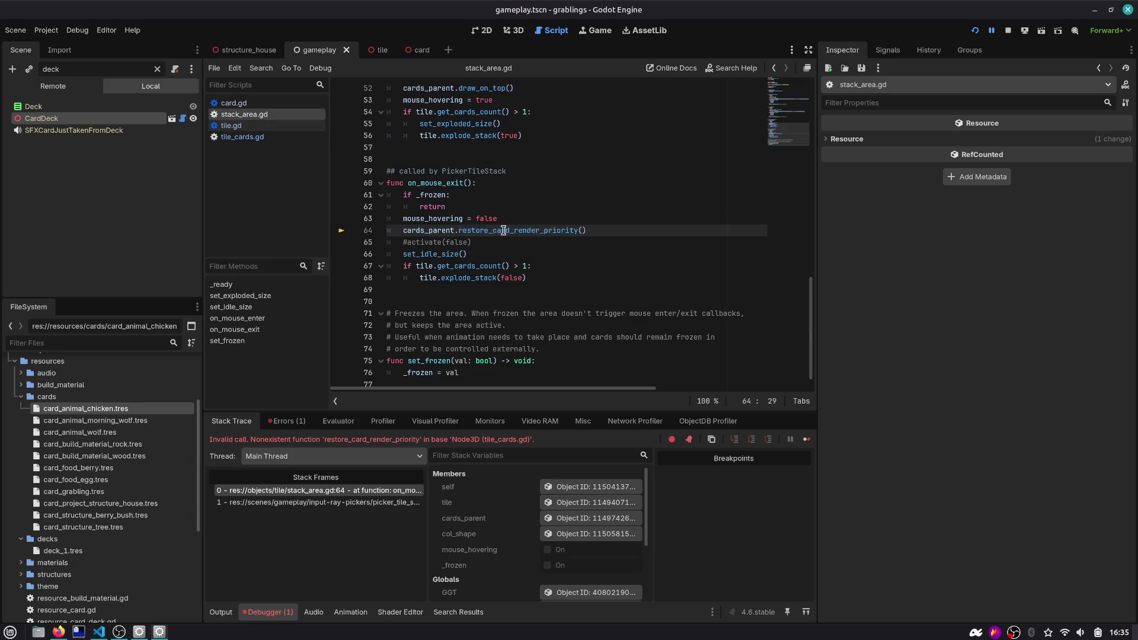
Change line 64's call to cards_parent.restore_draw_order(), save, and relaunch with F5
{"action": "left_click", "coordinate": [246, 140]}
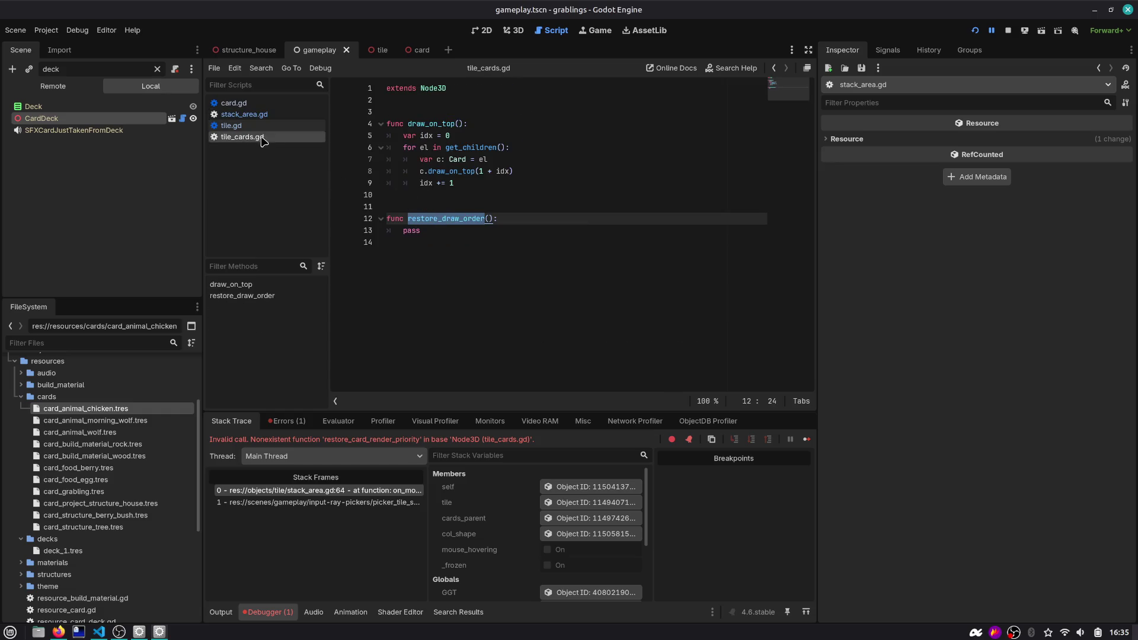
{"action": "left_click", "coordinate": [244, 115]}
{"action": "key", "text": "Escape"}
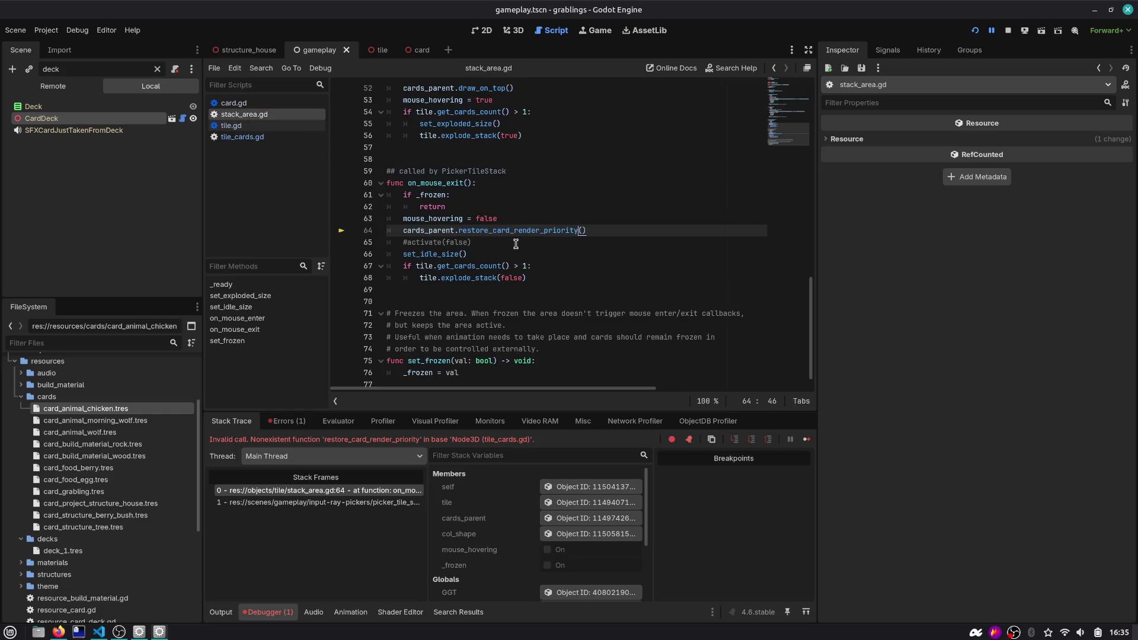
{"action": "key", "text": "ctrl+BackSpace"}
{"action": "type", "text": "restore_draw_"}
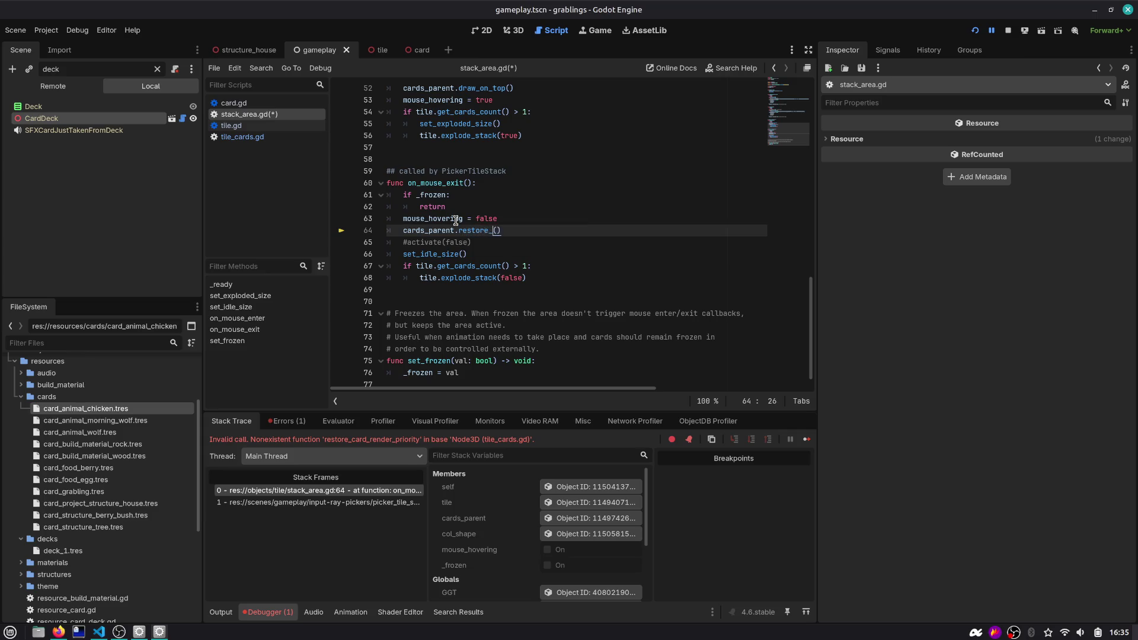
{"action": "type", "text": "order"}
{"action": "key", "text": "ctrl+s"}
{"action": "key", "text": "F5"}
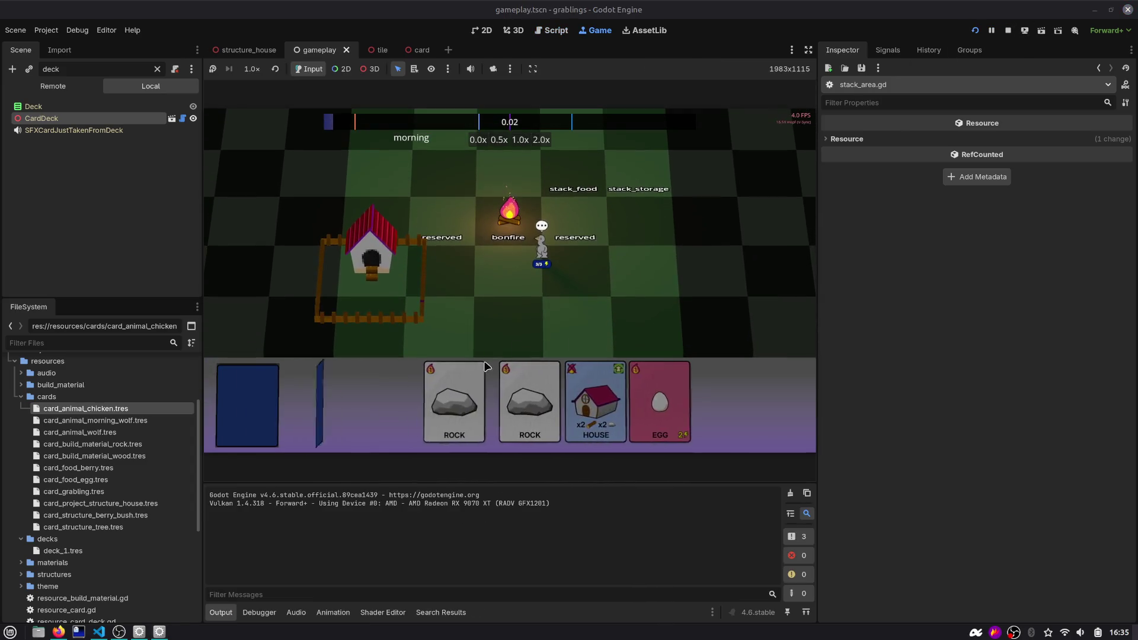
Drag the HOUSE card onto the house, add a ROCK card, then return to stack_area.gd
{"action": "mouse_move", "coordinate": [612, 398]}
{"action": "left_mouse_down"}
{"action": "mouse_move", "coordinate": [394, 215]}
{"action": "mouse_move", "coordinate": [380, 217]}
{"action": "left_mouse_up"}
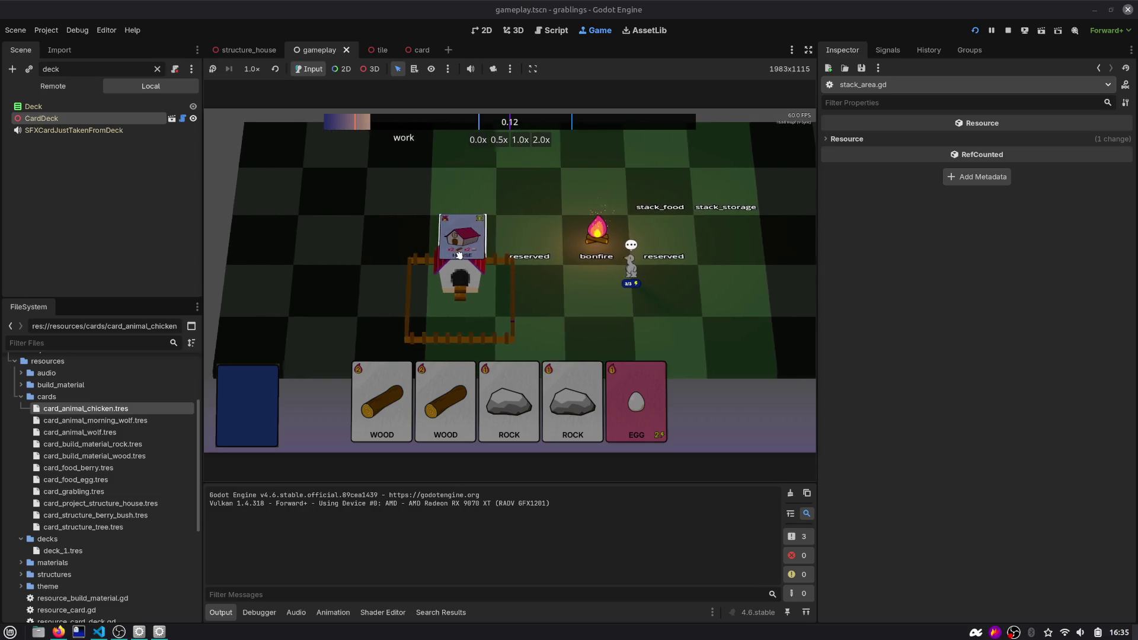
{"action": "scroll", "coordinate": [461, 257], "scroll_direction": "up", "scroll_amount": 5}
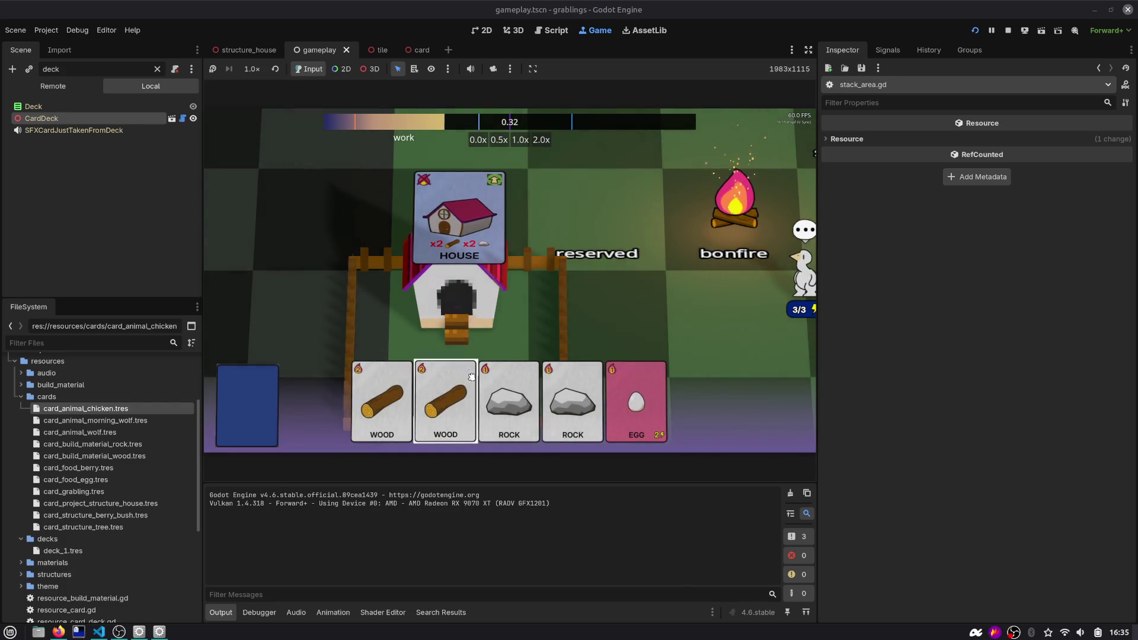
{"action": "left_click", "coordinate": [518, 386]}
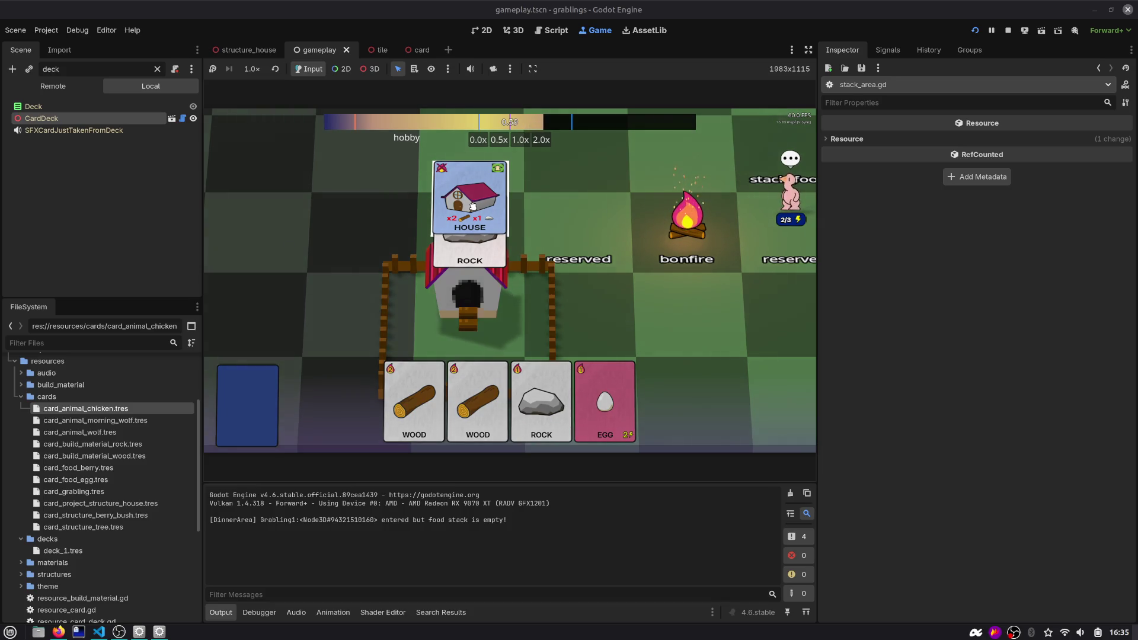
{"action": "left_click", "coordinate": [551, 30]}
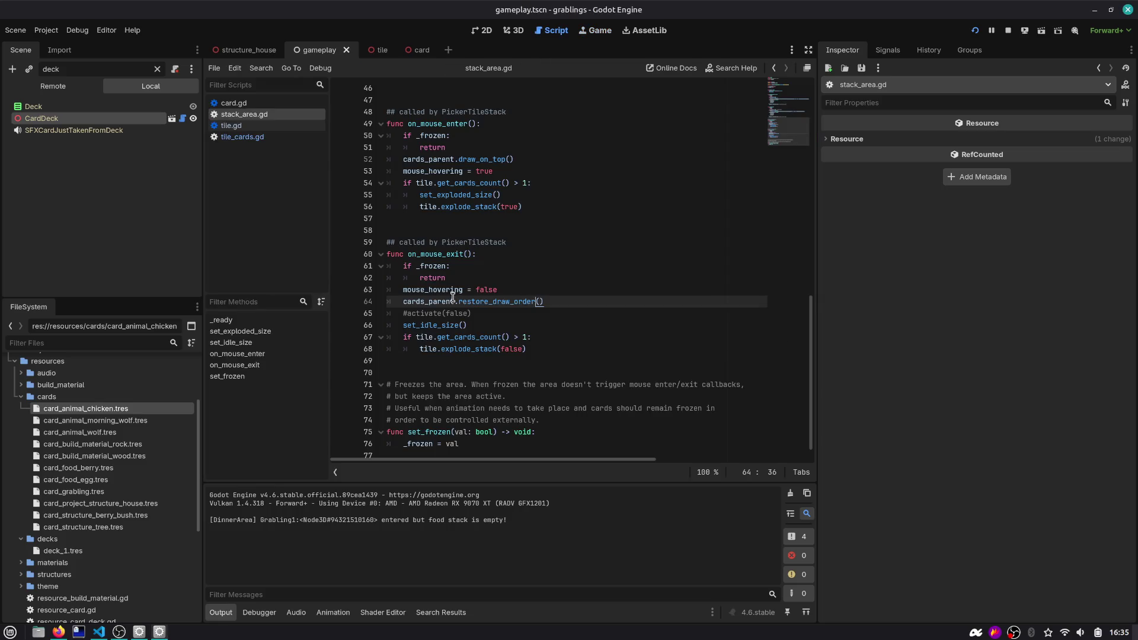
In card.gd, locate the no_depth_test assignment on line 154 of set_card_render_setings
{"action": "left_click", "coordinate": [237, 104]}
{"action": "double_click", "coordinate": [490, 268]}
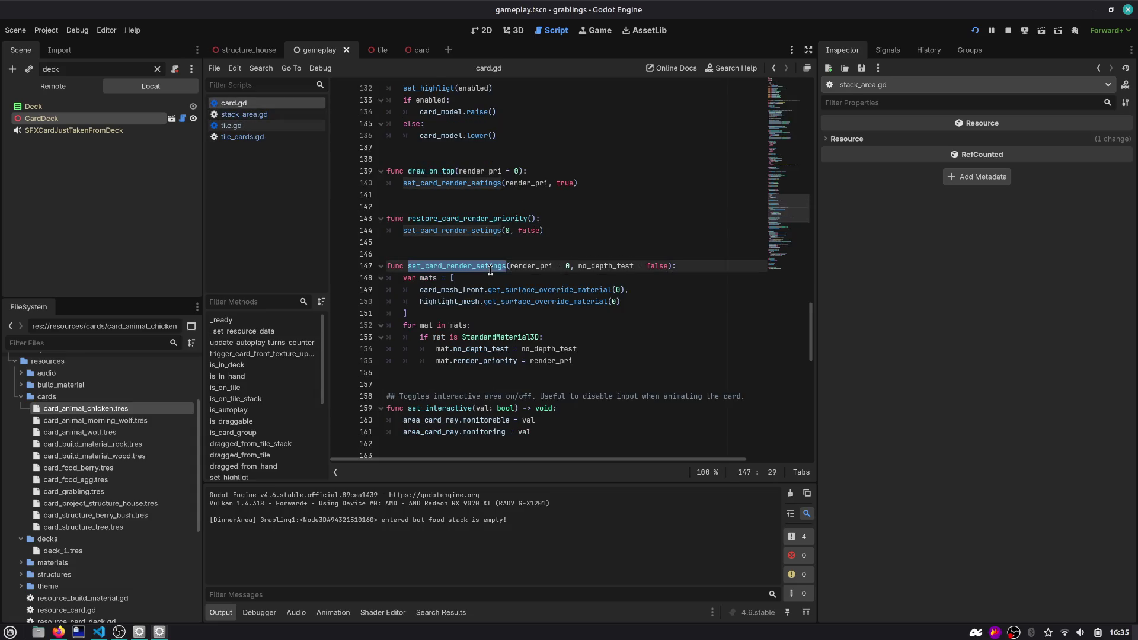
{"action": "scroll", "coordinate": [469, 238], "scroll_direction": "down", "scroll_amount": 3}
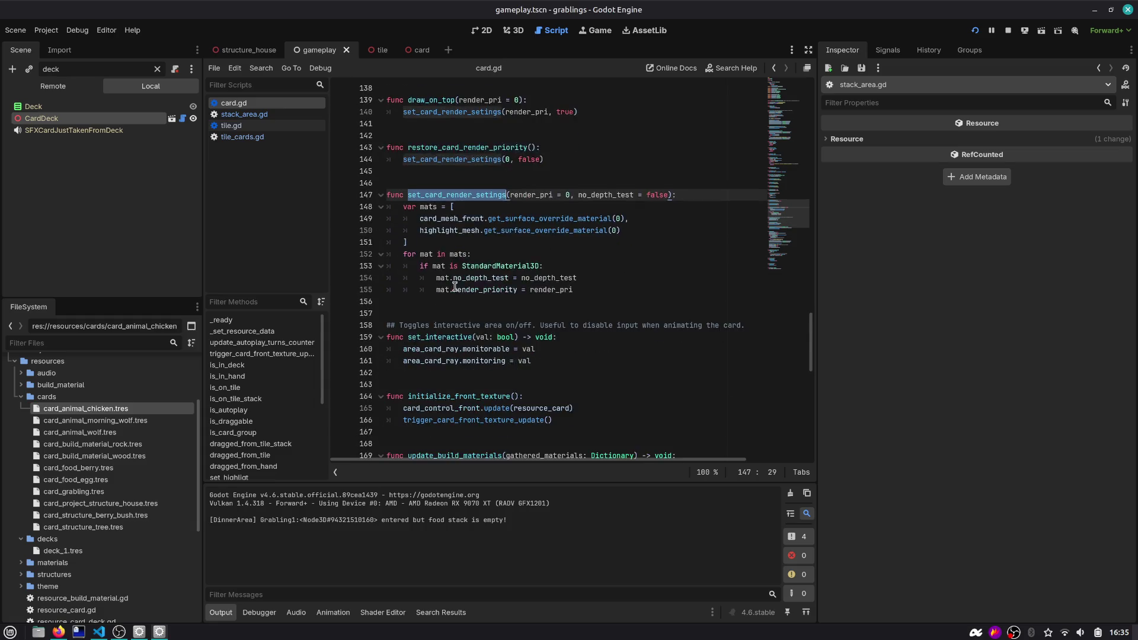
{"action": "double_click", "coordinate": [478, 245]}
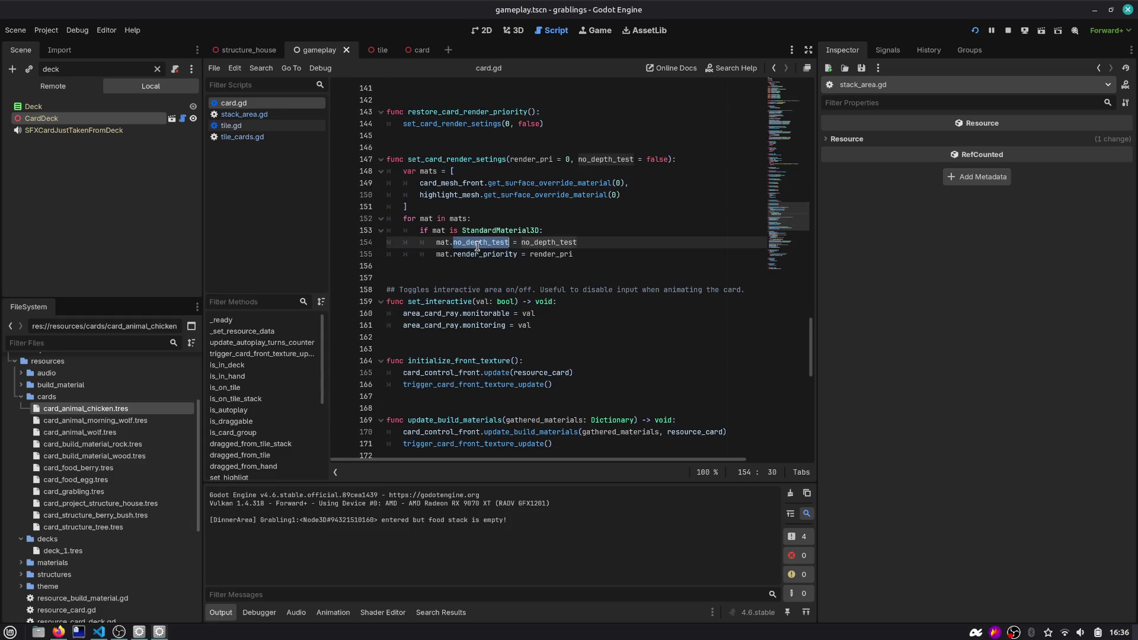
{"action": "key", "text": "Down"}
{"action": "key", "text": "End"}
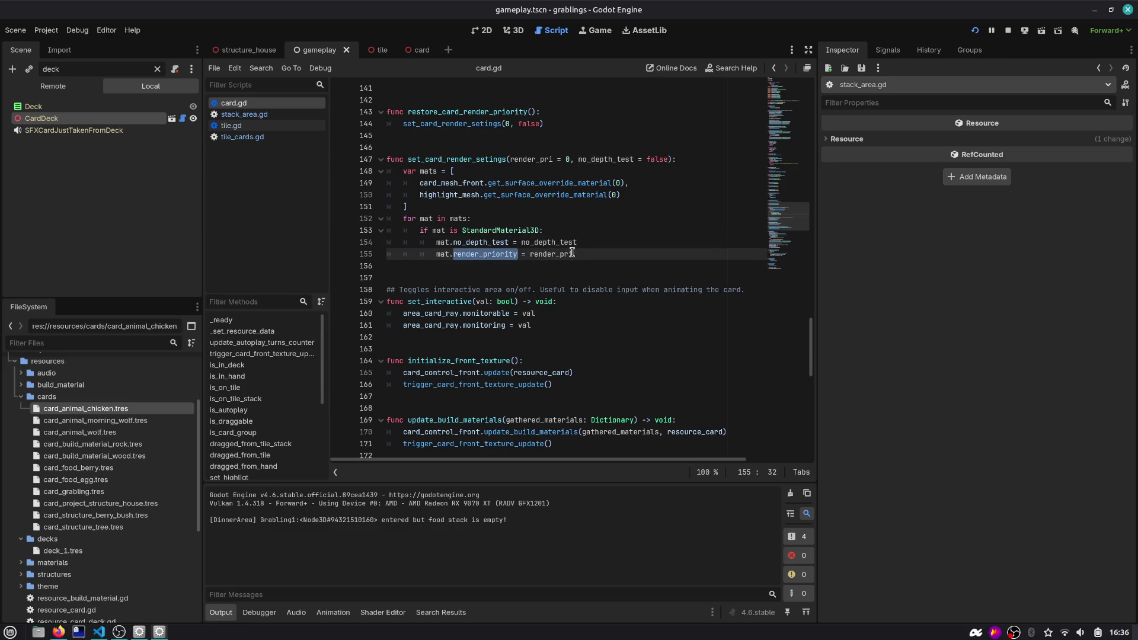
Read the Material documentation on render_priority, then comment out the no_depth_test line
{"action": "left_click", "coordinate": [483, 255], "text": "ctrl"}
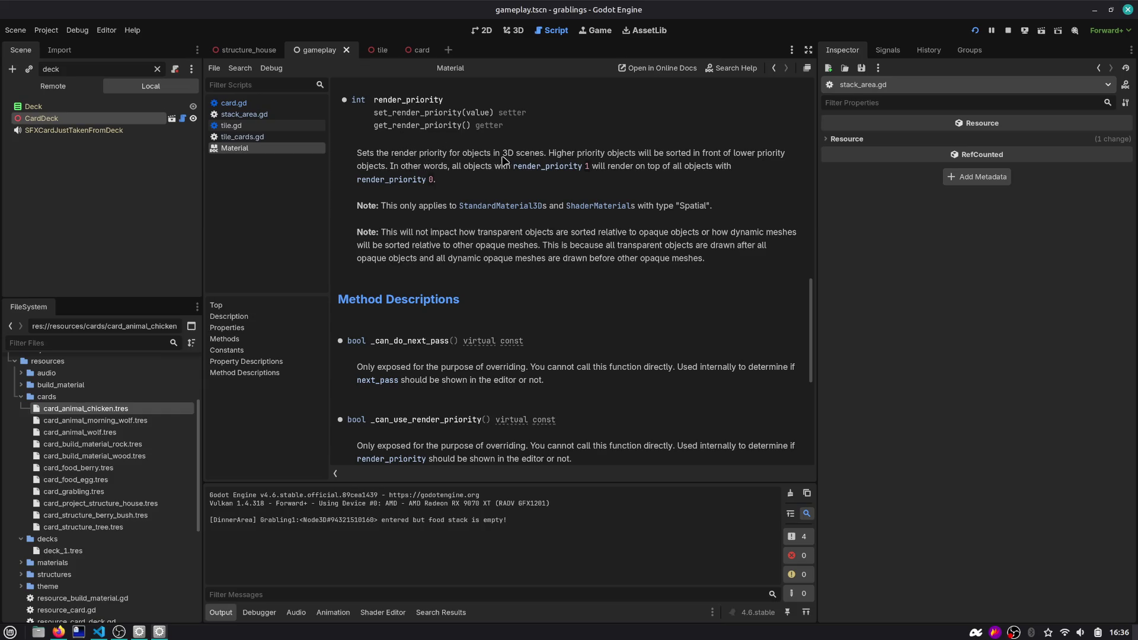
{"action": "mouse_move", "coordinate": [408, 153]}
{"action": "left_mouse_down"}
{"action": "mouse_move", "coordinate": [749, 165]}
{"action": "mouse_move", "coordinate": [733, 258]}
{"action": "left_mouse_up"}
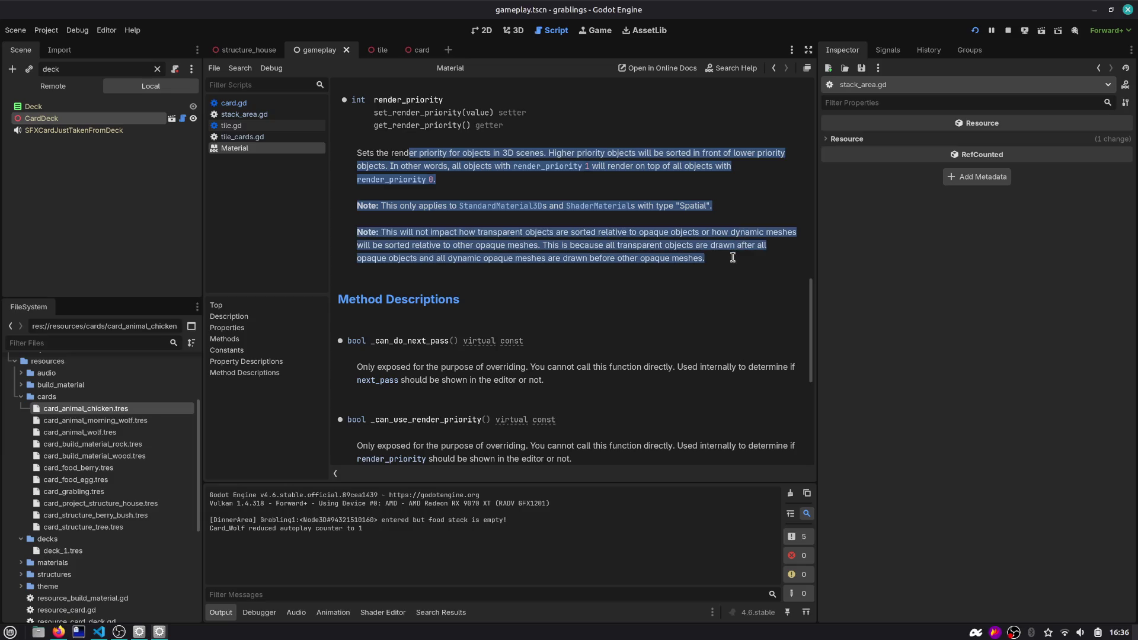
{"action": "left_click", "coordinate": [772, 70]}
{"action": "key", "text": "ctrl+k"}
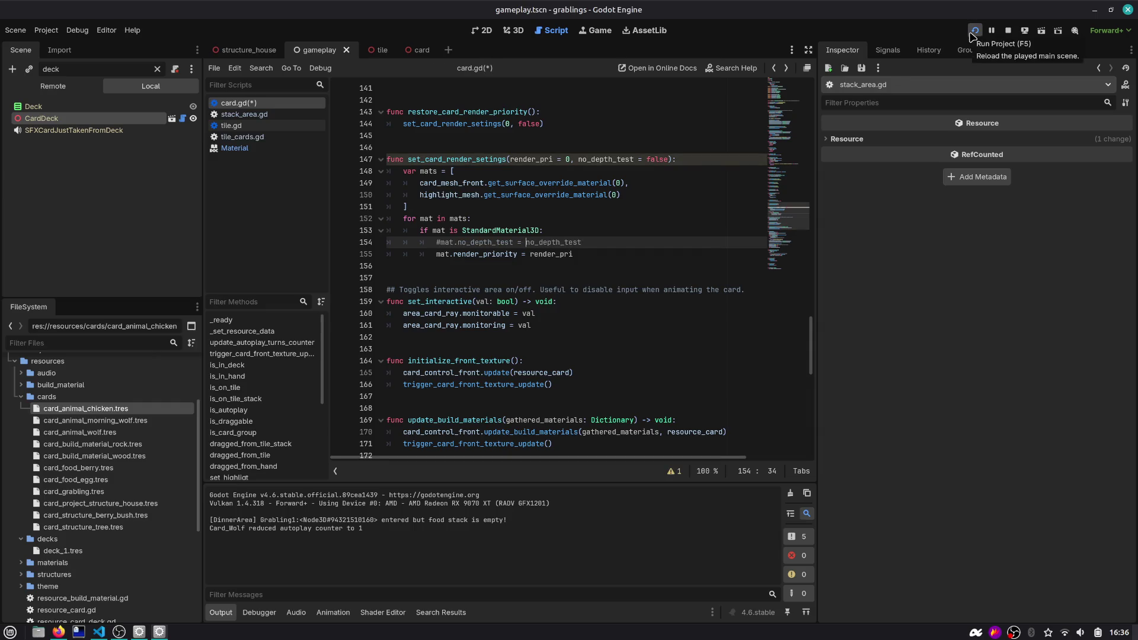
Review the render_pri parameter and the card_mesh_front and highlight_mesh lines, then save card.gd
{"action": "double_click", "coordinate": [455, 160]}
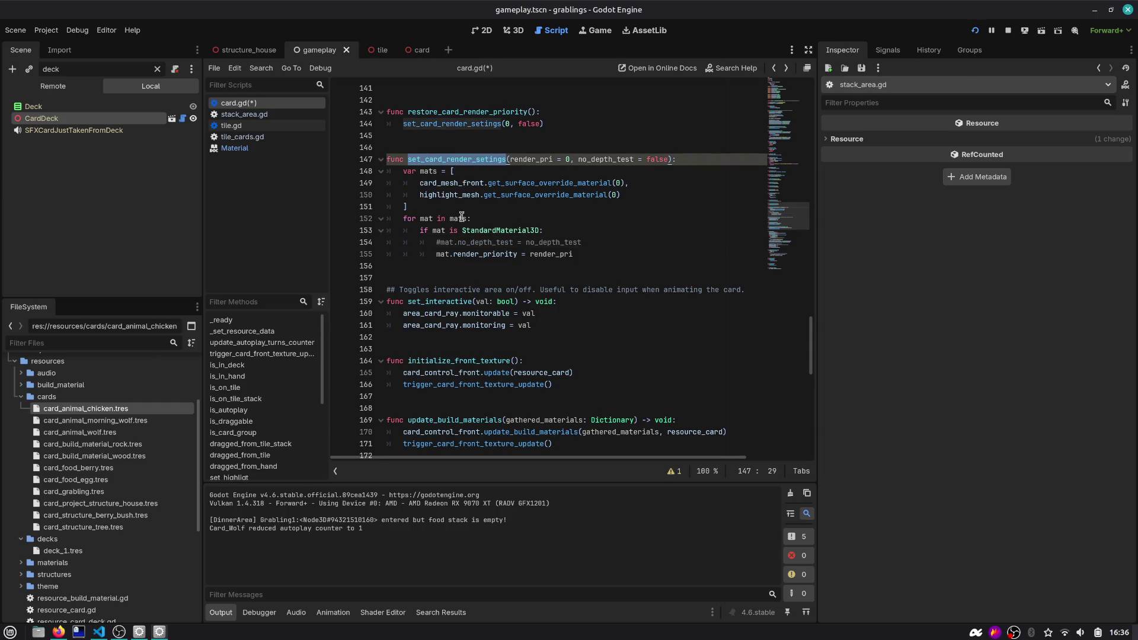
{"action": "double_click", "coordinate": [544, 159]}
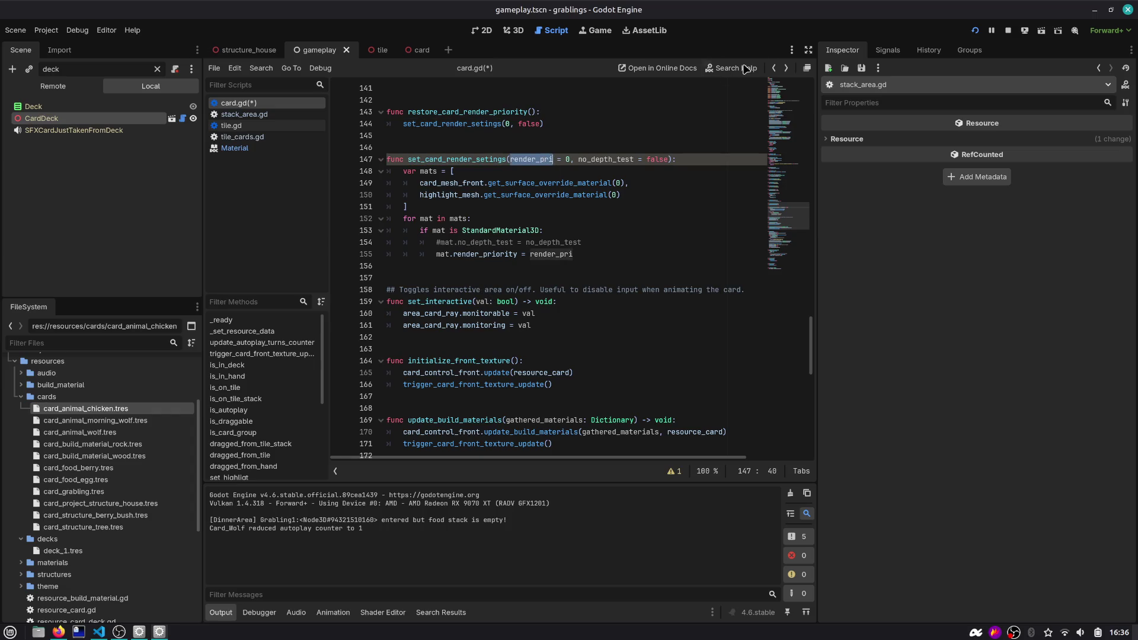
{"action": "double_click", "coordinate": [451, 183]}
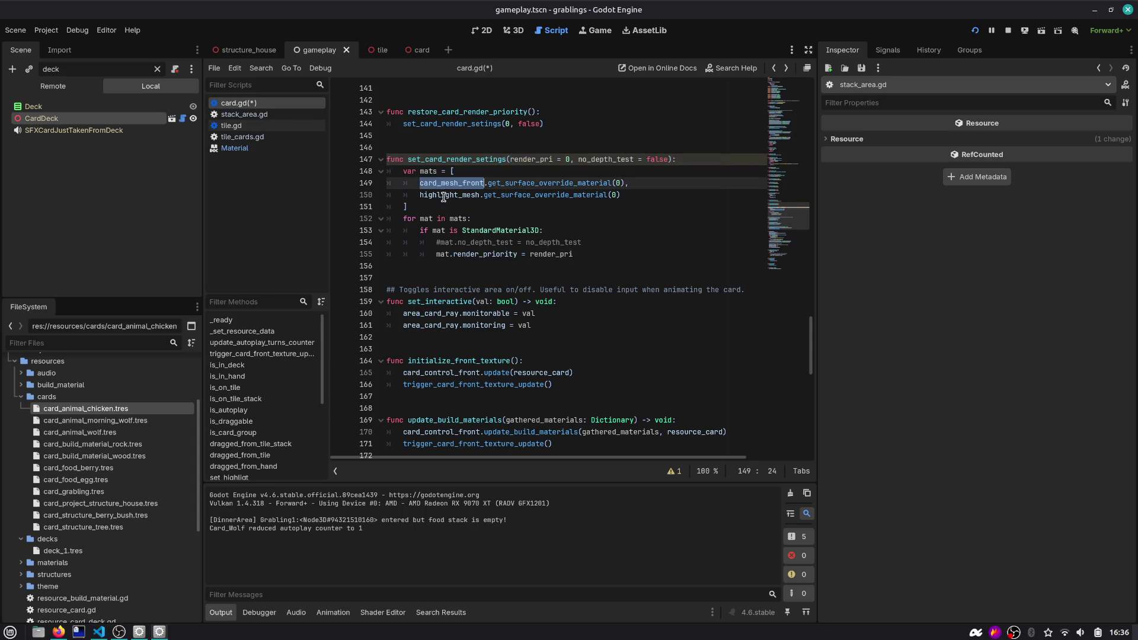
{"action": "double_click", "coordinate": [443, 196]}
{"action": "key", "text": "ctrl+s"}
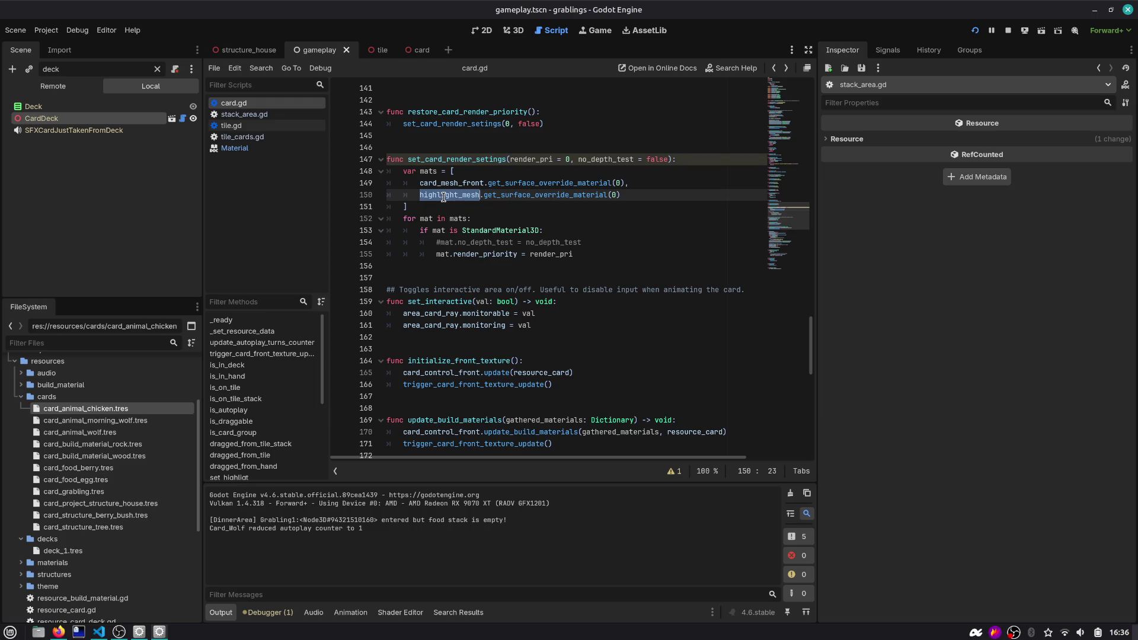
After line 154, add an 'if mat == mats[1]' branch that handles the highlight material
{"action": "double_click", "coordinate": [456, 159]}
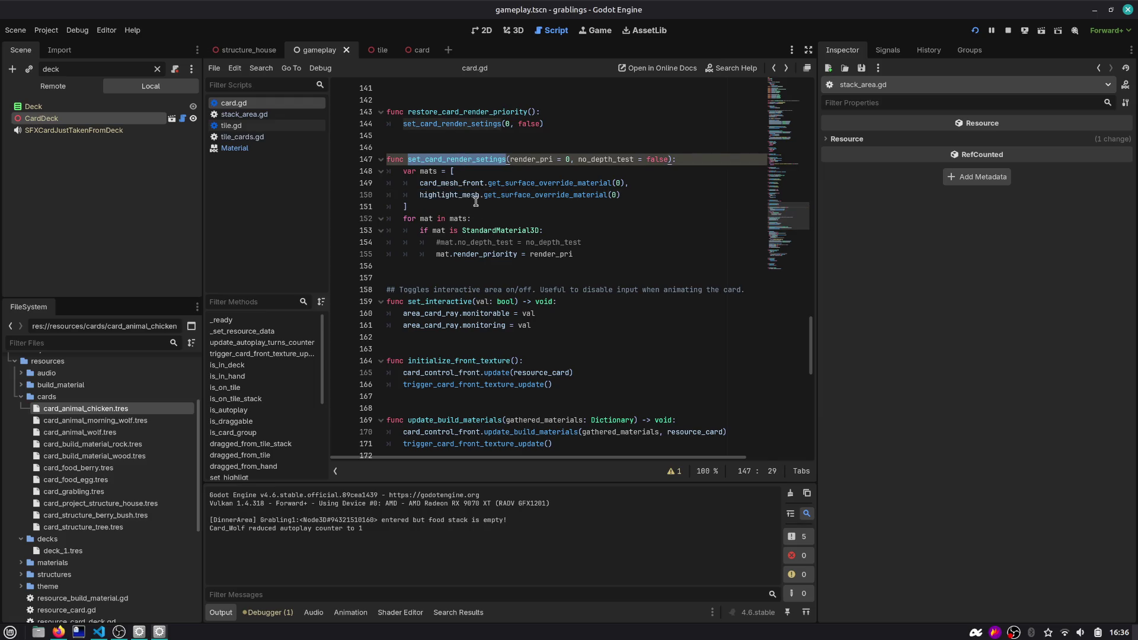
{"action": "scroll", "coordinate": [463, 195], "scroll_direction": "up", "scroll_amount": 1}
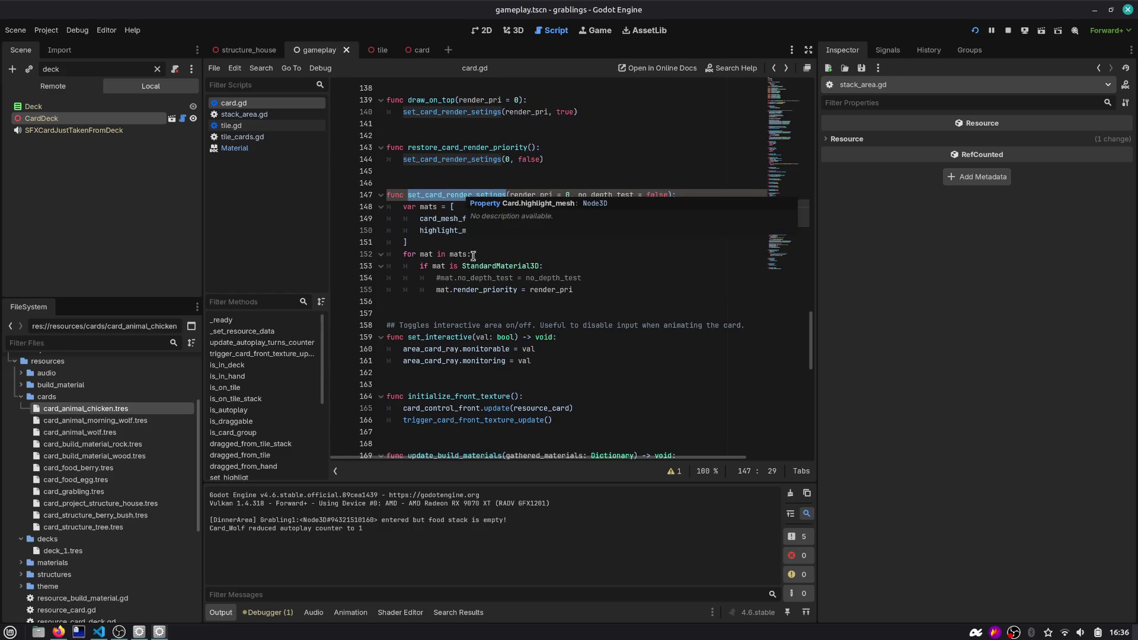
{"action": "left_click", "coordinate": [603, 279]}
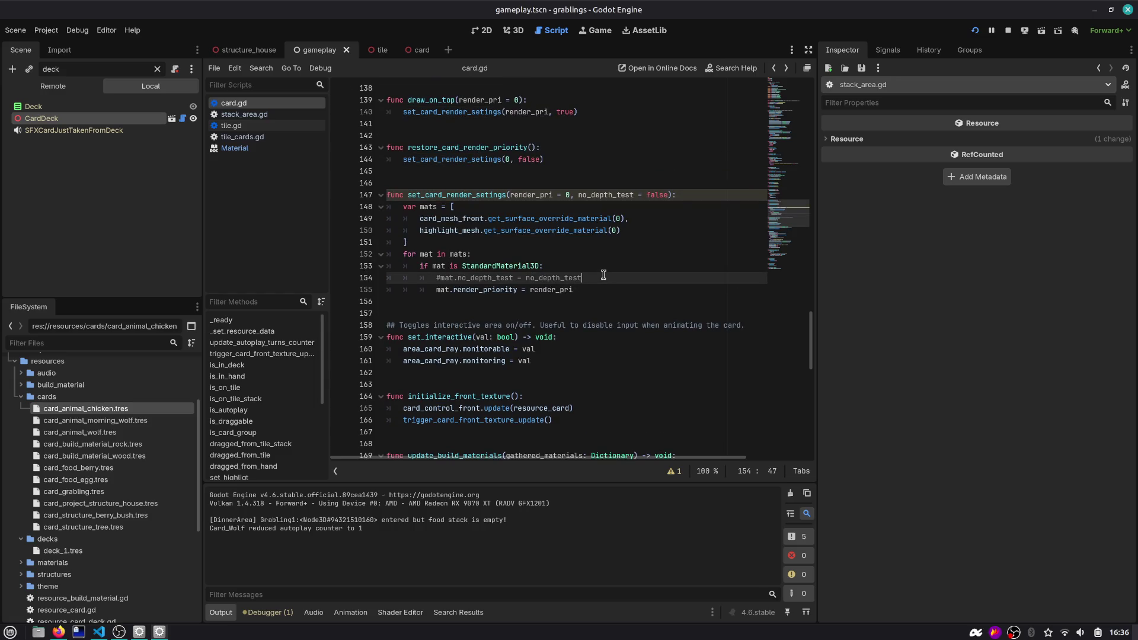
{"action": "key", "text": "Return"}
{"action": "type", "text": "if "}
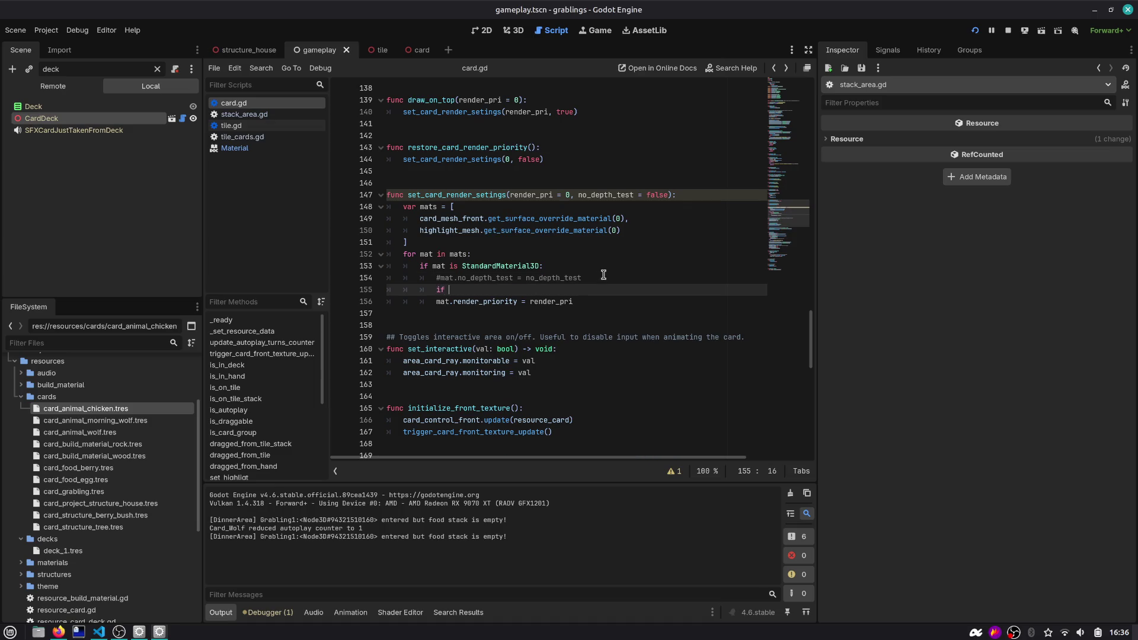
{"action": "type", "text": "mat == high"}
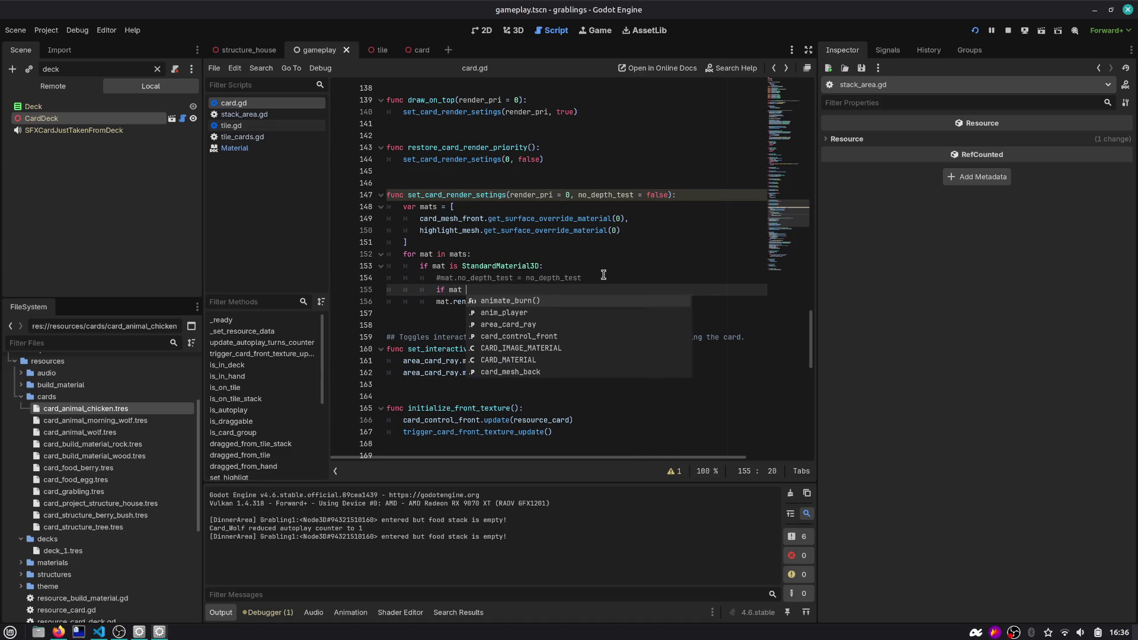
{"action": "key", "text": "Return"}
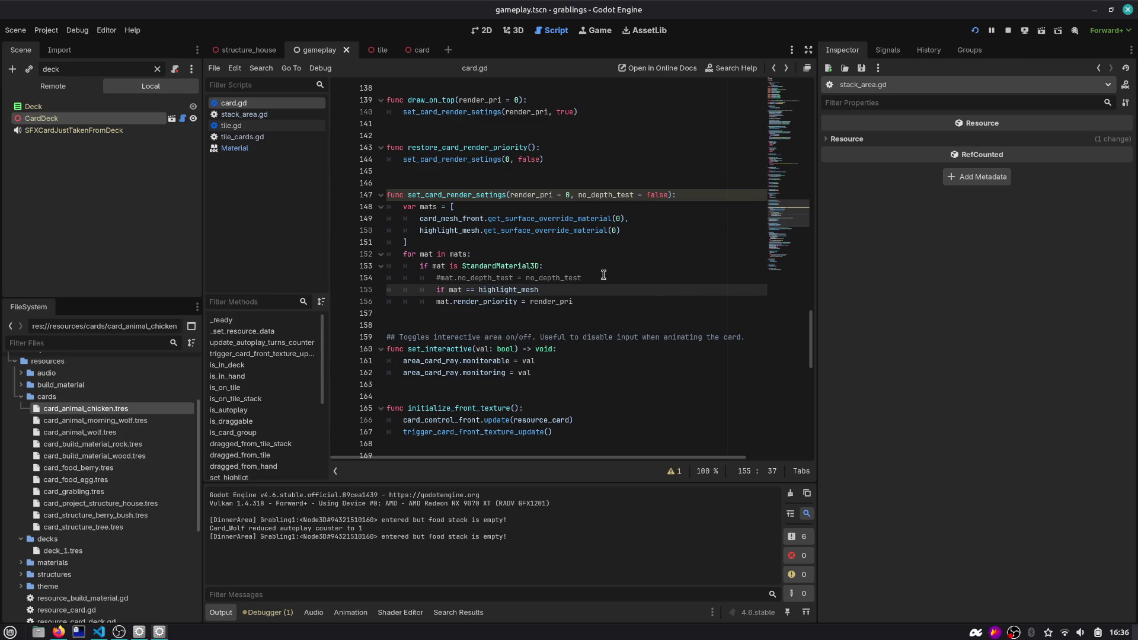
{"action": "key", "text": "Return"}
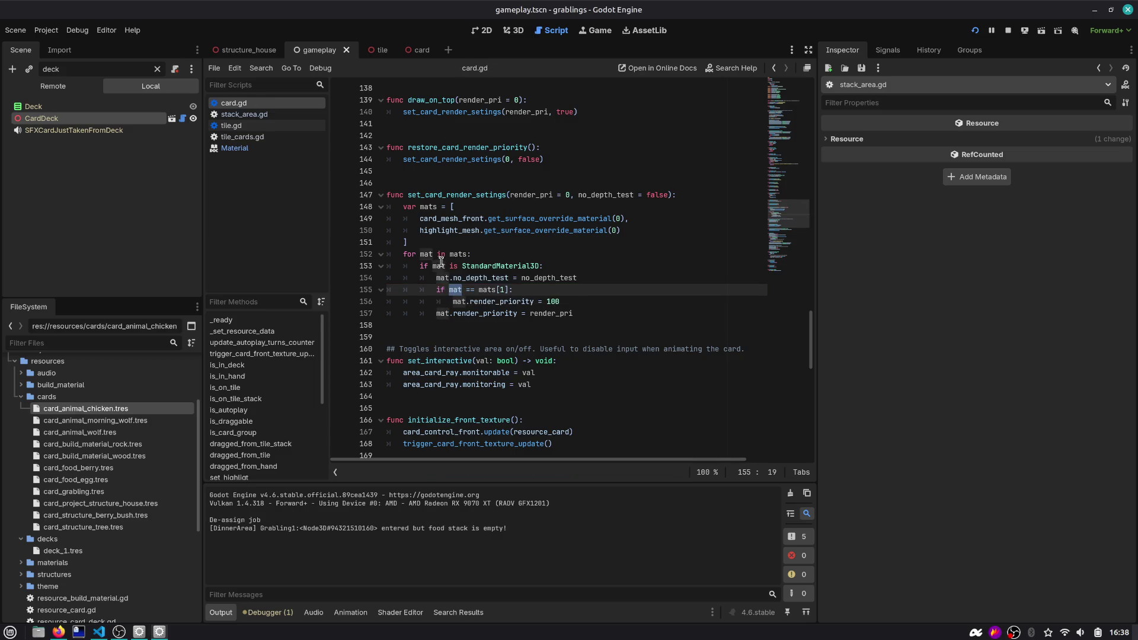
Check the new if block on lines 155–156 against render_pri, then relaunch the game
{"action": "double_click", "coordinate": [487, 290]}
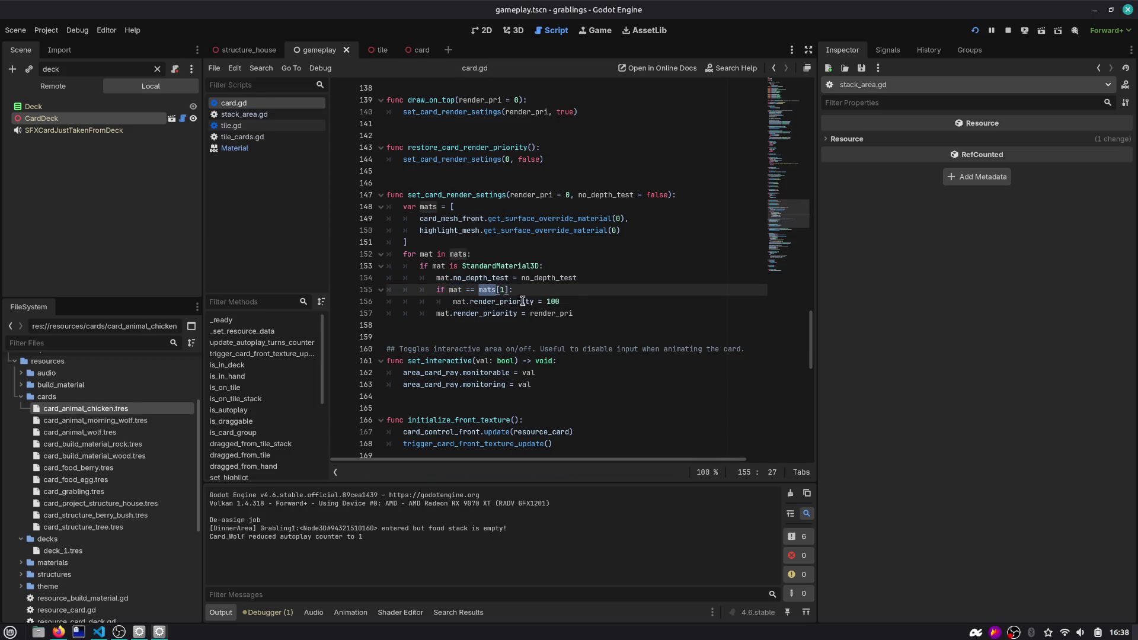
{"action": "left_click_drag", "start_coordinate": [574, 302], "coordinate": [403, 289]}
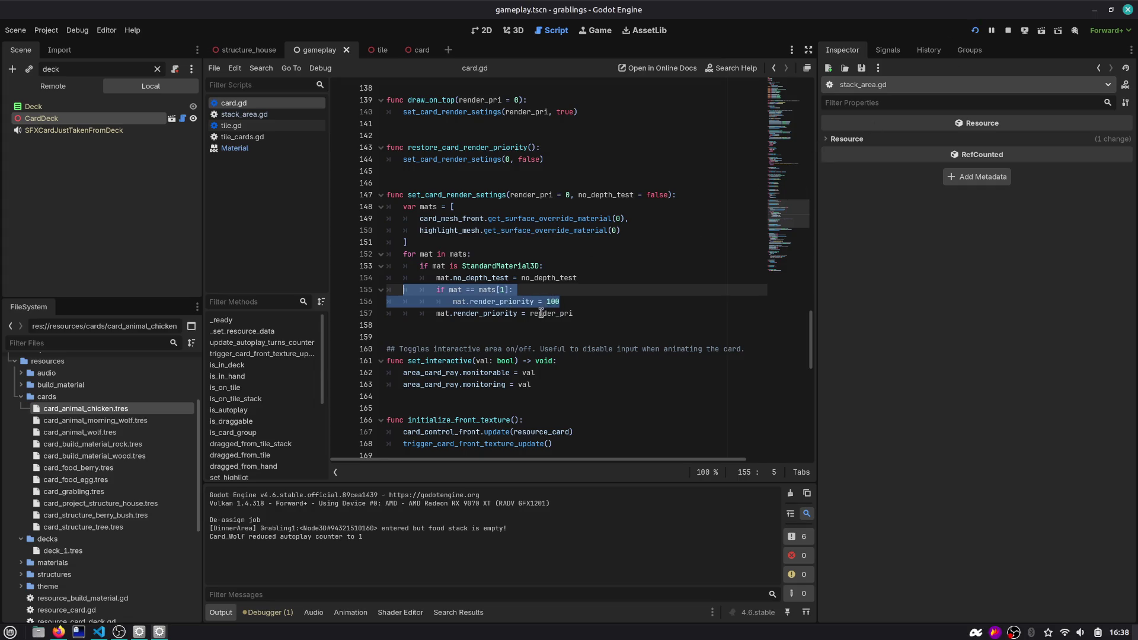
{"action": "double_click", "coordinate": [539, 195]}
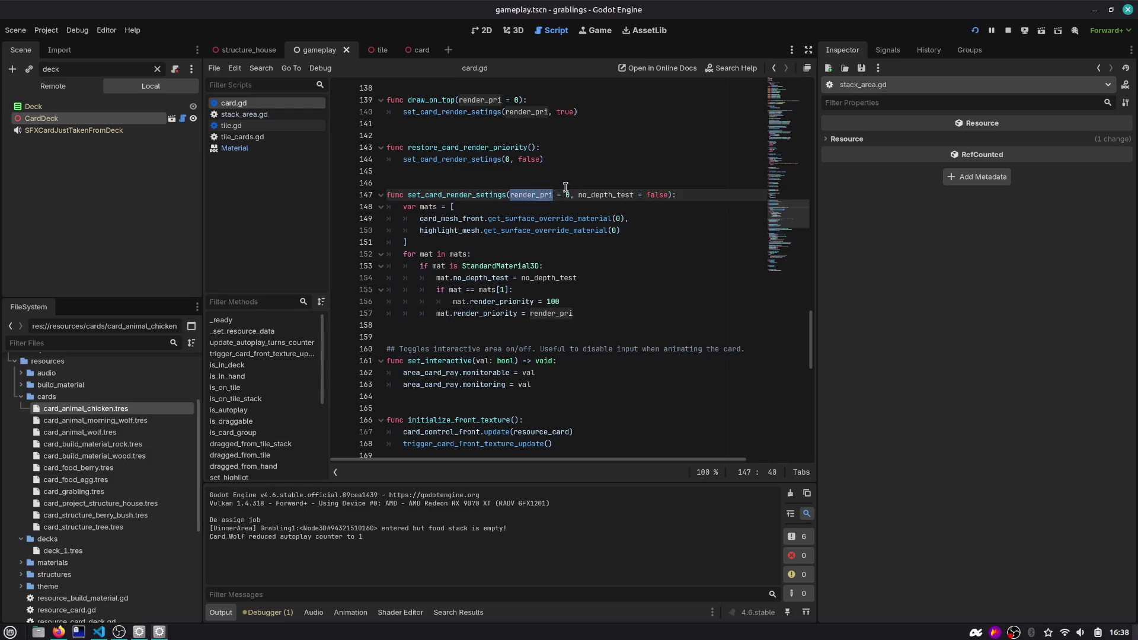
{"action": "left_click", "coordinate": [975, 30]}
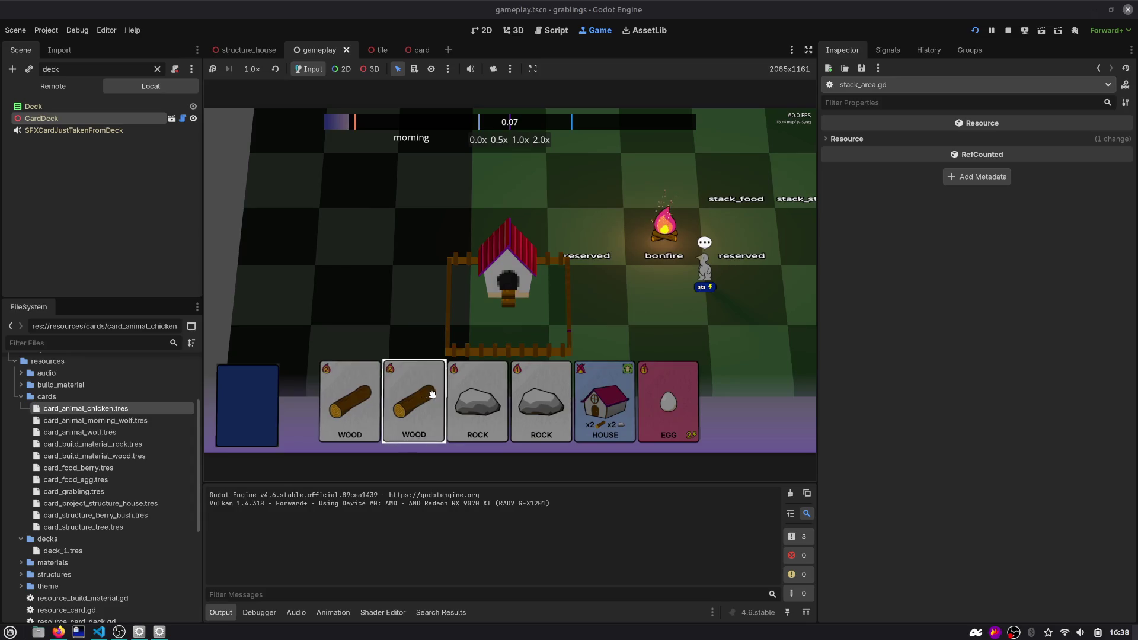
Drag the HOUSE card onto the house, zoom in to check it, and return to card.gd
{"action": "mouse_move", "coordinate": [595, 393]}
{"action": "left_mouse_down"}
{"action": "mouse_move", "coordinate": [593, 332]}
{"action": "mouse_move", "coordinate": [504, 226]}
{"action": "left_mouse_up"}
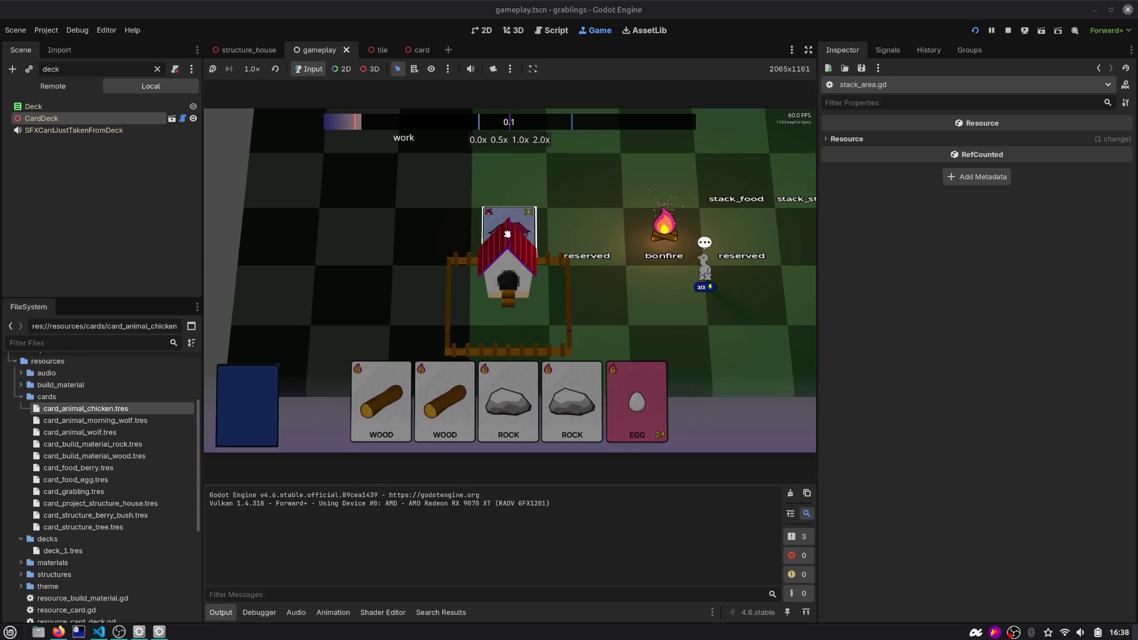
{"action": "scroll", "coordinate": [505, 222], "scroll_direction": "up", "scroll_amount": 3}
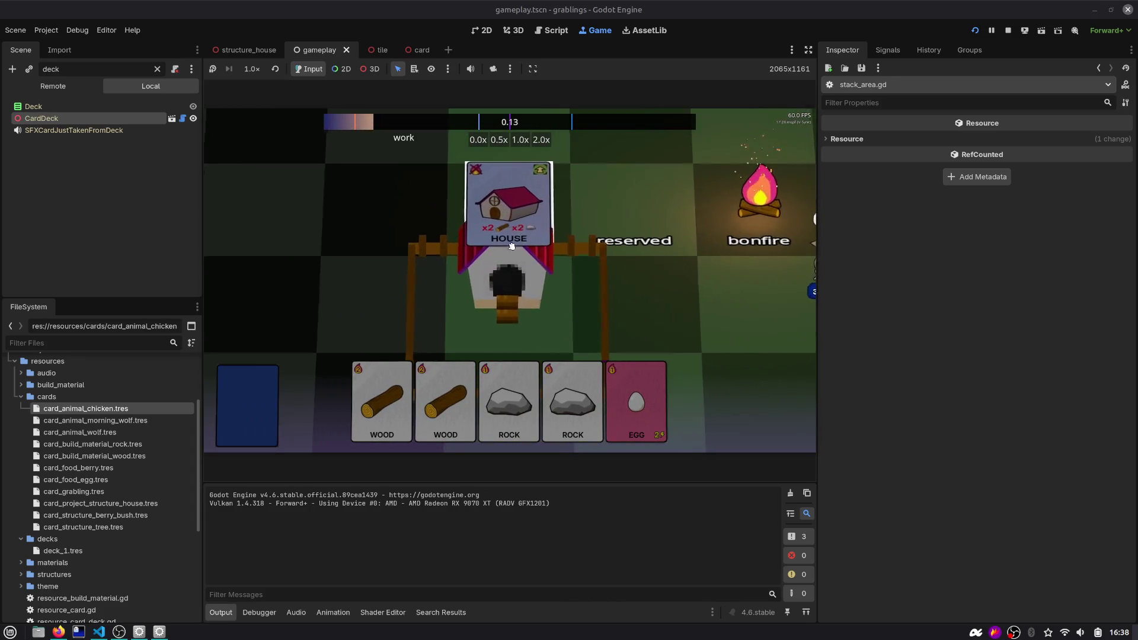
{"action": "left_click", "coordinate": [556, 31]}
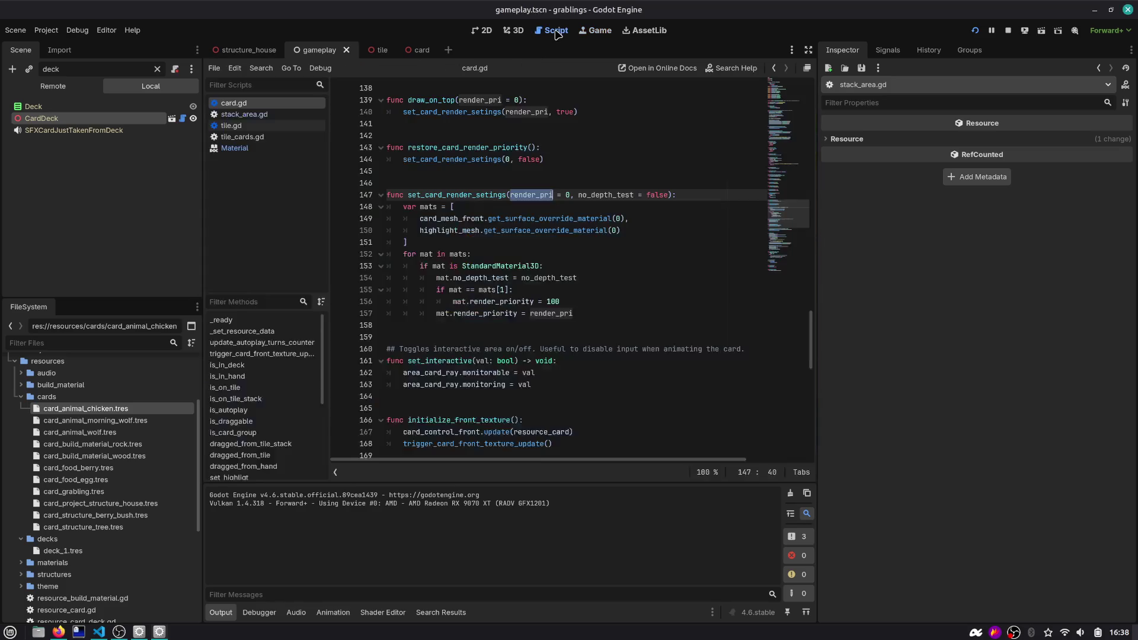
Add print("highlight material", mat, mat.render_priority) after the priority assignment, then drag HOUSE in-game
{"action": "left_click", "coordinate": [558, 288]}
{"action": "key", "text": "Return"}
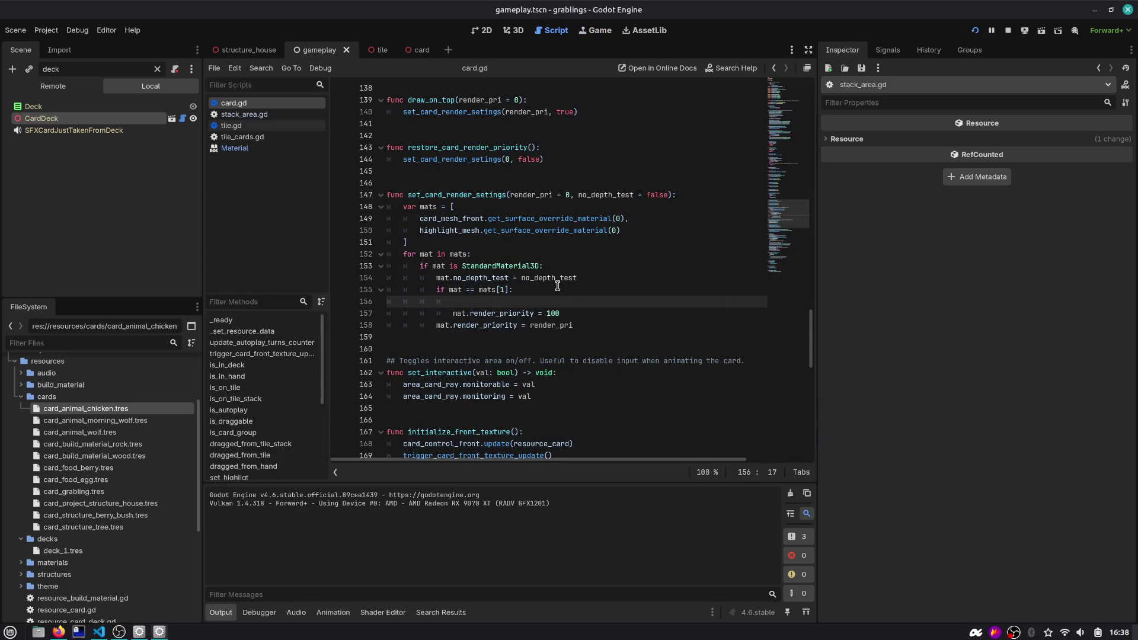
{"action": "type", "text": "print(2"}
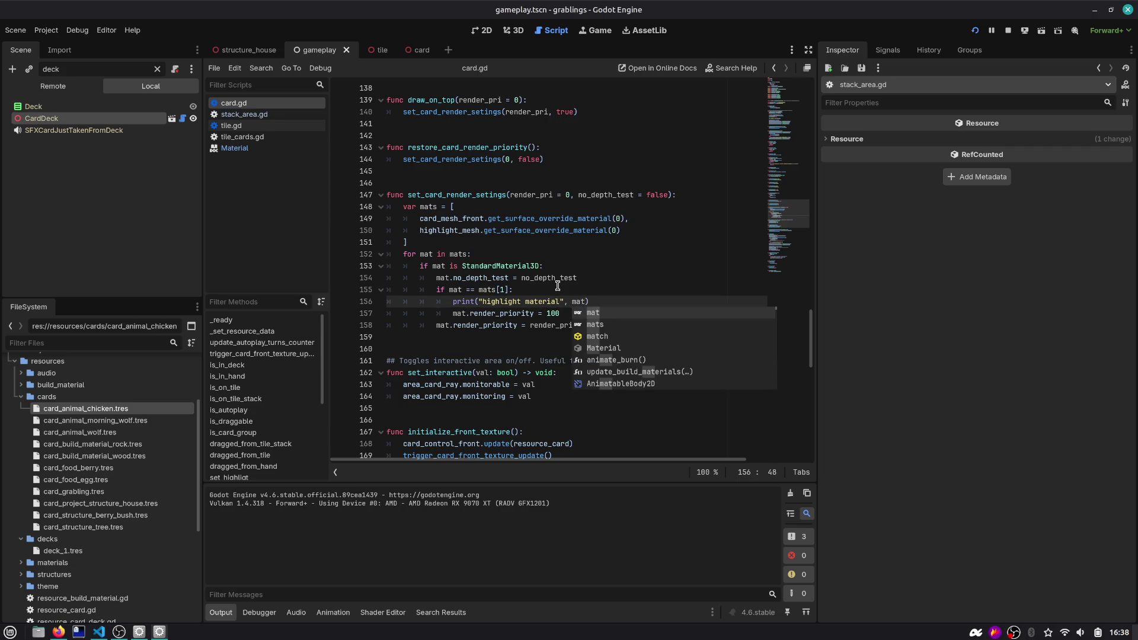
{"action": "key", "text": "Escape"}
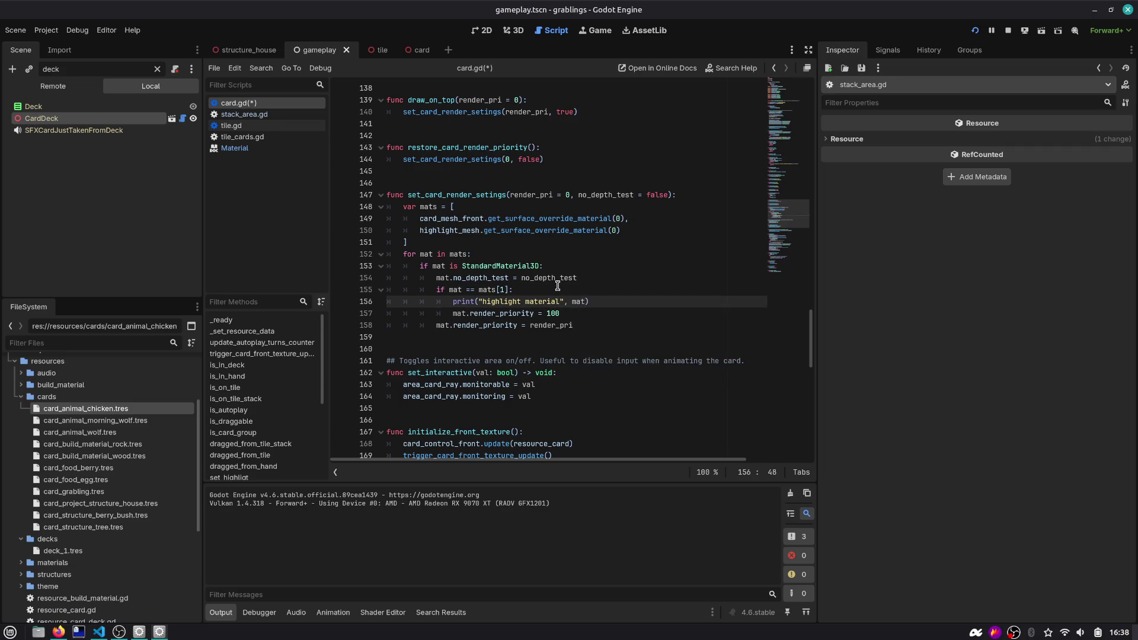
{"action": "type", "text": ", mat.rede"}
{"action": "key", "text": "Down"}
{"action": "key", "text": "Return"}
{"action": "key", "text": "alt+Down"}
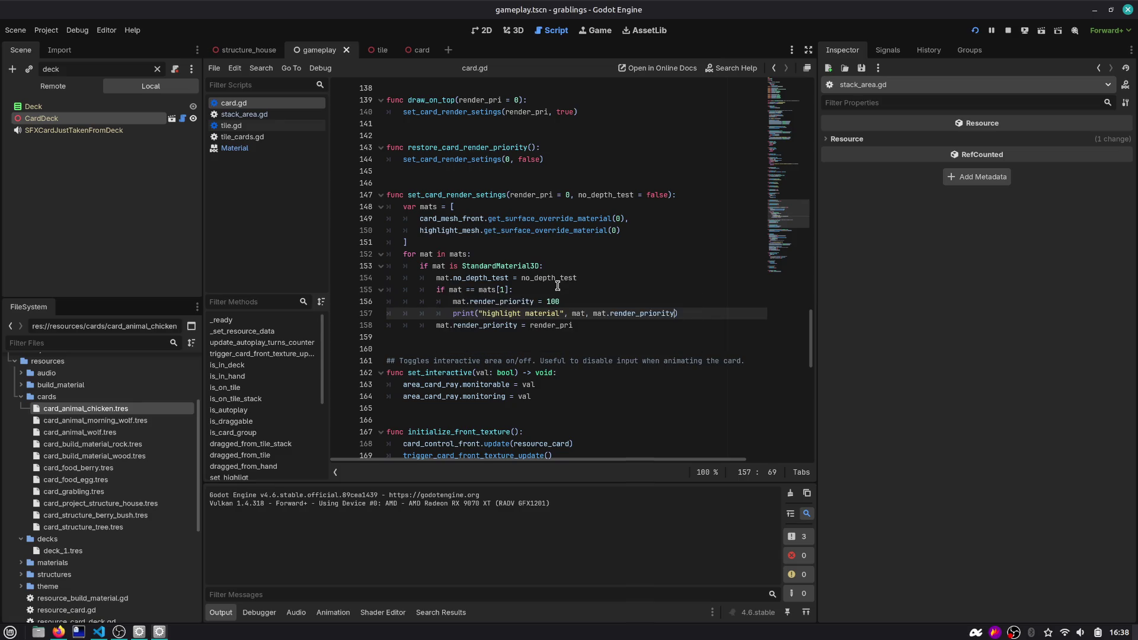
{"action": "key", "text": "F5"}
{"action": "mouse_move", "coordinate": [508, 398]}
{"action": "left_mouse_down"}
{"action": "mouse_move", "coordinate": [389, 181]}
{"action": "mouse_move", "coordinate": [425, 179]}
{"action": "mouse_move", "coordinate": [594, 245]}
{"action": "left_mouse_up"}
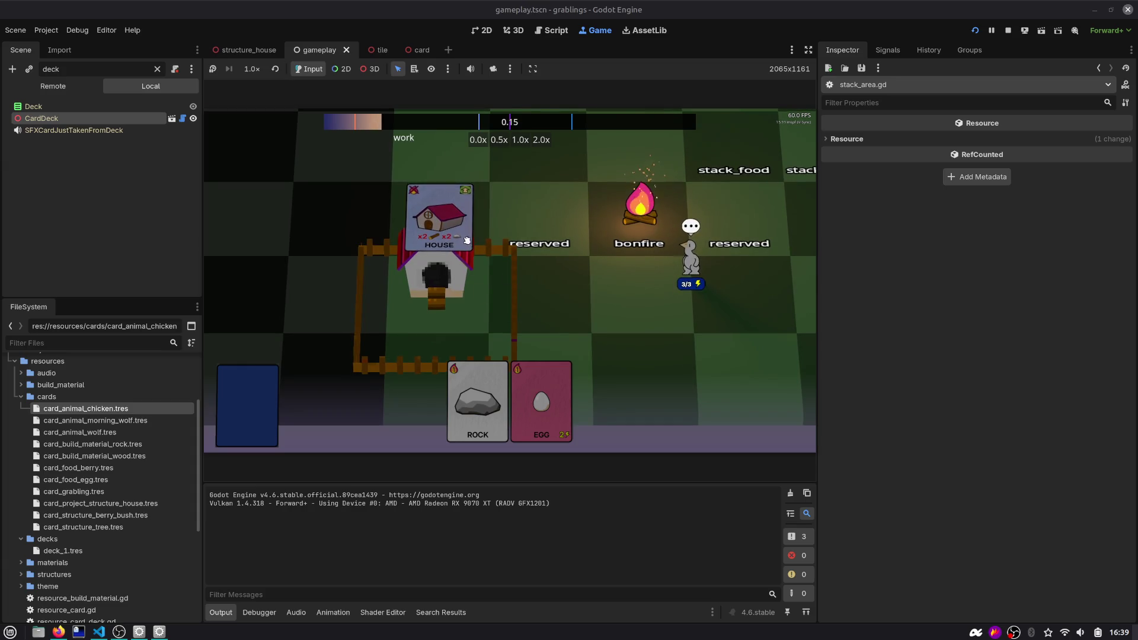
Inspect where mat and highlight_mesh are used in card.gd
{"action": "key", "text": "ctrl+F3"}
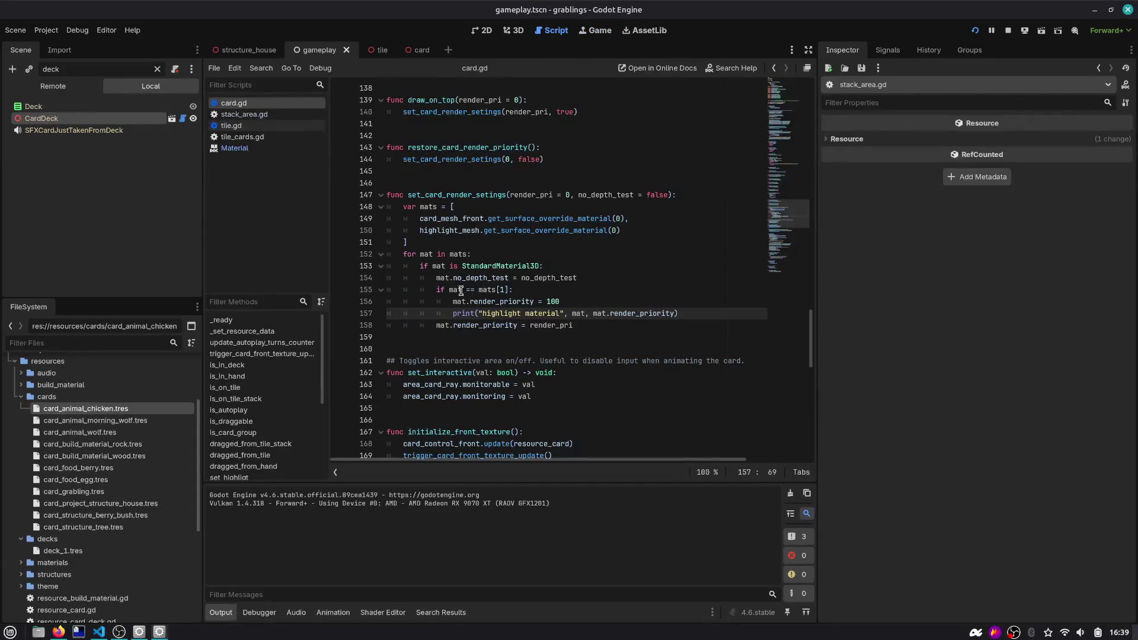
{"action": "double_click", "coordinate": [462, 291]}
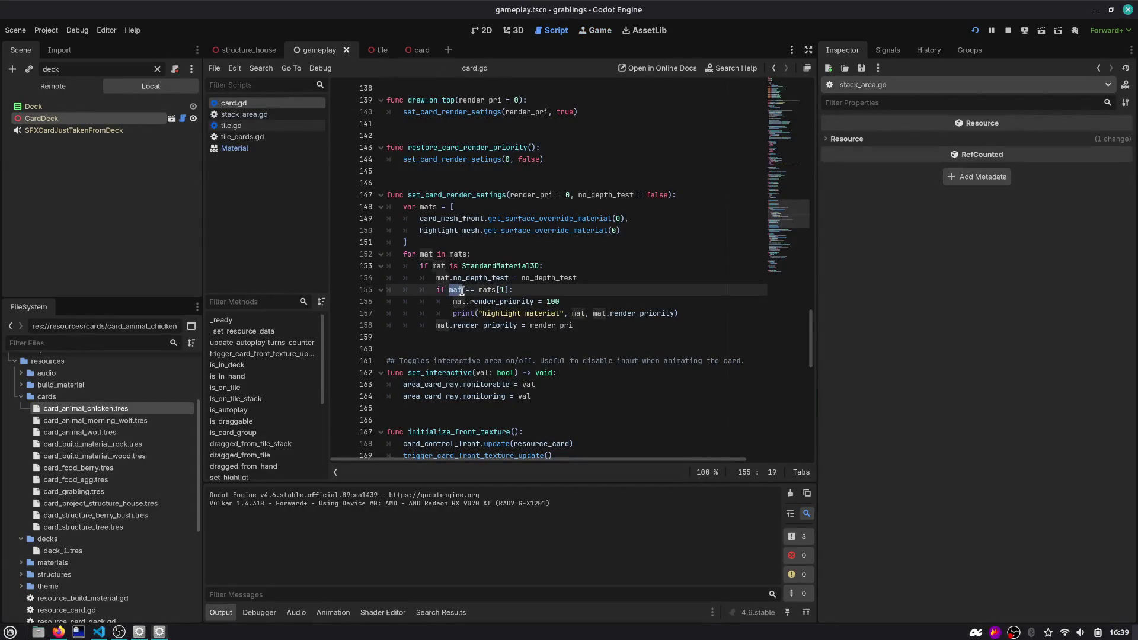
{"action": "double_click", "coordinate": [475, 234]}
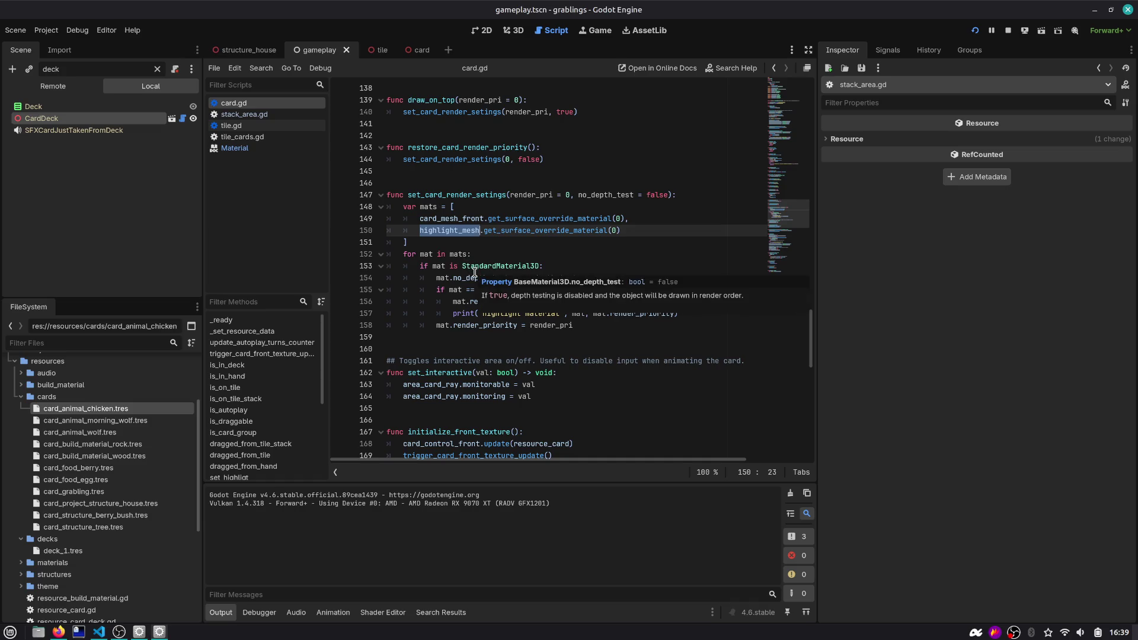
{"action": "left_click", "coordinate": [475, 268]}
Delete the StandardMaterial3D type check, unindent the loop body, and rerun dragging the HOUSE card
{"action": "left_click", "coordinate": [536, 291]}
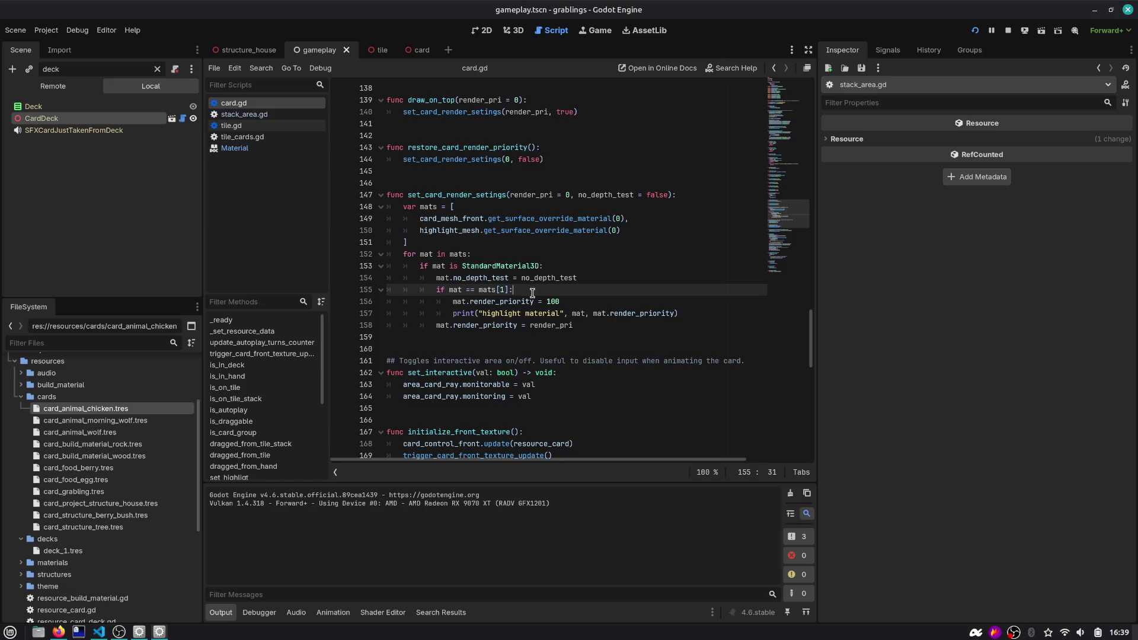
{"action": "key", "text": "Up"}
{"action": "key", "text": "Up"}
{"action": "key", "text": "ctrl+shift+k"}
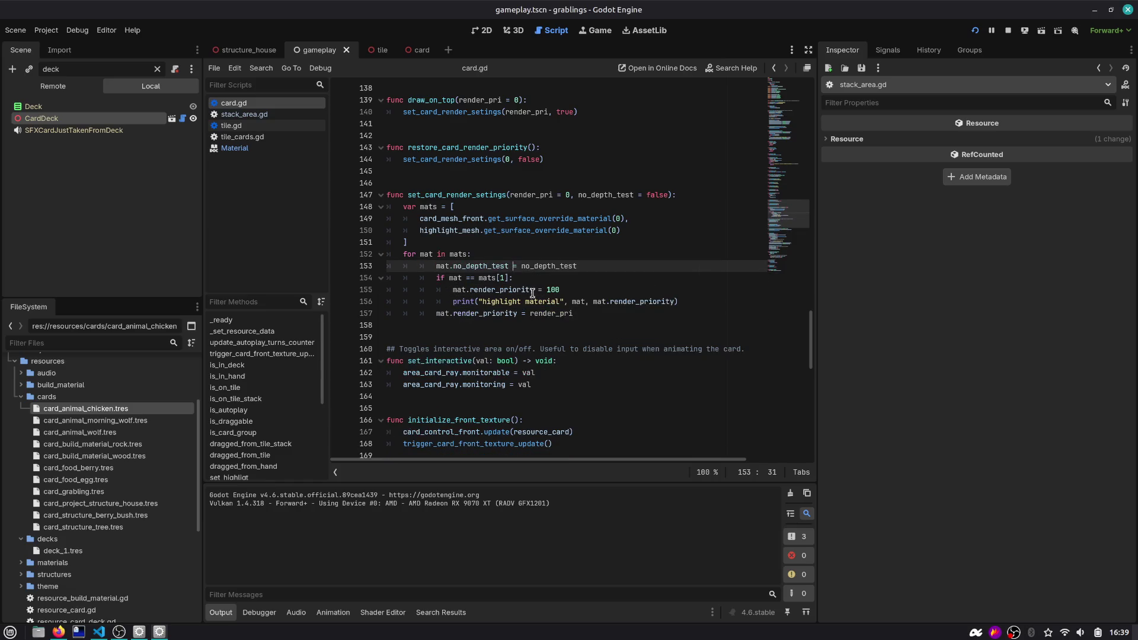
{"action": "key", "text": "shift+Down"}
{"action": "key", "text": "shift+Down"}
{"action": "key", "text": "shift+Down"}
{"action": "key", "text": "shift+Tab"}
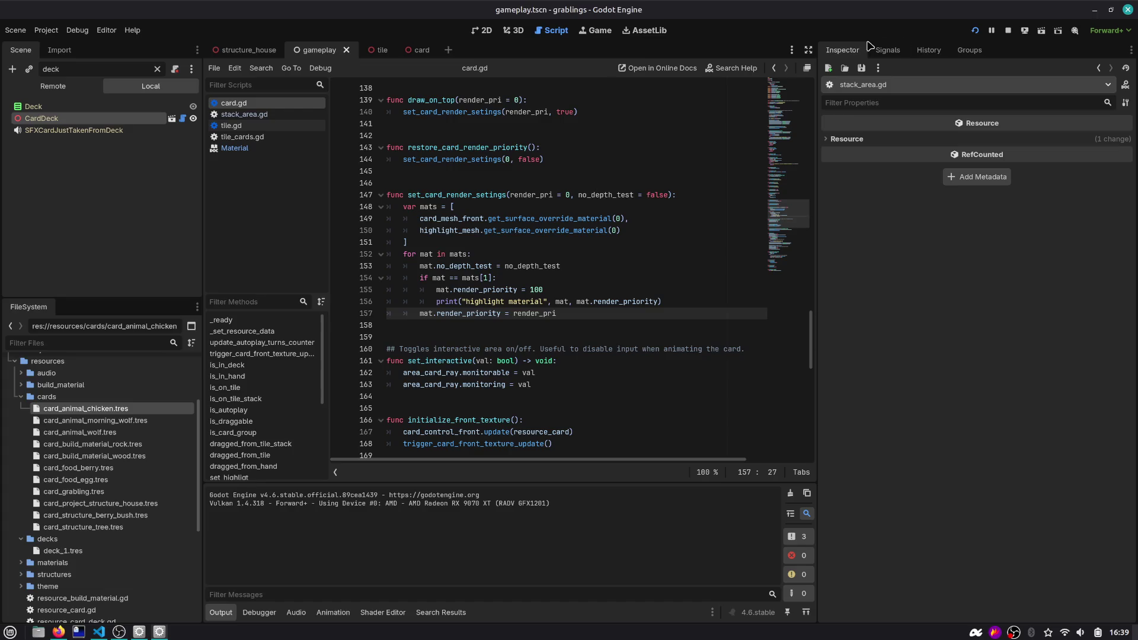
{"action": "left_click", "coordinate": [974, 32]}
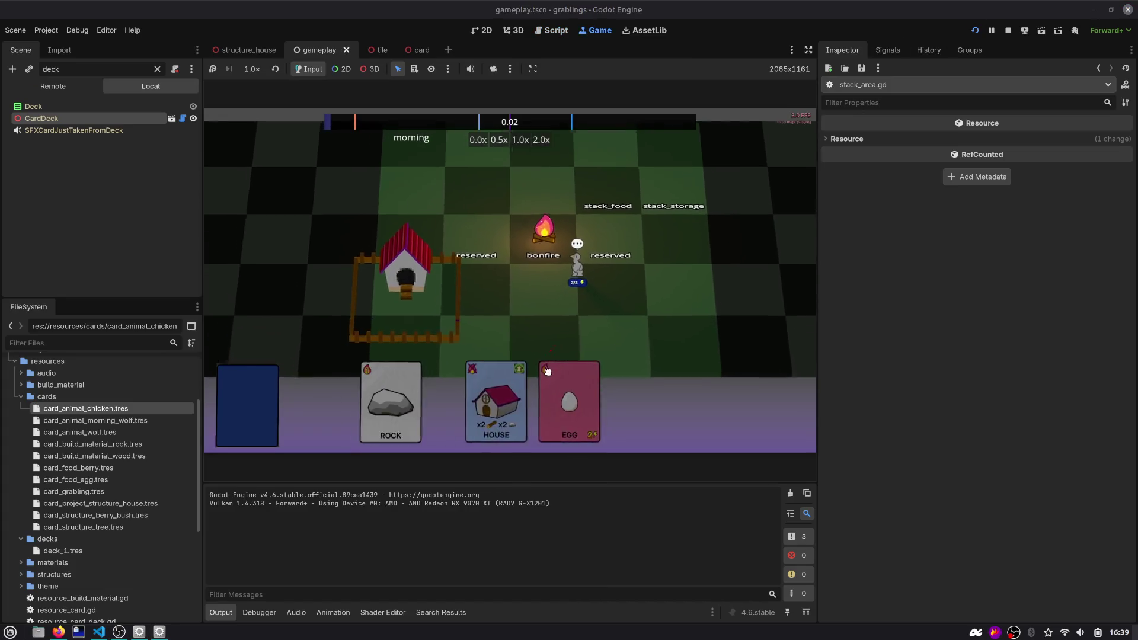
{"action": "mouse_move", "coordinate": [515, 393]}
{"action": "left_mouse_down"}
{"action": "mouse_move", "coordinate": [469, 223]}
{"action": "mouse_move", "coordinate": [454, 221]}
{"action": "left_mouse_up"}
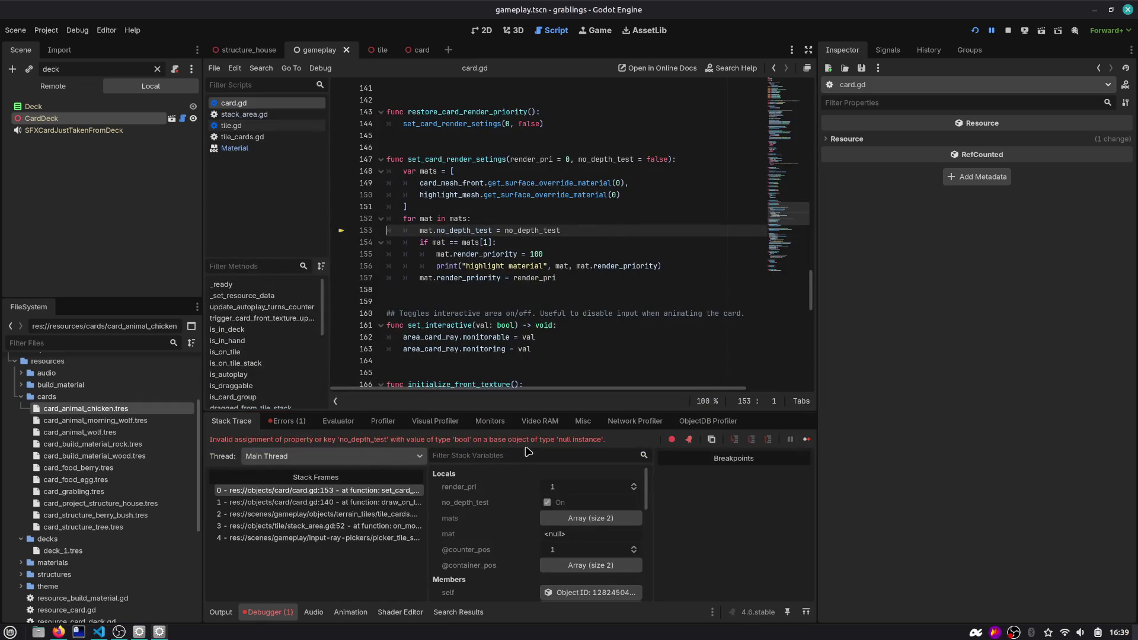
Restore the StandardMaterial3D check and add print(mats[1]) after the mats array
{"action": "key", "text": "shift+Down"}
{"action": "key", "text": "shift+Down"}
{"action": "key", "text": "shift+Down"}
{"action": "key", "text": "ctrl+v"}
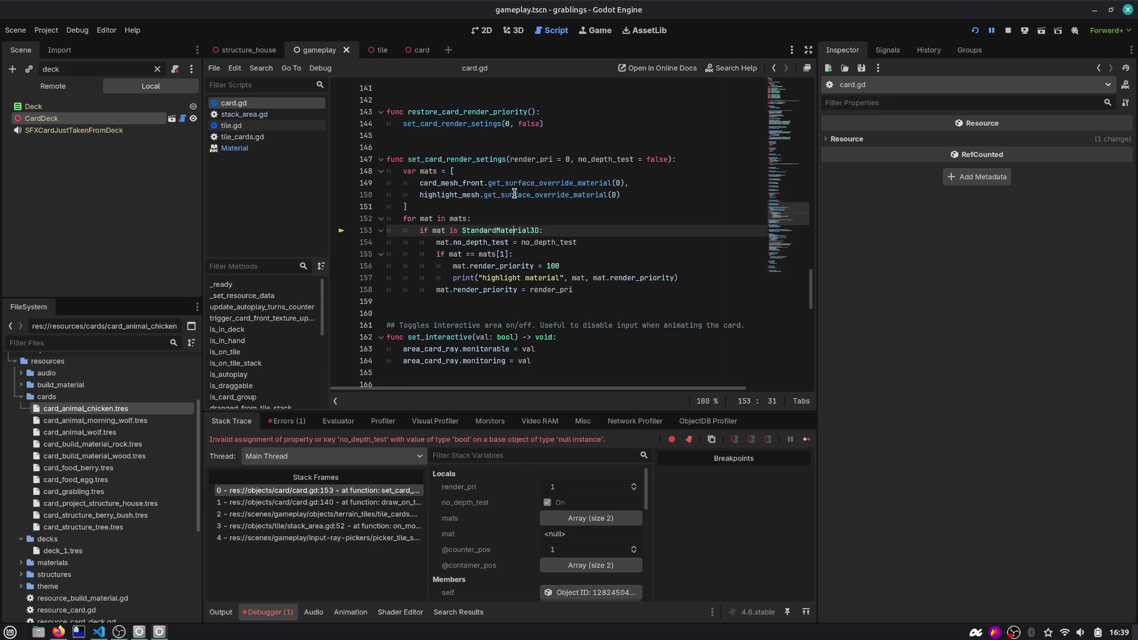
{"action": "left_click", "coordinate": [507, 205]}
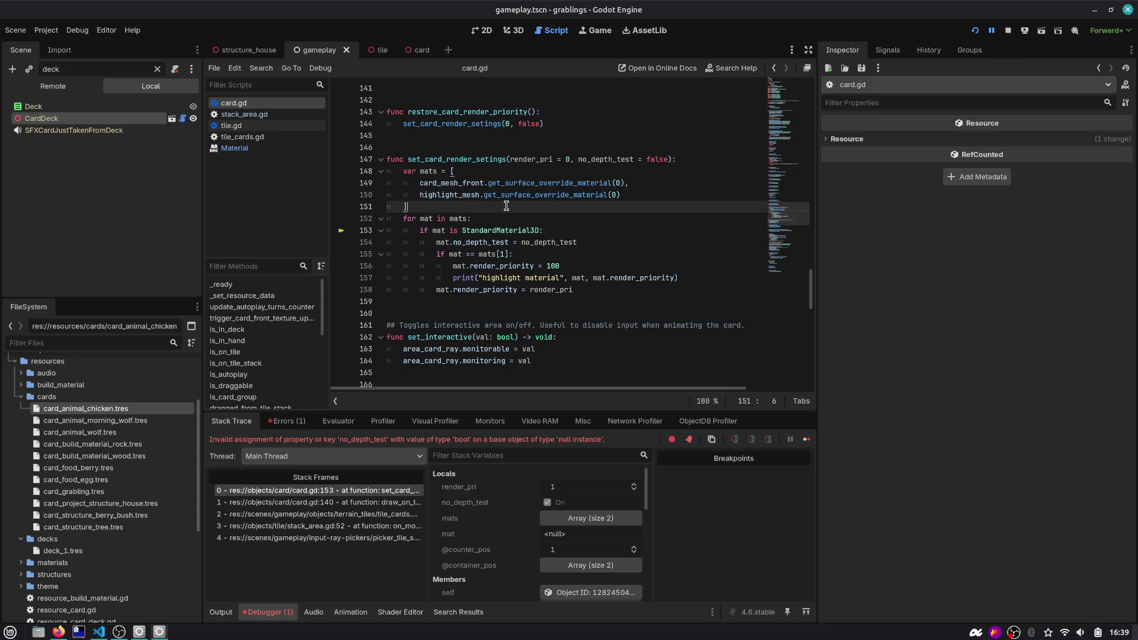
{"action": "key", "text": "Return"}
{"action": "key", "text": "Return"}
{"action": "type", "text": "print(mats[1])"}
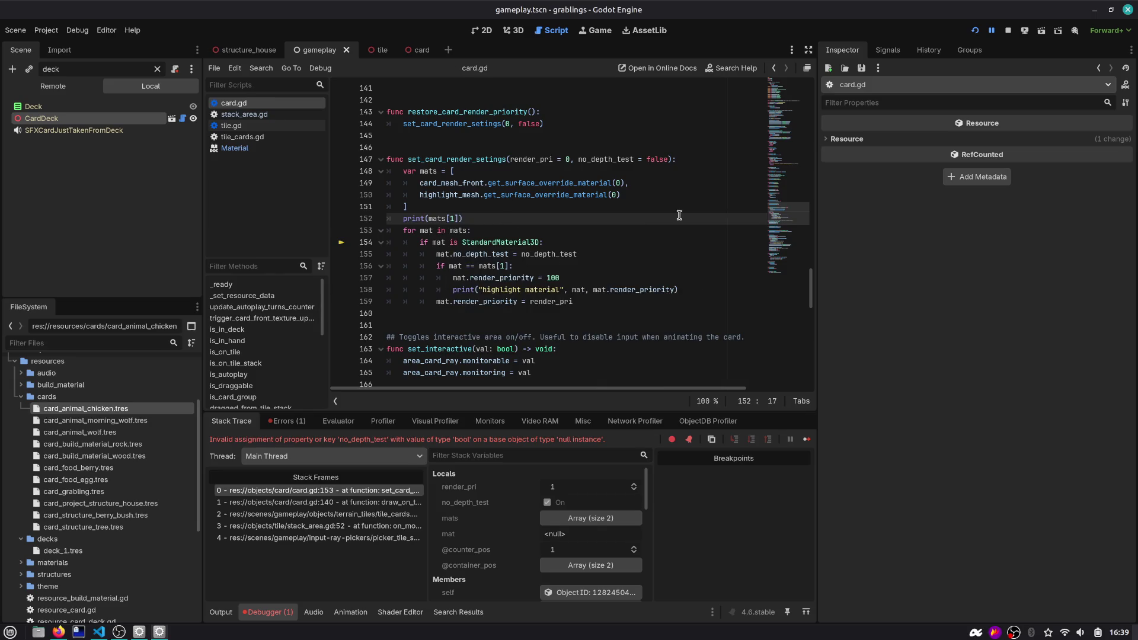
Rerun and drag HOUSE to see the null print, then open the card scene in 3D
{"action": "left_click", "coordinate": [975, 30]}
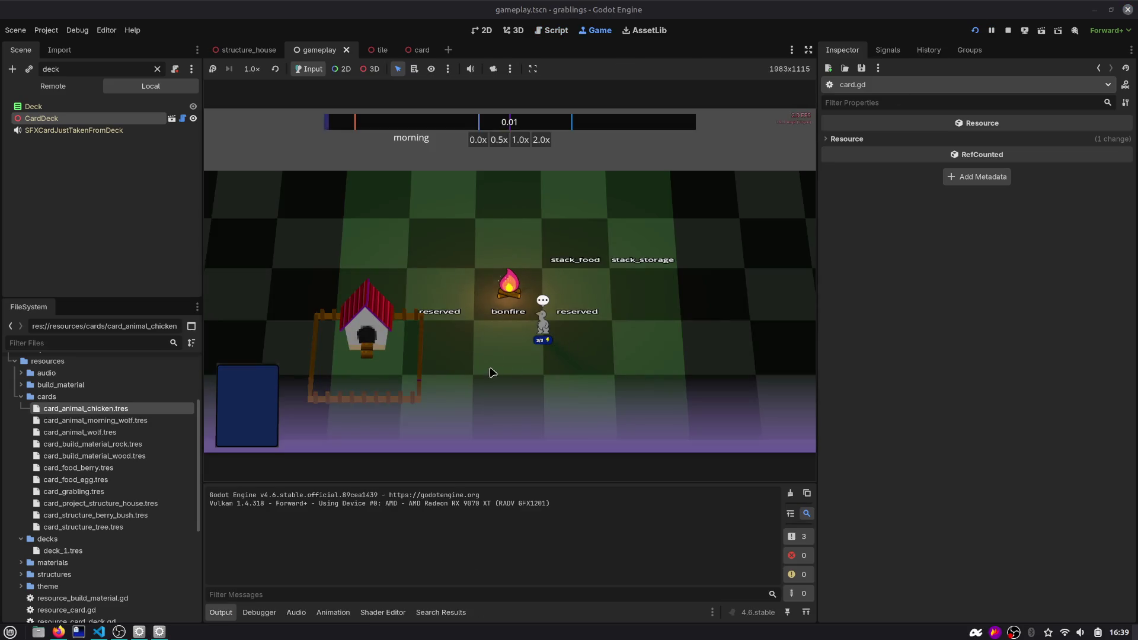
{"action": "mouse_move", "coordinate": [500, 404]}
{"action": "left_mouse_down"}
{"action": "mouse_move", "coordinate": [465, 220]}
{"action": "mouse_move", "coordinate": [426, 222]}
{"action": "left_mouse_up"}
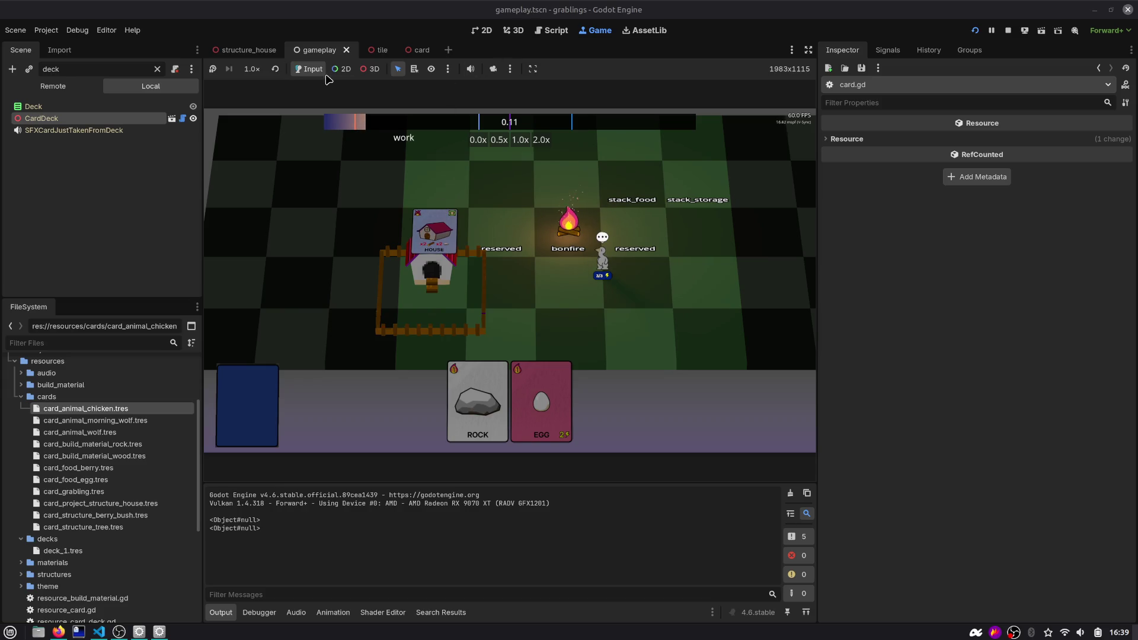
{"action": "left_click", "coordinate": [514, 30]}
{"action": "left_click", "coordinate": [416, 50]}
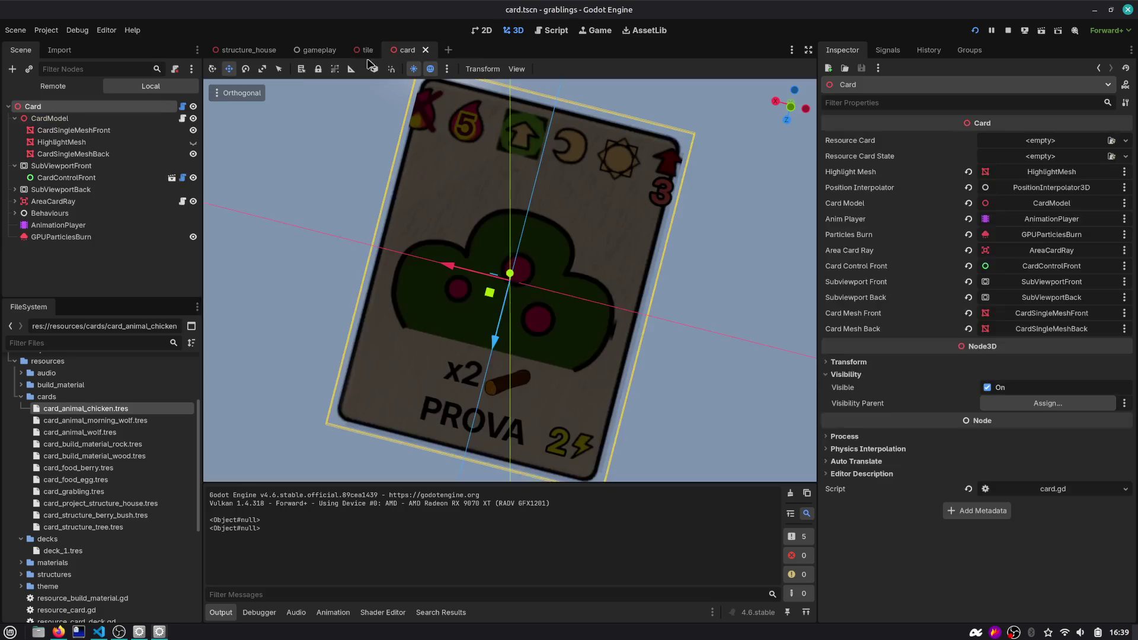
Inspect the HighlightMesh node's QuadMesh, then change line 150 to access the material
{"action": "left_click", "coordinate": [61, 142]}
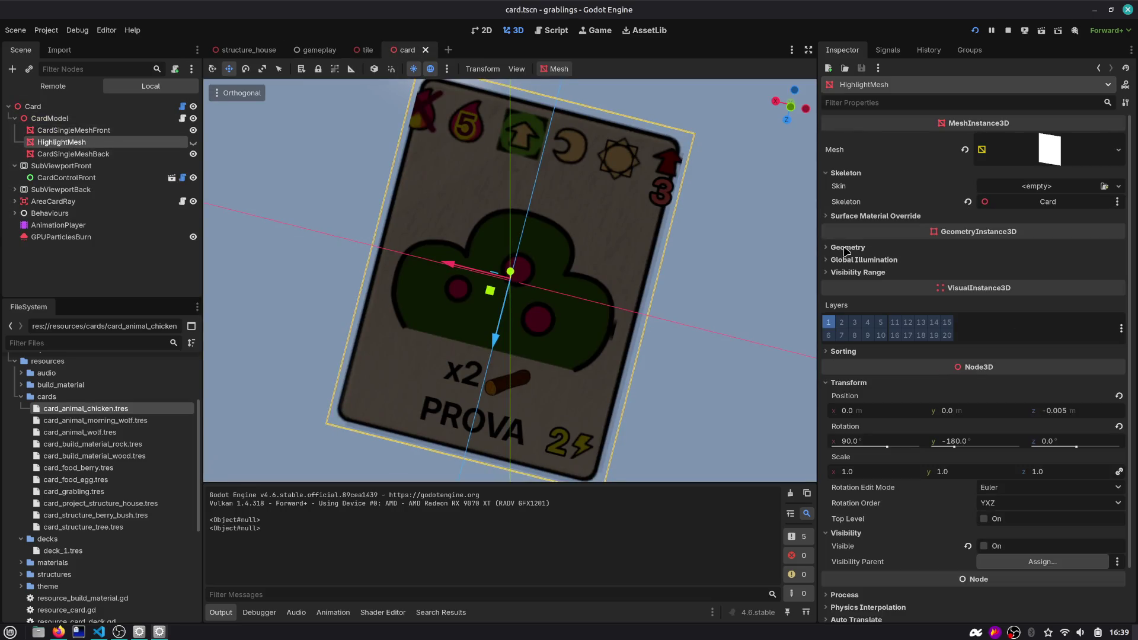
{"action": "left_click", "coordinate": [1045, 156]}
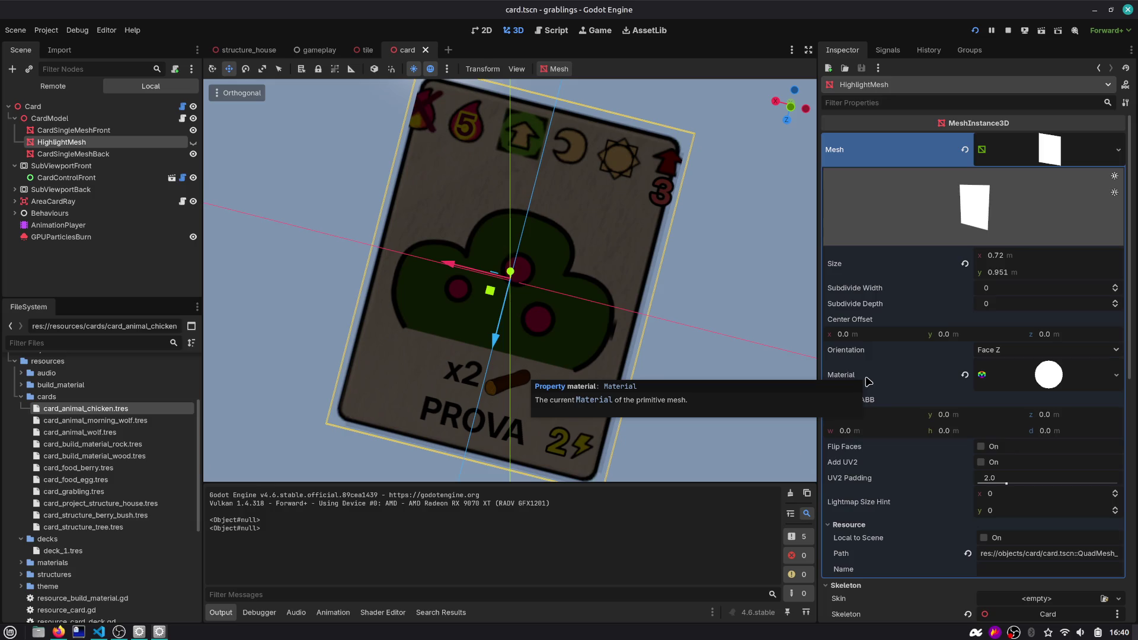
{"action": "left_click", "coordinate": [552, 30]}
{"action": "left_click", "coordinate": [540, 194]}
{"action": "key", "text": "ctrl+shift+Right"}
{"action": "key", "text": "ctrl+shift+Right"}
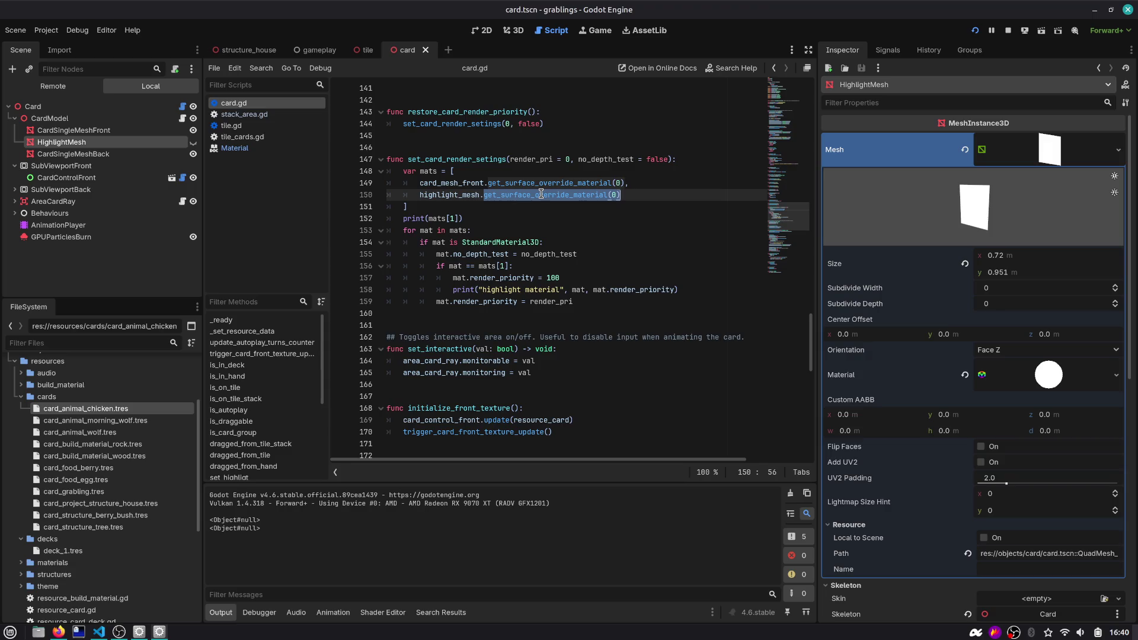
{"action": "type", "text": "material"}
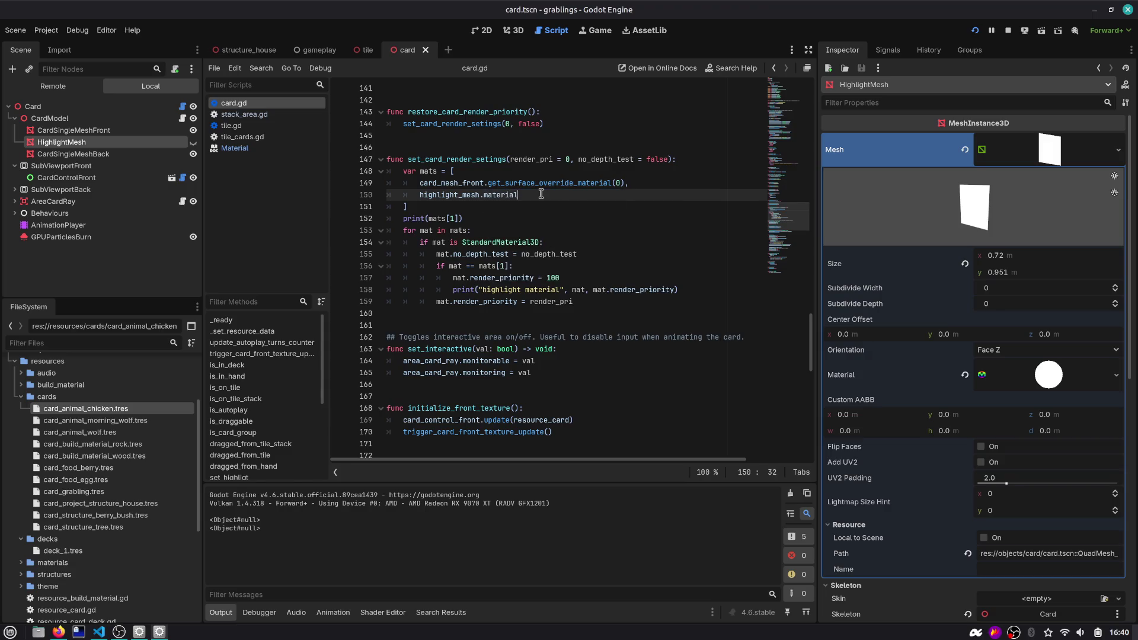
Retype highlight_mesh as MeshInstance3D and step through its occurrences in card.gd
{"action": "left_click", "coordinate": [449, 194], "text": "ctrl"}
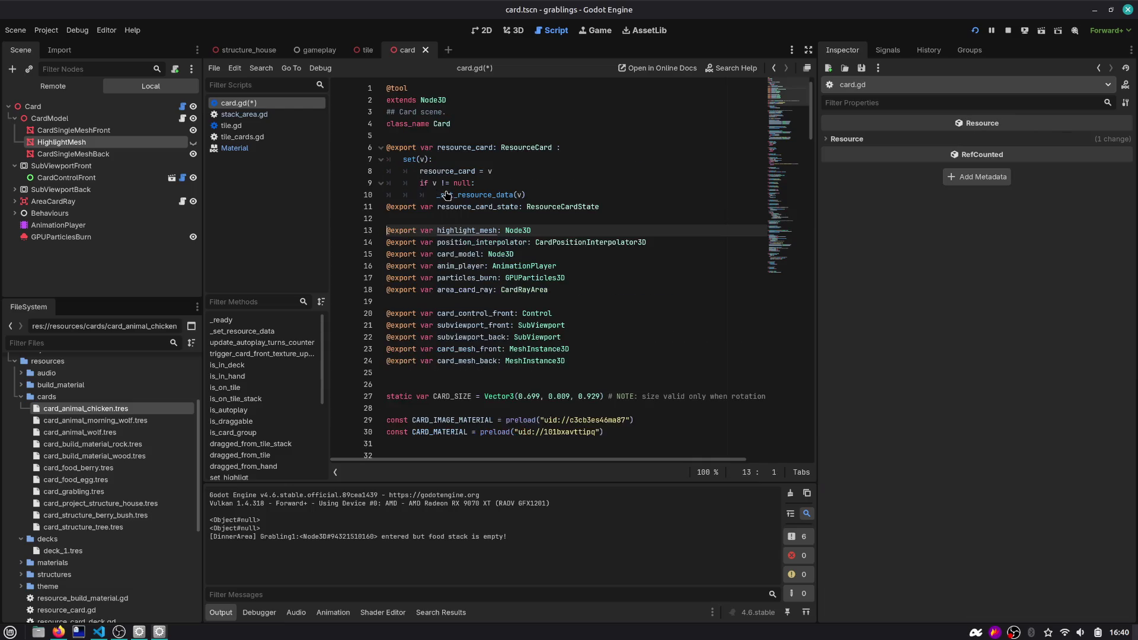
{"action": "double_click", "coordinate": [524, 230]}
{"action": "type", "text": "Mesh"}
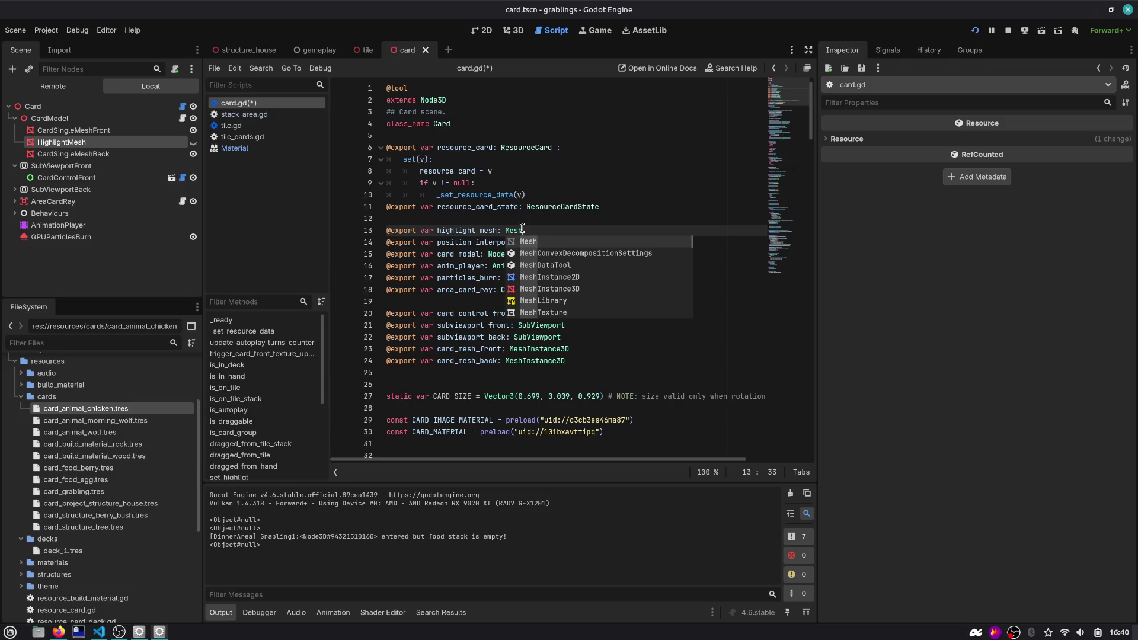
{"action": "type", "text": "3d"}
{"action": "key", "text": "Down"}
{"action": "key", "text": "Down"}
{"action": "key", "text": "Return"}
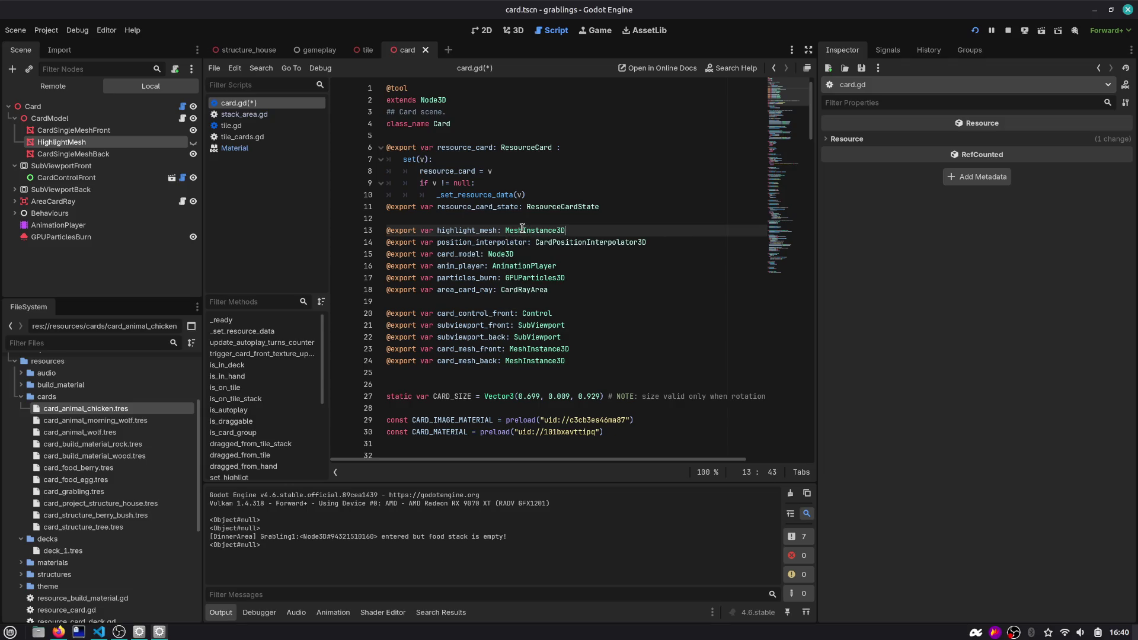
{"action": "double_click", "coordinate": [447, 229]}
{"action": "key", "text": "ctrl+f"}
{"action": "key", "text": "Return"}
{"action": "key", "text": "Return"}
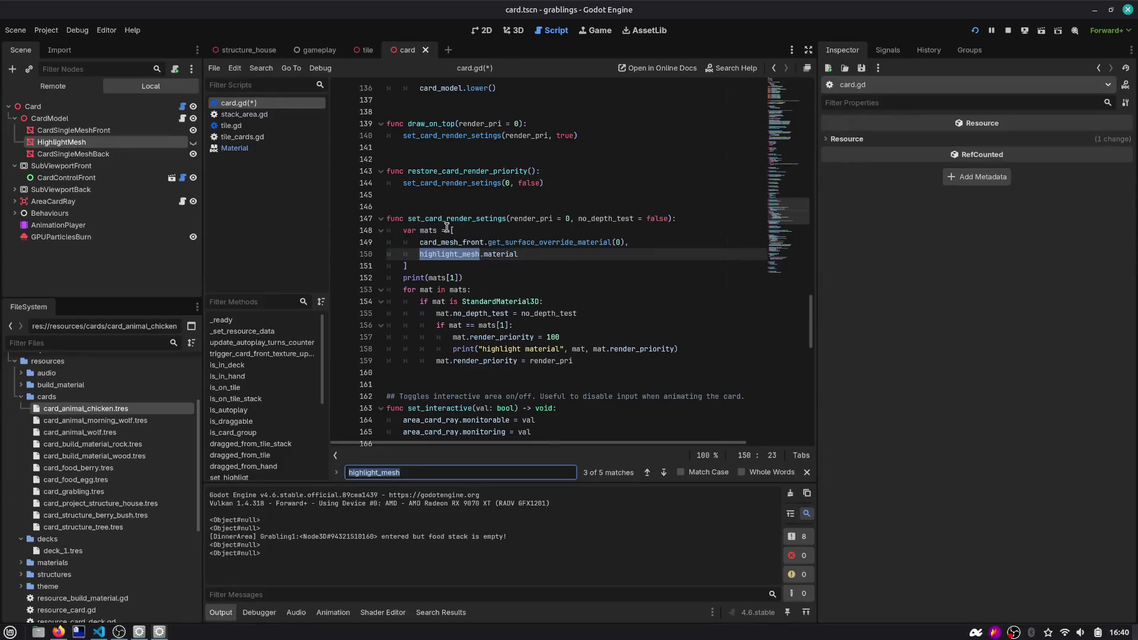
{"action": "key", "text": "Return"}
{"action": "key", "text": "shift+Return"}
{"action": "key", "text": "Escape"}
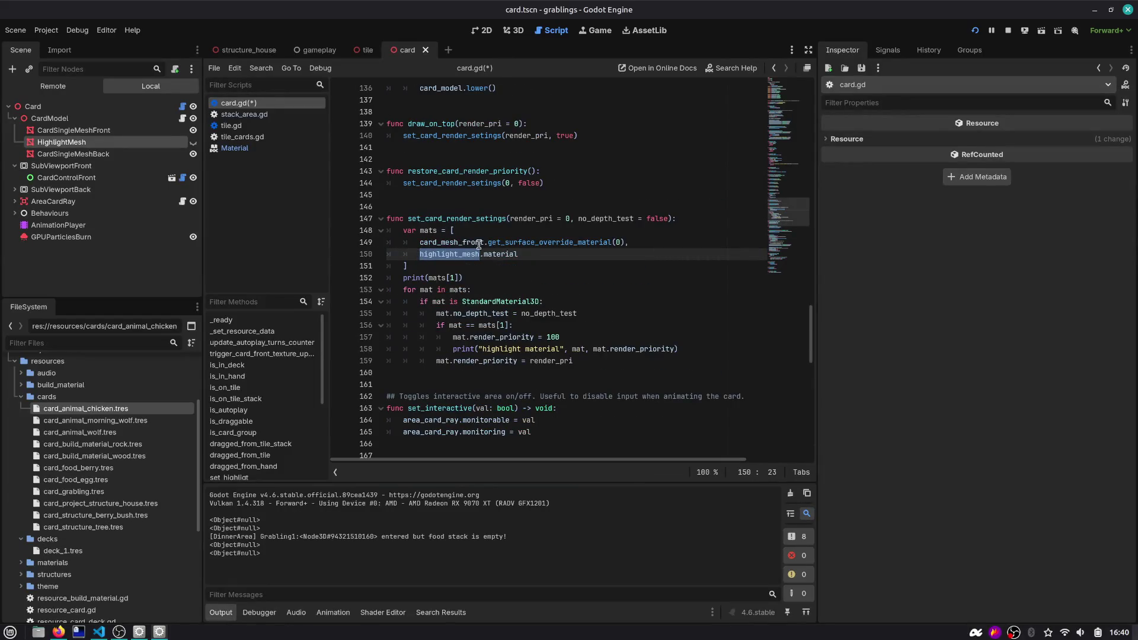
Use highlight_mesh.get_active_material(0) on line 150, save card.gd, and run the game
{"action": "left_click", "coordinate": [502, 254]}
{"action": "double_click", "coordinate": [502, 254]}
{"action": "type", "text": "materi"}
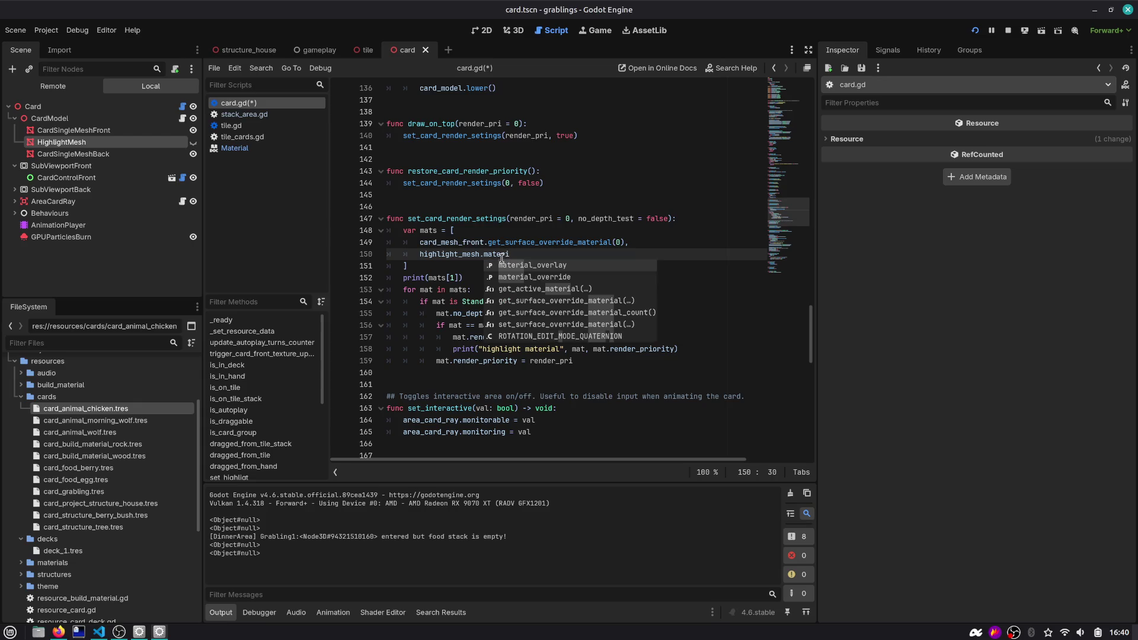
{"action": "key", "text": "Down"}
{"action": "key", "text": "Down"}
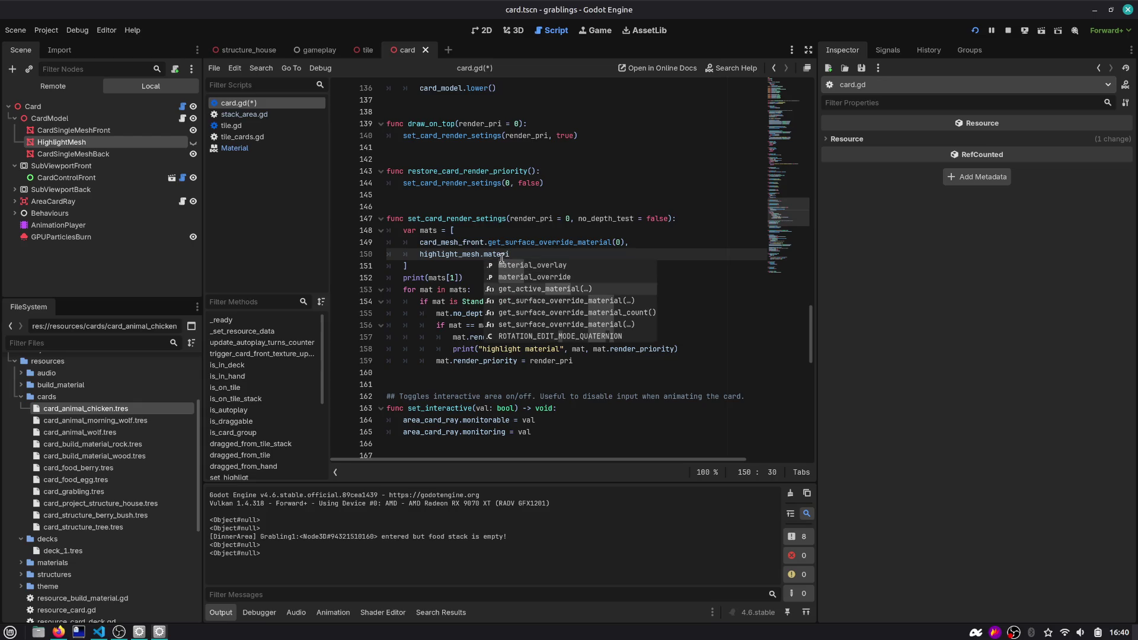
{"action": "key", "text": "Return"}
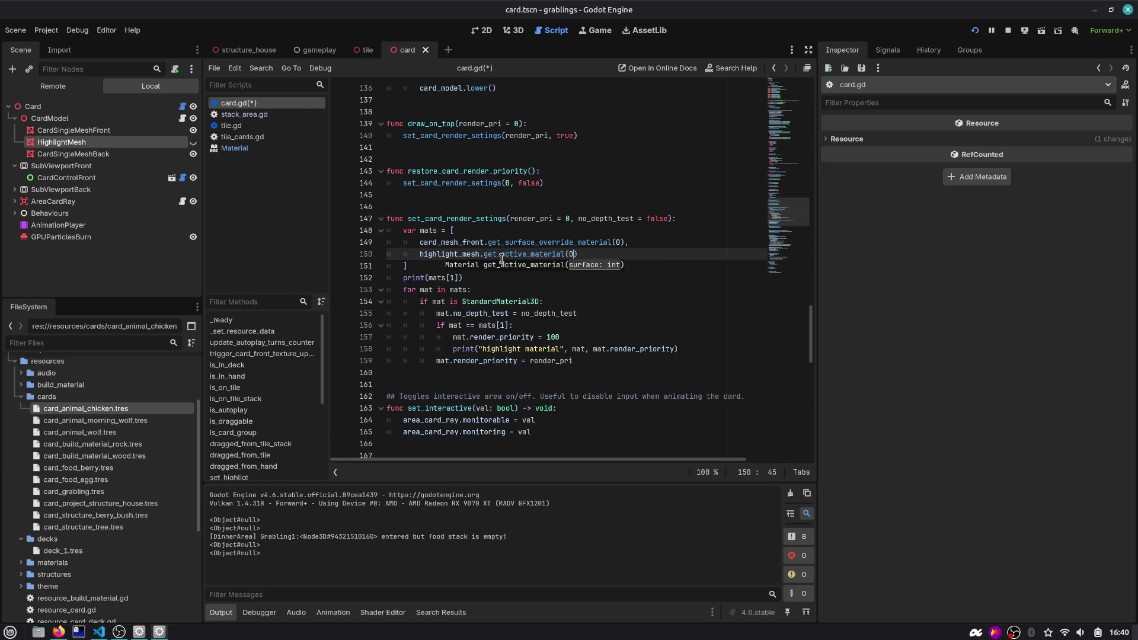
{"action": "key", "text": "ctrl+s"}
{"action": "key", "text": "F5"}
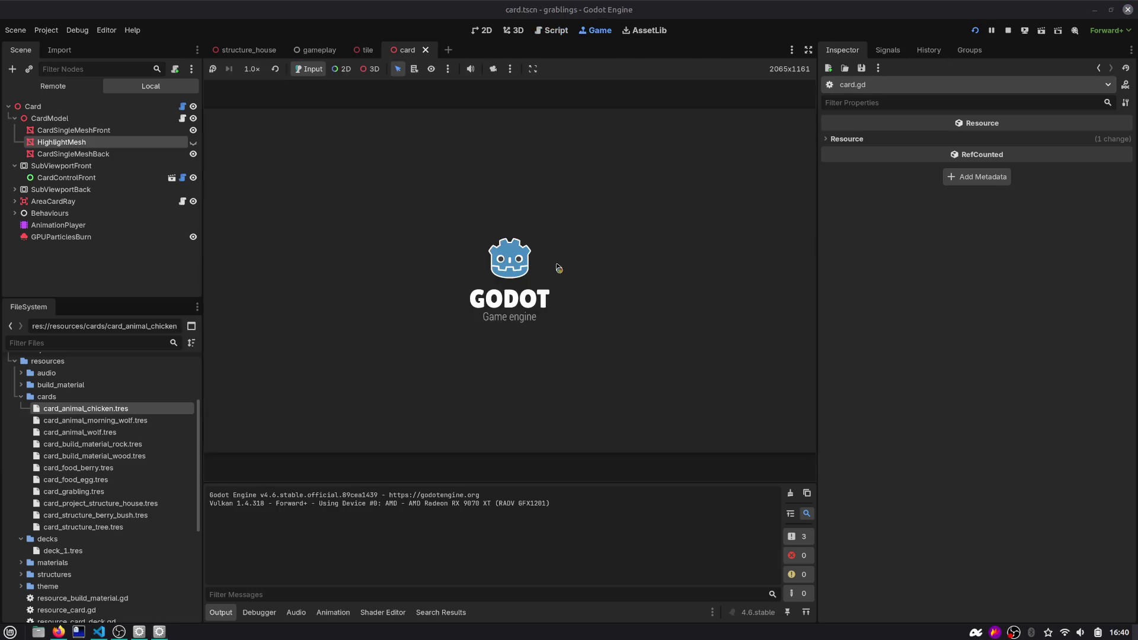
Put HOUSE on the house, stack both ROCK cards on it, then go back to card.gd
{"action": "mouse_move", "coordinate": [508, 394]}
{"action": "left_mouse_down"}
{"action": "mouse_move", "coordinate": [482, 264]}
{"action": "mouse_move", "coordinate": [496, 222]}
{"action": "left_mouse_up"}
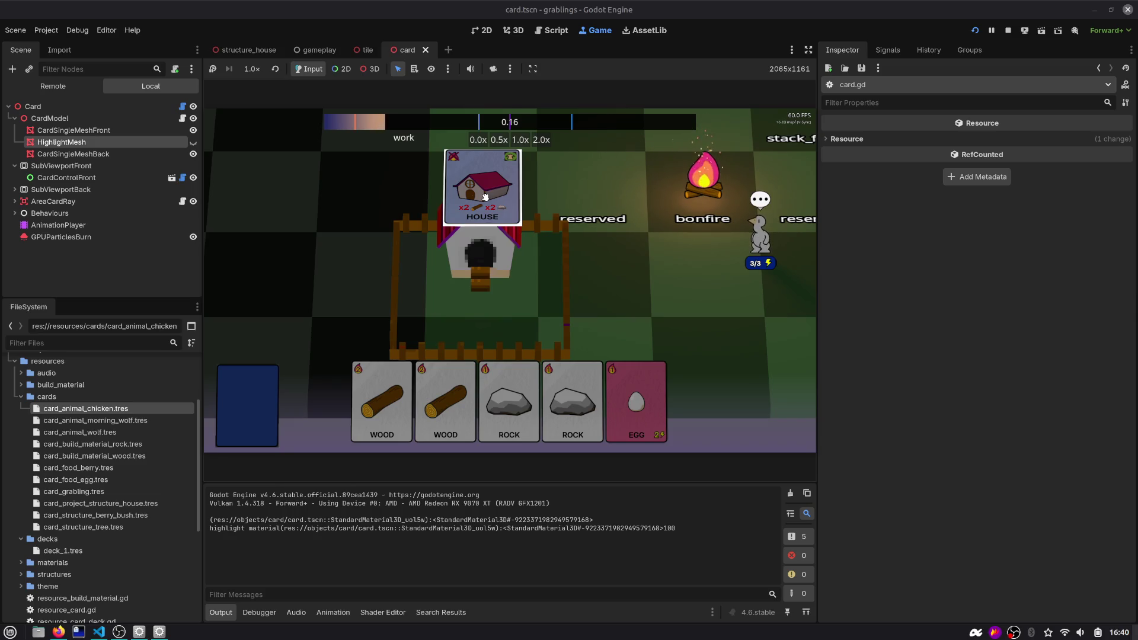
{"action": "left_click_drag", "start_coordinate": [485, 406], "coordinate": [474, 213]}
{"action": "left_click_drag", "start_coordinate": [538, 403], "coordinate": [492, 184]}
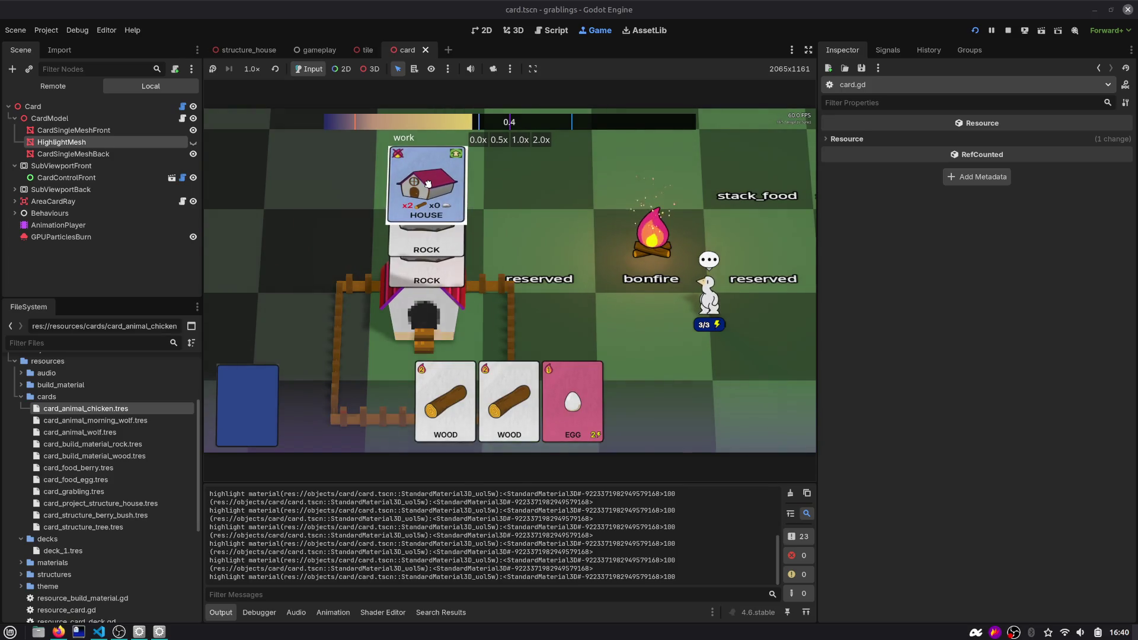
{"action": "key", "text": "ctrl+F3"}
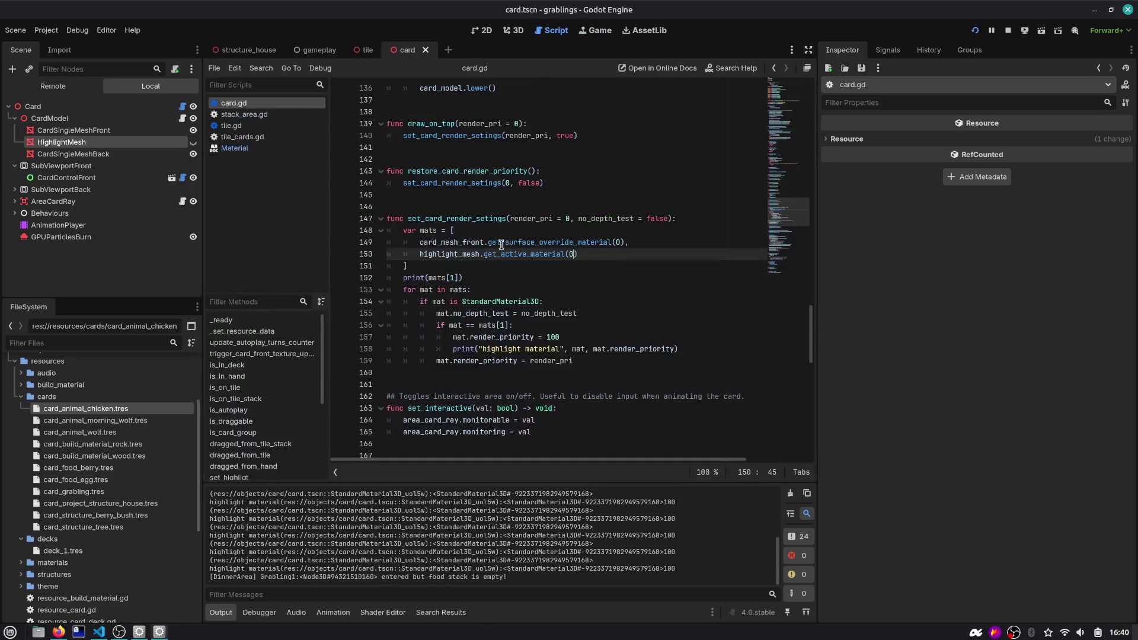
Delete print(mats[1]), set the priority to '100 if no_depth_test else 0', and rerun
{"action": "key", "text": "Down"}
{"action": "key", "text": "Down"}
{"action": "key", "text": "ctrl+shift+k"}
{"action": "key", "text": "Down"}
{"action": "key", "text": "Down"}
{"action": "key", "text": "Down"}
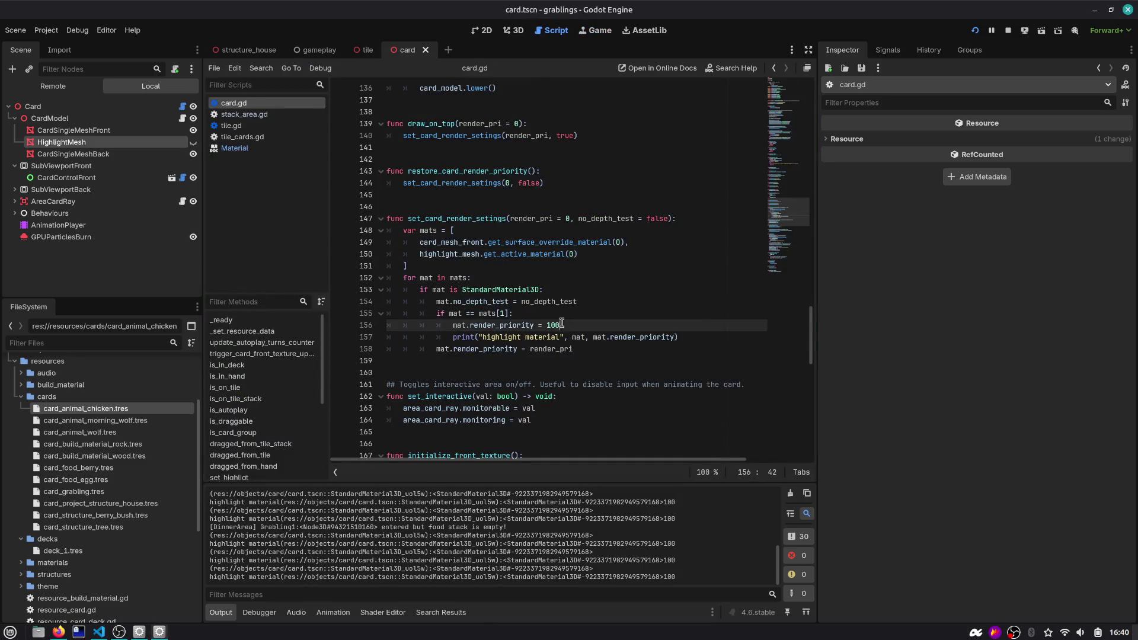
{"action": "double_click", "coordinate": [603, 220]}
{"action": "double_click", "coordinate": [553, 325]}
{"action": "type", "text": "if no"}
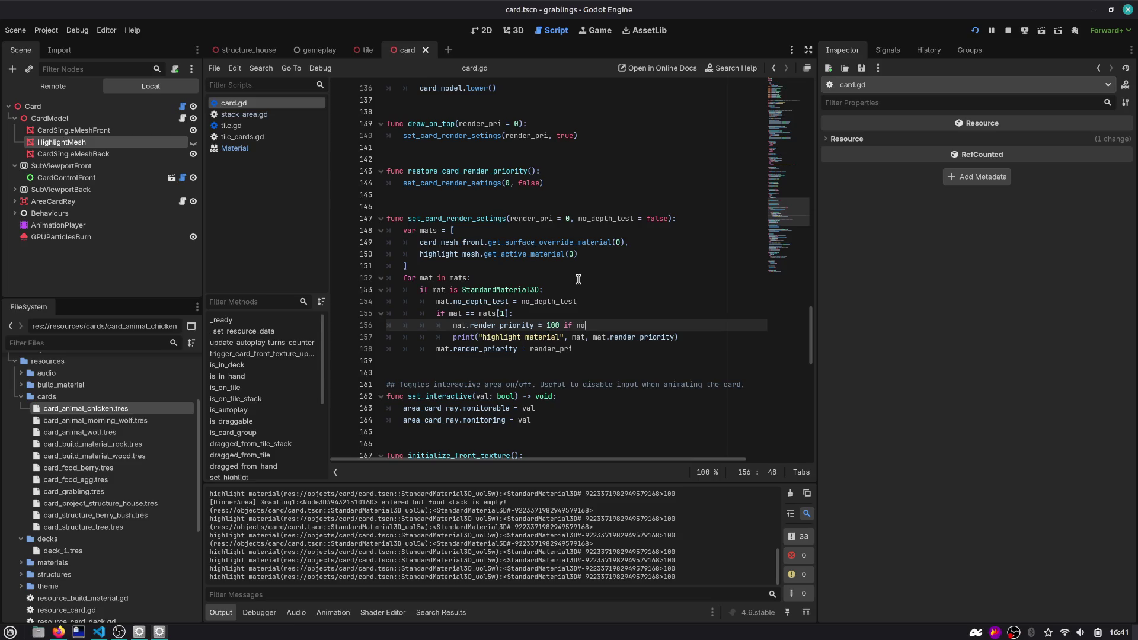
{"action": "type", "text": "_depth_test"}
{"action": "left_click", "coordinate": [975, 30]}
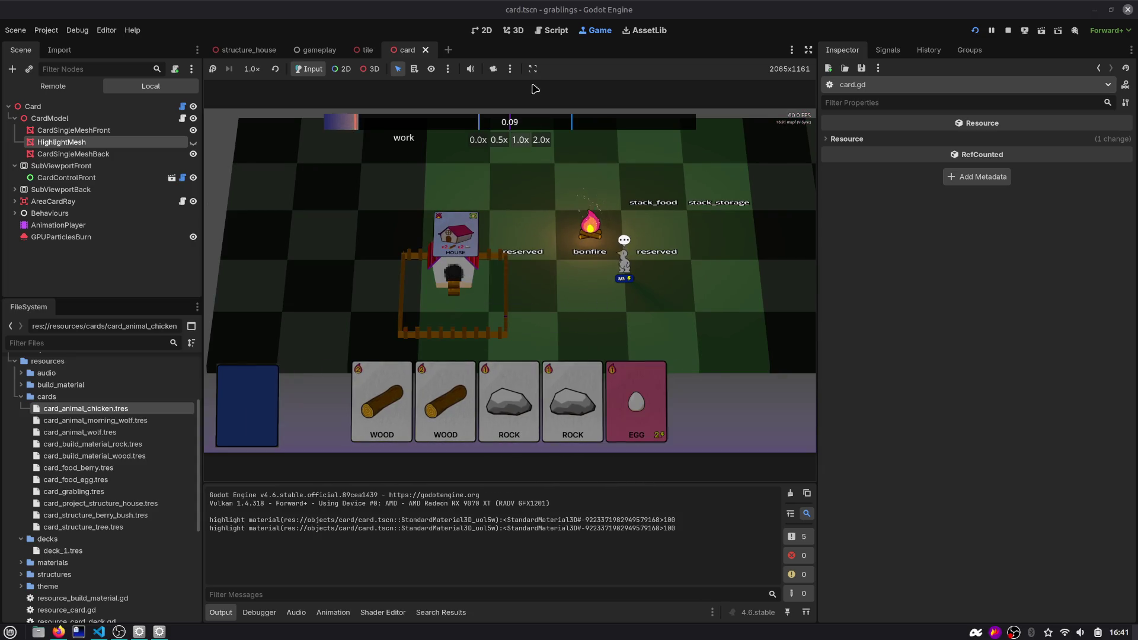
Drop mat from the debug print, rerun placing HOUSE on the house, then find restore_card_render_priority
{"action": "key", "text": "ctrl+F3"}
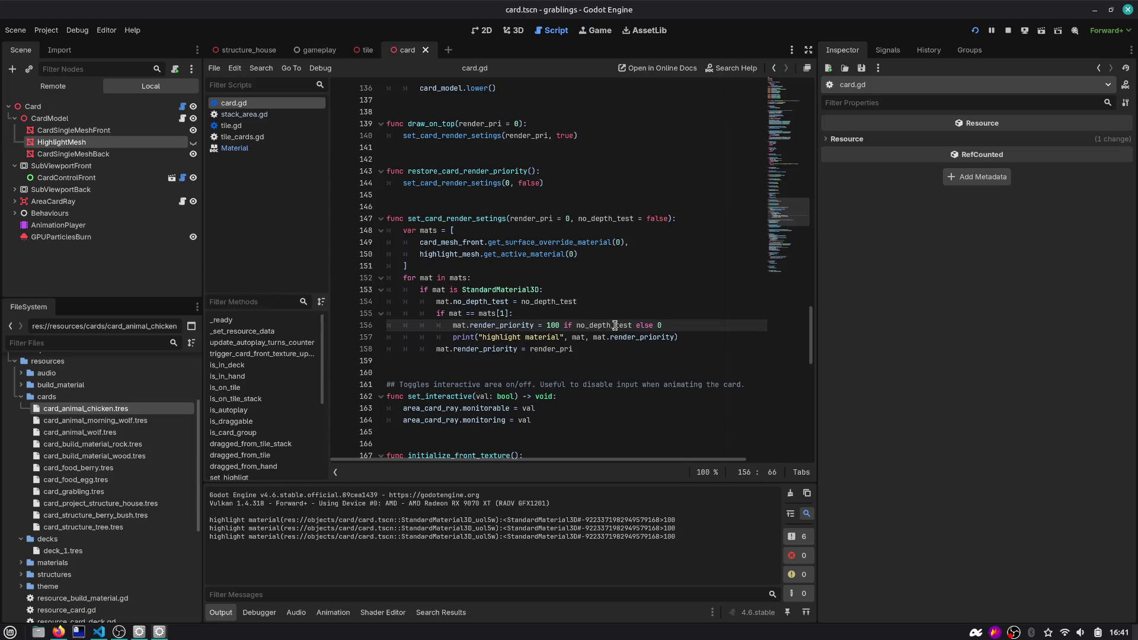
{"action": "double_click", "coordinate": [590, 325]}
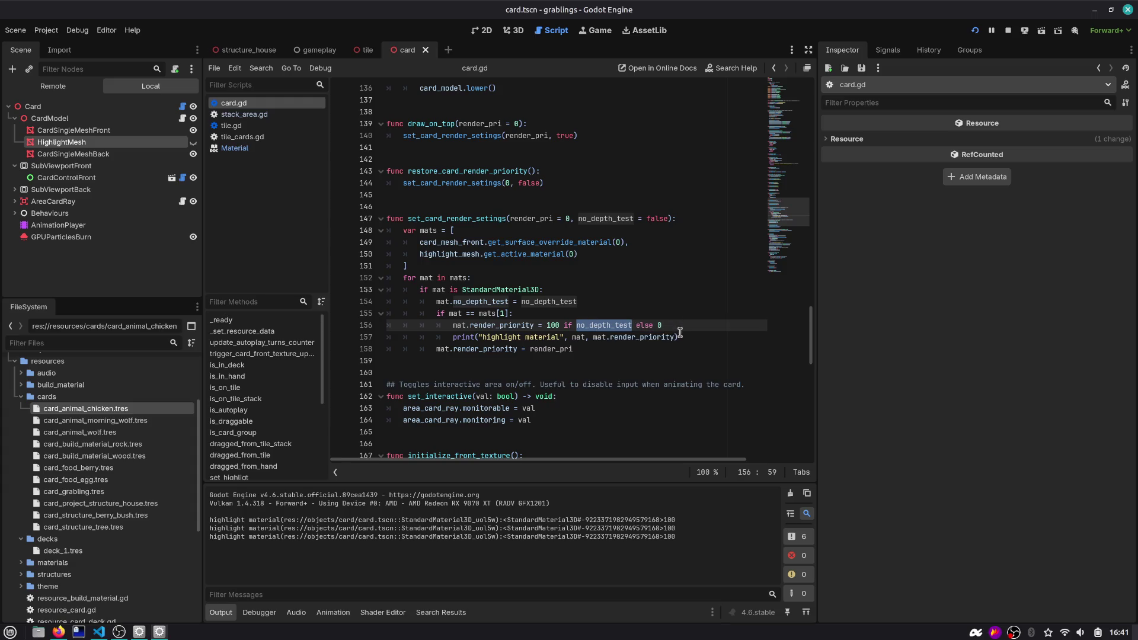
{"action": "left_click", "coordinate": [574, 337]}
{"action": "key", "text": "Delete"}
{"action": "key", "text": "Delete"}
{"action": "key", "text": "Delete"}
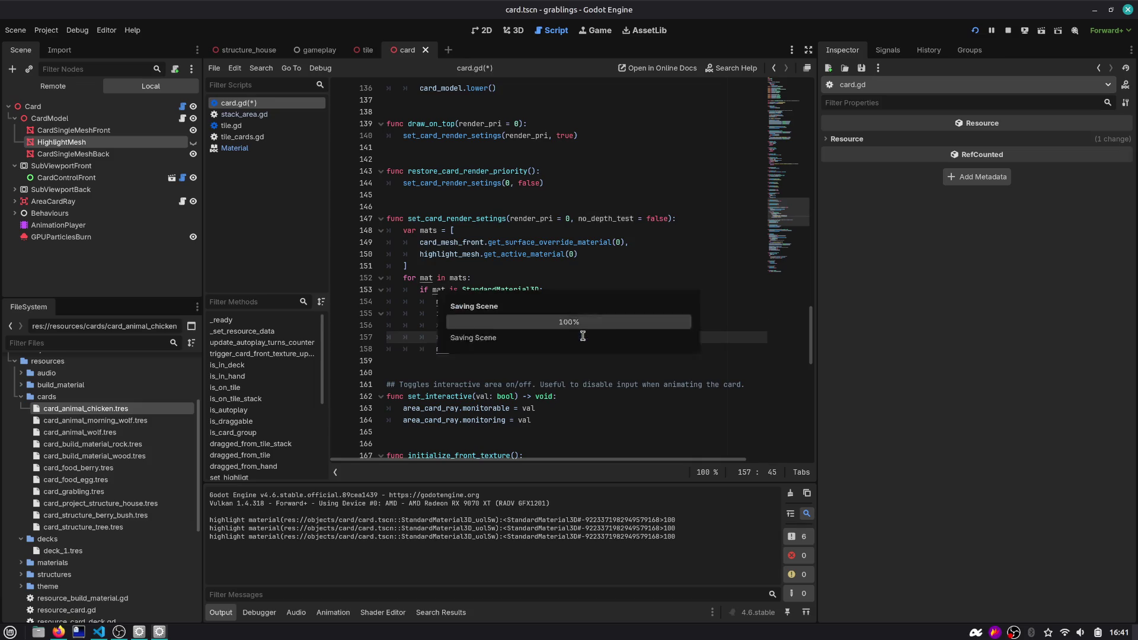
{"action": "double_click", "coordinate": [485, 218]}
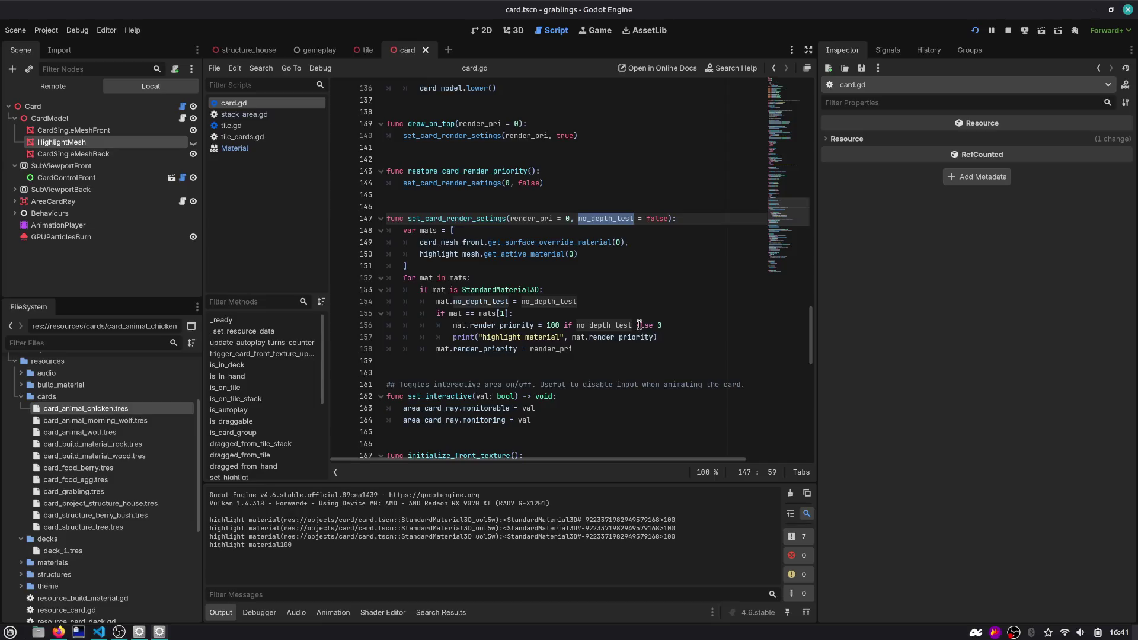
{"action": "double_click", "coordinate": [514, 324]}
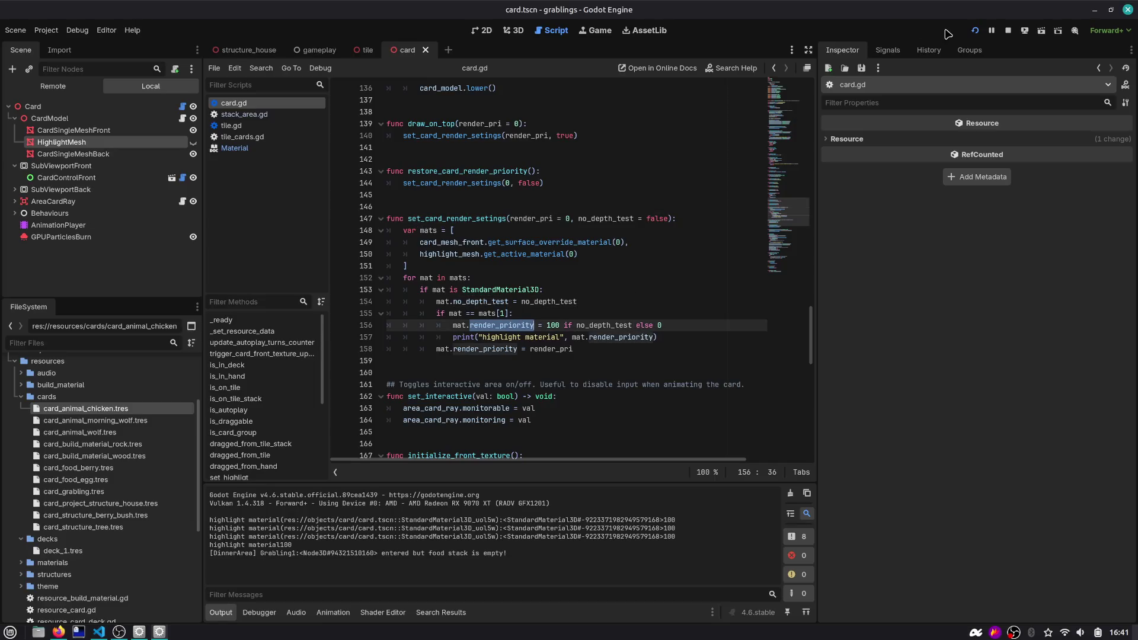
{"action": "left_click", "coordinate": [974, 32]}
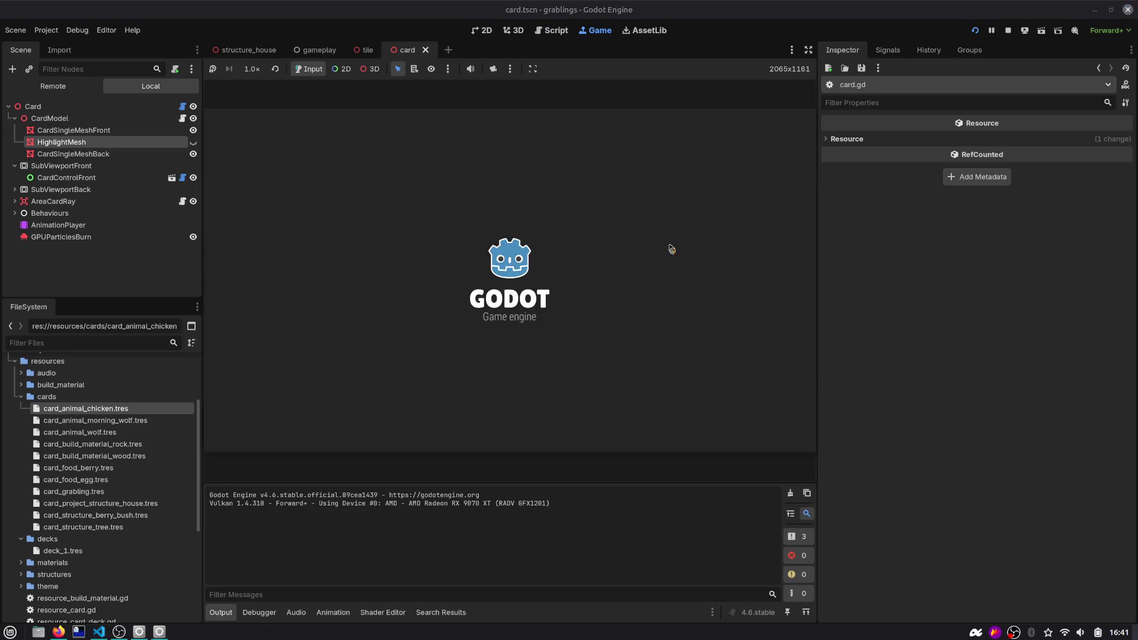
{"action": "left_click_drag", "start_coordinate": [510, 396], "coordinate": [429, 248]}
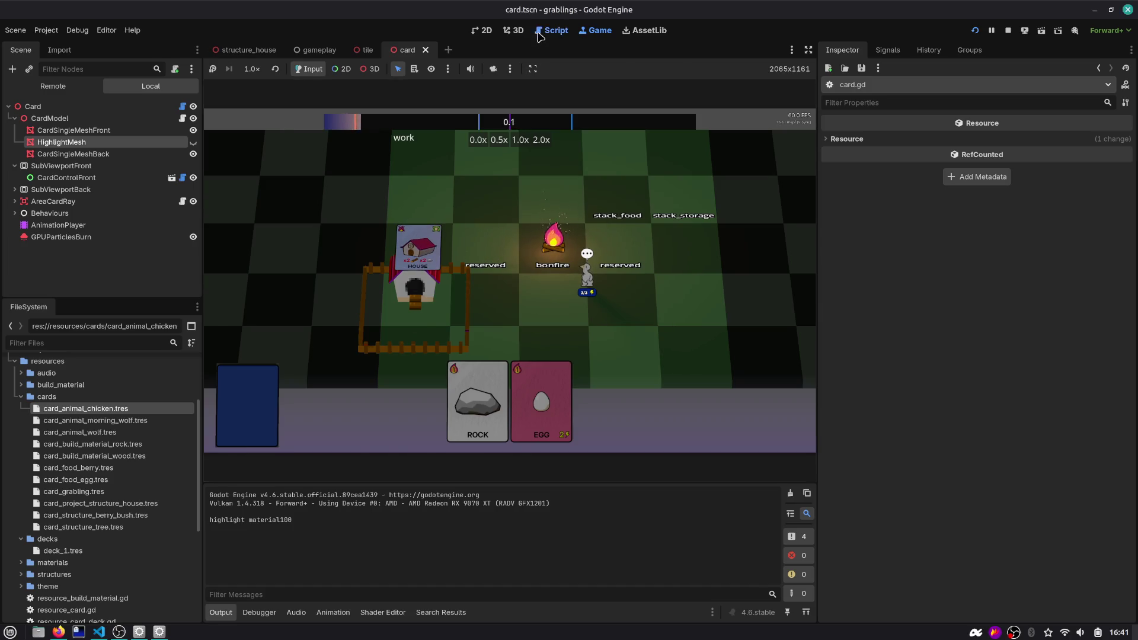
{"action": "key", "text": "ctrl+F3"}
{"action": "double_click", "coordinate": [447, 171]}
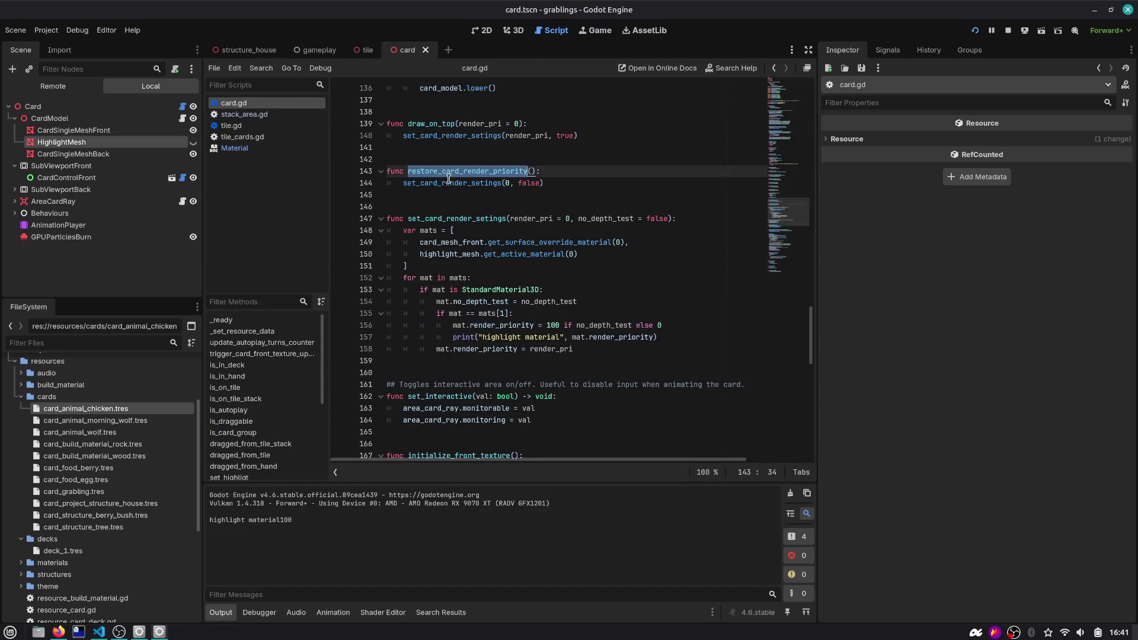
Search the project for restore_card_render_priority and open the pass in tile_cards.gd's restore_draw_order
{"action": "key", "text": "ctrl+shift+f"}
{"action": "key", "text": "Return"}
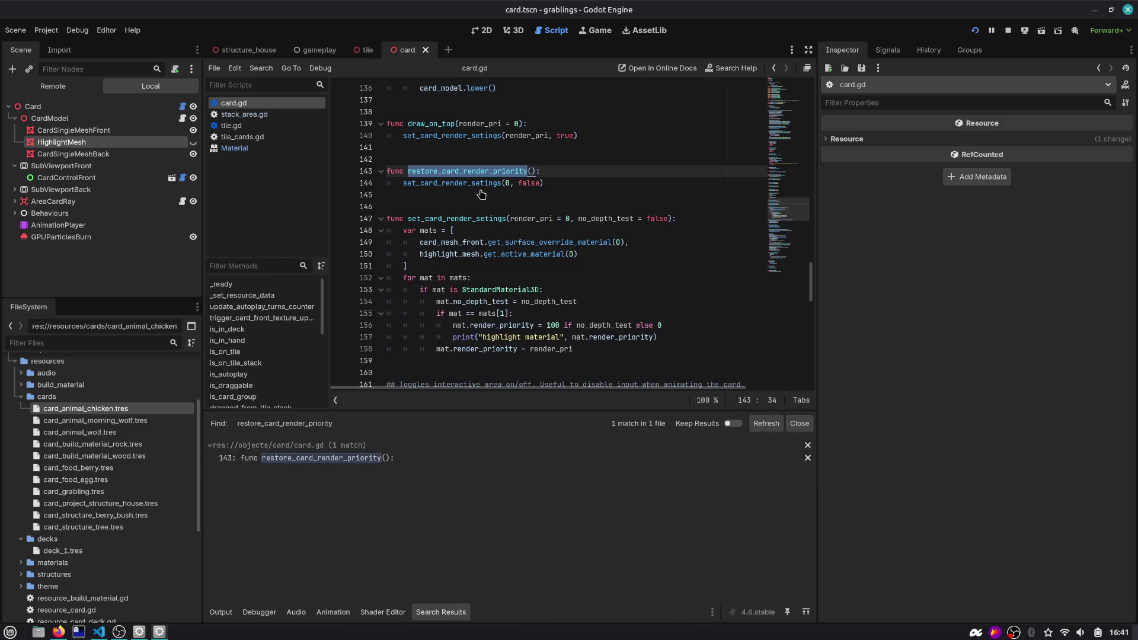
{"action": "left_click", "coordinate": [249, 141]}
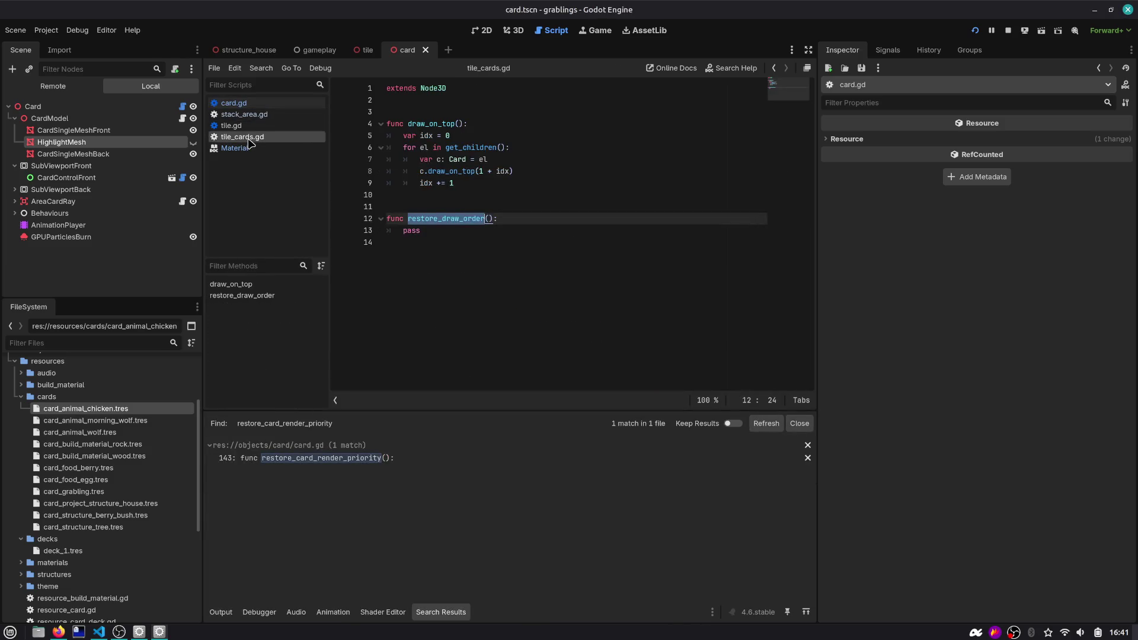
{"action": "double_click", "coordinate": [415, 231]}
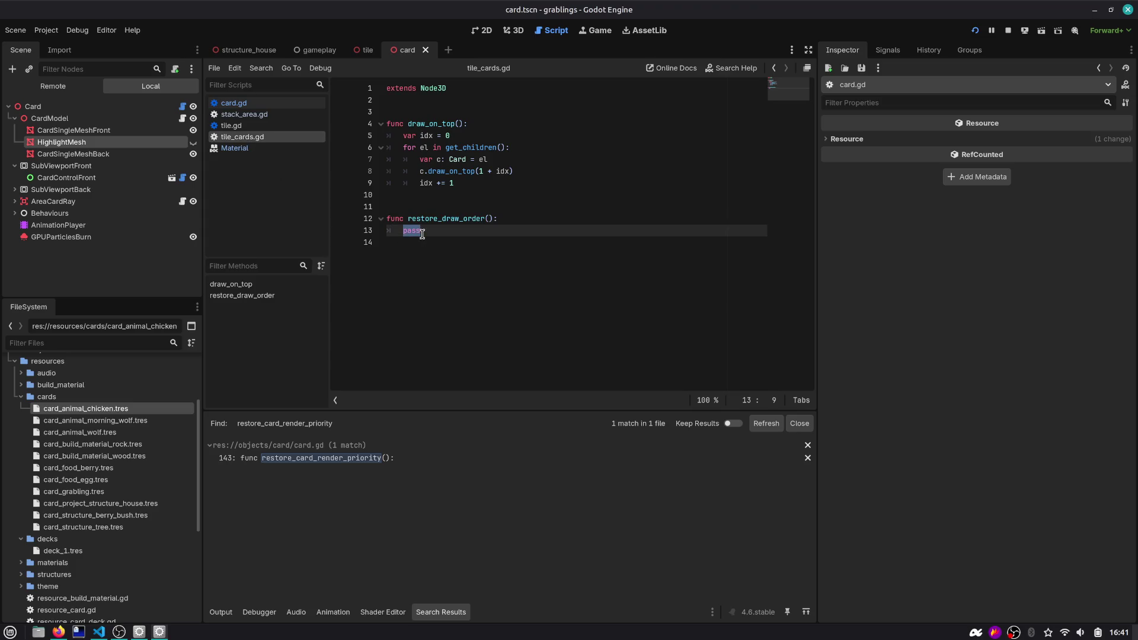
Replace pass with a get_children loop calling c.restore_card_render_priority()
{"action": "key", "text": "Up"}
{"action": "key", "text": "Up"}
{"action": "key", "text": "Up"}
{"action": "key", "text": "shift+Up"}
{"action": "key", "text": "shift+Up"}
{"action": "key", "text": "shift+Up"}
{"action": "key", "text": "ctrl+c"}
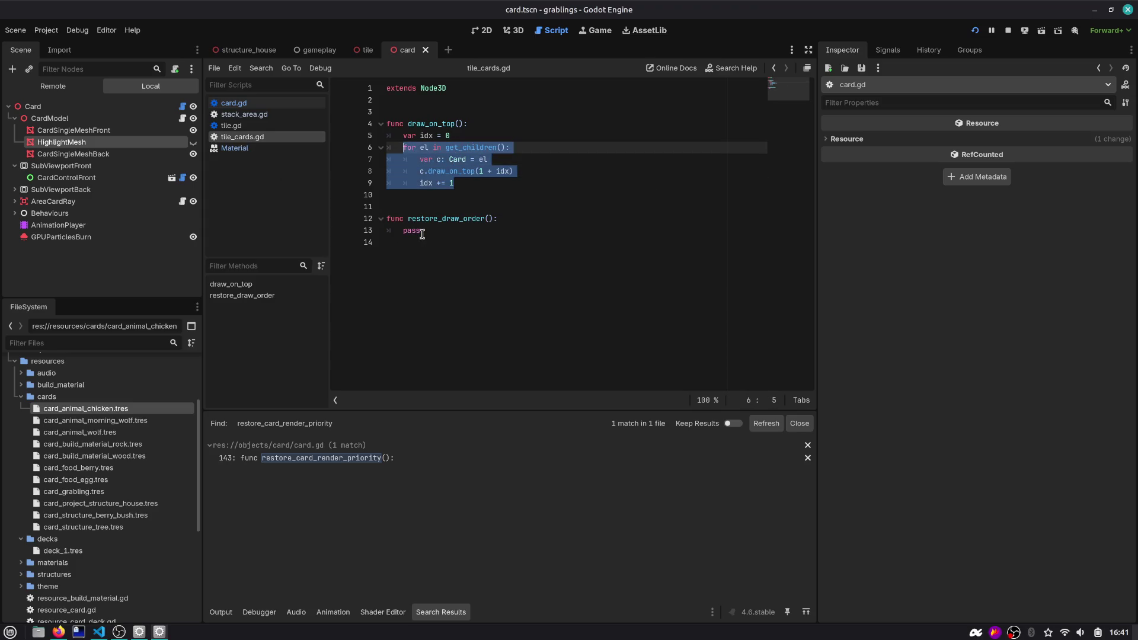
{"action": "key", "text": "shift+Down"}
{"action": "key", "text": "shift+Down"}
{"action": "key", "text": "shift+Down"}
{"action": "key", "text": "Down"}
{"action": "key", "text": "Down"}
{"action": "key", "text": "Down"}
{"action": "key", "text": "shift+End"}
{"action": "key", "text": "ctrl+v"}
{"action": "key", "text": "Up"}
{"action": "key", "text": "Up"}
{"action": "key", "text": "Down"}
{"action": "key", "text": "ctrl+Left"}
{"action": "key", "text": "shift+Down"}
{"action": "key", "text": "shift+End"}
{"action": "key", "text": "Delete"}
{"action": "type", "text": "s"}
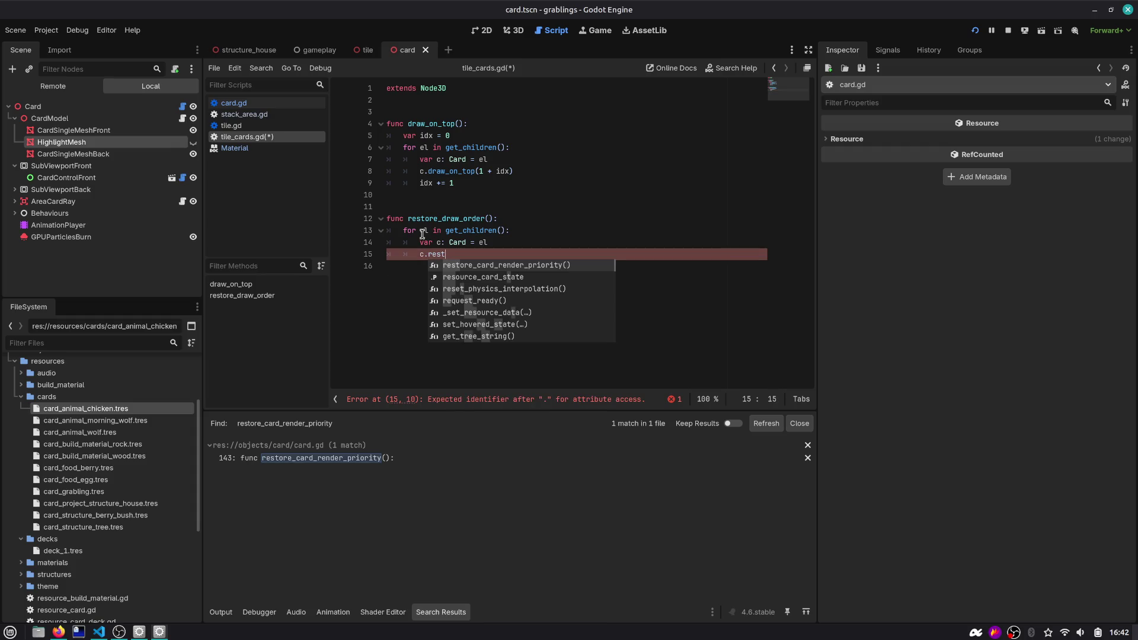
{"action": "key", "text": "Return"}
Run the game, move HOUSE onto the house, and stack a ROCK card on it
{"action": "key", "text": "F5"}
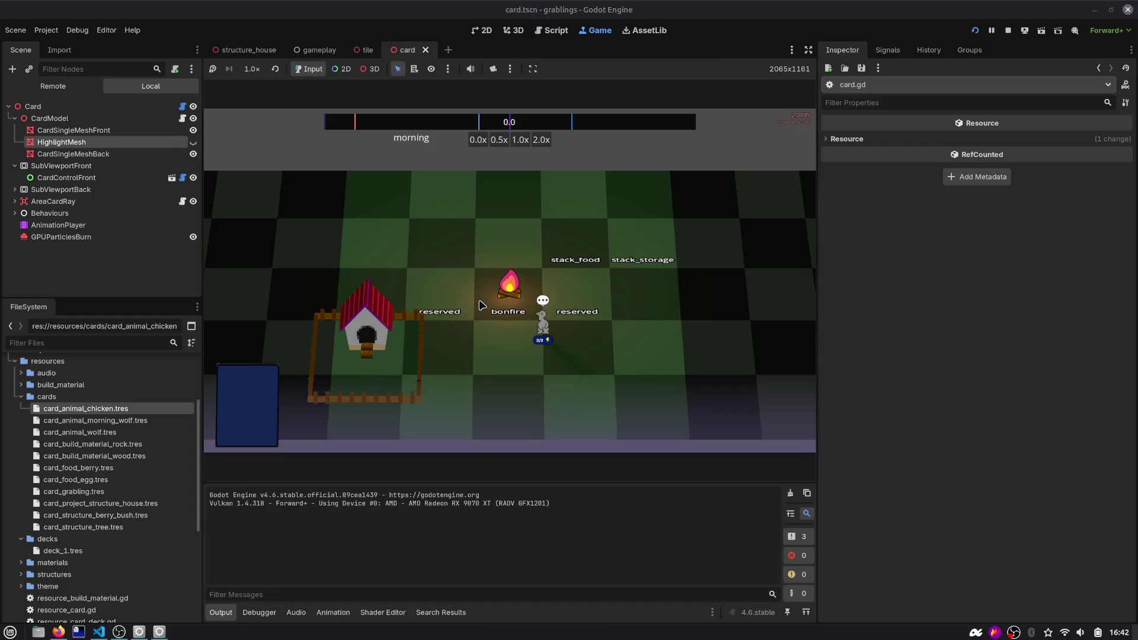
{"action": "left_click", "coordinate": [576, 376]}
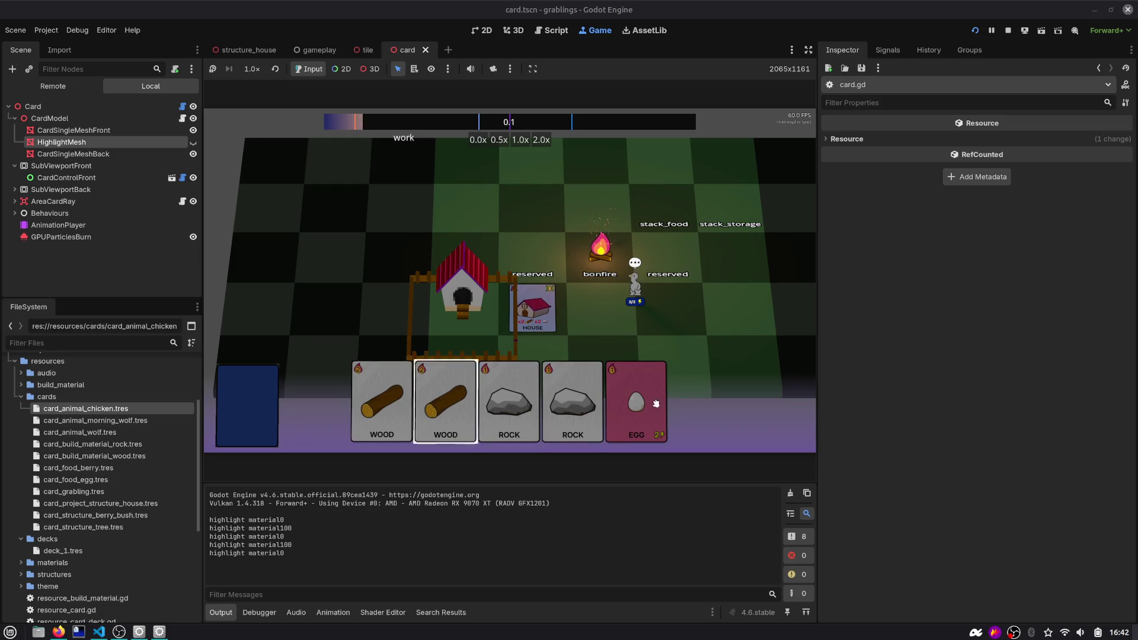
{"action": "scroll", "coordinate": [502, 253], "scroll_direction": "up", "scroll_amount": 3}
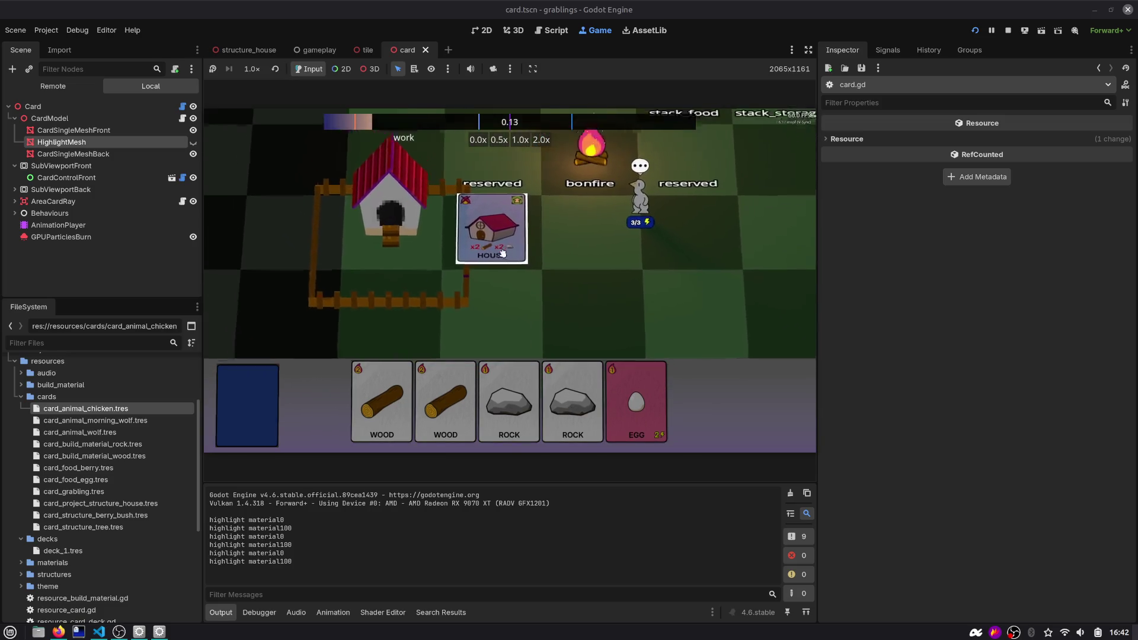
{"action": "left_click_drag", "start_coordinate": [503, 254], "coordinate": [461, 208]}
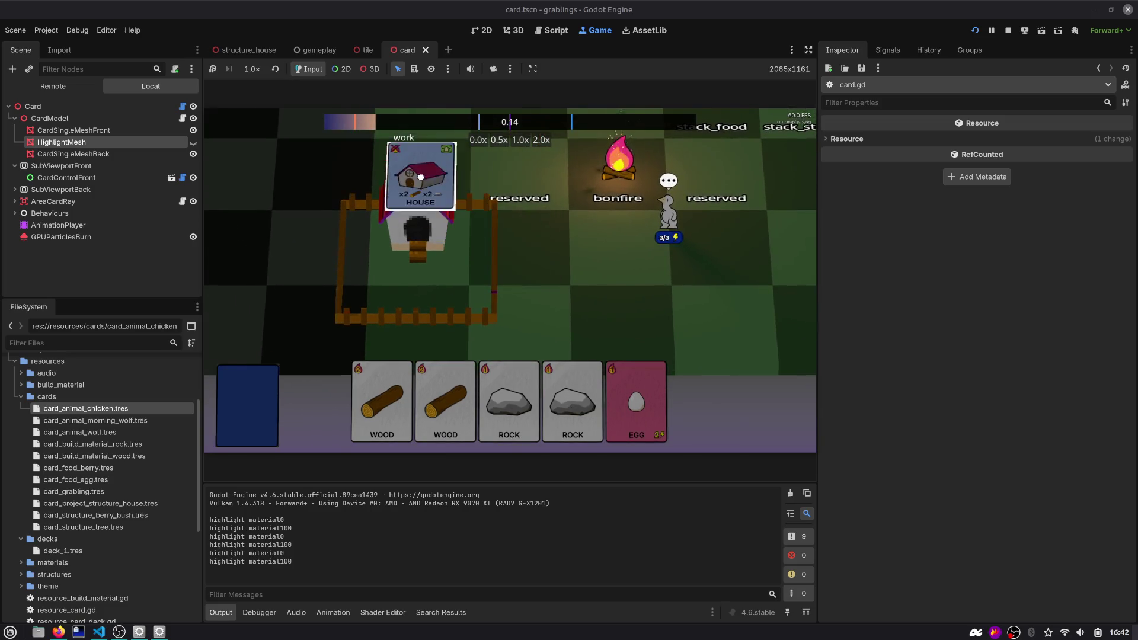
{"action": "mouse_move", "coordinate": [544, 403]}
{"action": "left_mouse_down"}
{"action": "mouse_move", "coordinate": [428, 161]}
{"action": "mouse_move", "coordinate": [507, 224]}
{"action": "left_mouse_up"}
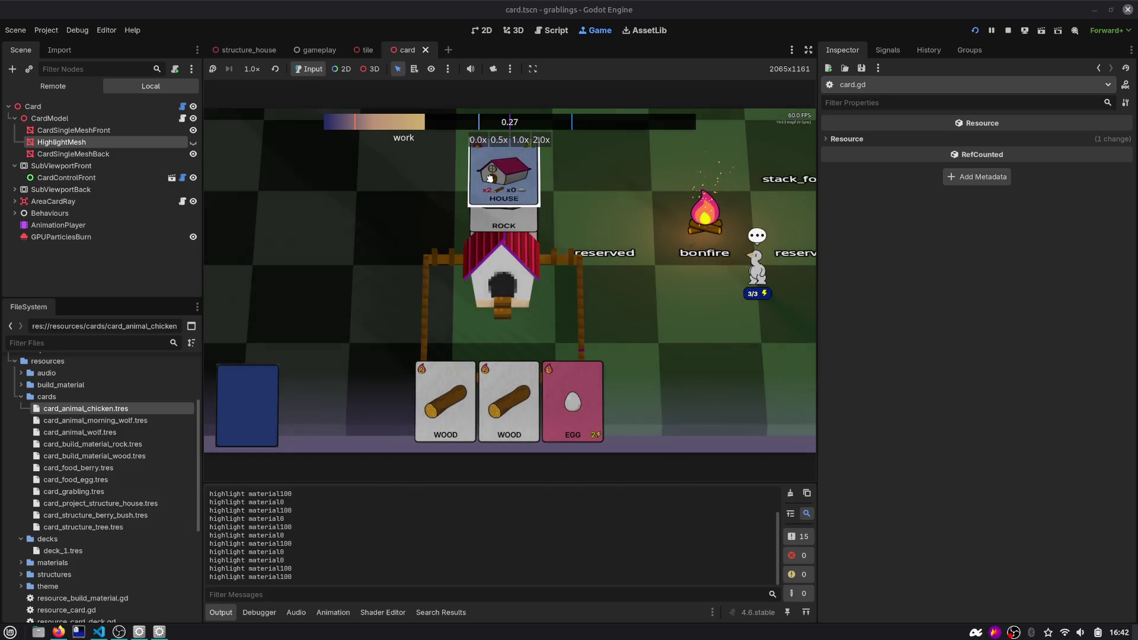
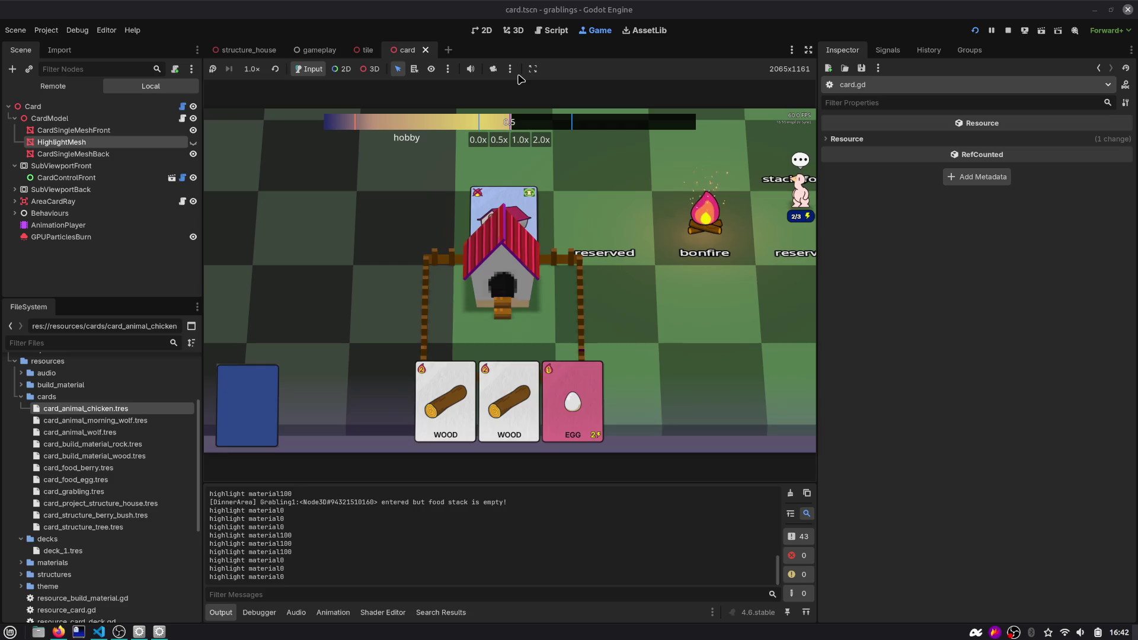
Jump from the restore_card_render_priority call to its definition in card.gd and select set_card_render_setings
{"action": "left_click", "coordinate": [543, 38]}
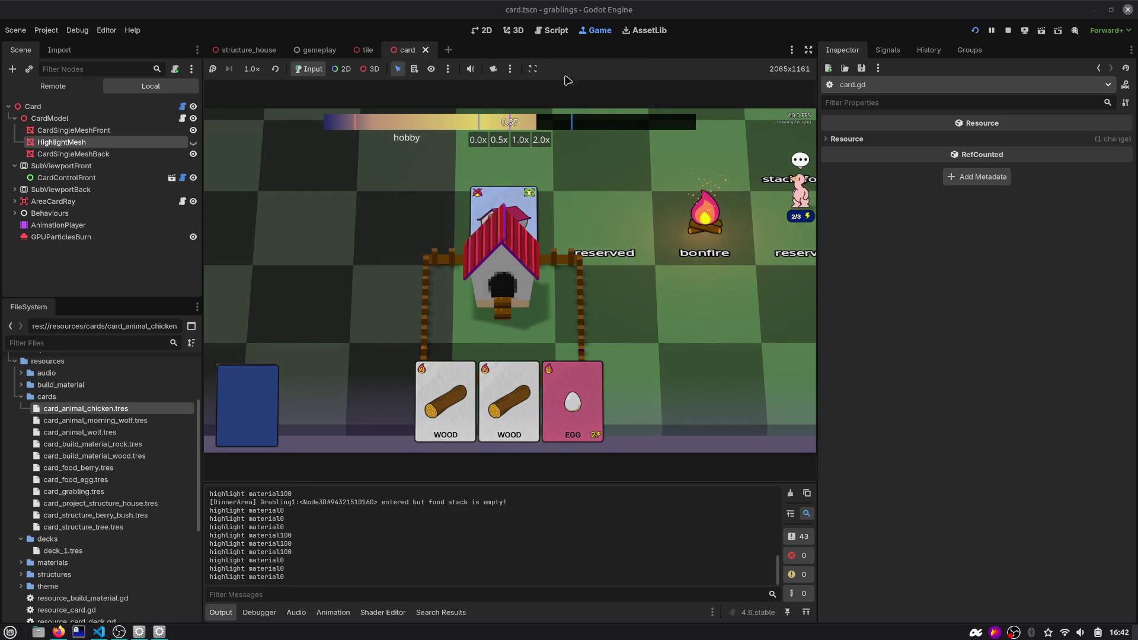
{"action": "double_click", "coordinate": [503, 256]}
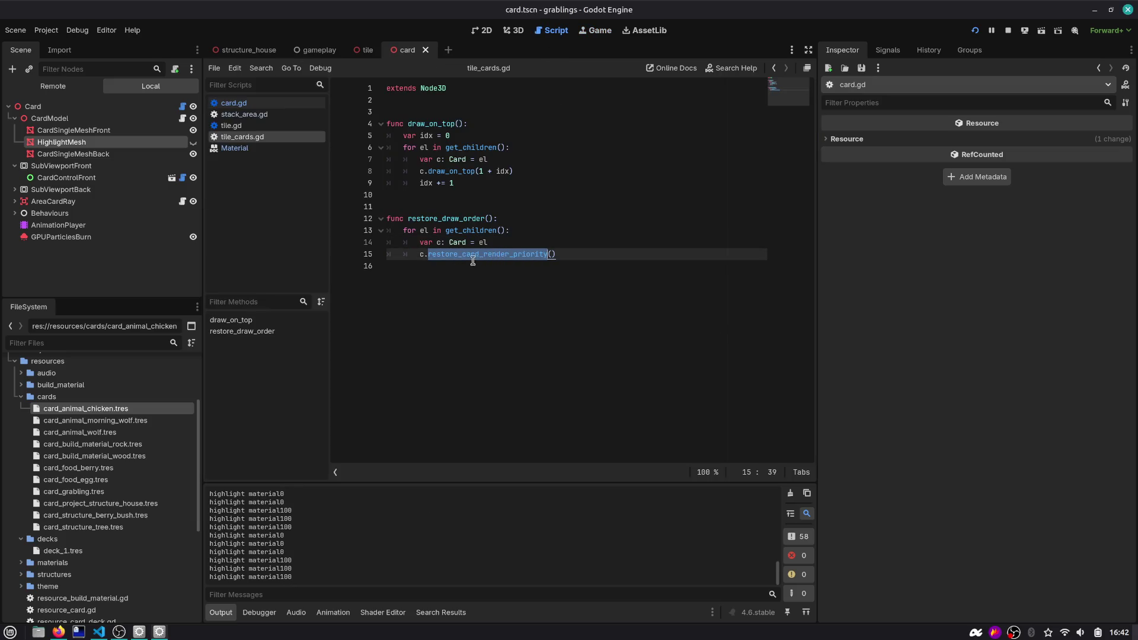
{"action": "mouse_move", "coordinate": [510, 261]}
{"action": "left_click", "coordinate": [484, 254], "text": "ctrl"}
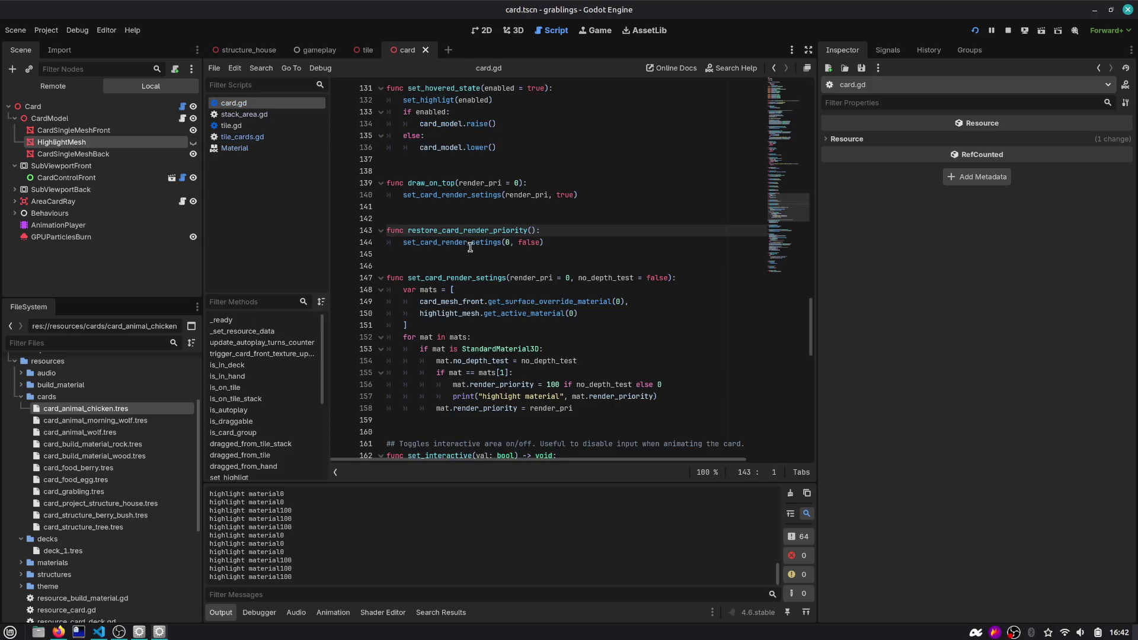
{"action": "mouse_move", "coordinate": [468, 248]}
{"action": "double_click", "coordinate": [474, 243]}
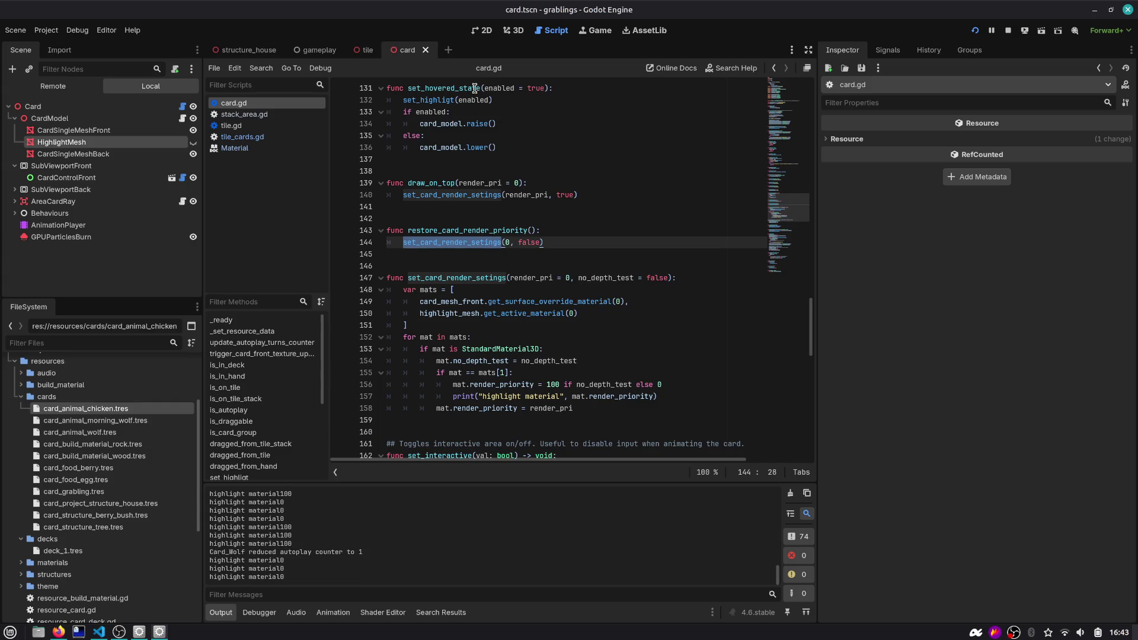
Close the Material help page, find set_card_render_setings' highlight priority line, then select the HighlightMesh node
{"action": "middle_click", "coordinate": [268, 147]}
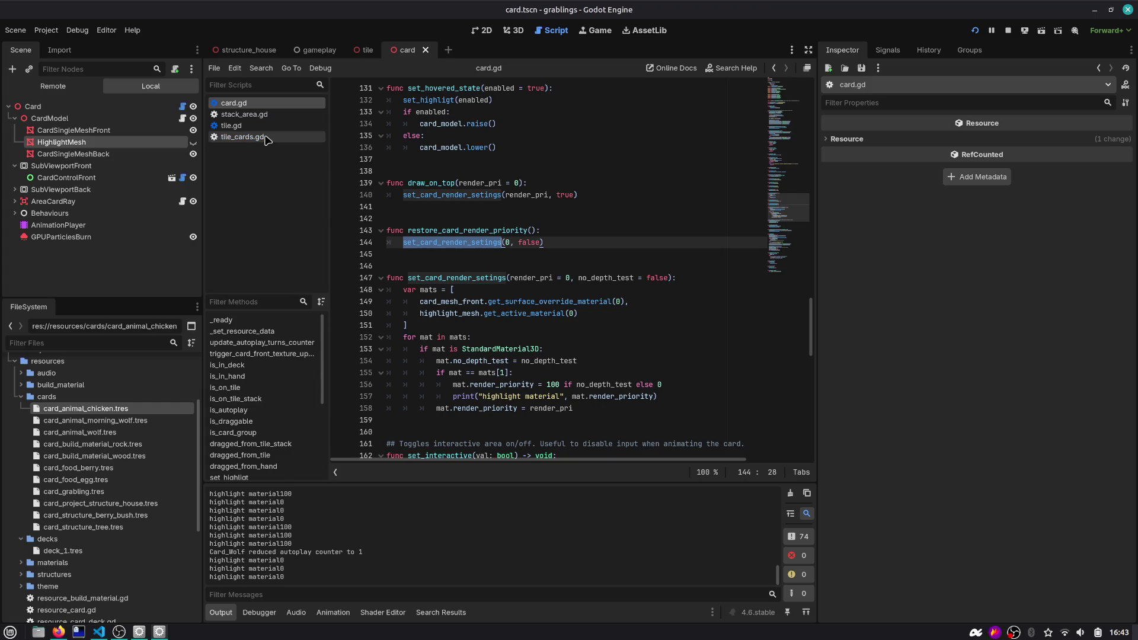
{"action": "left_click", "coordinate": [266, 137]}
{"action": "left_click", "coordinate": [234, 102]}
{"action": "scroll", "coordinate": [486, 270], "scroll_direction": "down", "scroll_amount": 3}
{"action": "double_click", "coordinate": [481, 171]}
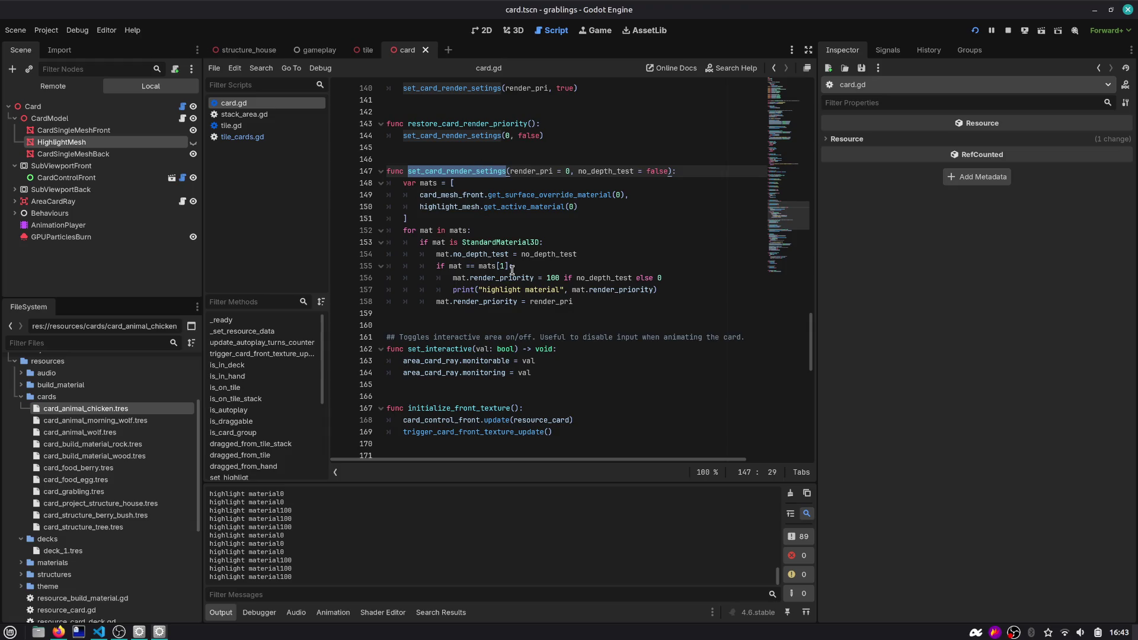
{"action": "left_click", "coordinate": [664, 278]}
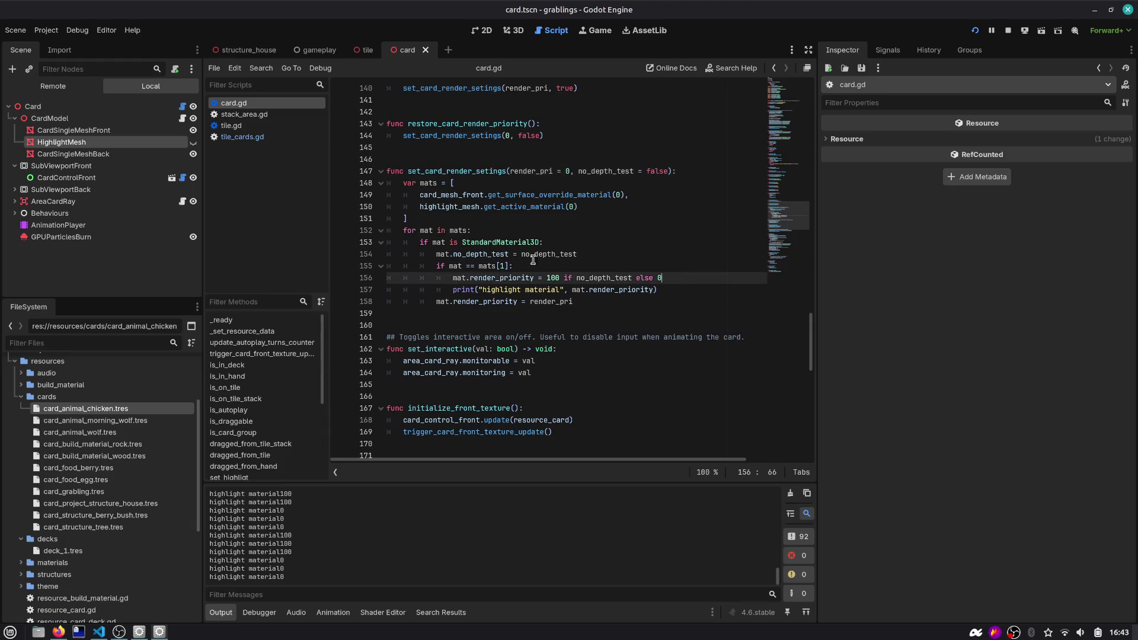
{"action": "left_click", "coordinate": [62, 142]}
{"action": "left_click", "coordinate": [514, 30]}
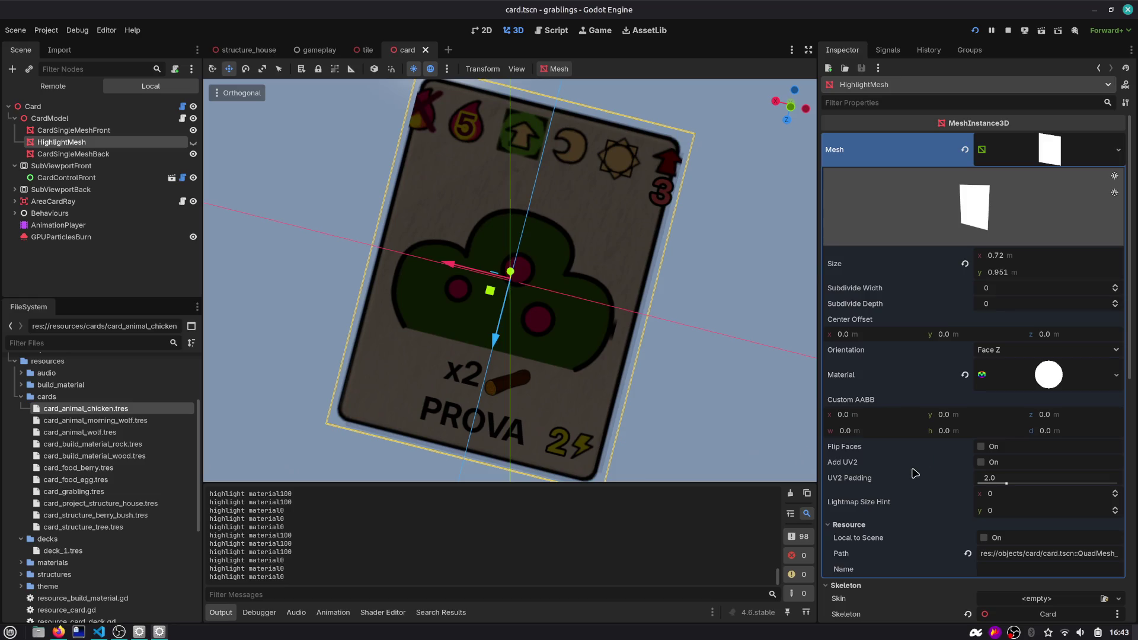
Filter HighlightMesh's Inspector by 'pri' and expand its material's Shading and Transform settings
{"action": "left_click", "coordinate": [976, 101]}
{"action": "type", "text": "render"}
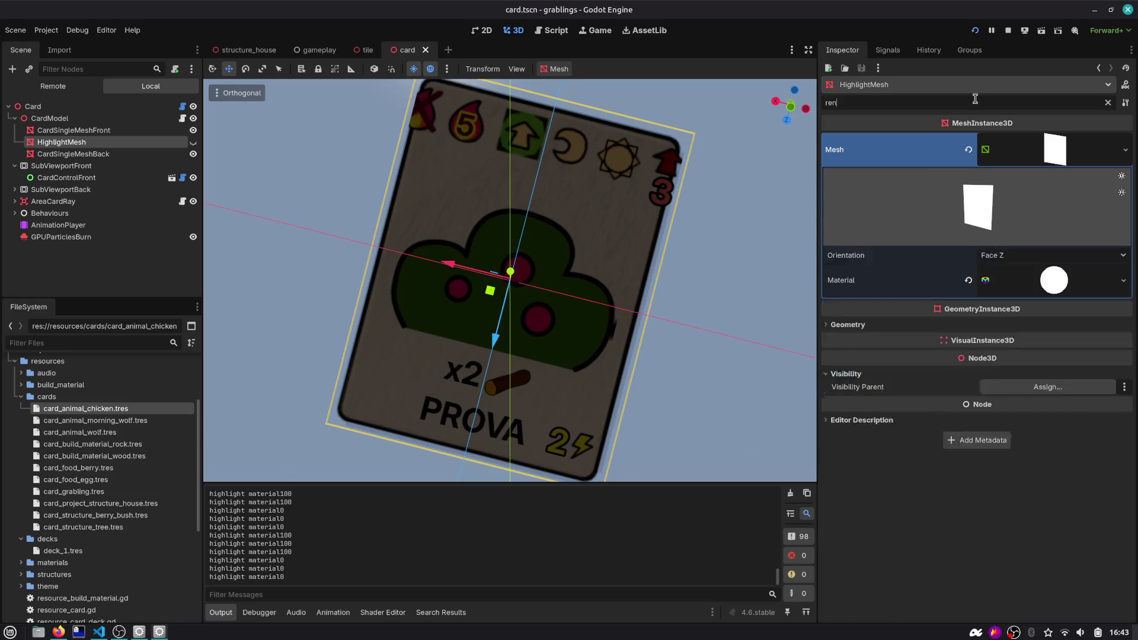
{"action": "key", "text": "BackSpace"}
{"action": "key", "text": "BackSpace"}
{"action": "key", "text": "BackSpace"}
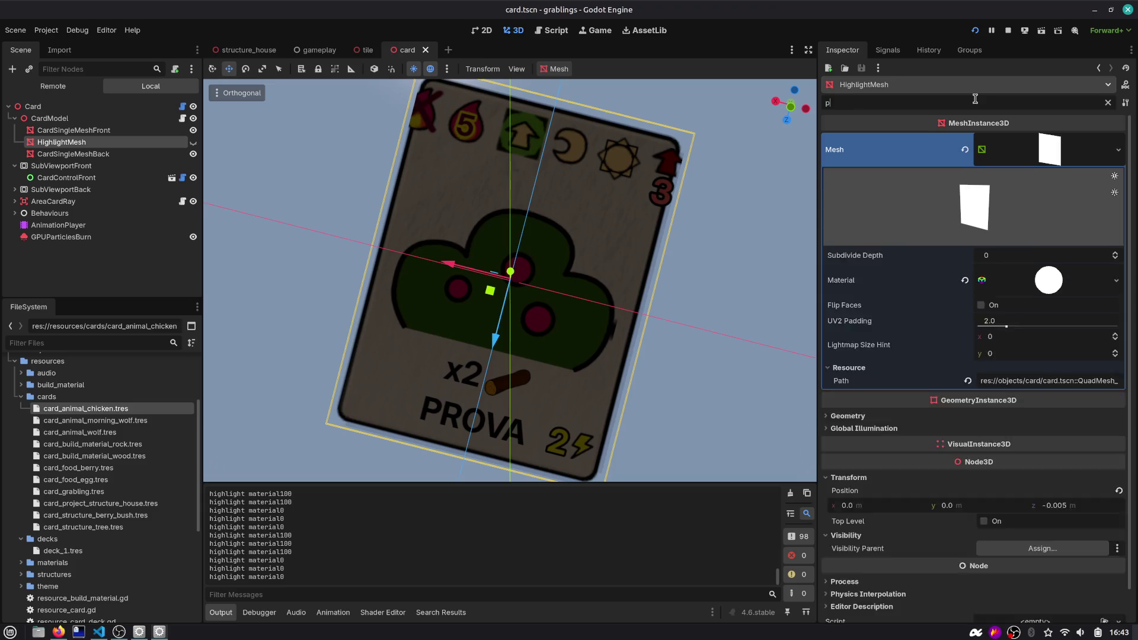
{"action": "type", "text": "pri"}
{"action": "left_click", "coordinate": [1068, 253]}
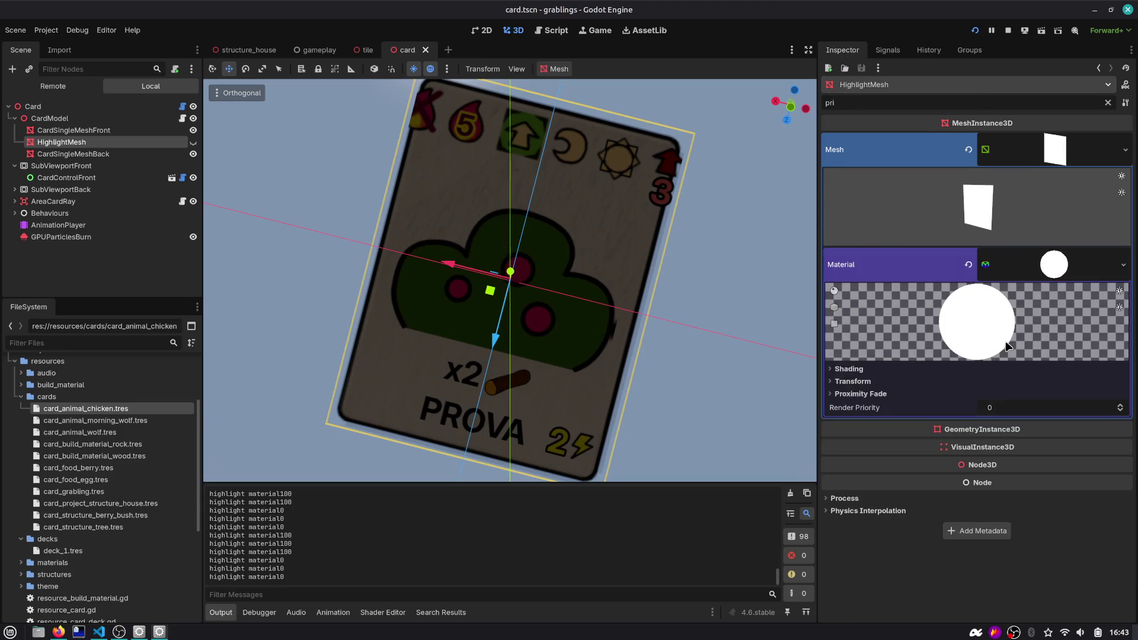
{"action": "left_click", "coordinate": [929, 381]}
{"action": "left_click", "coordinate": [929, 370]}
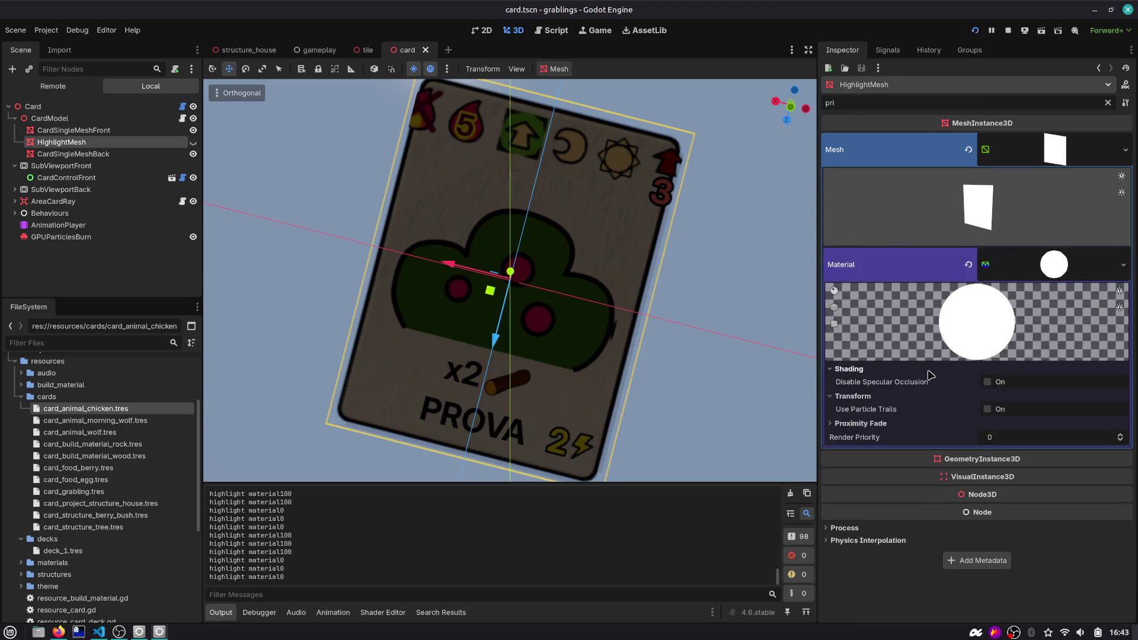
Inspect render_pri, no_depth_test and the logged highlight material lines in card.gd
{"action": "left_click", "coordinate": [547, 34]}
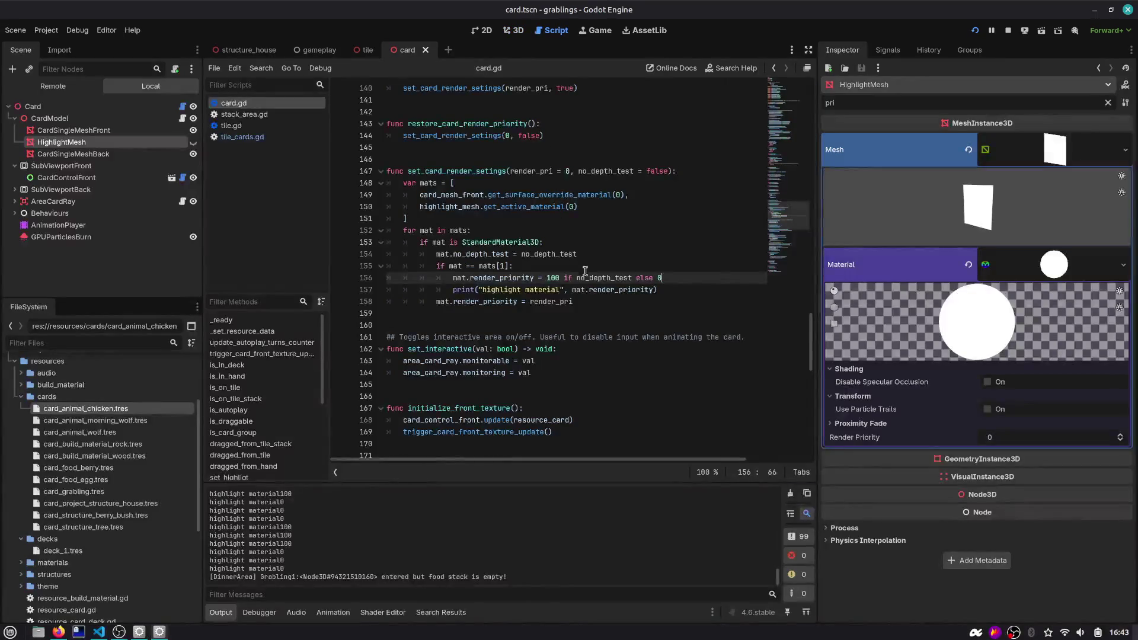
{"action": "double_click", "coordinate": [535, 172]}
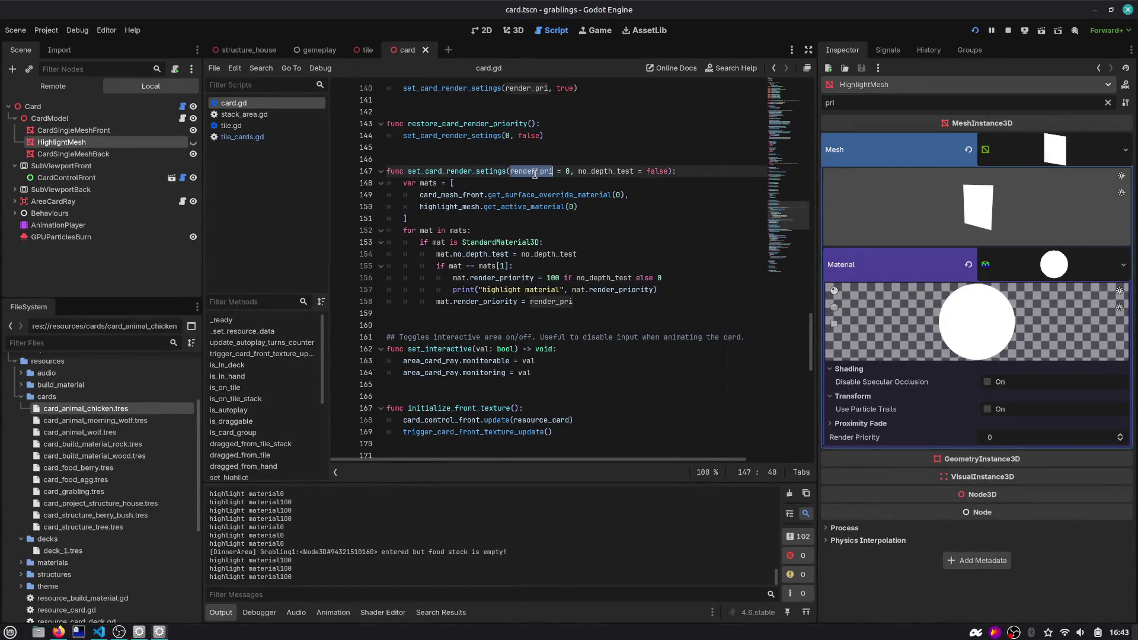
{"action": "double_click", "coordinate": [620, 279]}
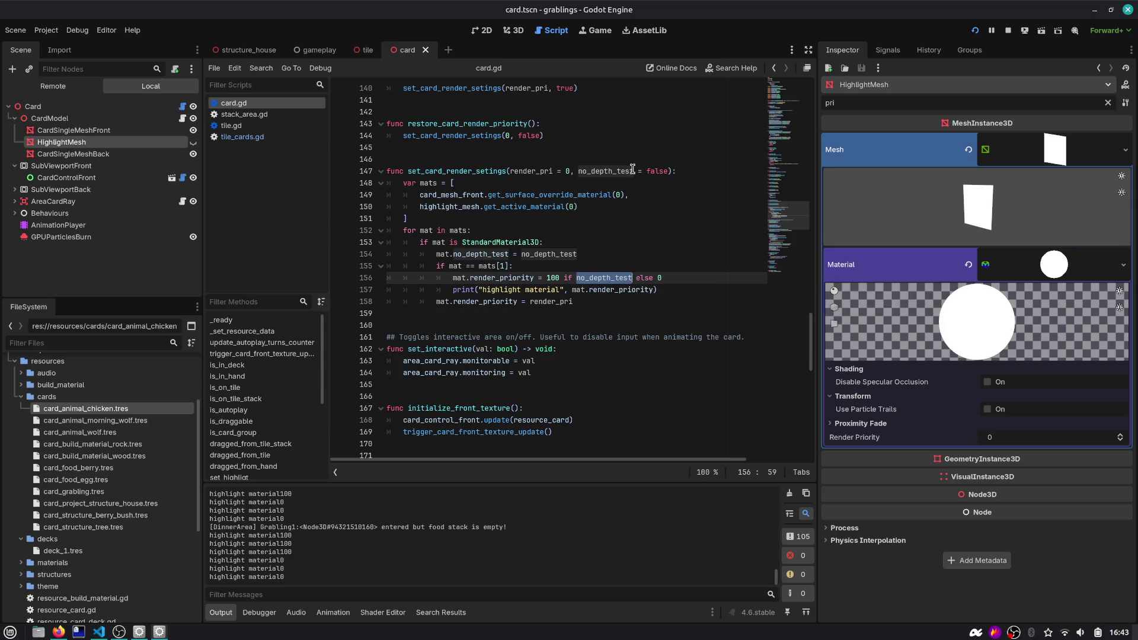
{"action": "scroll", "coordinate": [653, 170], "scroll_direction": "up", "scroll_amount": 1}
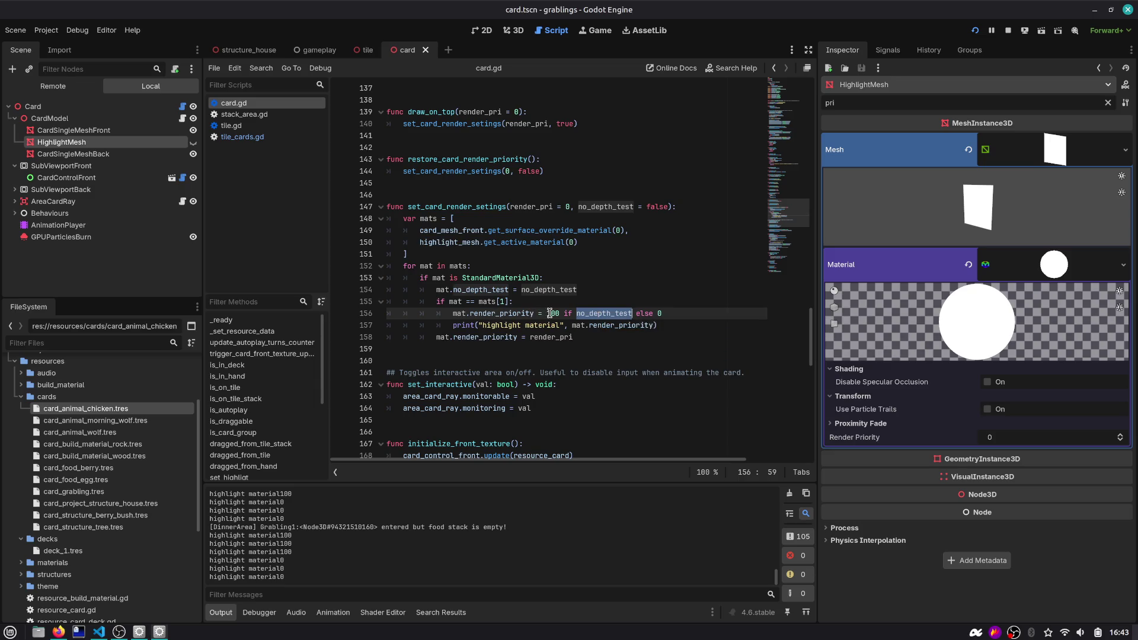
{"action": "left_click_drag", "start_coordinate": [664, 314], "coordinate": [479, 318]}
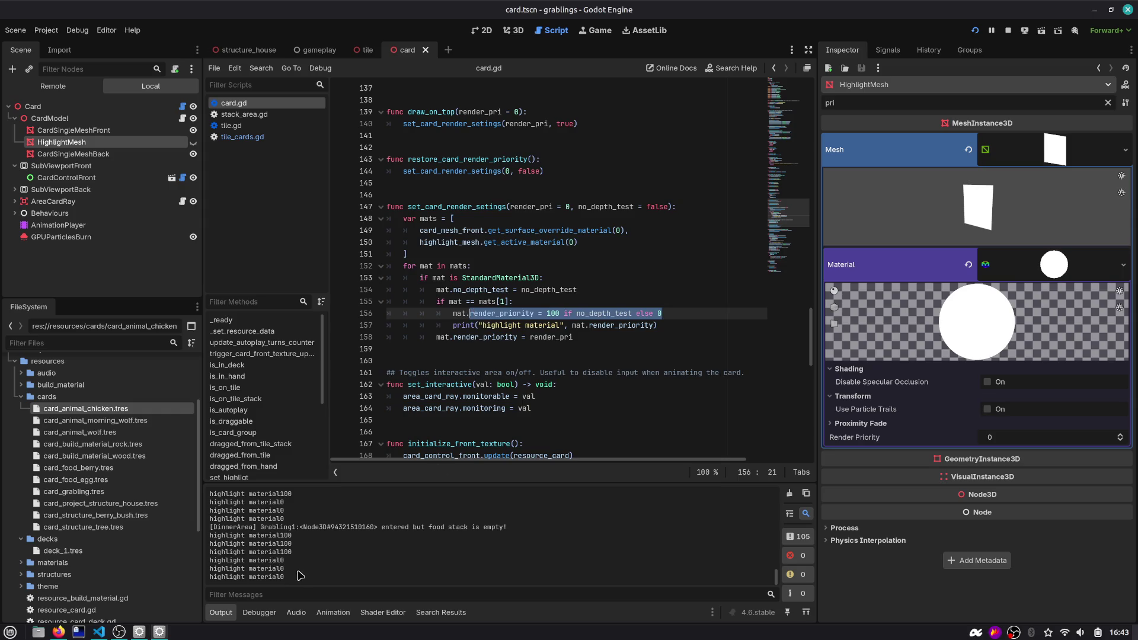
{"action": "left_click_drag", "start_coordinate": [298, 572], "coordinate": [253, 541]}
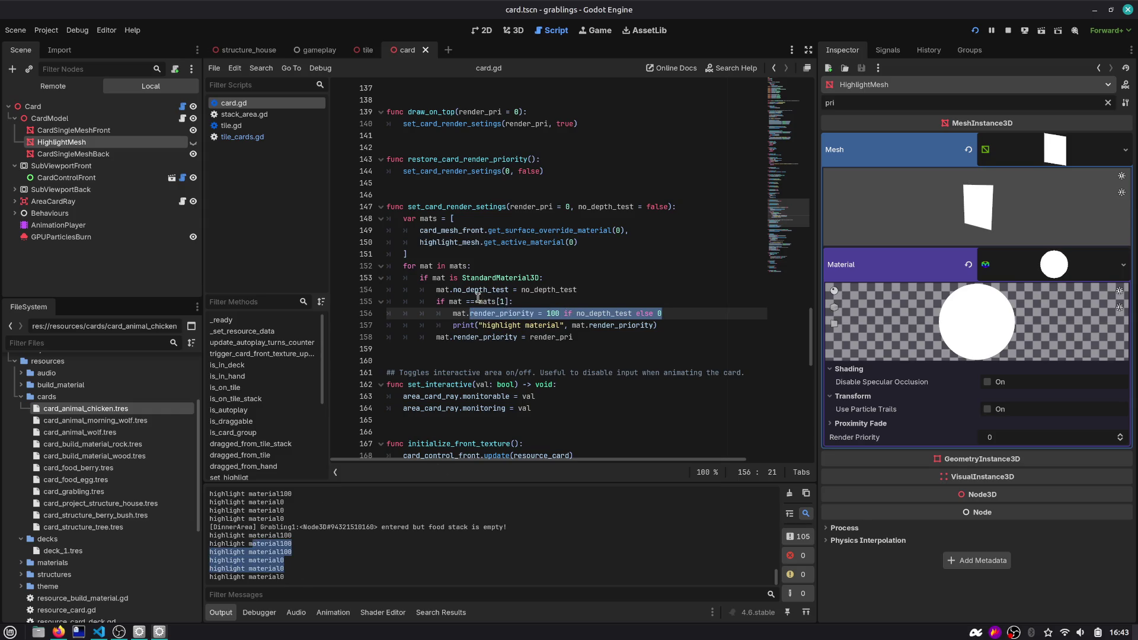
{"action": "double_click", "coordinate": [537, 337]}
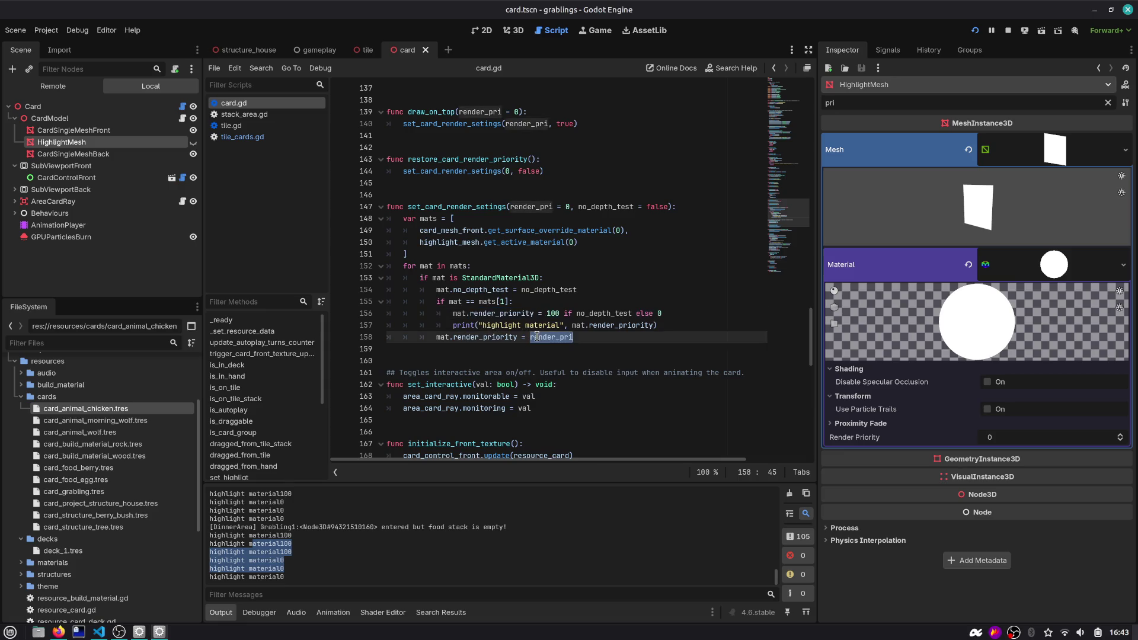
{"action": "left_click", "coordinate": [597, 339]}
Move 'mat.render_priority = render_pri' above the highlight-material check and restart the game
{"action": "key", "text": "shift+Home"}
{"action": "key", "text": "alt+Up"}
{"action": "key", "text": "alt+Up"}
{"action": "key", "text": "alt+Up"}
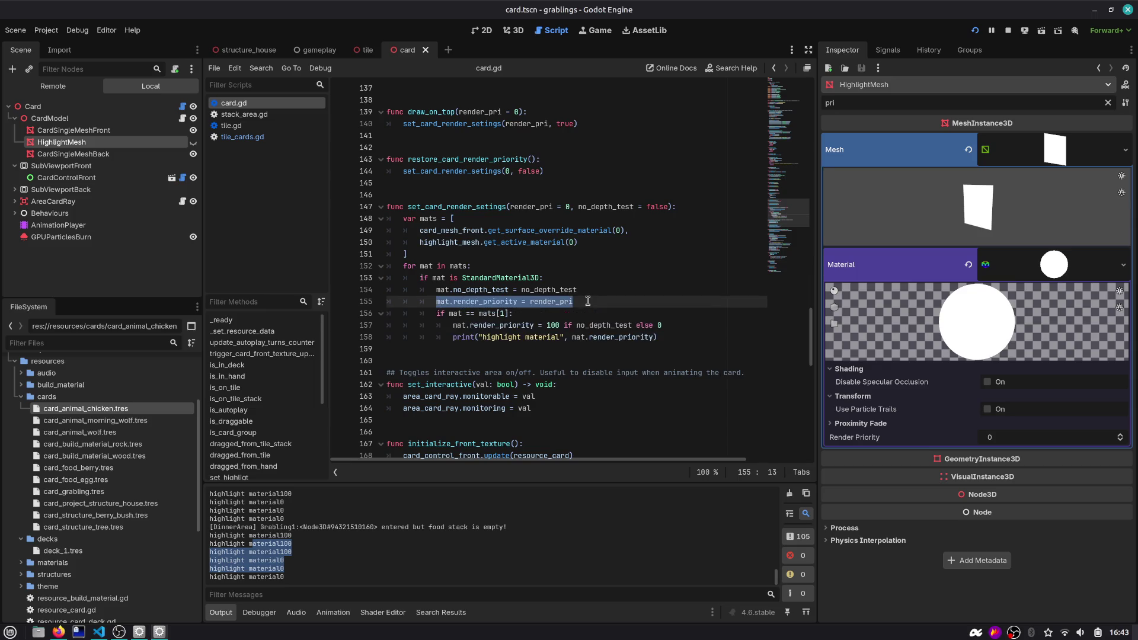
{"action": "key", "text": "Left"}
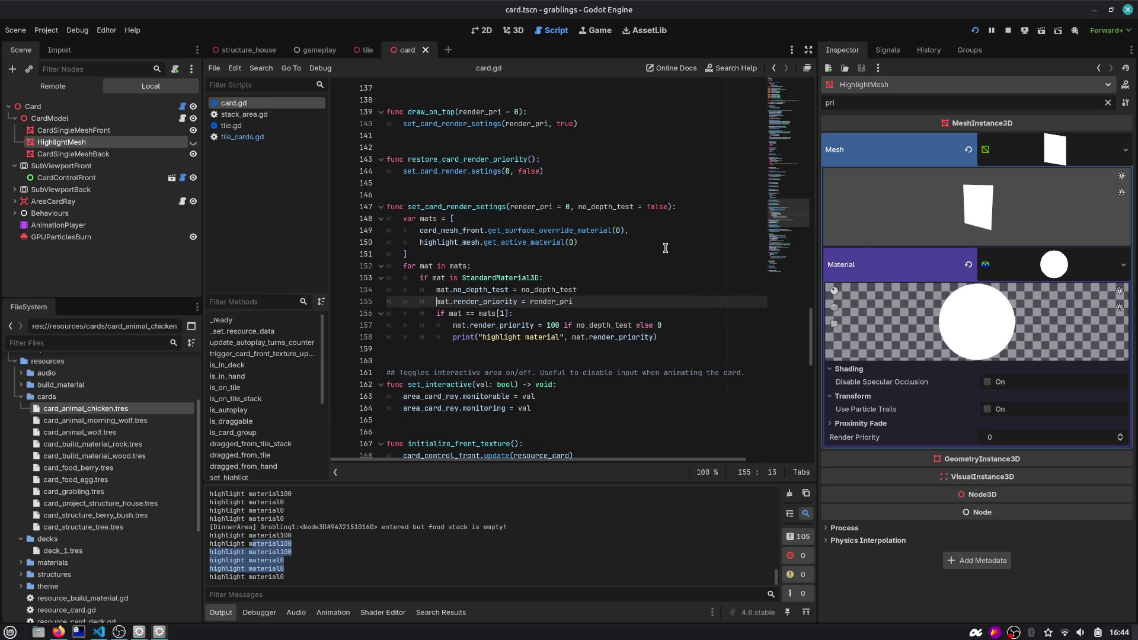
{"action": "left_click", "coordinate": [975, 30]}
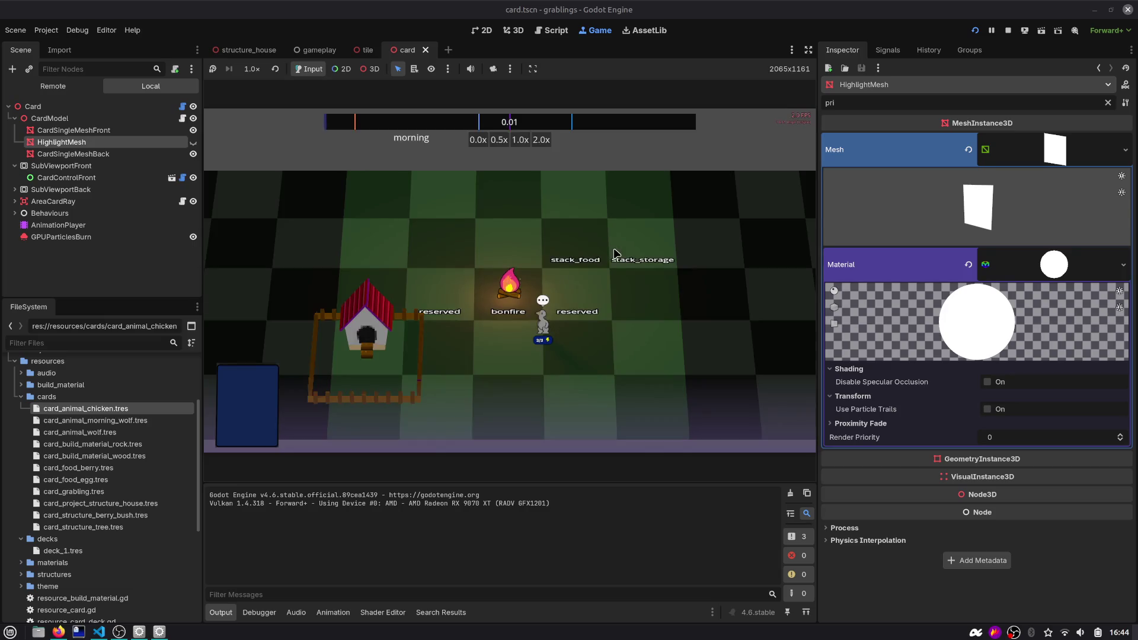
Lift the house card out of the hand to check its highlight, then go back to card.gd
{"action": "mouse_move", "coordinate": [490, 404]}
{"action": "left_mouse_down"}
{"action": "mouse_move", "coordinate": [471, 196]}
{"action": "mouse_move", "coordinate": [490, 196]}
{"action": "mouse_move", "coordinate": [472, 185]}
{"action": "left_mouse_up"}
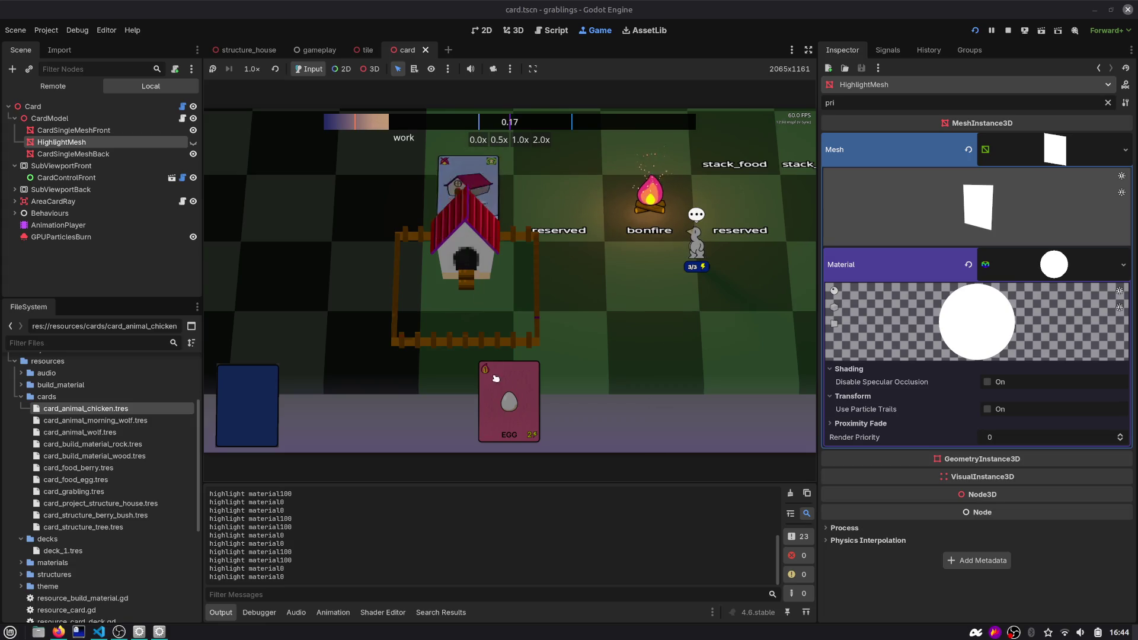
{"action": "left_click", "coordinate": [551, 30]}
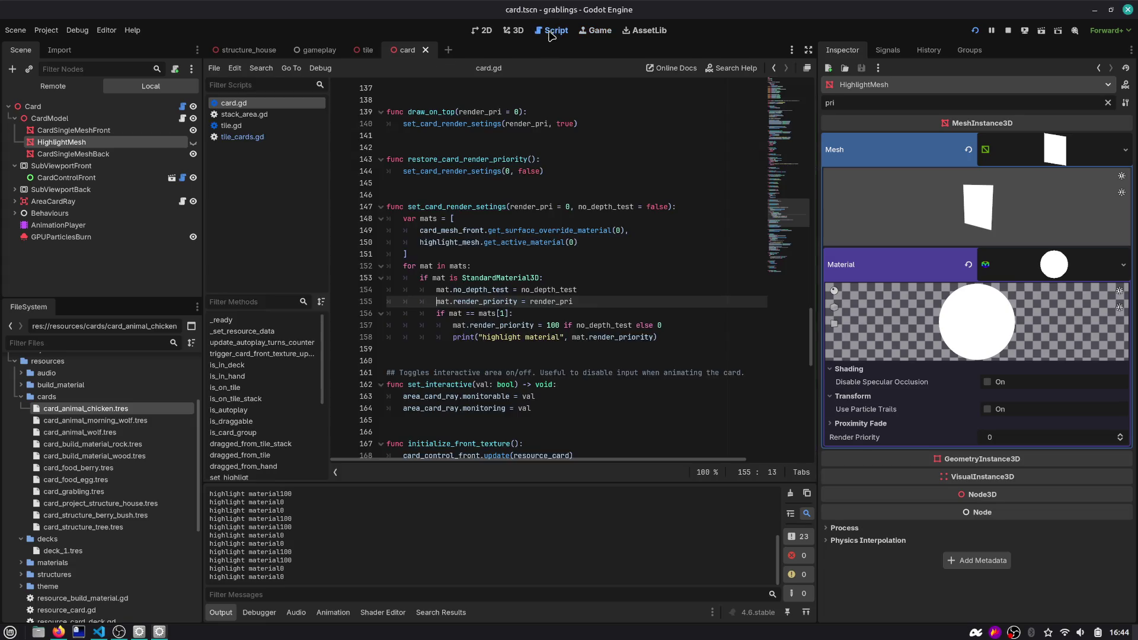
Delete the material loop, type-check and mats array lines, and dedent the settings block
{"action": "double_click", "coordinate": [483, 302]}
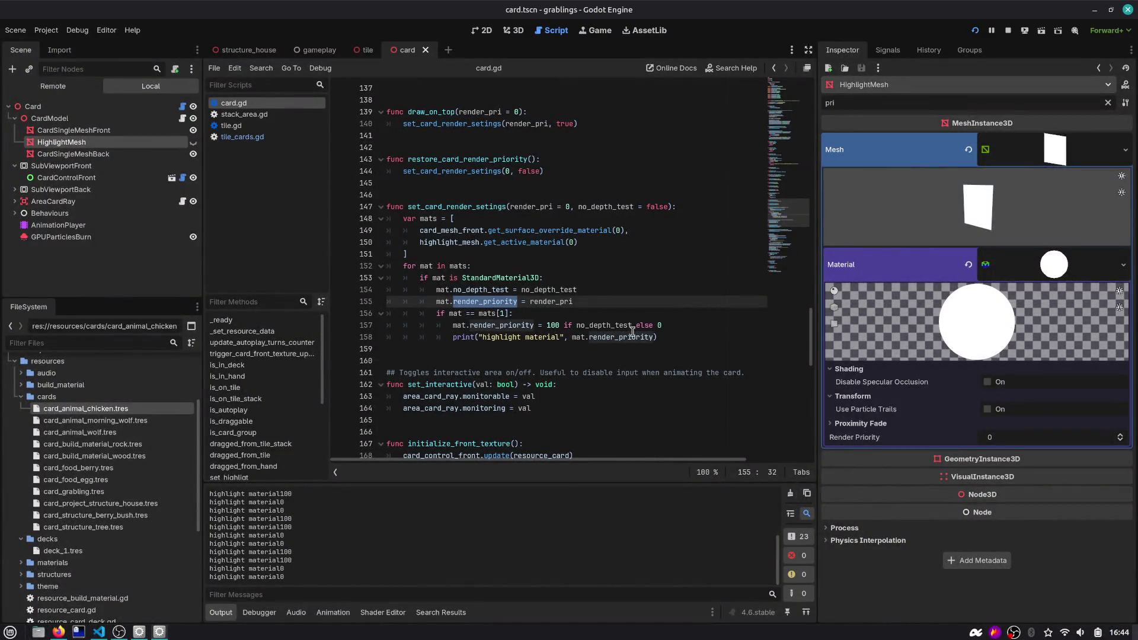
{"action": "double_click", "coordinate": [495, 313]}
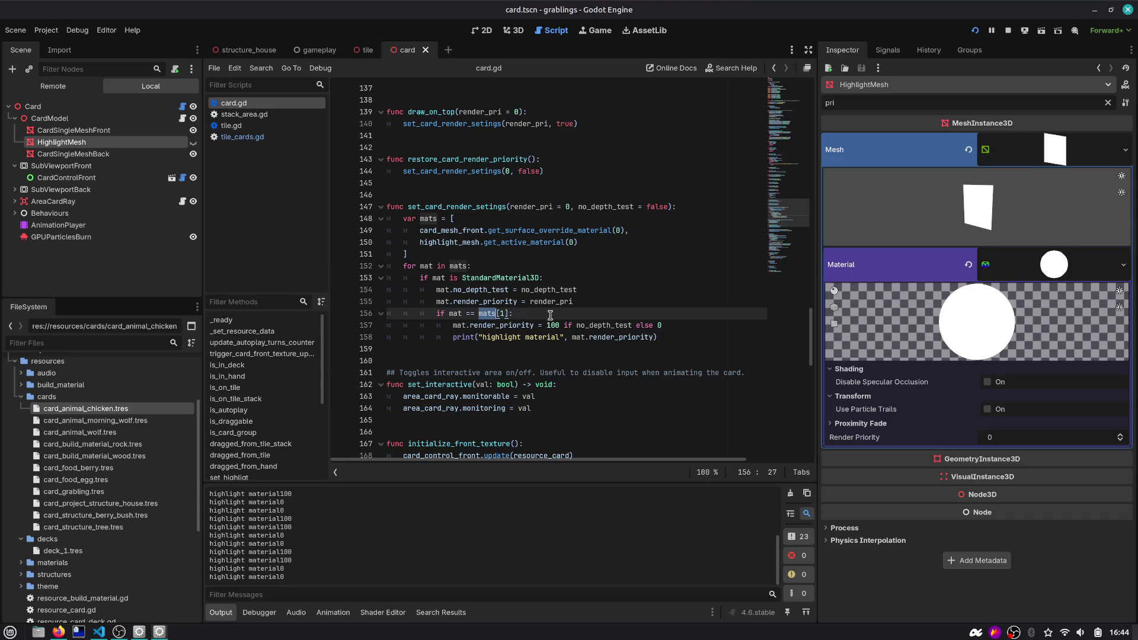
{"action": "left_click", "coordinate": [573, 277]}
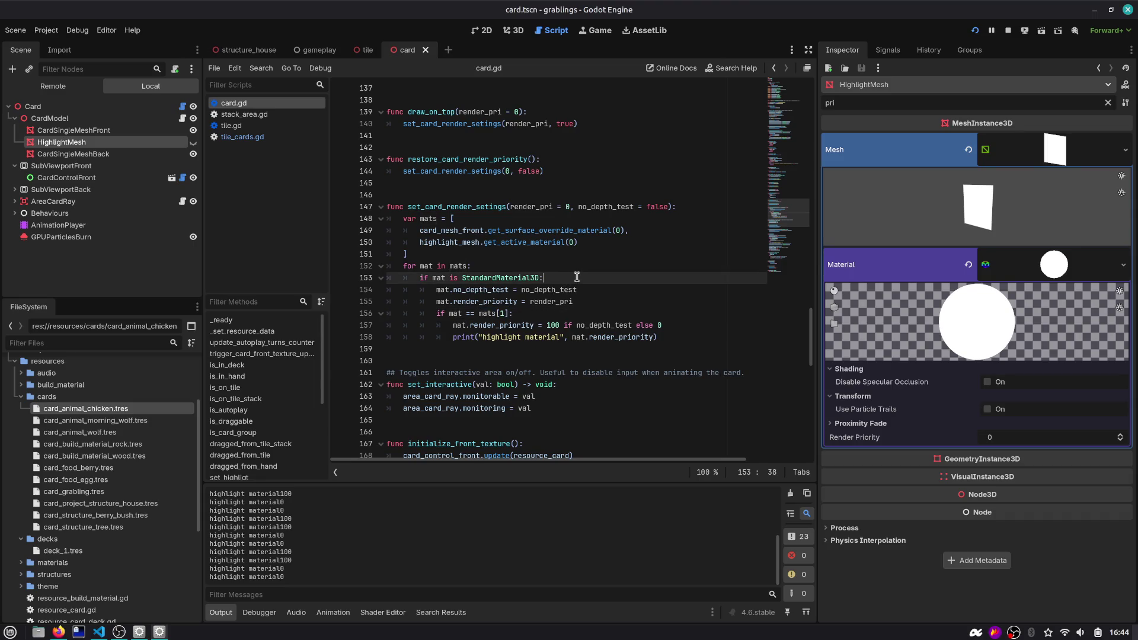
{"action": "key", "text": "Up"}
{"action": "key", "text": "ctrl+shift+k"}
{"action": "key", "text": "ctrl+shift+k"}
{"action": "key", "text": "shift+Down"}
{"action": "key", "text": "shift+Down"}
{"action": "key", "text": "shift+Down"}
{"action": "key", "text": "shift+Tab"}
{"action": "key", "text": "shift+Tab"}
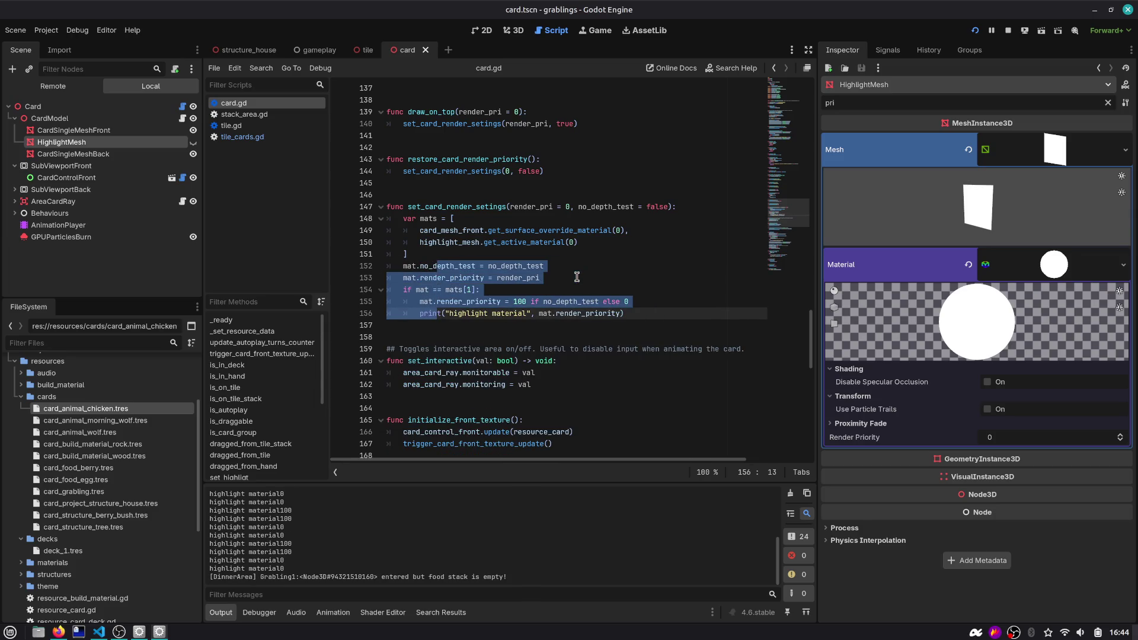
{"action": "key", "text": "Up"}
{"action": "key", "text": "Up"}
{"action": "key", "text": "Up"}
{"action": "key", "text": "Up"}
{"action": "key", "text": "Up"}
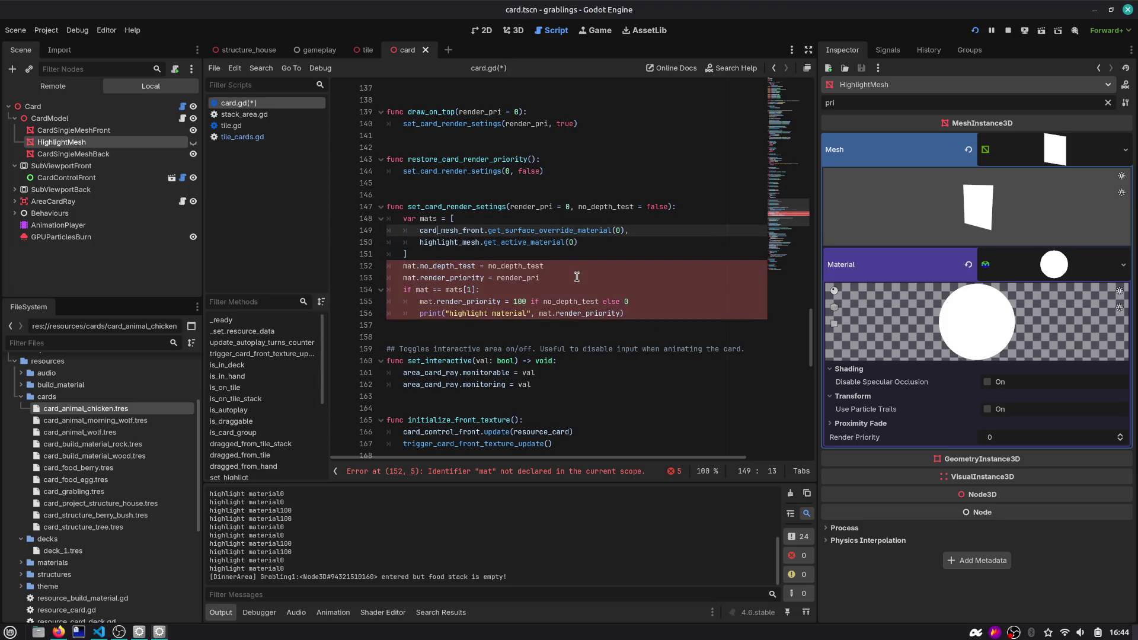
{"action": "key", "text": "Up"}
{"action": "key", "text": "ctrl+shift+k"}
{"action": "key", "text": "Down"}
{"action": "key", "text": "Down"}
{"action": "key", "text": "ctrl+shift+k"}
{"action": "key", "text": "Up"}
{"action": "key", "text": "Up"}
{"action": "key", "text": "shift+Home"}
Declare 'var front: Material' and 'var highlight: Material' in place of the mats array
{"action": "type", "text": "var front ="}
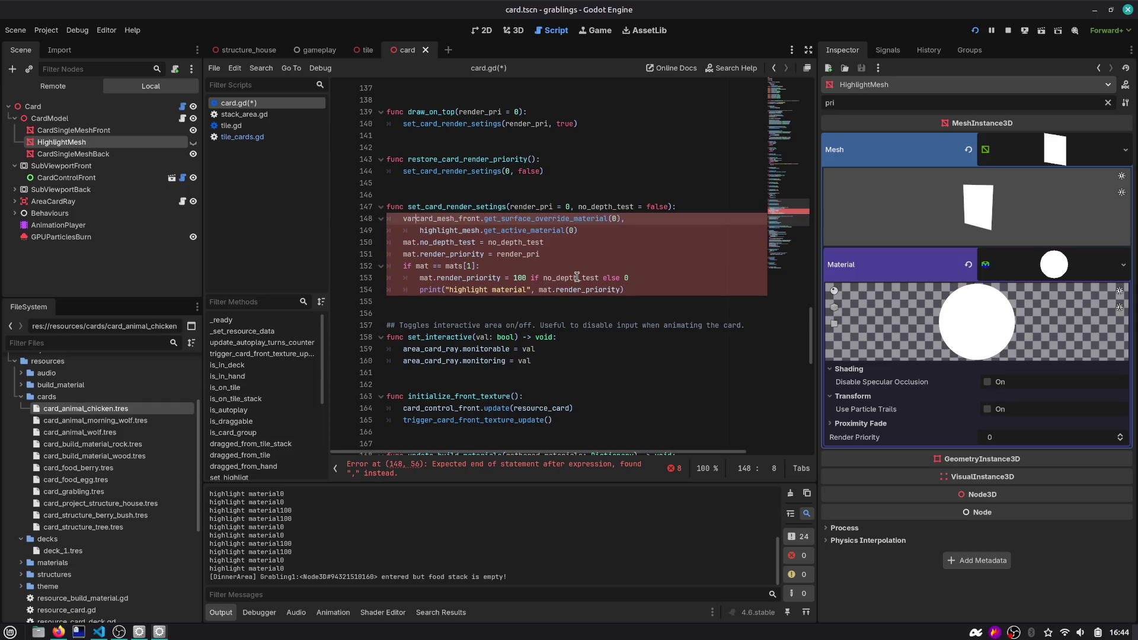
{"action": "key", "text": "Down"}
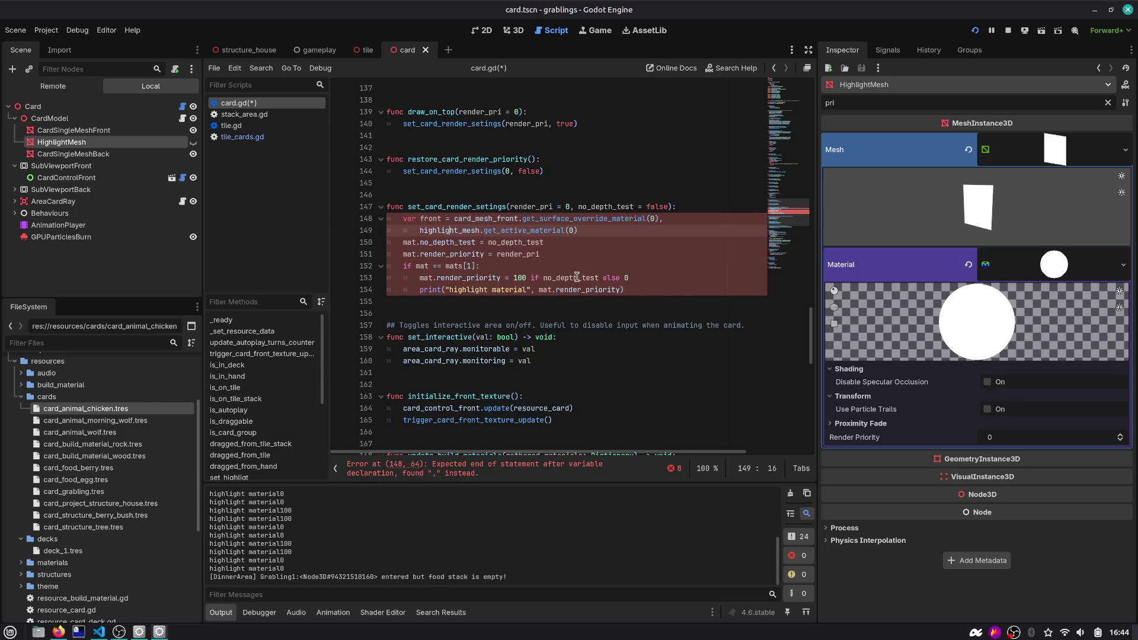
{"action": "key", "text": "BackSpace"}
{"action": "type", "text": "var highlight ="}
{"action": "key", "text": "Escape"}
{"action": "key", "text": "Up"}
{"action": "type", "text": ": Material"}
{"action": "key", "text": "End"}
{"action": "key", "text": "BackSpace"}
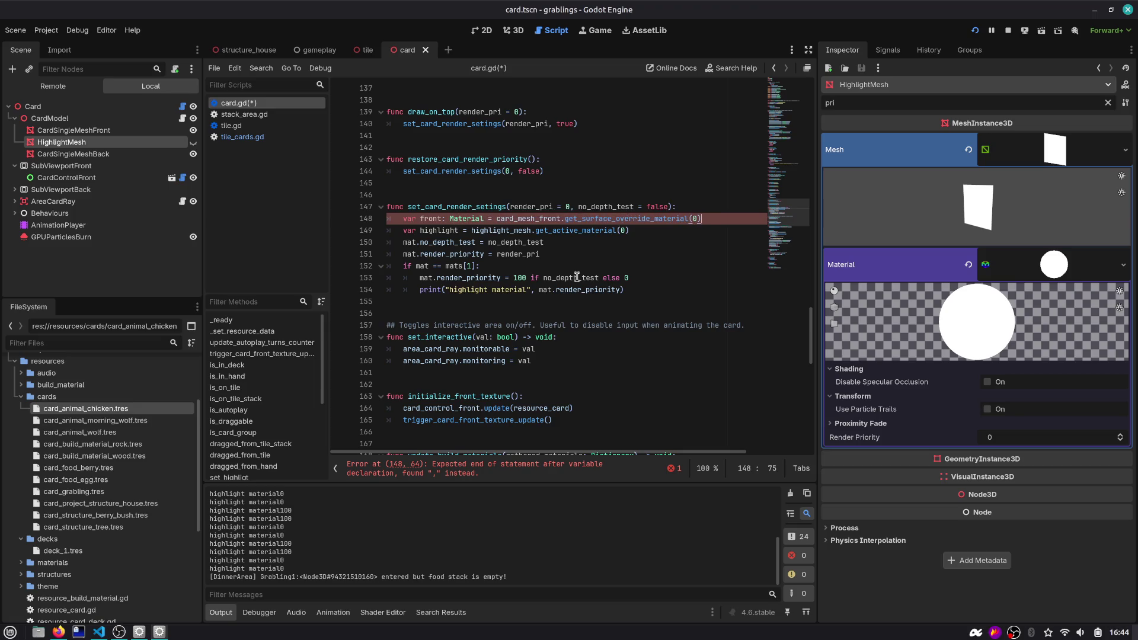
{"action": "key", "text": "Down"}
{"action": "key", "text": "Home"}
{"action": "key", "text": "ctrl+Right"}
{"action": "key", "text": "ctrl+Right"}
{"action": "type", "text": ": Material"}
Set no_depth_test on front, then duplicate that line for highlight
{"action": "key", "text": "Down"}
{"action": "key", "text": "Home"}
{"action": "key", "text": "shift+ctrl+Right"}
{"action": "type", "text": "front"}
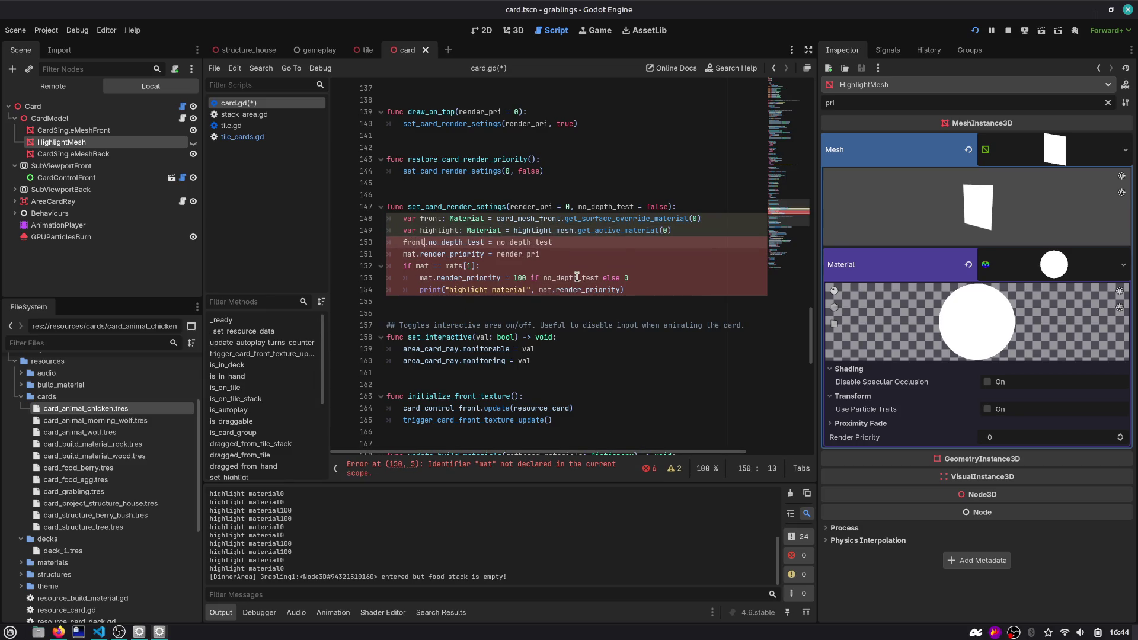
{"action": "key", "text": "Home"}
{"action": "key", "text": "shift+End"}
{"action": "key", "text": "ctrl+c"}
{"action": "key", "text": "End"}
{"action": "key", "text": "Return"}
{"action": "key", "text": "ctrl+v"}
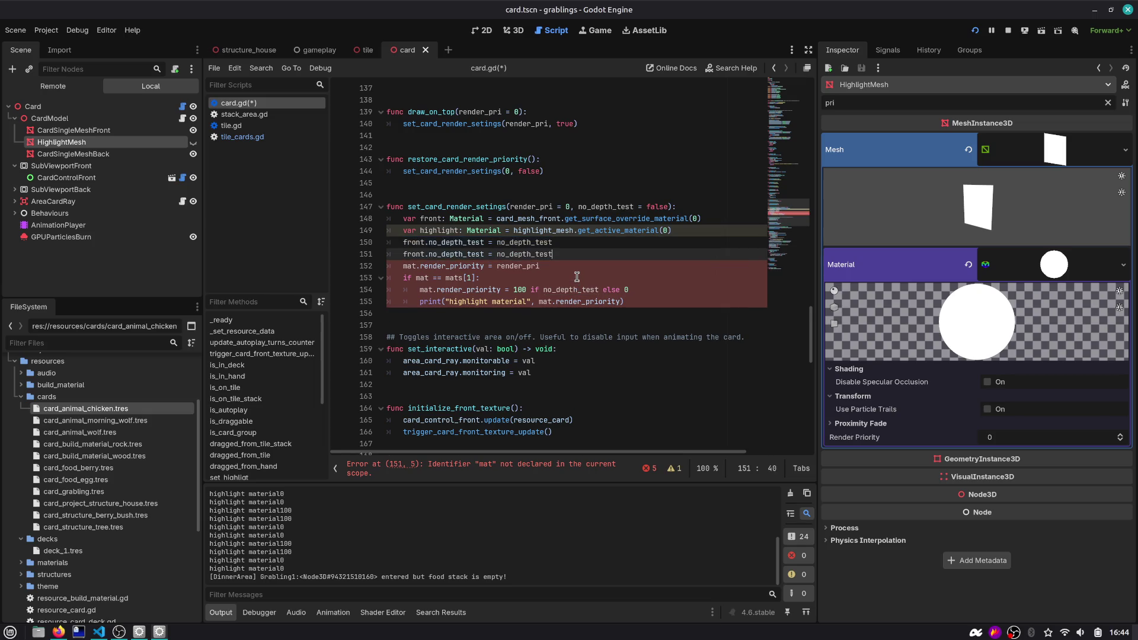
{"action": "key", "text": "shift+ctrl+Right"}
{"action": "type", "text": "highlight"}
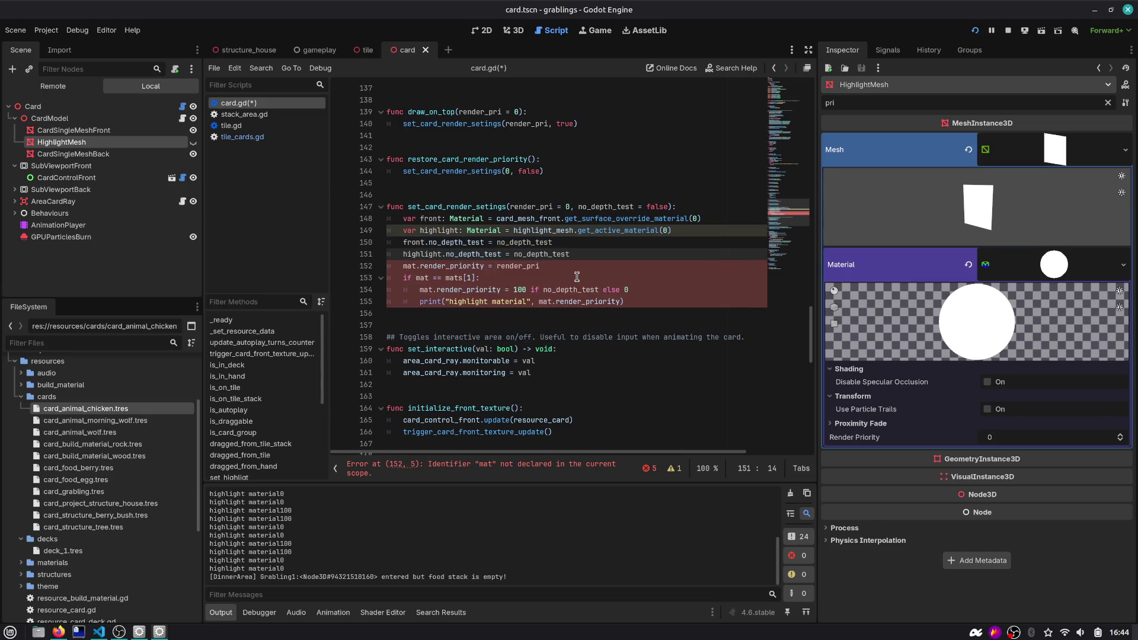
{"action": "key", "text": "ctrl+Return"}
Point render priority at front and highlight, removing the leftover if condition and debug print line
{"action": "key", "text": "Down"}
{"action": "key", "text": "shift+ctrl+Right"}
{"action": "type", "text": "front"}
{"action": "key", "text": "End"}
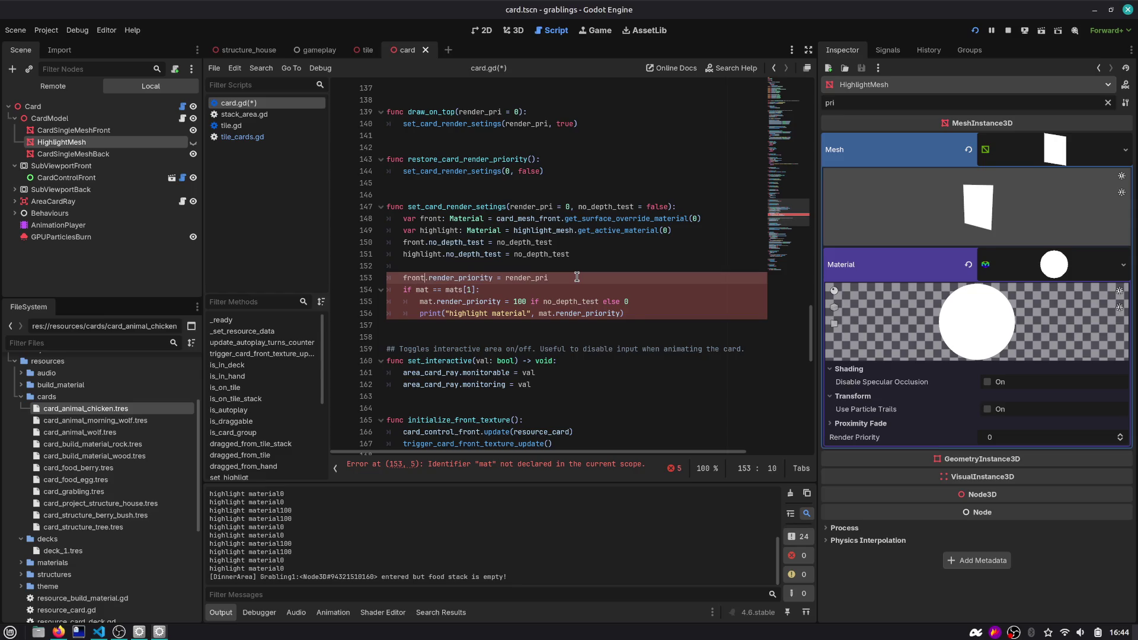
{"action": "key", "text": "Down"}
{"action": "key", "text": "shift+Home"}
{"action": "key", "text": "BackSpace"}
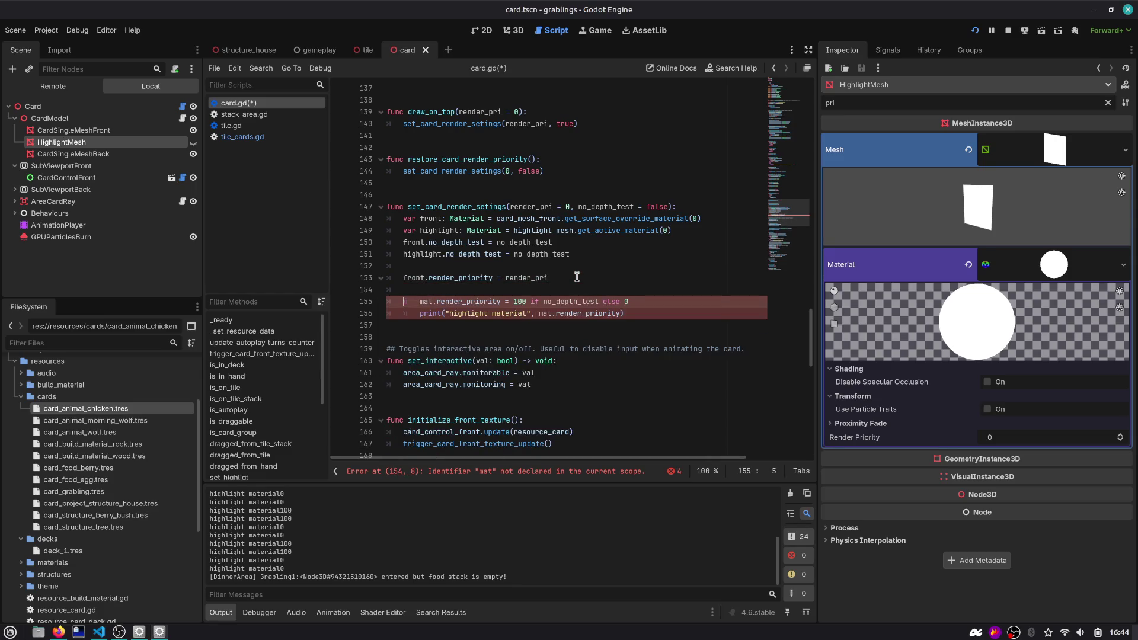
{"action": "key", "text": "Down"}
{"action": "key", "text": "Home"}
{"action": "type", "text": "highlight"}
{"action": "key", "text": "Home"}
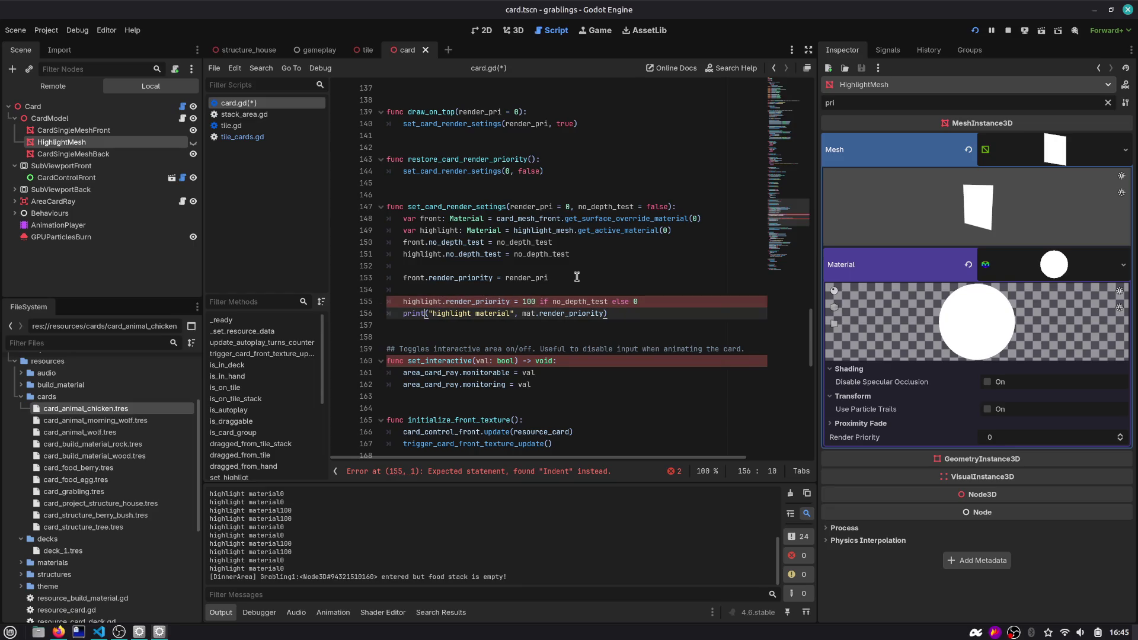
{"action": "key", "text": "BackSpace"}
{"action": "key", "text": "BackSpace"}
{"action": "key", "text": "BackSpace"}
{"action": "key", "text": "Down"}
{"action": "key", "text": "Delete"}
{"action": "key", "text": "ctrl+x"}
{"action": "key", "text": "Up"}
{"action": "key", "text": "Up"}
{"action": "key", "text": "BackSpace"}
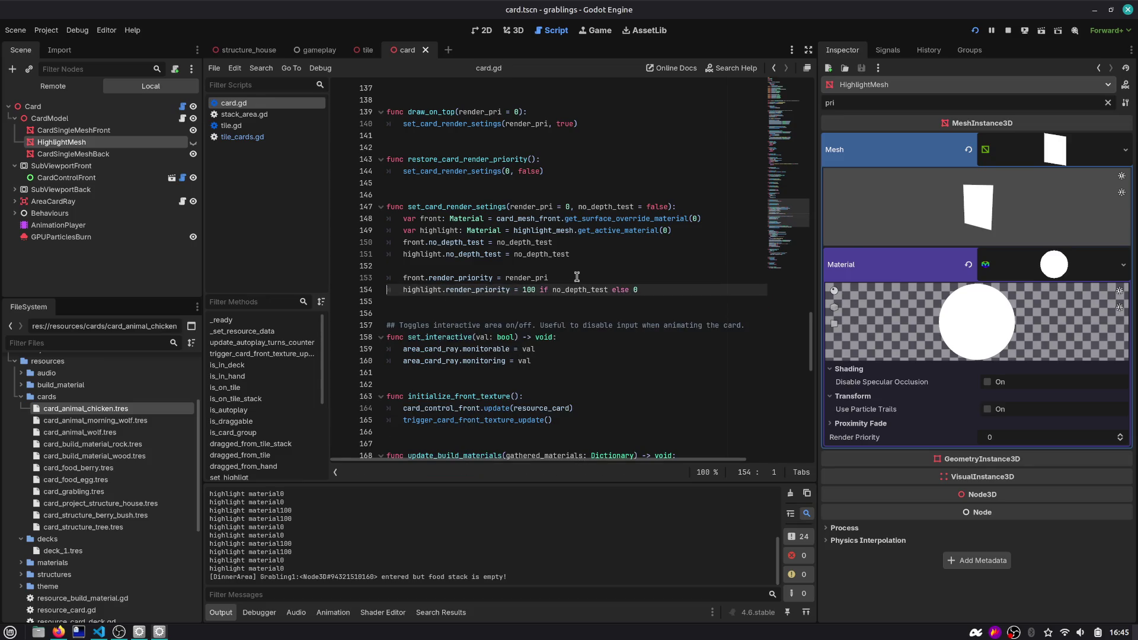
Save card.gd and add a blank line after the two no_depth_test assignments
{"action": "key", "text": "ctrl+s"}
{"action": "left_click", "coordinate": [425, 243]}
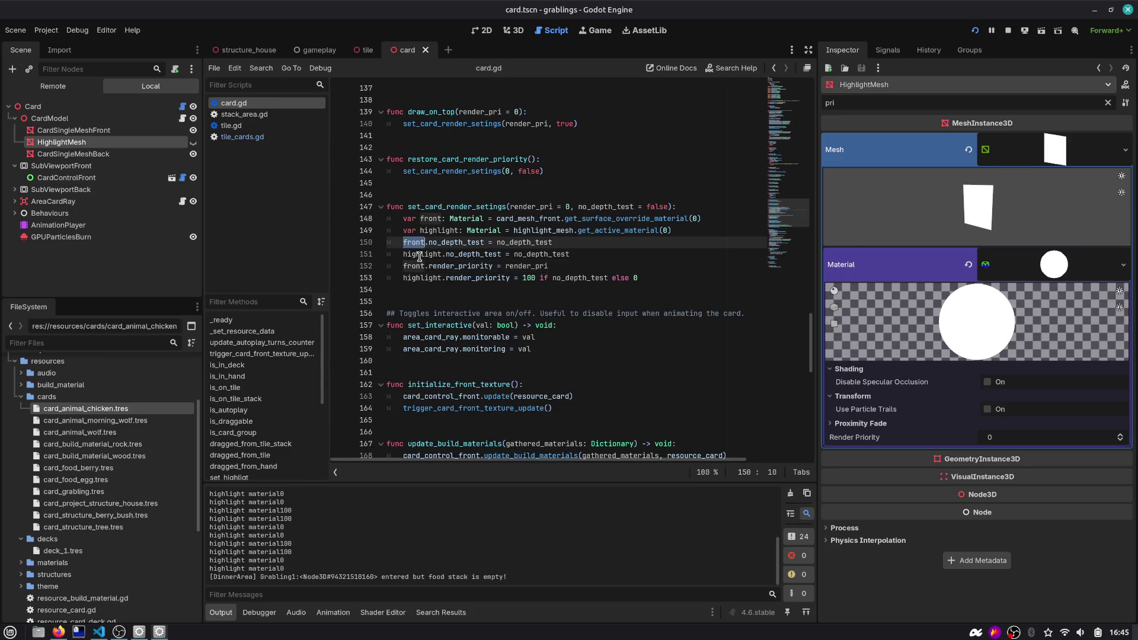
{"action": "left_click", "coordinate": [552, 243]}
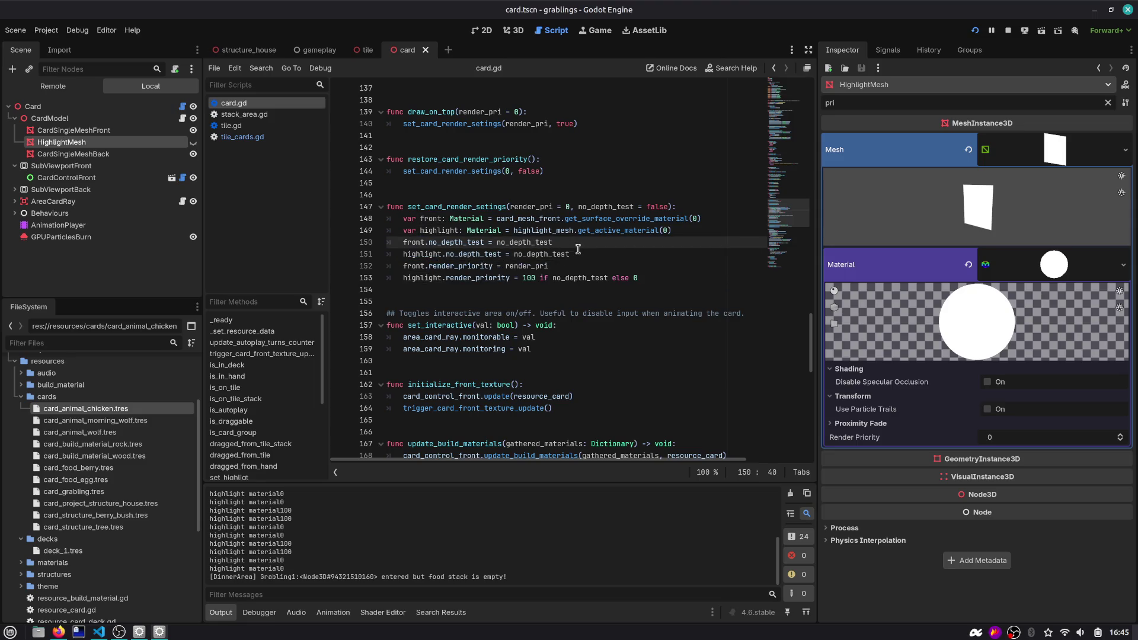
{"action": "double_click", "coordinate": [552, 243]}
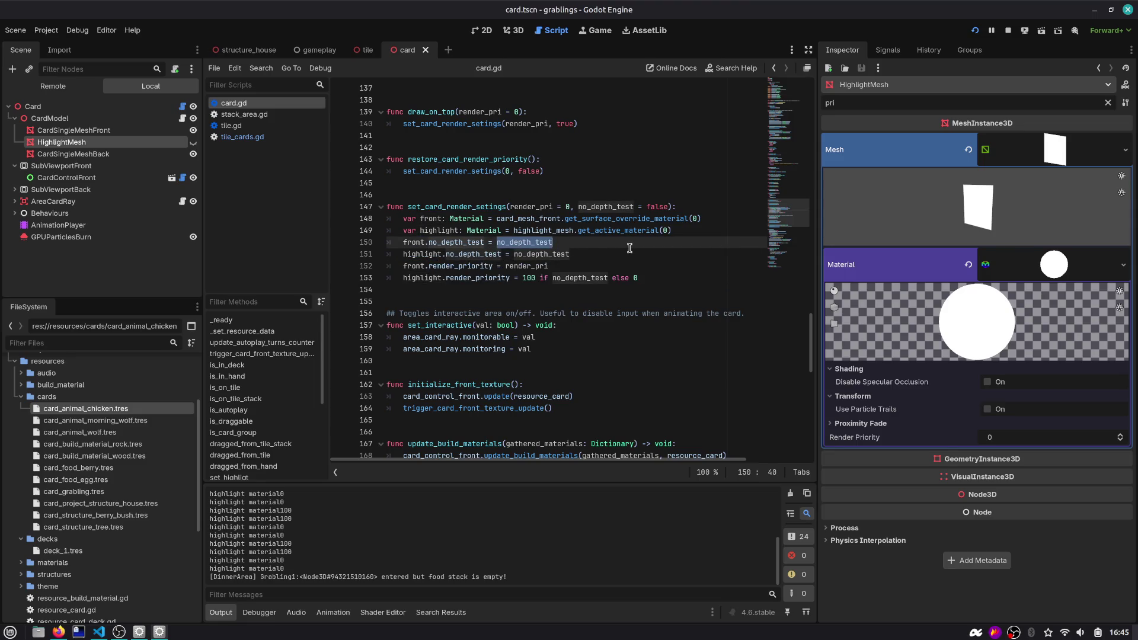
{"action": "double_click", "coordinate": [529, 255]}
{"action": "left_click", "coordinate": [589, 255]}
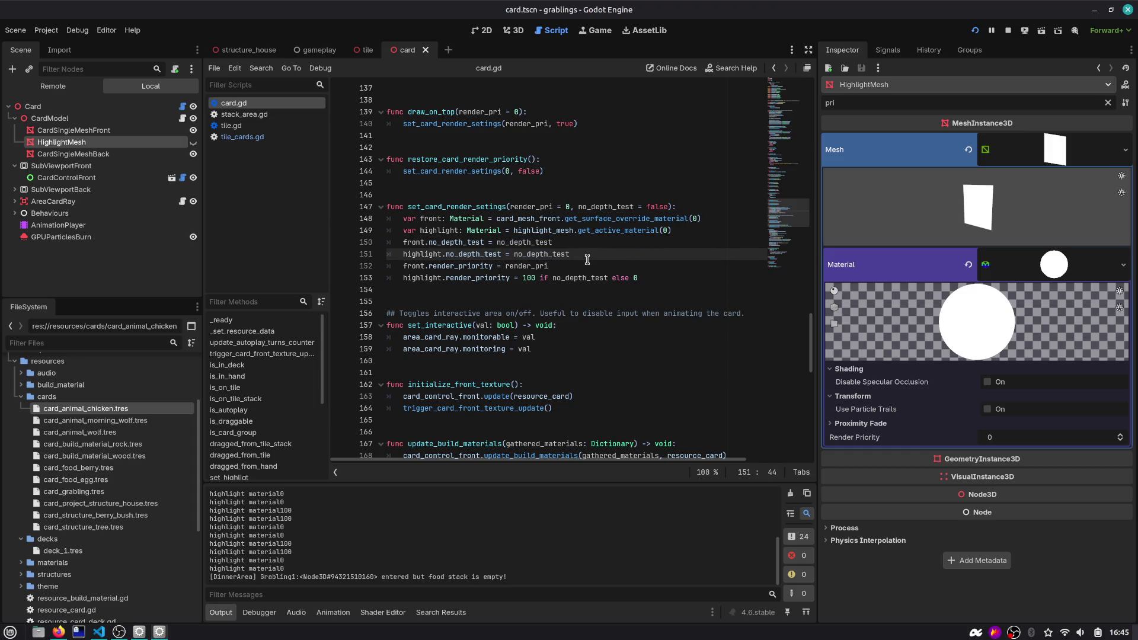
{"action": "key", "text": "Return"}
Review no_depth_test, render_pri and the highlight priority 100 expression, then rerun the game
{"action": "double_click", "coordinate": [548, 254]}
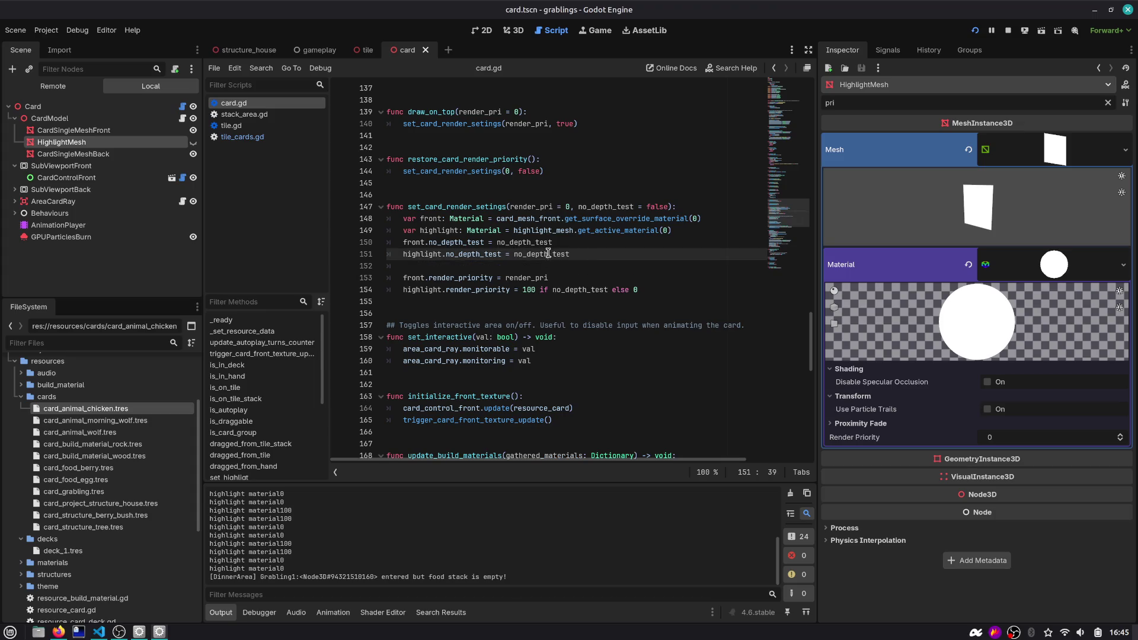
{"action": "left_click", "coordinate": [491, 277]}
{"action": "double_click", "coordinate": [412, 278]}
{"action": "double_click", "coordinate": [527, 278]}
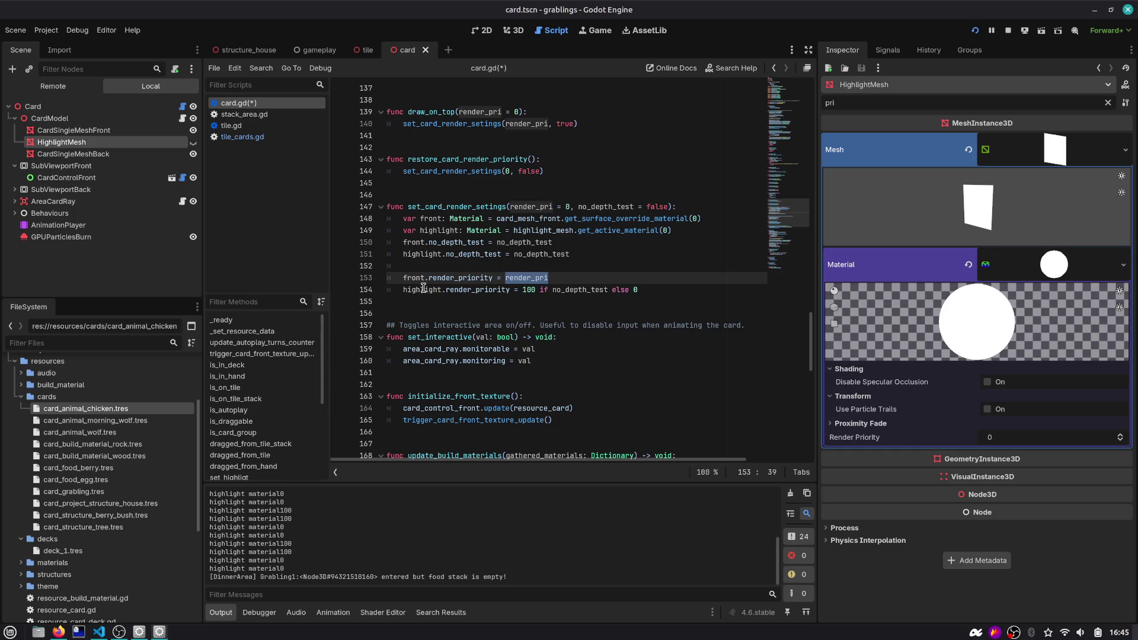
{"action": "mouse_move", "coordinate": [423, 288]}
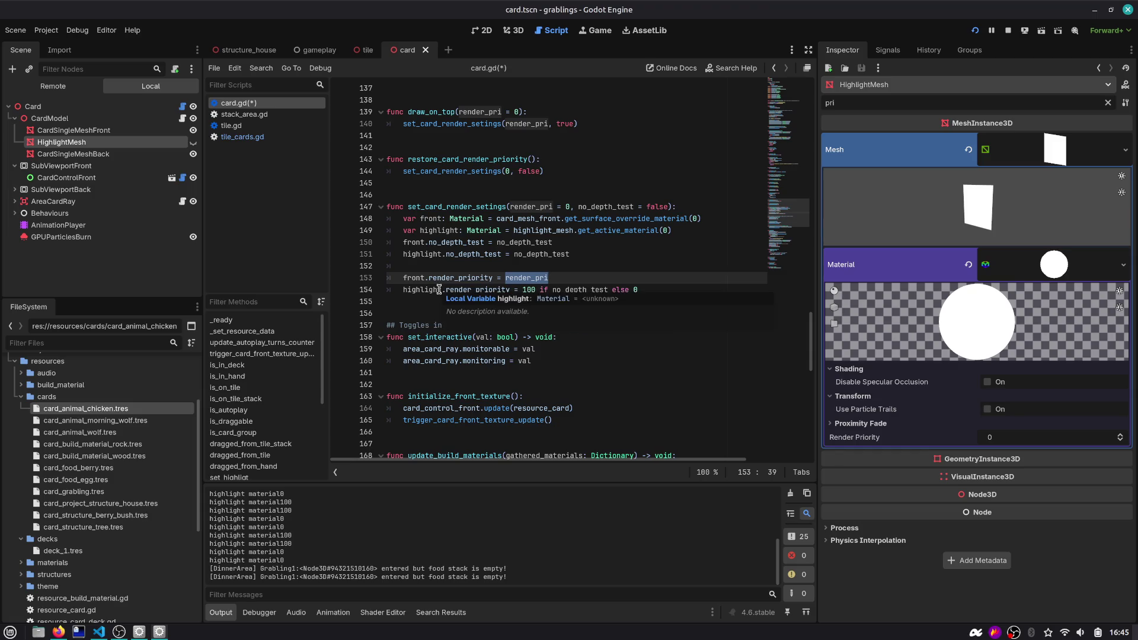
{"action": "double_click", "coordinate": [529, 289]}
{"action": "double_click", "coordinate": [576, 289]}
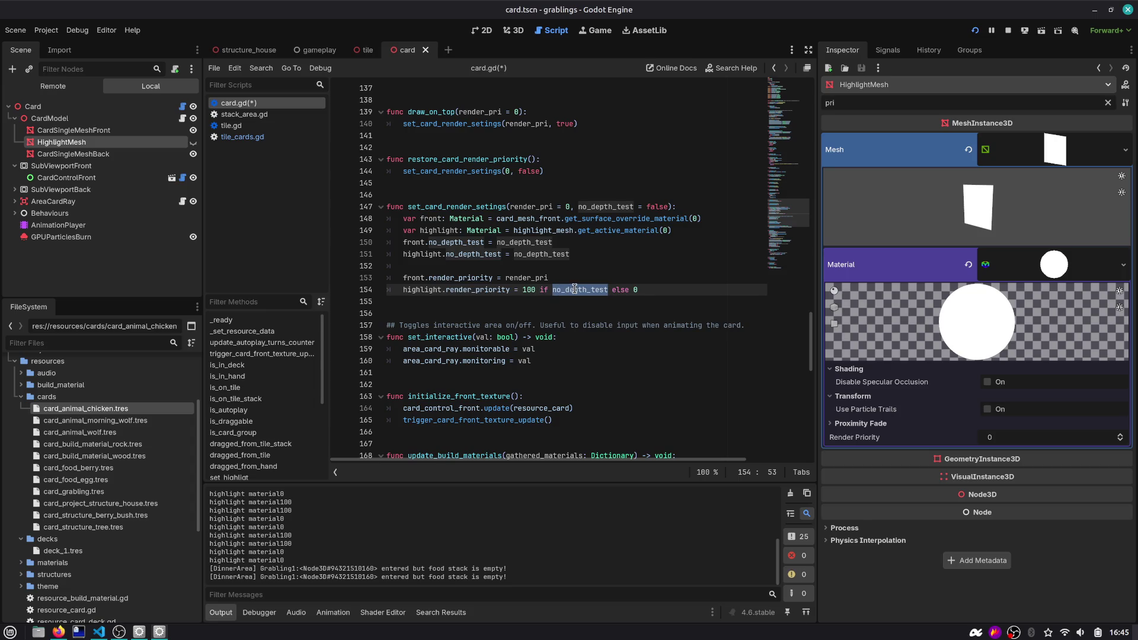
{"action": "mouse_move", "coordinate": [574, 289]}
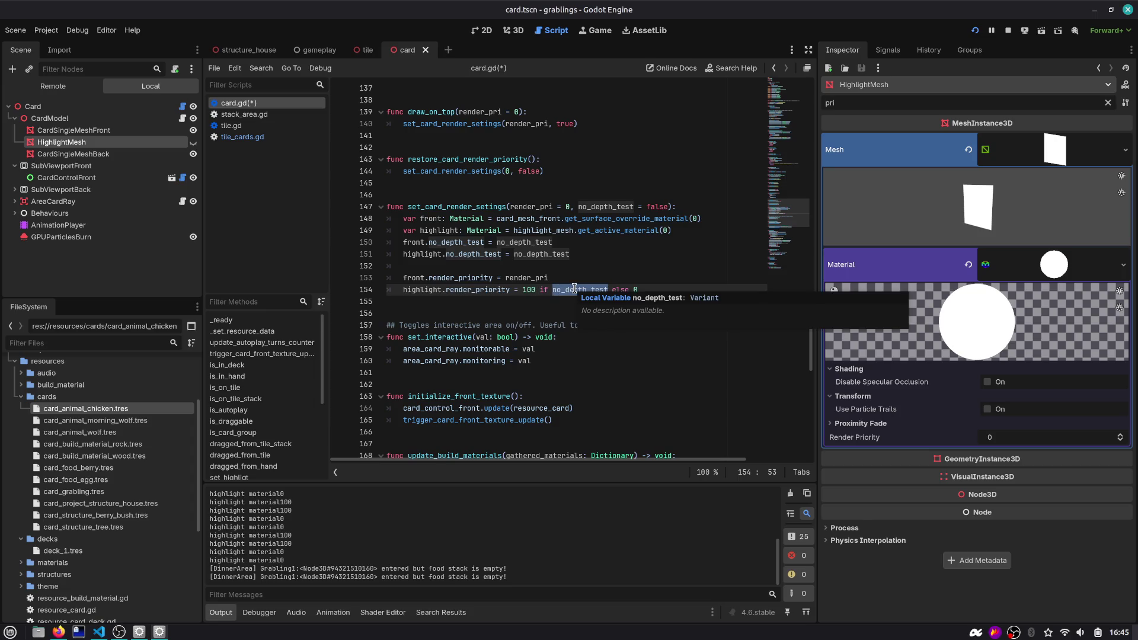
{"action": "double_click", "coordinate": [533, 290]}
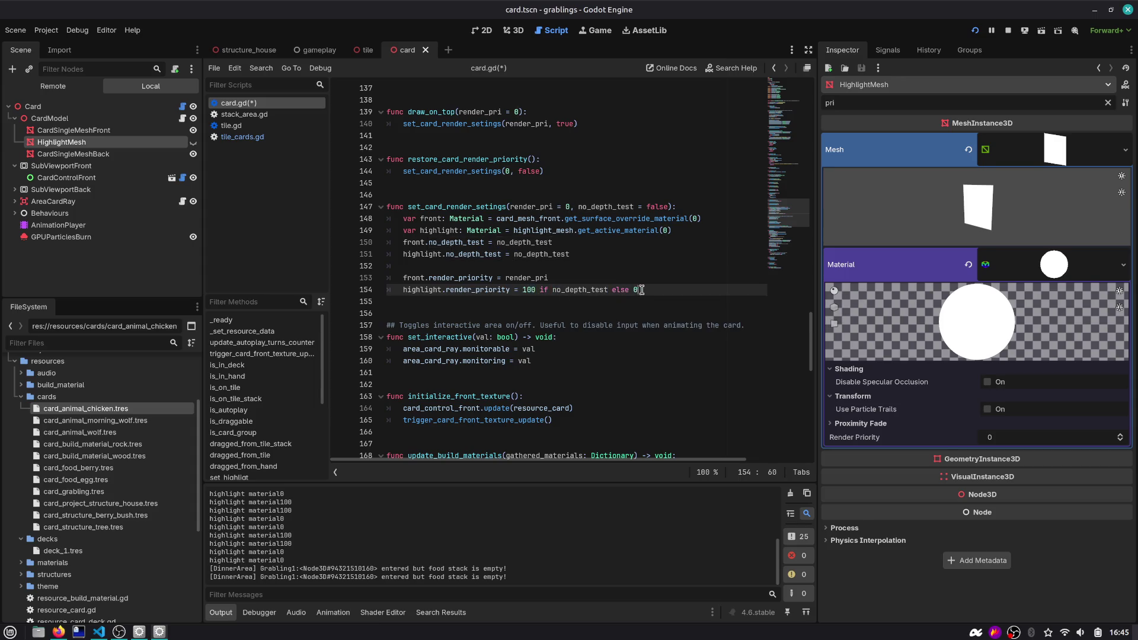
{"action": "double_click", "coordinate": [478, 290]}
{"action": "left_click", "coordinate": [975, 30]}
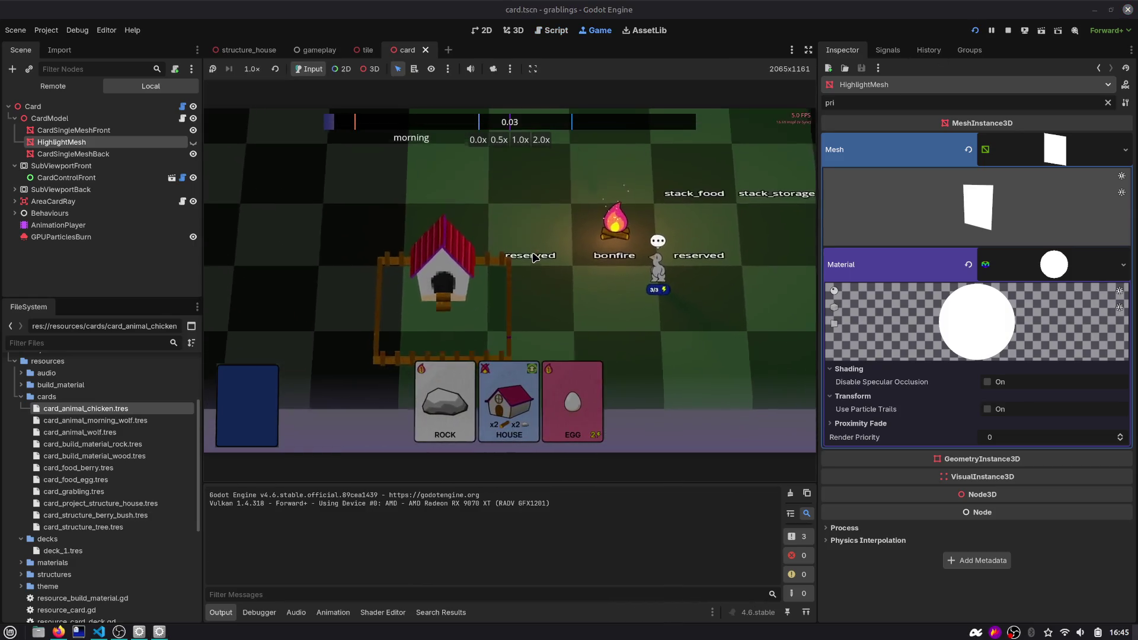
Drop the HOUSE card on the board, then comment out the priority-100 line and add a render_pri copy, and run
{"action": "mouse_move", "coordinate": [508, 397]}
{"action": "left_mouse_down"}
{"action": "mouse_move", "coordinate": [510, 300]}
{"action": "mouse_move", "coordinate": [457, 219]}
{"action": "left_mouse_up"}
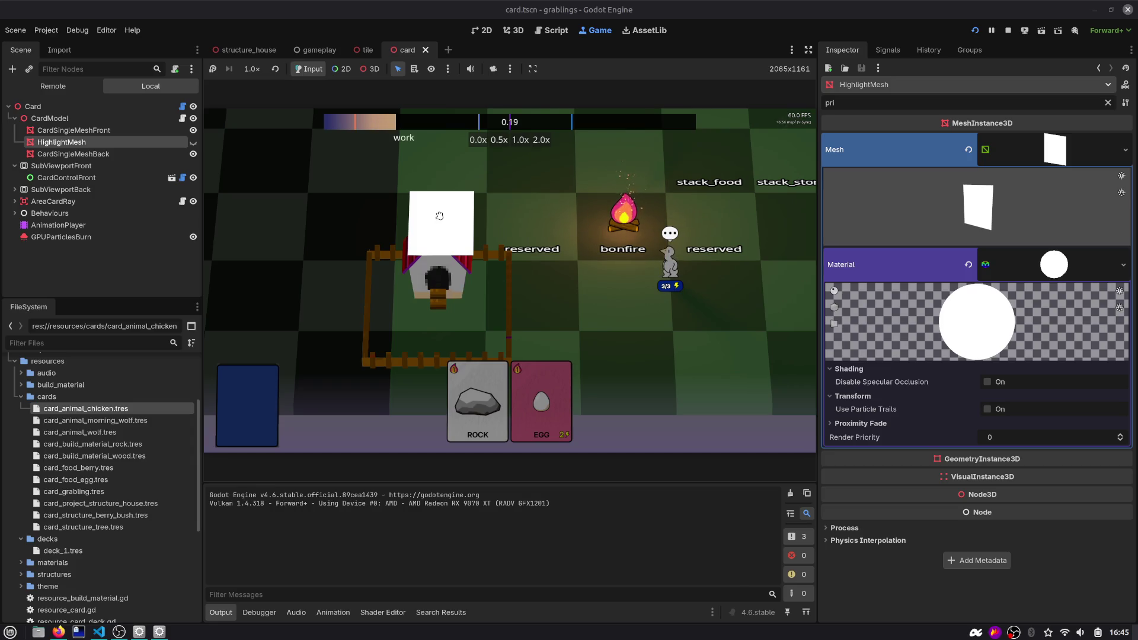
{"action": "left_click", "coordinate": [549, 31]}
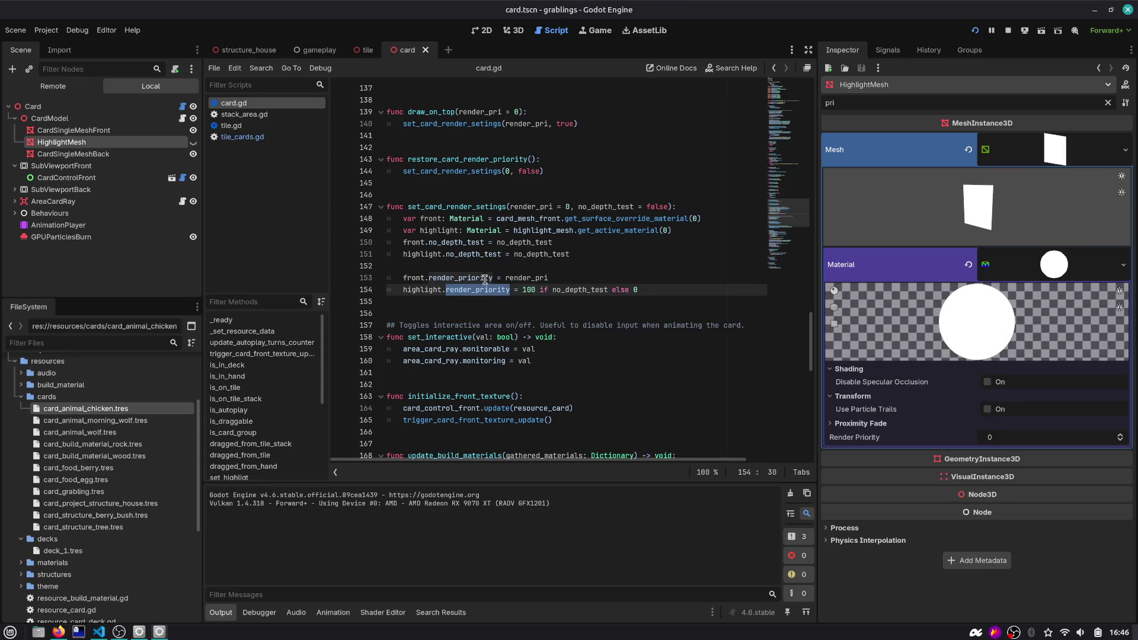
{"action": "mouse_move", "coordinate": [480, 284]}
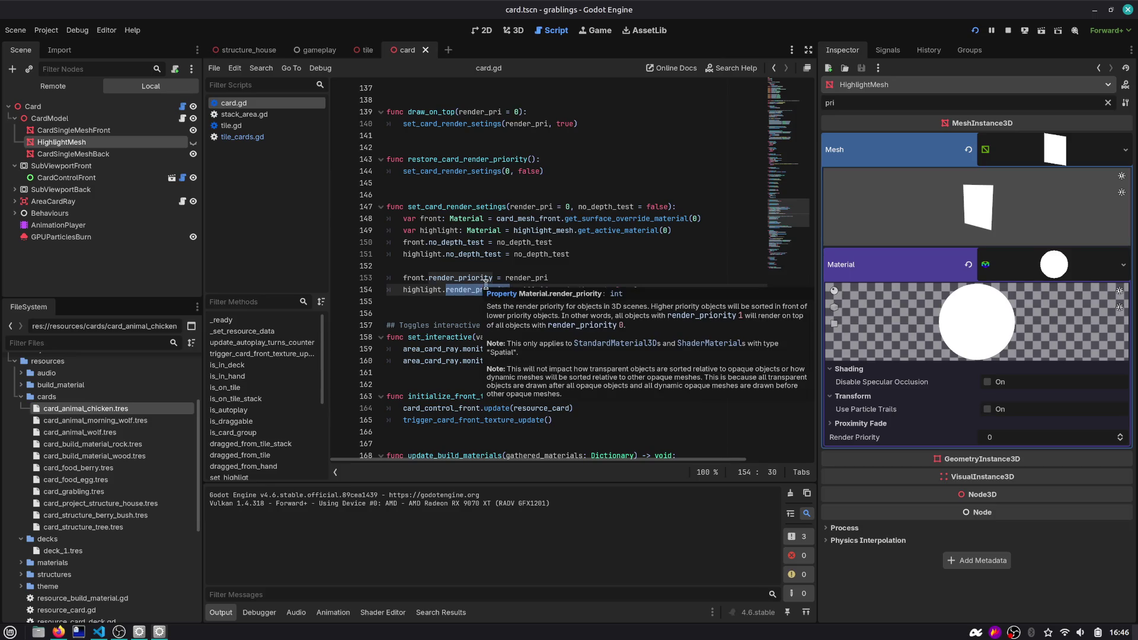
{"action": "left_click", "coordinate": [522, 290]}
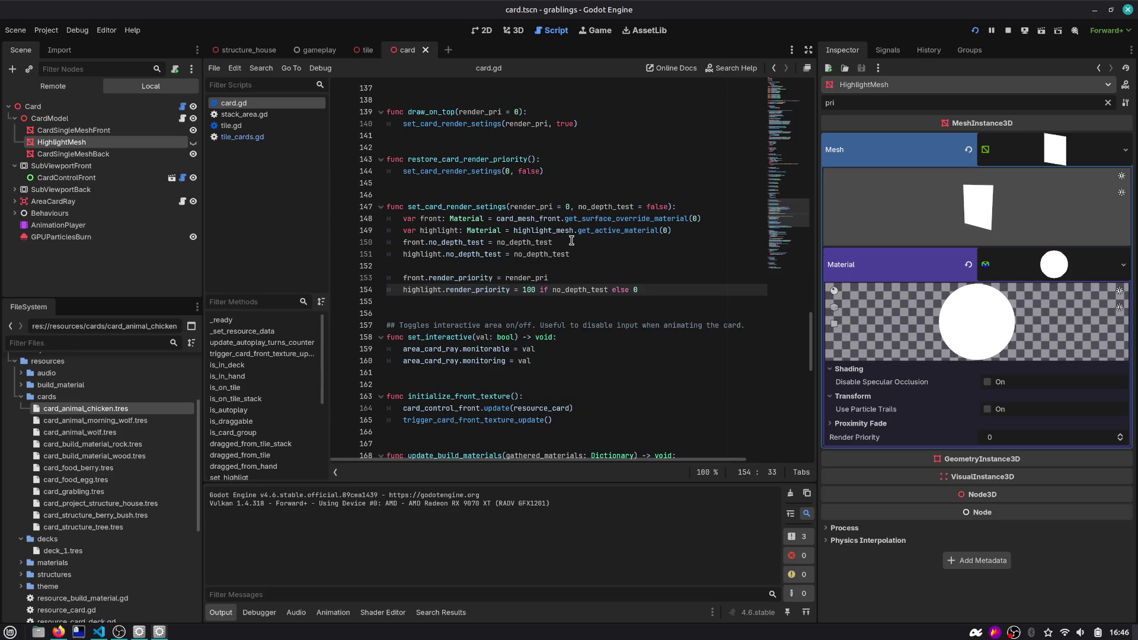
{"action": "key", "text": "shift+Home"}
{"action": "key", "text": "ctrl+alt+Down"}
{"action": "key", "text": "Up"}
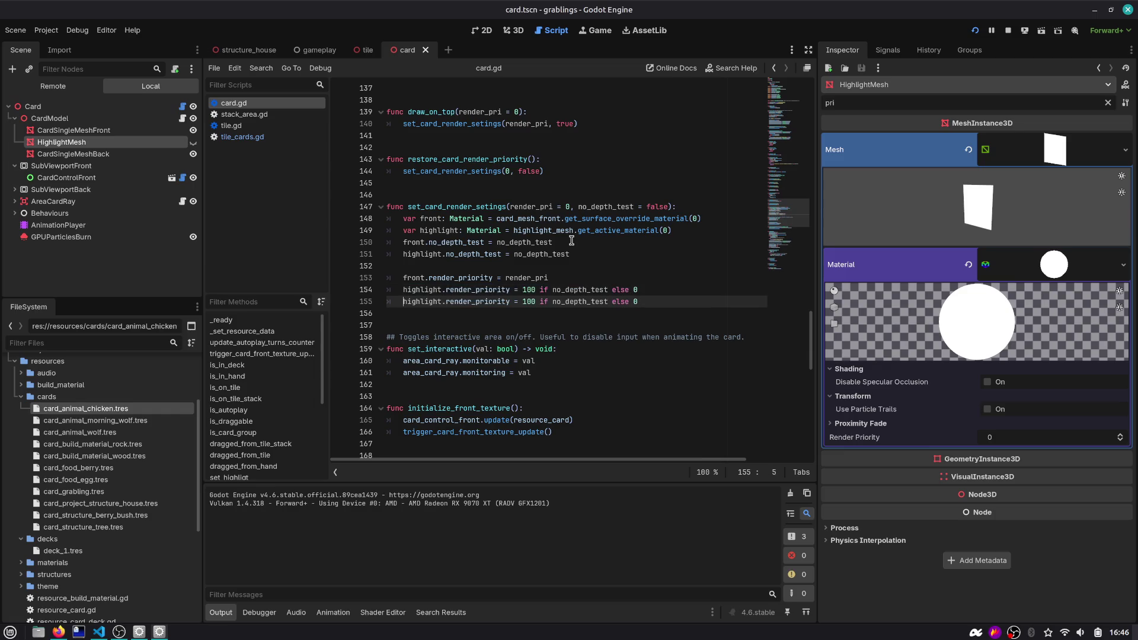
{"action": "type", "text": "#"}
{"action": "key", "text": "Down"}
{"action": "key", "text": "shift+End"}
{"action": "type", "text": "rend"}
{"action": "key", "text": "Return"}
{"action": "key", "text": "F5"}
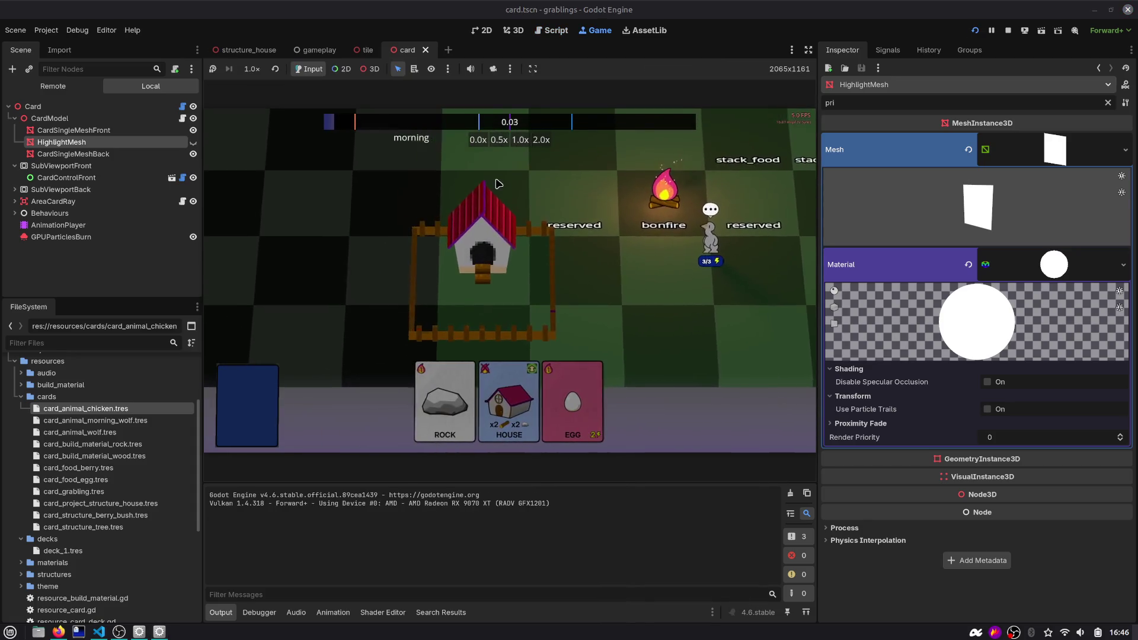
Drop HOUSE over the house with ROCK beneath it, then set the test line's priority to 1 and rerun
{"action": "left_click_drag", "start_coordinate": [606, 401], "coordinate": [481, 201]}
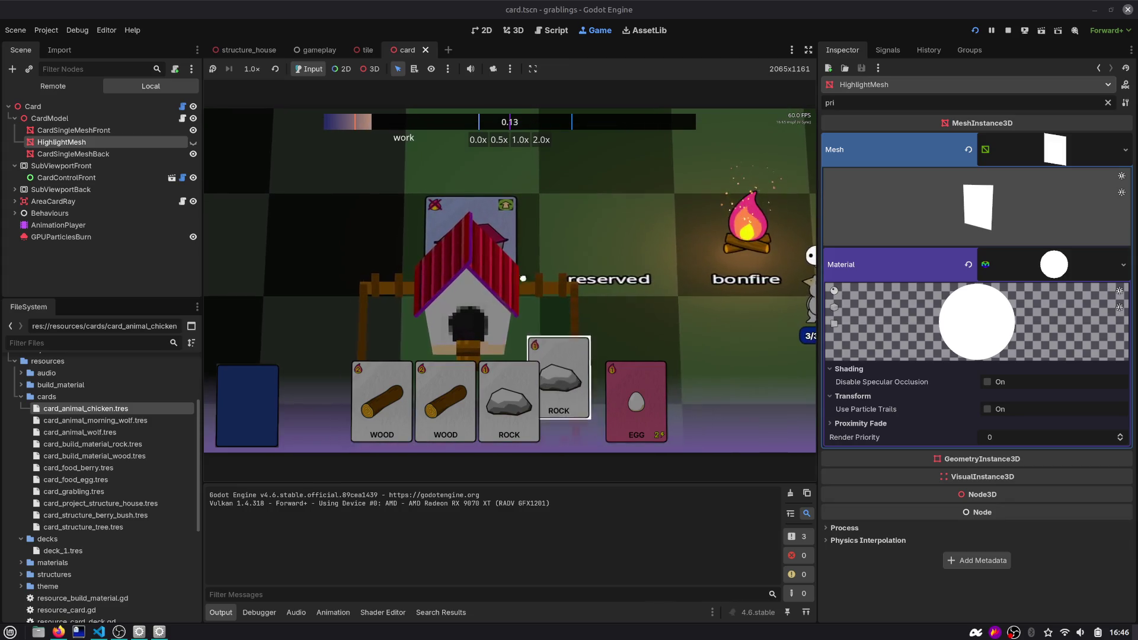
{"action": "mouse_move", "coordinate": [522, 278]}
{"action": "left_mouse_down"}
{"action": "mouse_move", "coordinate": [467, 228]}
{"action": "mouse_move", "coordinate": [465, 265]}
{"action": "left_mouse_up"}
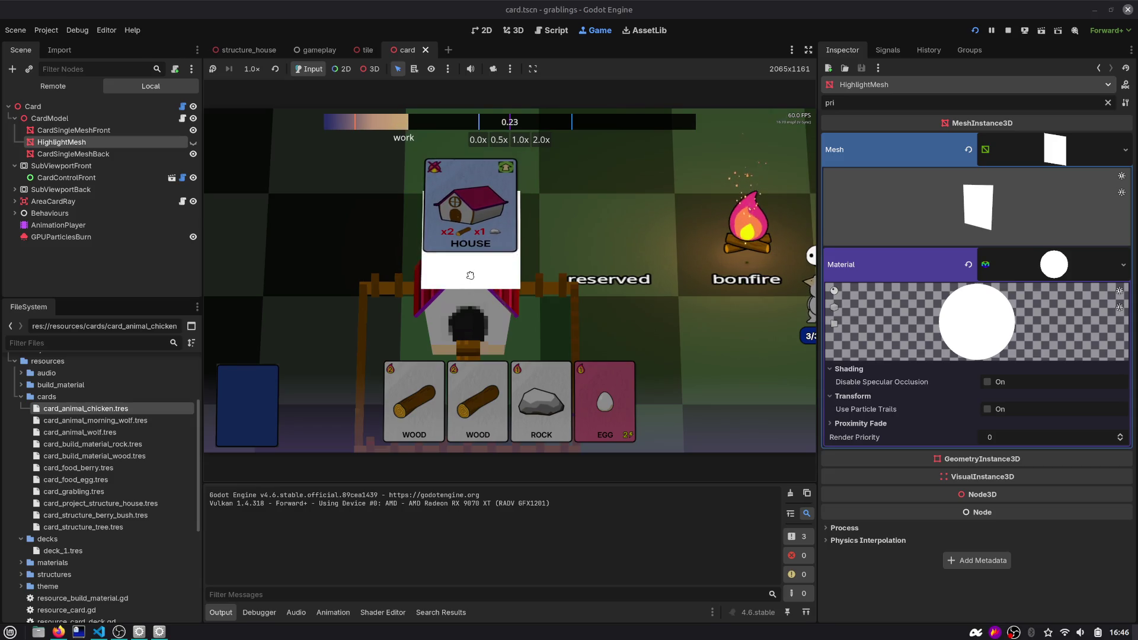
{"action": "left_click", "coordinate": [553, 31]}
{"action": "double_click", "coordinate": [431, 301]}
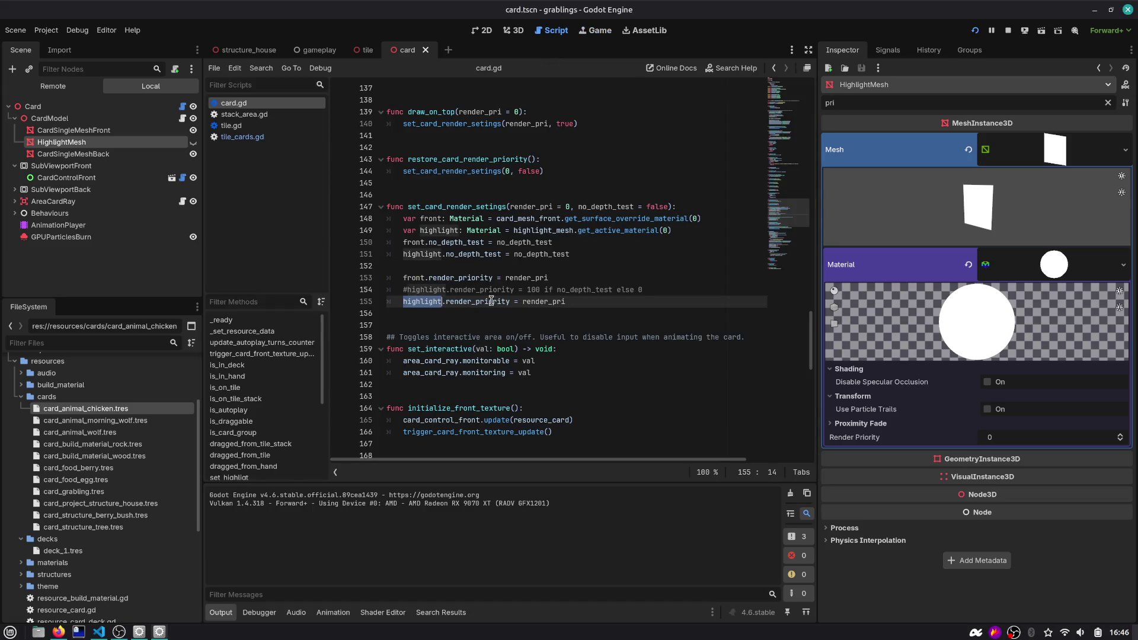
{"action": "left_click", "coordinate": [576, 301]}
{"action": "key", "text": "ctrl+shift+Left"}
{"action": "type", "text": "1"}
{"action": "key", "text": "F5"}
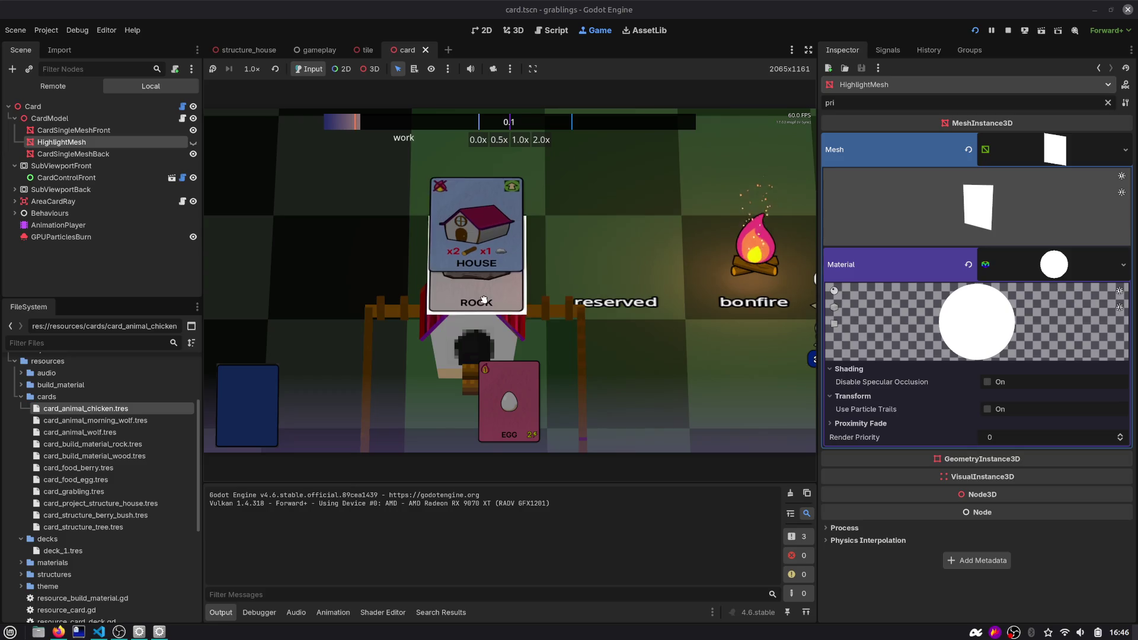
Restore highlight render_priority to '1 if no_depth_test else 0', delete the test copy, and retest HOUSE
{"action": "left_click", "coordinate": [552, 30]}
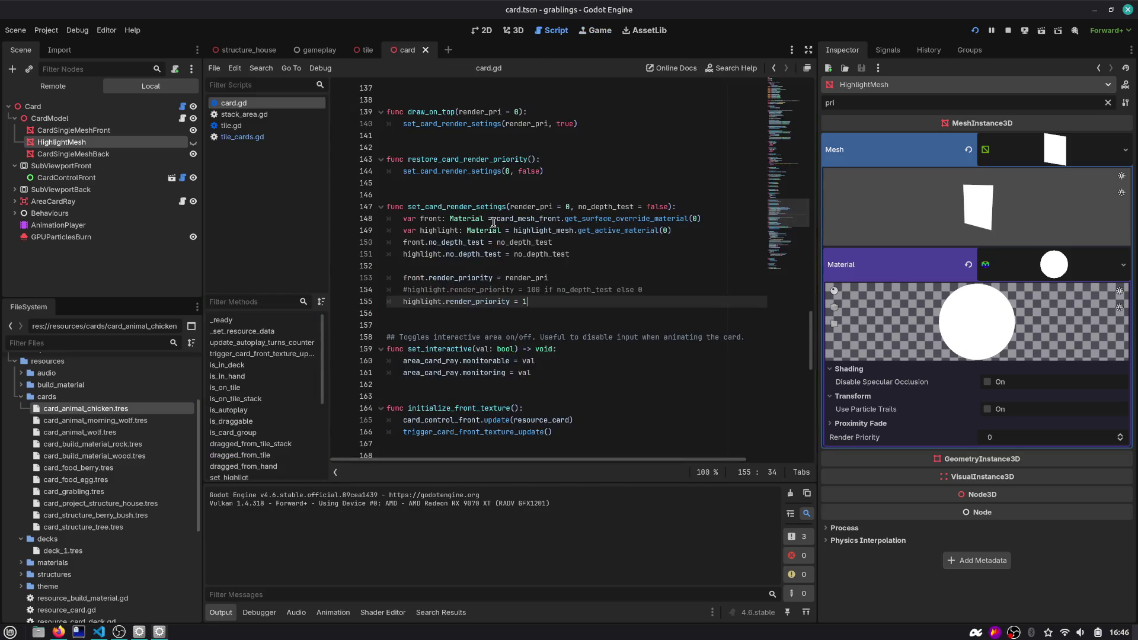
{"action": "left_click", "coordinate": [532, 290]}
{"action": "key", "text": "ctrl+k"}
{"action": "key", "text": "Delete"}
{"action": "key", "text": "Delete"}
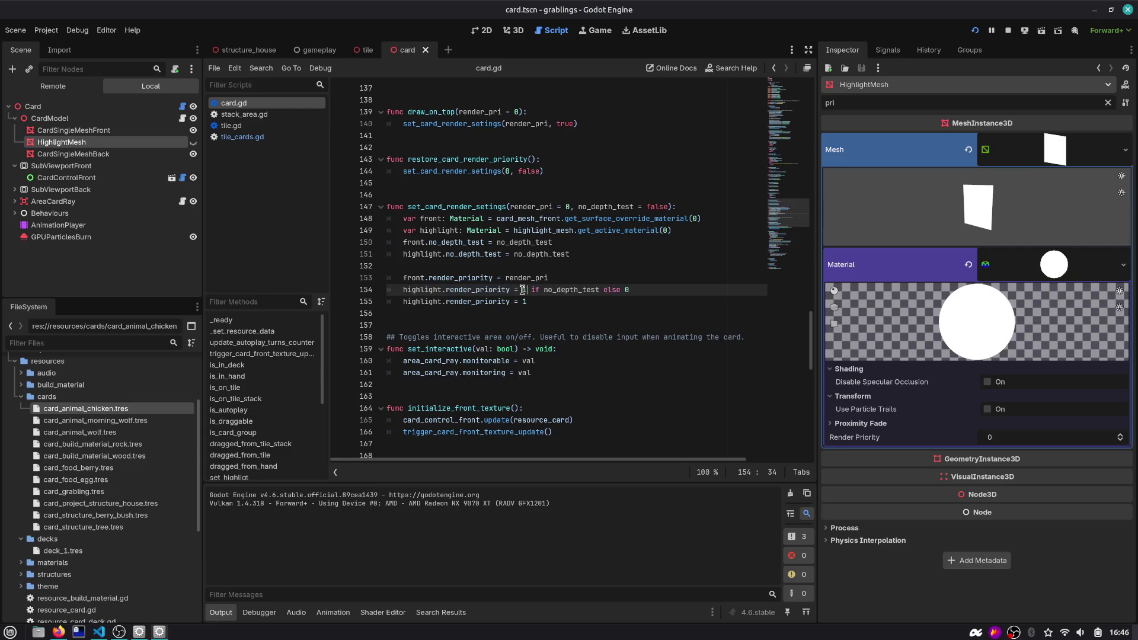
{"action": "key", "text": "Down"}
{"action": "key", "text": "ctrl+shift+k"}
{"action": "key", "text": "F5"}
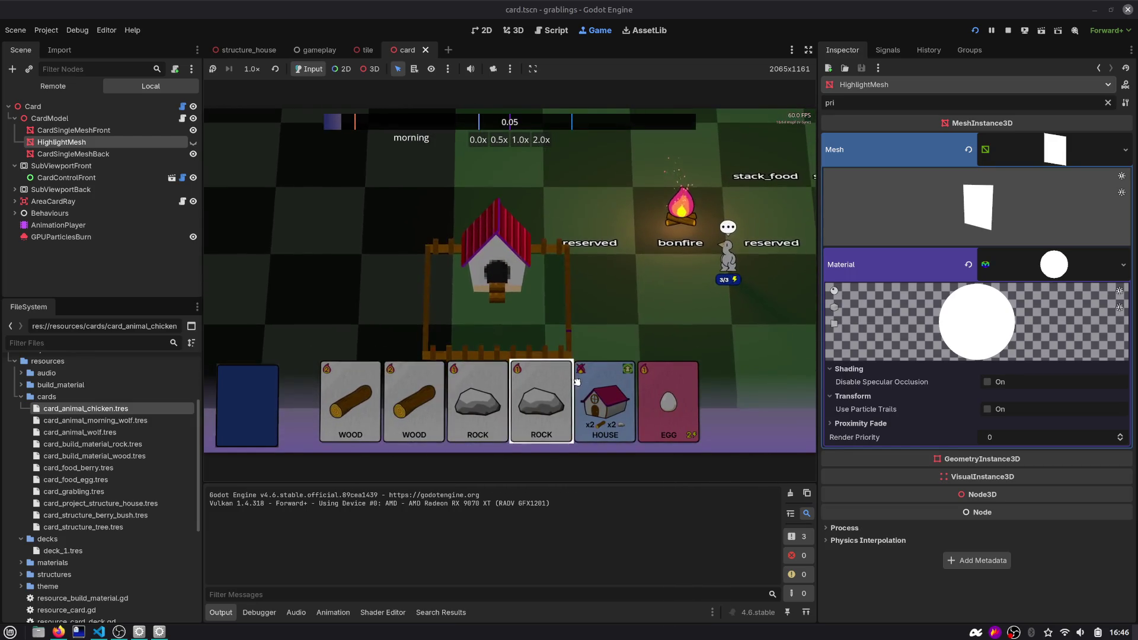
{"action": "mouse_move", "coordinate": [594, 384]}
{"action": "left_mouse_down"}
{"action": "mouse_move", "coordinate": [517, 228]}
{"action": "mouse_move", "coordinate": [518, 207]}
{"action": "mouse_move", "coordinate": [518, 237]}
{"action": "left_mouse_up"}
{"action": "key", "text": "ctrl+F3"}
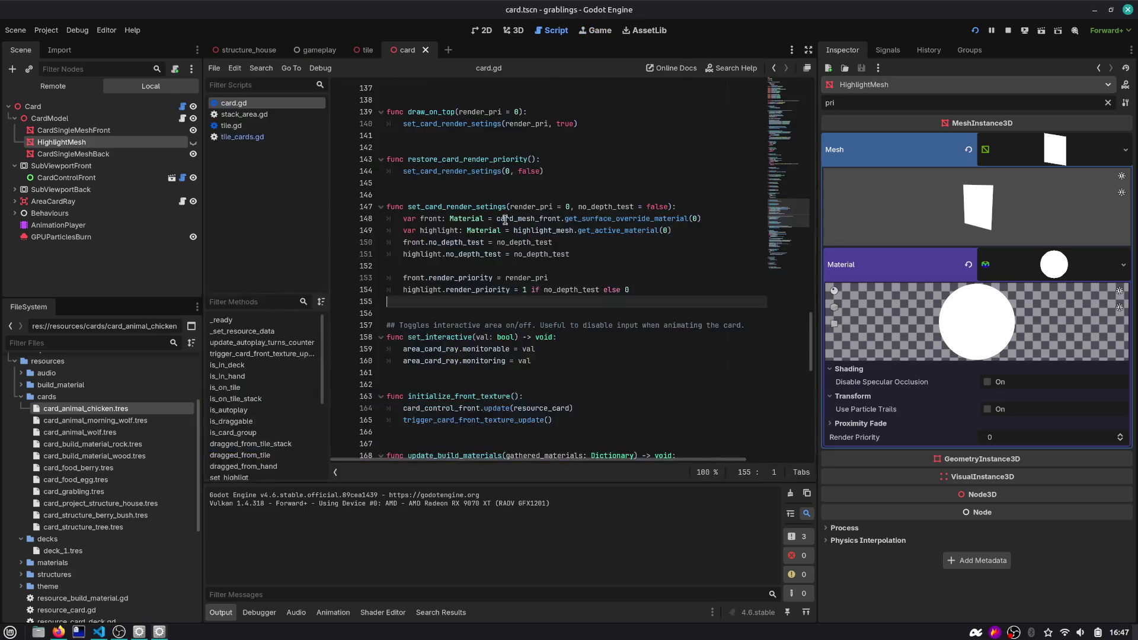
Change tile_cards.gd's draw_on_top(1 + idx) call to draw_on_top(10 + idx)
{"action": "left_click", "coordinate": [249, 114]}
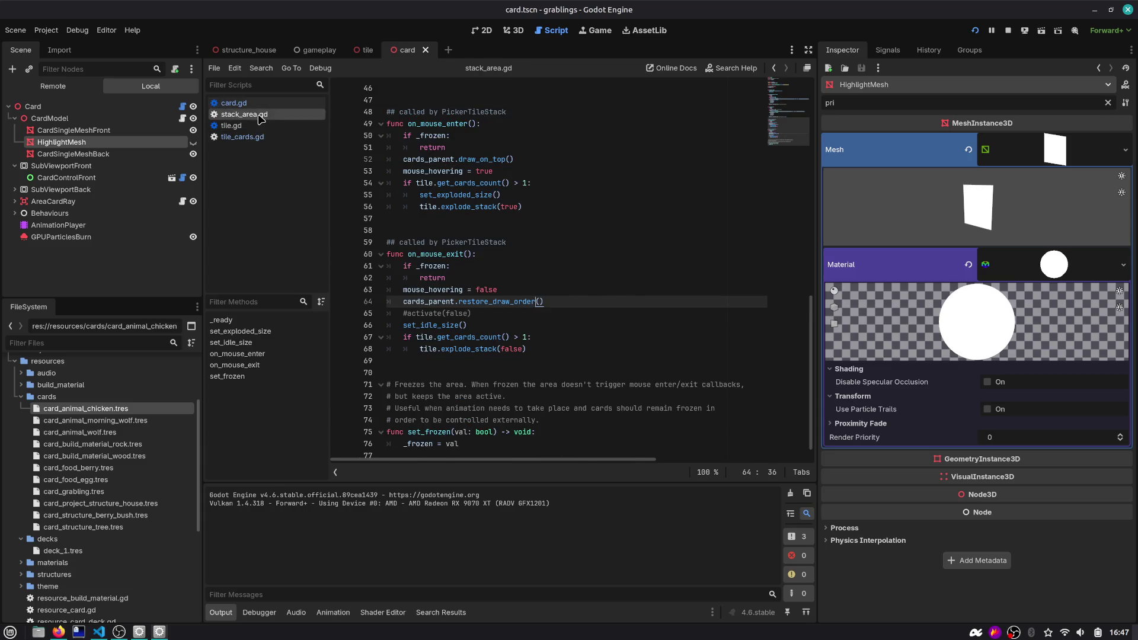
{"action": "middle_click", "coordinate": [261, 114]}
{"action": "left_click", "coordinate": [258, 126]}
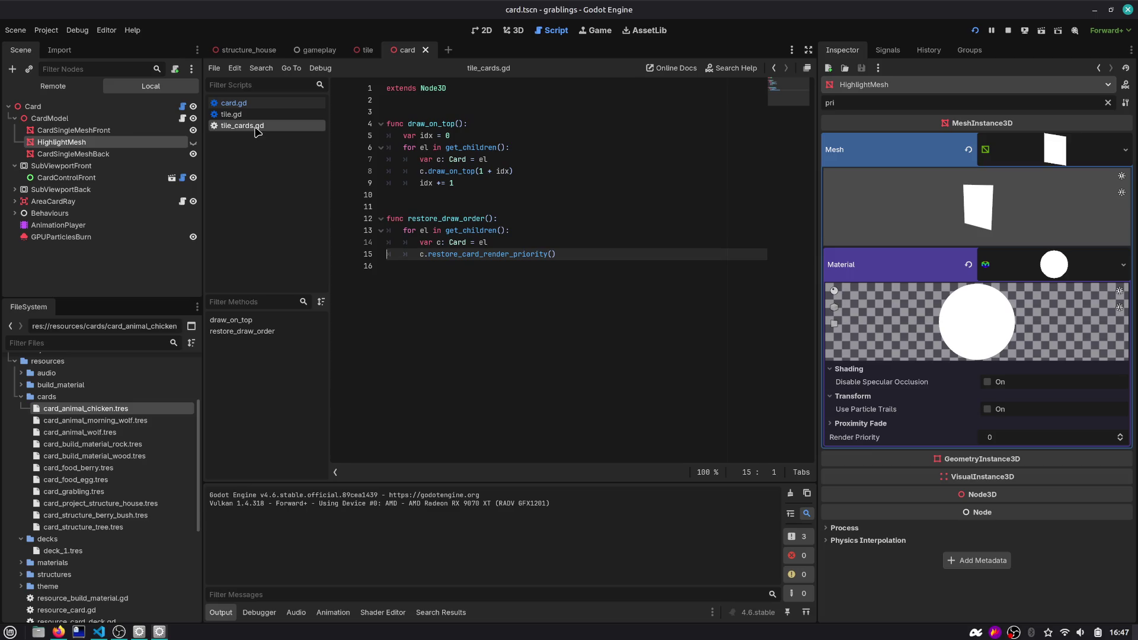
{"action": "double_click", "coordinate": [463, 171]}
{"action": "left_click", "coordinate": [484, 171]}
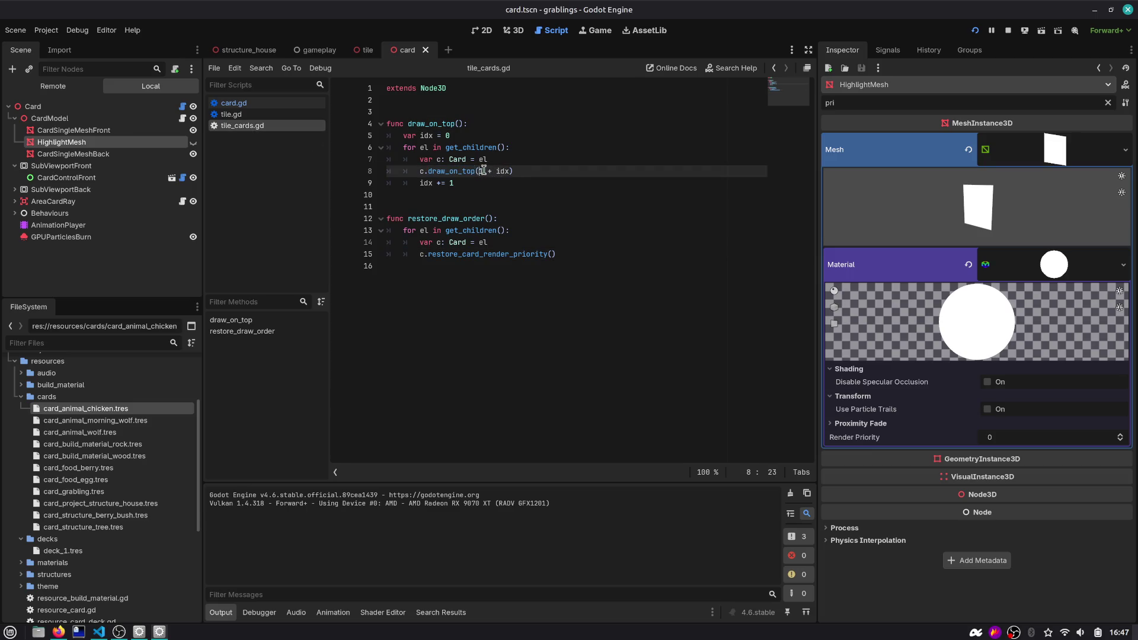
{"action": "type", "text": "0"}
Run the game and drop the HOUSE card onto the house structure to test it
{"action": "key", "text": "F5"}
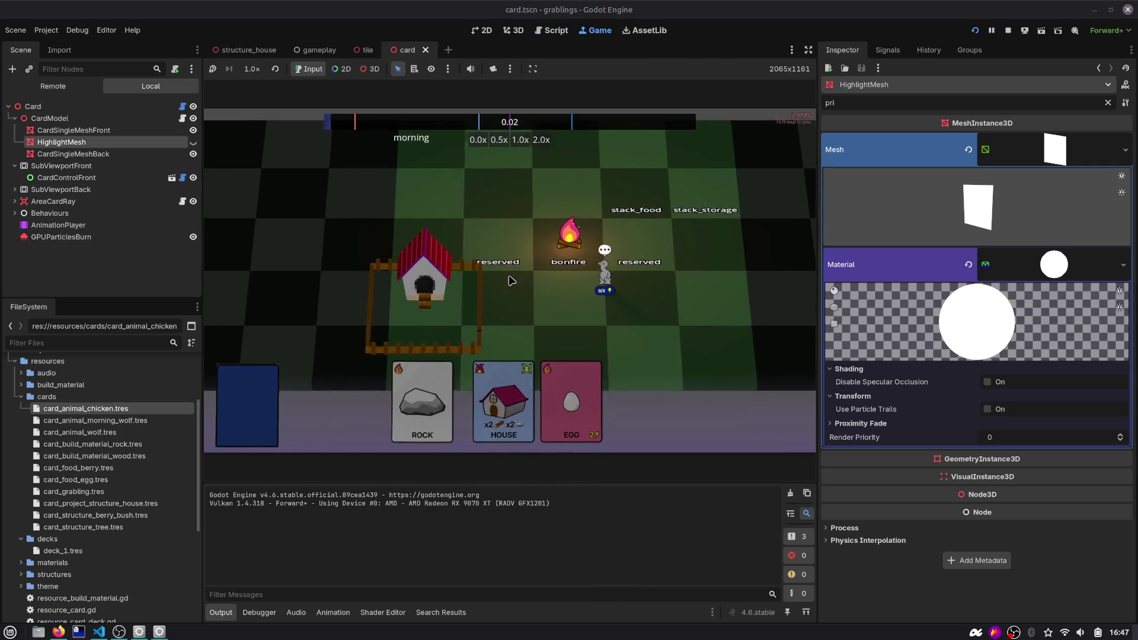
{"action": "mouse_move", "coordinate": [579, 393]}
{"action": "left_mouse_down"}
{"action": "mouse_move", "coordinate": [482, 279]}
{"action": "mouse_move", "coordinate": [444, 259]}
{"action": "left_mouse_up"}
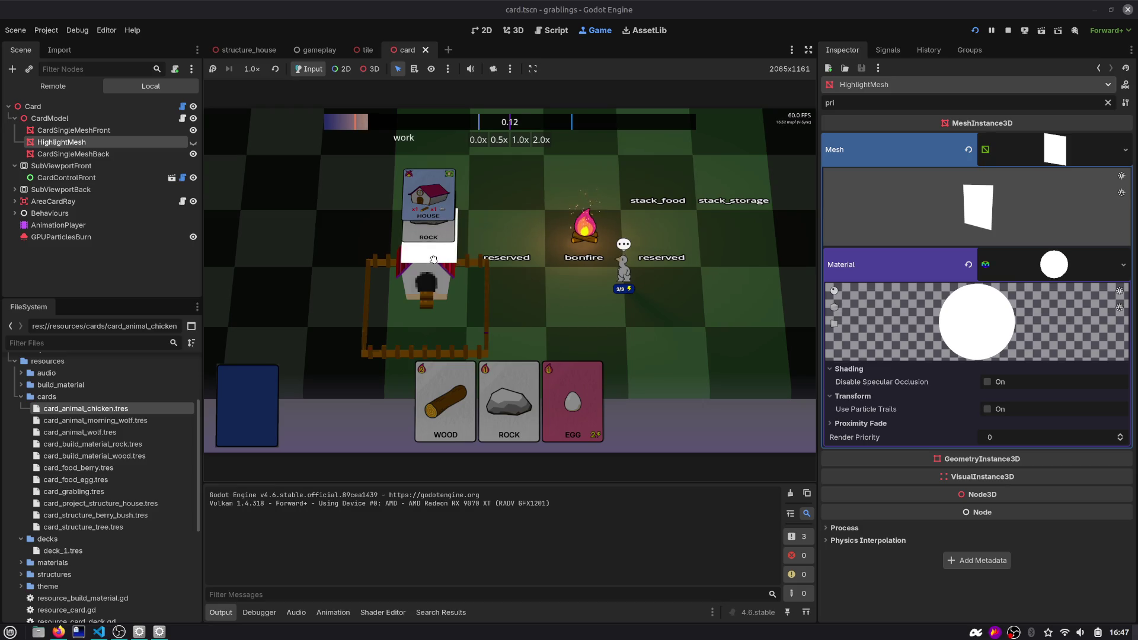
{"action": "left_click", "coordinate": [553, 30]}
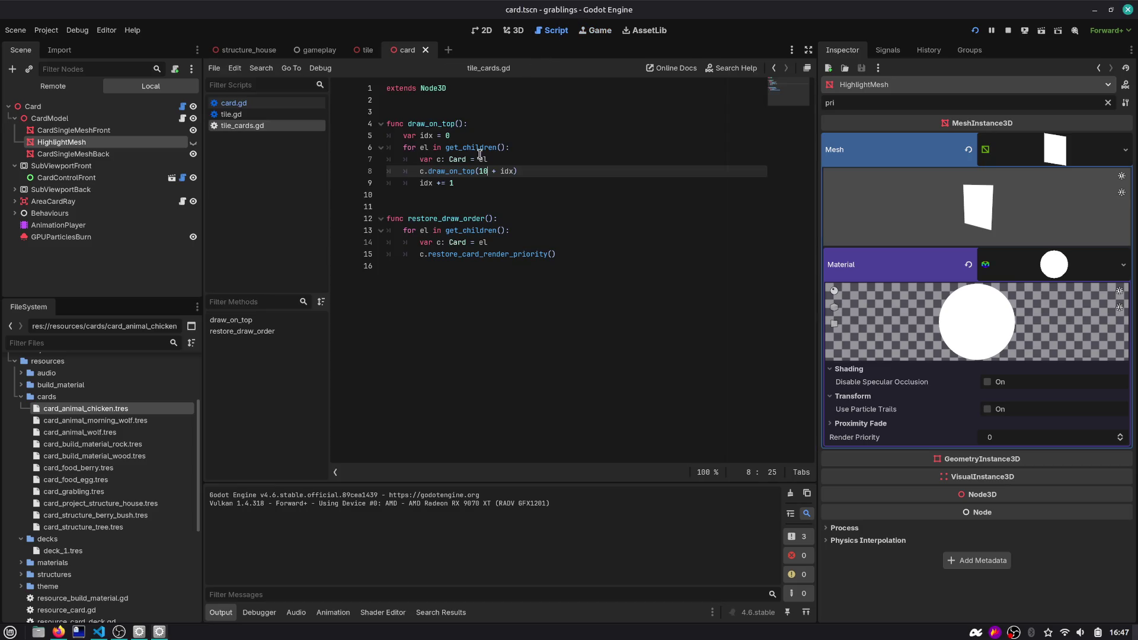
Look up render_priority documentation from card.gd, then open tile.gd
{"action": "left_click", "coordinate": [261, 103]}
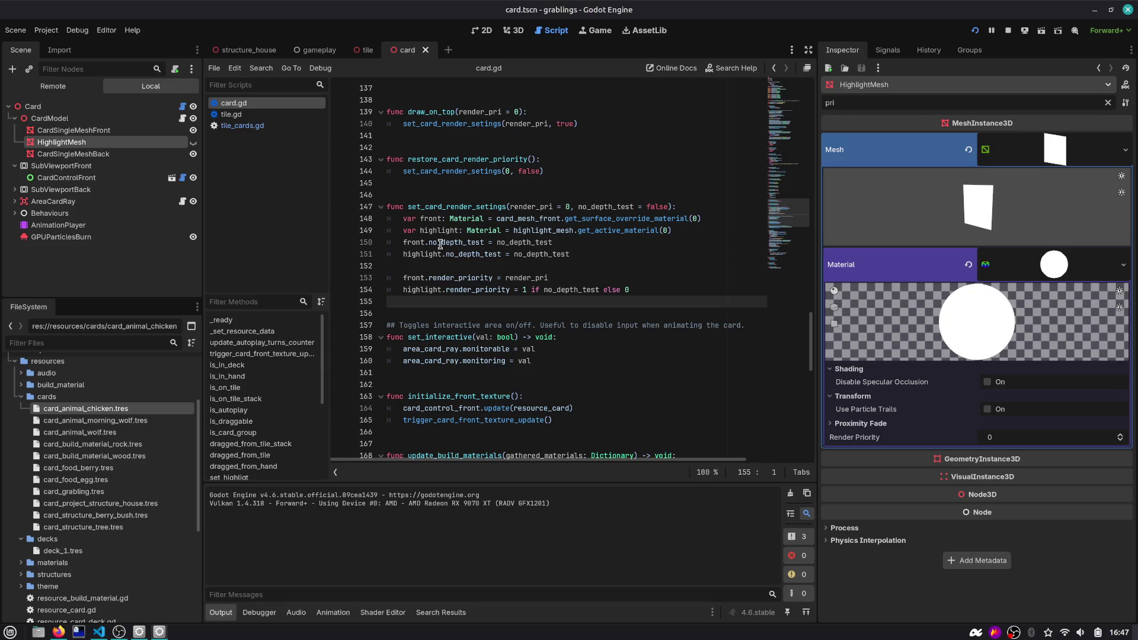
{"action": "double_click", "coordinate": [451, 278]}
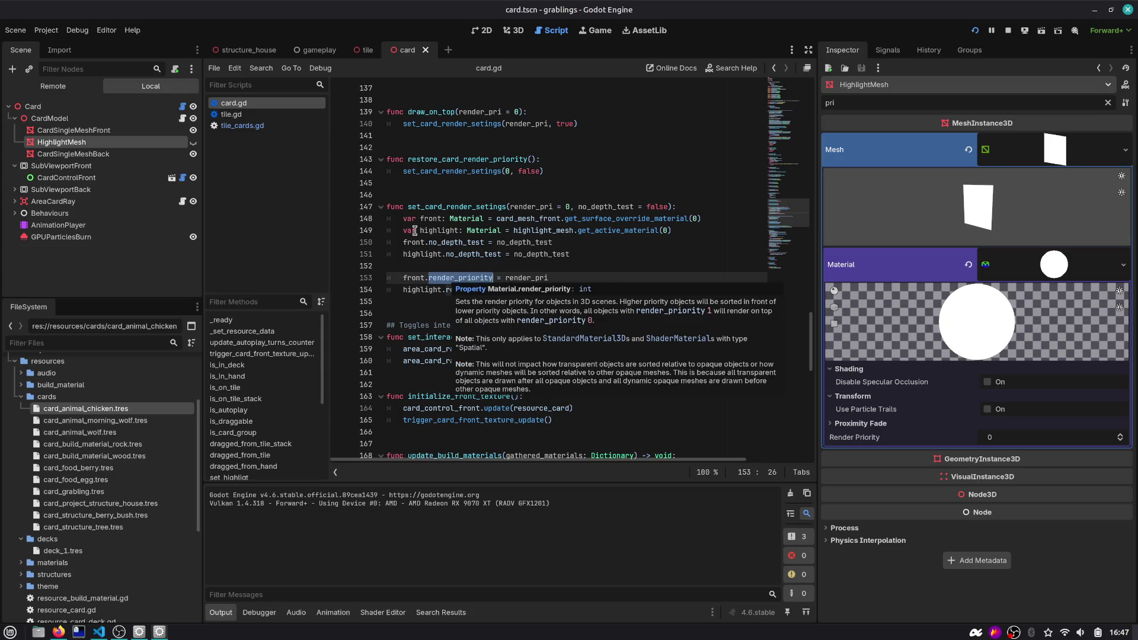
{"action": "left_click", "coordinate": [259, 116]}
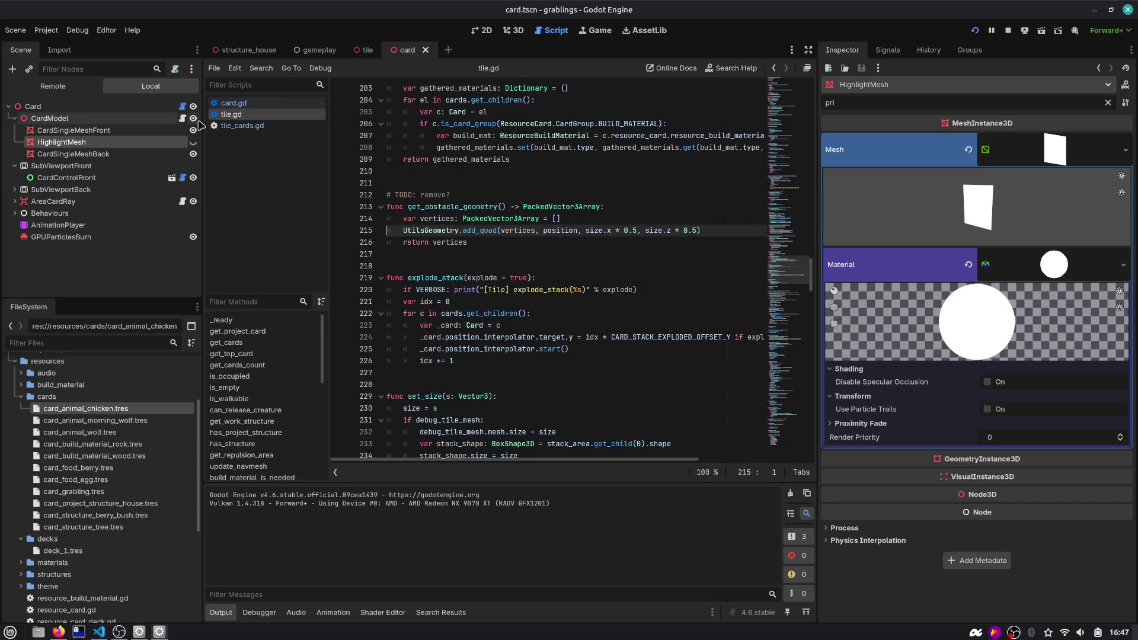
Close the card scene and review draw_on_top's loop and call in tile_cards.gd
{"action": "left_click", "coordinate": [183, 119]}
{"action": "middle_click", "coordinate": [388, 55]}
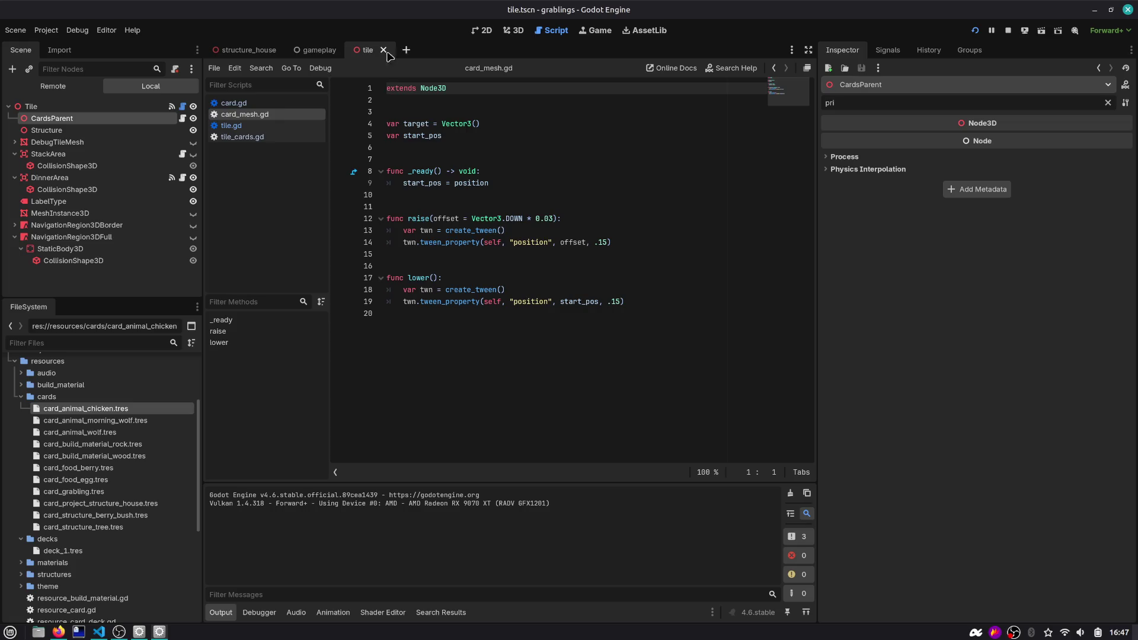
{"action": "left_click", "coordinate": [183, 119]}
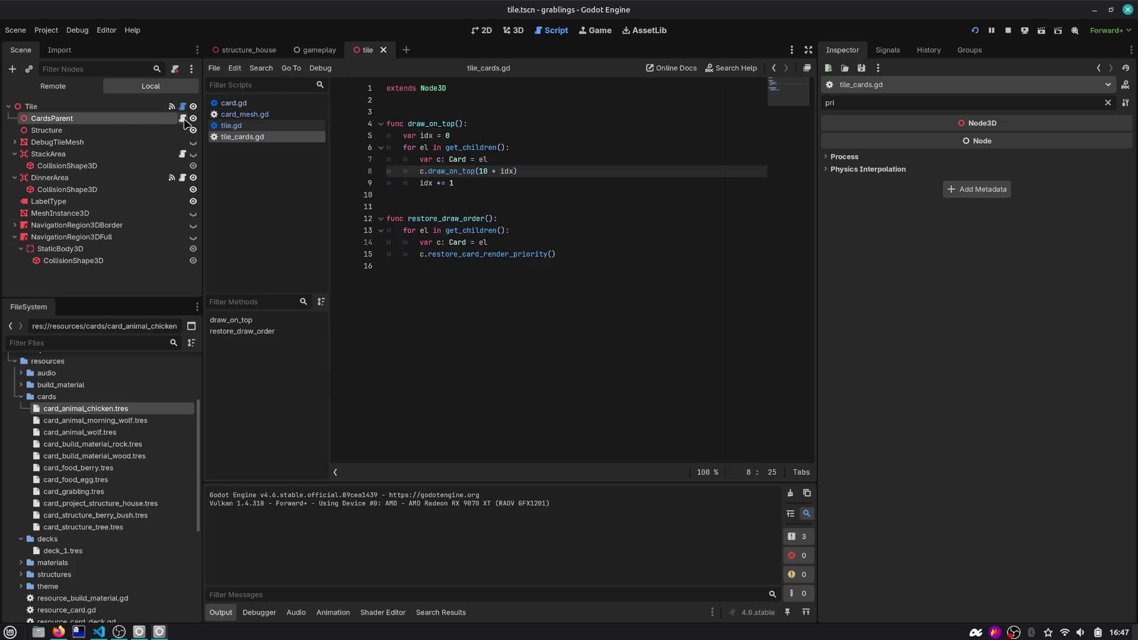
{"action": "left_click_drag", "start_coordinate": [439, 124], "coordinate": [486, 197]}
{"action": "mouse_move", "coordinate": [419, 135]}
{"action": "left_mouse_down"}
{"action": "mouse_move", "coordinate": [423, 146]}
{"action": "mouse_move", "coordinate": [536, 147]}
{"action": "left_mouse_up"}
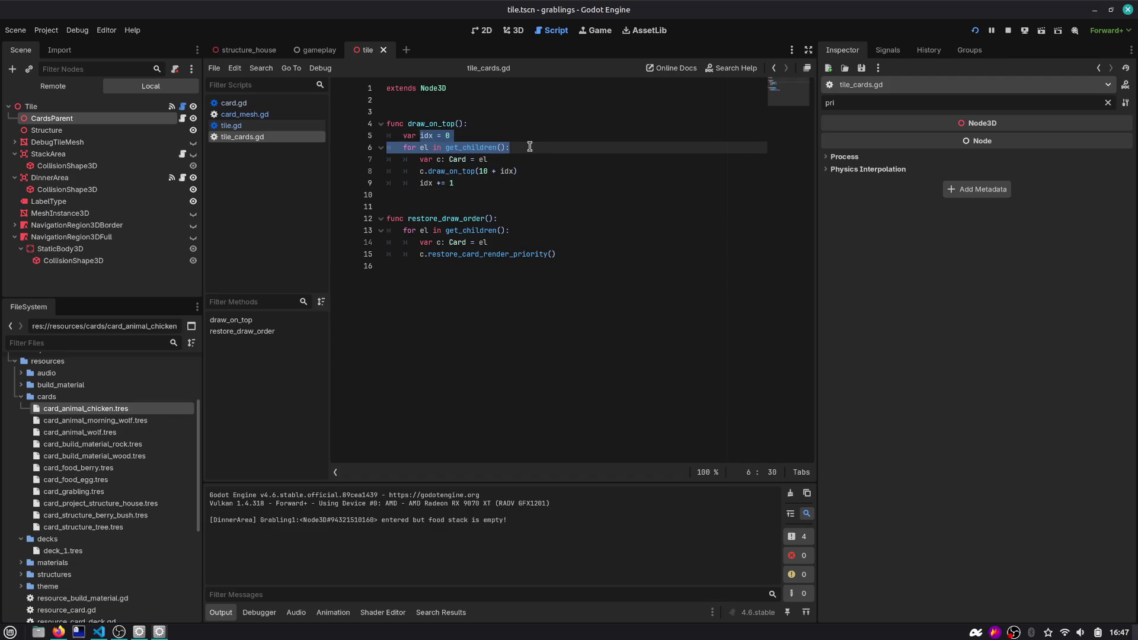
{"action": "double_click", "coordinate": [447, 171]}
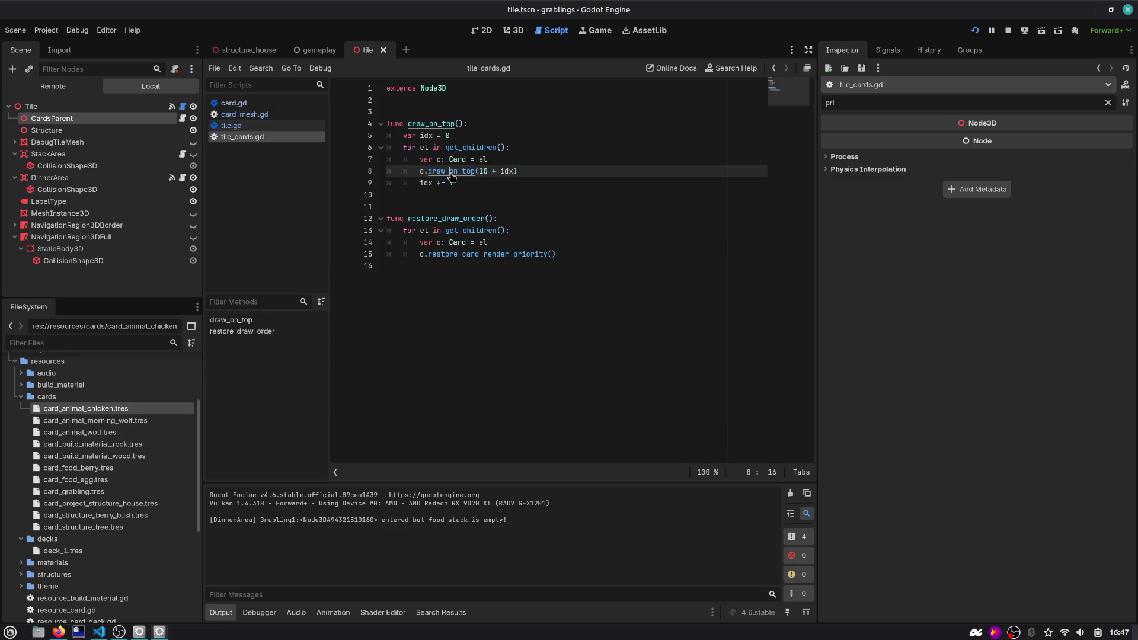
Trace draw_on_top's render_pri argument to the render_priority assignment in card.gd, then back to the 10 + idx call
{"action": "left_click", "coordinate": [452, 172], "text": "ctrl"}
{"action": "left_click", "coordinate": [456, 278]}
{"action": "double_click", "coordinate": [520, 278]}
{"action": "left_click", "coordinate": [776, 215]}
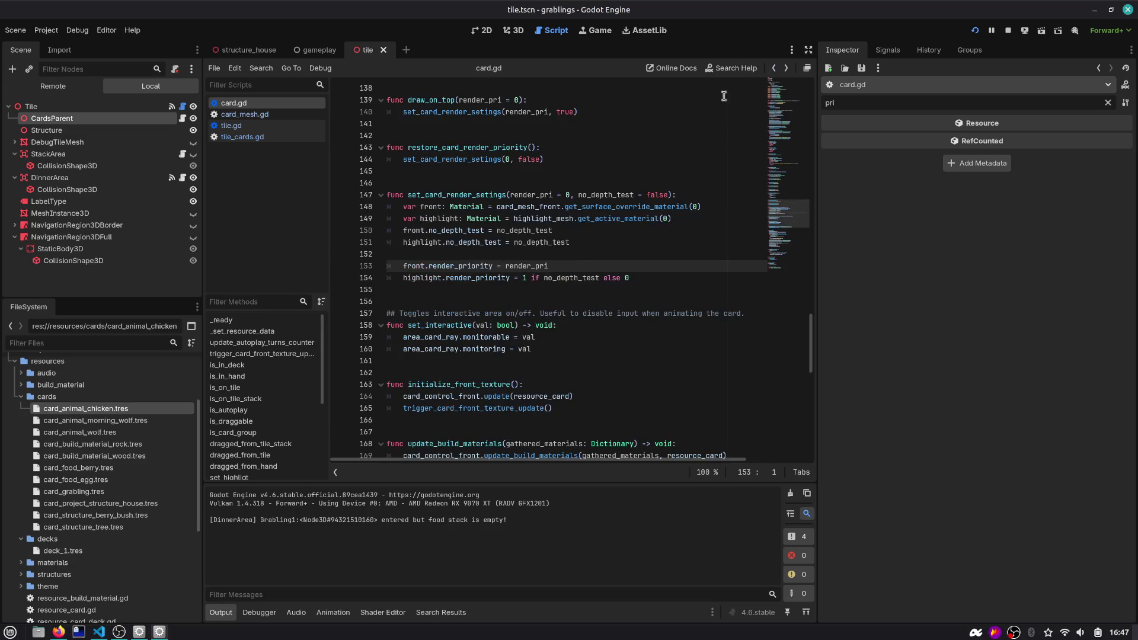
{"action": "left_click", "coordinate": [775, 69]}
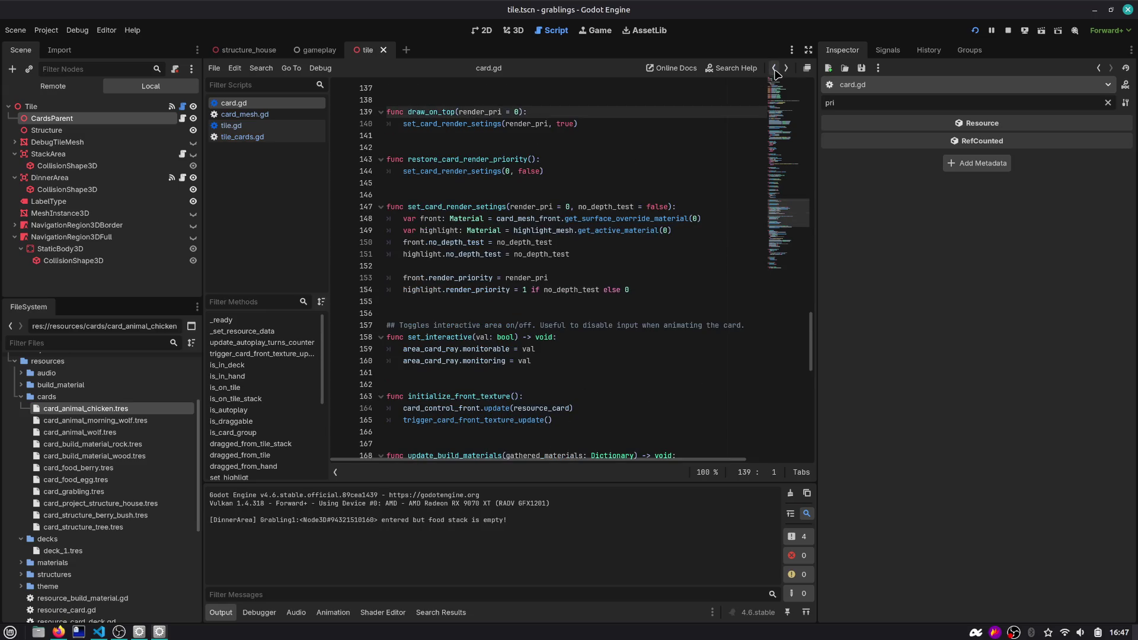
{"action": "left_click", "coordinate": [775, 69]}
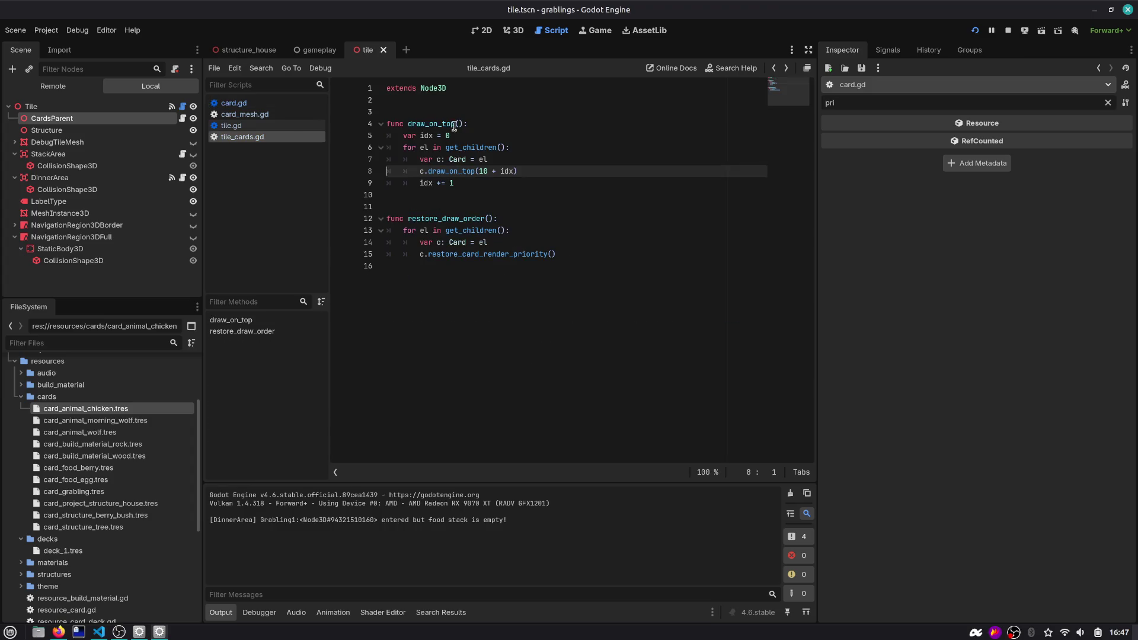
{"action": "left_click_drag", "start_coordinate": [480, 171], "coordinate": [512, 171]}
{"action": "double_click", "coordinate": [427, 183]}
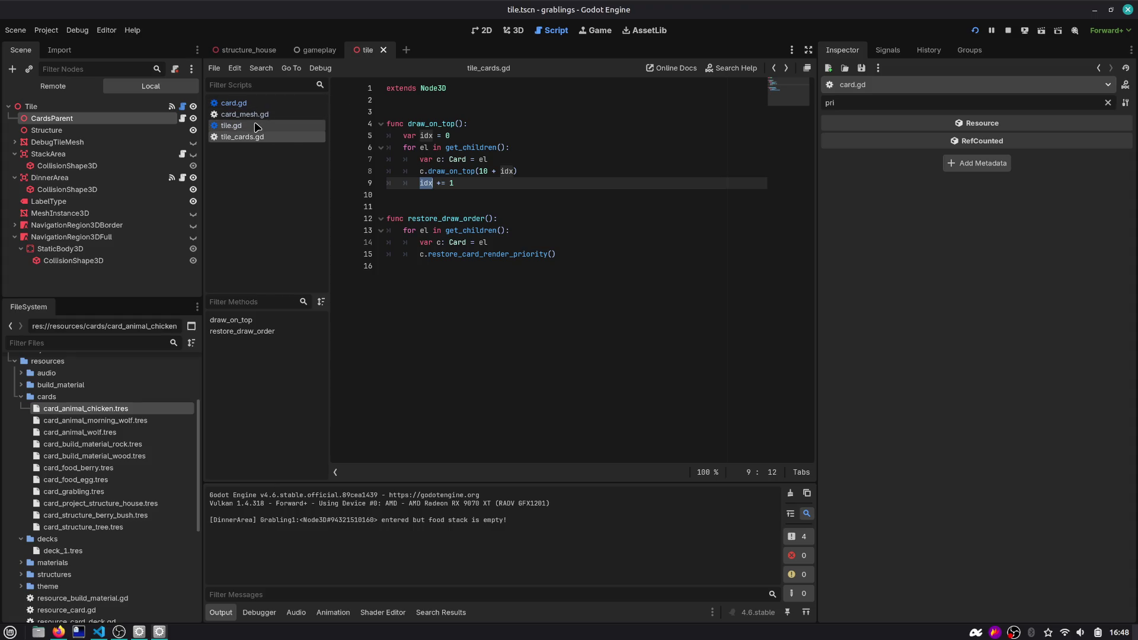
Highlight every use of no_depth_test in card.gd's set_card_render_setings
{"action": "left_click", "coordinate": [235, 103]}
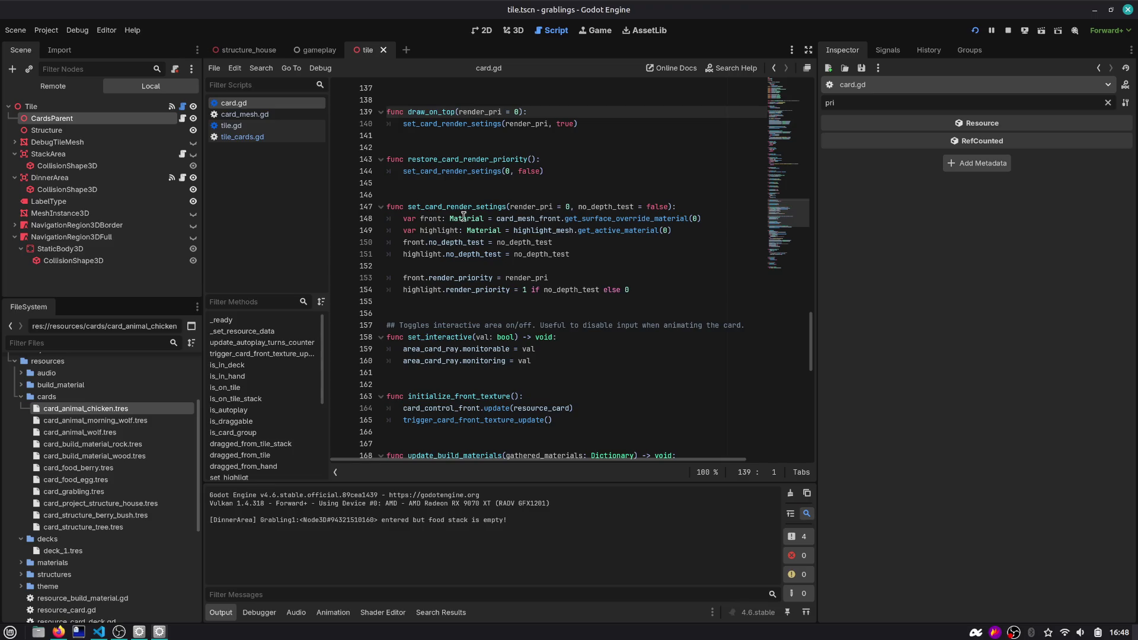
{"action": "left_click", "coordinate": [427, 231]}
{"action": "left_click", "coordinate": [426, 254]}
{"action": "double_click", "coordinate": [548, 254]}
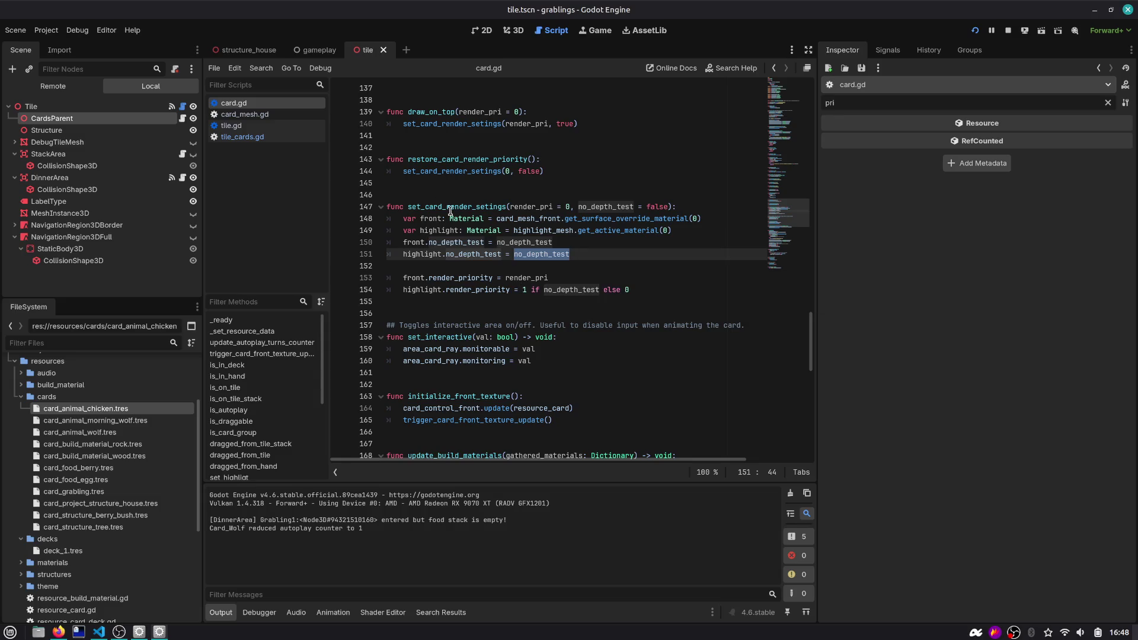
Open the gameplay scene in the 3D view and clear the scene tree filter
{"action": "left_click", "coordinate": [517, 36]}
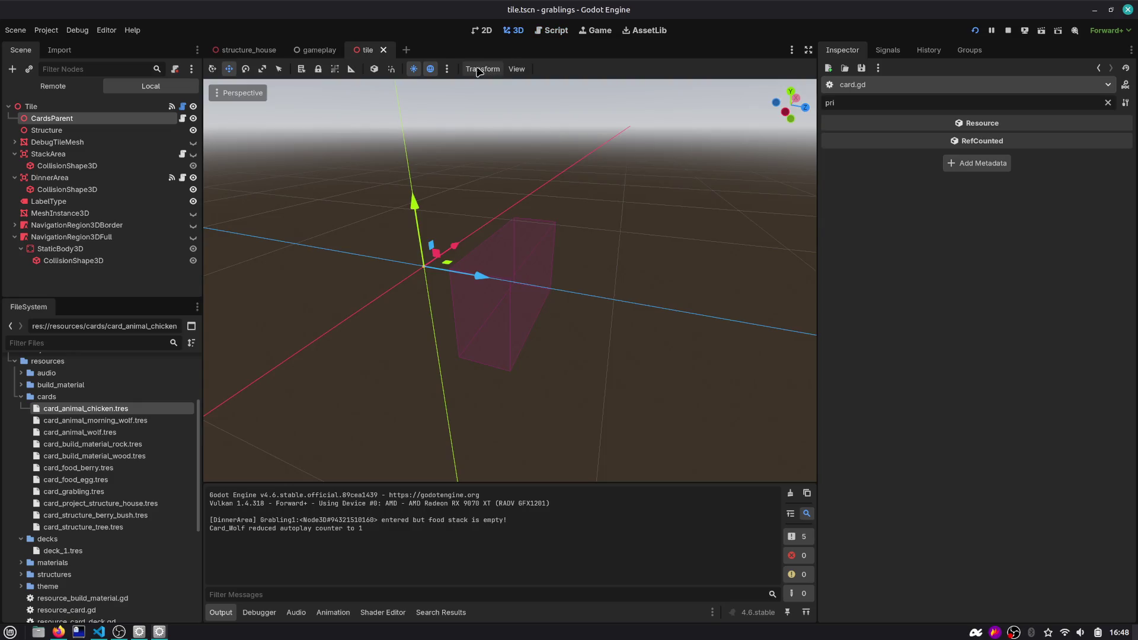
{"action": "left_click", "coordinate": [251, 49]}
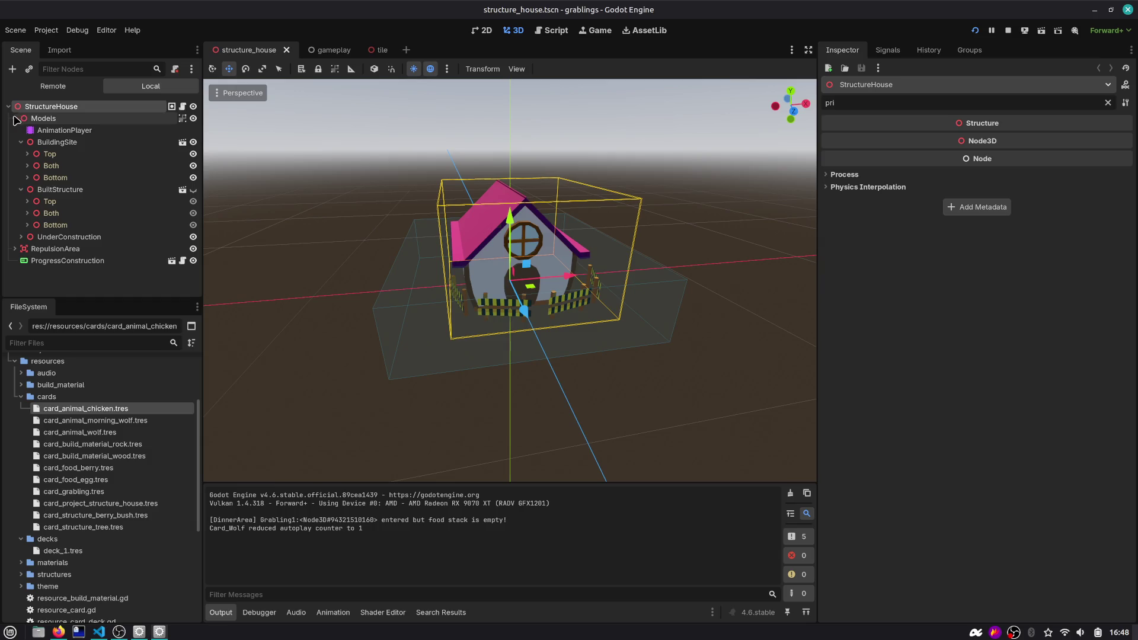
{"action": "left_click", "coordinate": [325, 49]}
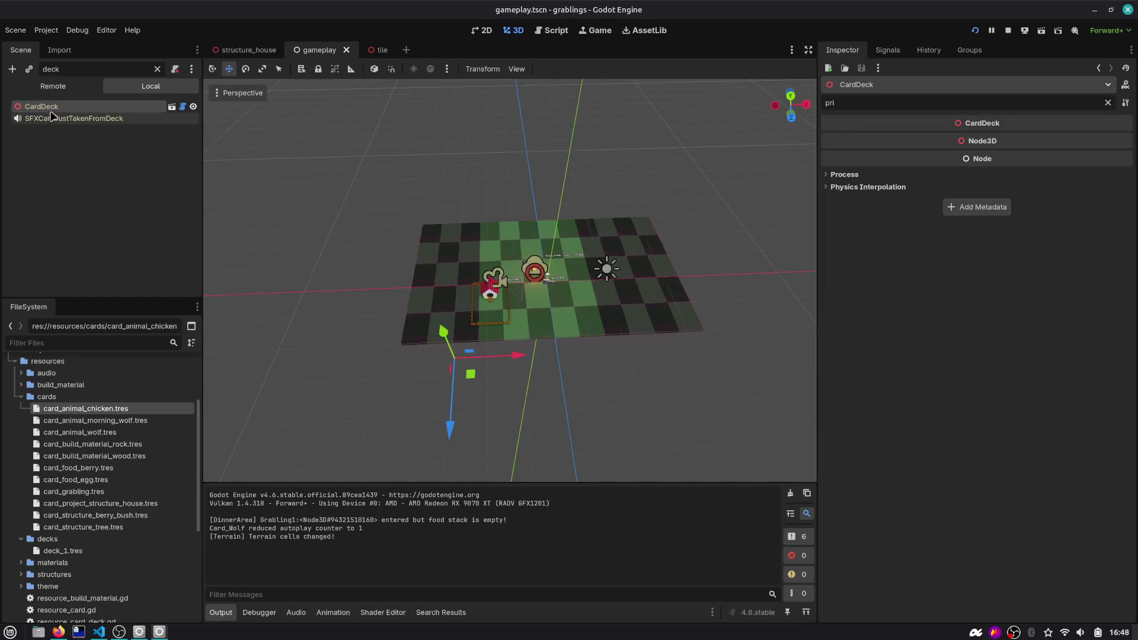
{"action": "left_click", "coordinate": [155, 70]}
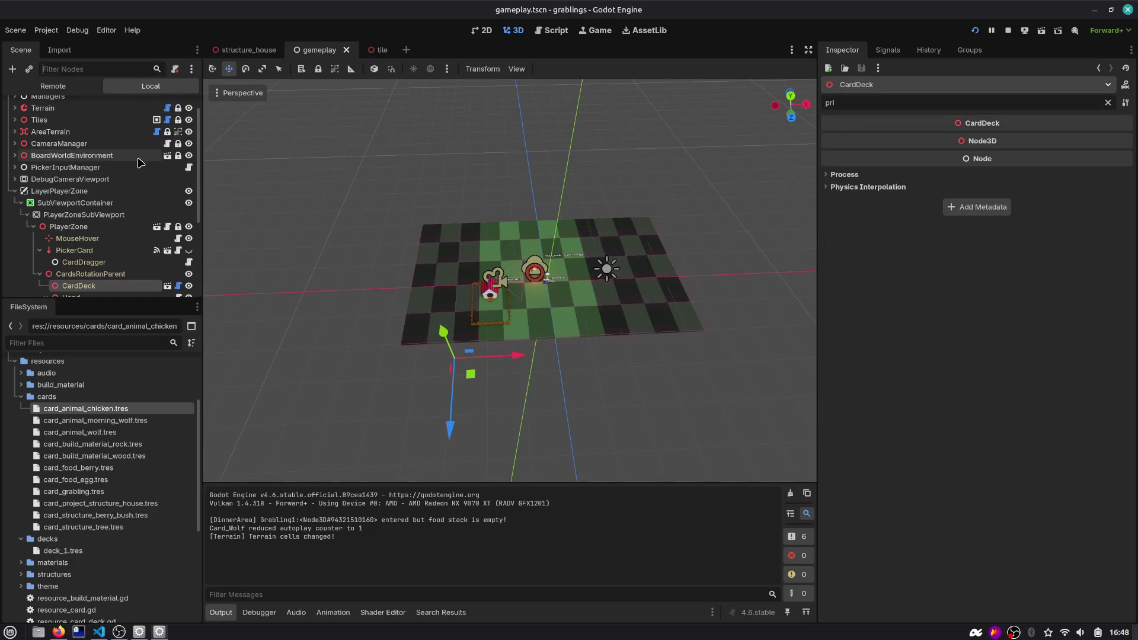
Expand LayerOnTopOfBoard and SubViewportContainer to reveal the SubViewport, then restart the game
{"action": "left_click", "coordinate": [15, 191]}
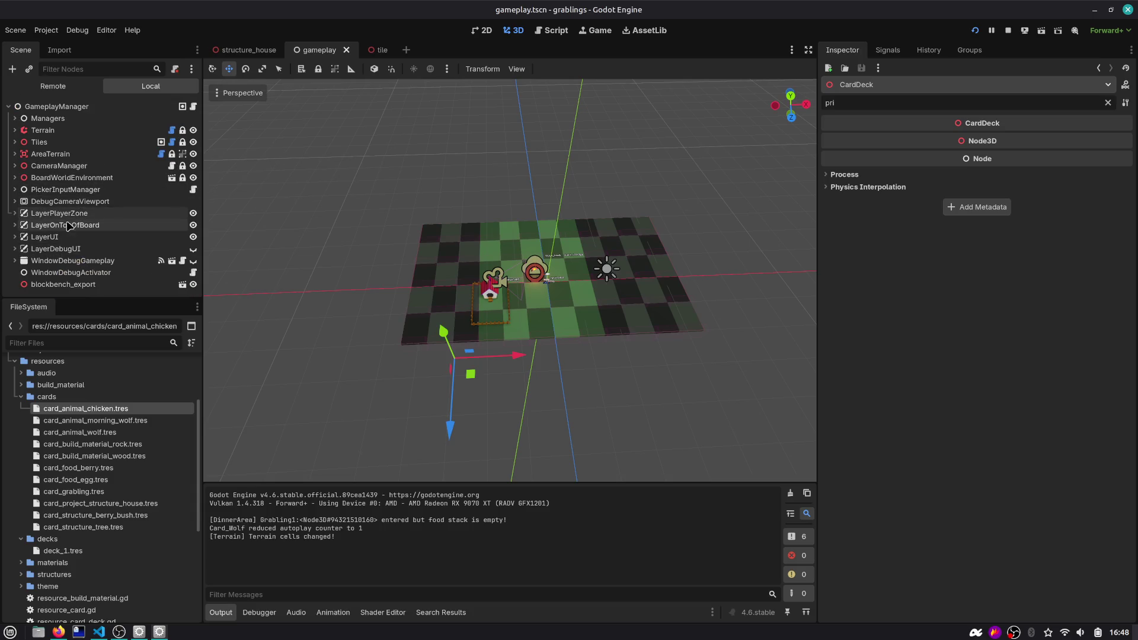
{"action": "left_click", "coordinate": [92, 230]}
{"action": "left_click", "coordinate": [14, 226]}
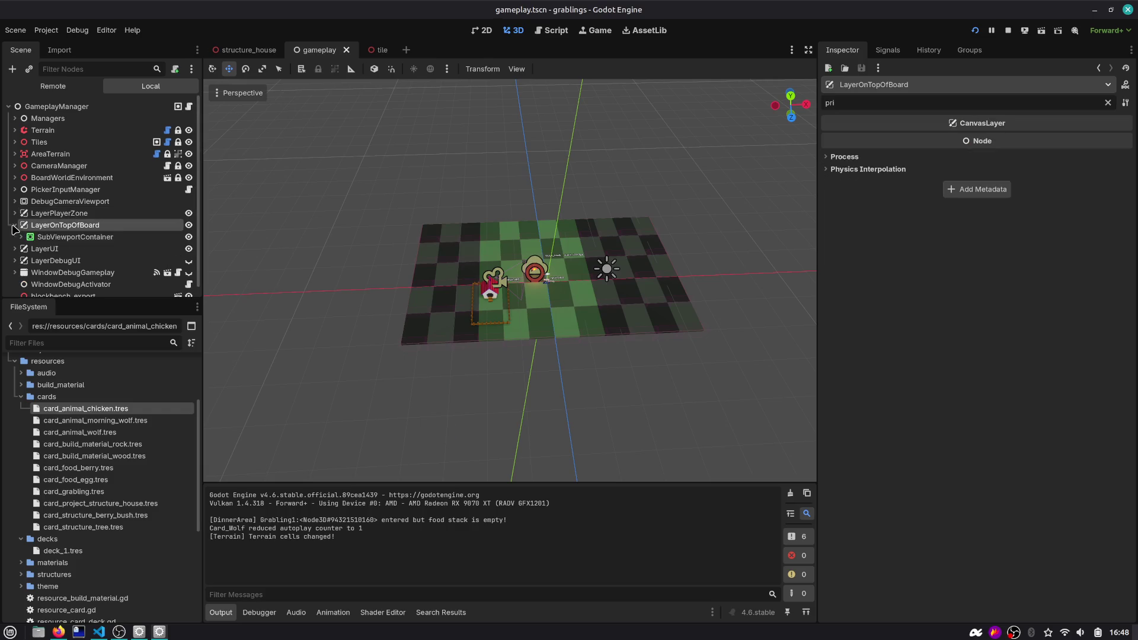
{"action": "left_click", "coordinate": [22, 238]}
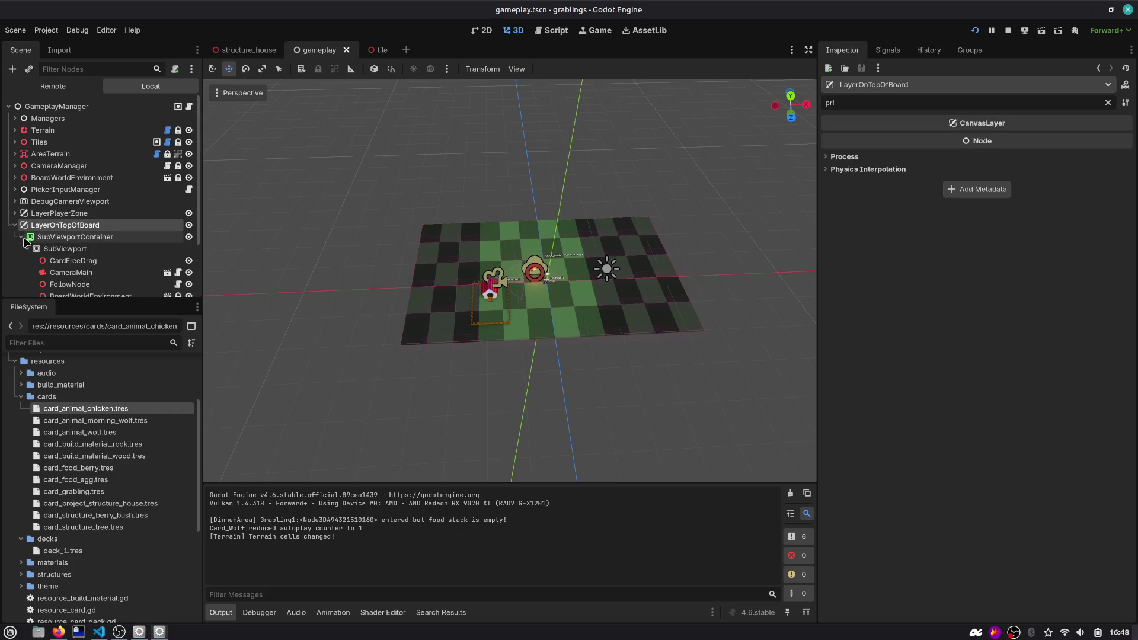
{"action": "left_click", "coordinate": [975, 31]}
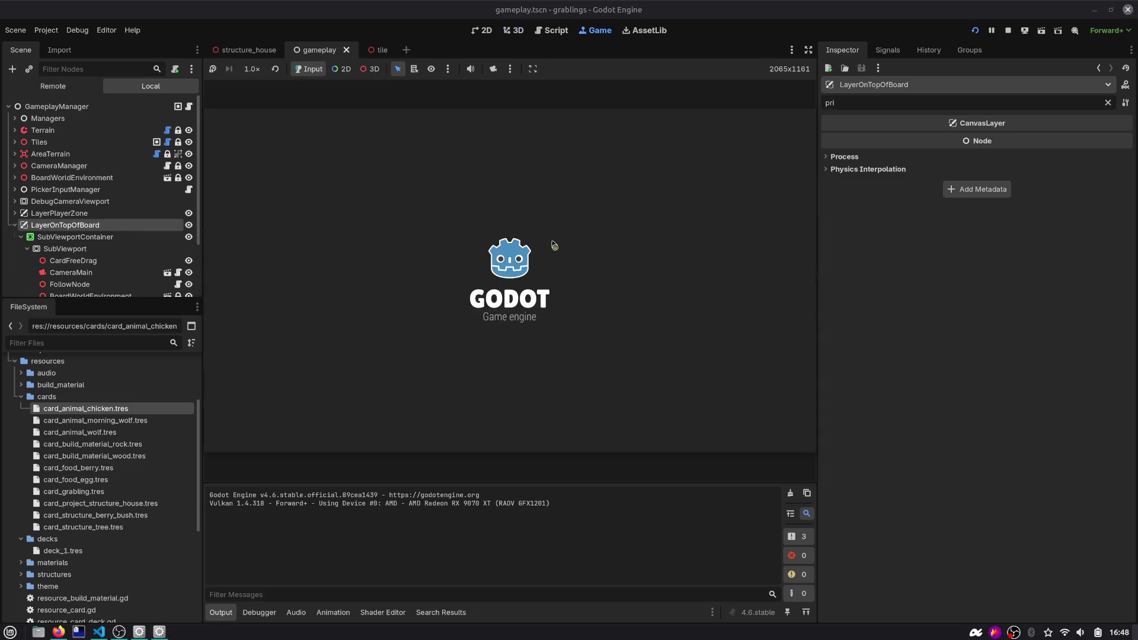
Test dragging the HOUSE card onto the house, then return to card.gd's render-settings function in the tile scene
{"action": "mouse_move", "coordinate": [508, 400]}
{"action": "left_mouse_down"}
{"action": "mouse_move", "coordinate": [564, 247]}
{"action": "mouse_move", "coordinate": [668, 186]}
{"action": "mouse_move", "coordinate": [569, 202]}
{"action": "mouse_move", "coordinate": [599, 190]}
{"action": "mouse_move", "coordinate": [594, 176]}
{"action": "mouse_move", "coordinate": [440, 278]}
{"action": "mouse_move", "coordinate": [325, 261]}
{"action": "mouse_move", "coordinate": [336, 249]}
{"action": "left_mouse_up"}
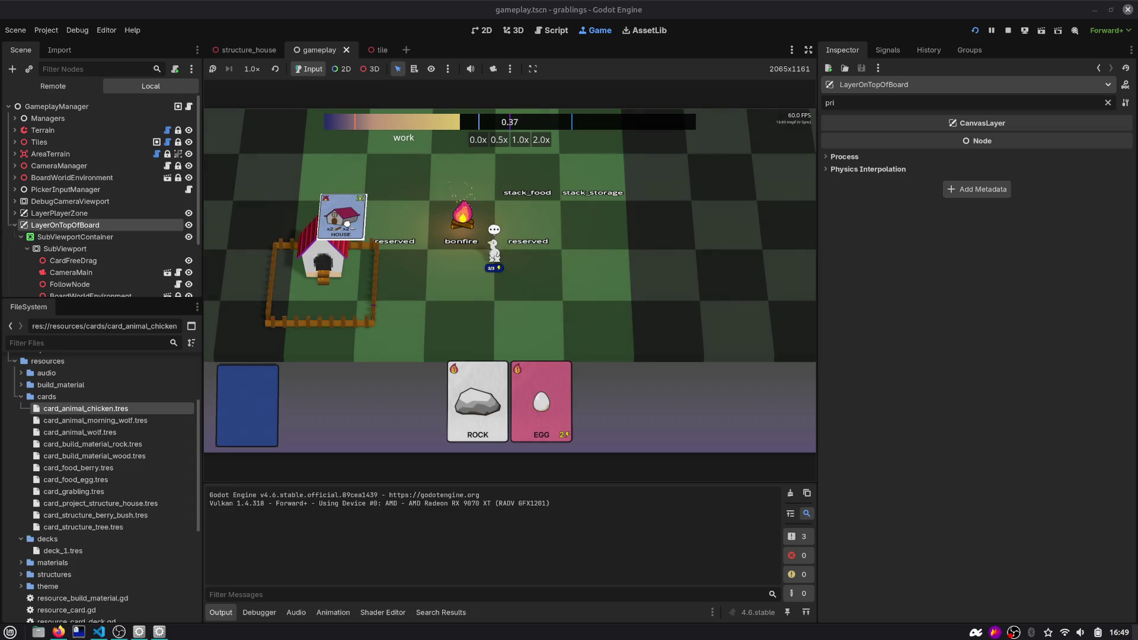
{"action": "mouse_move", "coordinate": [347, 224]}
{"action": "left_mouse_down"}
{"action": "mouse_move", "coordinate": [329, 224]}
{"action": "mouse_move", "coordinate": [332, 236]}
{"action": "left_mouse_up"}
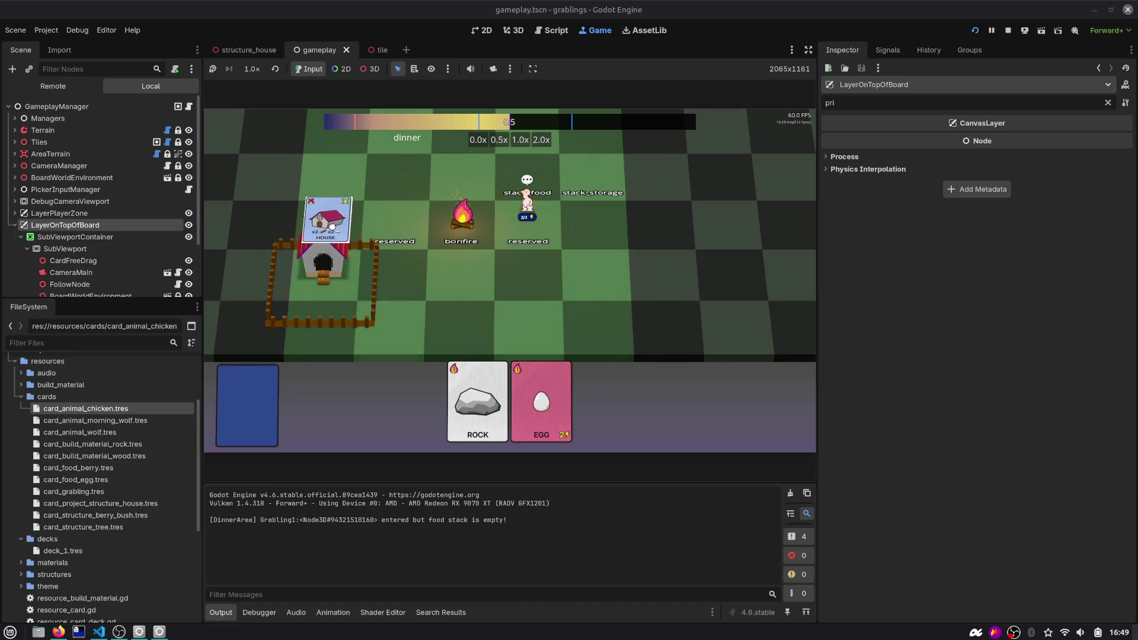
{"action": "left_click", "coordinate": [367, 50]}
{"action": "left_click", "coordinate": [551, 30]}
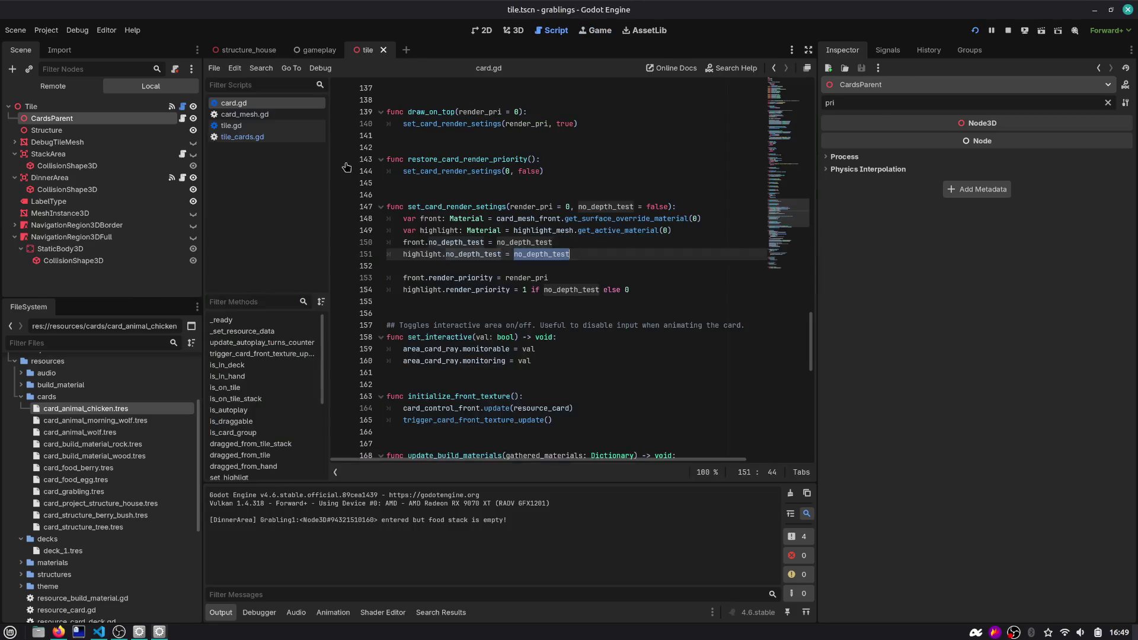
{"action": "left_click", "coordinate": [484, 213]}
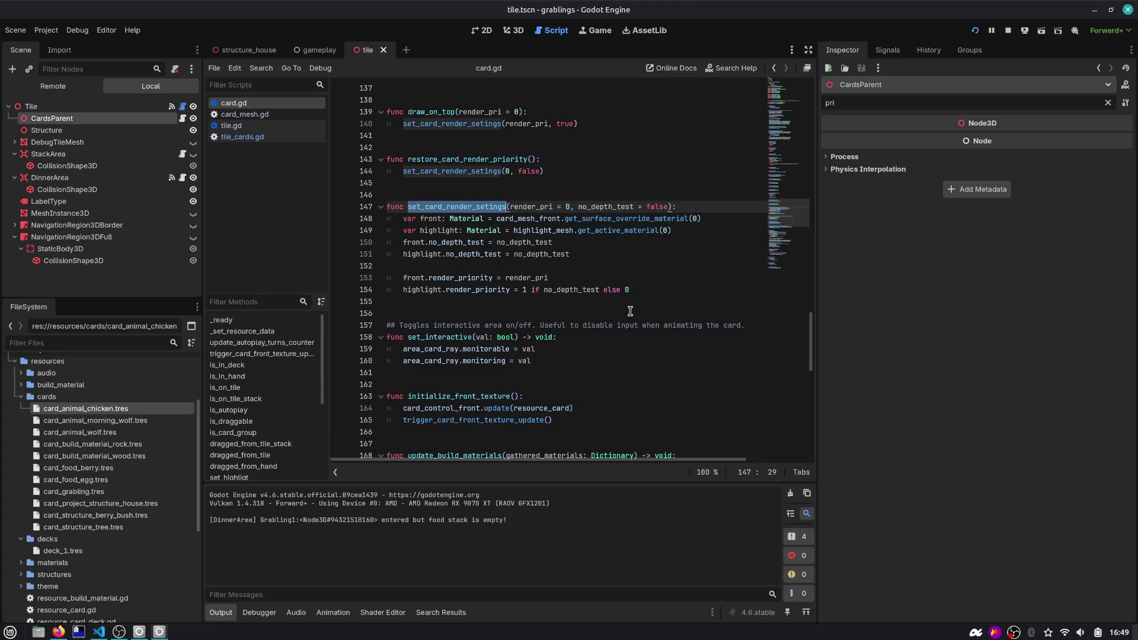
Remove the blank line inside card.gd's set_card_render_setings function
{"action": "left_click_drag", "start_coordinate": [652, 291], "coordinate": [499, 194]}
{"action": "scroll", "coordinate": [503, 177], "scroll_direction": "up", "scroll_amount": 2}
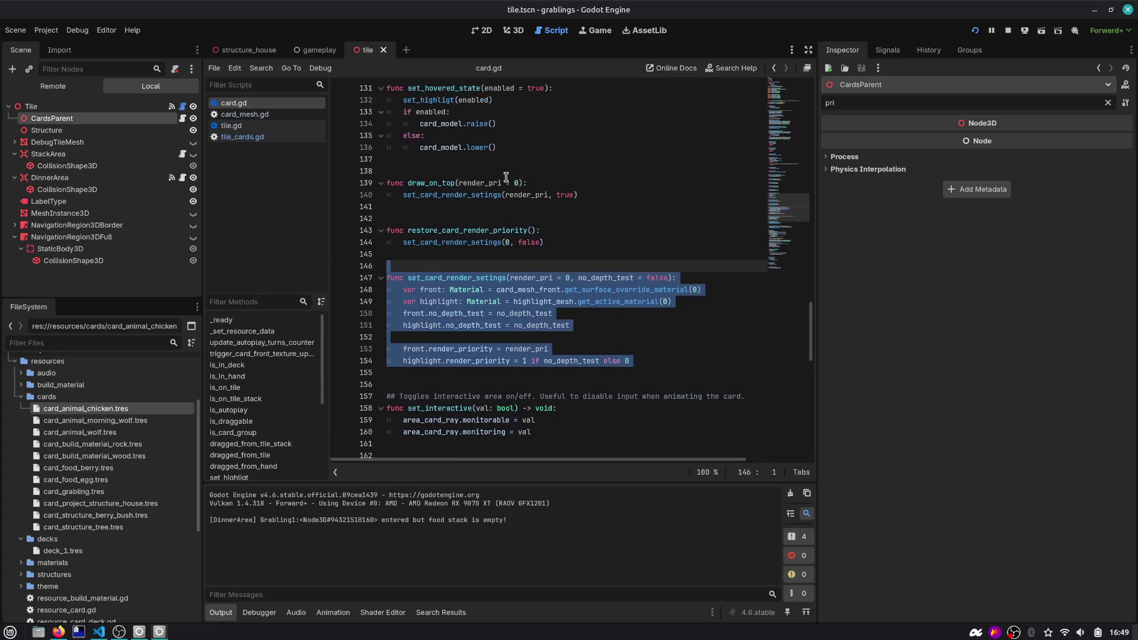
{"action": "double_click", "coordinate": [454, 278]}
{"action": "key", "text": "ctrl+shift+f"}
{"action": "key", "text": "Escape"}
{"action": "key", "text": "ctrl+shift+d"}
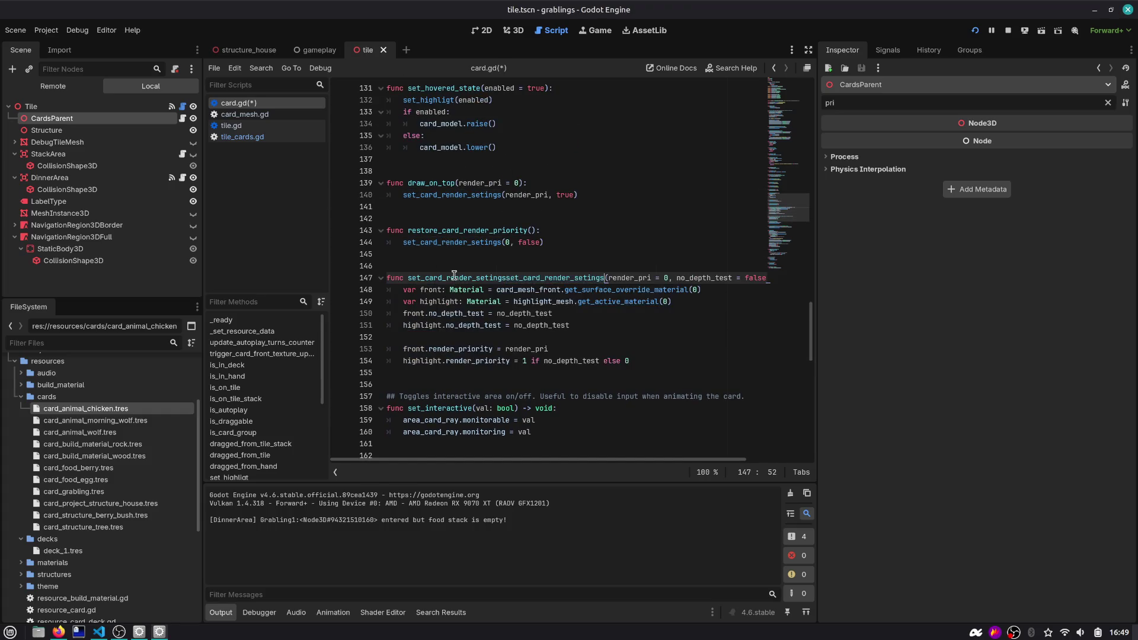
{"action": "left_click", "coordinate": [660, 337]}
{"action": "key", "text": "BackSpace"}
Search all project files for draw_on_top and open its match in tile_cards.gd
{"action": "mouse_move", "coordinate": [659, 350]}
{"action": "left_mouse_down"}
{"action": "mouse_move", "coordinate": [391, 220]}
{"action": "mouse_move", "coordinate": [375, 184]}
{"action": "left_mouse_up"}
{"action": "double_click", "coordinate": [416, 184]}
{"action": "key", "text": "ctrl+shift+f"}
{"action": "key", "text": "Return"}
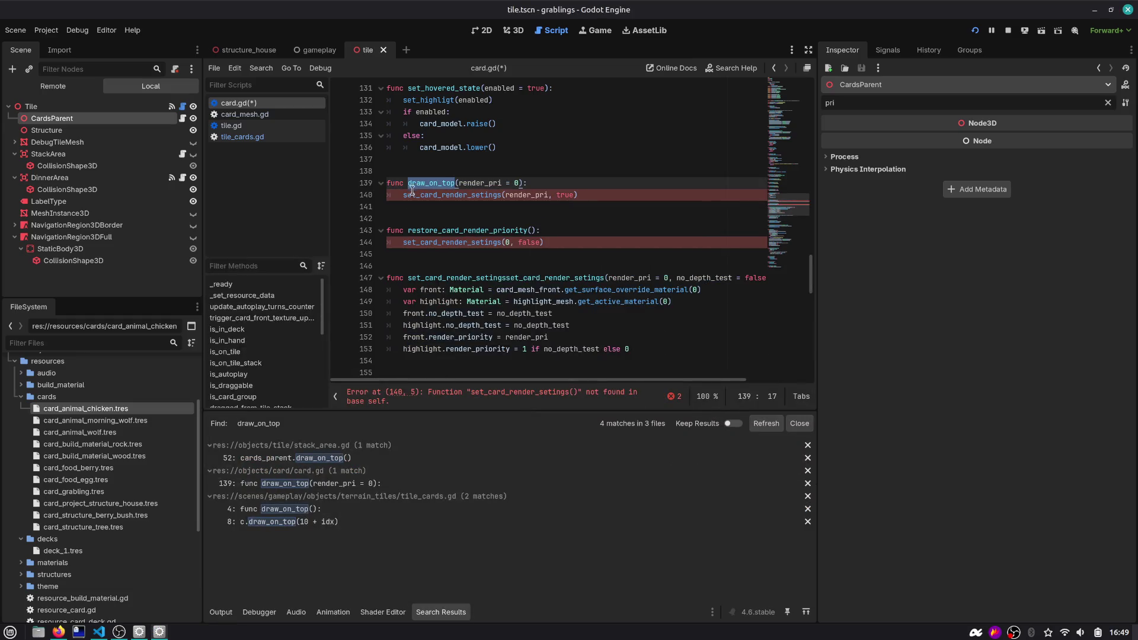
{"action": "left_click", "coordinate": [363, 511]}
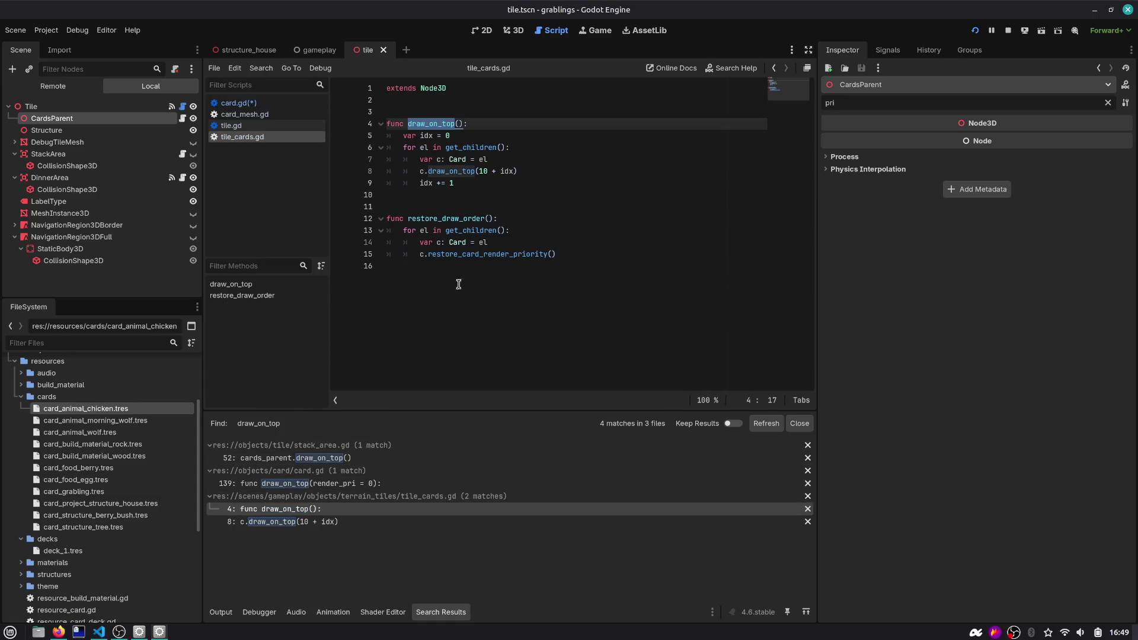
Comment out the loop bodies of draw_on_top and restore_draw_order with Ctrl+K
{"action": "mouse_move", "coordinate": [453, 172]}
{"action": "left_mouse_down"}
{"action": "mouse_move", "coordinate": [508, 173]}
{"action": "mouse_move", "coordinate": [451, 134]}
{"action": "mouse_move", "coordinate": [481, 192]}
{"action": "left_mouse_up"}
{"action": "key", "text": "shift+Up"}
{"action": "key", "text": "shift+Up"}
{"action": "key", "text": "shift+Up"}
{"action": "key", "text": "shift+Home"}
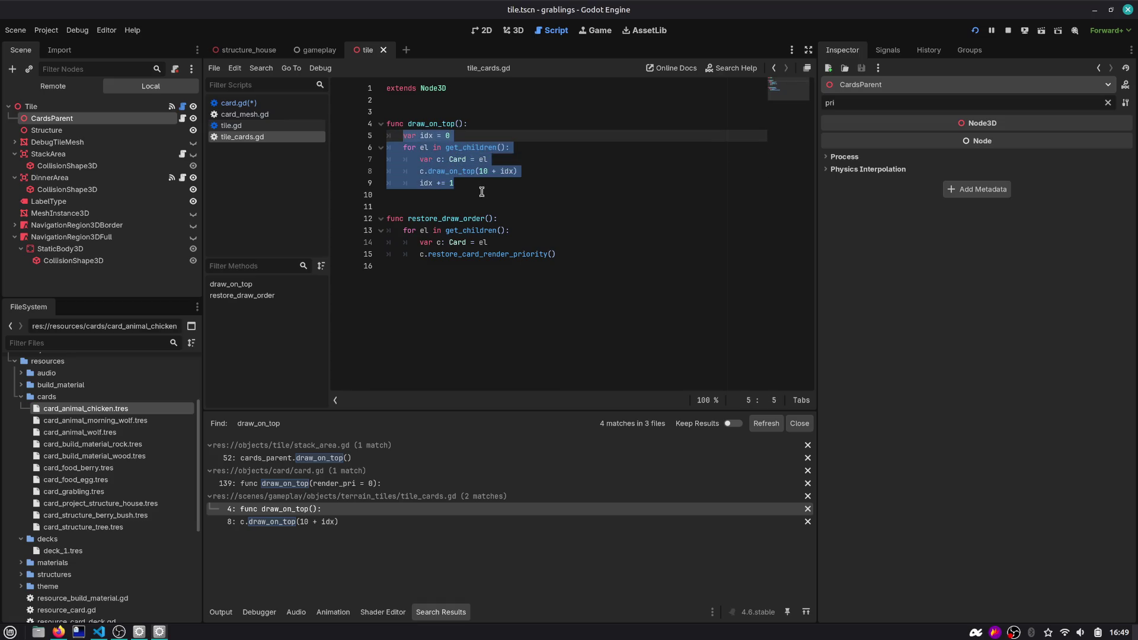
{"action": "key", "text": "ctrl+k"}
{"action": "key", "text": "Down"}
{"action": "key", "text": "Down"}
{"action": "key", "text": "Down"}
{"action": "key", "text": "shift+Up"}
{"action": "key", "text": "shift+Up"}
{"action": "key", "text": "ctrl+k"}
Add pass stubs to draw_on_top and restore_draw_order and save tile_cards.gd
{"action": "key", "text": "Up"}
{"action": "key", "text": "Up"}
{"action": "key", "text": "Up"}
{"action": "key", "text": "Down"}
{"action": "key", "text": "End"}
{"action": "key", "text": "Return"}
{"action": "type", "text": "a"}
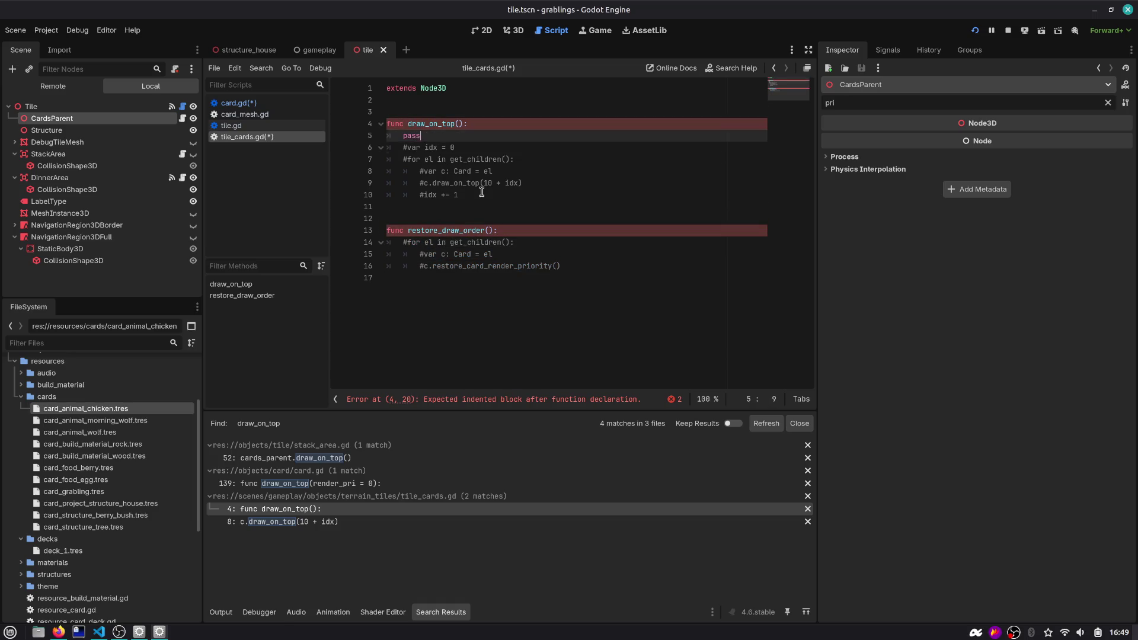
{"action": "key", "text": "Down"}
{"action": "key", "text": "Down"}
{"action": "key", "text": "Down"}
{"action": "key", "text": "End"}
{"action": "key", "text": "Return"}
{"action": "type", "text": "["}
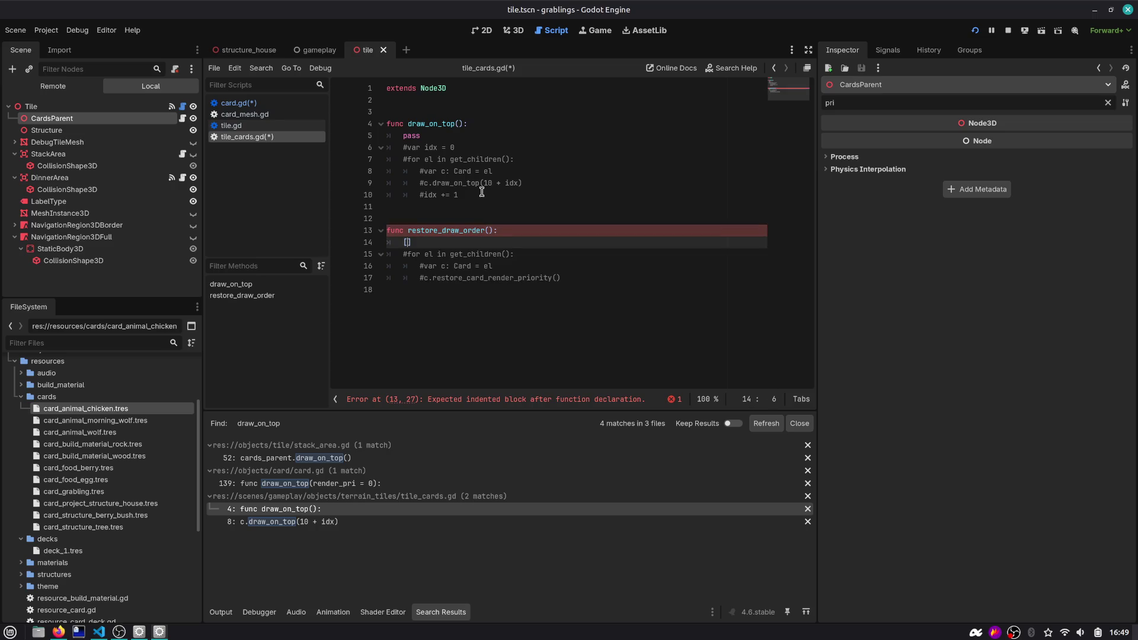
{"action": "key", "text": "ctrl+s"}
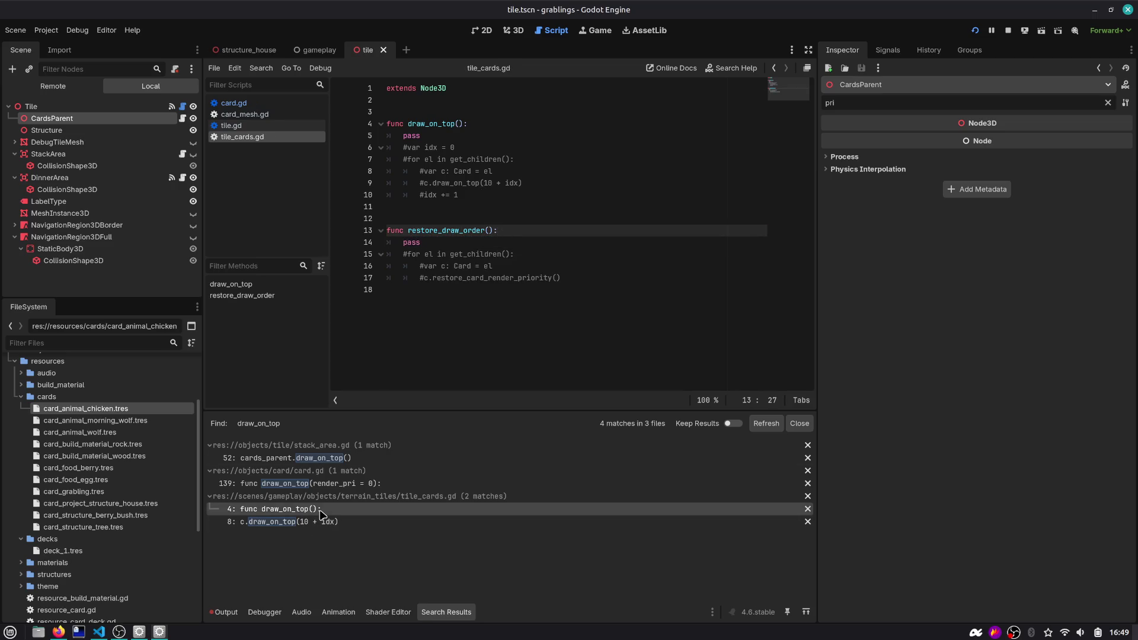
In card.gd, remove extra blank lines, comment out the three render-priority functions, and save
{"action": "left_click", "coordinate": [323, 522]}
{"action": "left_click", "coordinate": [328, 485]}
{"action": "left_click", "coordinate": [501, 242]}
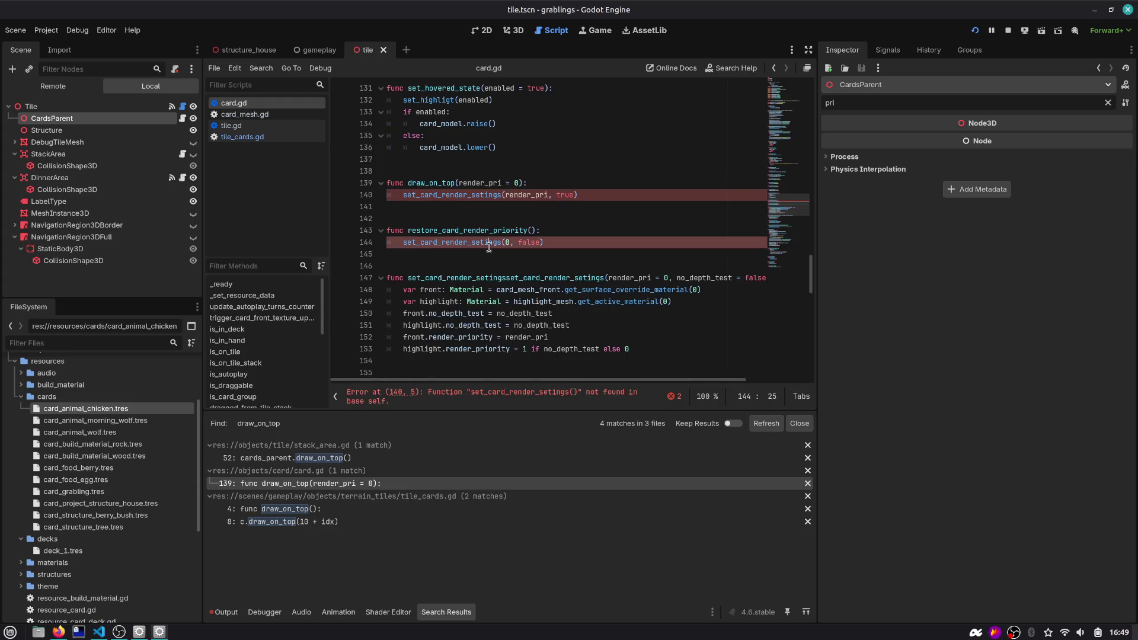
{"action": "scroll", "coordinate": [477, 214], "scroll_direction": "up", "scroll_amount": 2}
{"action": "scroll", "coordinate": [462, 222], "scroll_direction": "down", "scroll_amount": 3}
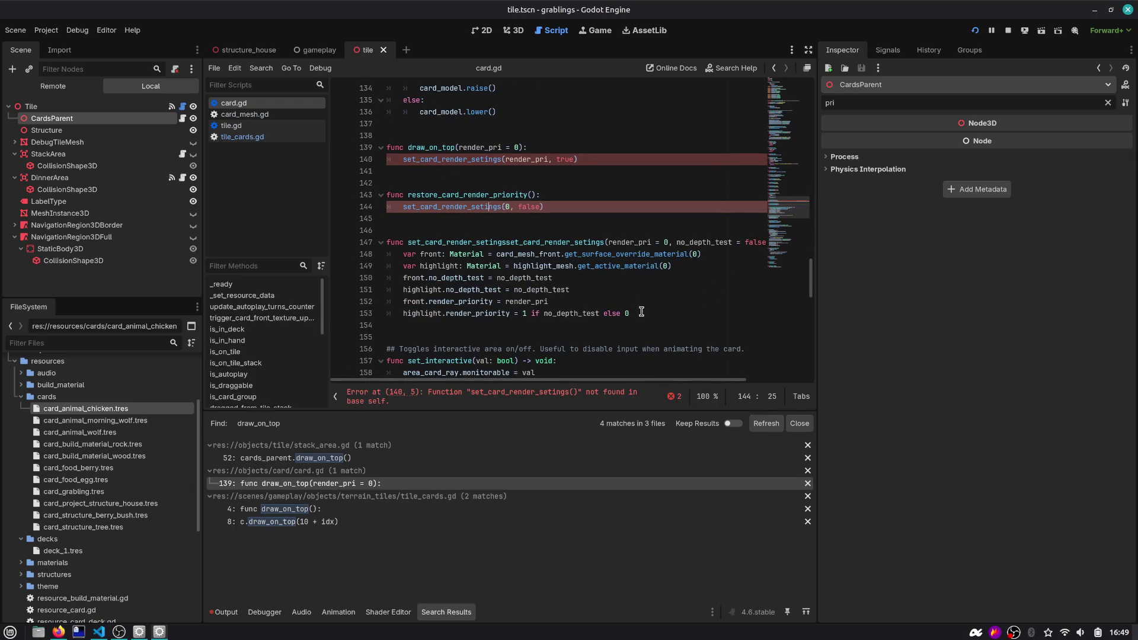
{"action": "key", "text": "Down"}
{"action": "key", "text": "Delete"}
{"action": "key", "text": "Up"}
{"action": "key", "text": "Up"}
{"action": "key", "text": "Up"}
{"action": "key", "text": "BackSpace"}
{"action": "left_click_drag", "start_coordinate": [631, 290], "coordinate": [304, 146]}
{"action": "key", "text": "ctrl+k"}
{"action": "key", "text": "ctrl+s"}
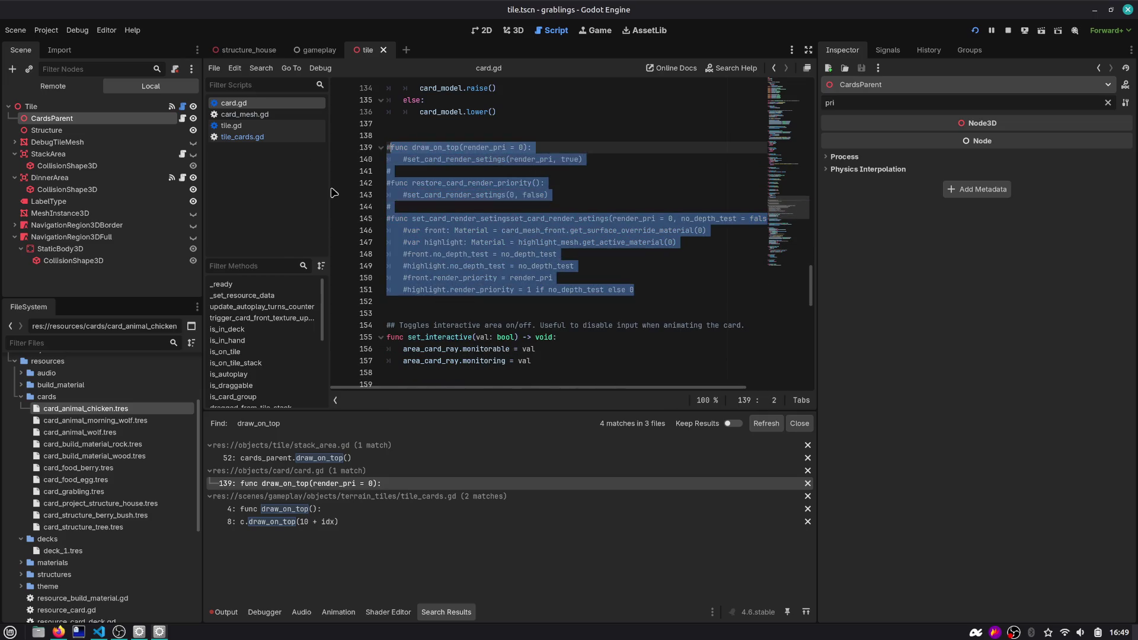
Close the search results and check the pass statement in tile_cards.gd's draw_on_top
{"action": "left_click", "coordinate": [766, 423]}
{"action": "left_click", "coordinate": [800, 423]}
{"action": "left_click", "coordinate": [549, 195]}
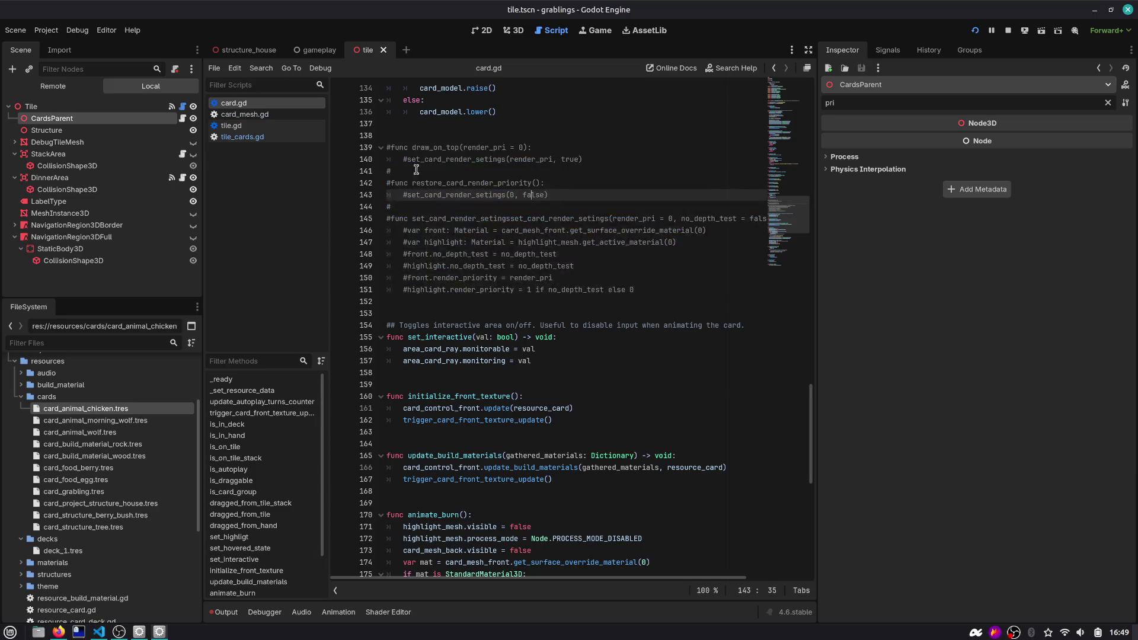
{"action": "left_click", "coordinate": [283, 137]}
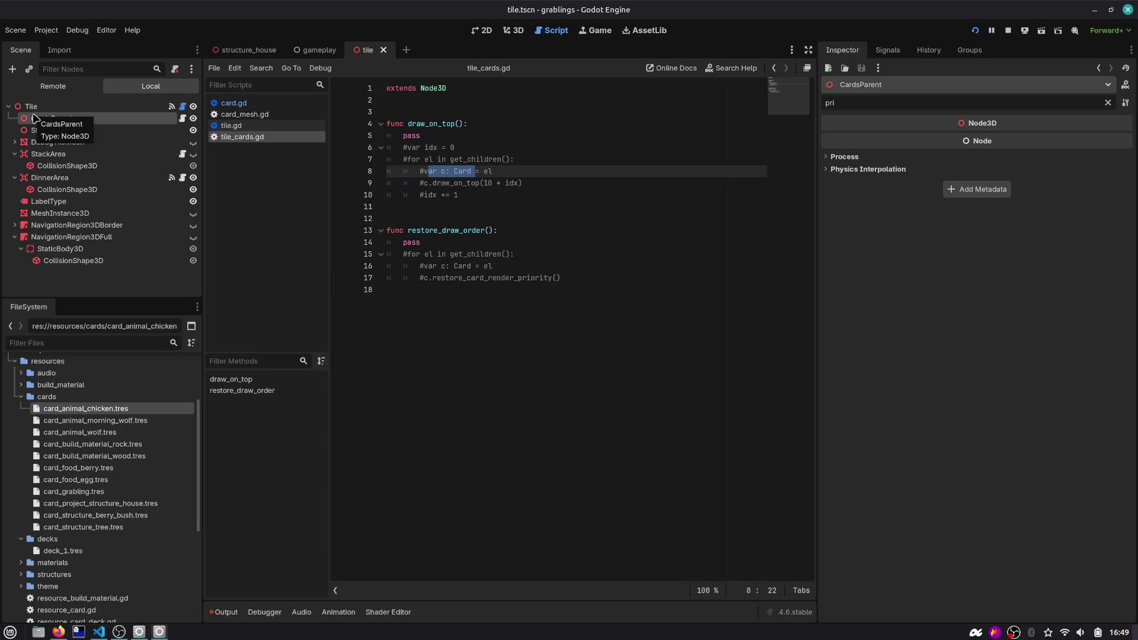
{"action": "left_click", "coordinate": [452, 136]}
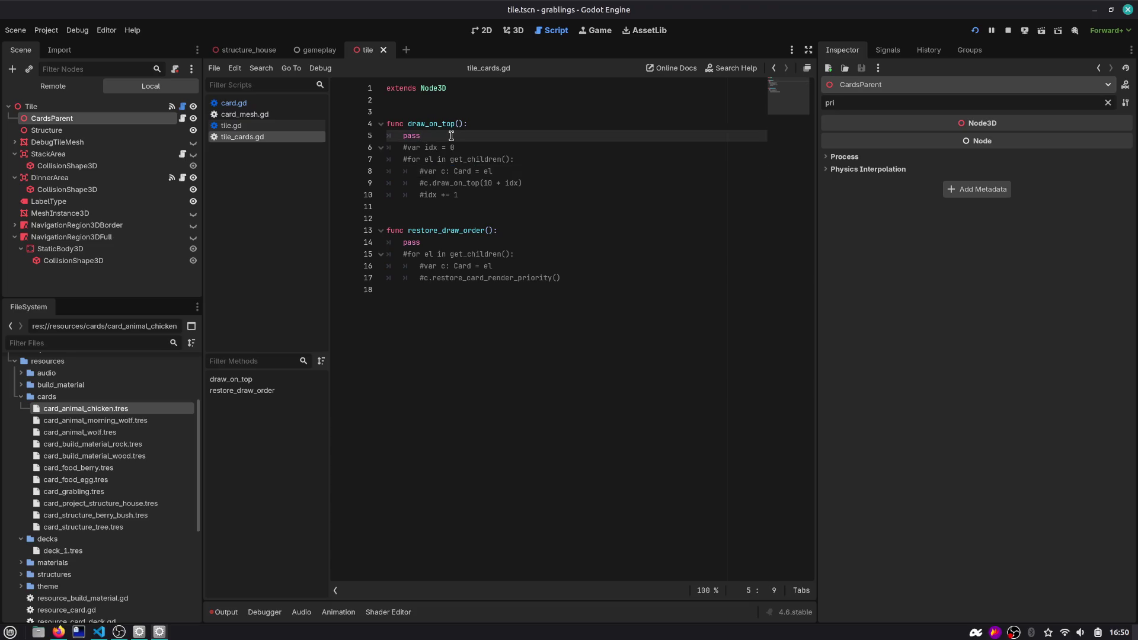
{"action": "double_click", "coordinate": [451, 136]}
{"action": "left_click", "coordinate": [512, 31]}
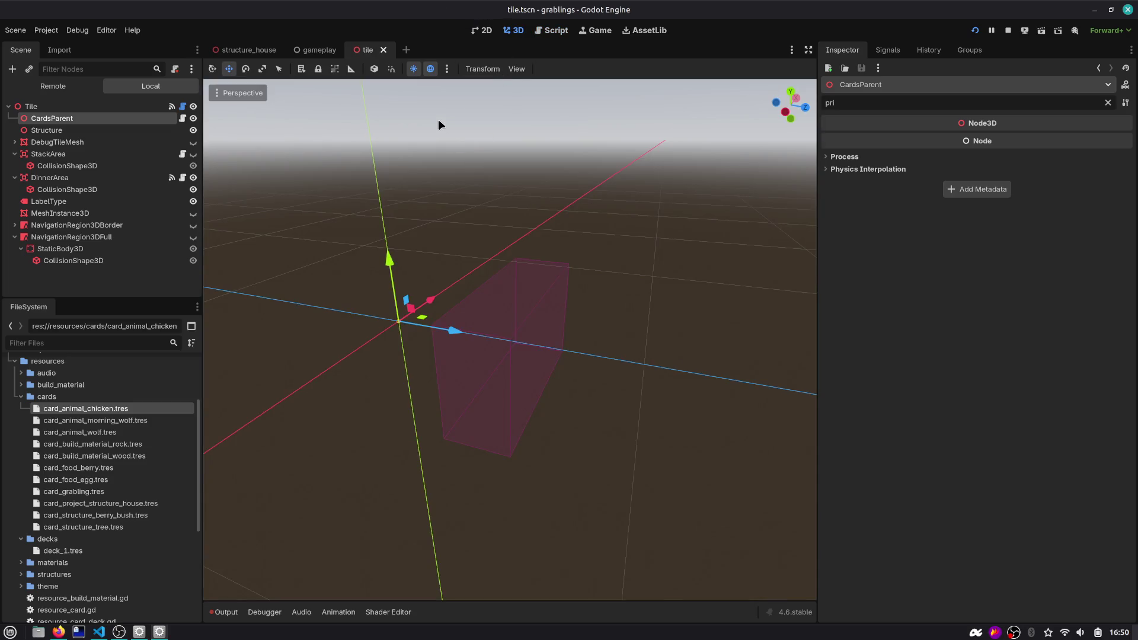
Run the game and drag the House card from the hand onto the house structure
{"action": "left_click", "coordinate": [972, 33]}
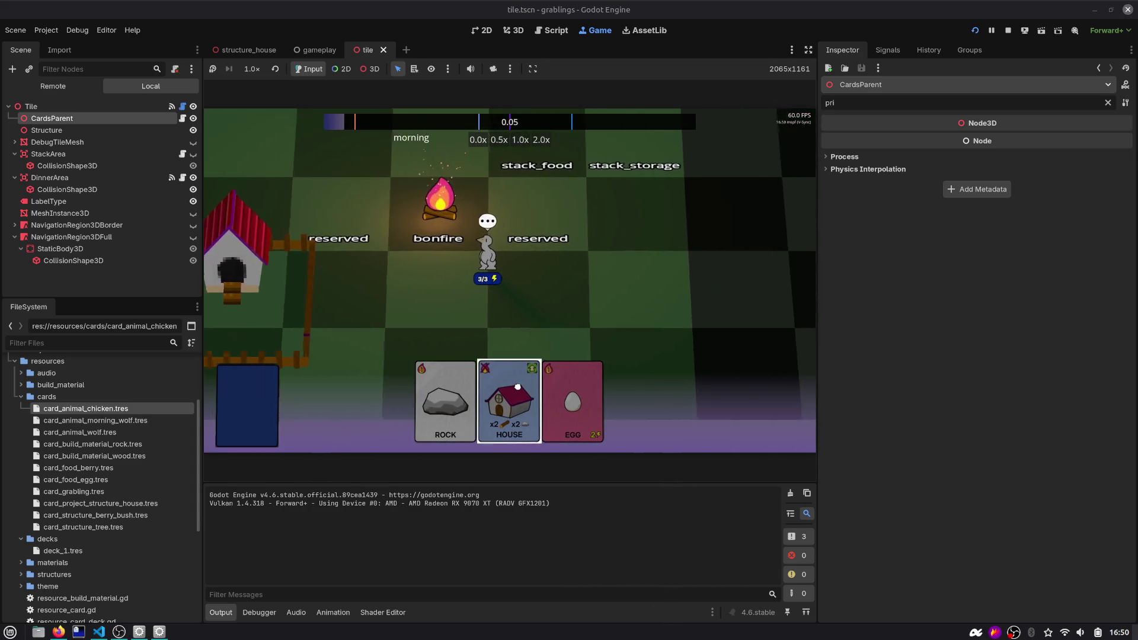
{"action": "mouse_move", "coordinate": [518, 387]}
{"action": "left_mouse_down"}
{"action": "mouse_move", "coordinate": [542, 234]}
{"action": "mouse_move", "coordinate": [613, 149]}
{"action": "mouse_move", "coordinate": [631, 151]}
{"action": "mouse_move", "coordinate": [635, 203]}
{"action": "mouse_move", "coordinate": [615, 203]}
{"action": "mouse_move", "coordinate": [528, 272]}
{"action": "mouse_move", "coordinate": [631, 213]}
{"action": "mouse_move", "coordinate": [599, 243]}
{"action": "mouse_move", "coordinate": [634, 205]}
{"action": "mouse_move", "coordinate": [506, 308]}
{"action": "mouse_move", "coordinate": [647, 216]}
{"action": "mouse_move", "coordinate": [462, 254]}
{"action": "mouse_move", "coordinate": [315, 224]}
{"action": "mouse_move", "coordinate": [462, 256]}
{"action": "mouse_move", "coordinate": [405, 268]}
{"action": "mouse_move", "coordinate": [377, 267]}
{"action": "mouse_move", "coordinate": [737, 219]}
{"action": "mouse_move", "coordinate": [754, 206]}
{"action": "mouse_move", "coordinate": [594, 237]}
{"action": "mouse_move", "coordinate": [383, 252]}
{"action": "left_mouse_up"}
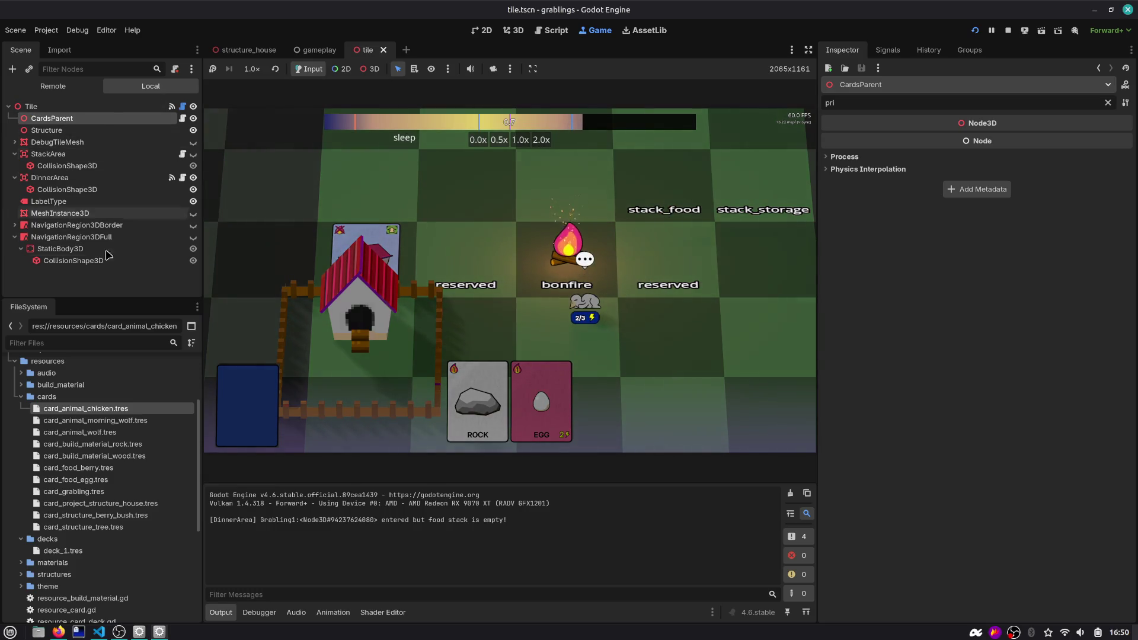
Open StackArea's script and read its on_mouse_enter tile and cards_parent references
{"action": "left_click", "coordinate": [169, 154]}
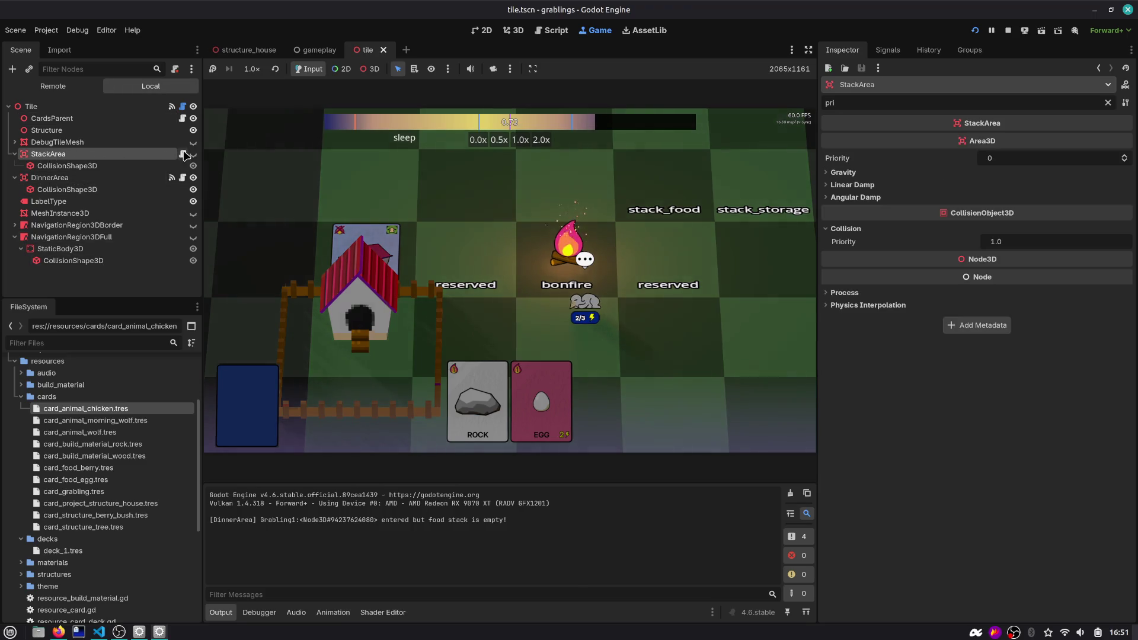
{"action": "left_click", "coordinate": [184, 155]}
{"action": "scroll", "coordinate": [522, 179], "scroll_direction": "up", "scroll_amount": 5}
{"action": "double_click", "coordinate": [443, 147]}
{"action": "double_click", "coordinate": [451, 159]}
{"action": "scroll", "coordinate": [515, 187], "scroll_direction": "down", "scroll_amount": 8}
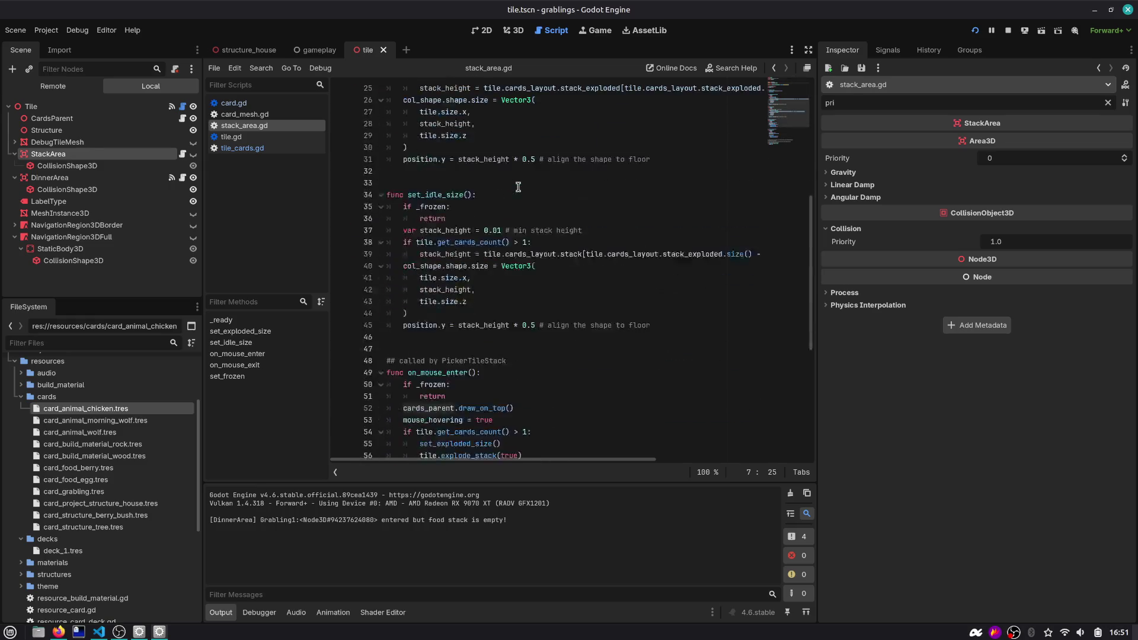
{"action": "scroll", "coordinate": [518, 188], "scroll_direction": "down", "scroll_amount": 6}
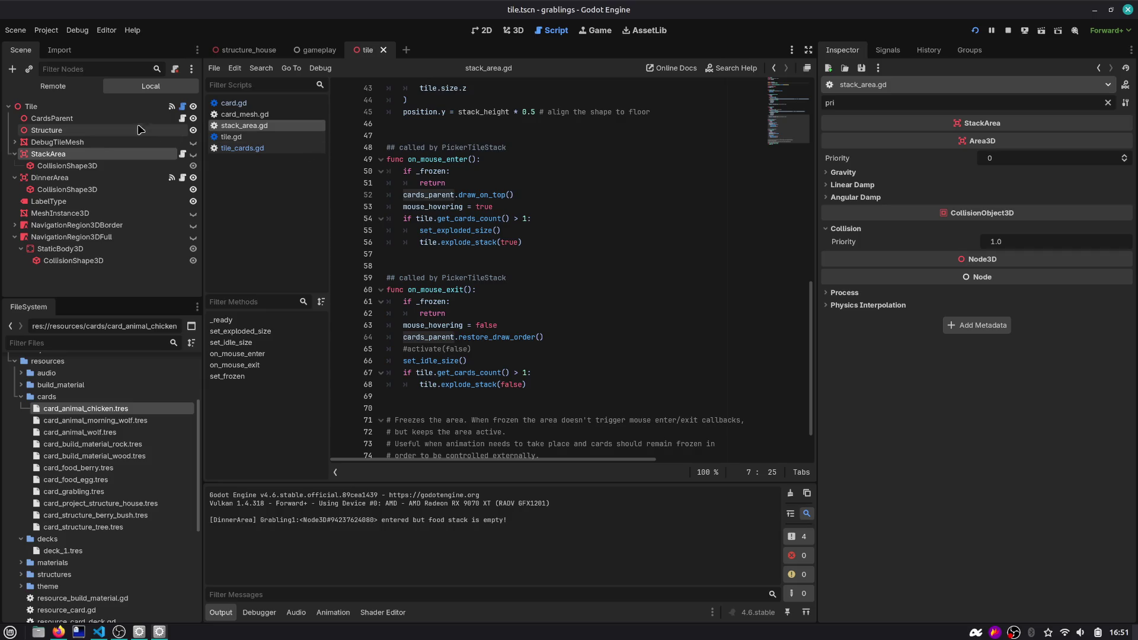
Show CardsParent's full Transform and Visibility properties in the Inspector
{"action": "left_click", "coordinate": [52, 118]}
{"action": "left_click", "coordinate": [1108, 103]}
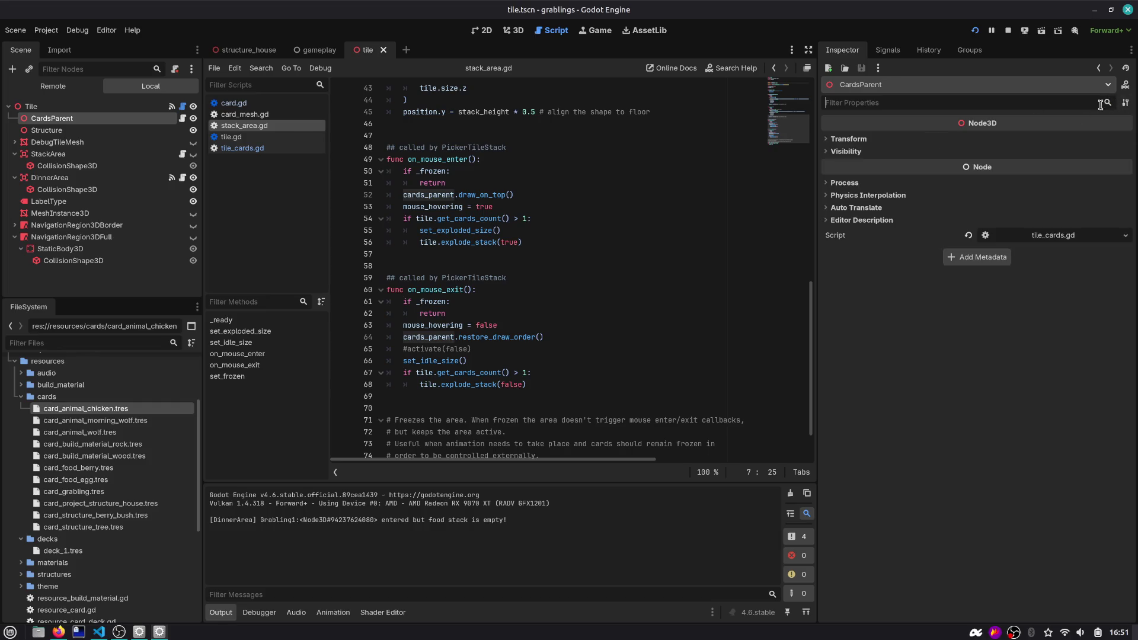
{"action": "left_click", "coordinate": [877, 138]}
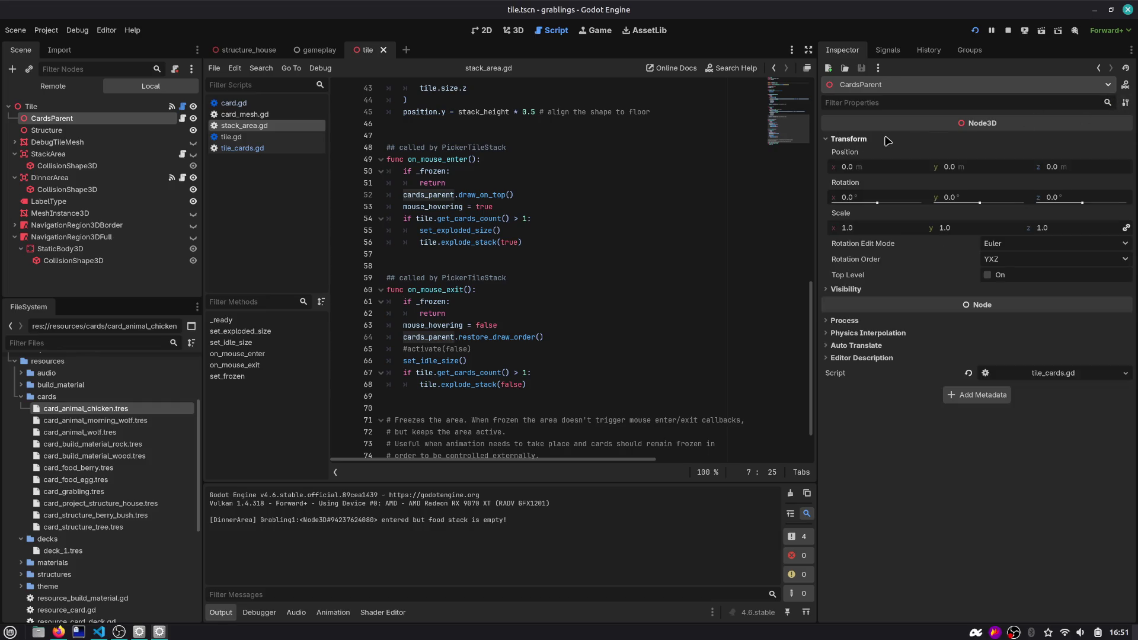
{"action": "left_click", "coordinate": [866, 289]}
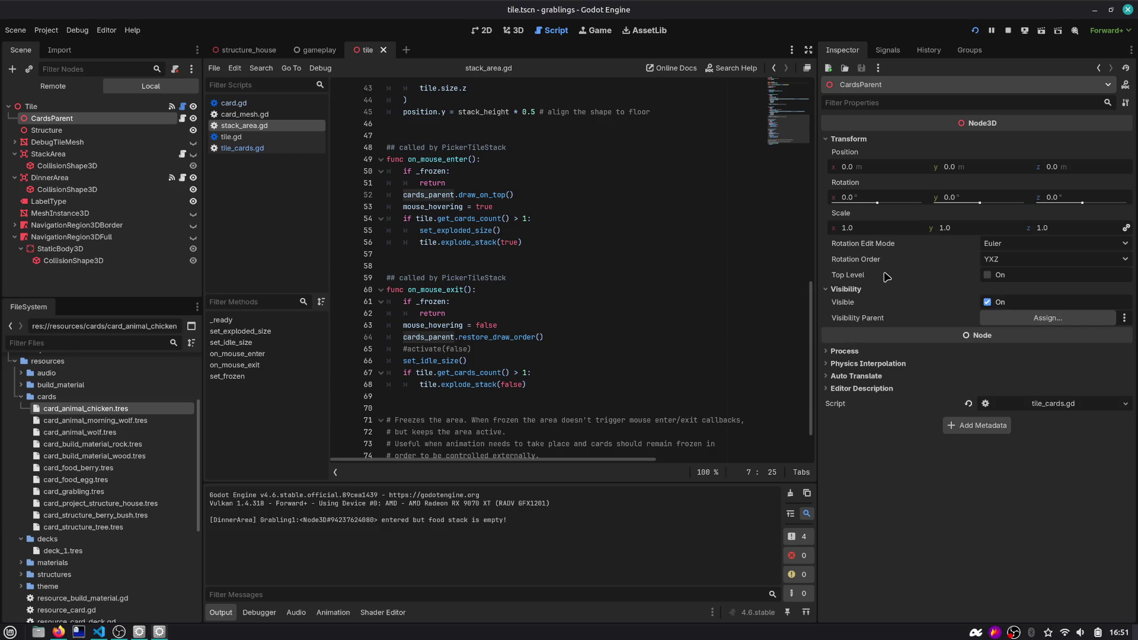
{"action": "mouse_move", "coordinate": [887, 277]}
{"action": "mouse_move", "coordinate": [873, 321]}
Search the help for Node3D and open its class documentation
{"action": "key", "text": "F1"}
{"action": "type", "text": "Node3D"}
{"action": "key", "text": "Return"}
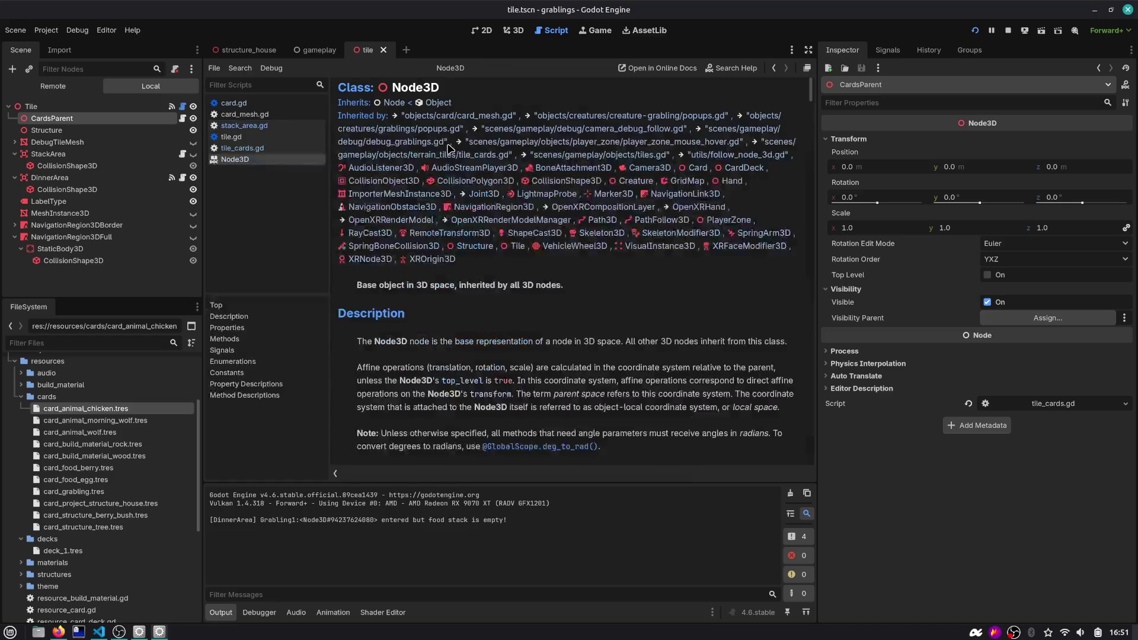
Browse Node3D's properties and methods docs, then return to the 3D view and select the Tile root
{"action": "left_click", "coordinate": [264, 328]}
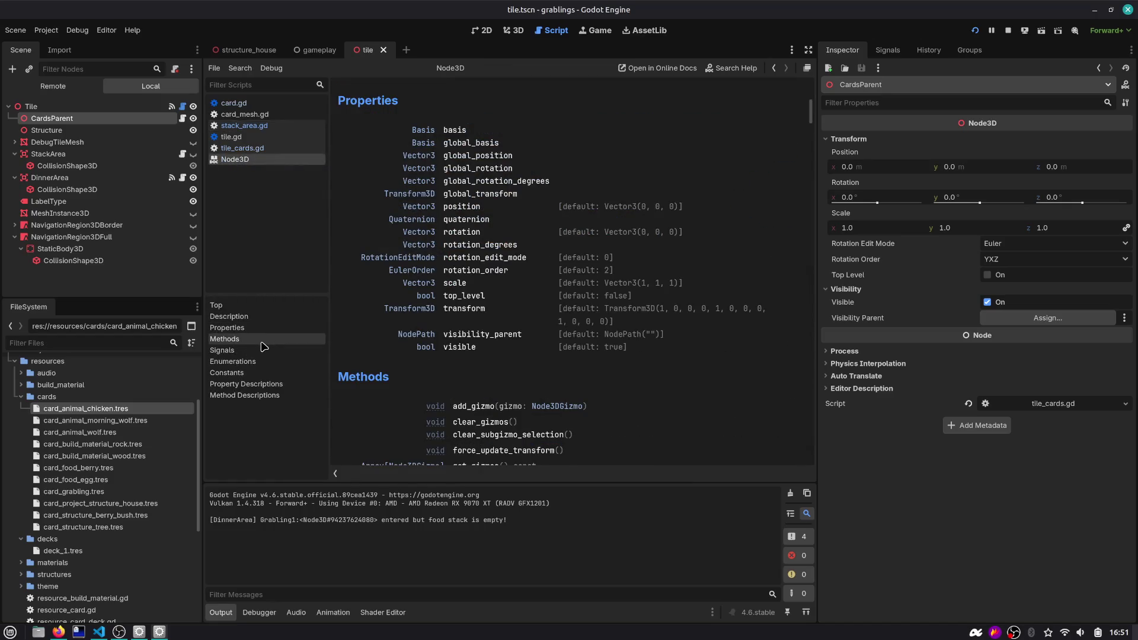
{"action": "left_click", "coordinate": [262, 342]}
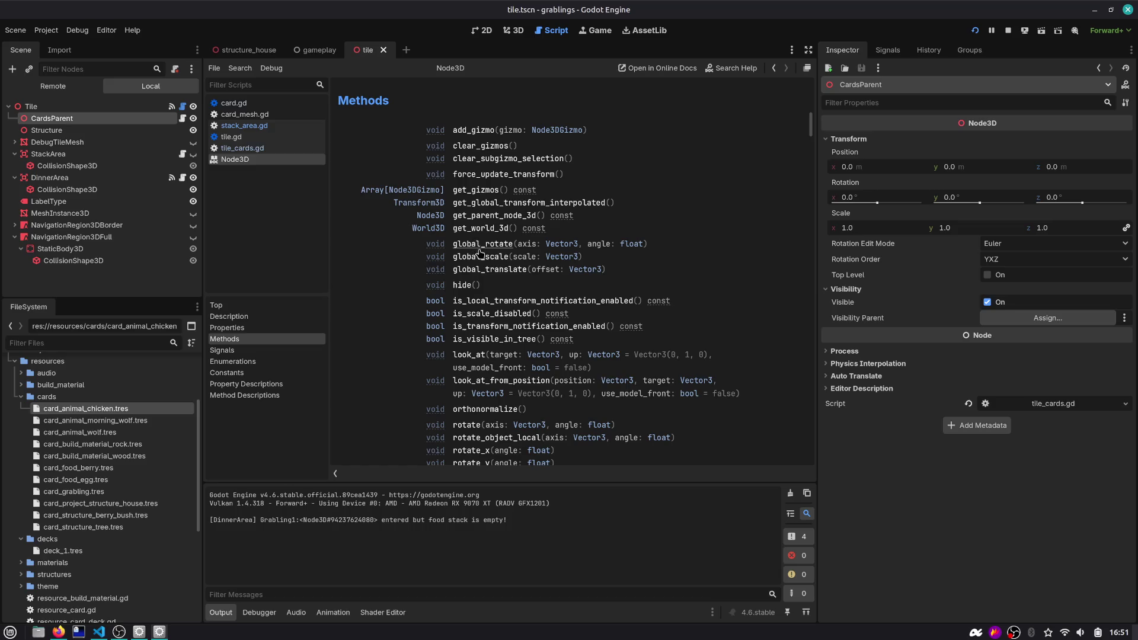
{"action": "scroll", "coordinate": [496, 286], "scroll_direction": "down", "scroll_amount": 1}
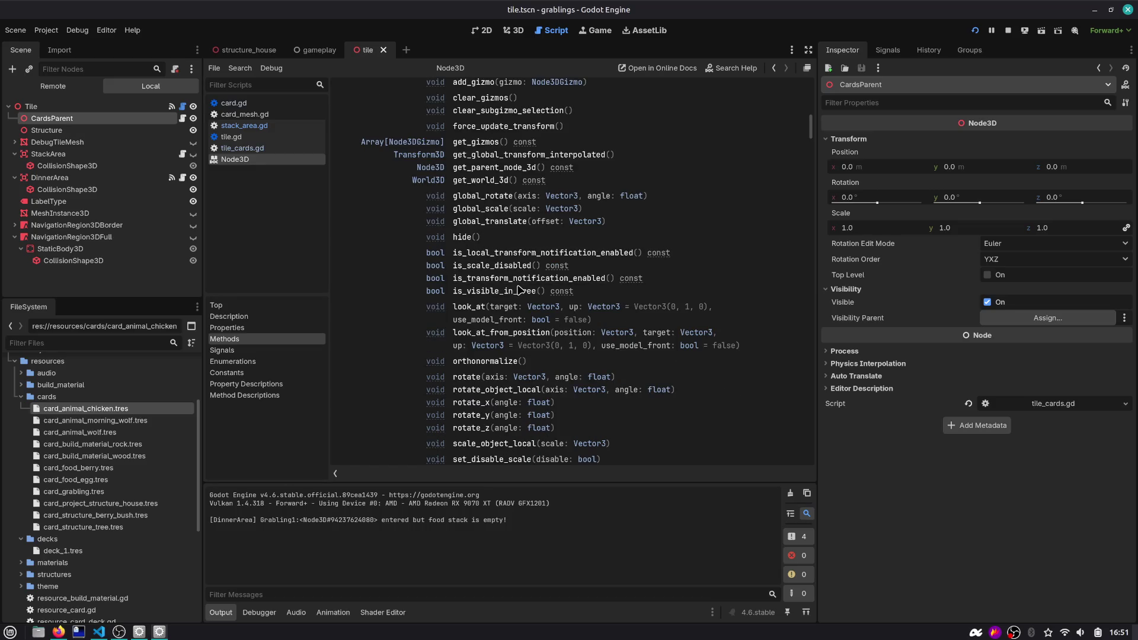
{"action": "scroll", "coordinate": [518, 291], "scroll_direction": "down", "scroll_amount": 1}
{"action": "scroll", "coordinate": [517, 291], "scroll_direction": "down", "scroll_amount": 5}
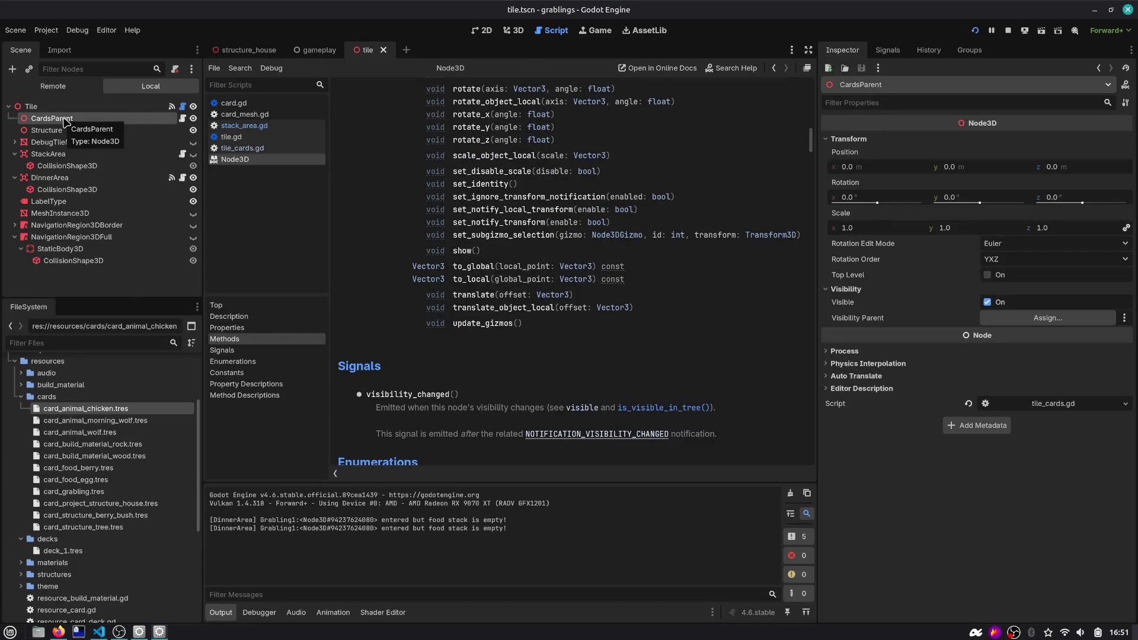
{"action": "left_click", "coordinate": [516, 31]}
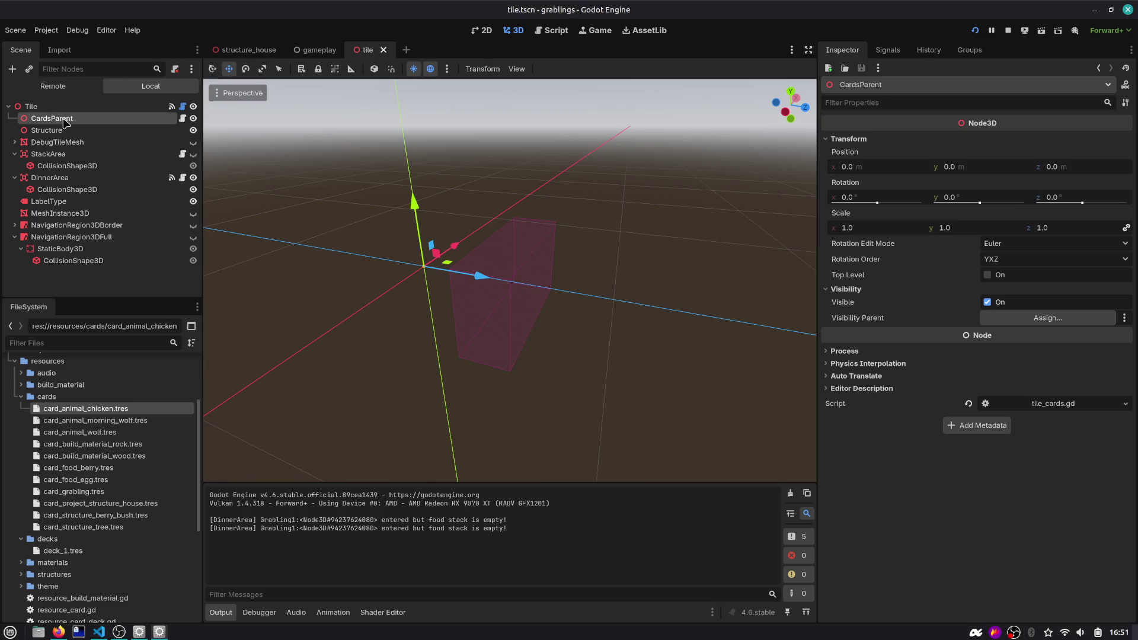
{"action": "left_click", "coordinate": [98, 111]}
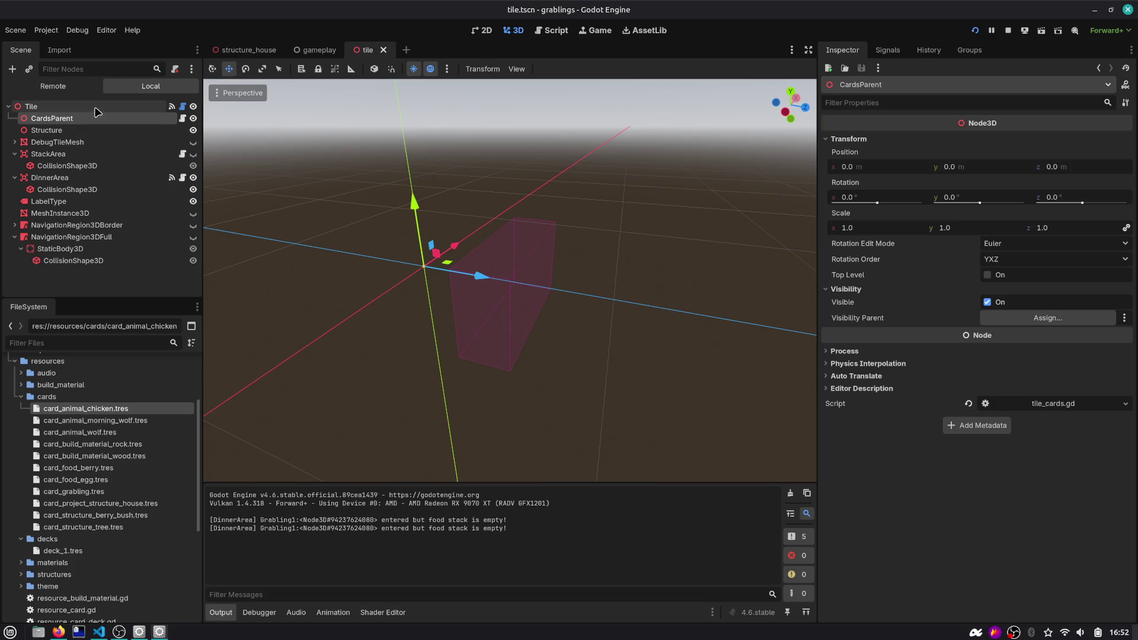
{"action": "left_click", "coordinate": [183, 106]}
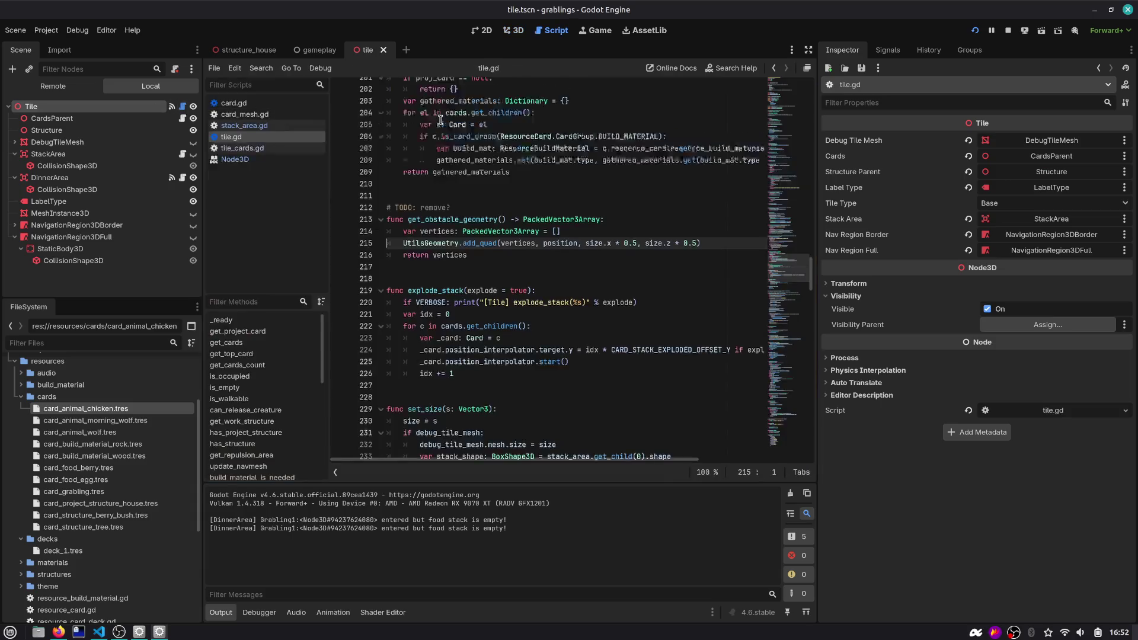
{"action": "scroll", "coordinate": [785, 226], "scroll_direction": "up", "scroll_amount": 2}
{"action": "scroll", "coordinate": [786, 226], "scroll_direction": "up", "scroll_amount": 10}
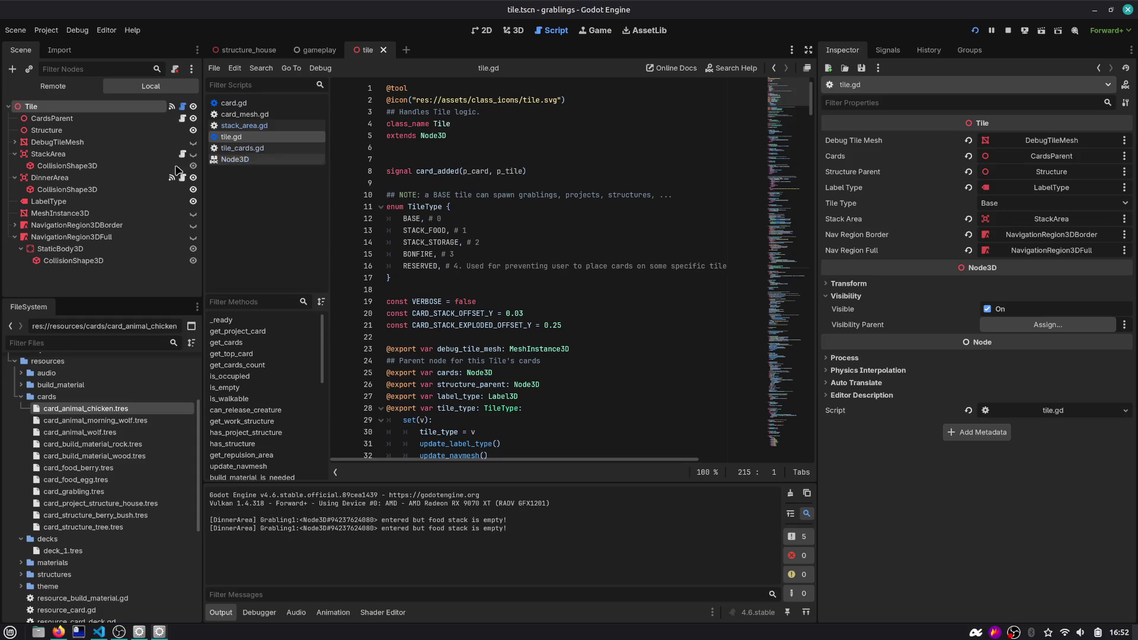
{"action": "scroll", "coordinate": [511, 178], "scroll_direction": "down", "scroll_amount": 2}
{"action": "scroll", "coordinate": [512, 178], "scroll_direction": "down", "scroll_amount": 2}
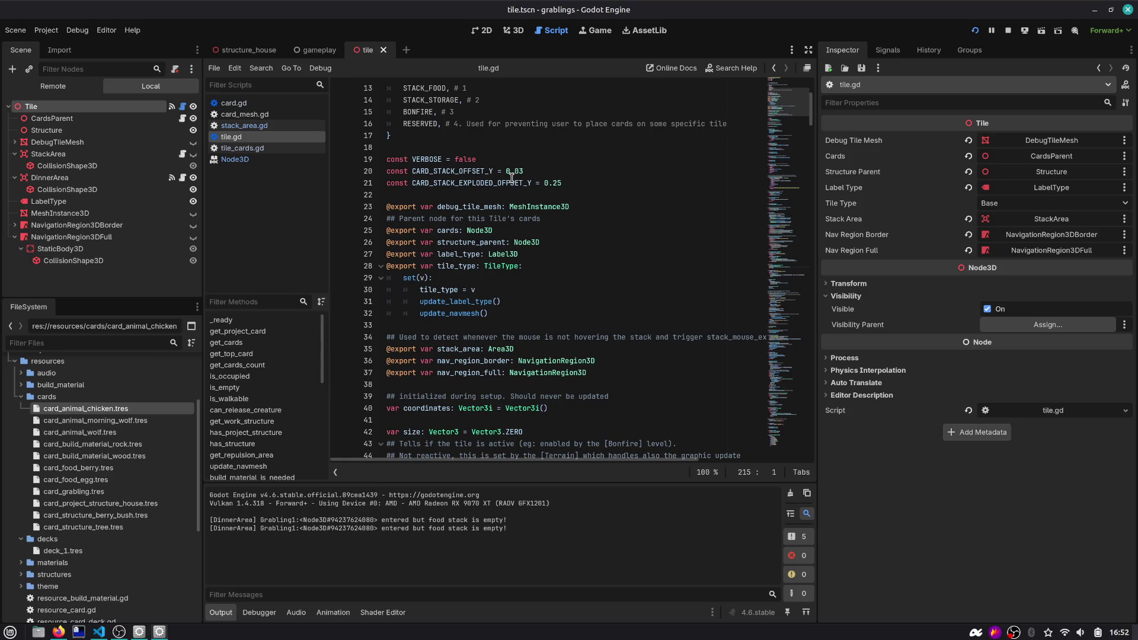
{"action": "scroll", "coordinate": [512, 178], "scroll_direction": "down", "scroll_amount": 2}
{"action": "scroll", "coordinate": [511, 176], "scroll_direction": "down", "scroll_amount": 2}
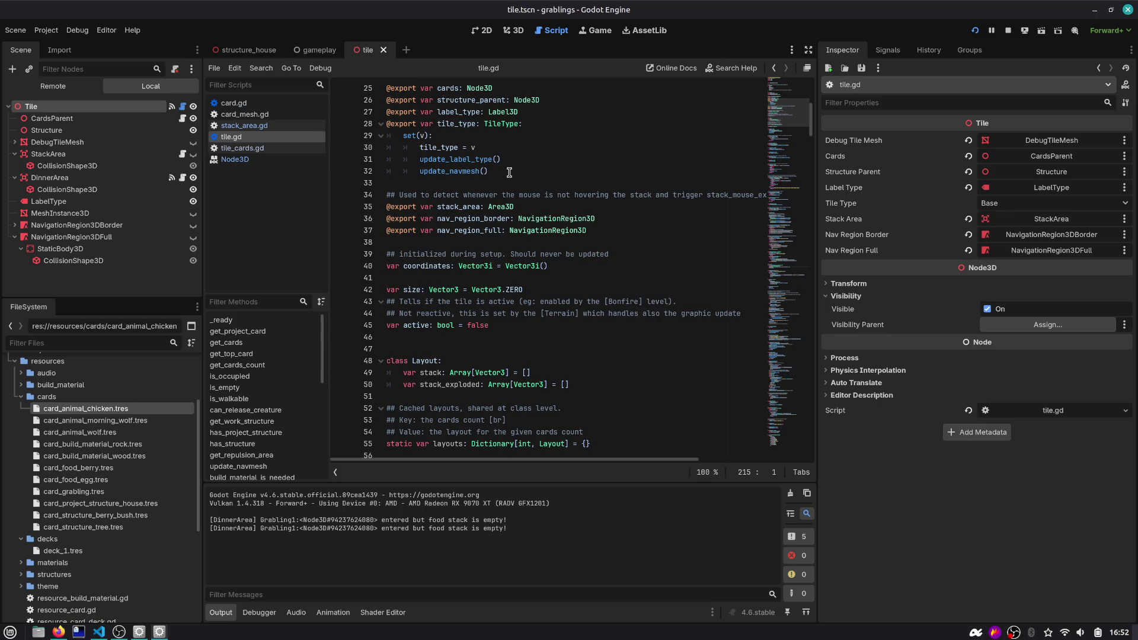
{"action": "scroll", "coordinate": [507, 169], "scroll_direction": "down", "scroll_amount": 2}
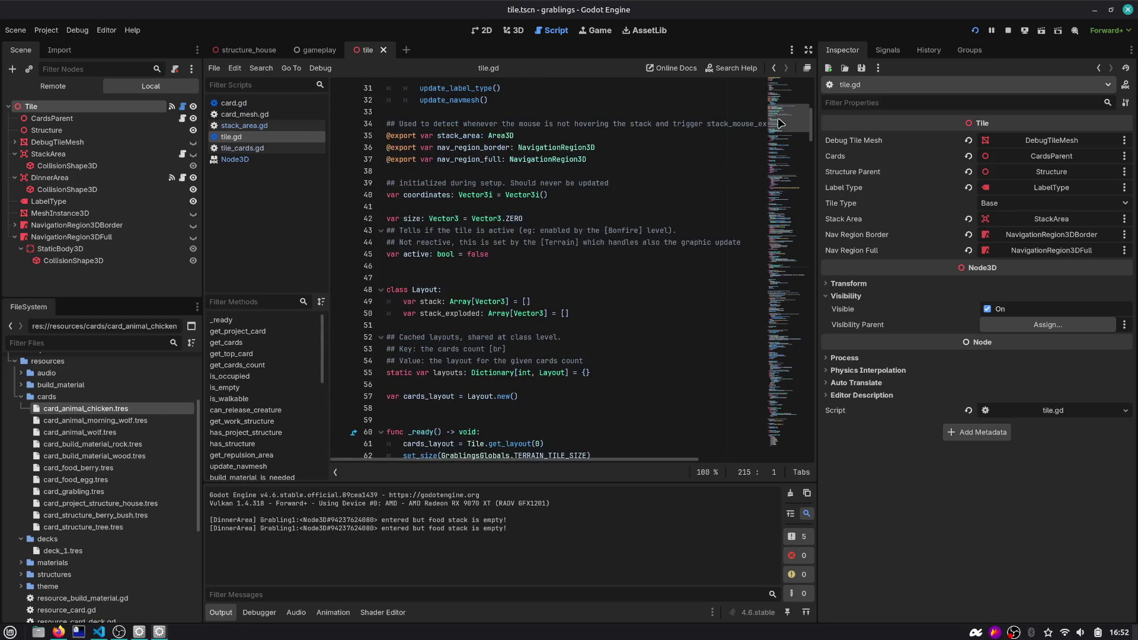
{"action": "scroll", "coordinate": [778, 140], "scroll_direction": "down", "scroll_amount": 6}
{"action": "left_click_drag", "start_coordinate": [779, 141], "coordinate": [767, 180]}
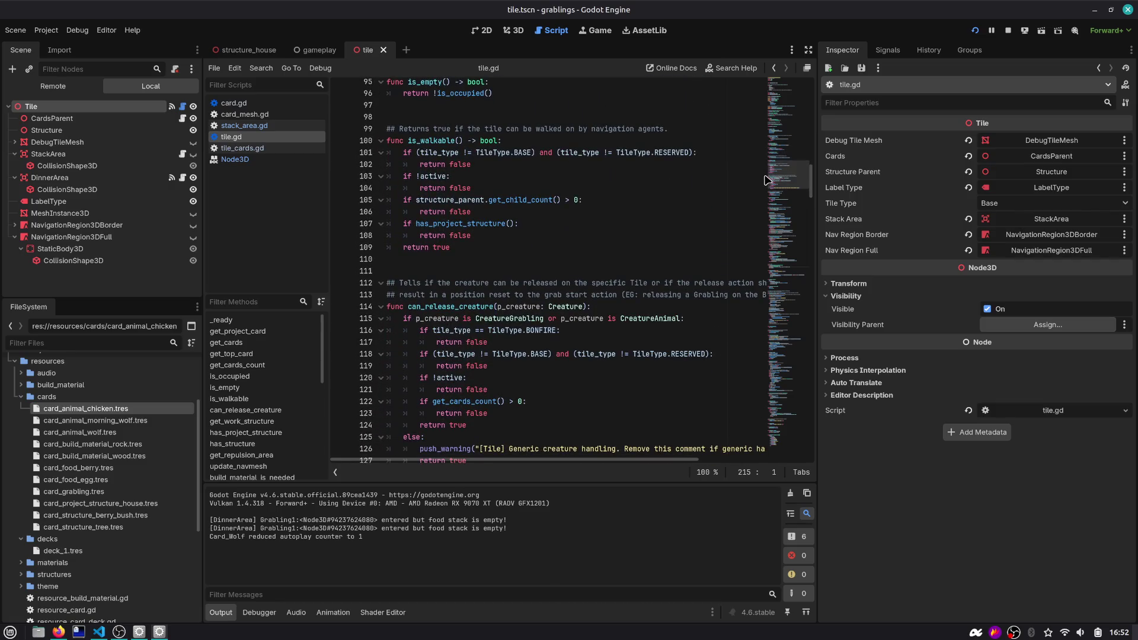
{"action": "scroll", "coordinate": [784, 182], "scroll_direction": "down", "scroll_amount": 3}
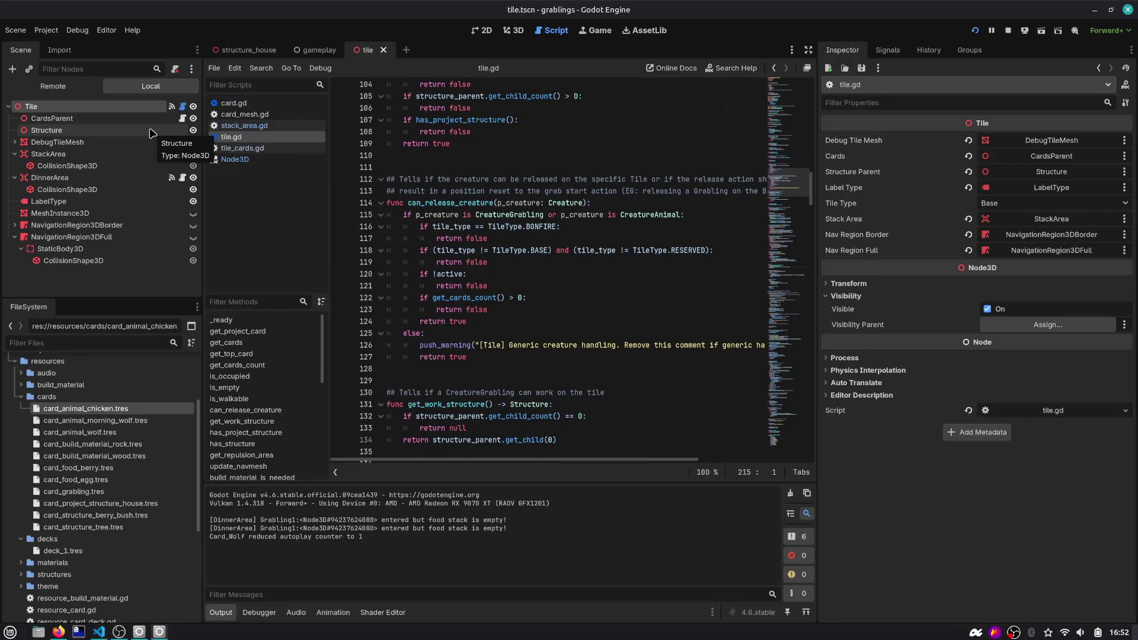
{"action": "left_click", "coordinate": [131, 119]}
{"action": "left_click", "coordinate": [511, 28]}
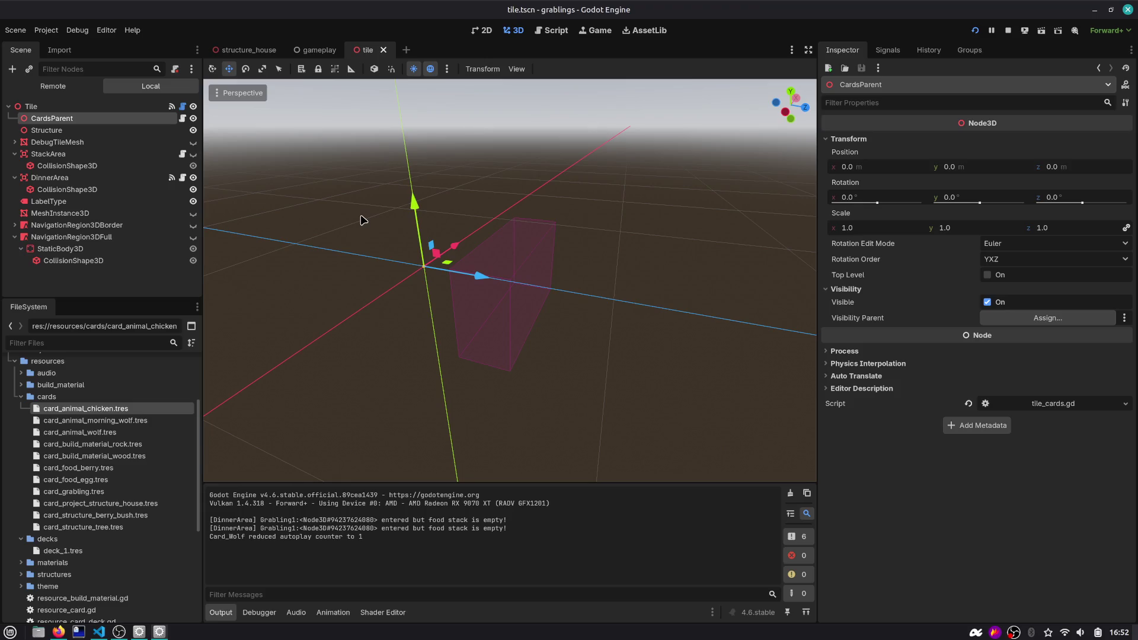
In the gameplay scene, inspect the LayerPlayerZone and LayerOnTopOfBoard layer settings
{"action": "left_click", "coordinate": [244, 51]}
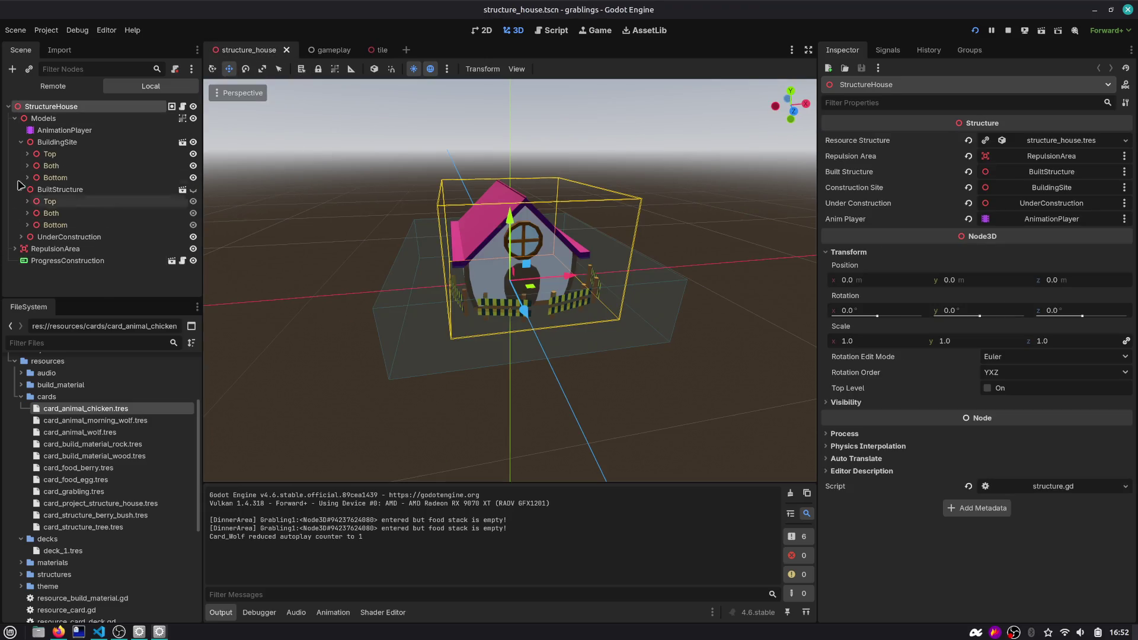
{"action": "left_click", "coordinate": [323, 50]}
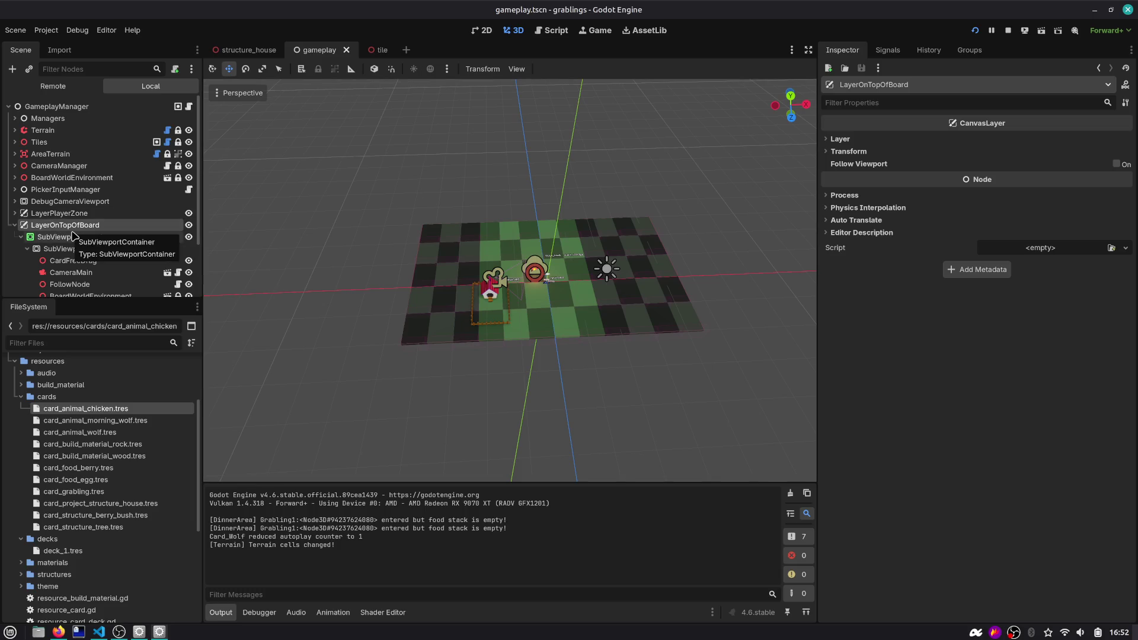
{"action": "left_click", "coordinate": [53, 214]}
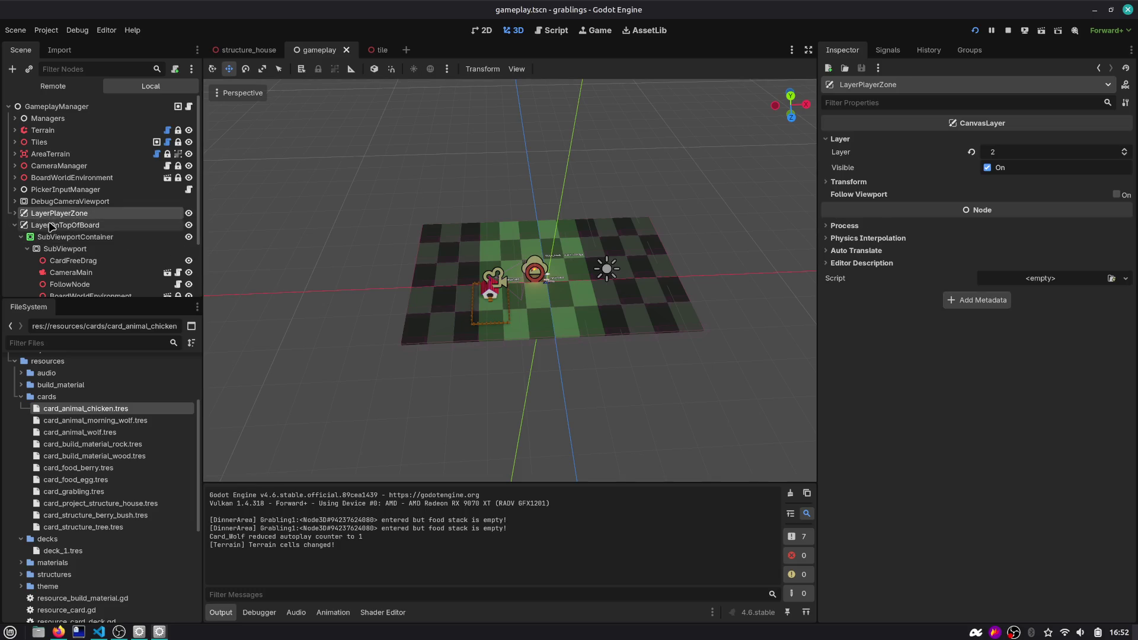
{"action": "left_click", "coordinate": [52, 226]}
{"action": "scroll", "coordinate": [50, 234], "scroll_direction": "down", "scroll_amount": 3}
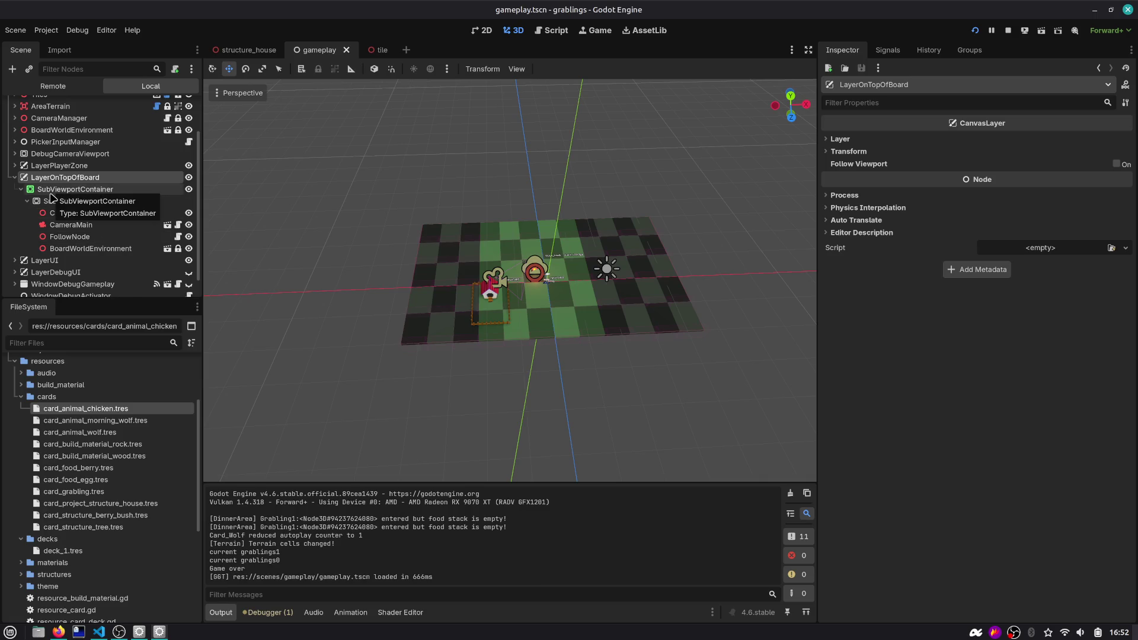
Check SubViewportContainer under LayerOnTopOfBoard, then open tile.gd from the tile scene
{"action": "left_click", "coordinate": [89, 178]}
{"action": "left_click", "coordinate": [106, 190]}
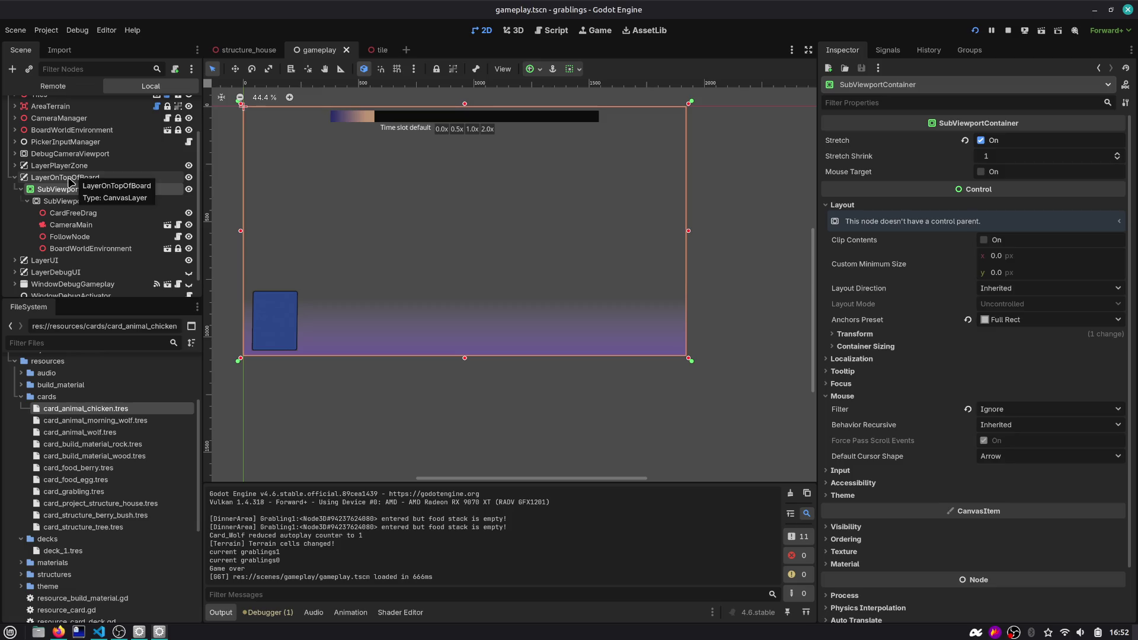
{"action": "left_click", "coordinate": [43, 180]}
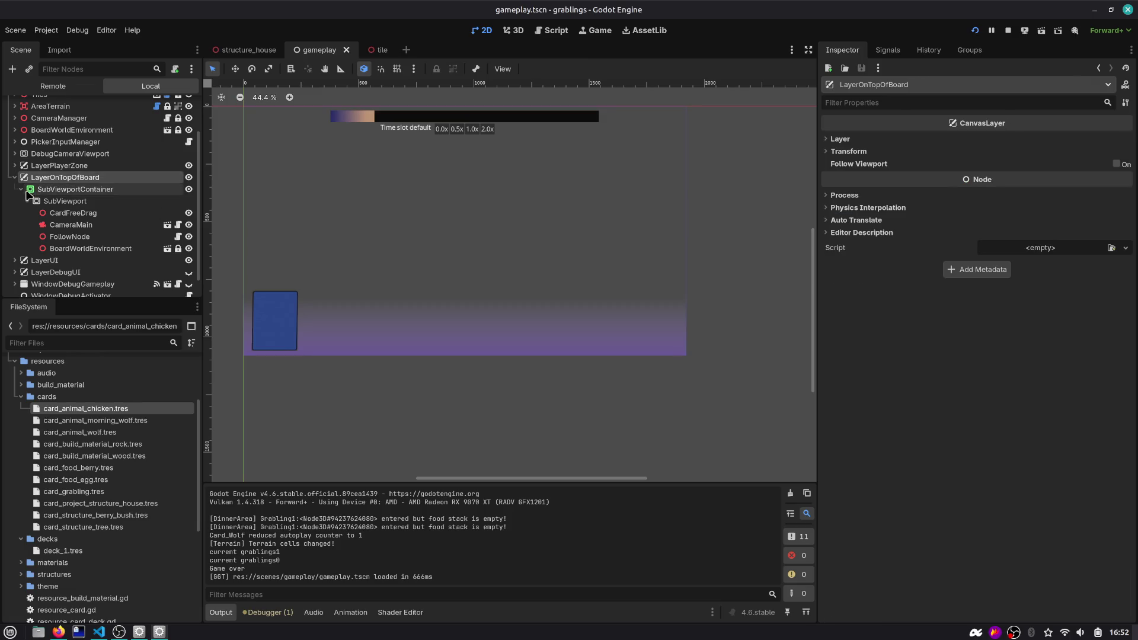
{"action": "left_click", "coordinate": [21, 190]}
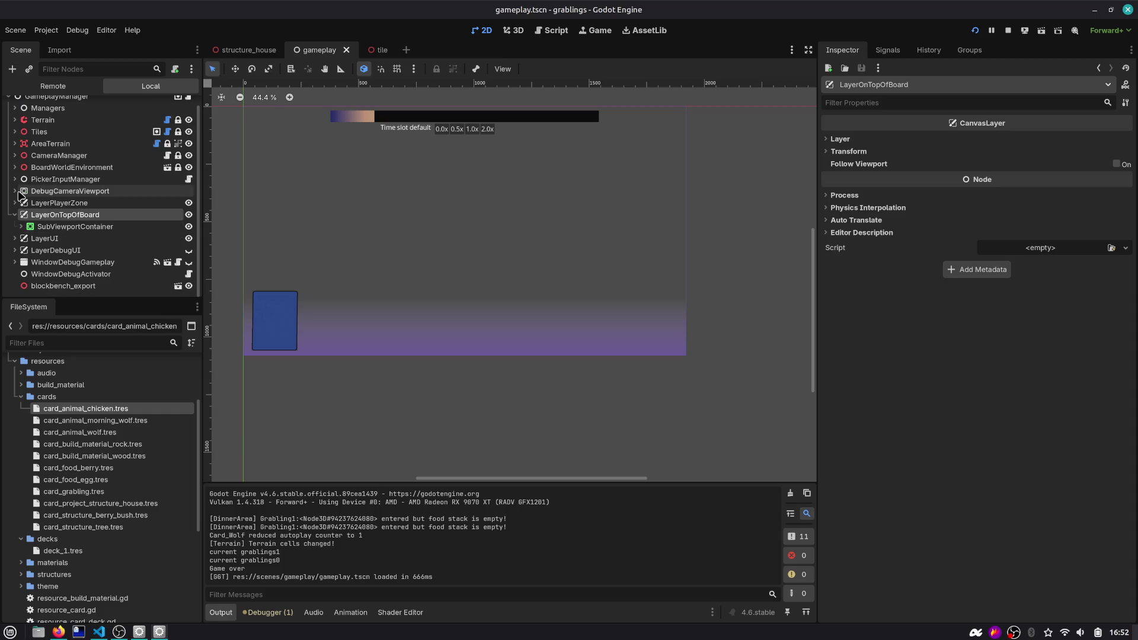
{"action": "left_click", "coordinate": [369, 52]}
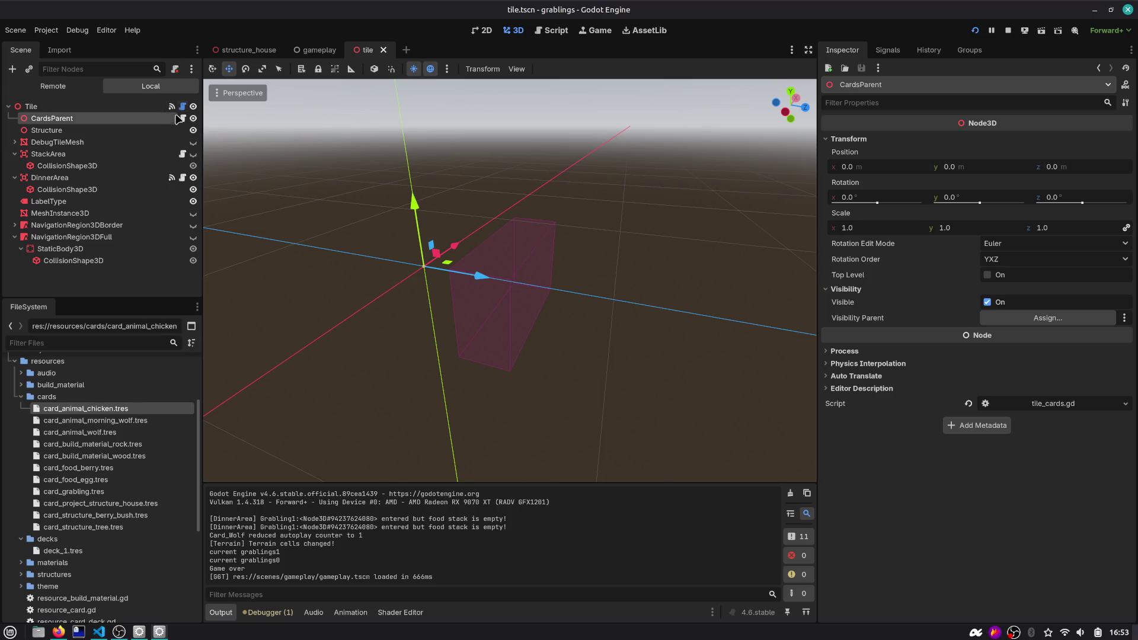
{"action": "left_click", "coordinate": [543, 32]}
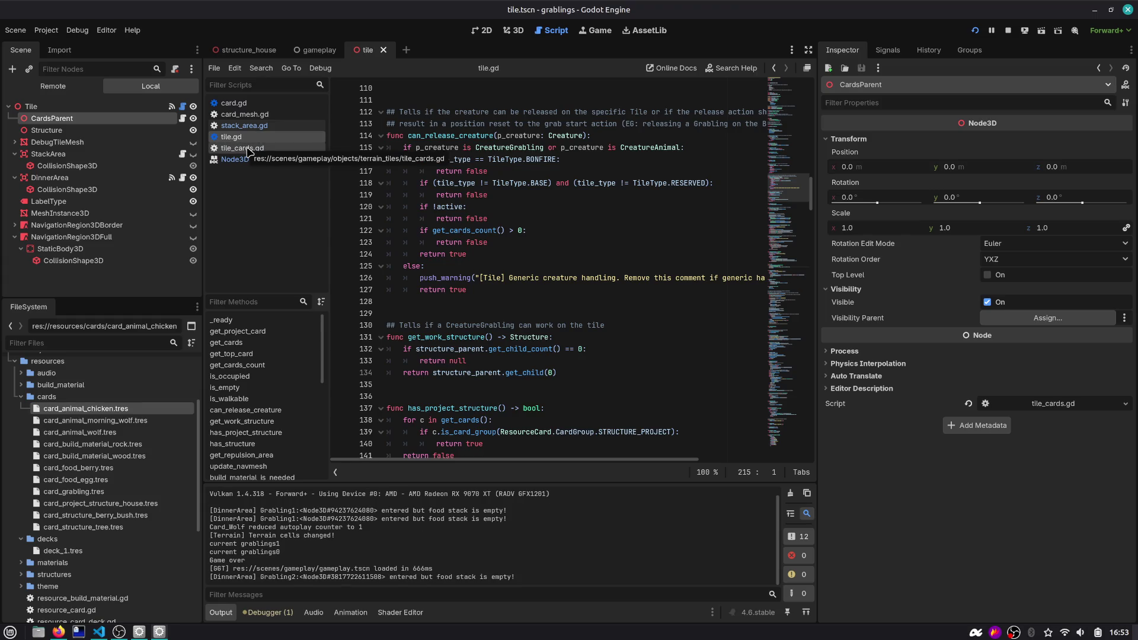
Delete the pass stubs from draw_on_top and restore_draw_order in tile_cards.gd
{"action": "left_click", "coordinate": [249, 152]}
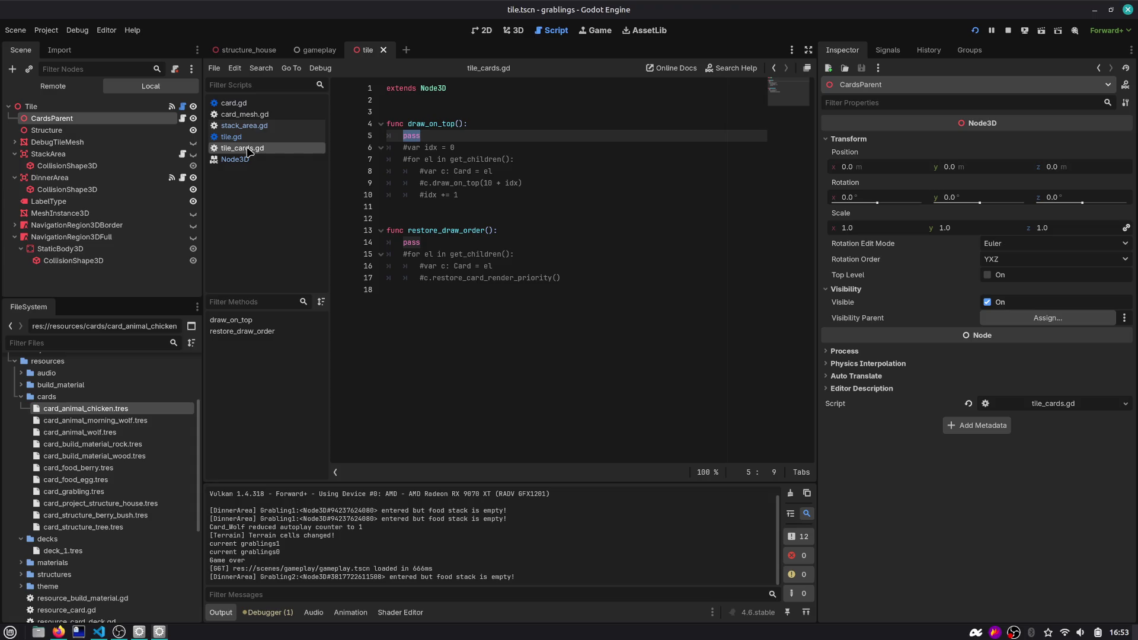
{"action": "left_click", "coordinate": [503, 136]}
{"action": "key", "text": "ctrl+shift+k"}
{"action": "left_click", "coordinate": [415, 230]}
{"action": "key", "text": "ctrl+shift+k"}
Uncomment the draw_on_top and restore_draw_order loop bodies and save tile_cards.gd
{"action": "left_click_drag", "start_coordinate": [458, 182], "coordinate": [366, 136]}
{"action": "key", "text": "ctrl+k"}
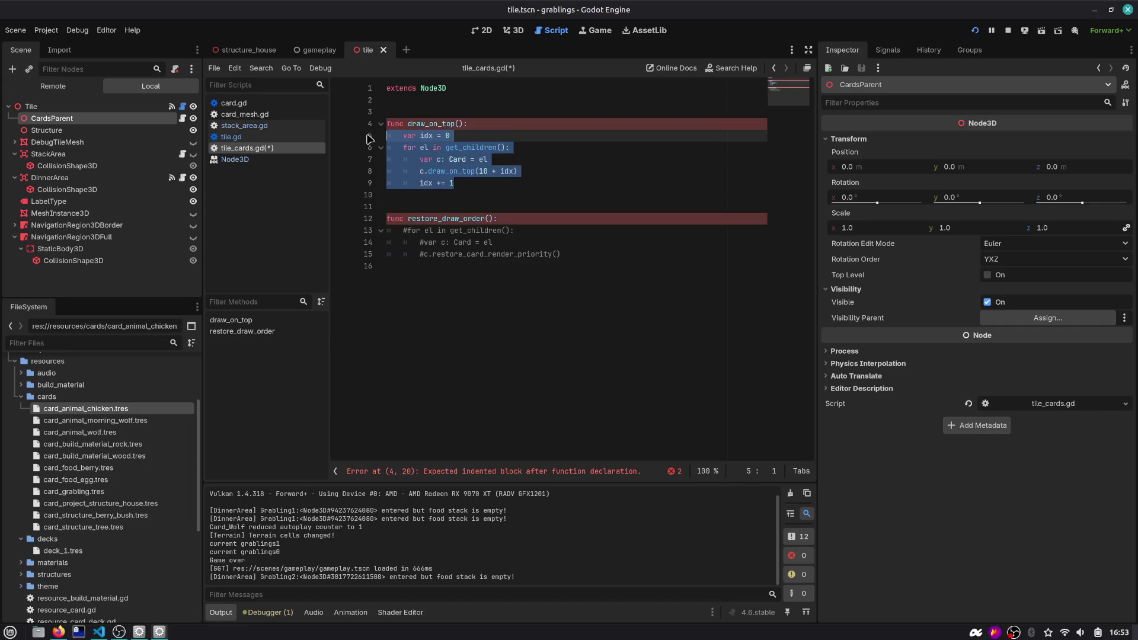
{"action": "key", "text": "Down"}
{"action": "key", "text": "Down"}
{"action": "key", "text": "Down"}
{"action": "key", "text": "shift+Down"}
{"action": "key", "text": "shift+Down"}
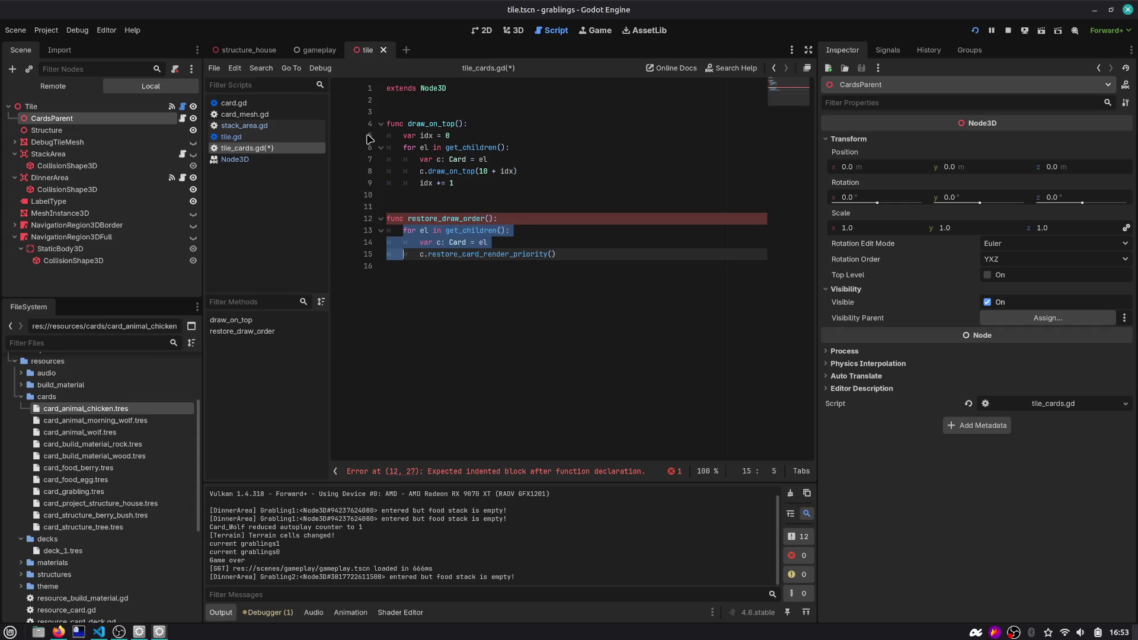
{"action": "key", "text": "ctrl+k"}
{"action": "key", "text": "ctrl+s"}
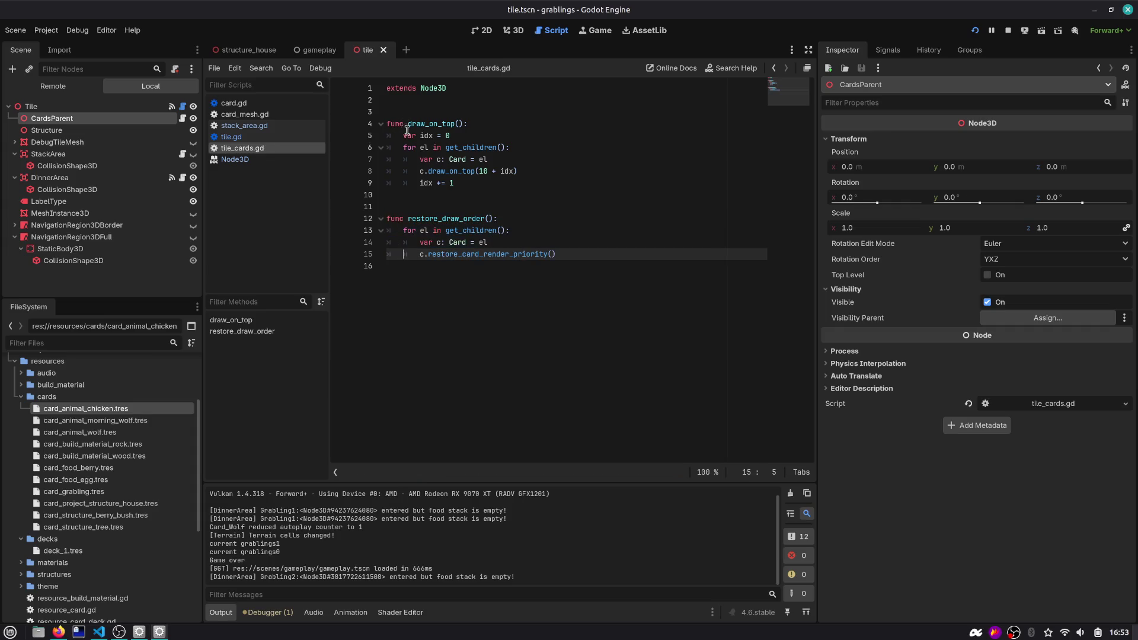
{"action": "left_click", "coordinate": [233, 102]}
Uncomment the render-settings functions in card.gd and save it
{"action": "mouse_move", "coordinate": [650, 290]}
{"action": "left_mouse_down"}
{"action": "mouse_move", "coordinate": [392, 254]}
{"action": "mouse_move", "coordinate": [358, 152]}
{"action": "left_mouse_up"}
{"action": "key", "text": "ctrl+k"}
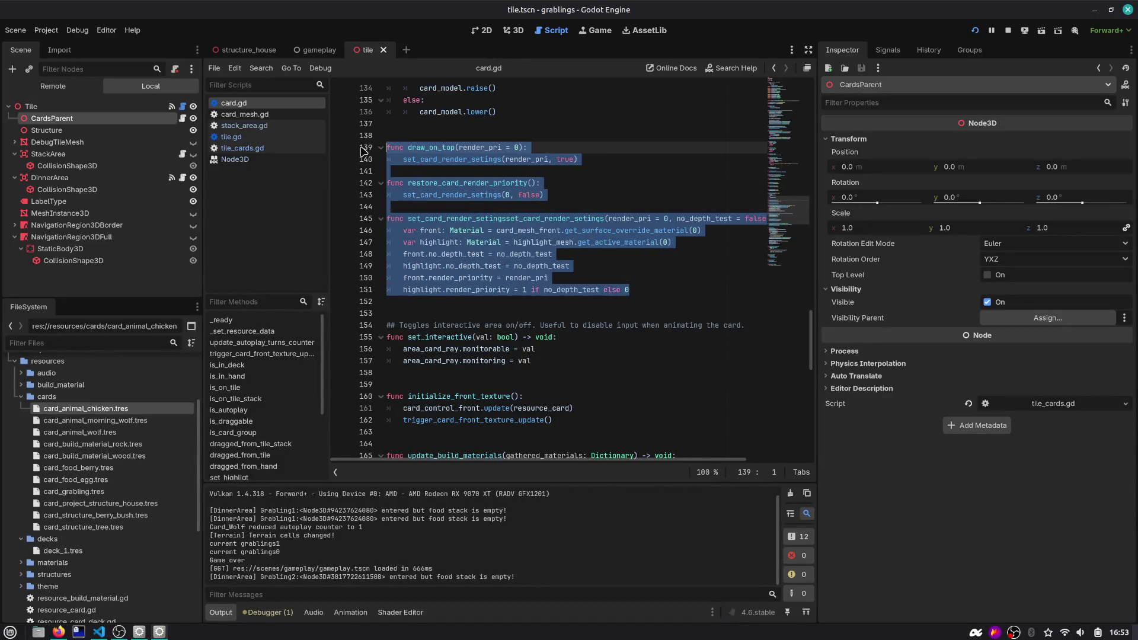
{"action": "key", "text": "ctrl+s"}
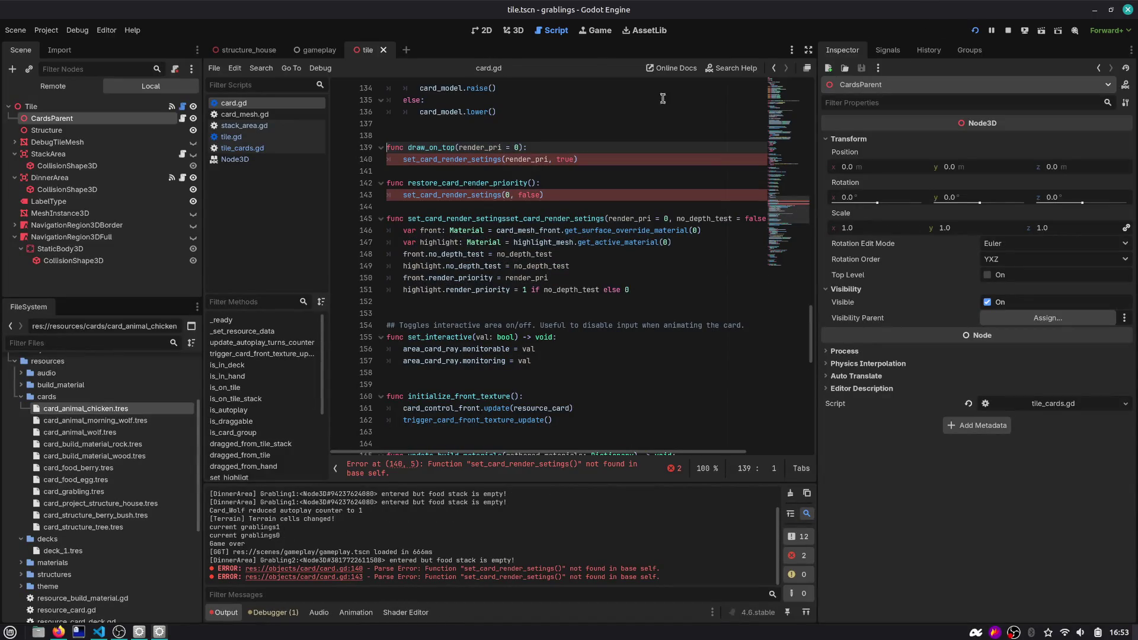
{"action": "double_click", "coordinate": [449, 160]}
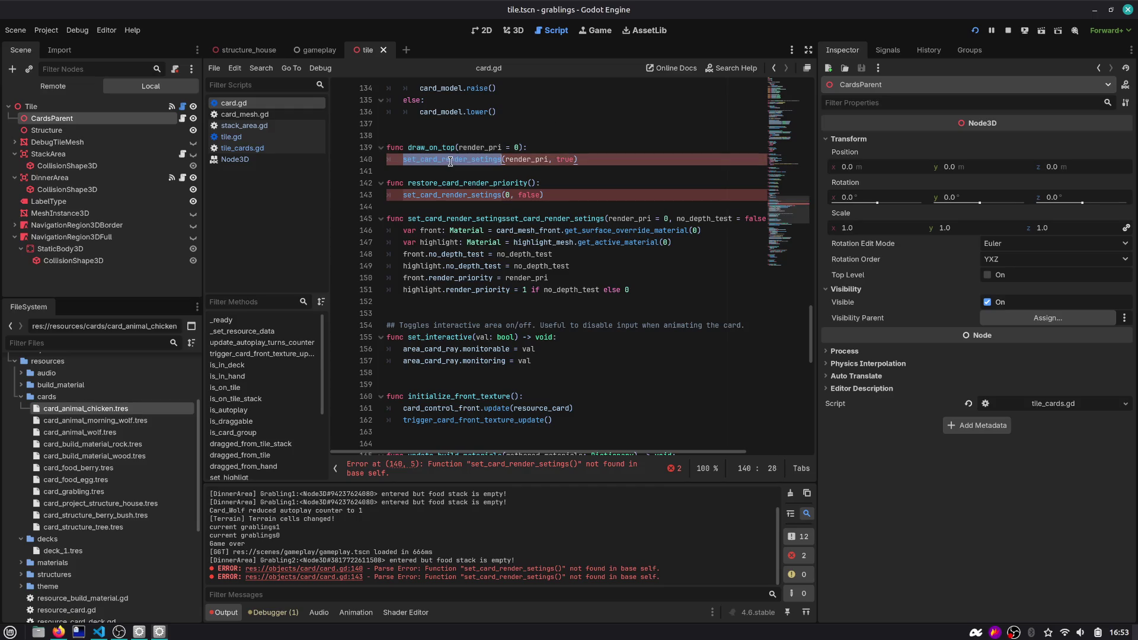
{"action": "left_click", "coordinate": [599, 165]}
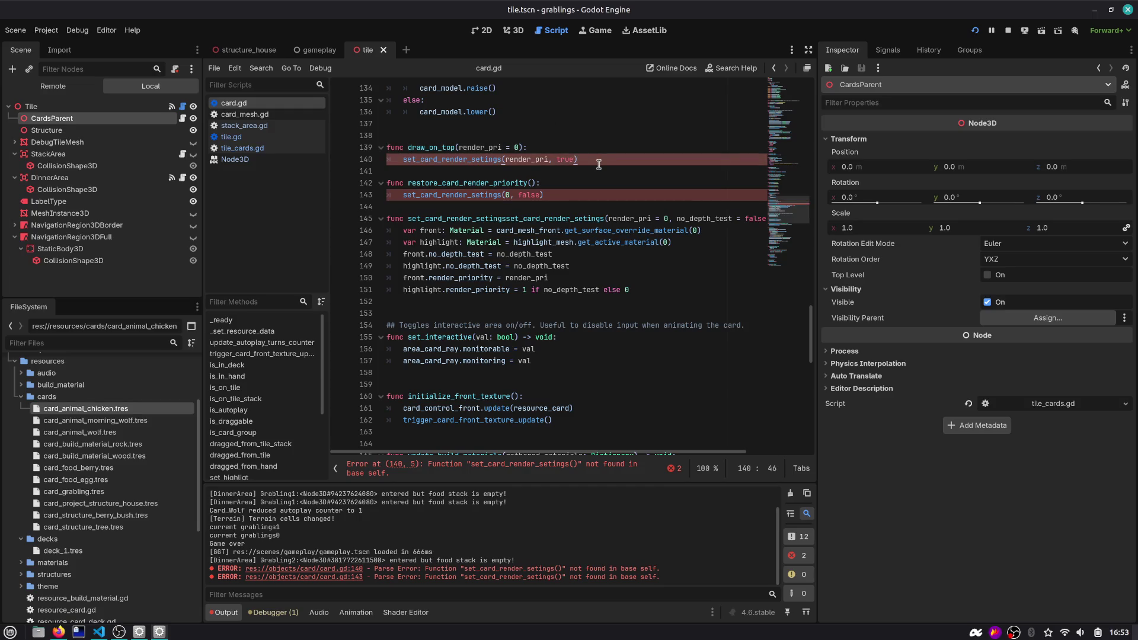
Inspect the restore_card_render_priority and set_card_render_setings lines around 140–143
{"action": "key", "text": "Home"}
{"action": "key", "text": "Down"}
{"action": "key", "text": "Down"}
{"action": "key", "text": "Down"}
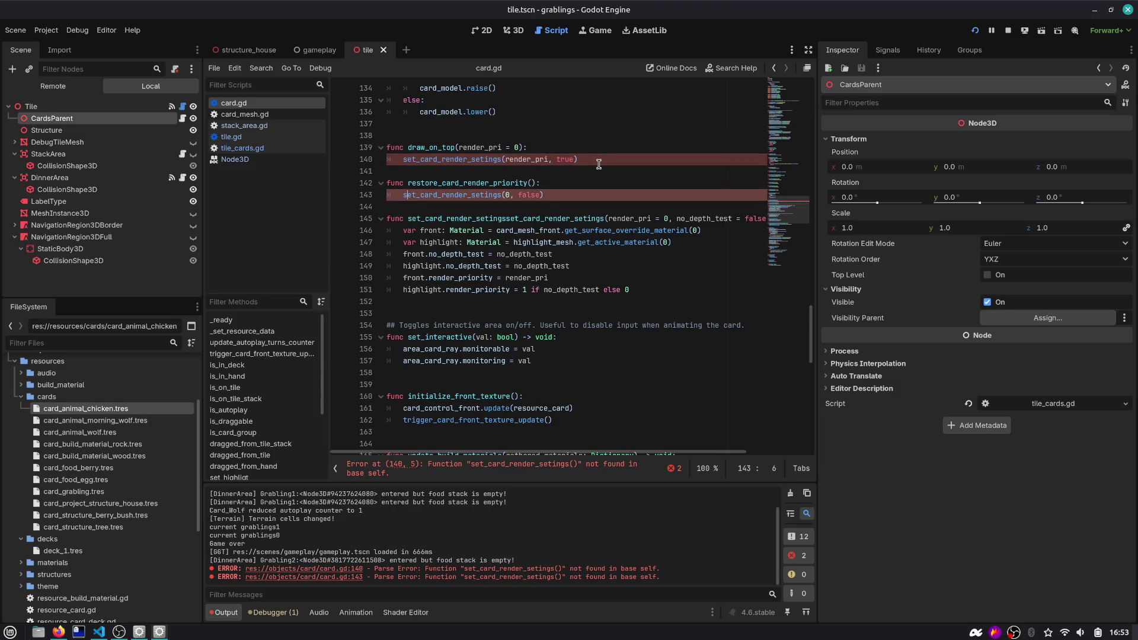
{"action": "key", "text": "Up"}
{"action": "key", "text": "Up"}
{"action": "key", "text": "Up"}
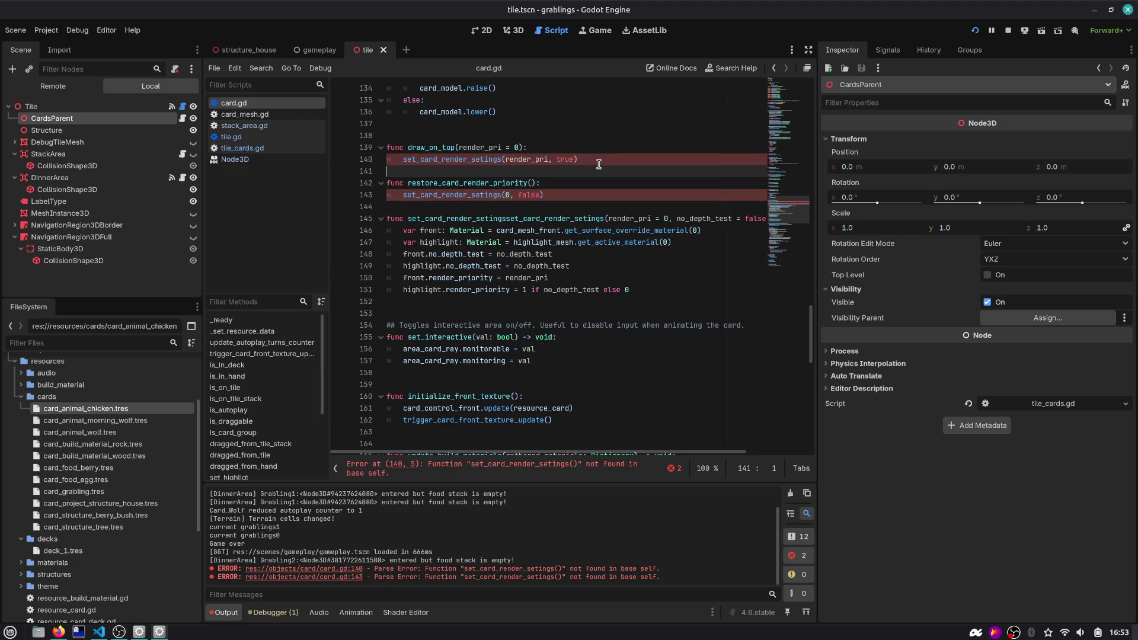
{"action": "key", "text": "Down"}
{"action": "key", "text": "Down"}
{"action": "key", "text": "Down"}
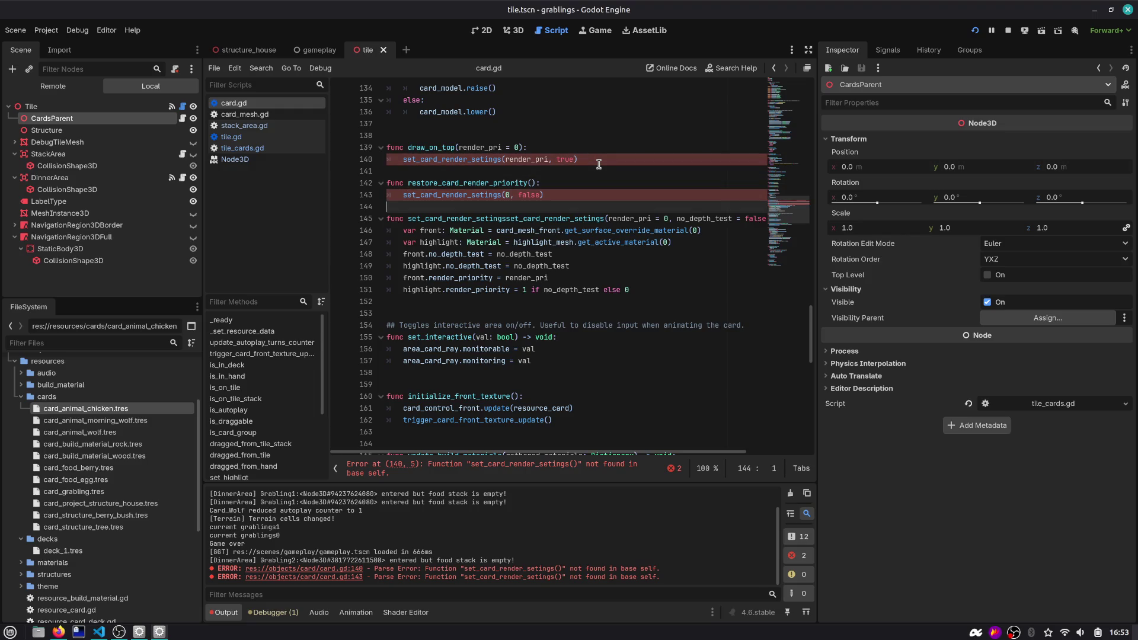
{"action": "key", "text": "Up"}
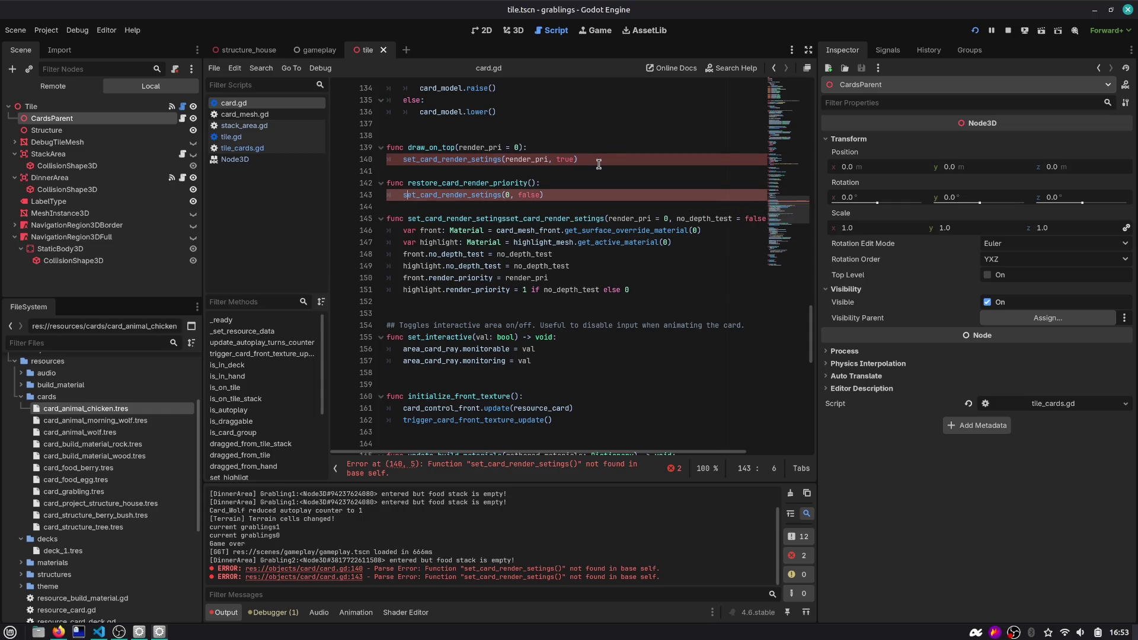
{"action": "key", "text": "Up"}
{"action": "key", "text": "ctrl+shift+Right"}
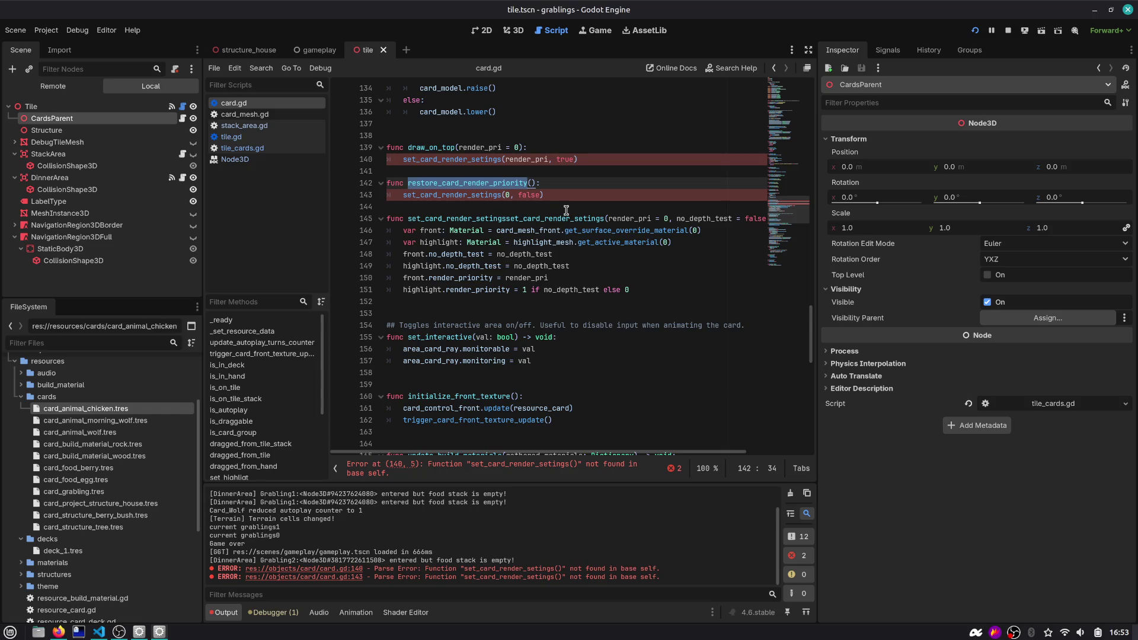
{"action": "scroll", "coordinate": [567, 211], "scroll_direction": "down", "scroll_amount": 1}
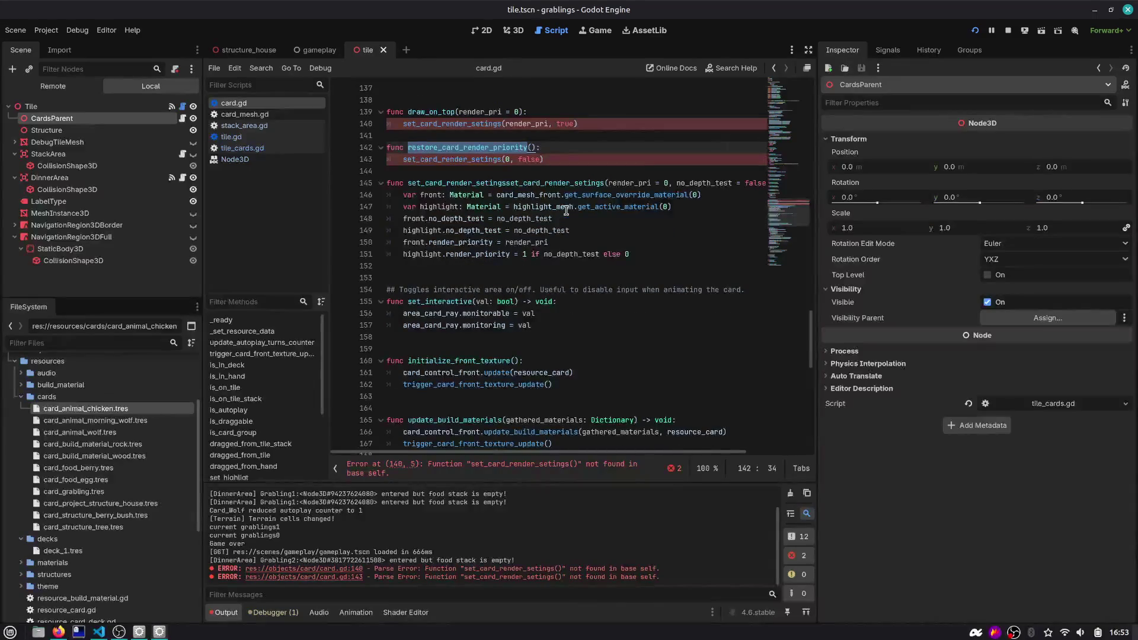
Delete the duplicated function name on line 145 and run the game
{"action": "double_click", "coordinate": [470, 160]}
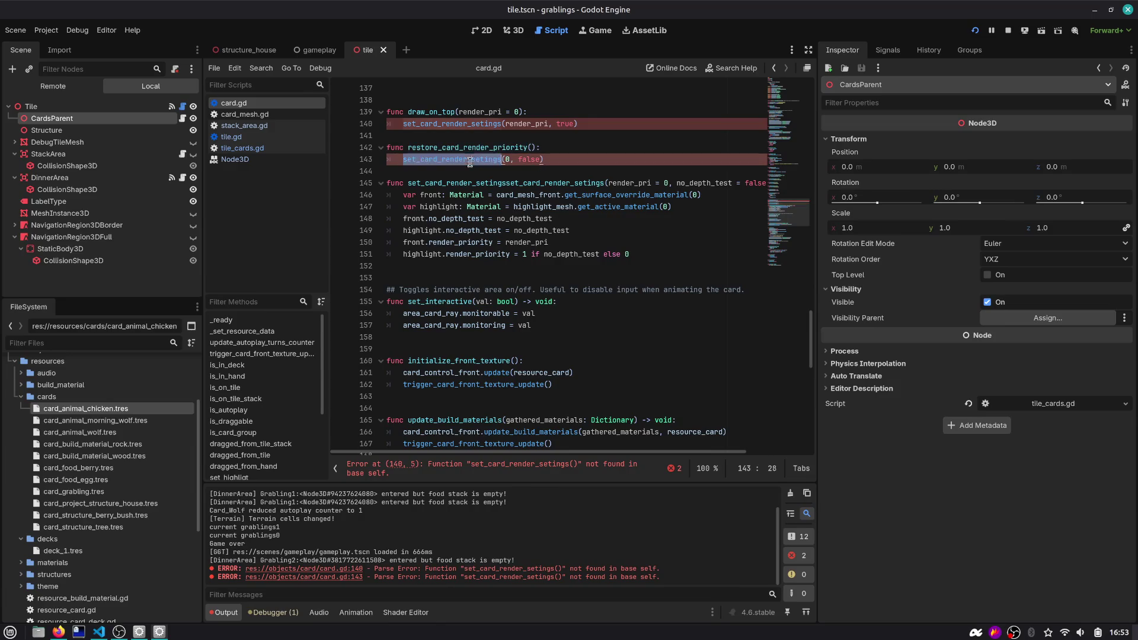
{"action": "left_click", "coordinate": [519, 187]}
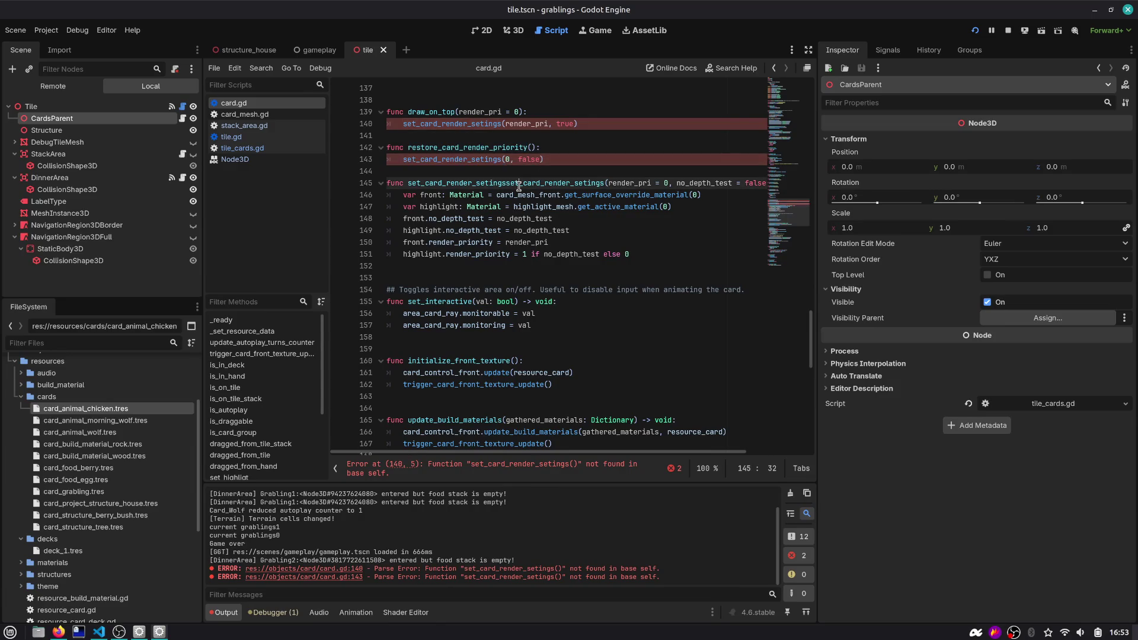
{"action": "key", "text": "ctrl+shift+Right"}
{"action": "key", "text": "Delete"}
{"action": "left_click", "coordinate": [975, 31]}
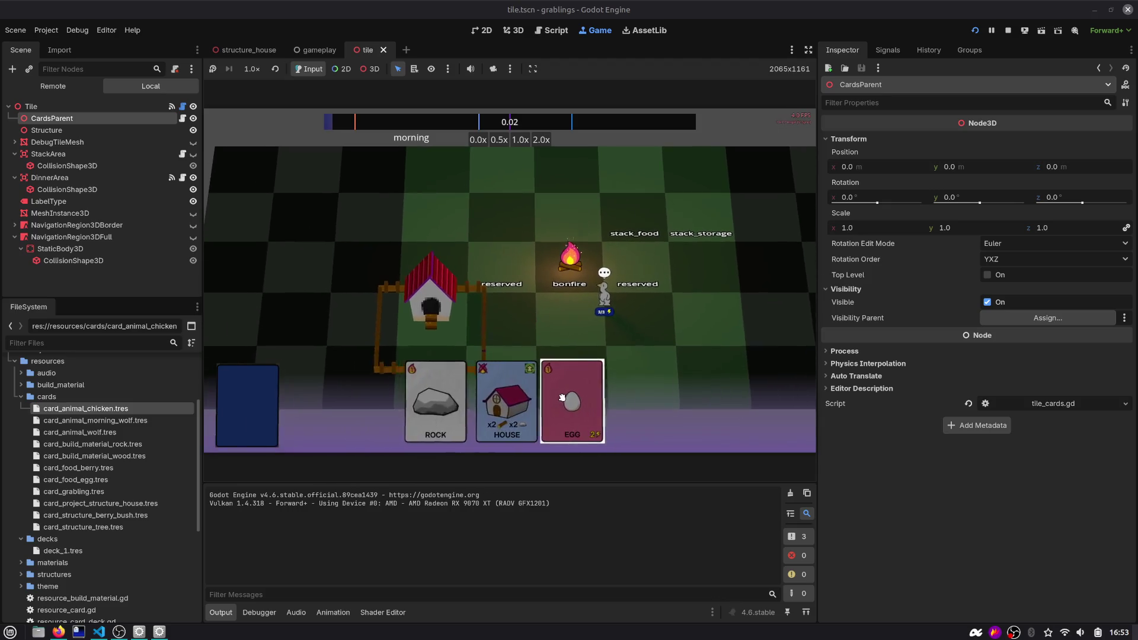
Drag the EGG card and play the ROCK card onto the house to test the highlight
{"action": "mouse_move", "coordinate": [585, 347]}
{"action": "left_mouse_down"}
{"action": "mouse_move", "coordinate": [683, 335]}
{"action": "mouse_move", "coordinate": [701, 224]}
{"action": "mouse_move", "coordinate": [607, 427]}
{"action": "mouse_move", "coordinate": [596, 420]}
{"action": "left_mouse_up"}
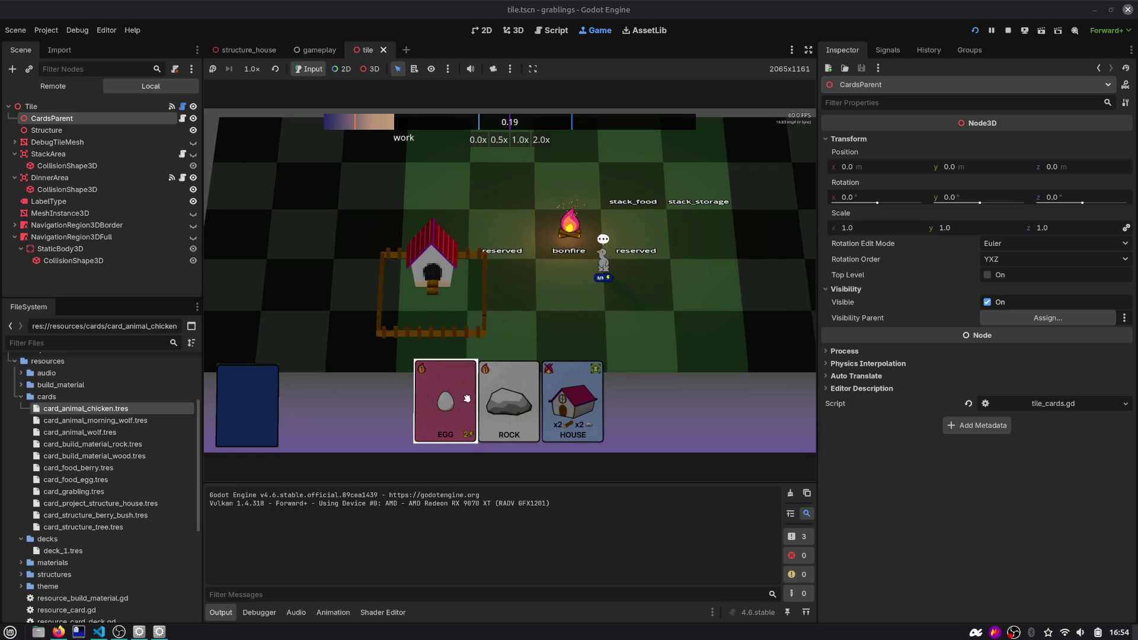
{"action": "mouse_move", "coordinate": [579, 397]}
{"action": "left_mouse_down"}
{"action": "mouse_move", "coordinate": [450, 203]}
{"action": "mouse_move", "coordinate": [595, 303]}
{"action": "mouse_move", "coordinate": [436, 200]}
{"action": "left_mouse_up"}
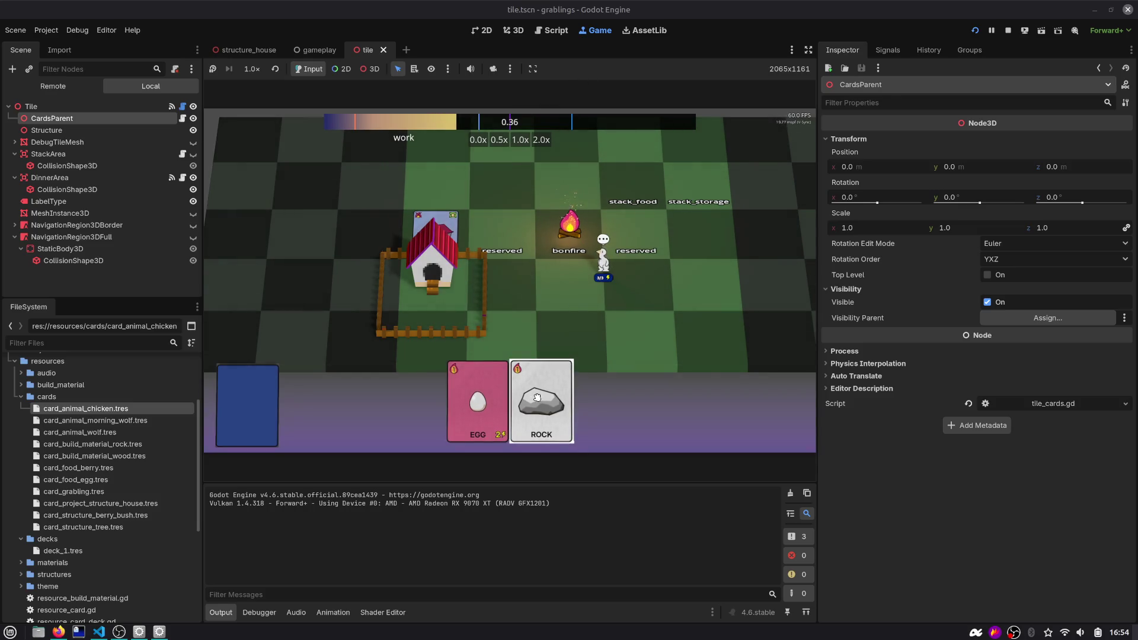
{"action": "left_click", "coordinate": [444, 227]}
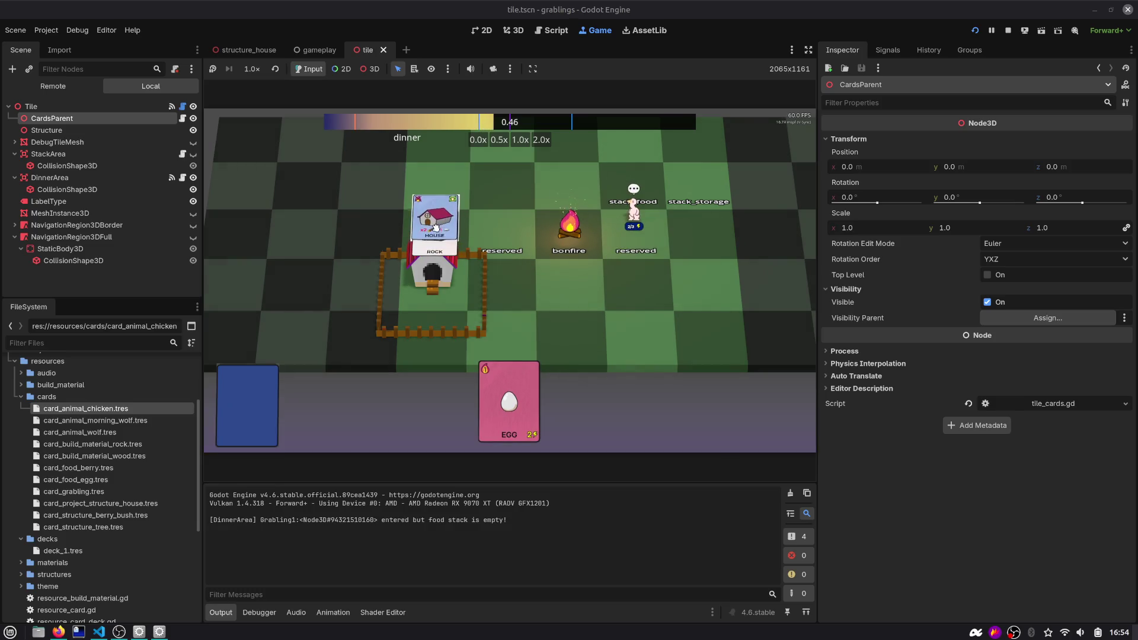
{"action": "left_click", "coordinate": [543, 403]}
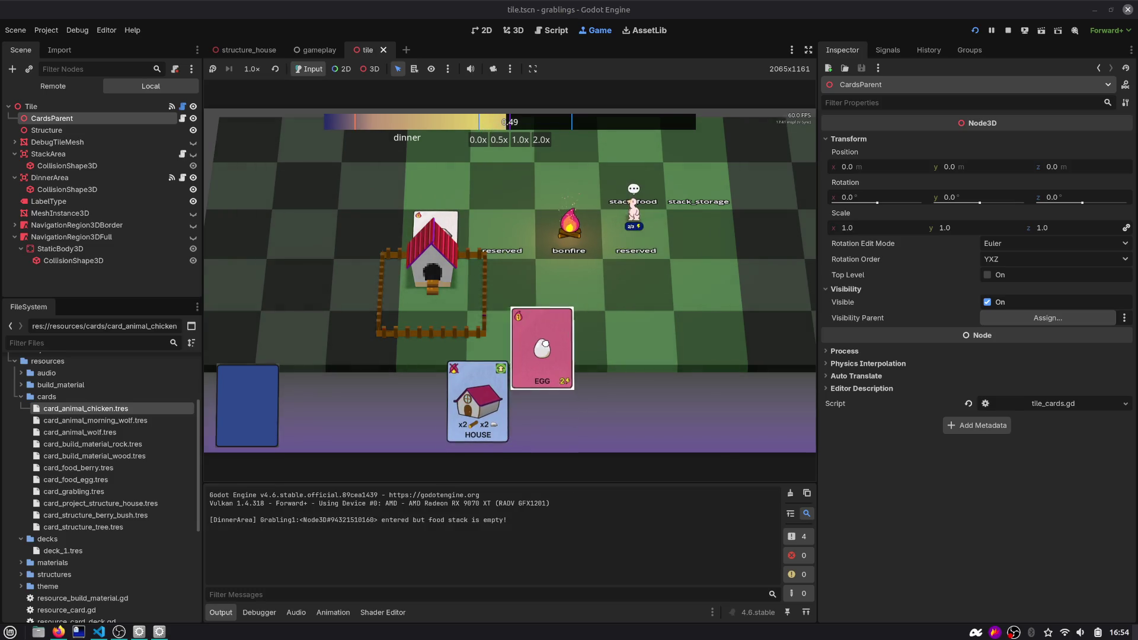
{"action": "left_click", "coordinate": [527, 417]}
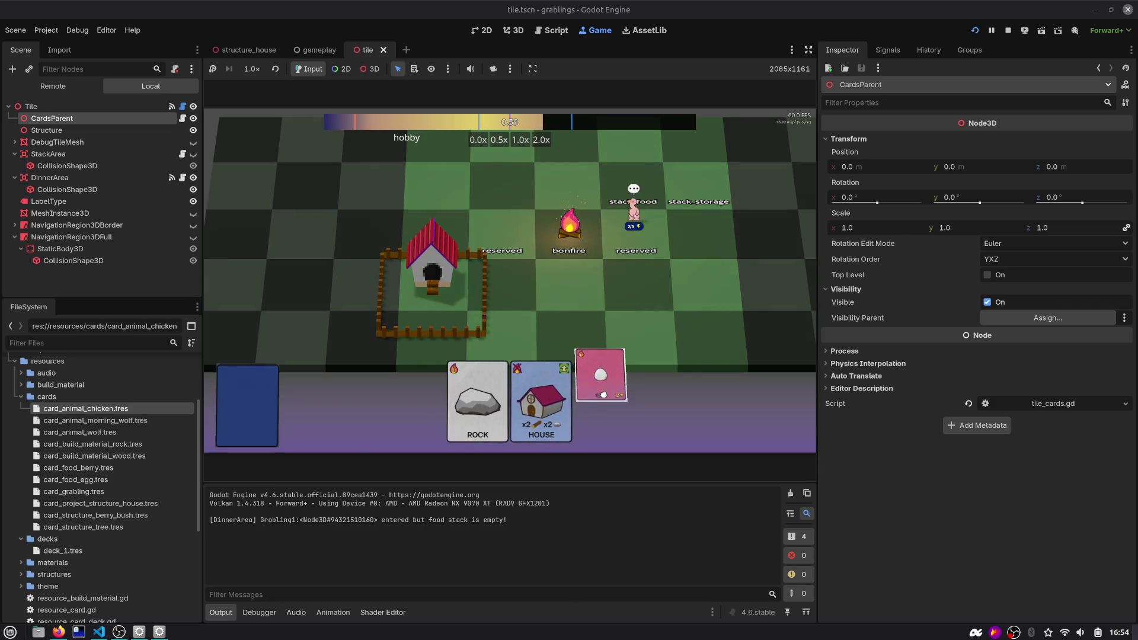
Stack HOUSE and ROCK cards on the house, take them back, and return to card.gd
{"action": "left_click", "coordinate": [548, 403]}
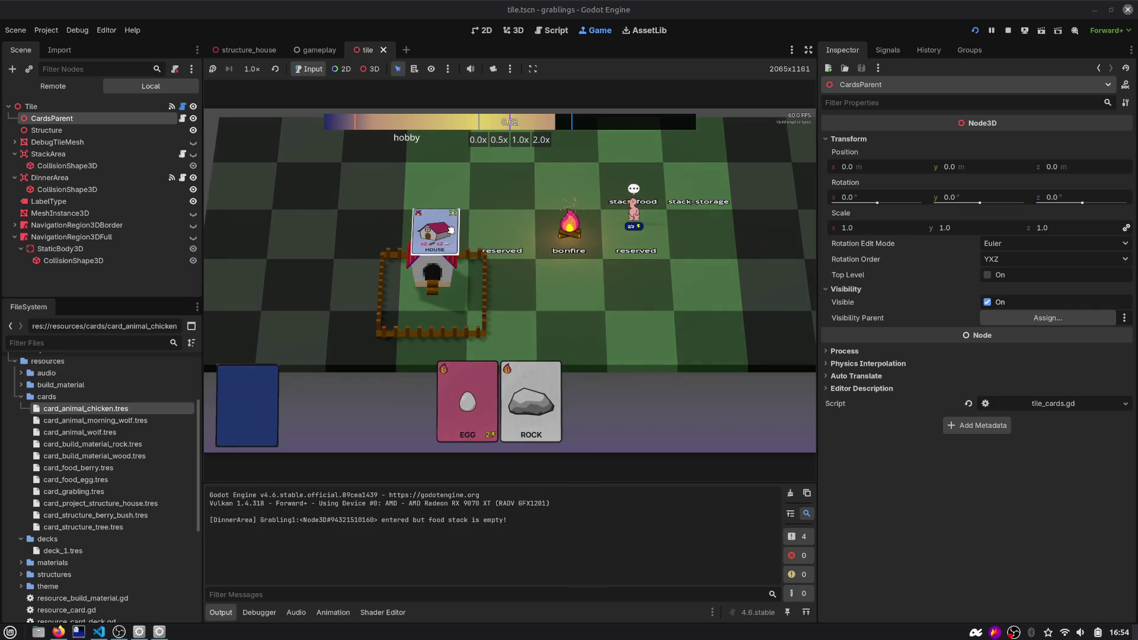
{"action": "mouse_move", "coordinate": [581, 398]}
{"action": "left_mouse_down"}
{"action": "mouse_move", "coordinate": [470, 255]}
{"action": "mouse_move", "coordinate": [435, 234]}
{"action": "left_mouse_up"}
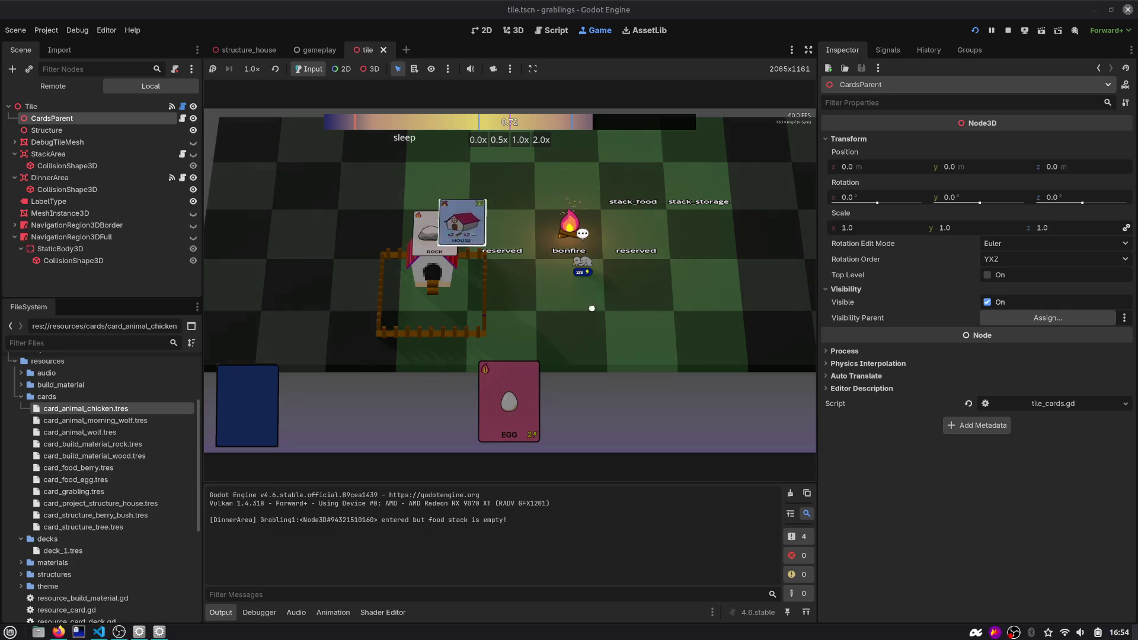
{"action": "left_click", "coordinate": [455, 239]}
{"action": "left_click", "coordinate": [456, 239]}
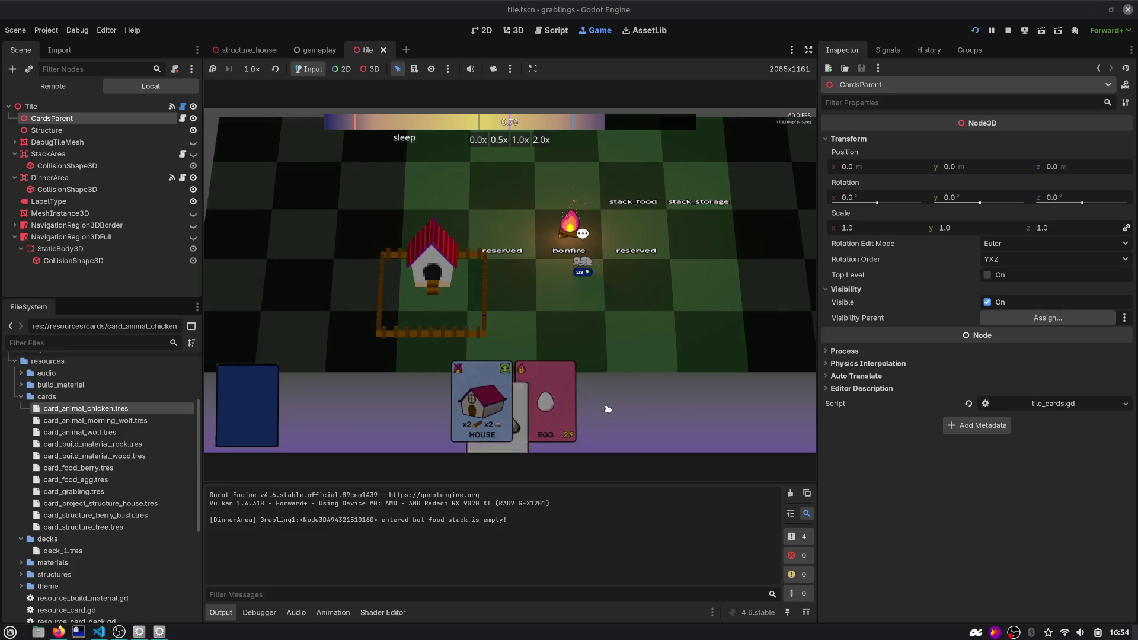
{"action": "left_click", "coordinate": [552, 30]}
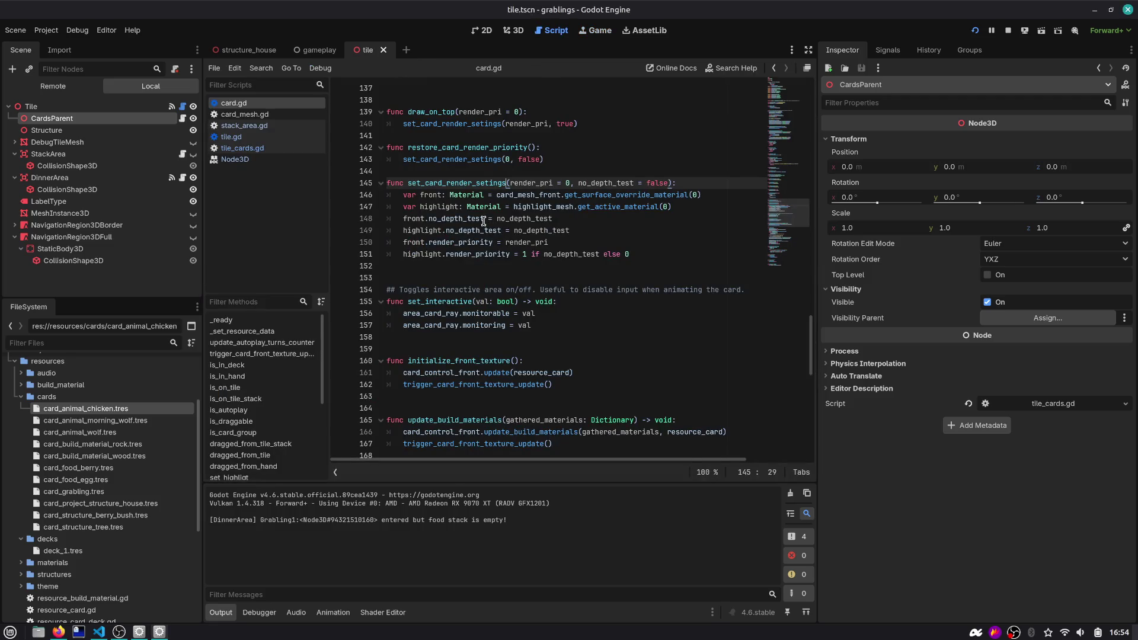
Make line 151 read highlight.render_priority = 0, dropping the no_depth_test condition, and rerun the game
{"action": "left_click", "coordinate": [510, 243]}
{"action": "left_click", "coordinate": [468, 254]}
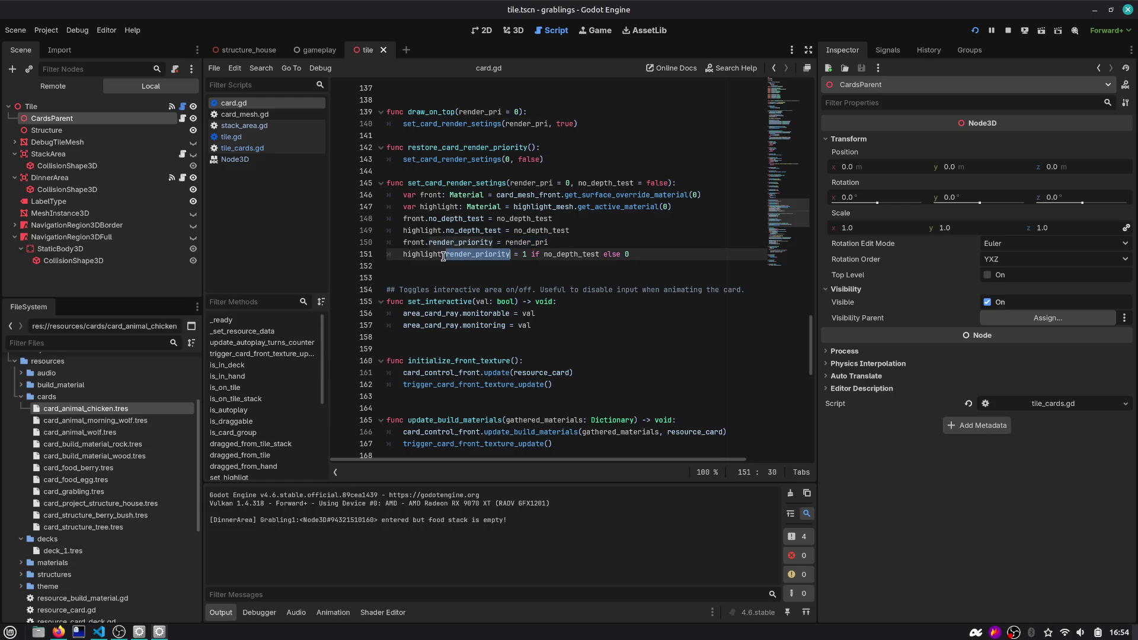
{"action": "double_click", "coordinate": [433, 254]}
{"action": "double_click", "coordinate": [564, 254]}
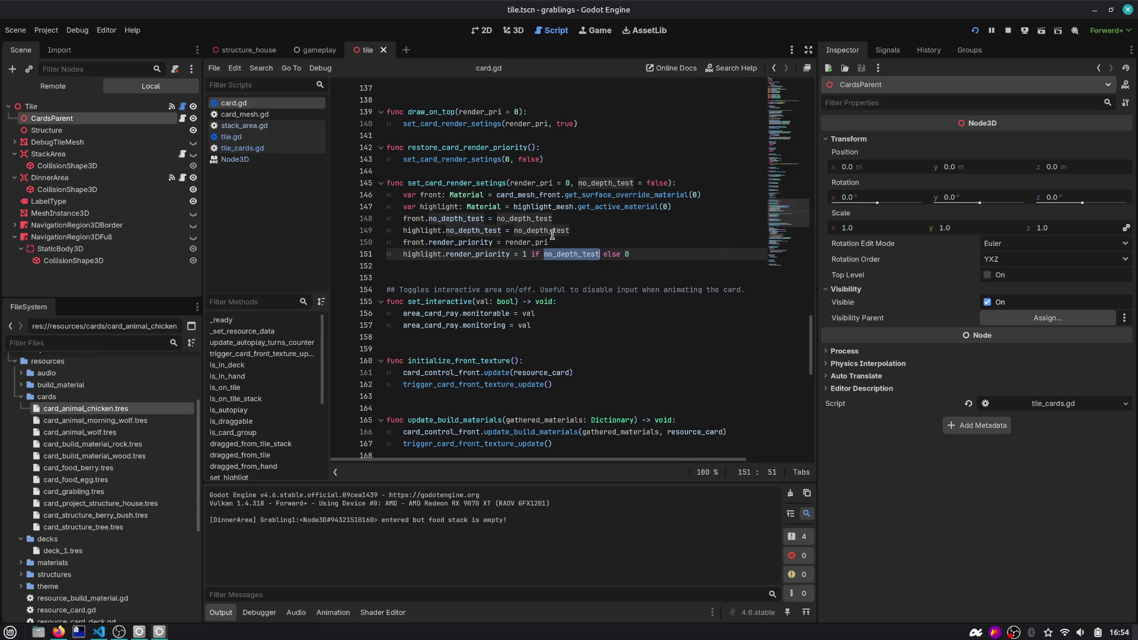
{"action": "middle_click", "coordinate": [236, 160]}
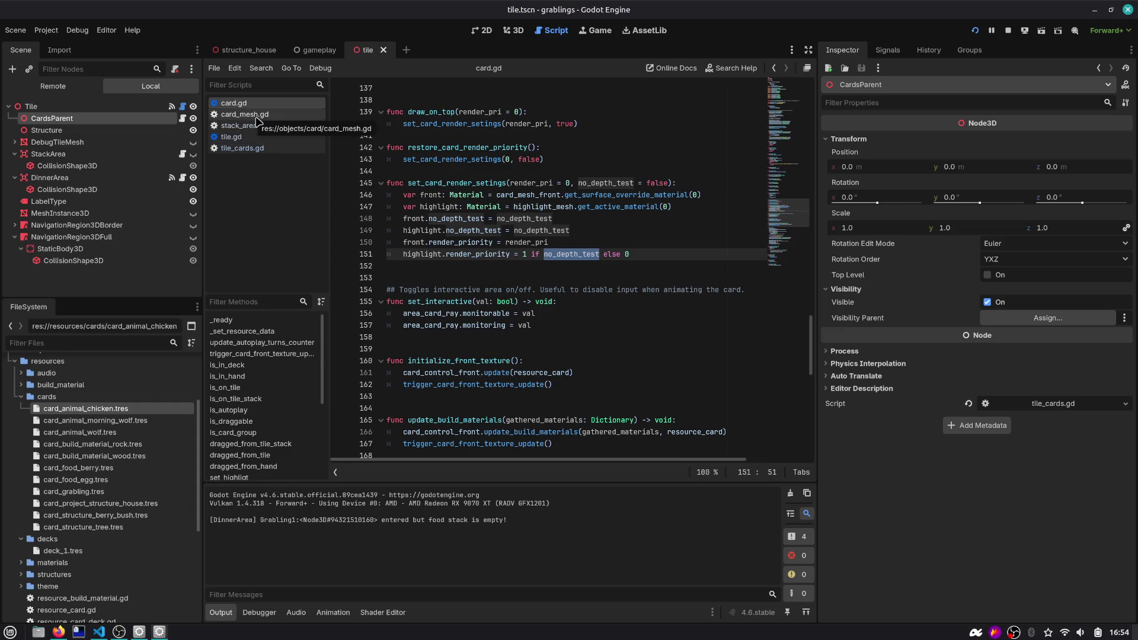
{"action": "left_click", "coordinate": [523, 254]}
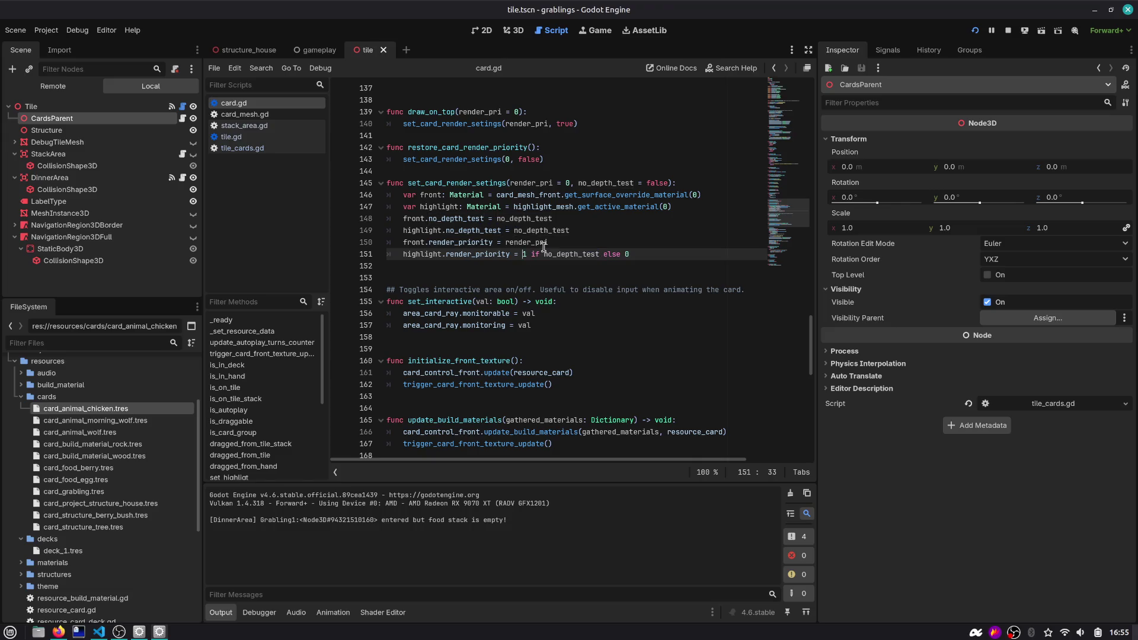
{"action": "key", "text": "shift+End"}
{"action": "key", "text": "Delete"}
{"action": "key", "text": "F5"}
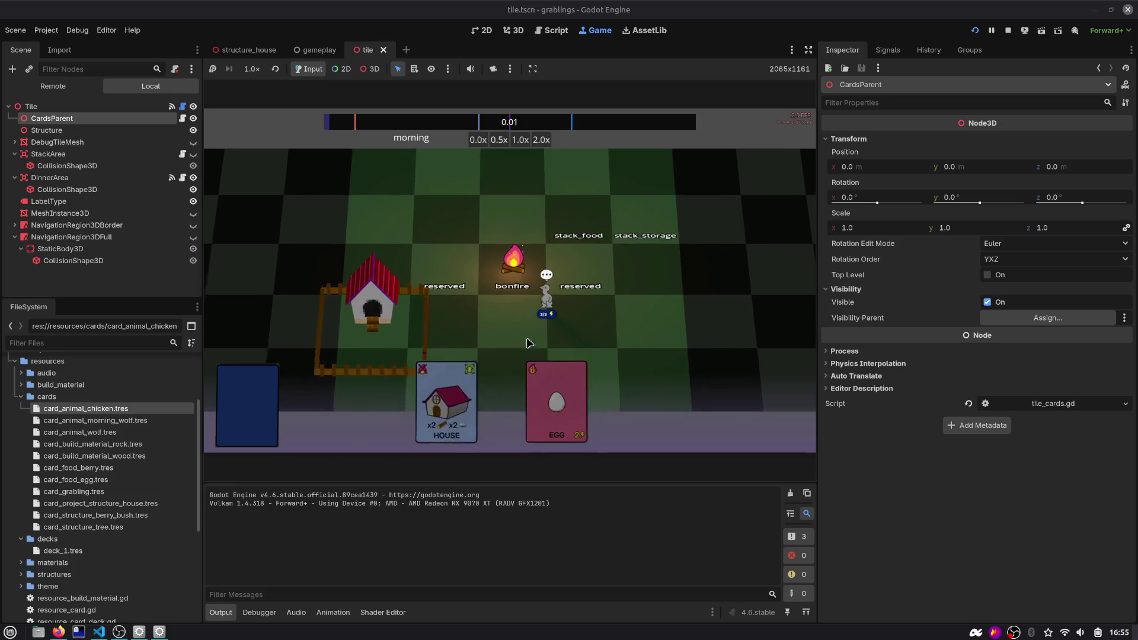
Drag the EGG, HOUSE, ROCK and WOOD cards from the hand onto the house stack
{"action": "left_click_drag", "start_coordinate": [572, 403], "coordinate": [442, 249]}
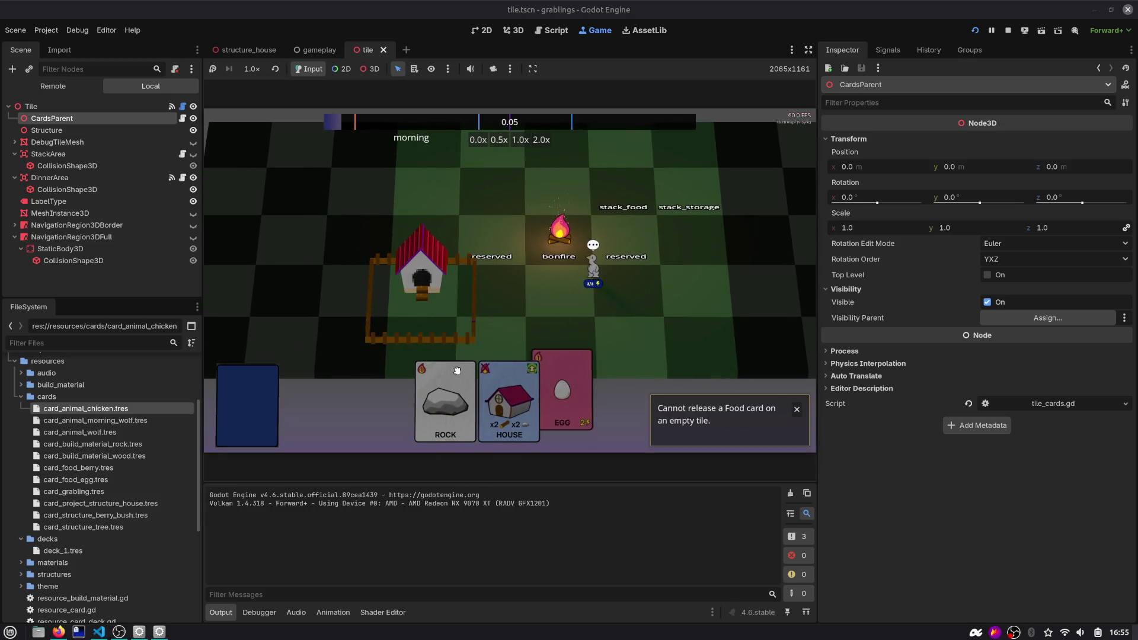
{"action": "left_click_drag", "start_coordinate": [509, 397], "coordinate": [443, 255]}
{"action": "mouse_move", "coordinate": [434, 233]}
{"action": "left_mouse_down"}
{"action": "mouse_move", "coordinate": [421, 278]}
{"action": "mouse_move", "coordinate": [552, 403]}
{"action": "mouse_move", "coordinate": [410, 242]}
{"action": "left_mouse_up"}
{"action": "mouse_move", "coordinate": [477, 403]}
{"action": "left_mouse_down"}
{"action": "mouse_move", "coordinate": [420, 255]}
{"action": "mouse_move", "coordinate": [426, 222]}
{"action": "mouse_move", "coordinate": [478, 330]}
{"action": "mouse_move", "coordinate": [428, 430]}
{"action": "left_mouse_up"}
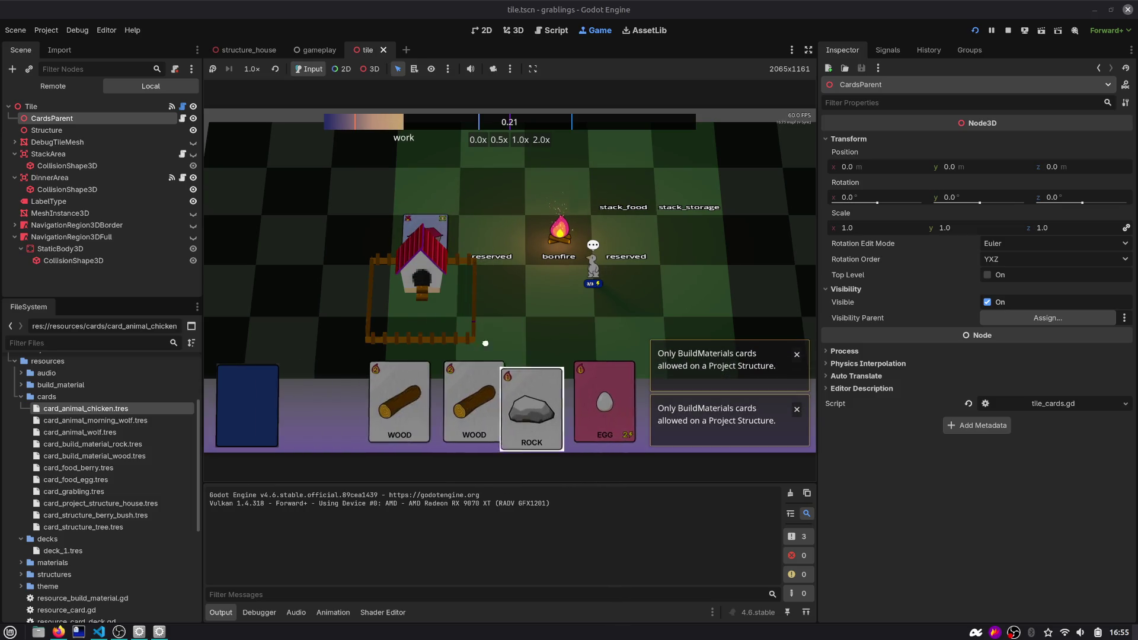
{"action": "left_click_drag", "start_coordinate": [530, 403], "coordinate": [435, 262]}
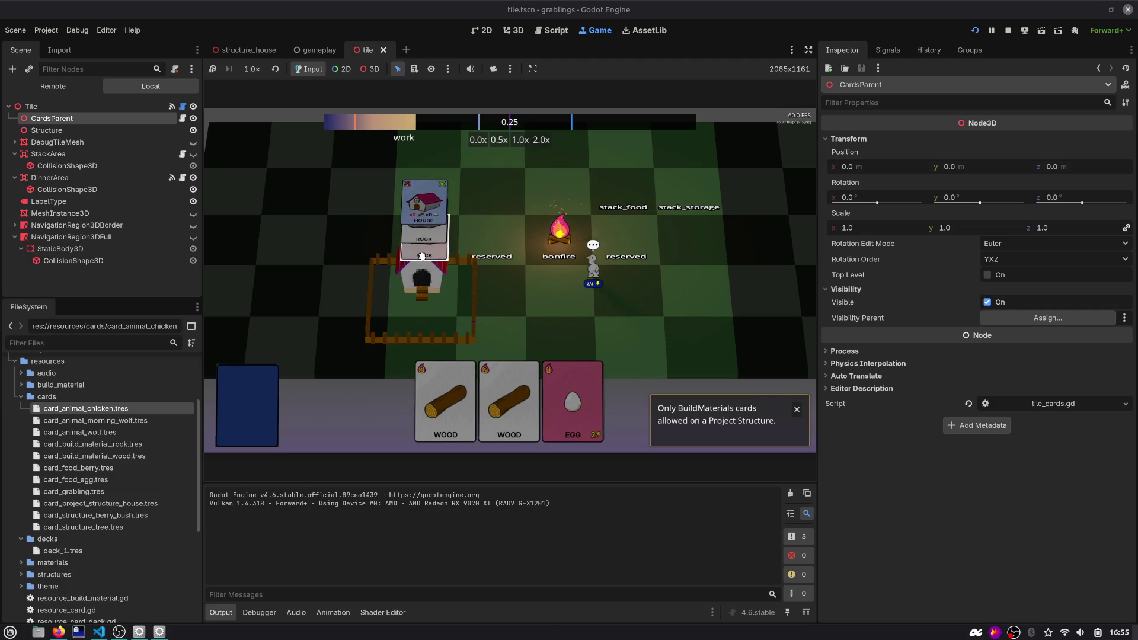
{"action": "mouse_move", "coordinate": [435, 369]}
{"action": "left_mouse_down"}
{"action": "mouse_move", "coordinate": [437, 380]}
{"action": "mouse_move", "coordinate": [427, 241]}
{"action": "left_mouse_up"}
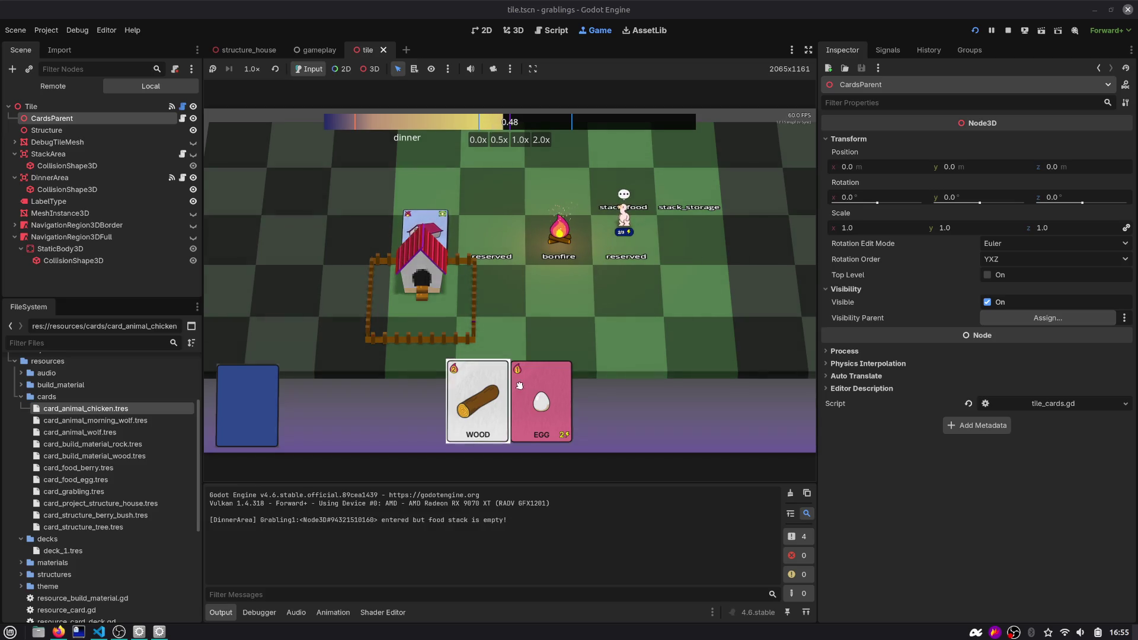
Run a project-wide search from card.gd for render_priority, correcting the search term
{"action": "left_click", "coordinate": [558, 30]}
{"action": "left_click", "coordinate": [543, 160]}
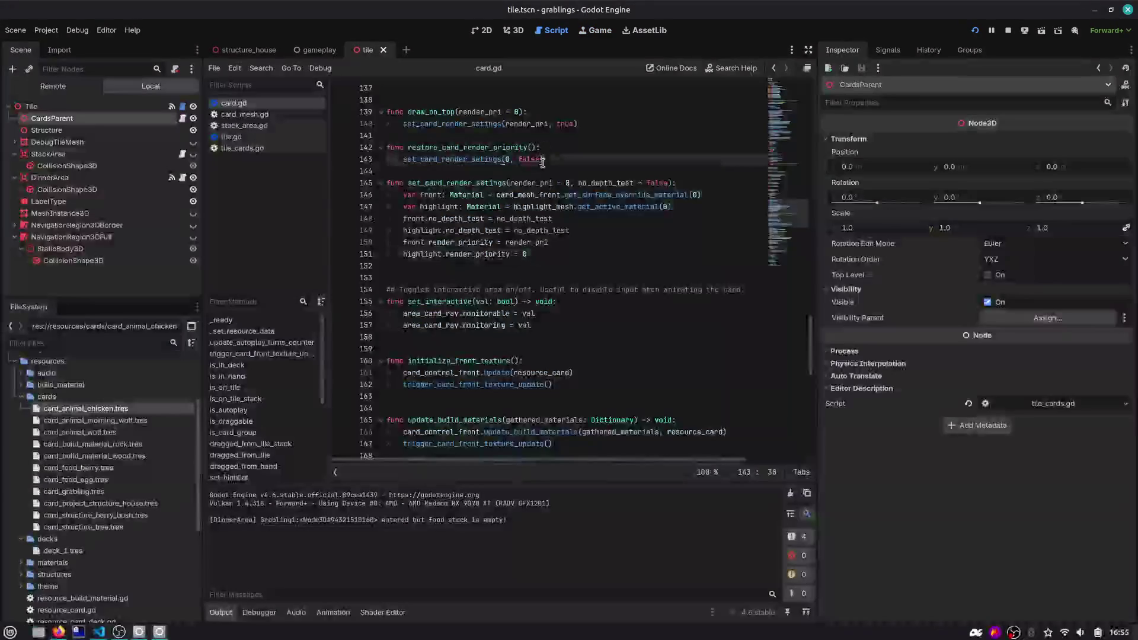
{"action": "key", "text": "ctrl+shift+f"}
{"action": "type", "text": "render_r"}
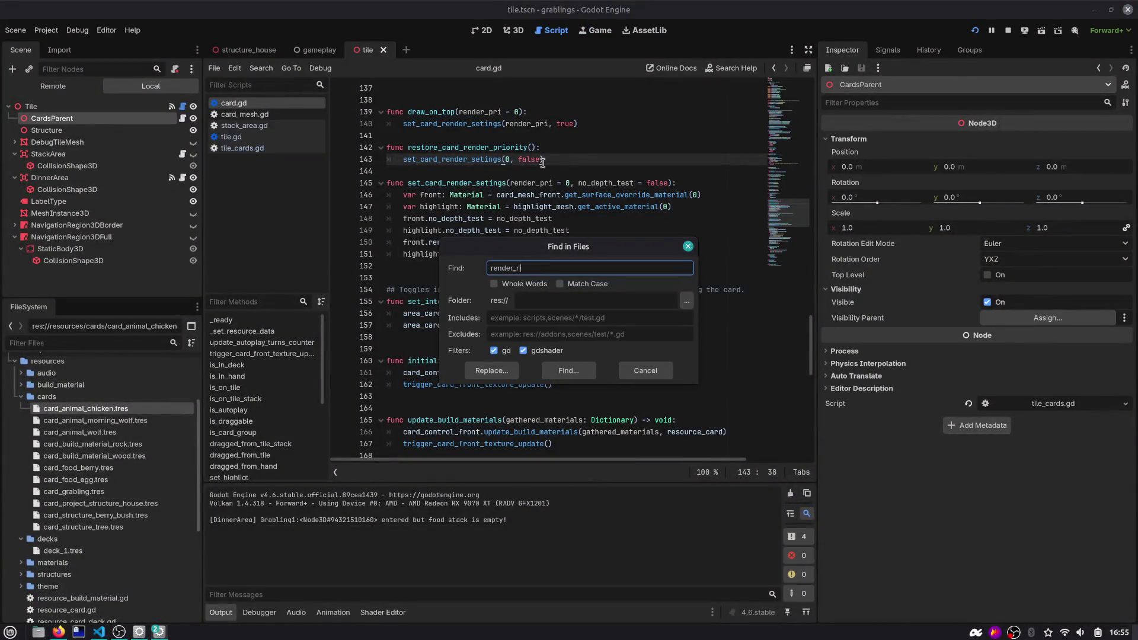
{"action": "type", "text": "proirity"}
{"action": "key", "text": "Return"}
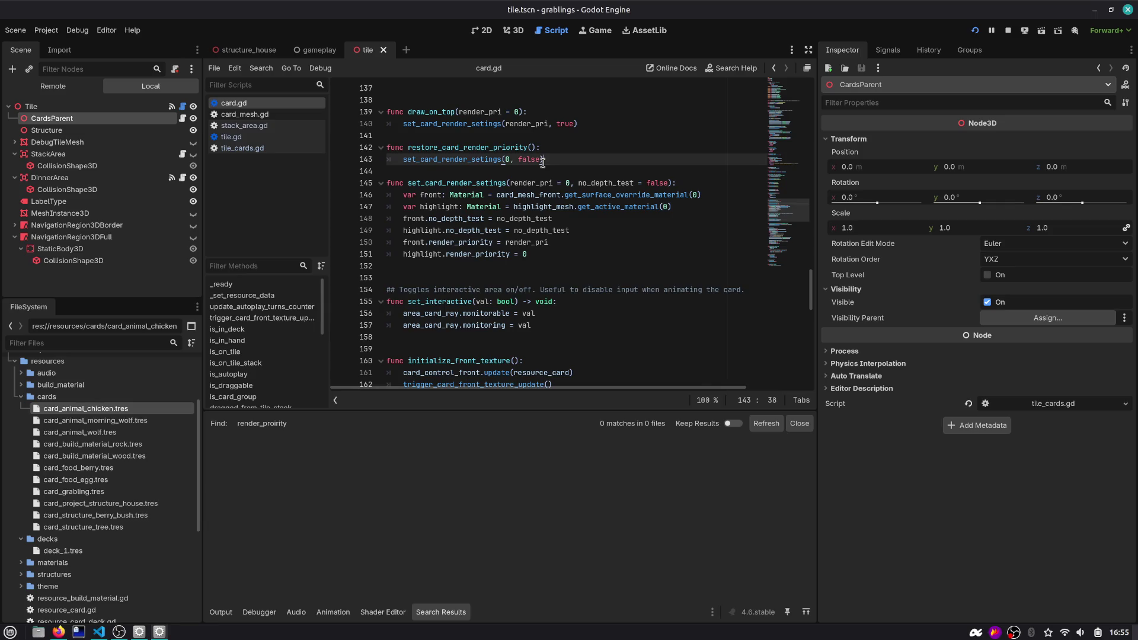
{"action": "key", "text": "ctrl+shift+f"}
{"action": "key", "text": "BackSpace"}
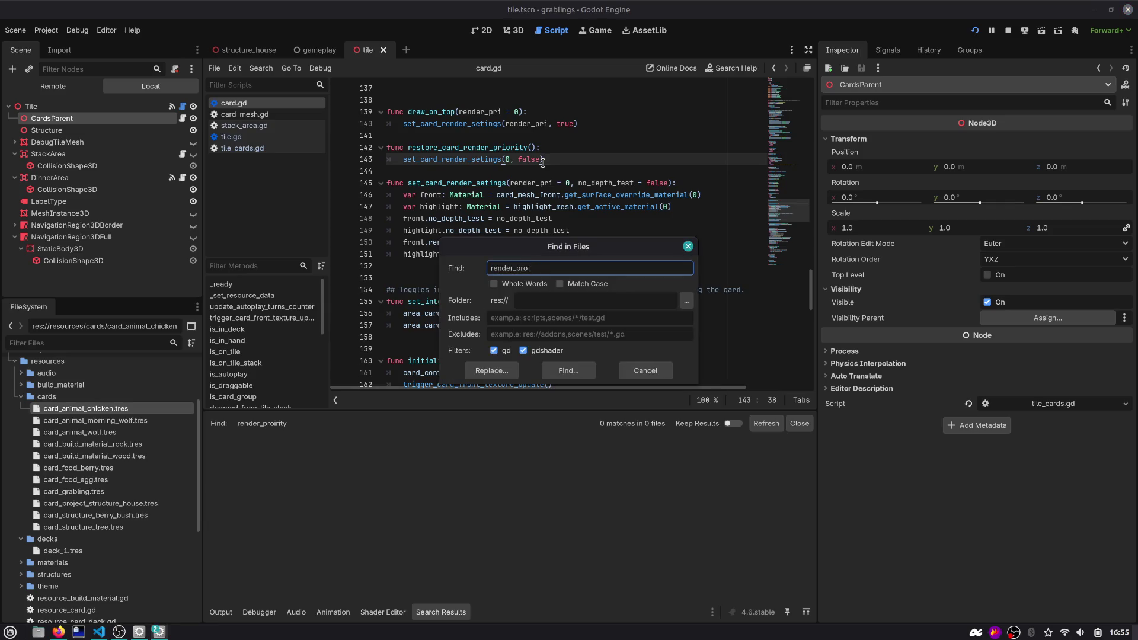
{"action": "type", "text": "ri"}
{"action": "key", "text": "Return"}
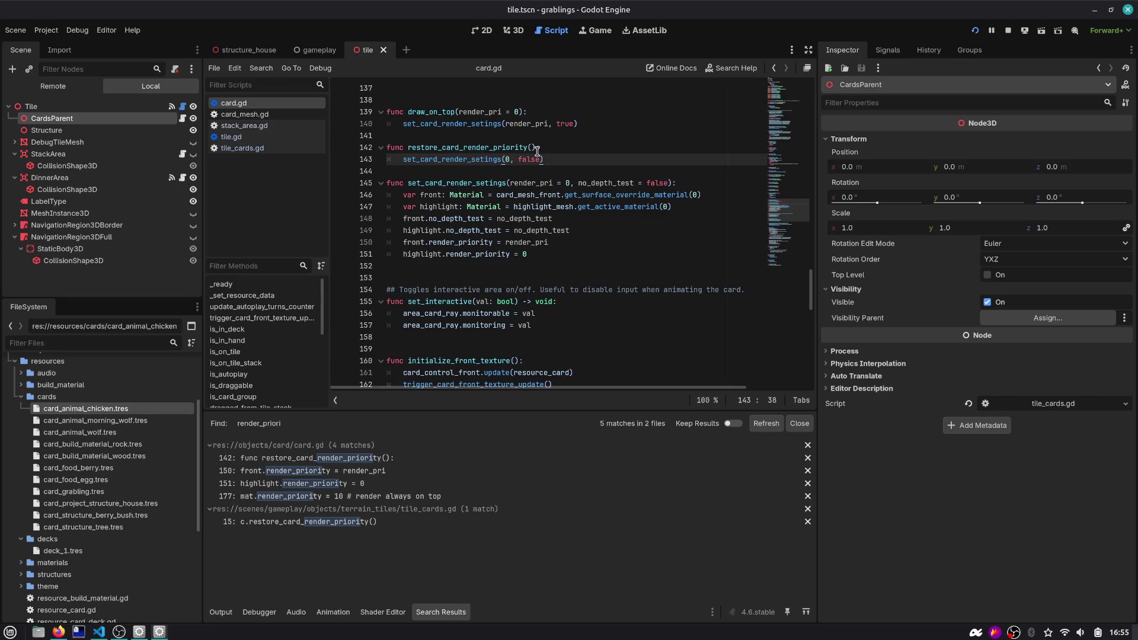
Step through the render_priority matches at lines 142, 150, 177, 151 and in tile_cards.gd
{"action": "left_click", "coordinate": [338, 459]}
{"action": "left_click", "coordinate": [355, 471]}
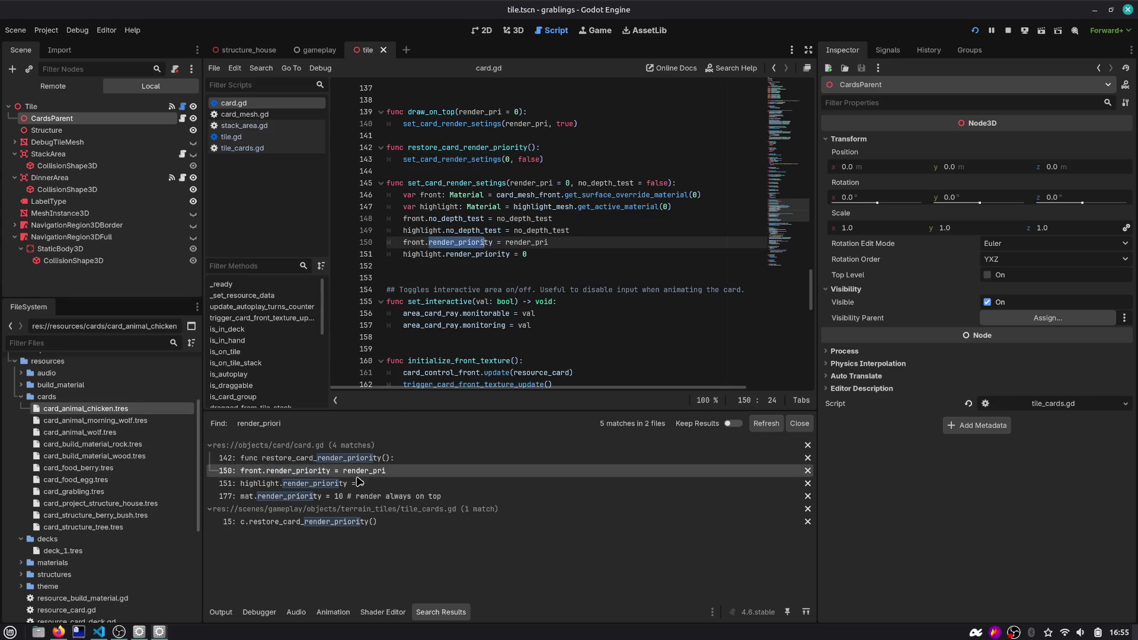
{"action": "left_click", "coordinate": [352, 495]}
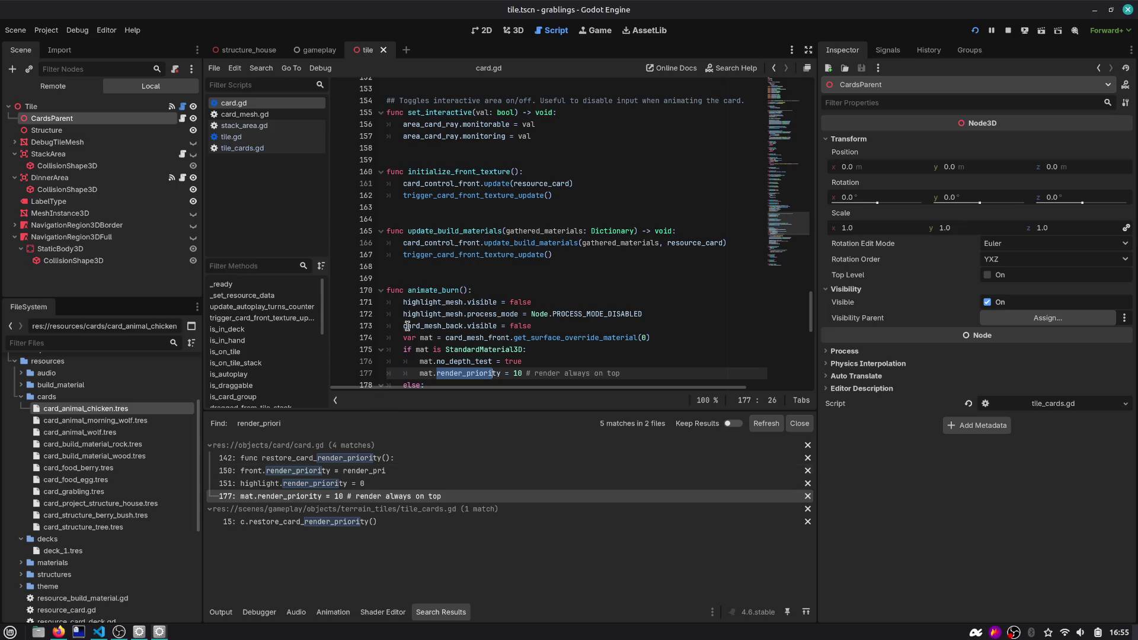
{"action": "scroll", "coordinate": [425, 293], "scroll_direction": "down", "scroll_amount": 2}
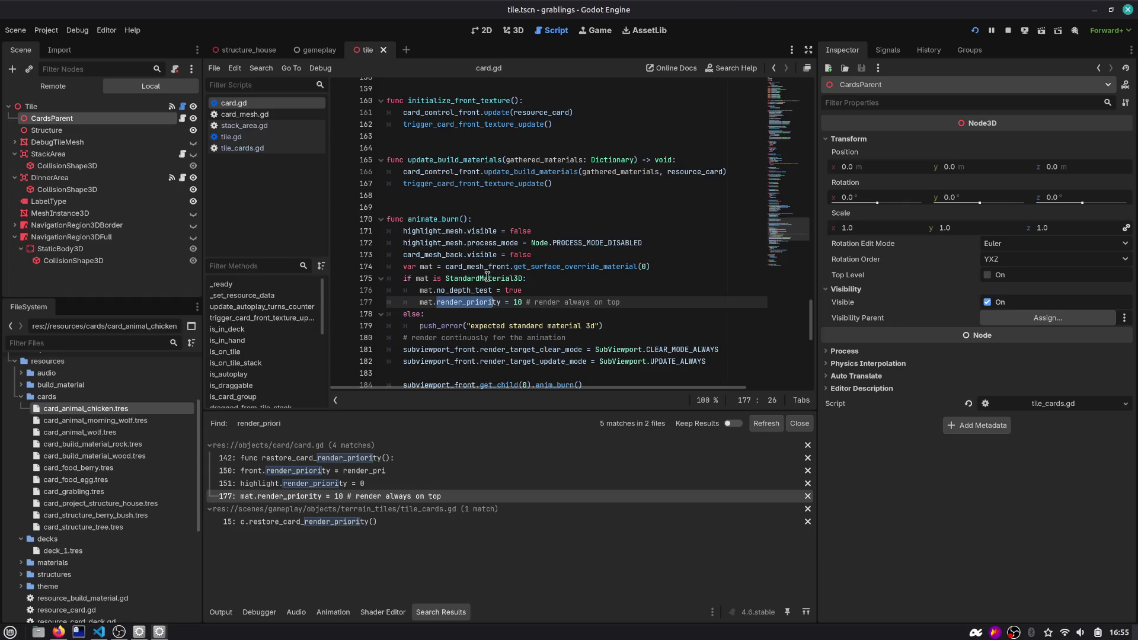
{"action": "left_click", "coordinate": [366, 522]}
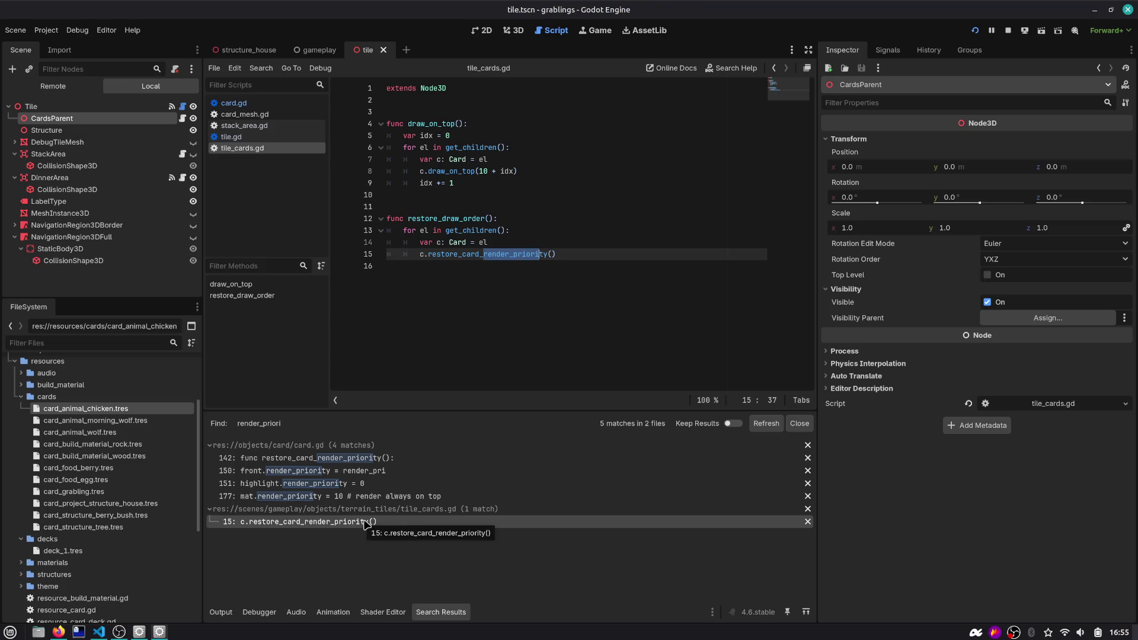
{"action": "left_click", "coordinate": [375, 498]}
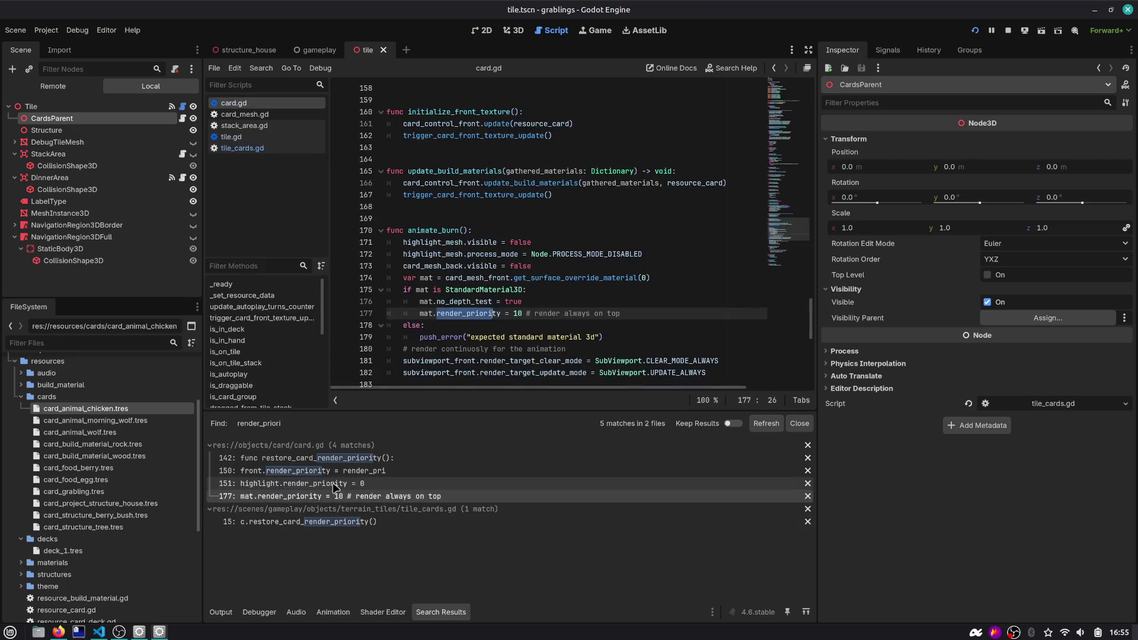
{"action": "left_click", "coordinate": [355, 484]}
{"action": "scroll", "coordinate": [471, 205], "scroll_direction": "up", "scroll_amount": 3}
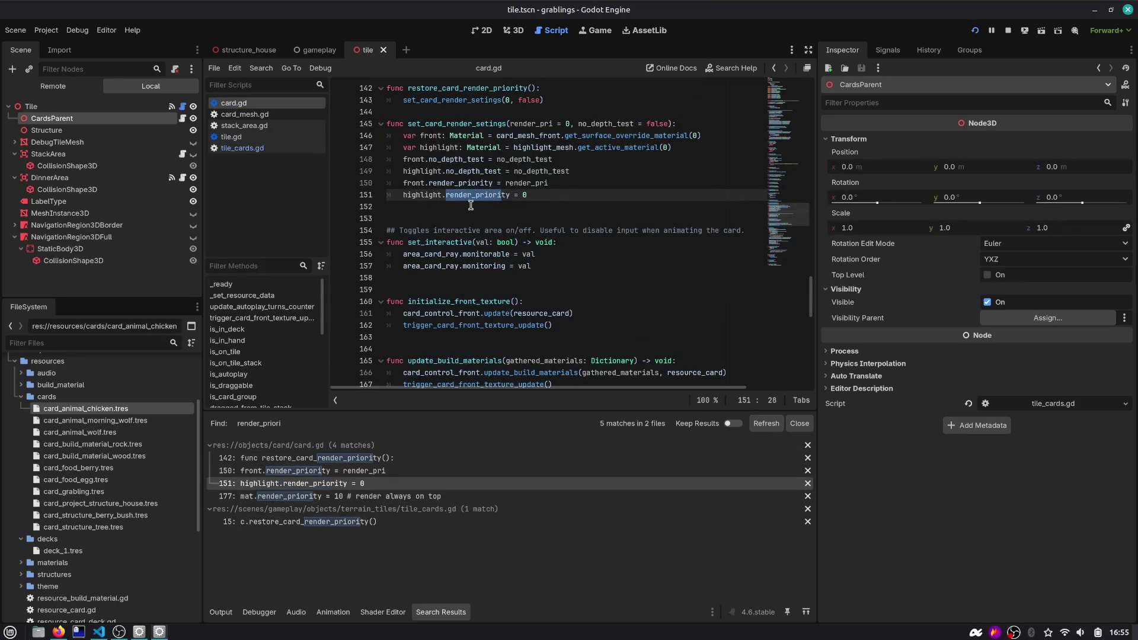
{"action": "scroll", "coordinate": [471, 200], "scroll_direction": "up", "scroll_amount": 1}
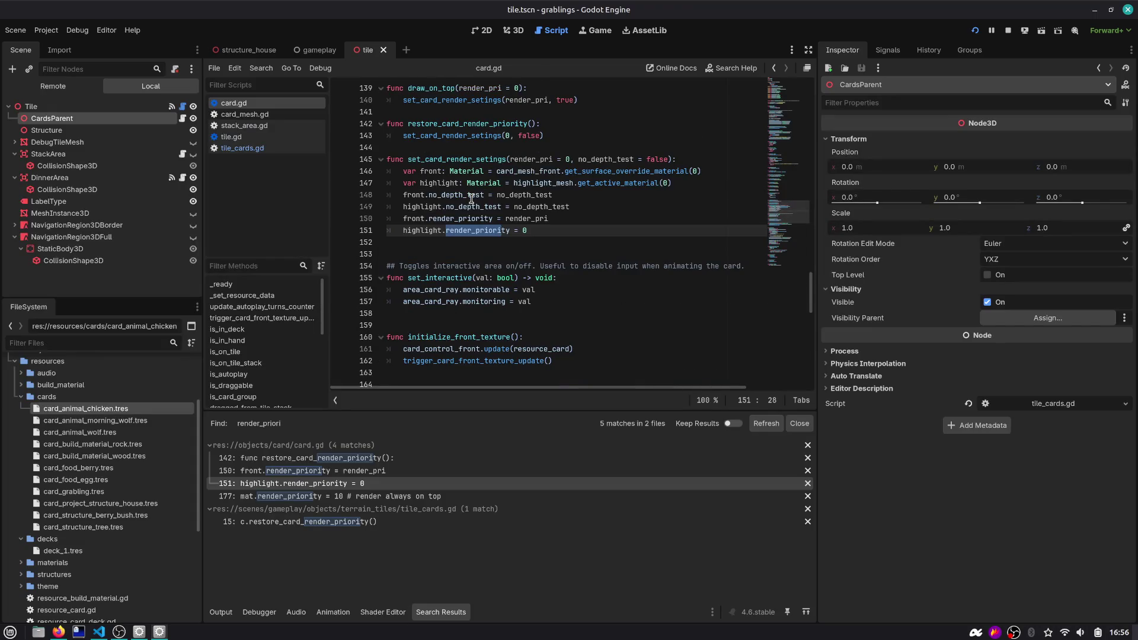
{"action": "double_click", "coordinate": [484, 229]}
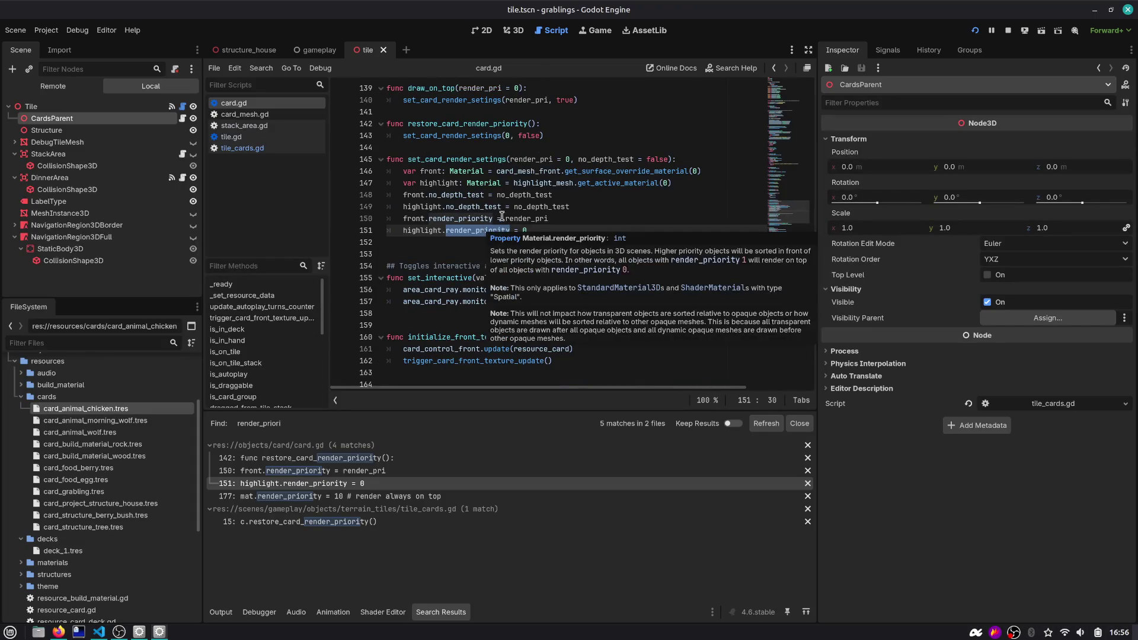
Switch to the 3D view, expand DebugTileMesh, and quick-open the card.tscn scene
{"action": "left_click", "coordinate": [509, 30]}
{"action": "left_click", "coordinate": [14, 142]}
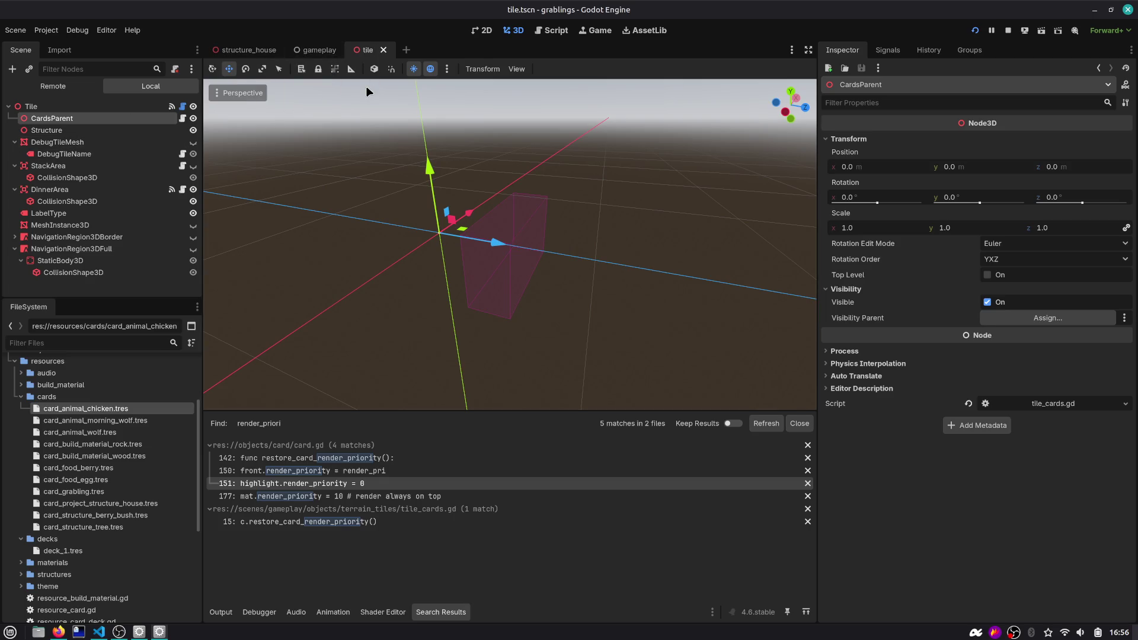
{"action": "key", "text": "ctrl+shift+o"}
{"action": "key", "text": "Return"}
{"action": "key", "text": "Escape"}
{"action": "key", "text": "ctrl+shift+o"}
{"action": "type", "text": "card.ts"}
{"action": "key", "text": "Return"}
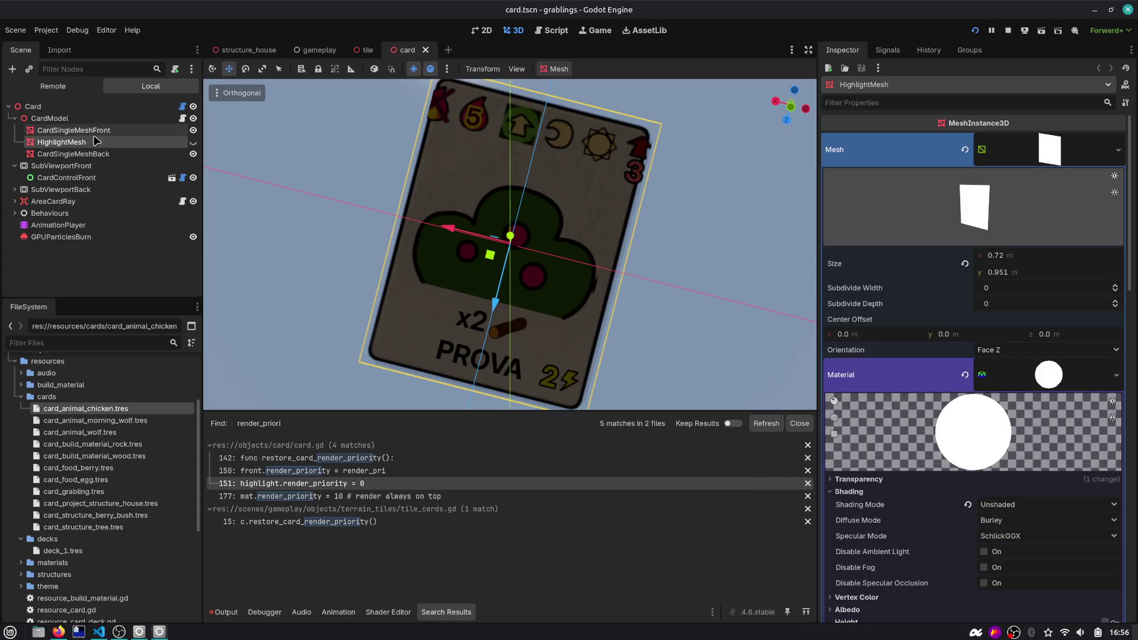
Make the HighlightMesh visible and orbit around the card, undoing an accidental plane move
{"action": "left_click", "coordinate": [193, 143]}
{"action": "mouse_move", "coordinate": [384, 125]}
{"action": "left_mouse_down"}
{"action": "mouse_move", "coordinate": [414, 183]}
{"action": "mouse_move", "coordinate": [401, 137]}
{"action": "mouse_move", "coordinate": [440, 222]}
{"action": "left_mouse_up"}
{"action": "scroll", "coordinate": [440, 221], "scroll_direction": "up", "scroll_amount": 4}
{"action": "left_click_drag", "start_coordinate": [592, 187], "coordinate": [579, 163]}
{"action": "scroll", "coordinate": [573, 157], "scroll_direction": "up", "scroll_amount": 3}
{"action": "mouse_move", "coordinate": [515, 190]}
{"action": "left_mouse_down"}
{"action": "mouse_move", "coordinate": [520, 172]}
{"action": "mouse_move", "coordinate": [569, 196]}
{"action": "mouse_move", "coordinate": [650, 264]}
{"action": "mouse_move", "coordinate": [653, 279]}
{"action": "mouse_move", "coordinate": [744, 175]}
{"action": "left_mouse_up"}
{"action": "key", "text": "ctrl+z"}
View the highlight plane in Right Orthogonal with the preview sky and ground turned off
{"action": "left_click", "coordinate": [793, 108]}
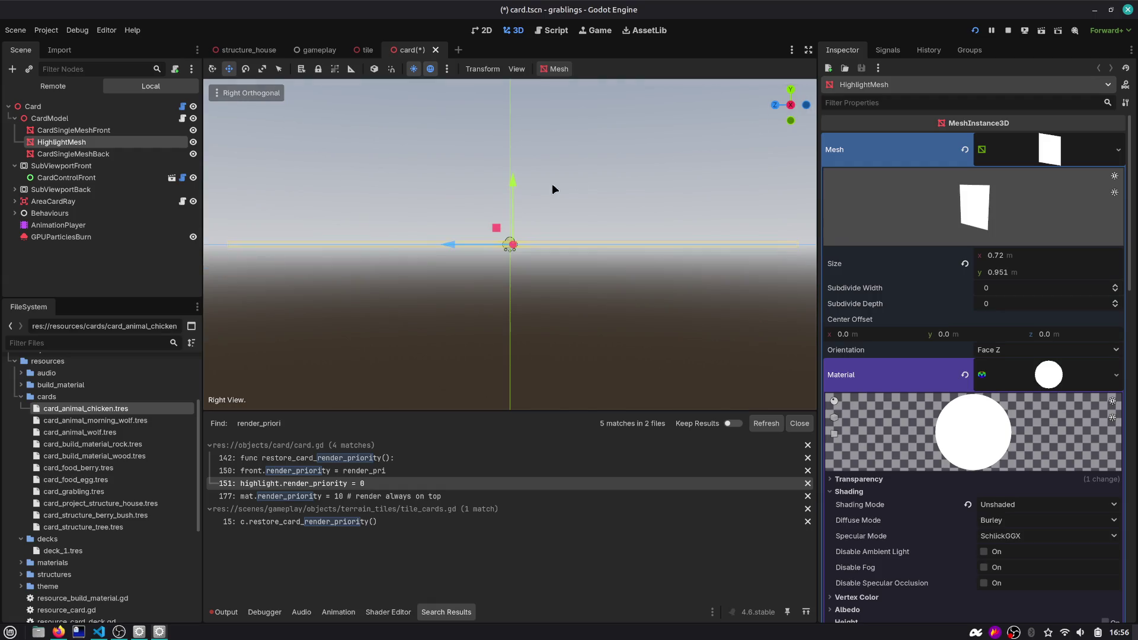
{"action": "left_click", "coordinate": [430, 68]}
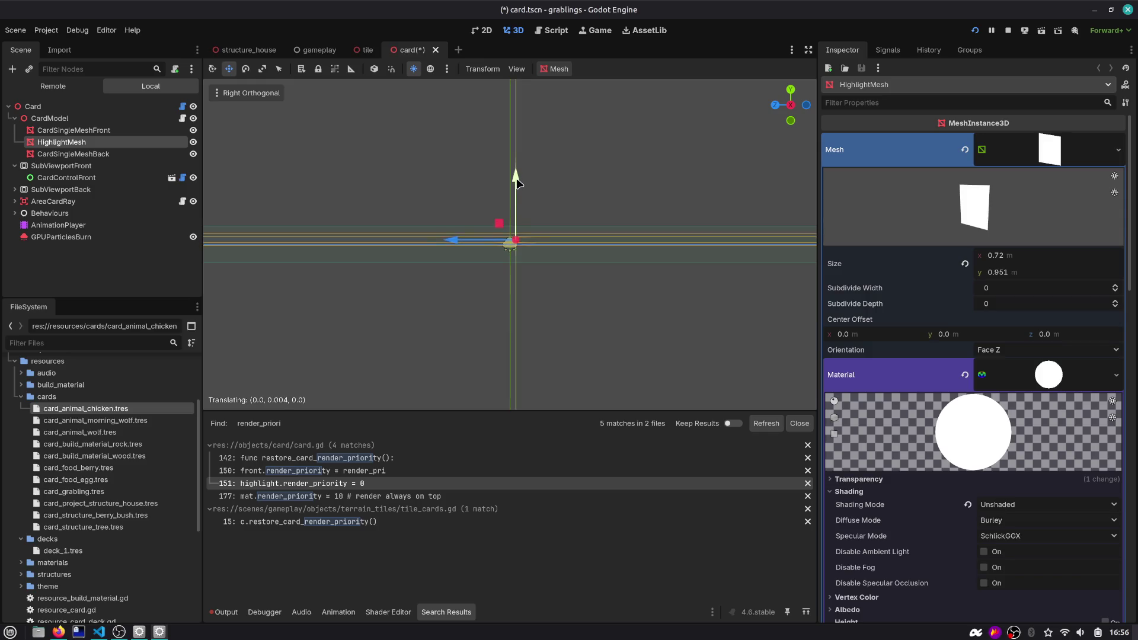
{"action": "mouse_move", "coordinate": [564, 214]}
{"action": "left_mouse_down"}
{"action": "mouse_move", "coordinate": [587, 201]}
{"action": "mouse_move", "coordinate": [671, 200]}
{"action": "mouse_move", "coordinate": [602, 153]}
{"action": "mouse_move", "coordinate": [635, 203]}
{"action": "left_mouse_up"}
{"action": "scroll", "coordinate": [732, 263], "scroll_direction": "up", "scroll_amount": 3}
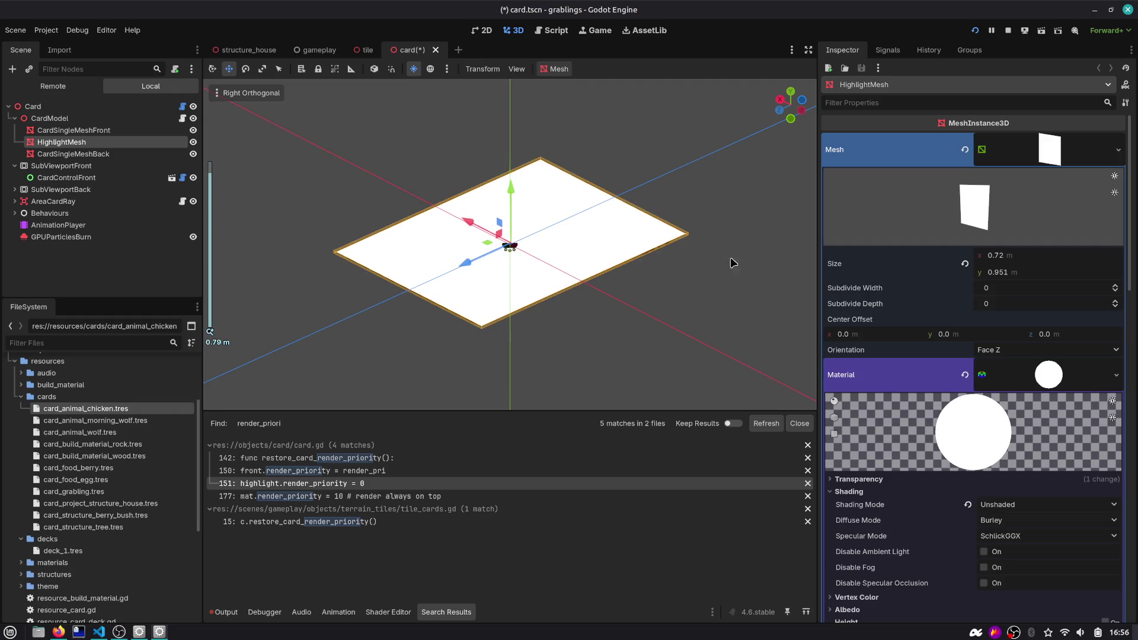
{"action": "scroll", "coordinate": [917, 346], "scroll_direction": "down", "scroll_amount": 4}
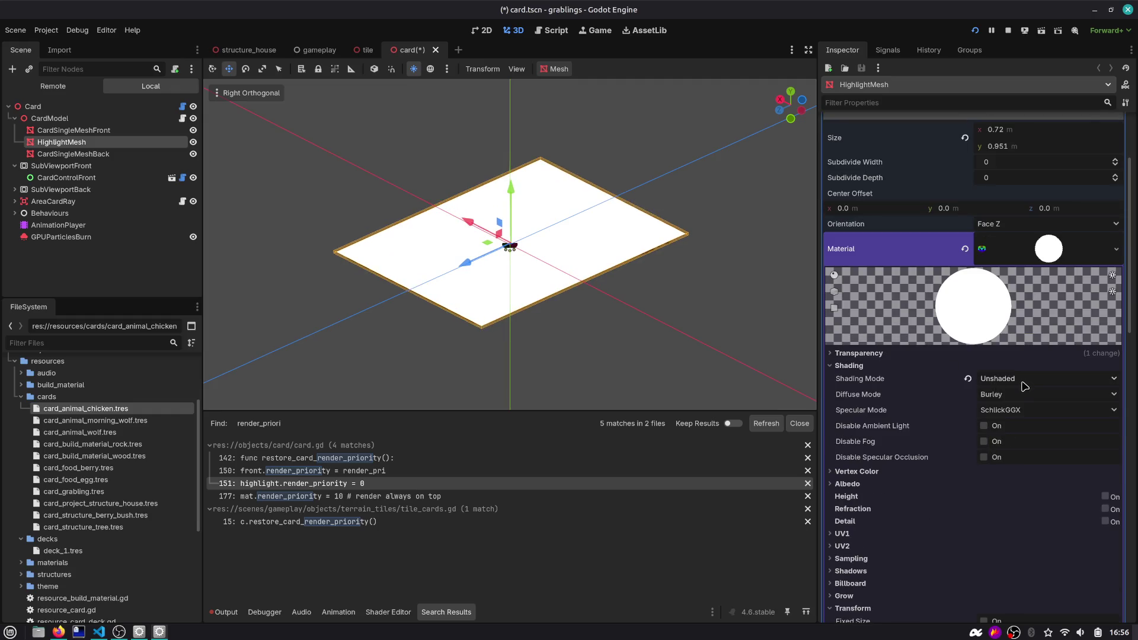
Expand the highlight material's Vertex Color, Albedo, UV1 and Sampling sections
{"action": "left_click", "coordinate": [901, 473]}
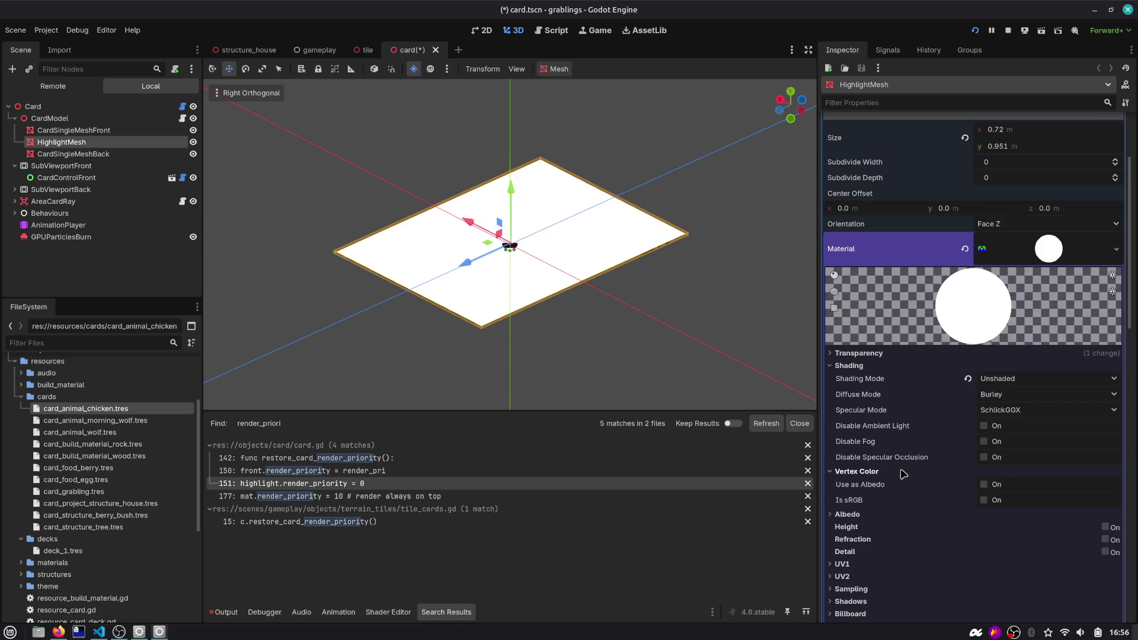
{"action": "left_click", "coordinate": [901, 513]}
{"action": "scroll", "coordinate": [923, 475], "scroll_direction": "down", "scroll_amount": 4}
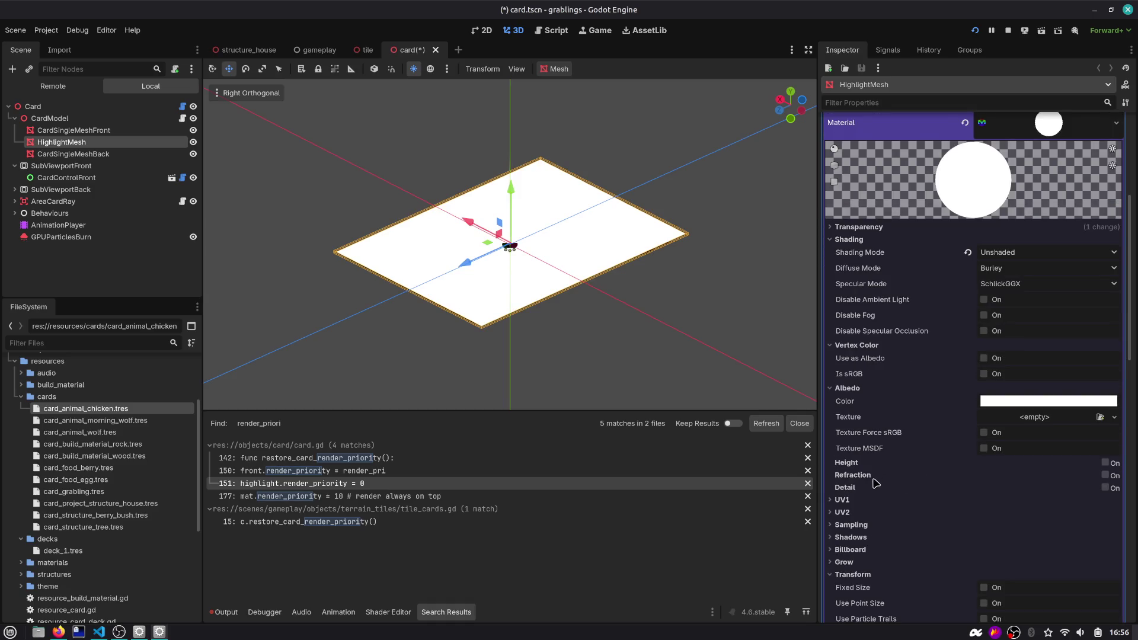
{"action": "left_click", "coordinate": [872, 500]}
{"action": "scroll", "coordinate": [872, 501], "scroll_direction": "down", "scroll_amount": 4}
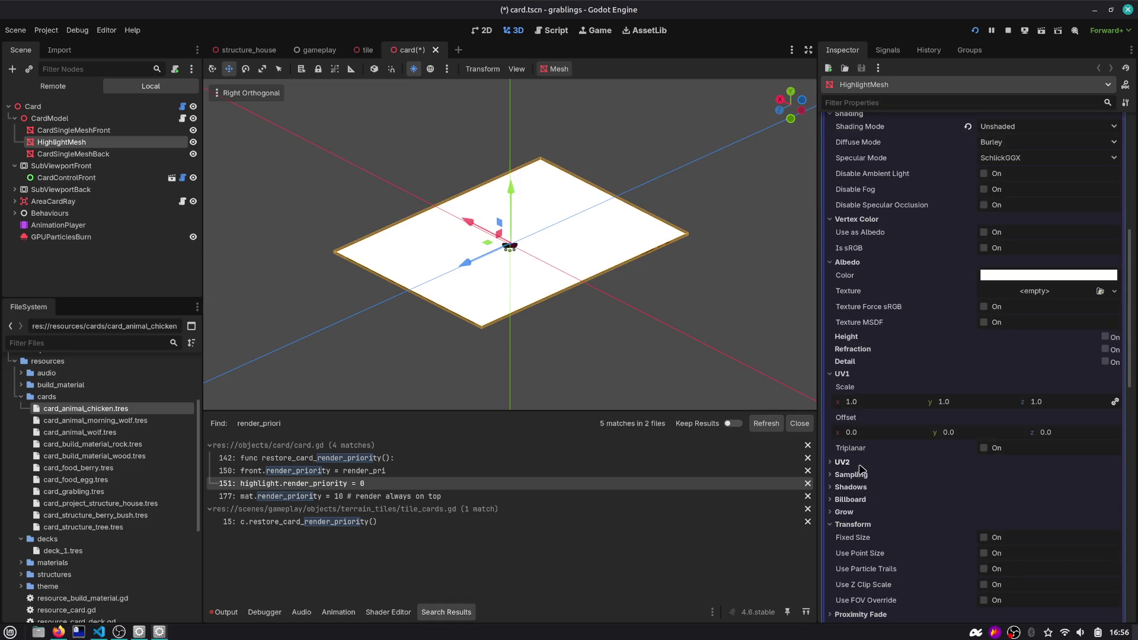
{"action": "left_click", "coordinate": [860, 475]}
{"action": "scroll", "coordinate": [863, 480], "scroll_direction": "down", "scroll_amount": 2}
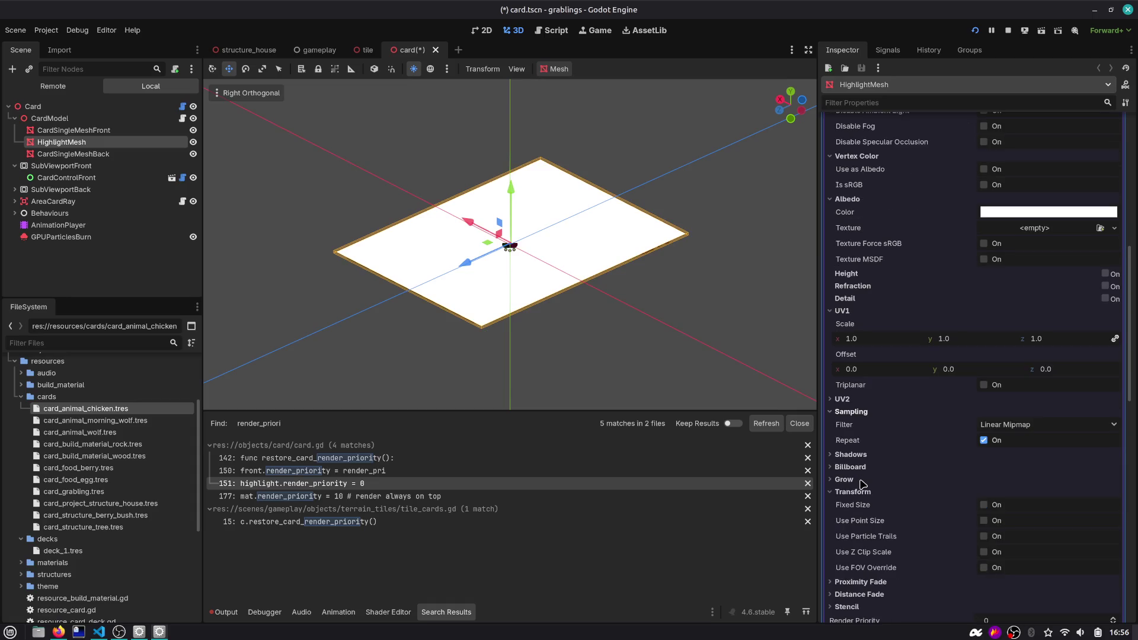
Expand the Shadows, Billboard, Grow and Stencil sections, reading the Grow tooltip
{"action": "left_click", "coordinate": [869, 460]}
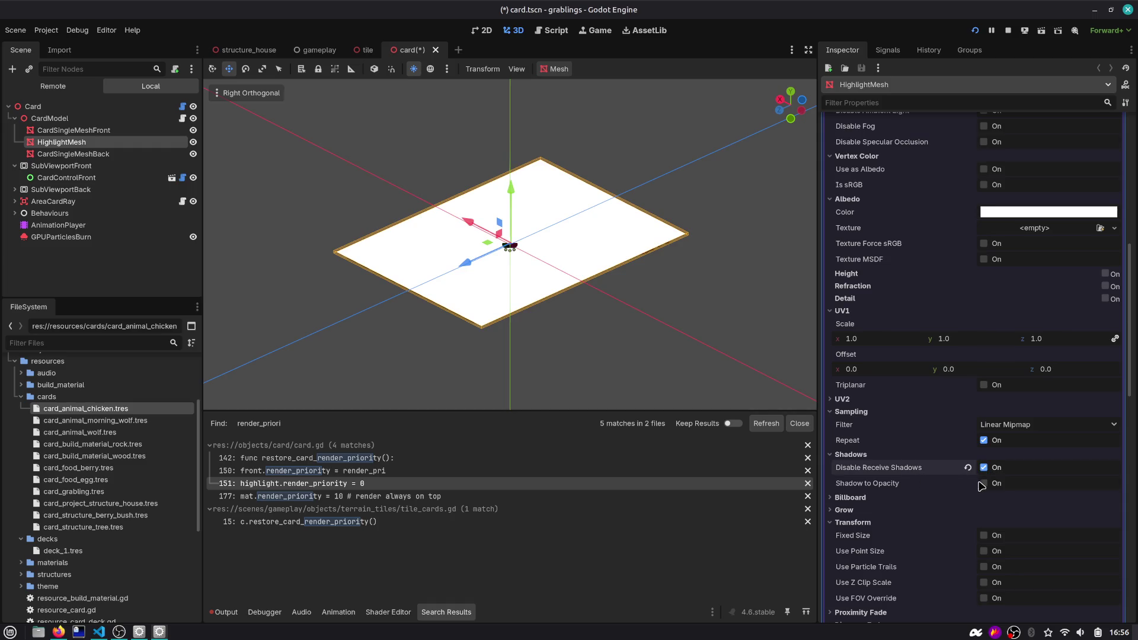
{"action": "left_click", "coordinate": [860, 497]}
{"action": "scroll", "coordinate": [892, 492], "scroll_direction": "down", "scroll_amount": 2}
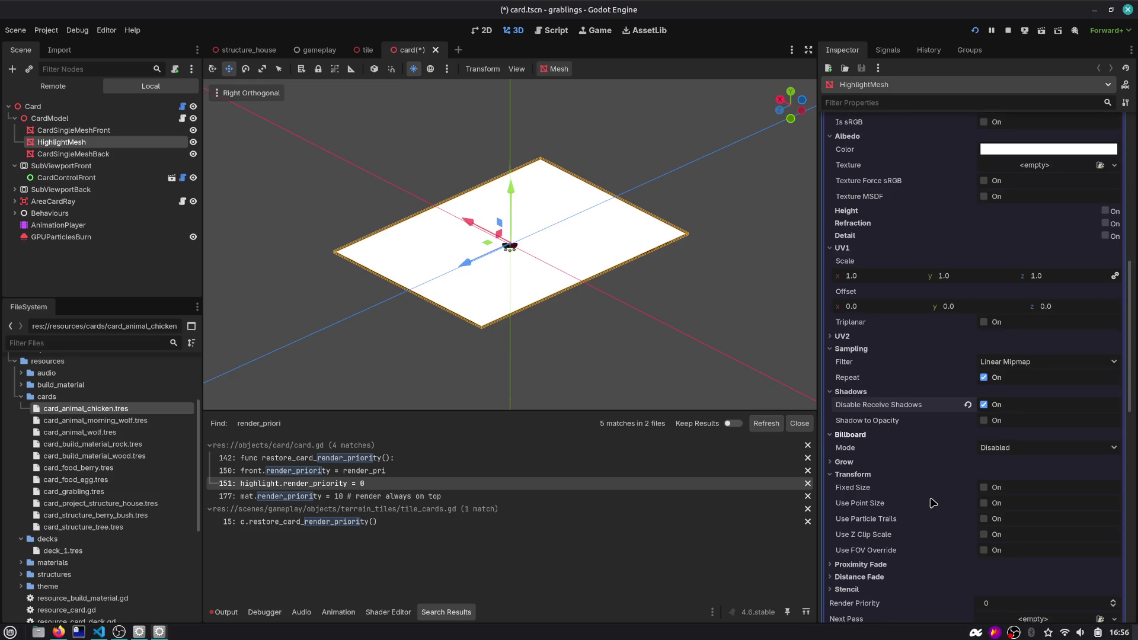
{"action": "left_click", "coordinate": [869, 463]}
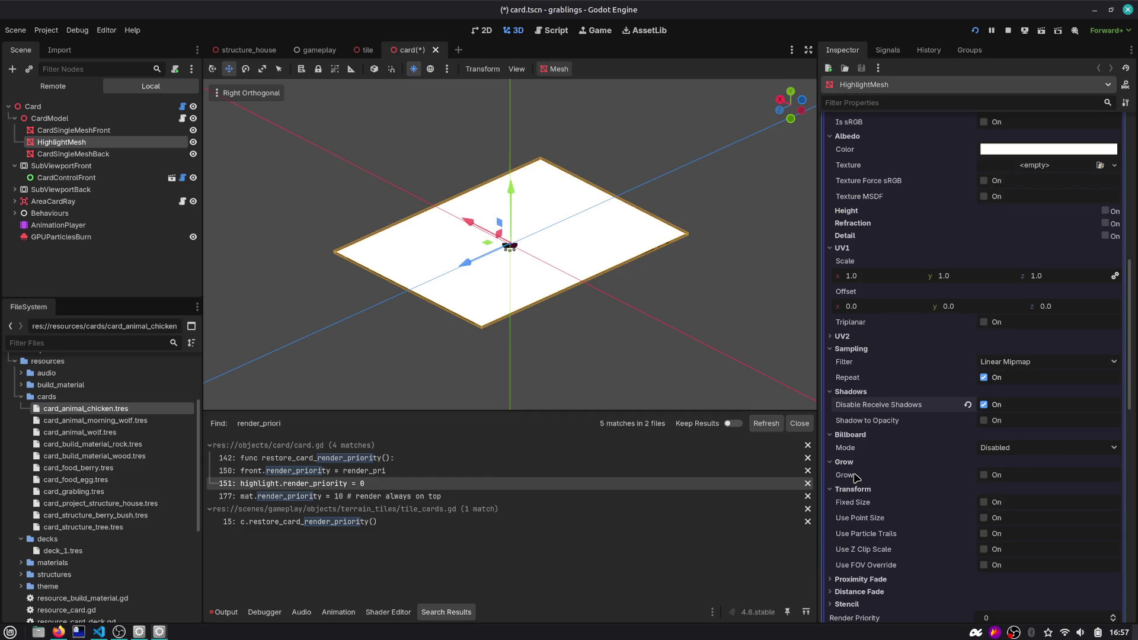
{"action": "mouse_move", "coordinate": [856, 478]}
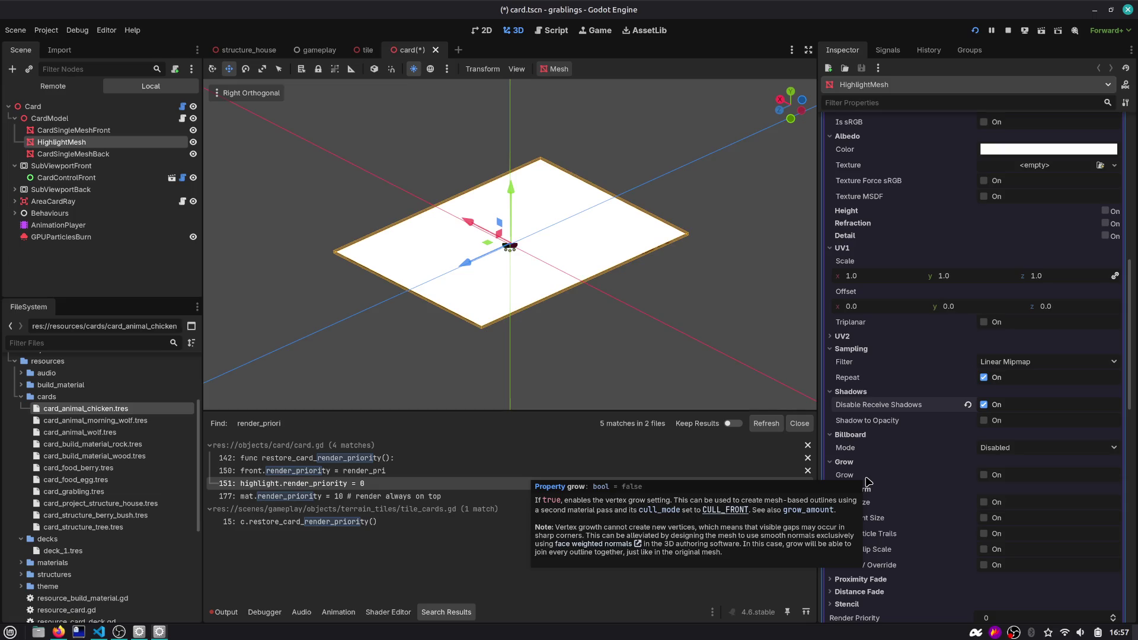
{"action": "scroll", "coordinate": [868, 481], "scroll_direction": "down", "scroll_amount": 2}
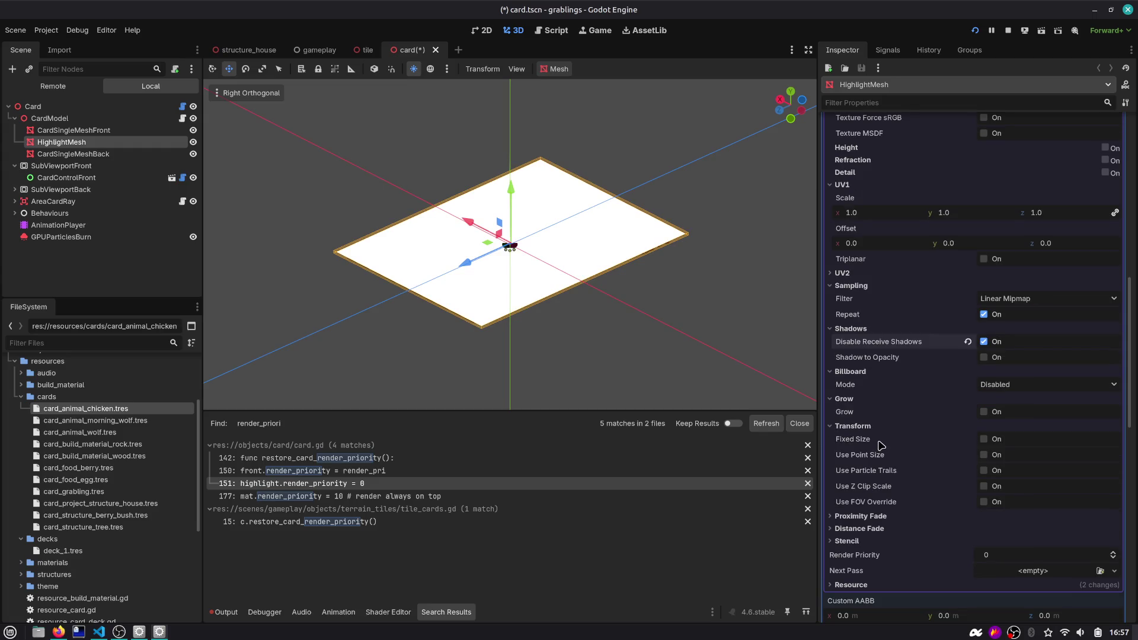
{"action": "left_click", "coordinate": [848, 540]}
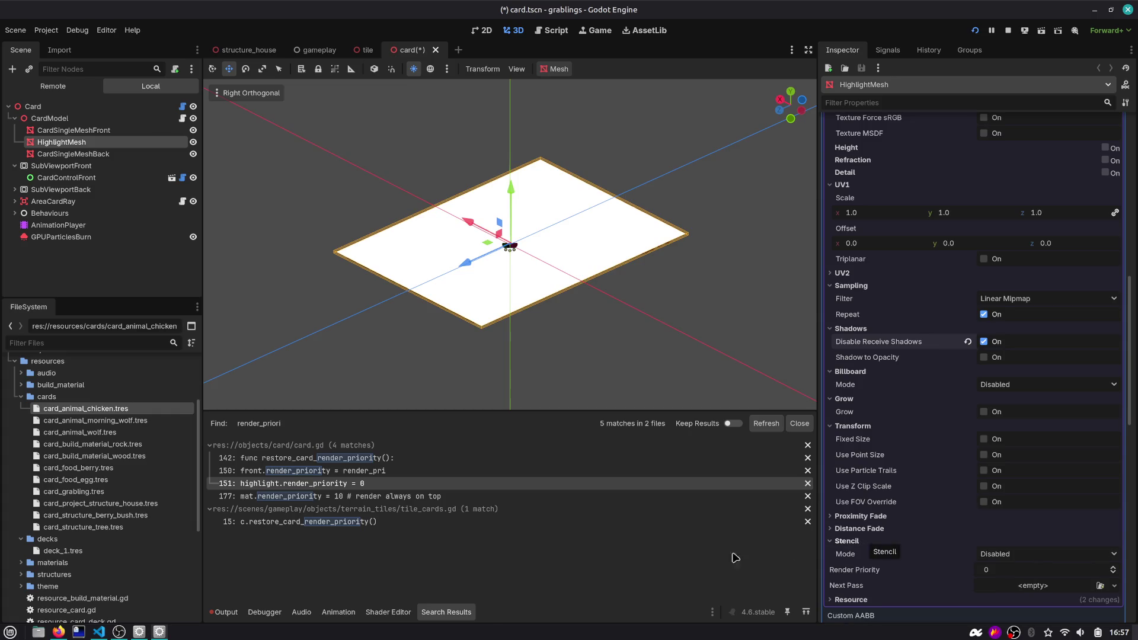
{"action": "left_click", "coordinate": [58, 633]}
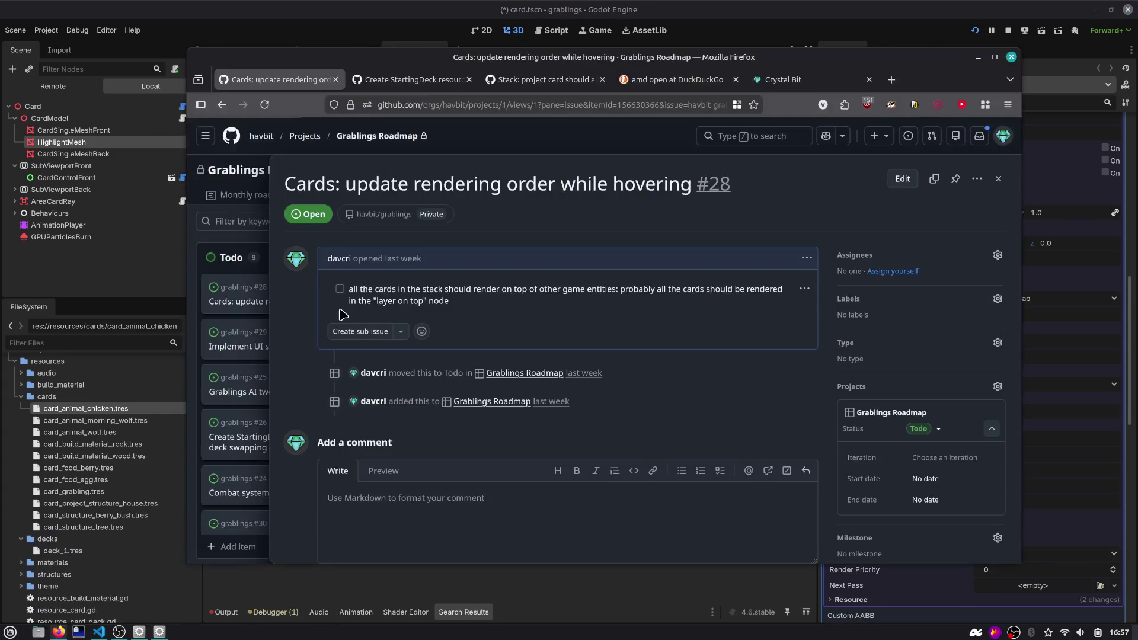
Search for 'godot shaders outline' and open the Godot Shaders 2D outline/inline result
{"action": "key", "text": "ctrl+t"}
{"action": "type", "text": "g"}
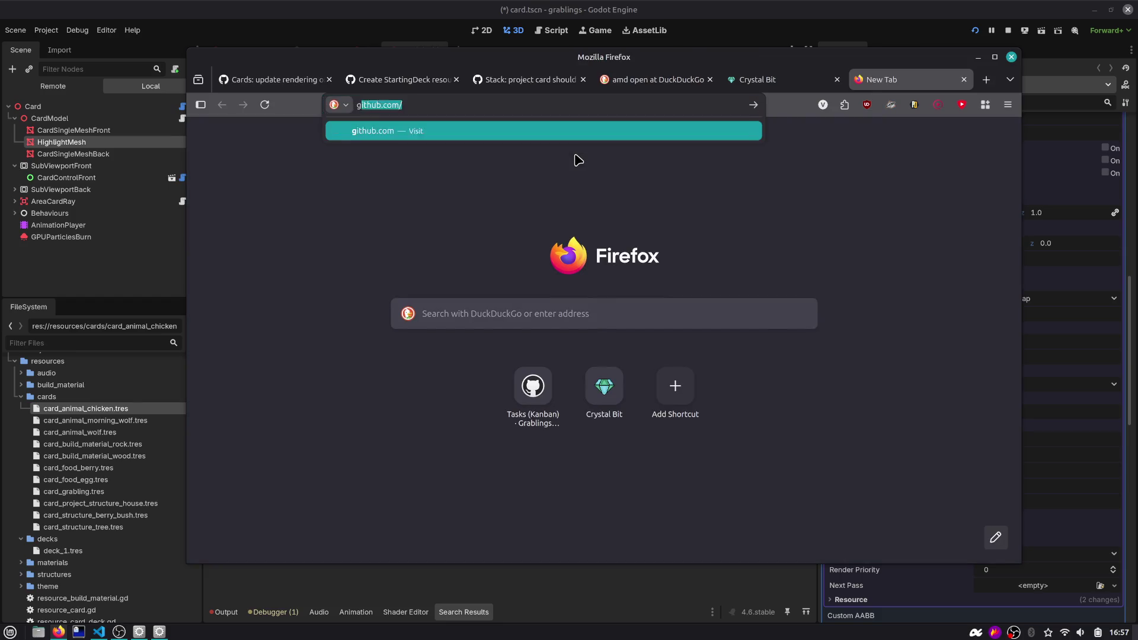
{"action": "type", "text": "odot shaders outline"}
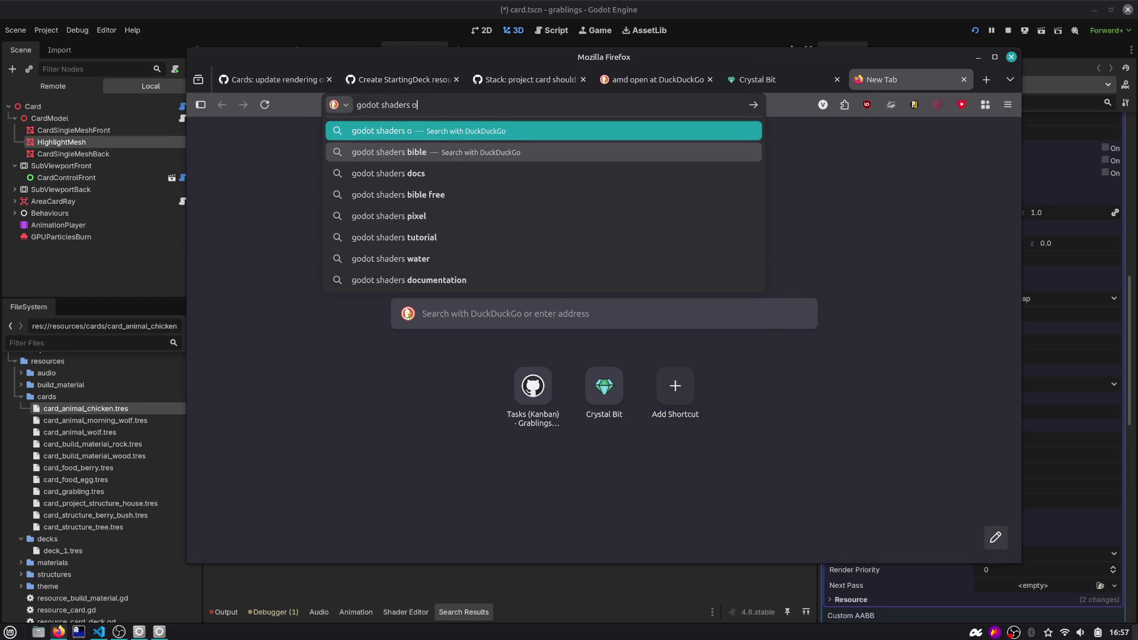
{"action": "key", "text": "Return"}
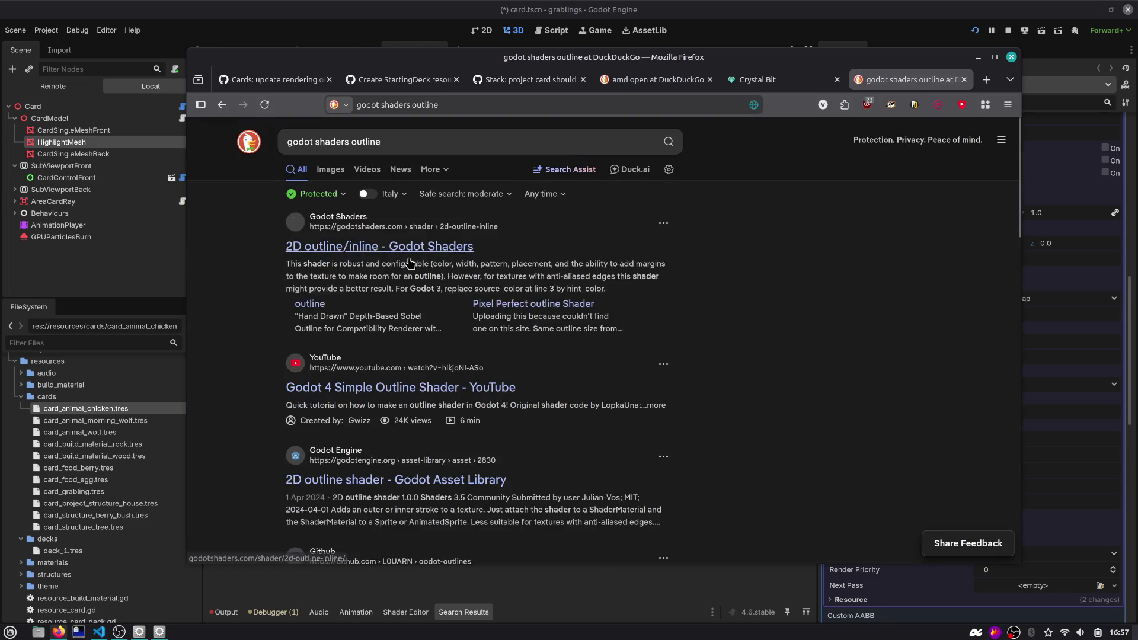
{"action": "left_click", "coordinate": [397, 247]}
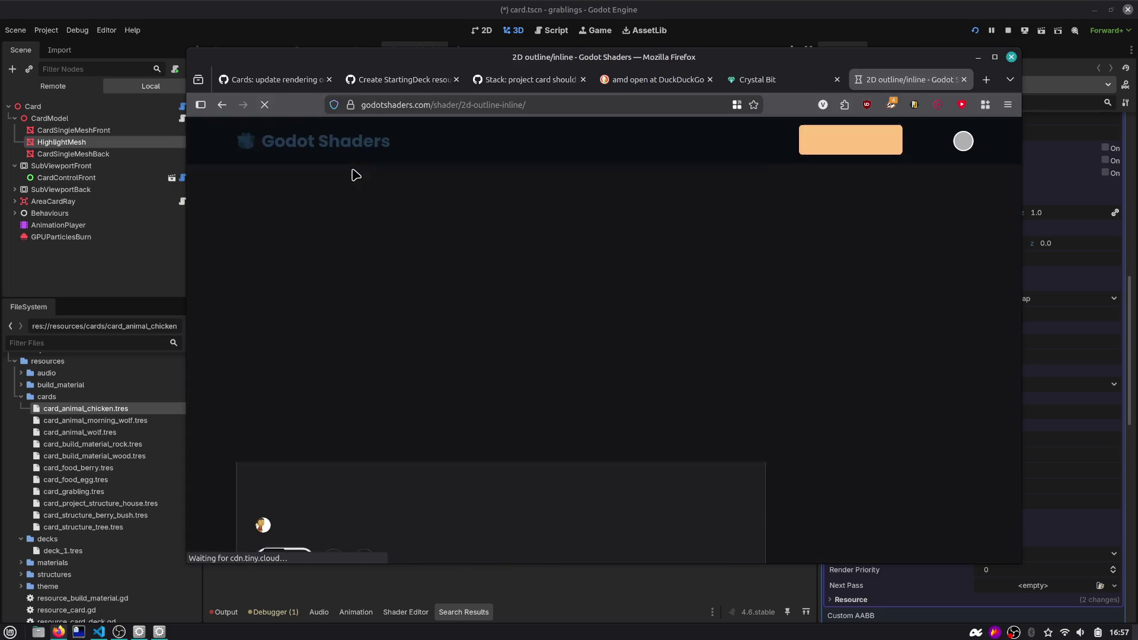
Go to the Godot Shaders home page, maximize the window, and open the Shaders listing
{"action": "left_click", "coordinate": [330, 145]}
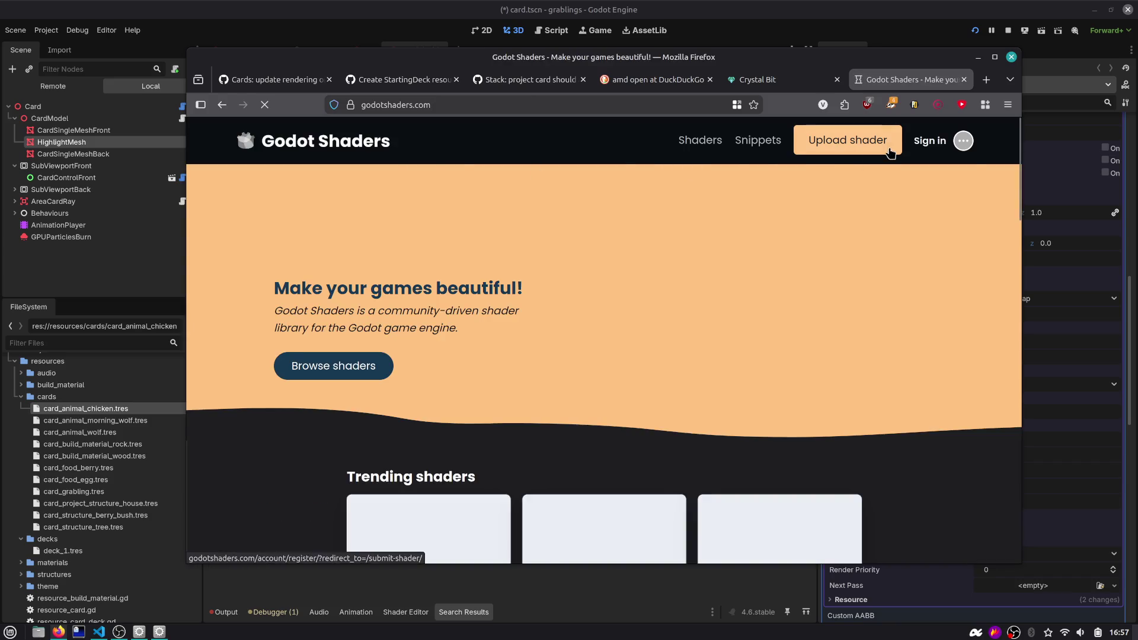
{"action": "scroll", "coordinate": [377, 323], "scroll_direction": "down", "scroll_amount": 5}
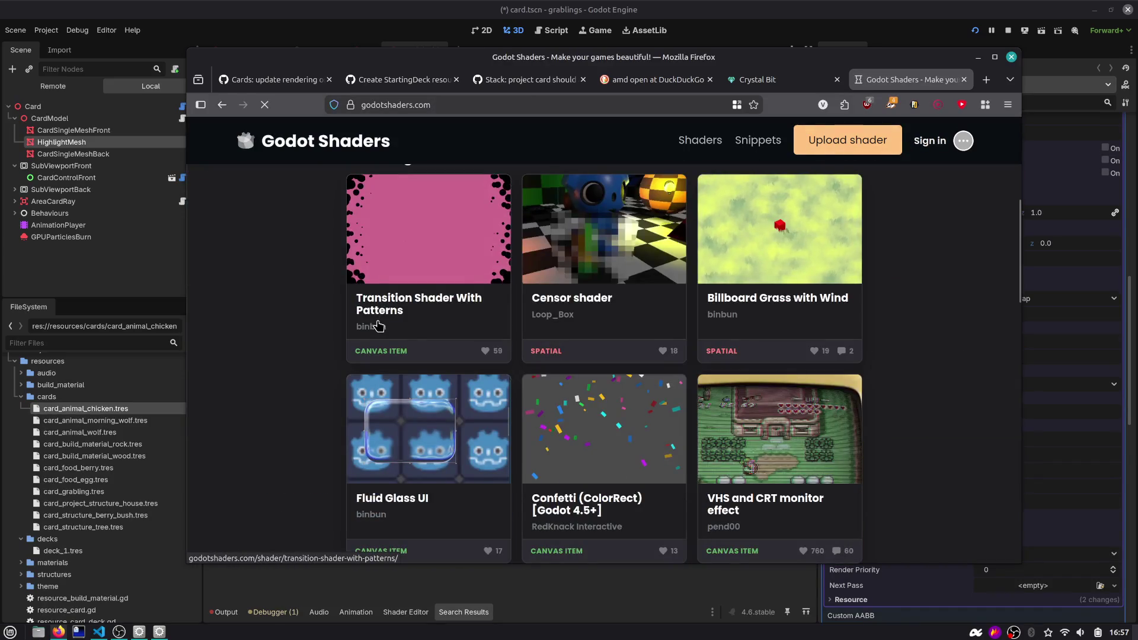
{"action": "scroll", "coordinate": [546, 335], "scroll_direction": "up", "scroll_amount": 4}
{"action": "scroll", "coordinate": [546, 335], "scroll_direction": "up", "scroll_amount": 2}
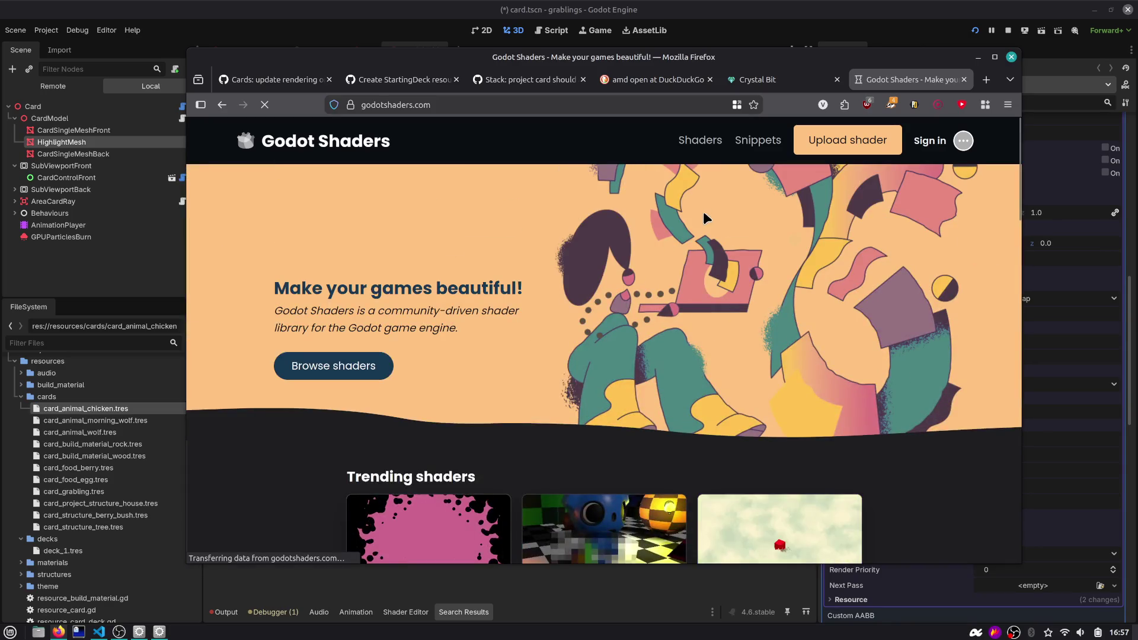
{"action": "left_click", "coordinate": [994, 57]}
{"action": "left_click", "coordinate": [684, 99]}
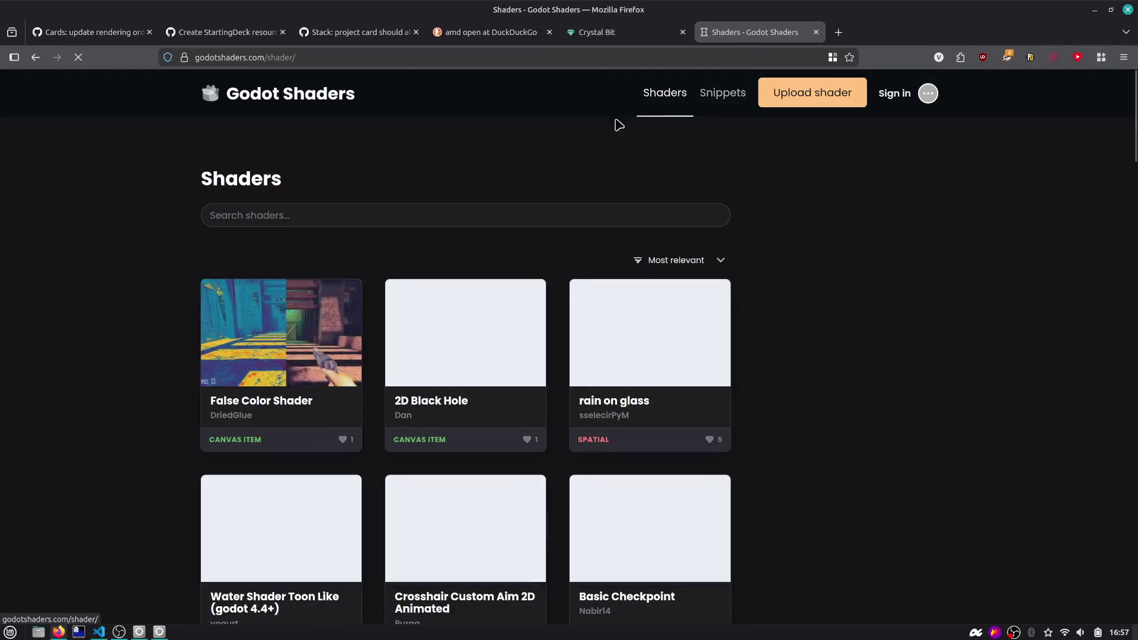
Search the shaders for 'outline' and open The simplest outline shader in a new tab
{"action": "type", "text": "outli"}
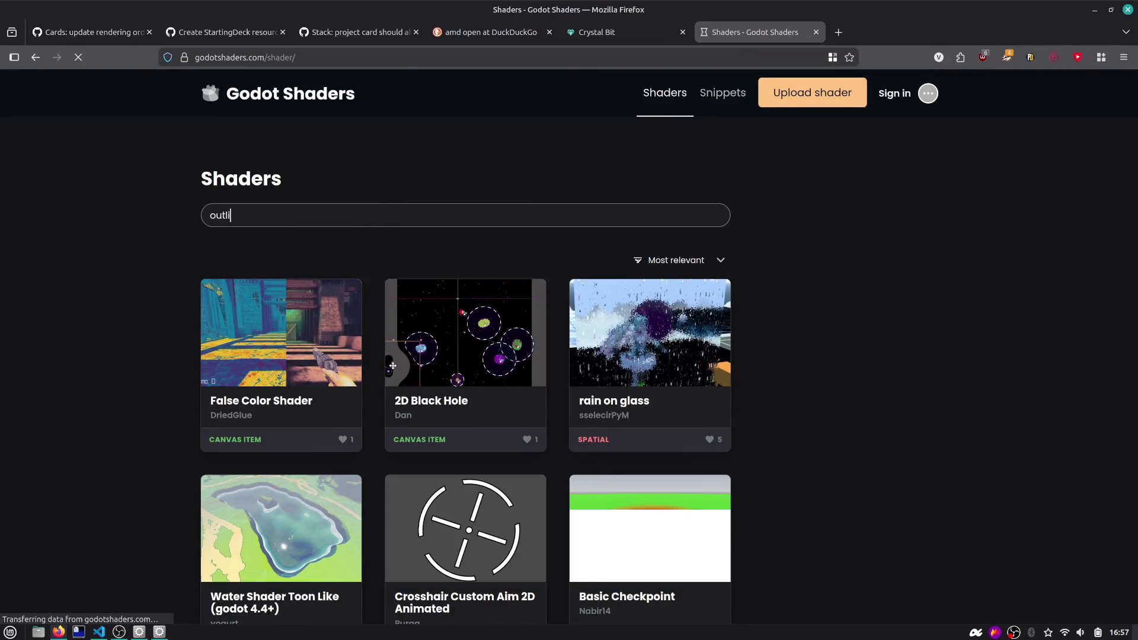
{"action": "type", "text": "ne"}
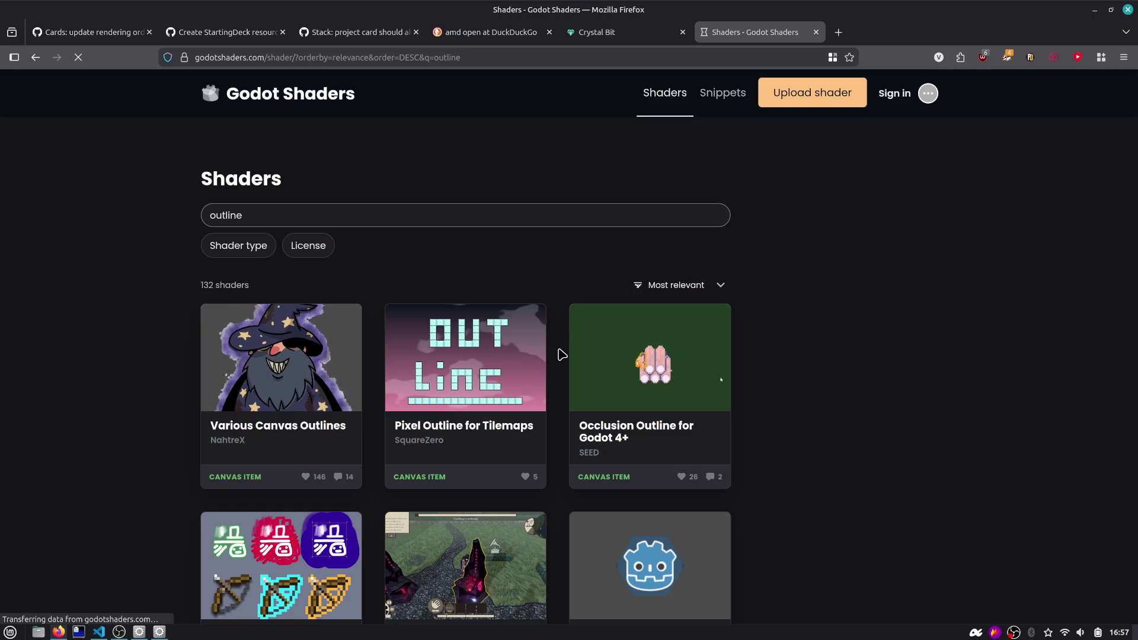
{"action": "scroll", "coordinate": [560, 354], "scroll_direction": "down", "scroll_amount": 4}
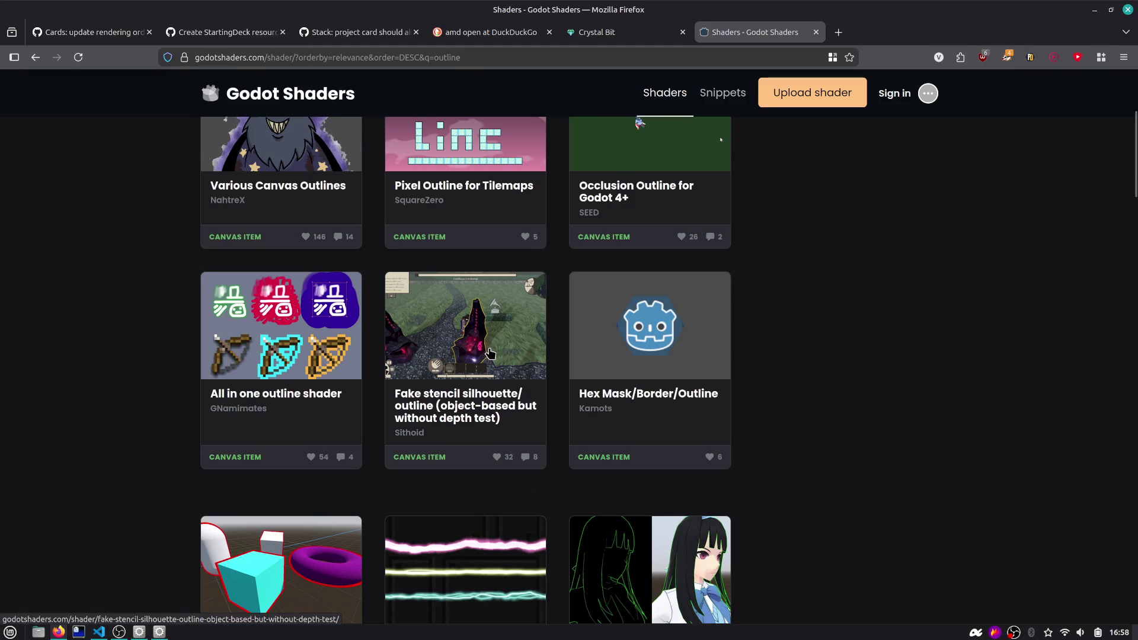
{"action": "scroll", "coordinate": [489, 354], "scroll_direction": "up", "scroll_amount": 3}
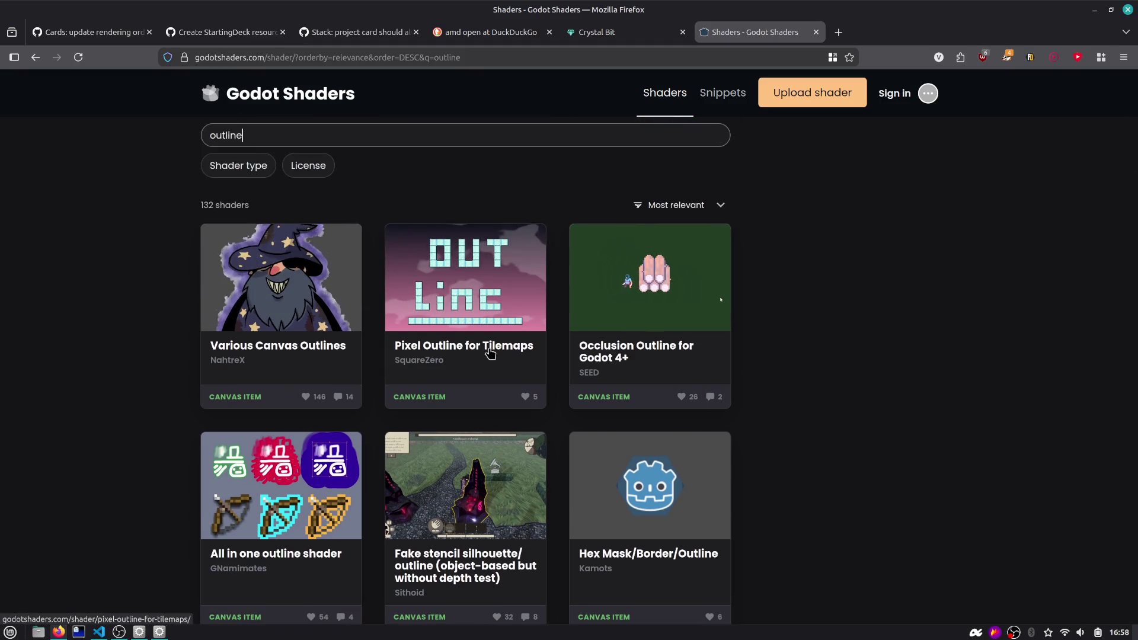
{"action": "scroll", "coordinate": [490, 353], "scroll_direction": "down", "scroll_amount": 5}
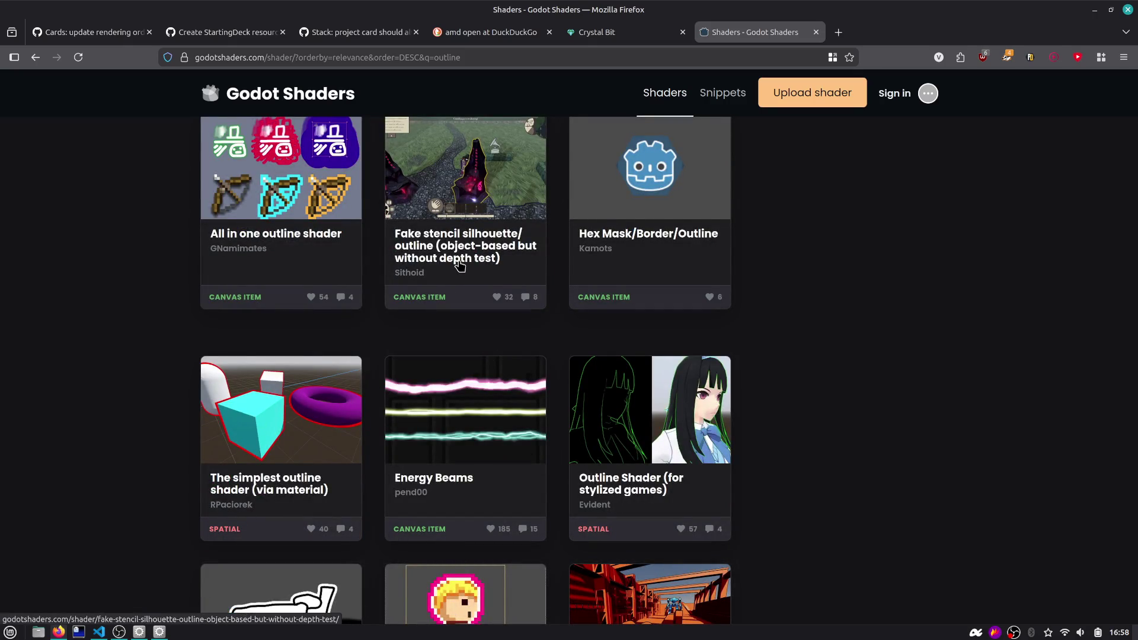
{"action": "scroll", "coordinate": [307, 355], "scroll_direction": "down", "scroll_amount": 2}
{"action": "middle_click", "coordinate": [306, 353]}
{"action": "left_click", "coordinate": [890, 32]}
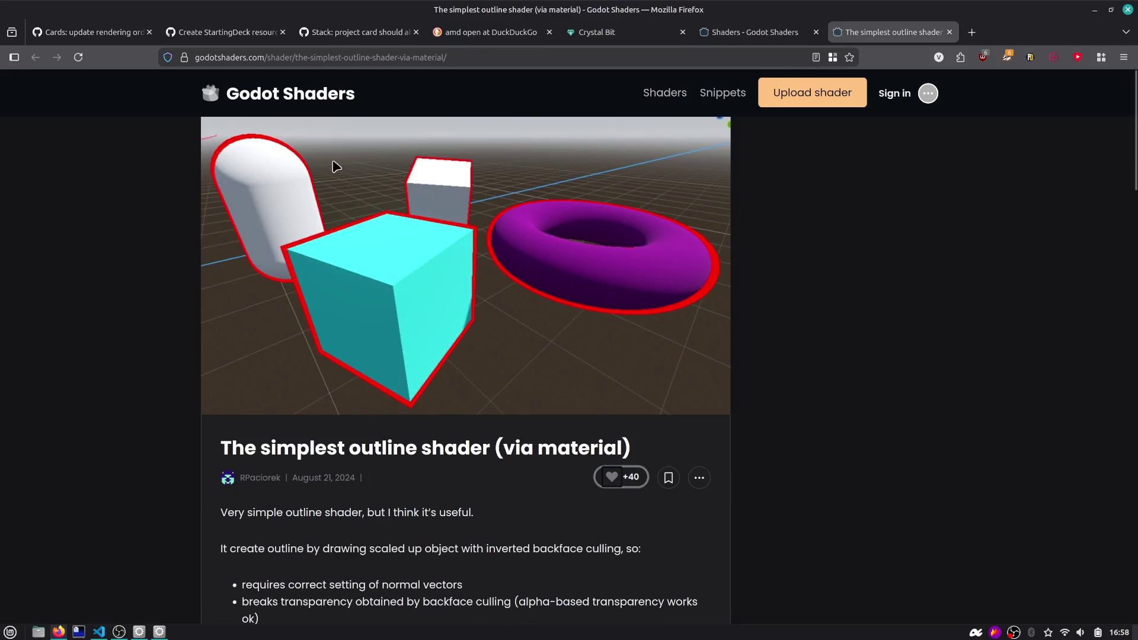
Read the outline shader's description and highlight the note about inverted backface culling
{"action": "scroll", "coordinate": [283, 269], "scroll_direction": "down", "scroll_amount": 5}
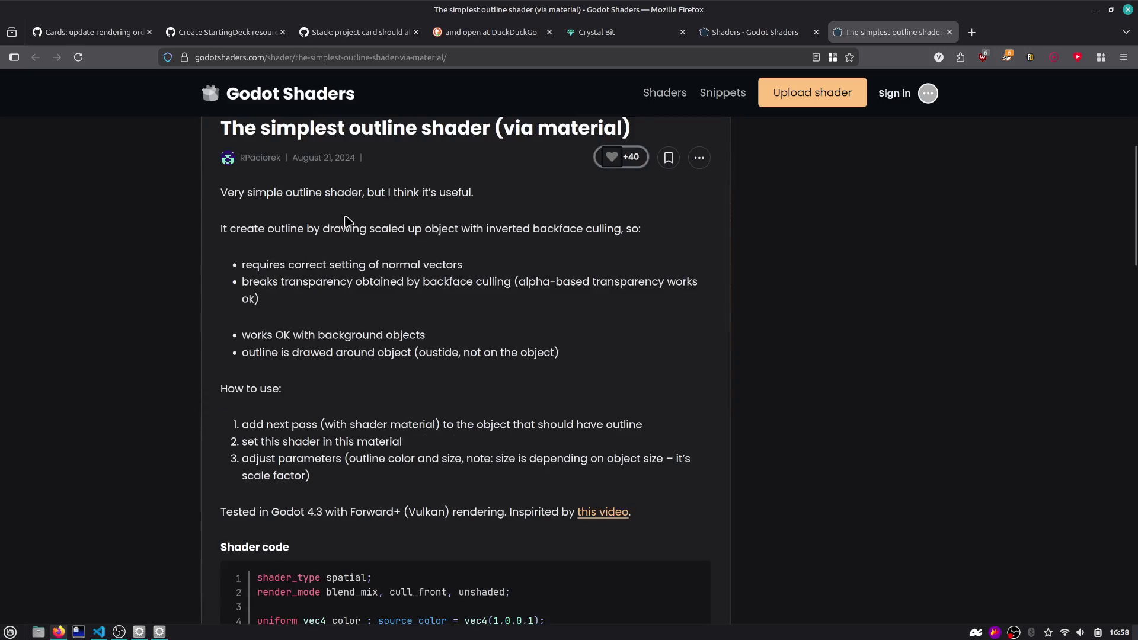
{"action": "scroll", "coordinate": [354, 220], "scroll_direction": "down", "scroll_amount": 2}
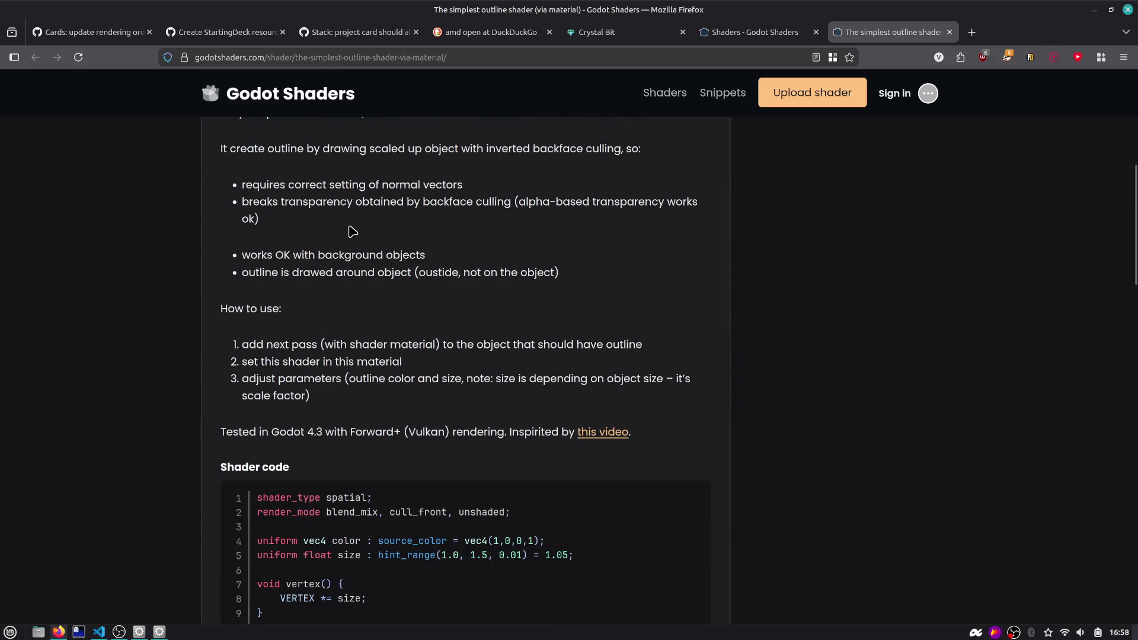
{"action": "left_click_drag", "start_coordinate": [510, 151], "coordinate": [638, 165]}
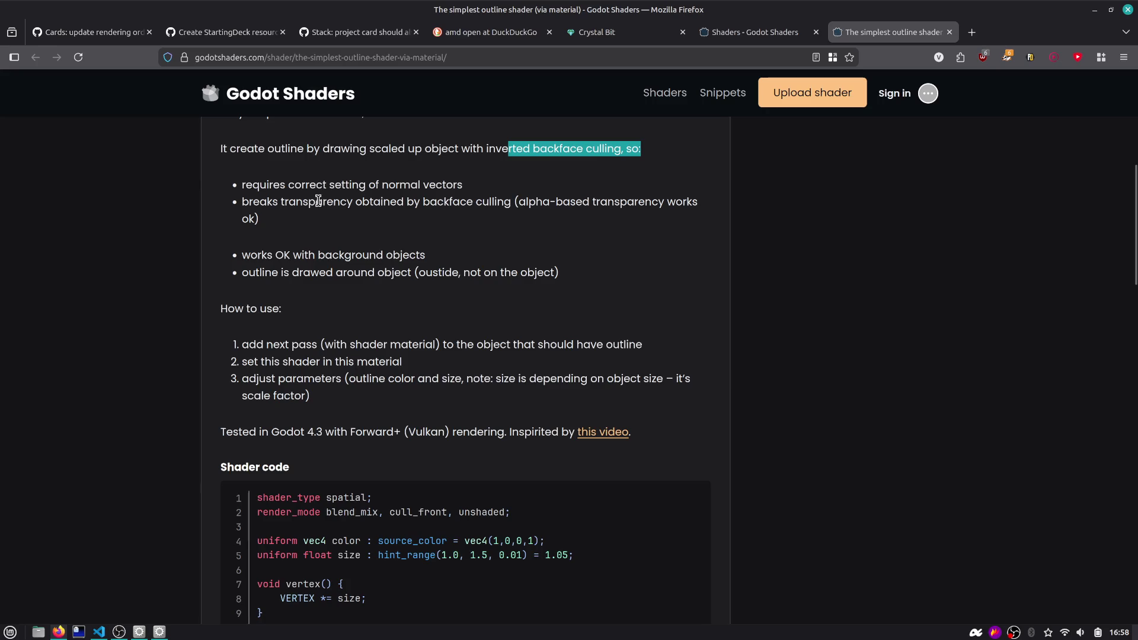
{"action": "scroll", "coordinate": [316, 217], "scroll_direction": "down", "scroll_amount": 5}
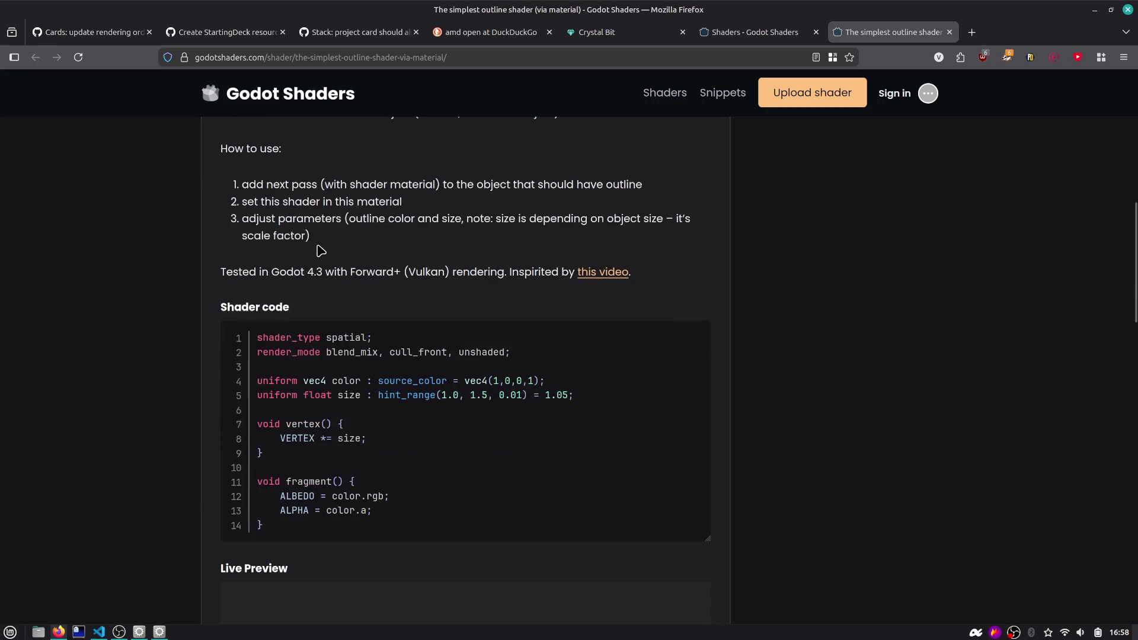
Highlight the notes on breaking transparency, the usage steps and size as scale factor, then close the page
{"action": "mouse_move", "coordinate": [358, 331]}
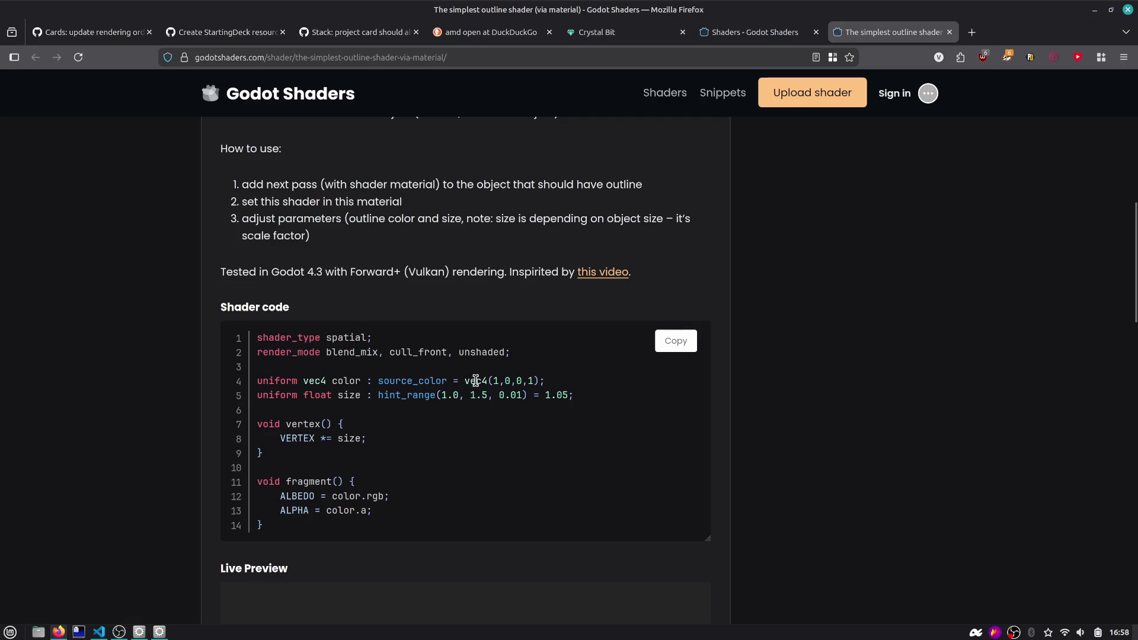
{"action": "scroll", "coordinate": [475, 381], "scroll_direction": "down", "scroll_amount": 10}
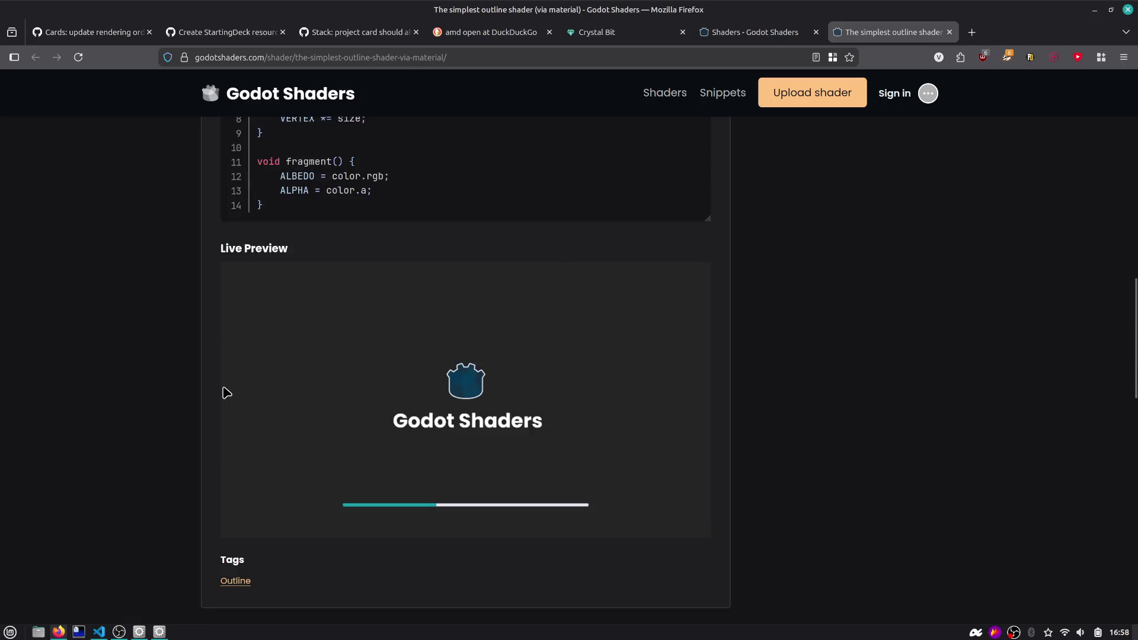
{"action": "scroll", "coordinate": [226, 391], "scroll_direction": "up", "scroll_amount": 12}
{"action": "scroll", "coordinate": [223, 382], "scroll_direction": "up", "scroll_amount": 2}
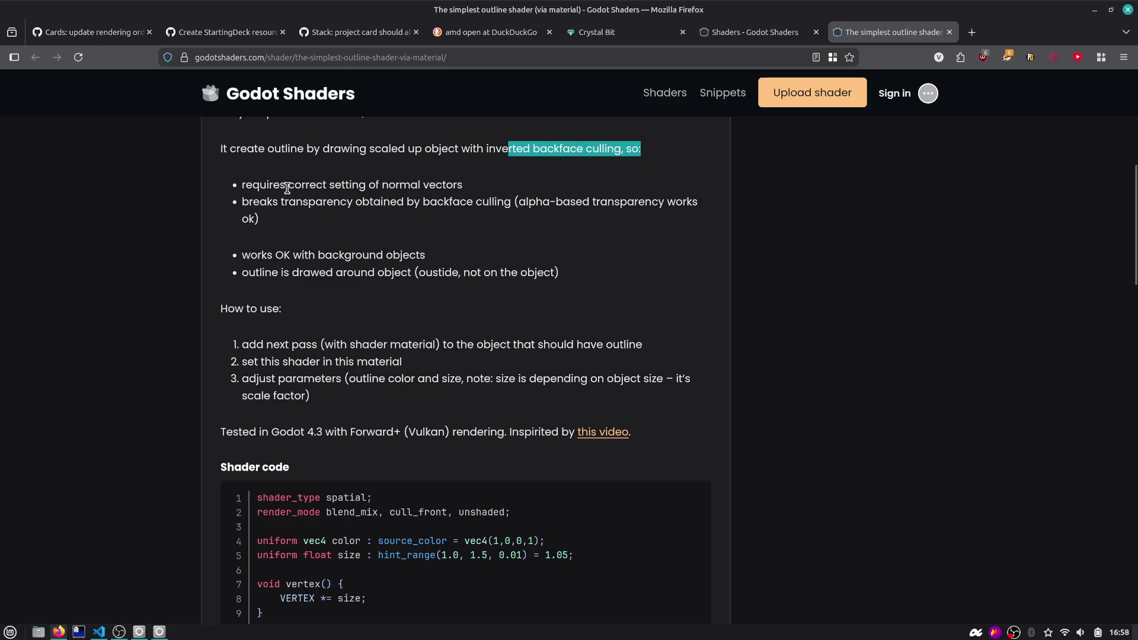
{"action": "left_click_drag", "start_coordinate": [268, 199], "coordinate": [407, 205]}
{"action": "mouse_move", "coordinate": [268, 256]}
{"action": "left_mouse_down"}
{"action": "mouse_move", "coordinate": [404, 277]}
{"action": "mouse_move", "coordinate": [416, 305]}
{"action": "mouse_move", "coordinate": [520, 350]}
{"action": "mouse_move", "coordinate": [611, 360]}
{"action": "left_mouse_up"}
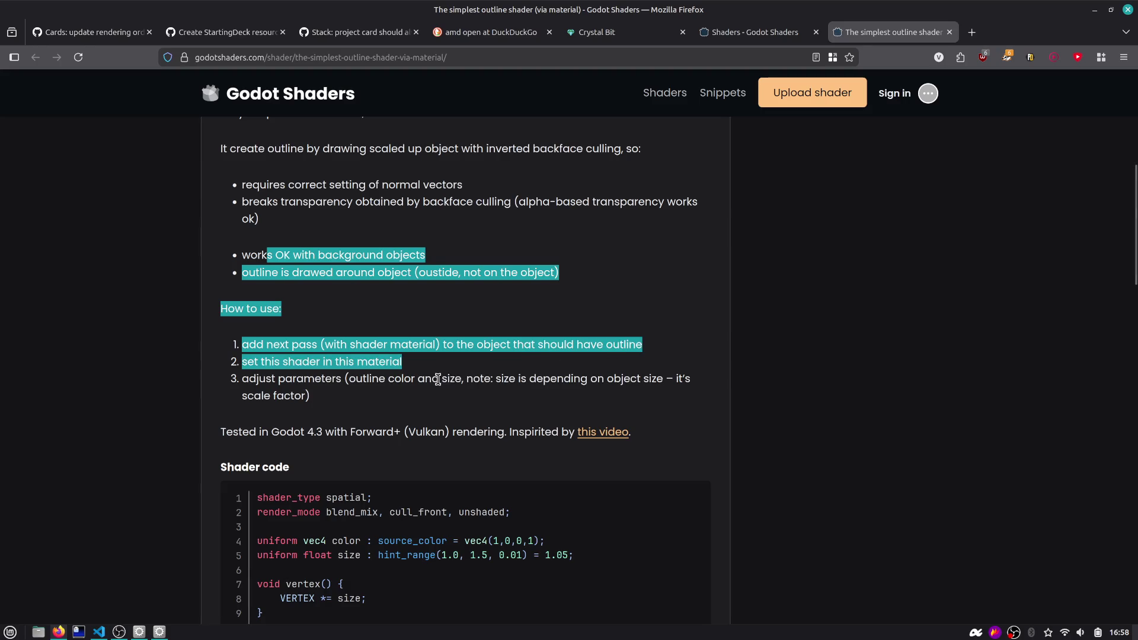
{"action": "left_click_drag", "start_coordinate": [438, 379], "coordinate": [574, 395]}
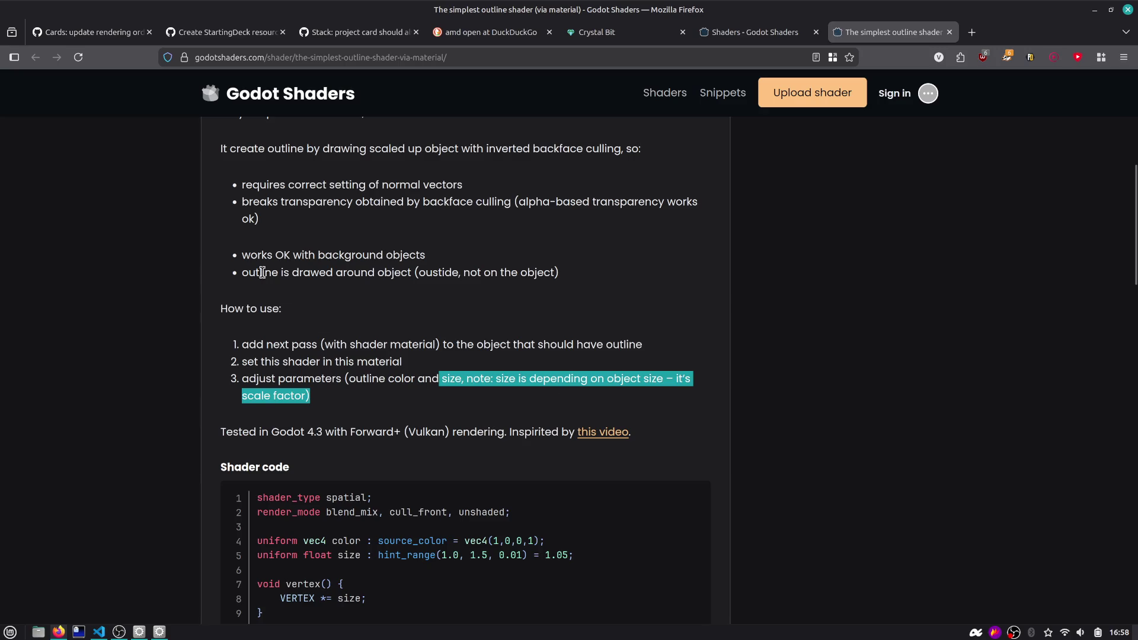
{"action": "middle_click", "coordinate": [906, 32]}
Open the Depth-Based Outline Shader page and scroll down to its Live Preview
{"action": "scroll", "coordinate": [491, 241], "scroll_direction": "down", "scroll_amount": 4}
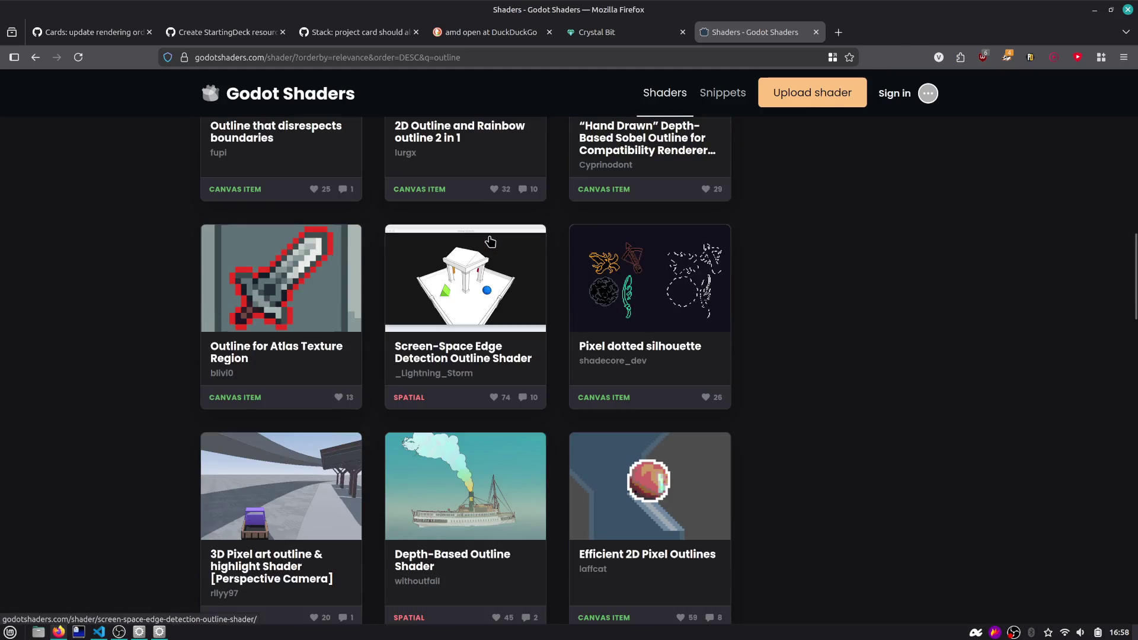
{"action": "scroll", "coordinate": [490, 241], "scroll_direction": "down", "scroll_amount": 5}
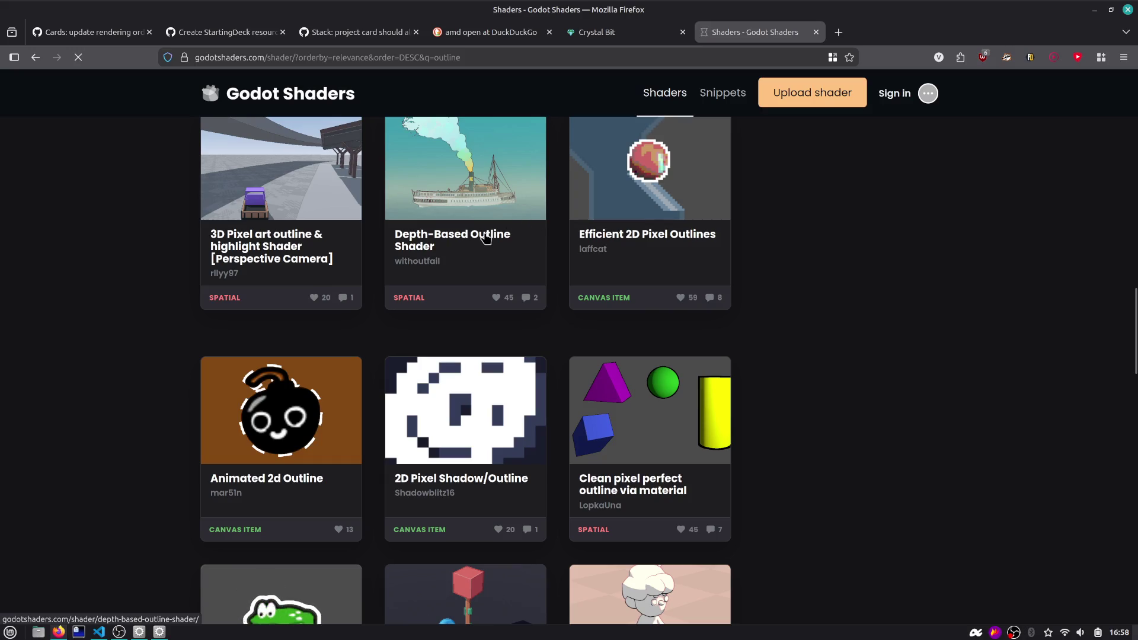
{"action": "left_click", "coordinate": [482, 280]}
{"action": "scroll", "coordinate": [480, 302], "scroll_direction": "down", "scroll_amount": 5}
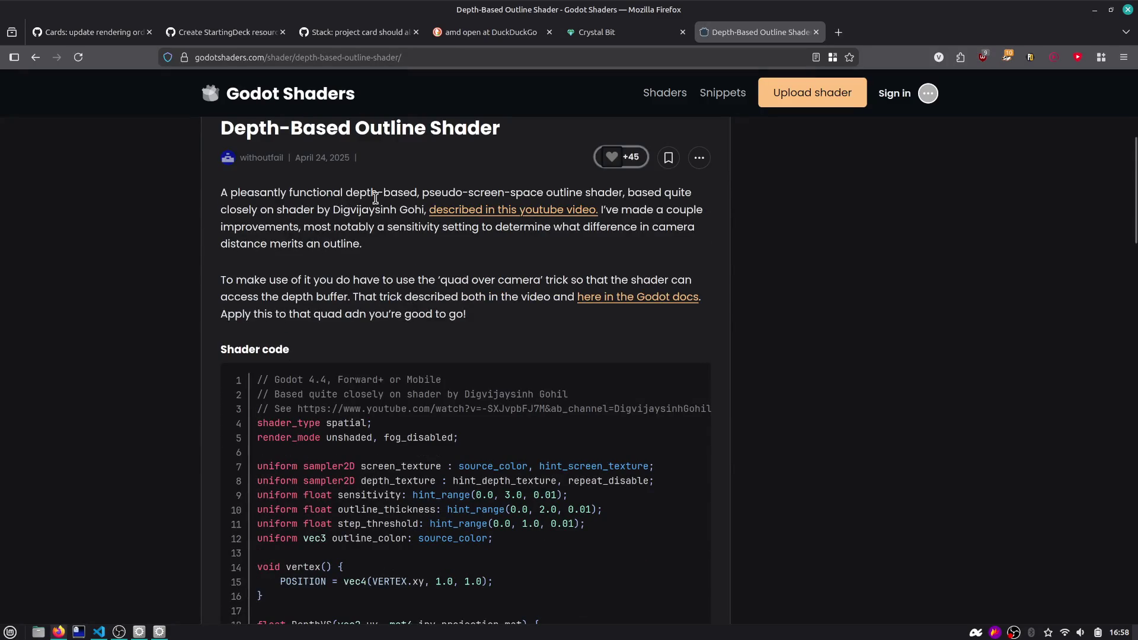
{"action": "scroll", "coordinate": [570, 195], "scroll_direction": "down", "scroll_amount": 1}
{"action": "scroll", "coordinate": [629, 194], "scroll_direction": "up", "scroll_amount": 1}
{"action": "scroll", "coordinate": [621, 304], "scroll_direction": "down", "scroll_amount": 4}
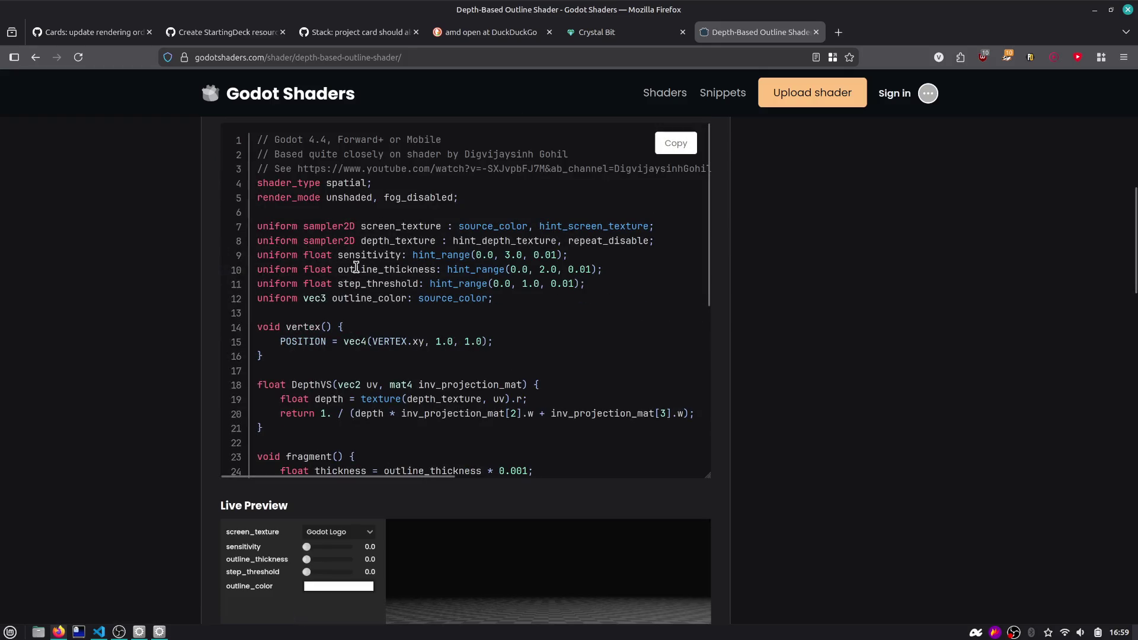
{"action": "scroll", "coordinate": [445, 259], "scroll_direction": "down", "scroll_amount": 5}
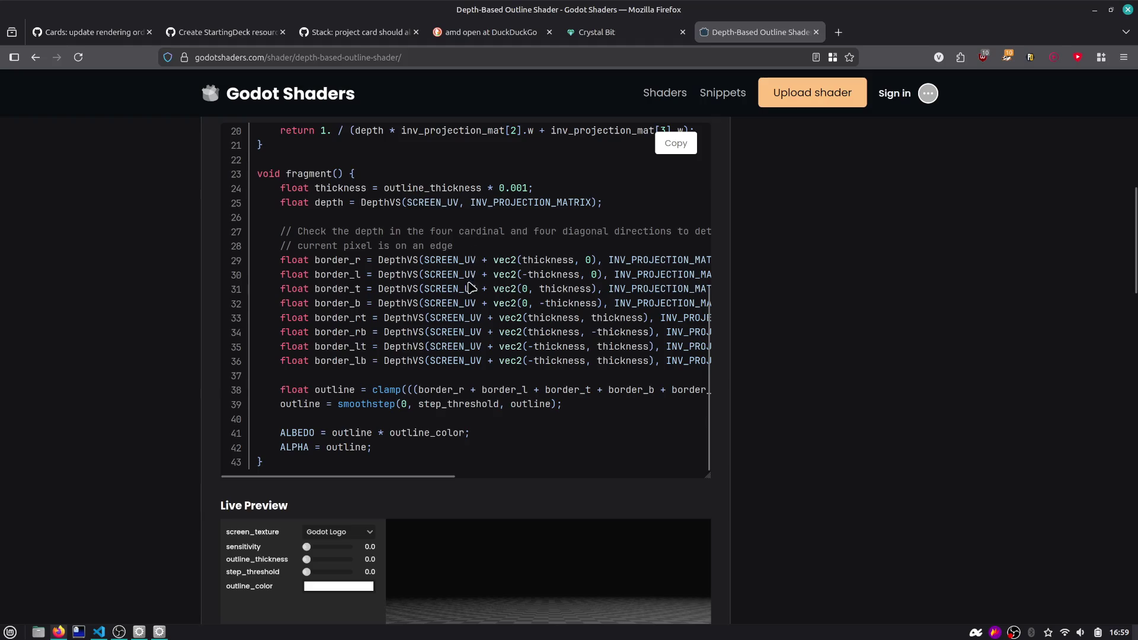
{"action": "scroll", "coordinate": [507, 323], "scroll_direction": "down", "scroll_amount": 5}
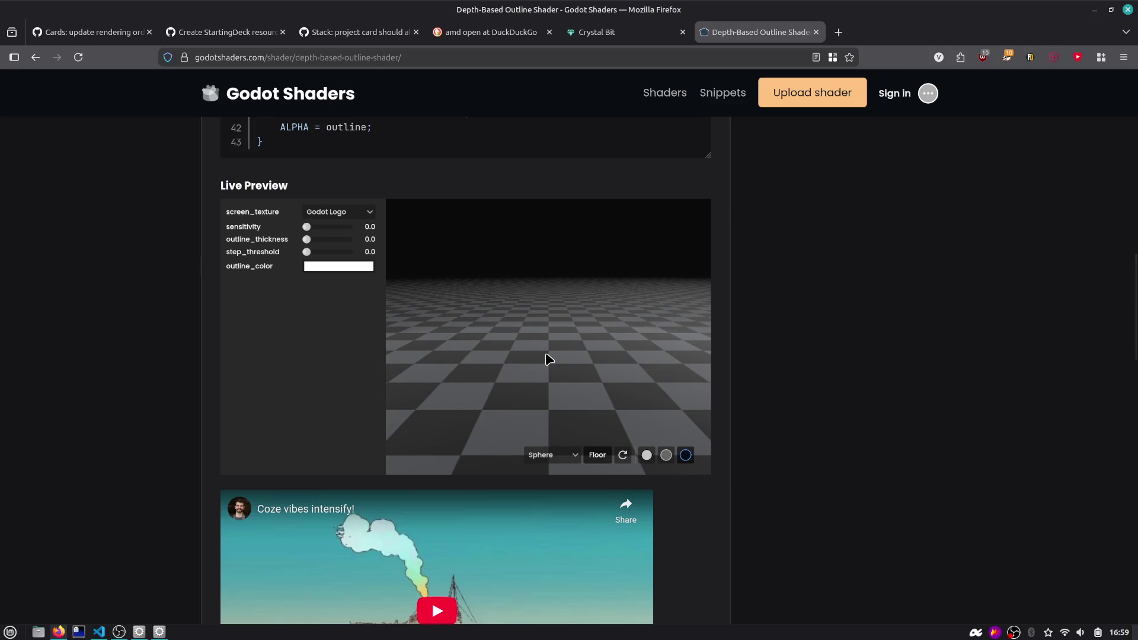
Preview a Cylinder on a black background, trying Noise then B/W Gradient screen_texture
{"action": "mouse_move", "coordinate": [546, 358]}
{"action": "left_mouse_down"}
{"action": "mouse_move", "coordinate": [642, 338]}
{"action": "mouse_move", "coordinate": [591, 387]}
{"action": "left_mouse_up"}
{"action": "left_click", "coordinate": [559, 455]}
{"action": "left_click", "coordinate": [561, 446]}
{"action": "left_click", "coordinate": [608, 455]}
{"action": "left_click", "coordinate": [608, 456]}
{"action": "left_click", "coordinate": [647, 456]}
{"action": "left_click", "coordinate": [665, 455]}
{"action": "left_click", "coordinate": [686, 456]}
{"action": "left_click", "coordinate": [335, 214]}
{"action": "left_click", "coordinate": [327, 240]}
{"action": "left_click", "coordinate": [336, 216]}
{"action": "left_click", "coordinate": [338, 263]}
Switch the preview shape back to Sphere and tilt the camera toward the horizon
{"action": "scroll", "coordinate": [198, 297], "scroll_direction": "down", "scroll_amount": 2}
{"action": "scroll", "coordinate": [223, 301], "scroll_direction": "up", "scroll_amount": 2}
{"action": "left_click_drag", "start_coordinate": [569, 285], "coordinate": [574, 327]}
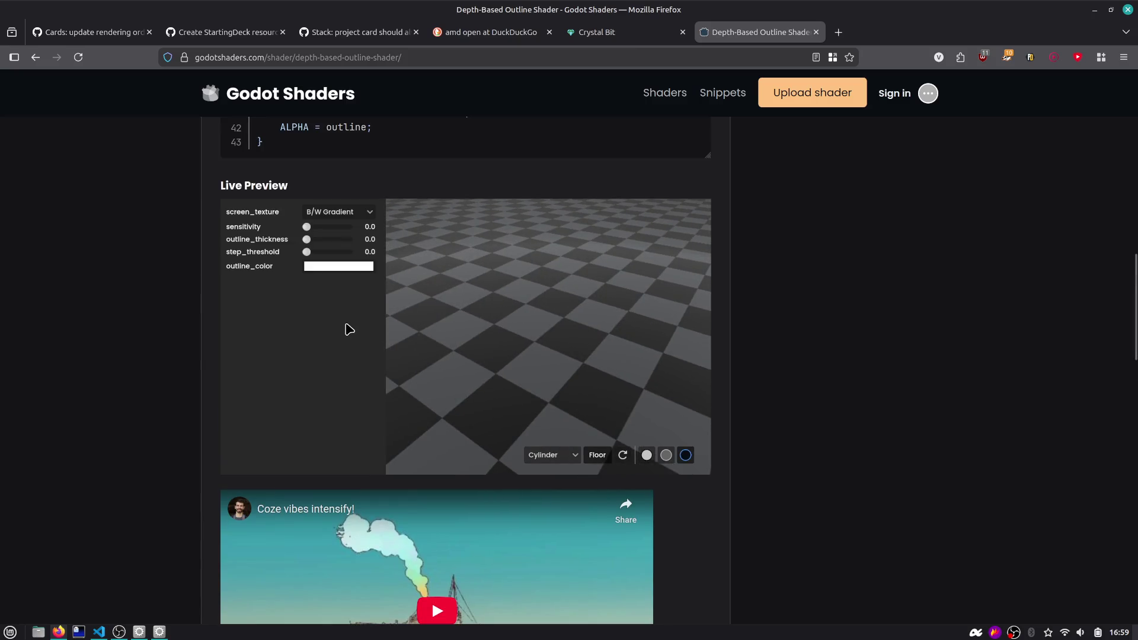
{"action": "left_click", "coordinate": [551, 455]}
{"action": "left_click", "coordinate": [562, 423]}
{"action": "mouse_move", "coordinate": [566, 433]}
{"action": "left_mouse_down"}
{"action": "mouse_move", "coordinate": [427, 371]}
{"action": "mouse_move", "coordinate": [457, 392]}
{"action": "mouse_move", "coordinate": [519, 371]}
{"action": "mouse_move", "coordinate": [615, 415]}
{"action": "mouse_move", "coordinate": [724, 392]}
{"action": "mouse_move", "coordinate": [721, 265]}
{"action": "mouse_move", "coordinate": [793, 366]}
{"action": "mouse_move", "coordinate": [526, 345]}
{"action": "mouse_move", "coordinate": [548, 338]}
{"action": "left_mouse_up"}
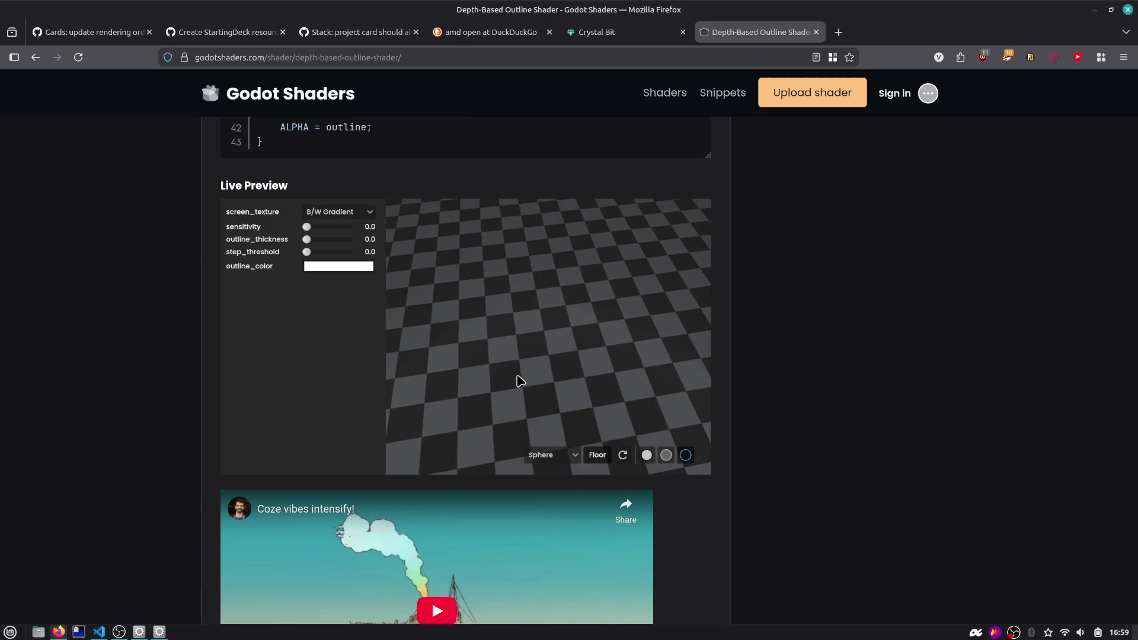
{"action": "left_click", "coordinate": [79, 57]}
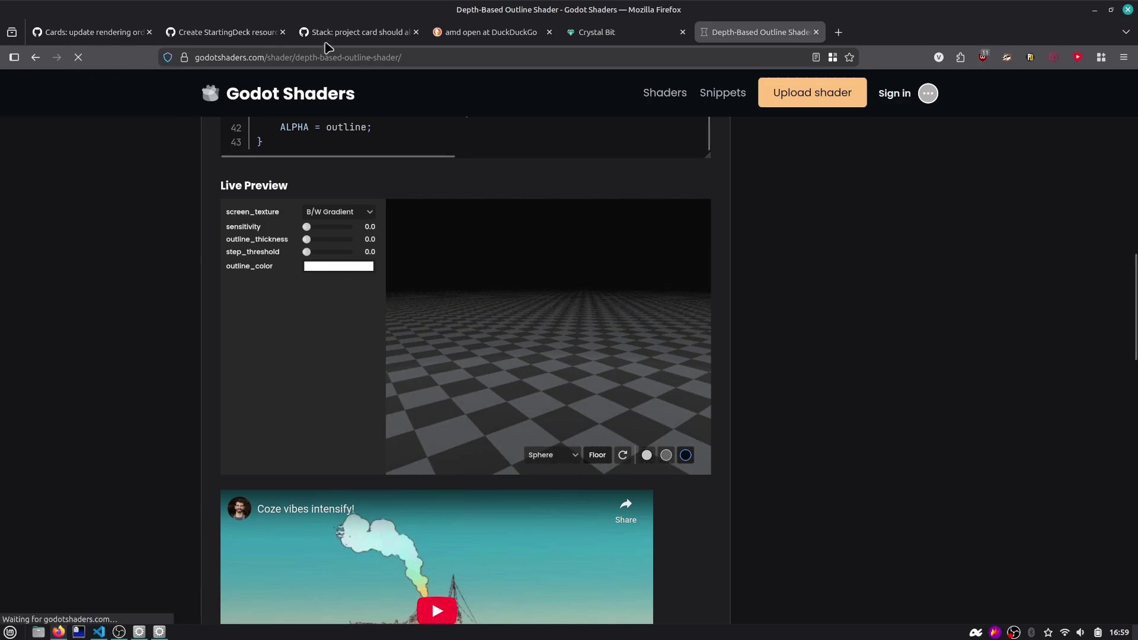
Set a level Capsule preview with light background, floor and B/W Gradient, then return to Godot
{"action": "left_click", "coordinate": [335, 220]}
{"action": "left_click", "coordinate": [337, 236]}
{"action": "left_click", "coordinate": [341, 218]}
{"action": "left_click", "coordinate": [344, 262]}
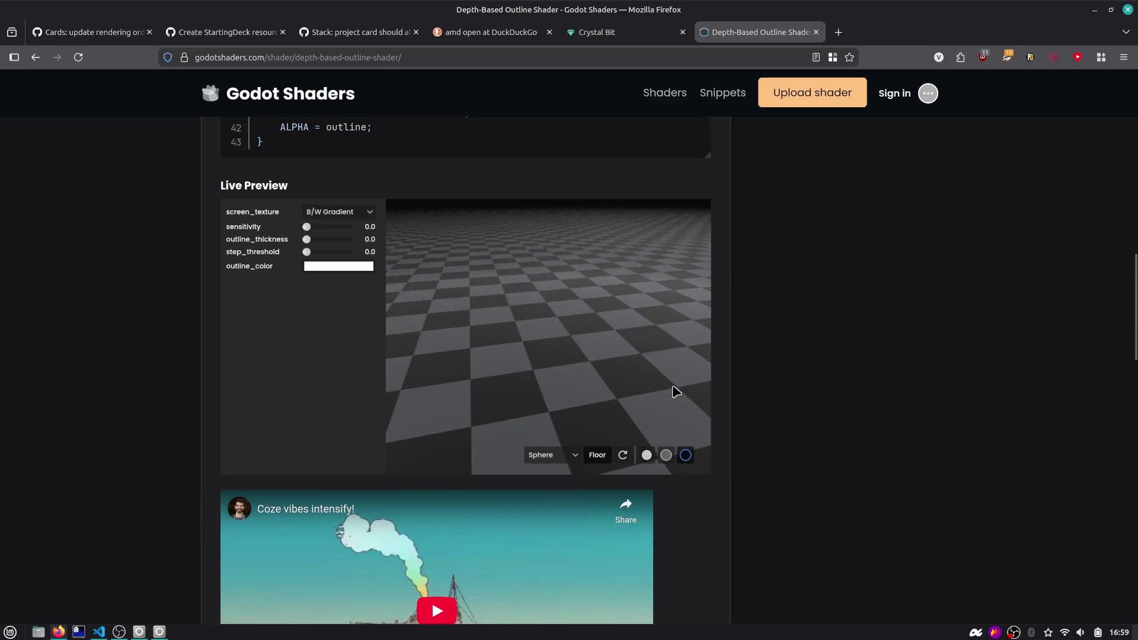
{"action": "left_click", "coordinate": [623, 455]}
{"action": "left_click", "coordinate": [597, 455]}
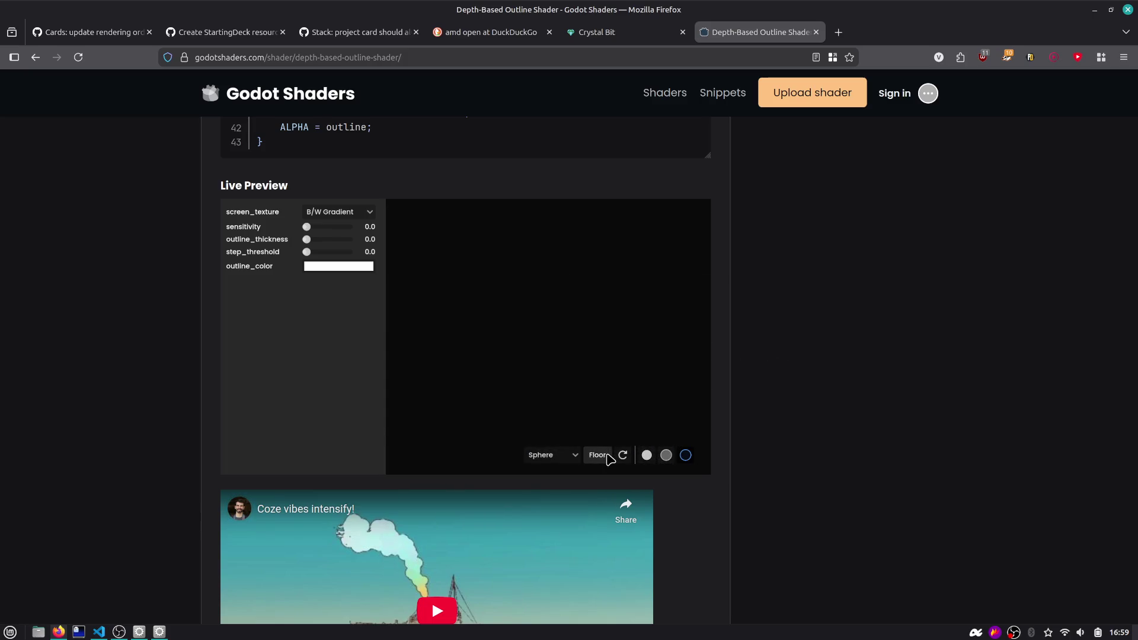
{"action": "left_click", "coordinate": [552, 456]}
{"action": "left_click", "coordinate": [549, 442]}
{"action": "left_click", "coordinate": [647, 456]}
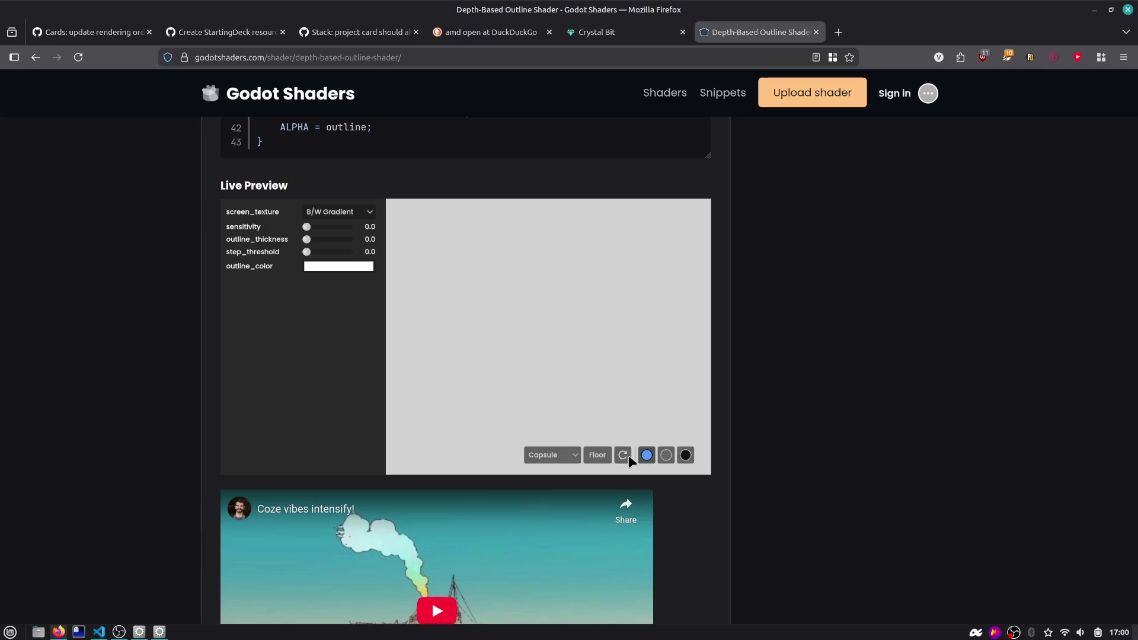
{"action": "left_click", "coordinate": [593, 455]}
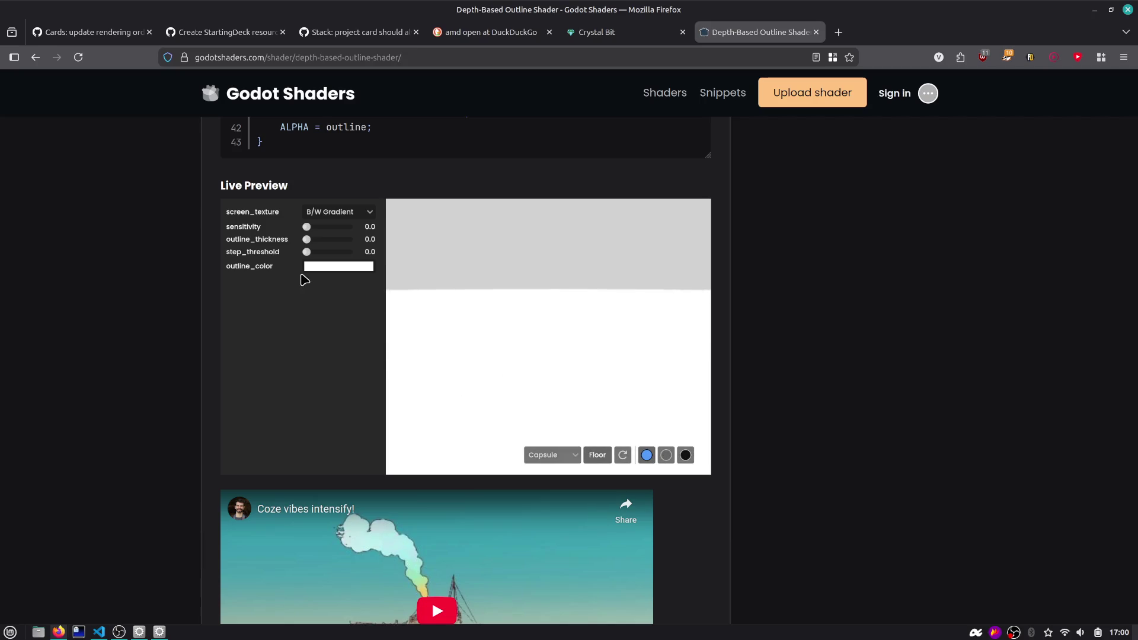
{"action": "scroll", "coordinate": [119, 315], "scroll_direction": "down", "scroll_amount": 10}
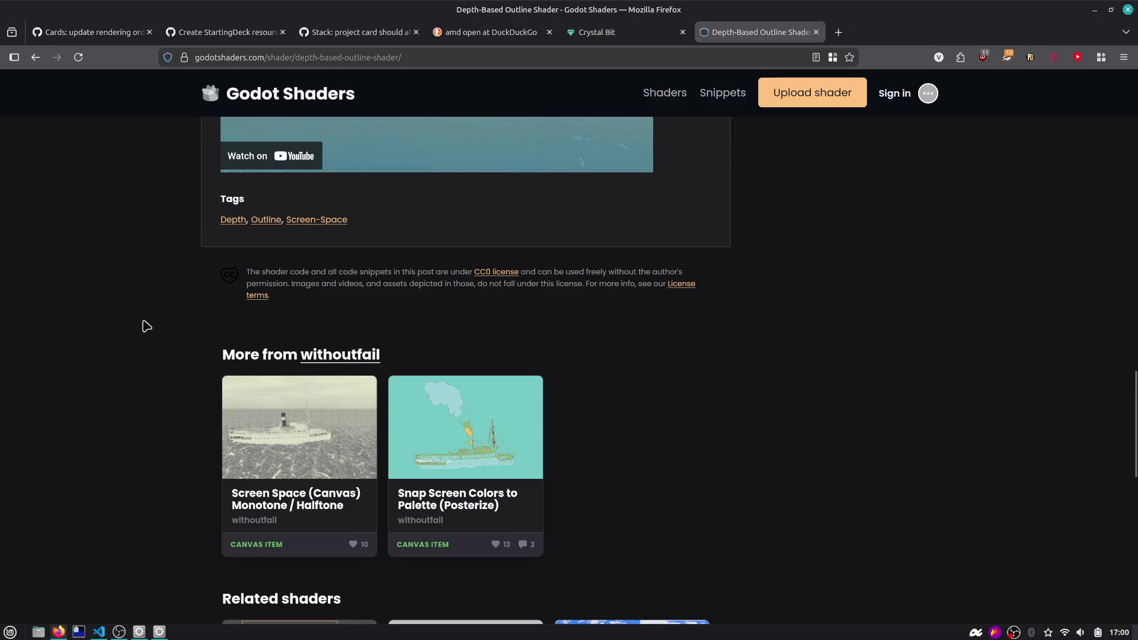
{"action": "key", "text": "alt+Tab"}
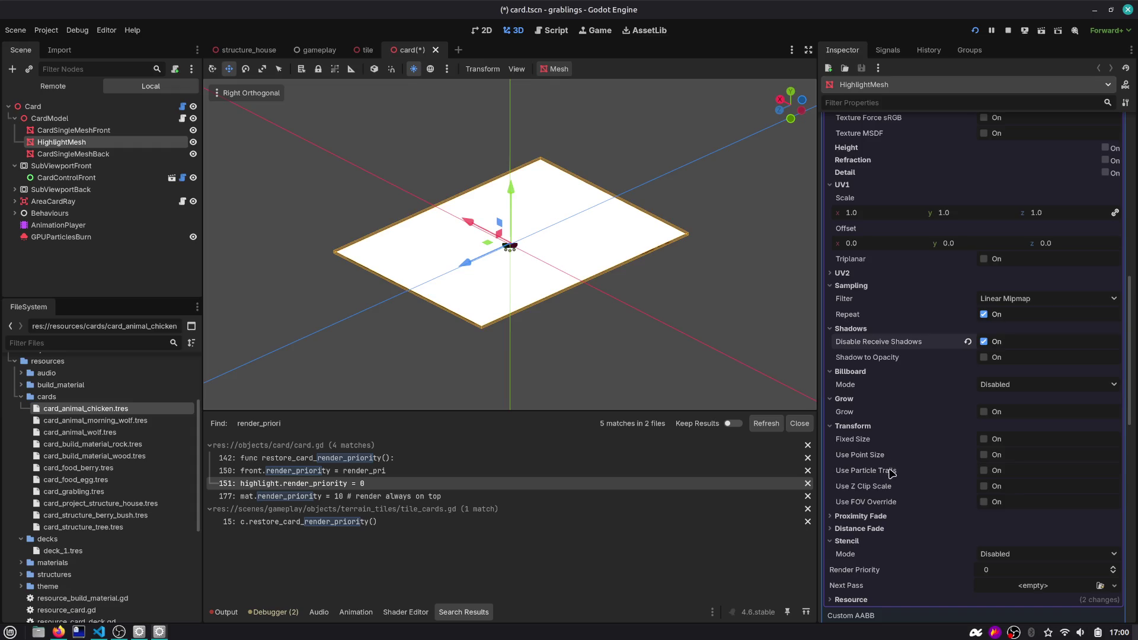
Try Render Priority -1 on the highlight material, revert it to 0, and save the scene
{"action": "scroll", "coordinate": [892, 472], "scroll_direction": "down", "scroll_amount": 5}
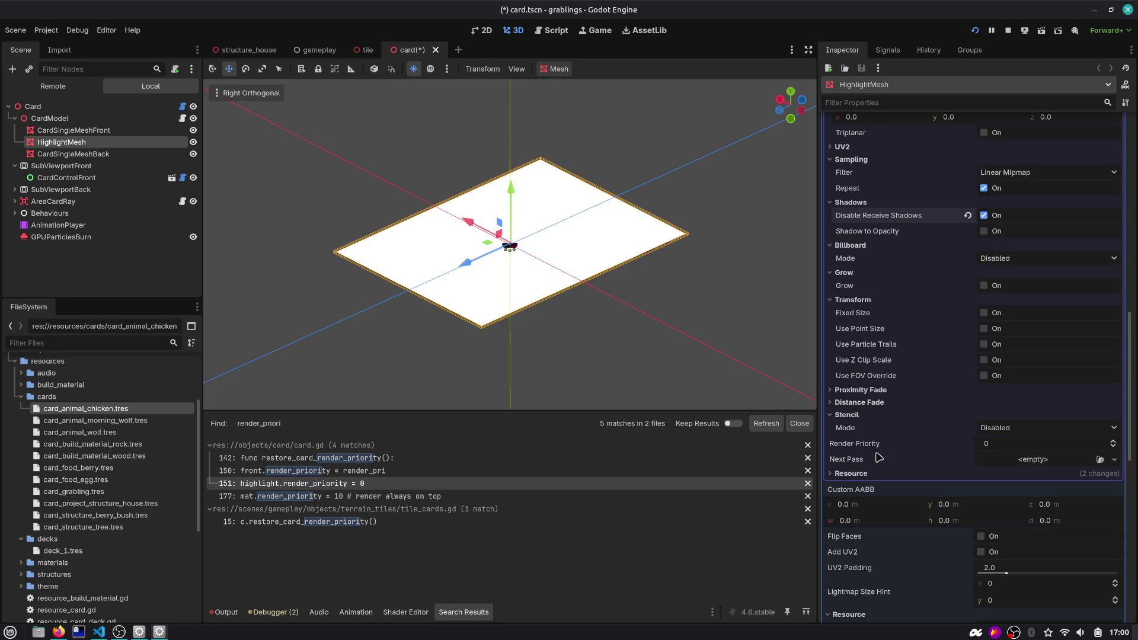
{"action": "left_click", "coordinate": [1114, 447]}
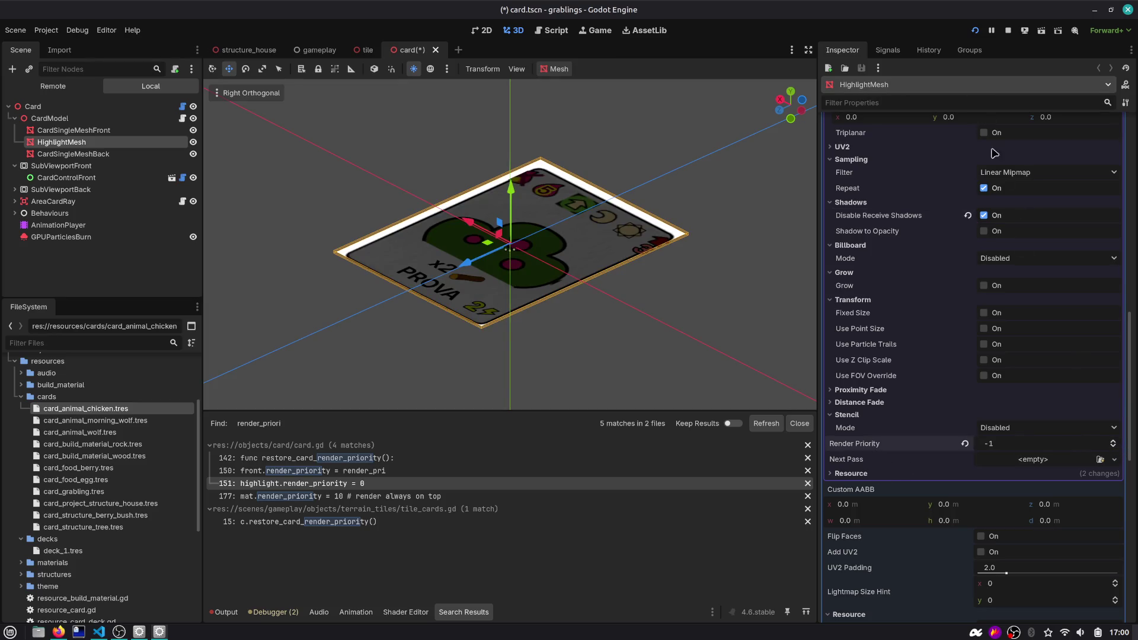
{"action": "left_click", "coordinate": [1112, 440]}
{"action": "key", "text": "ctrl+s"}
Orbit to a low side view and bring up the 0.72 × 0.951 m quad's Mesh and Material settings
{"action": "mouse_move", "coordinate": [661, 350]}
{"action": "left_mouse_down"}
{"action": "mouse_move", "coordinate": [556, 283]}
{"action": "mouse_move", "coordinate": [508, 178]}
{"action": "mouse_move", "coordinate": [492, 173]}
{"action": "mouse_move", "coordinate": [524, 234]}
{"action": "mouse_move", "coordinate": [566, 255]}
{"action": "left_mouse_up"}
{"action": "scroll", "coordinate": [491, 173], "scroll_direction": "up", "scroll_amount": 3}
{"action": "scroll", "coordinate": [527, 237], "scroll_direction": "up", "scroll_amount": 5}
{"action": "scroll", "coordinate": [565, 255], "scroll_direction": "down", "scroll_amount": 3}
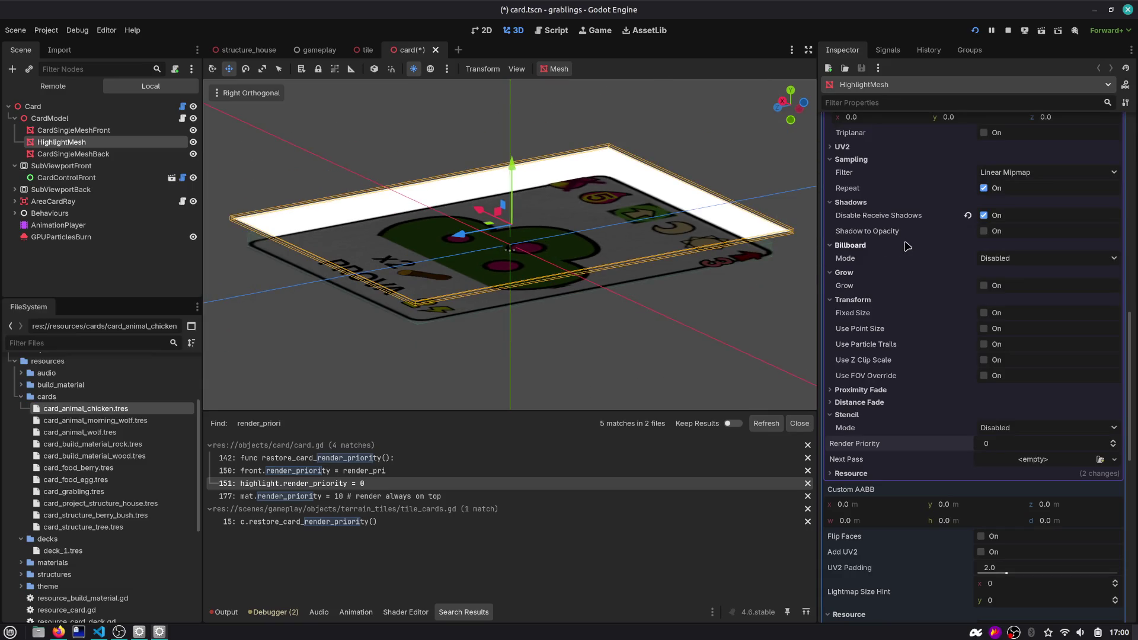
{"action": "scroll", "coordinate": [927, 238], "scroll_direction": "down", "scroll_amount": 4}
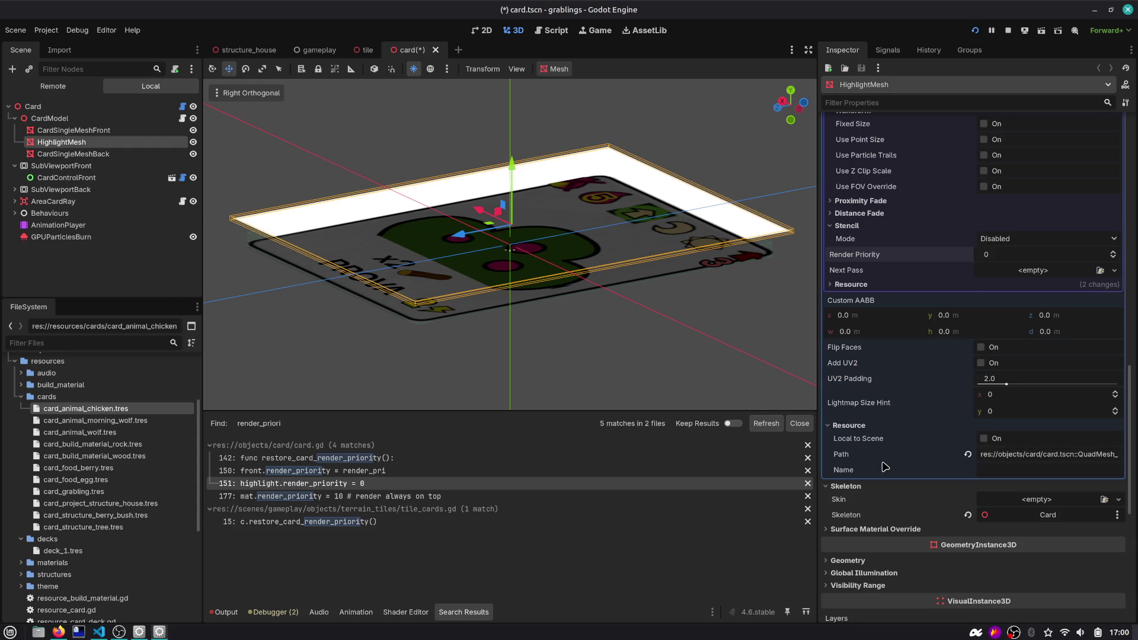
{"action": "scroll", "coordinate": [886, 460], "scroll_direction": "down", "scroll_amount": 3}
{"action": "scroll", "coordinate": [875, 405], "scroll_direction": "up", "scroll_amount": 15}
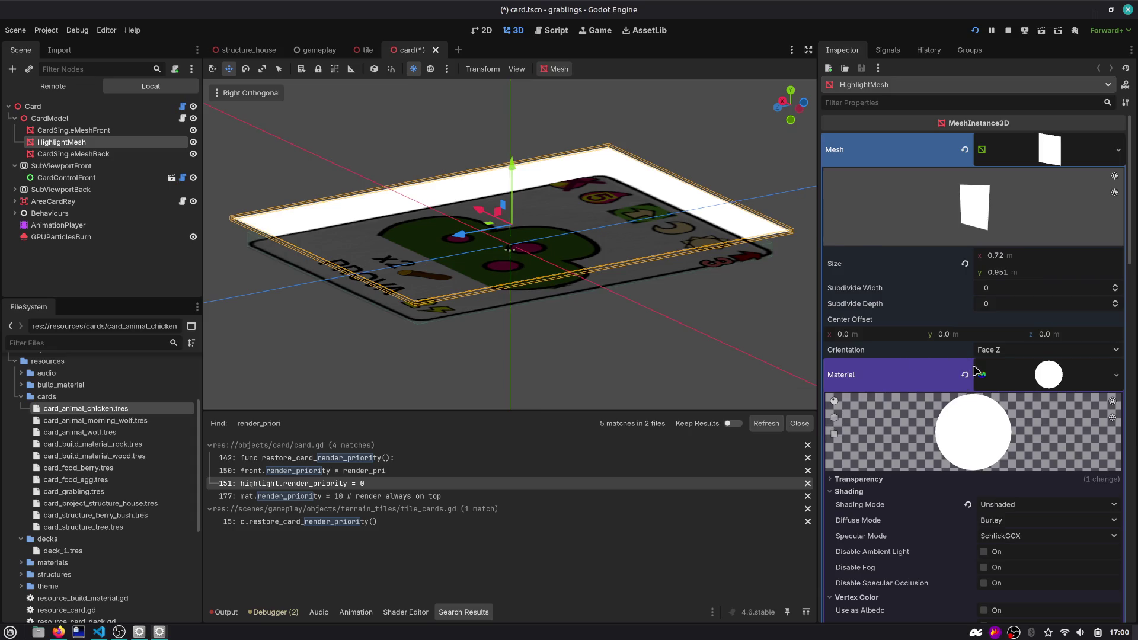
Expand the material's Transparency section and keep Cull Mode on back-face culling
{"action": "scroll", "coordinate": [976, 371], "scroll_direction": "down", "scroll_amount": 3}
{"action": "left_click", "coordinate": [884, 354]}
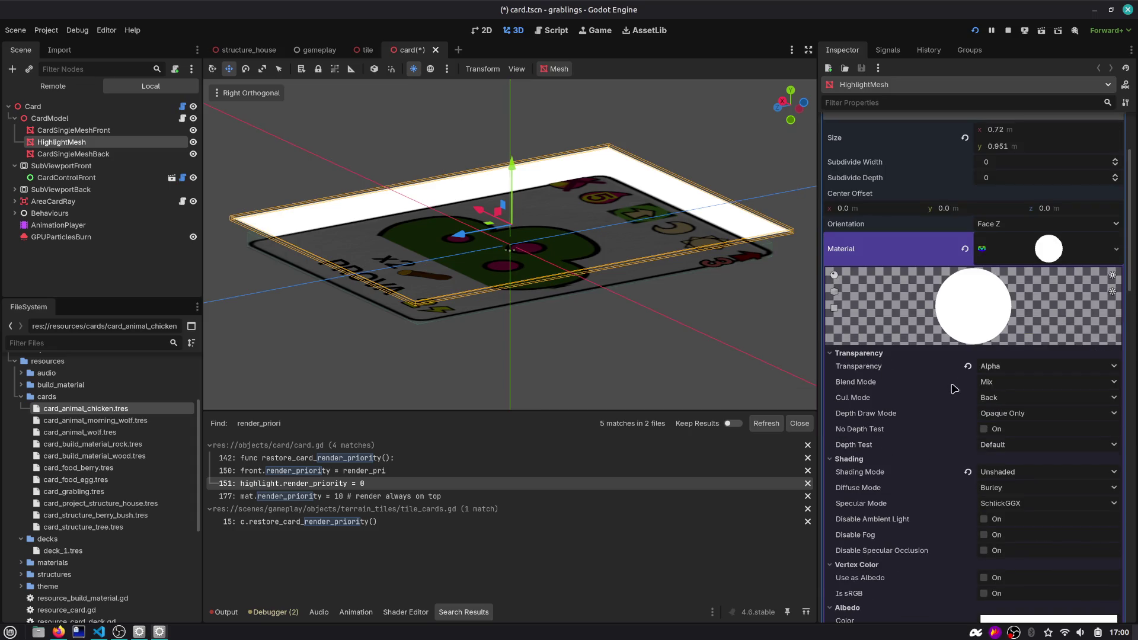
{"action": "left_click", "coordinate": [1000, 401]}
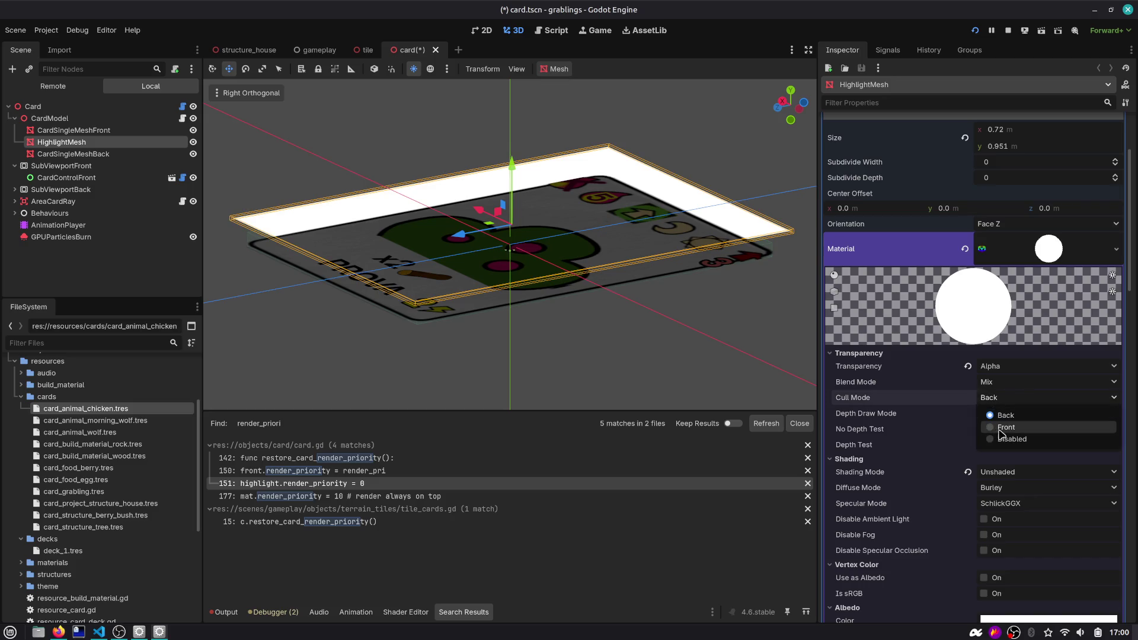
{"action": "left_click", "coordinate": [888, 416]}
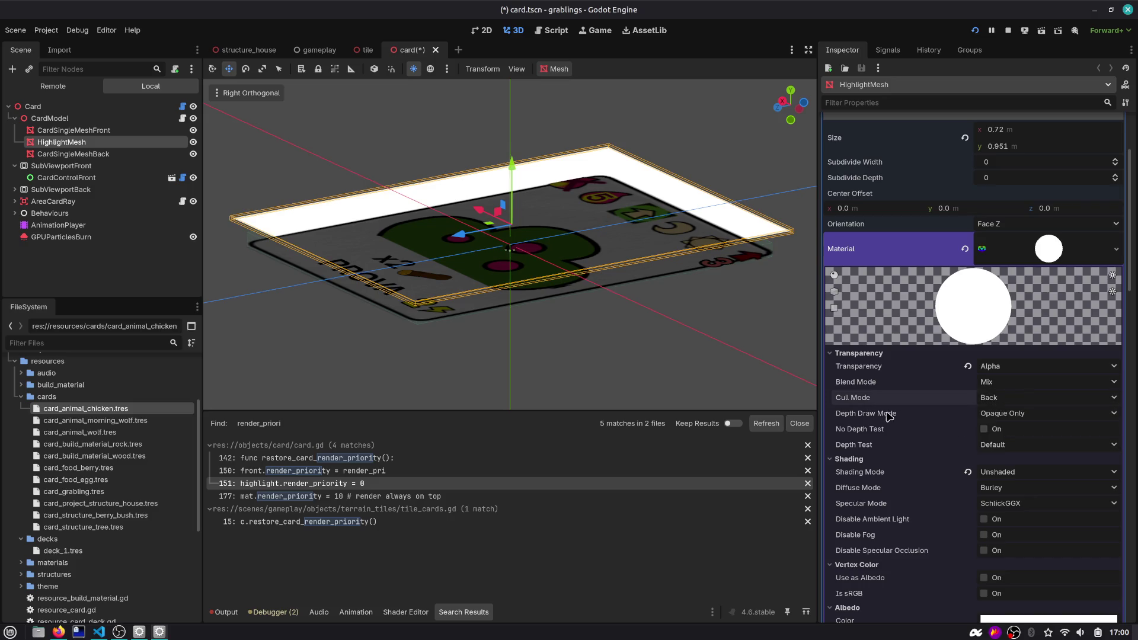
Preview Depth Draw Always and Depth Test Inverted, then restore Opaque Only and Default
{"action": "left_click", "coordinate": [1007, 418]}
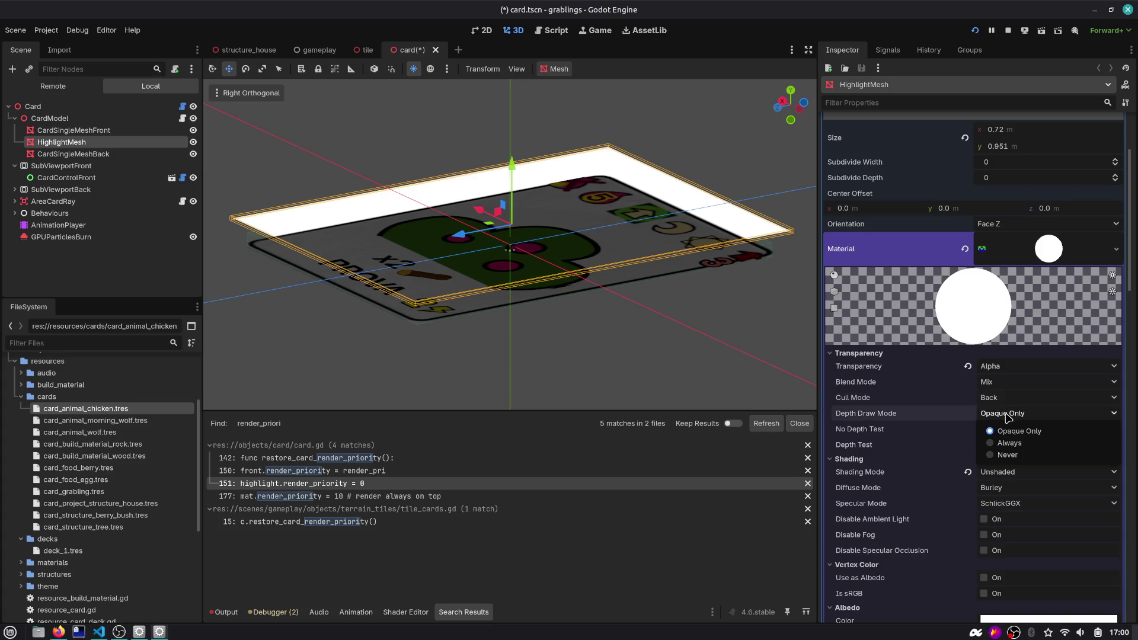
{"action": "left_click", "coordinate": [1022, 443]}
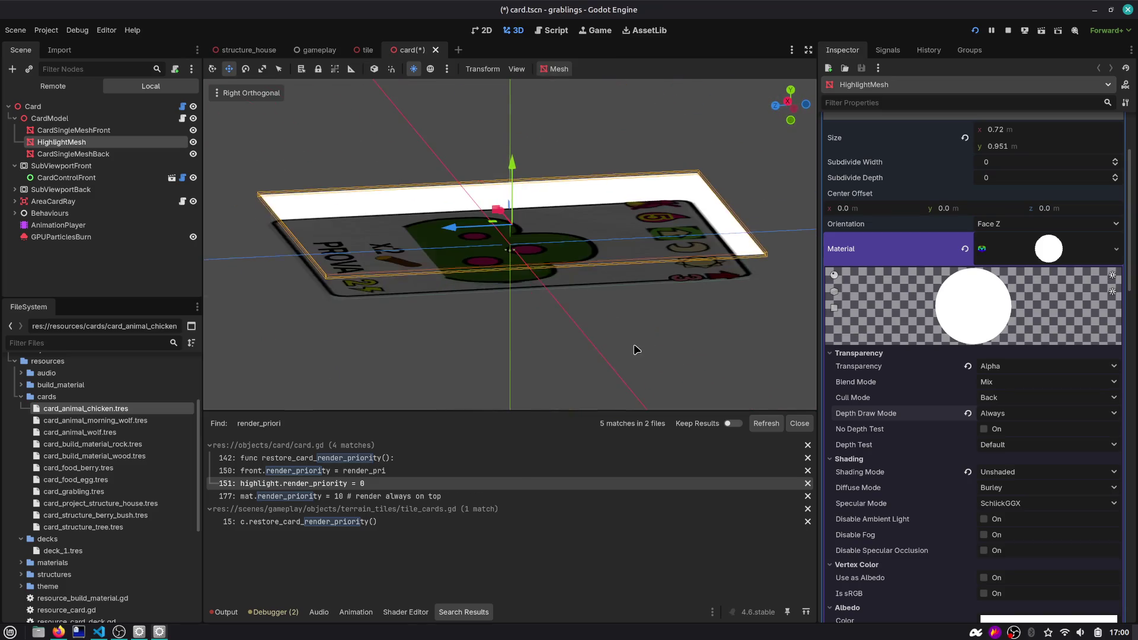
{"action": "left_click", "coordinate": [969, 415]}
{"action": "left_click", "coordinate": [987, 443]}
{"action": "left_click", "coordinate": [1002, 475]}
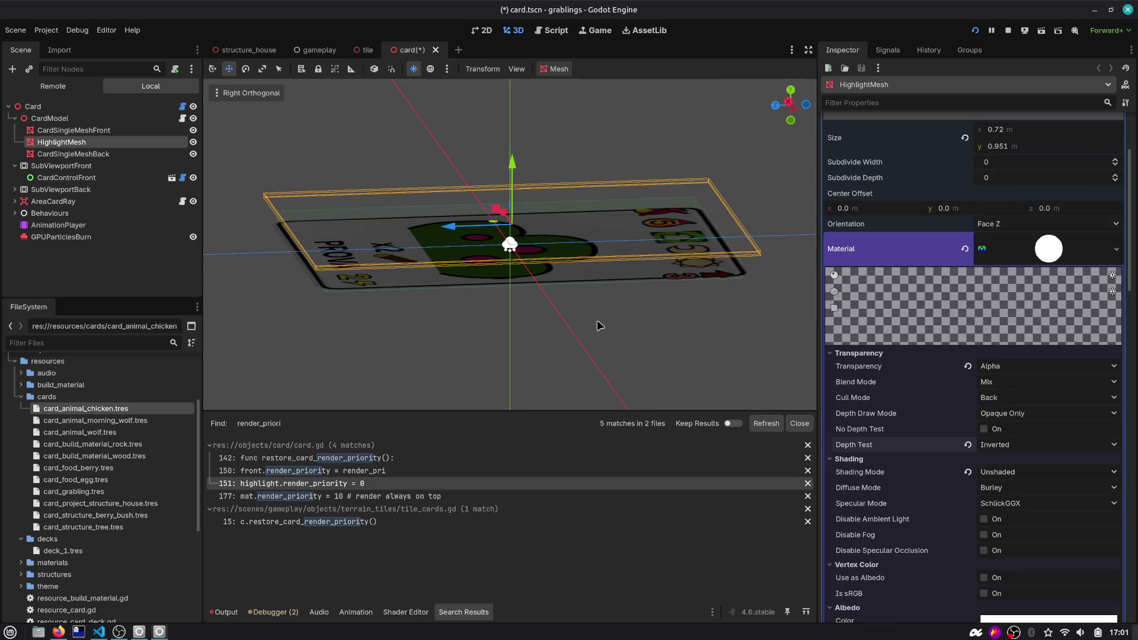
{"action": "scroll", "coordinate": [442, 317], "scroll_direction": "up", "scroll_amount": 5}
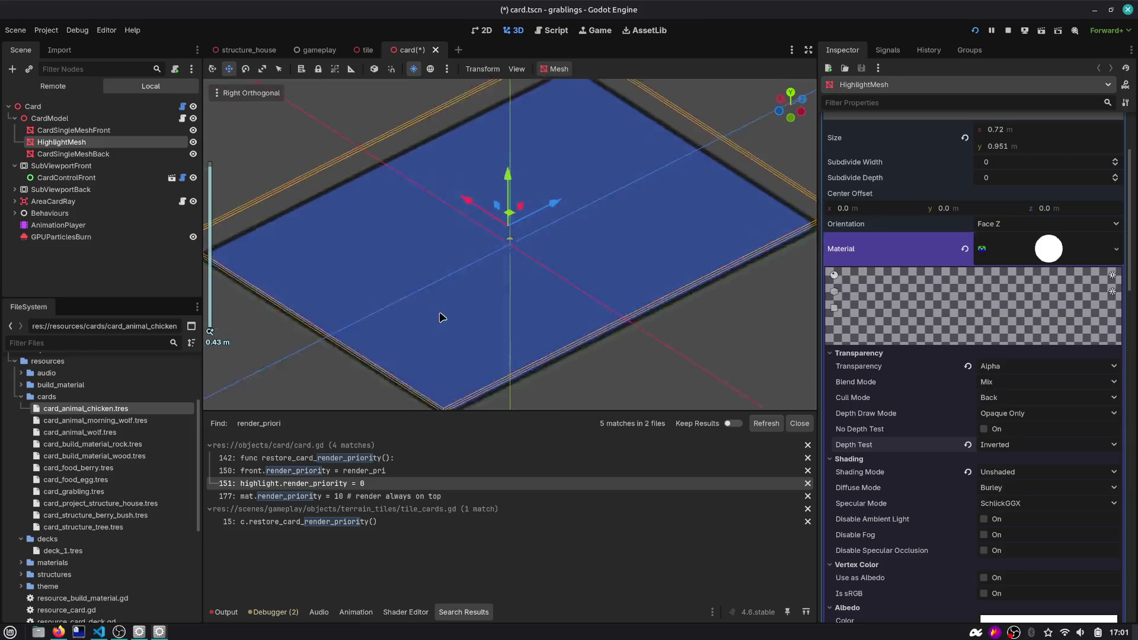
{"action": "left_click", "coordinate": [967, 445]}
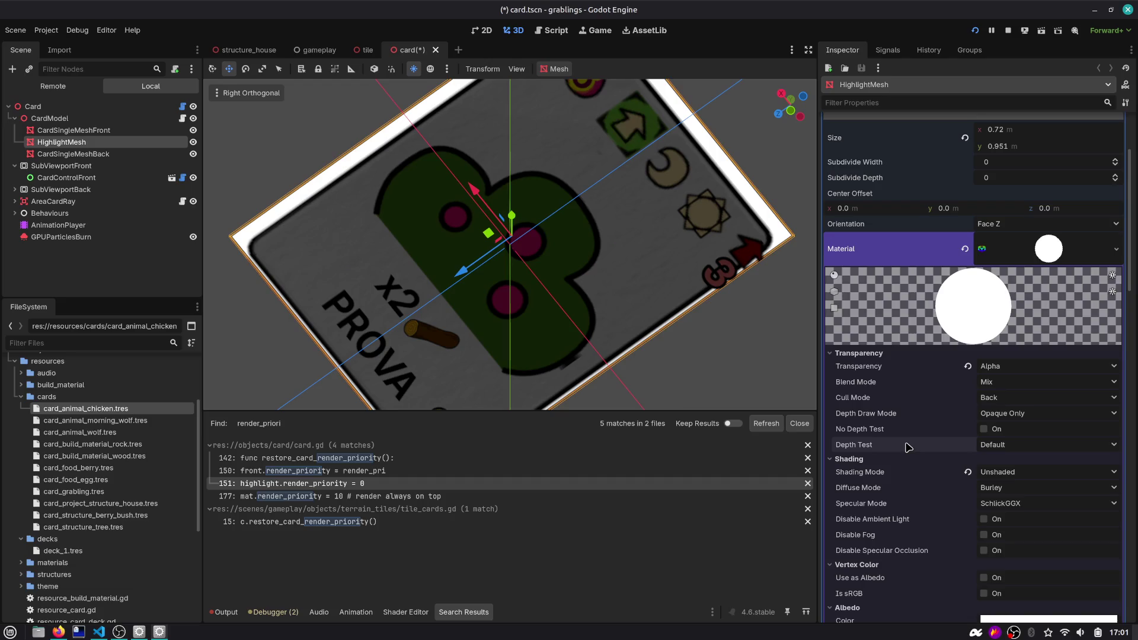
Save card.tscn with Ctrl+S and run the game with F5 in the Game view
{"action": "mouse_move", "coordinate": [909, 448]}
{"action": "scroll", "coordinate": [901, 455], "scroll_direction": "down", "scroll_amount": 2}
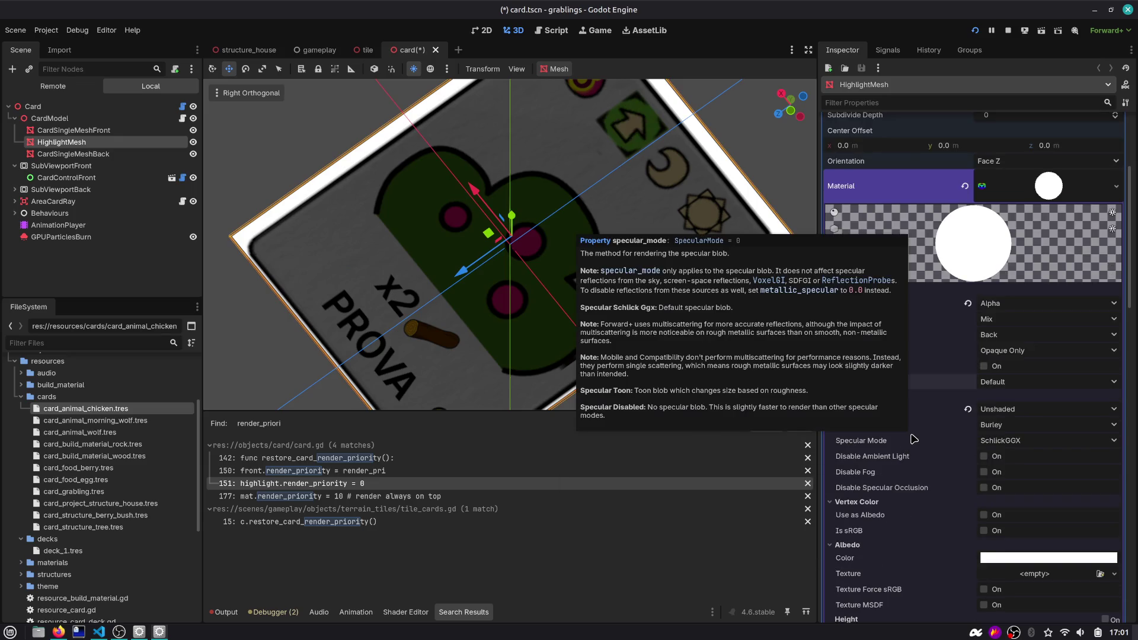
{"action": "key", "text": "F8"}
{"action": "key", "text": "ctrl+s"}
{"action": "key", "text": "F5"}
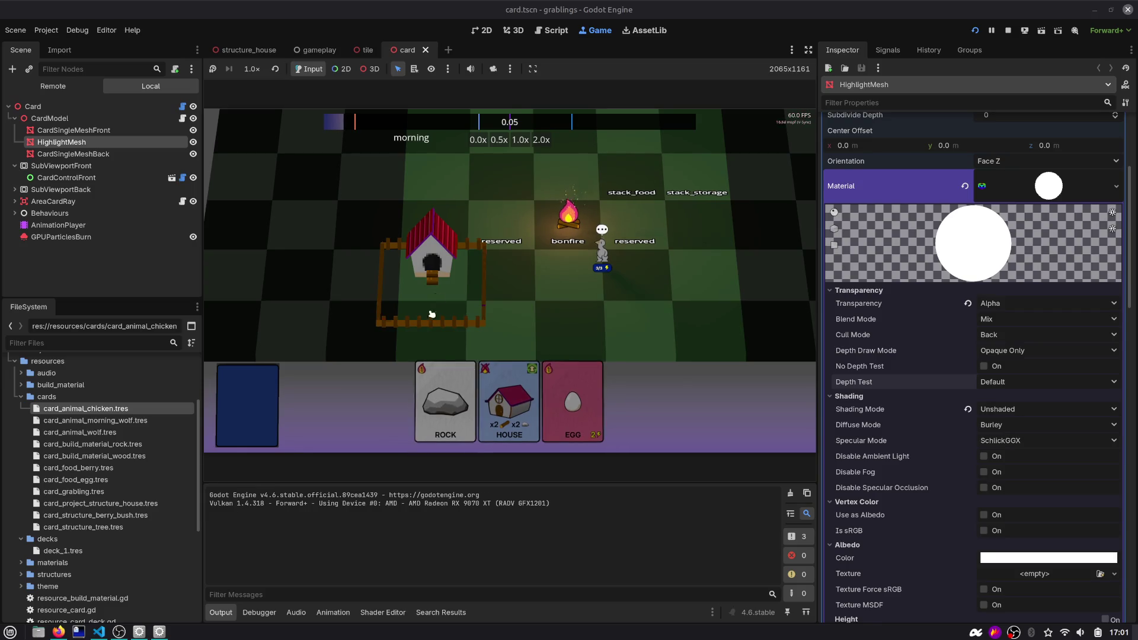
Stack the HOUSE card and both ROCK cards on the house plot, then go back to the 3D scene
{"action": "left_click_drag", "start_coordinate": [600, 379], "coordinate": [443, 224]}
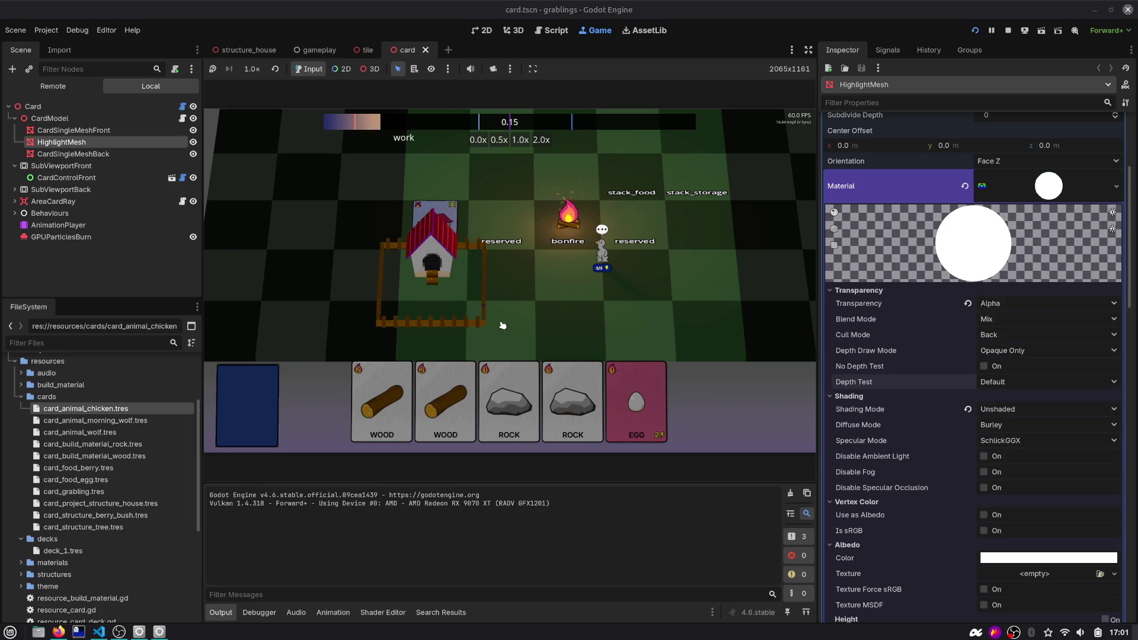
{"action": "left_click_drag", "start_coordinate": [553, 356], "coordinate": [435, 220]}
{"action": "left_click_drag", "start_coordinate": [534, 392], "coordinate": [421, 208]}
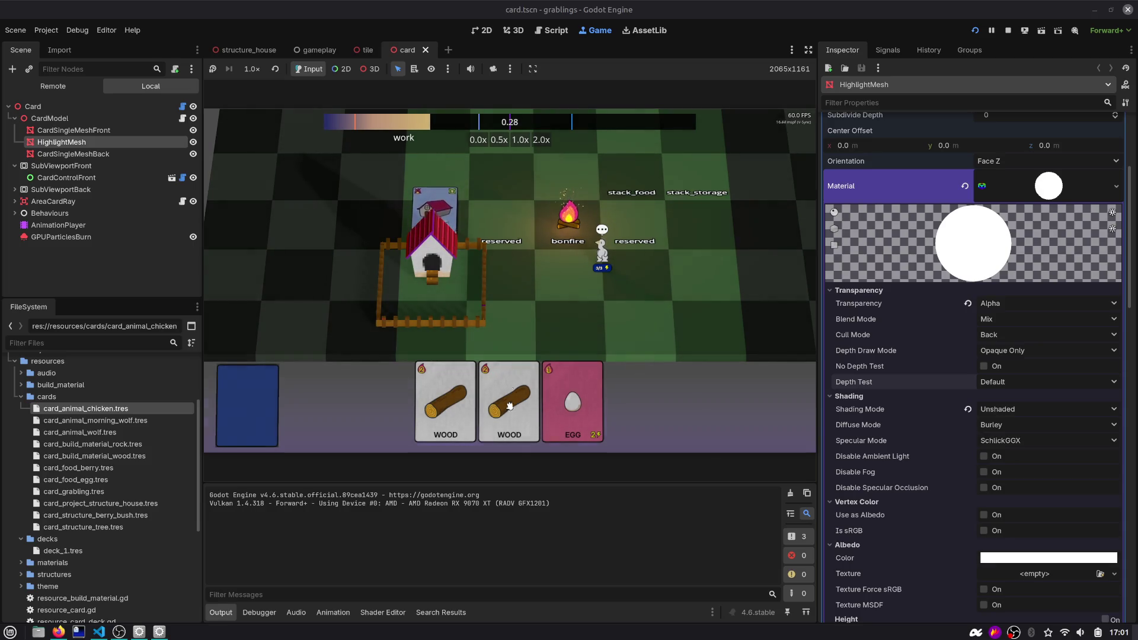
{"action": "left_click", "coordinate": [515, 31]}
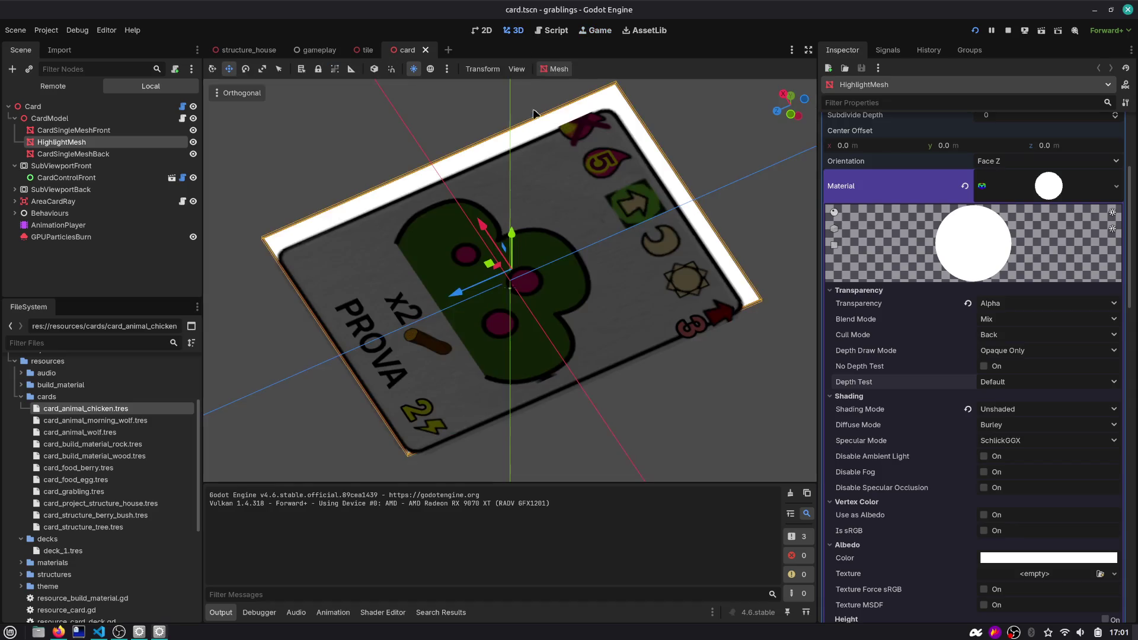
In Right Orthogonal view, drag the highlight mesh down along Y toward the card
{"action": "left_click_drag", "start_coordinate": [585, 179], "coordinate": [599, 184]}
{"action": "key", "text": "KP_3"}
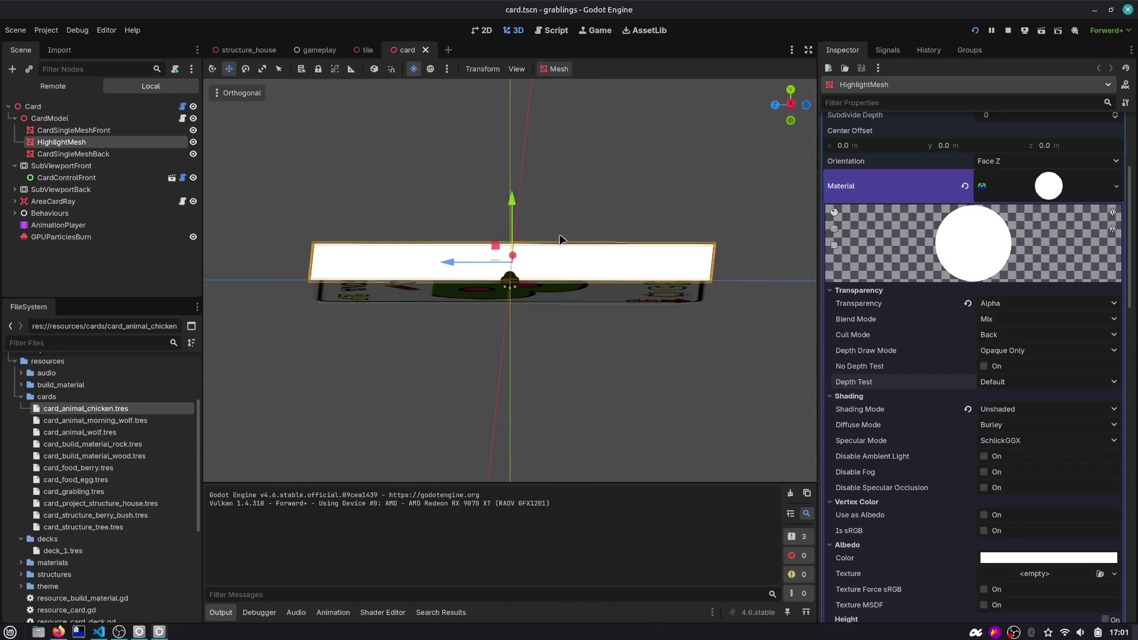
{"action": "mouse_move", "coordinate": [520, 200]}
{"action": "left_mouse_down"}
{"action": "mouse_move", "coordinate": [520, 219]}
{"action": "mouse_move", "coordinate": [590, 207]}
{"action": "mouse_move", "coordinate": [582, 178]}
{"action": "mouse_move", "coordinate": [589, 198]}
{"action": "mouse_move", "coordinate": [640, 148]}
{"action": "mouse_move", "coordinate": [552, 186]}
{"action": "mouse_move", "coordinate": [513, 321]}
{"action": "left_mouse_up"}
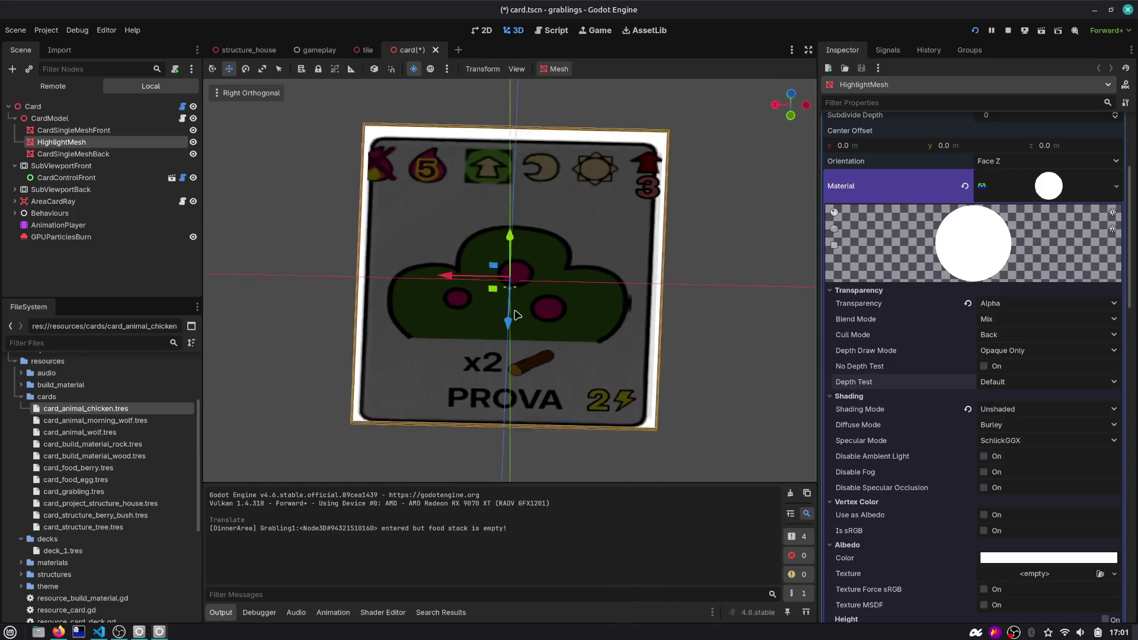
{"action": "scroll", "coordinate": [534, 237], "scroll_direction": "down", "scroll_amount": 3}
{"action": "mouse_move", "coordinate": [552, 255]}
{"action": "left_mouse_down"}
{"action": "mouse_move", "coordinate": [508, 231]}
{"action": "mouse_move", "coordinate": [564, 162]}
{"action": "mouse_move", "coordinate": [525, 250]}
{"action": "left_mouse_up"}
Save card.tscn and run the game again
{"action": "key", "text": "ctrl+s"}
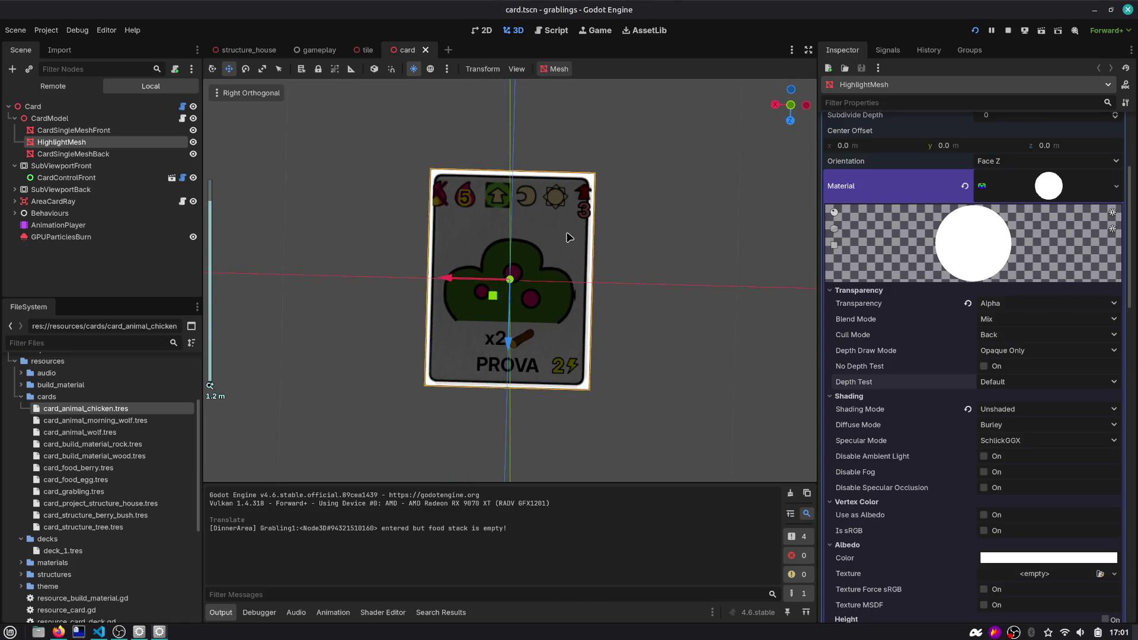
{"action": "left_click", "coordinate": [555, 69]}
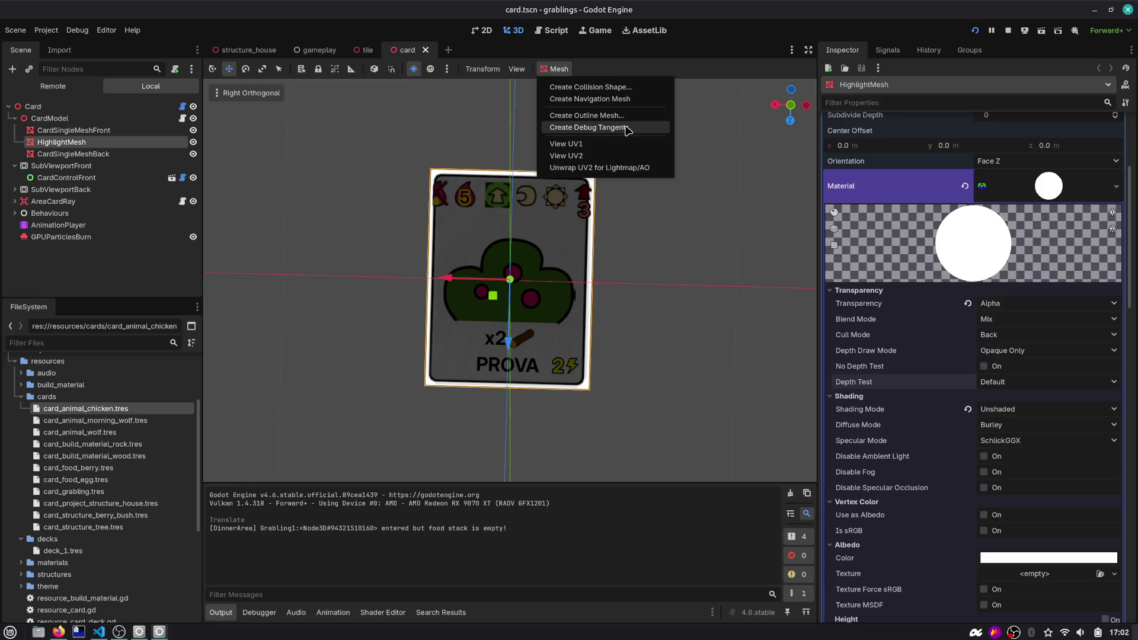
{"action": "left_click", "coordinate": [975, 30]}
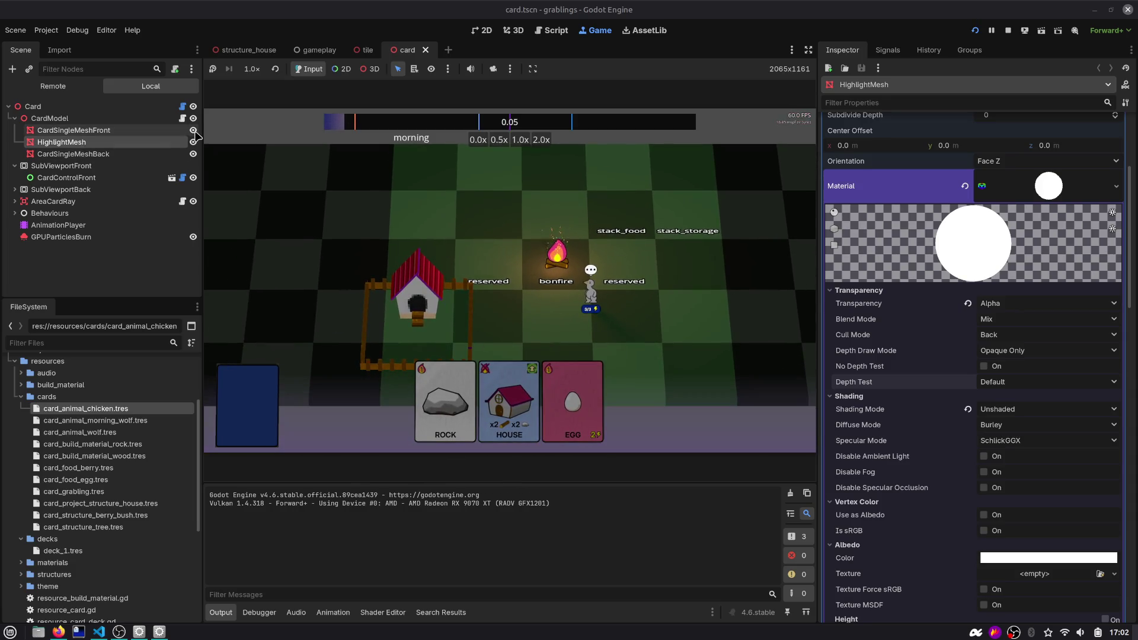
Hide HighlightMesh, restart the game, and stack HOUSE, ROCK and WOOD on the house plot
{"action": "left_click", "coordinate": [193, 142]}
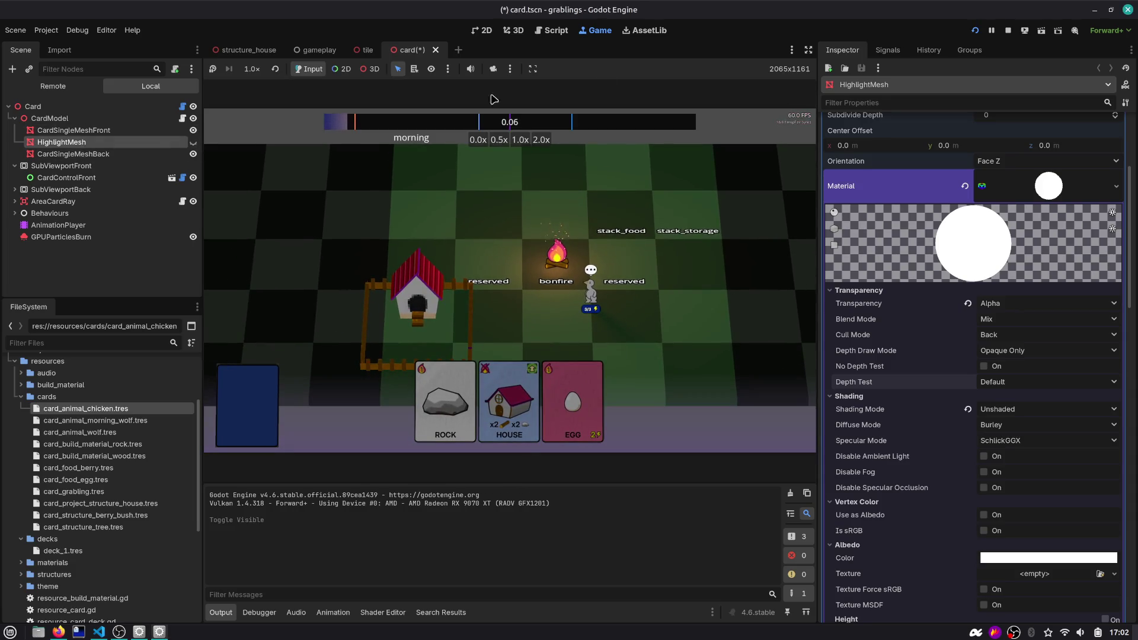
{"action": "left_click", "coordinate": [974, 31]}
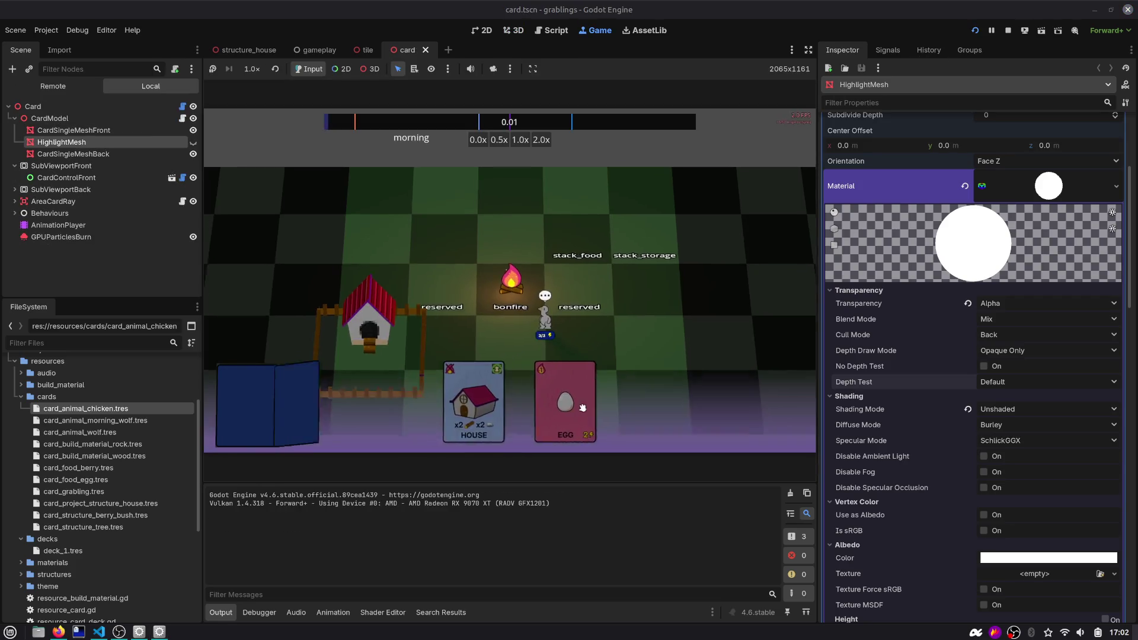
{"action": "left_click_drag", "start_coordinate": [508, 402], "coordinate": [450, 257]}
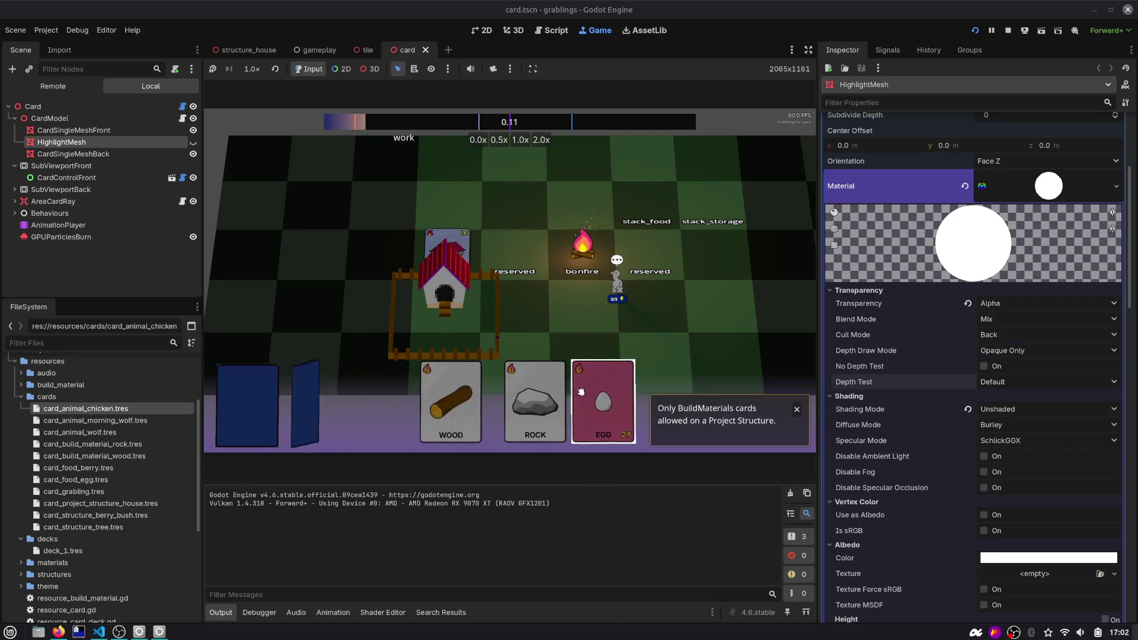
{"action": "left_click_drag", "start_coordinate": [534, 389], "coordinate": [438, 298]}
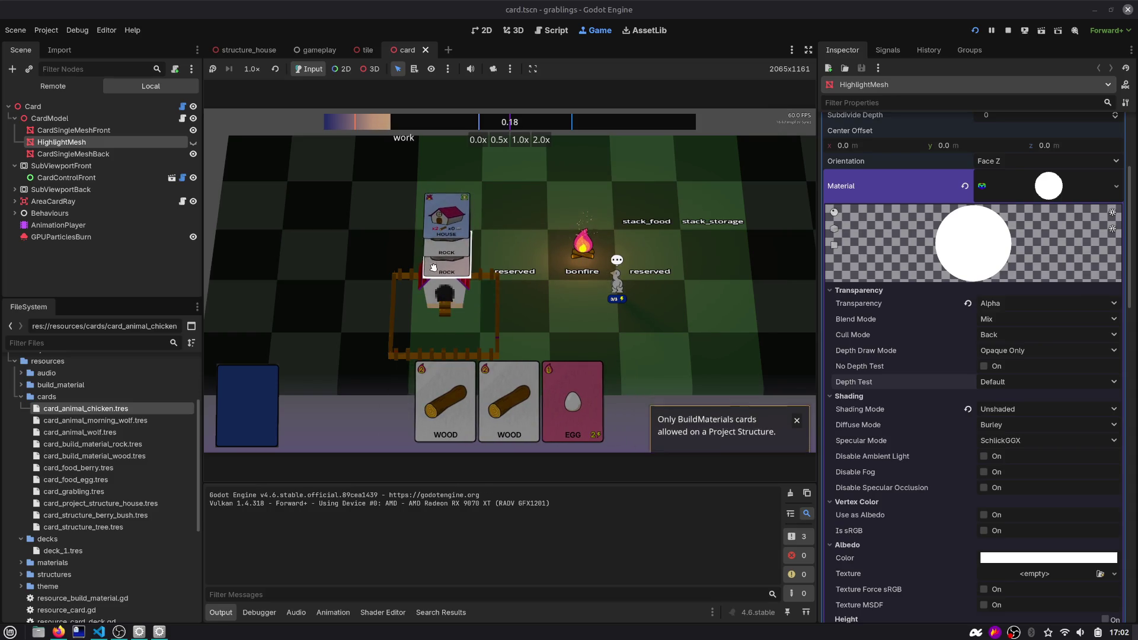
{"action": "left_click_drag", "start_coordinate": [445, 403], "coordinate": [444, 239]}
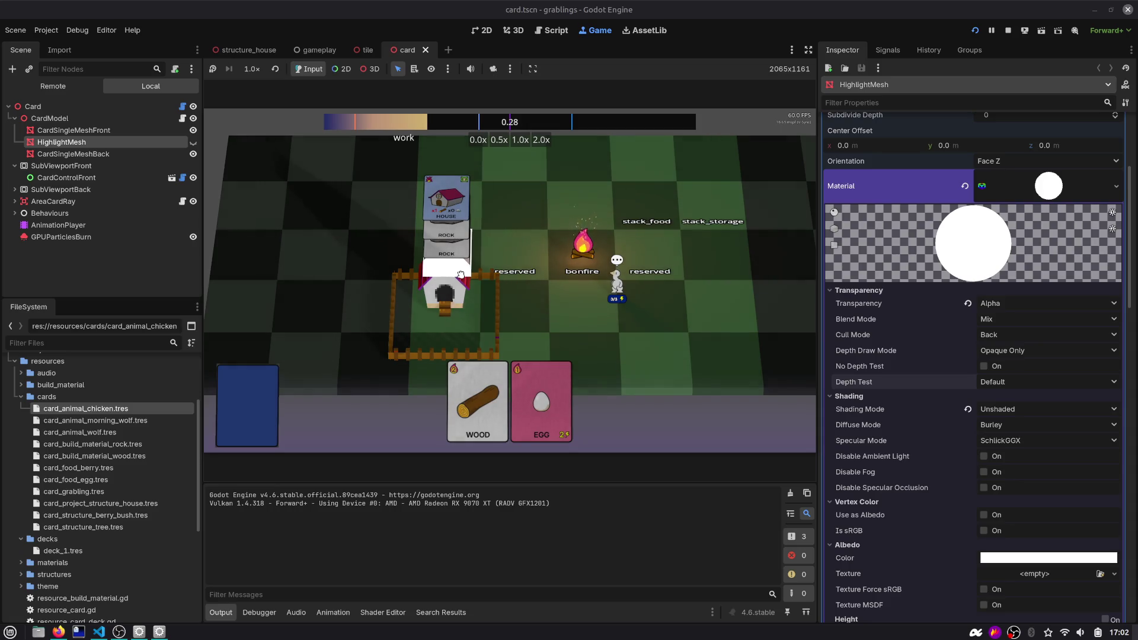
Pan the board and try placing another WOOD and the HOUSE card on the stack and near the bonfire
{"action": "scroll", "coordinate": [460, 271], "scroll_direction": "up", "scroll_amount": 3}
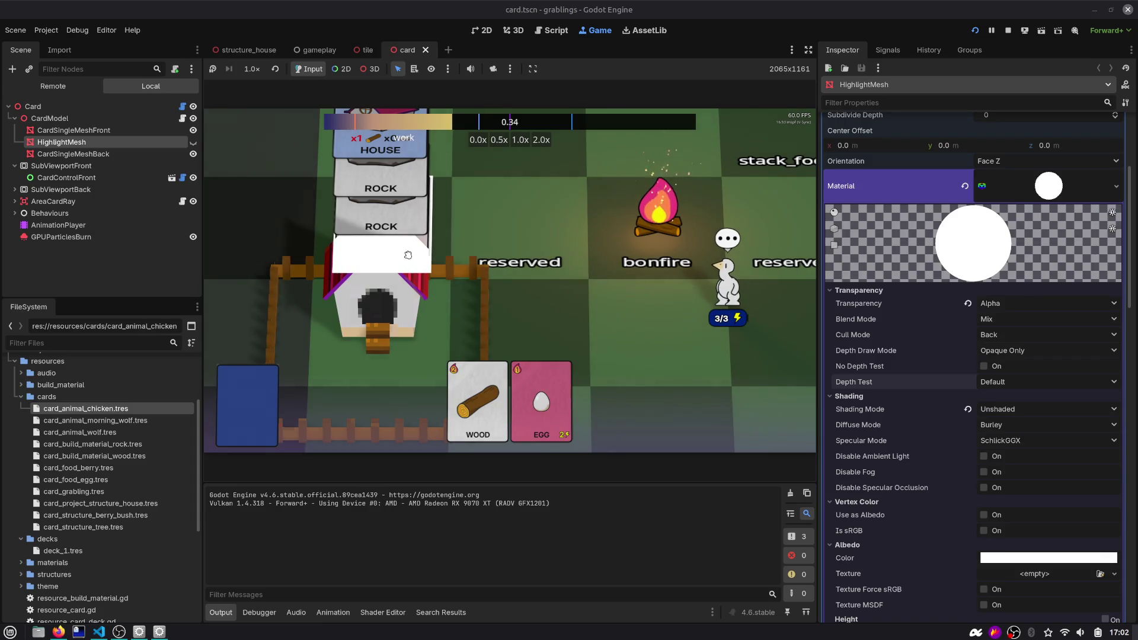
{"action": "mouse_move", "coordinate": [406, 265]}
{"action": "left_mouse_down"}
{"action": "mouse_move", "coordinate": [402, 188]}
{"action": "mouse_move", "coordinate": [409, 265]}
{"action": "left_mouse_up"}
{"action": "scroll", "coordinate": [441, 280], "scroll_direction": "down", "scroll_amount": 3}
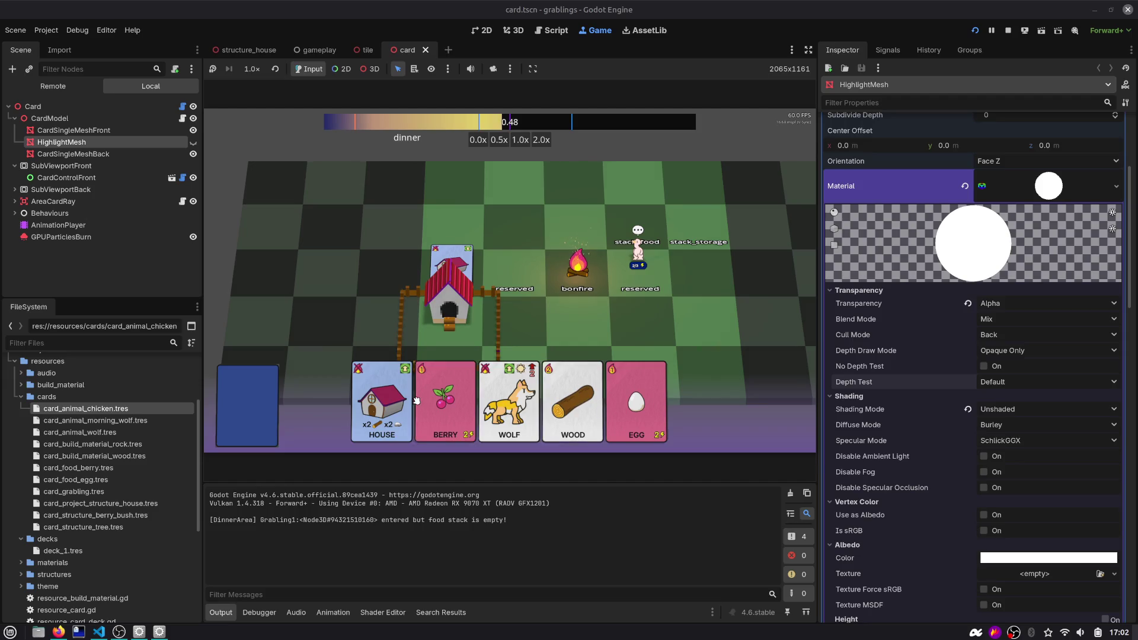
{"action": "left_click_drag", "start_coordinate": [573, 403], "coordinate": [452, 255]}
{"action": "mouse_move", "coordinate": [408, 400]}
{"action": "left_mouse_down"}
{"action": "mouse_move", "coordinate": [439, 355]}
{"action": "mouse_move", "coordinate": [451, 261]}
{"action": "mouse_move", "coordinate": [424, 257]}
{"action": "left_mouse_up"}
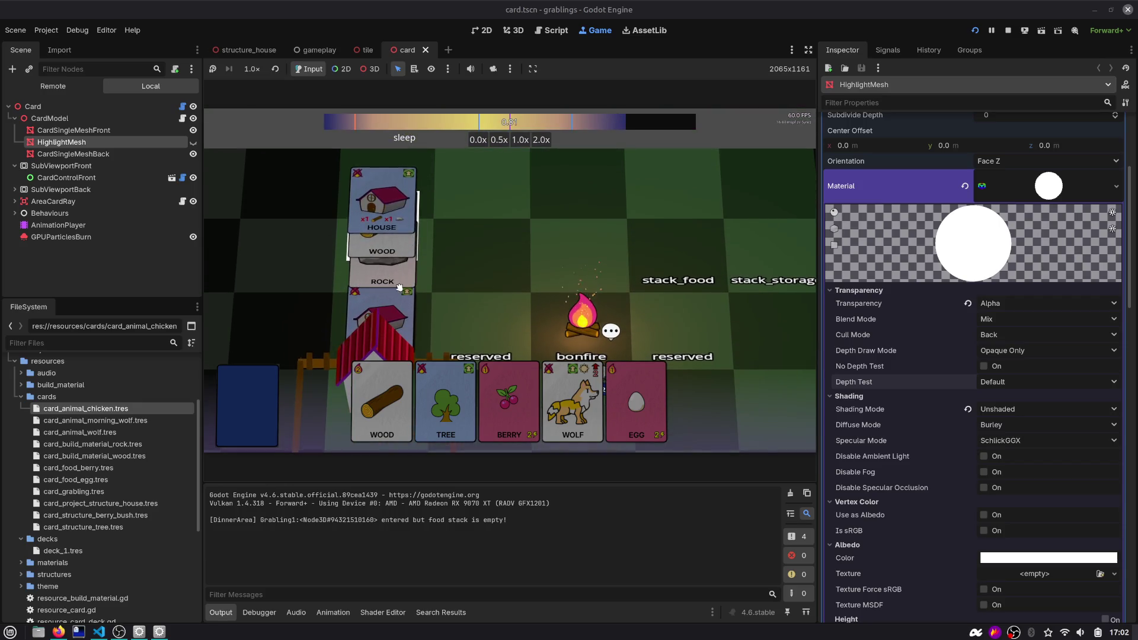
{"action": "mouse_move", "coordinate": [380, 399]}
{"action": "left_mouse_down"}
{"action": "mouse_move", "coordinate": [520, 251]}
{"action": "mouse_move", "coordinate": [338, 394]}
{"action": "mouse_move", "coordinate": [385, 395]}
{"action": "left_mouse_up"}
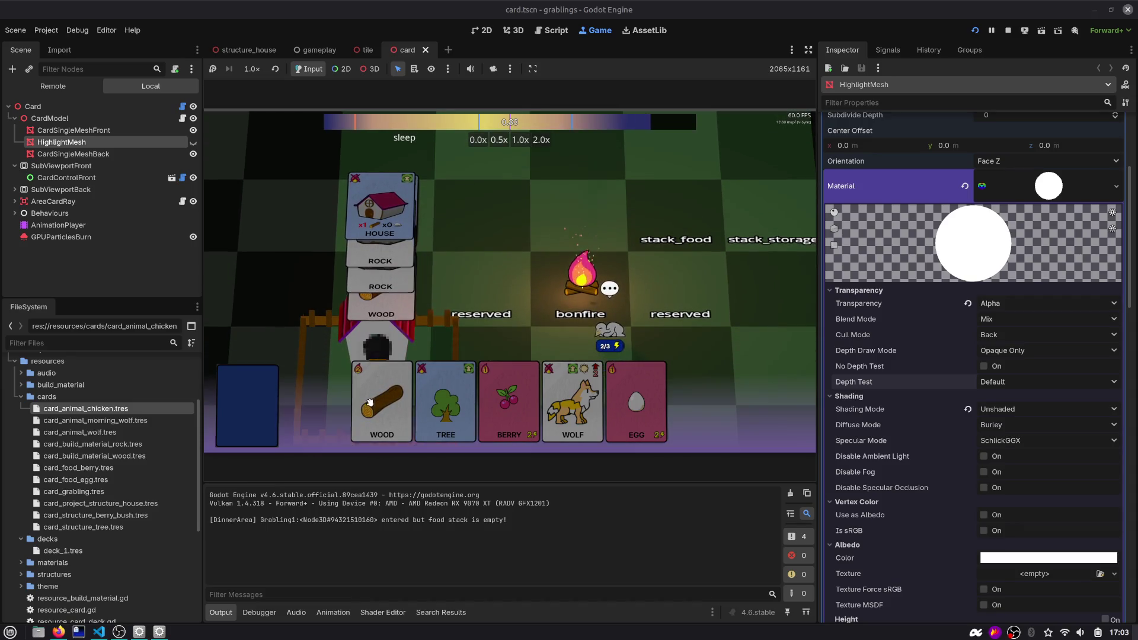
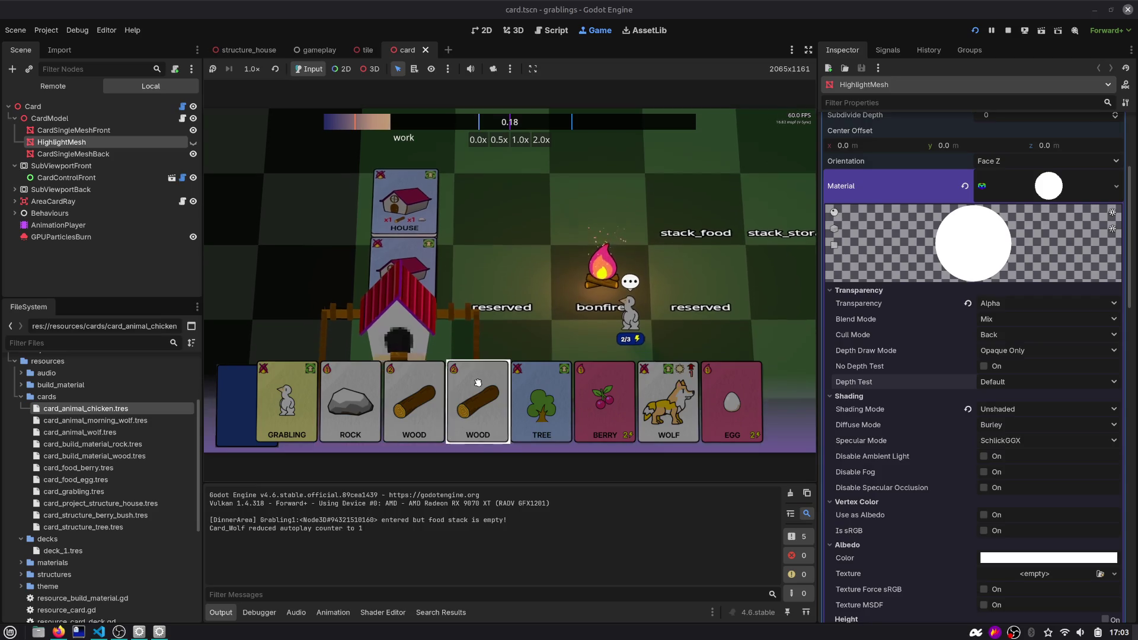
Burn a WOOD card on the bonfire for +2 fire points, stop the game, and switch to Firefox
{"action": "left_click_drag", "start_coordinate": [478, 403], "coordinate": [482, 213]}
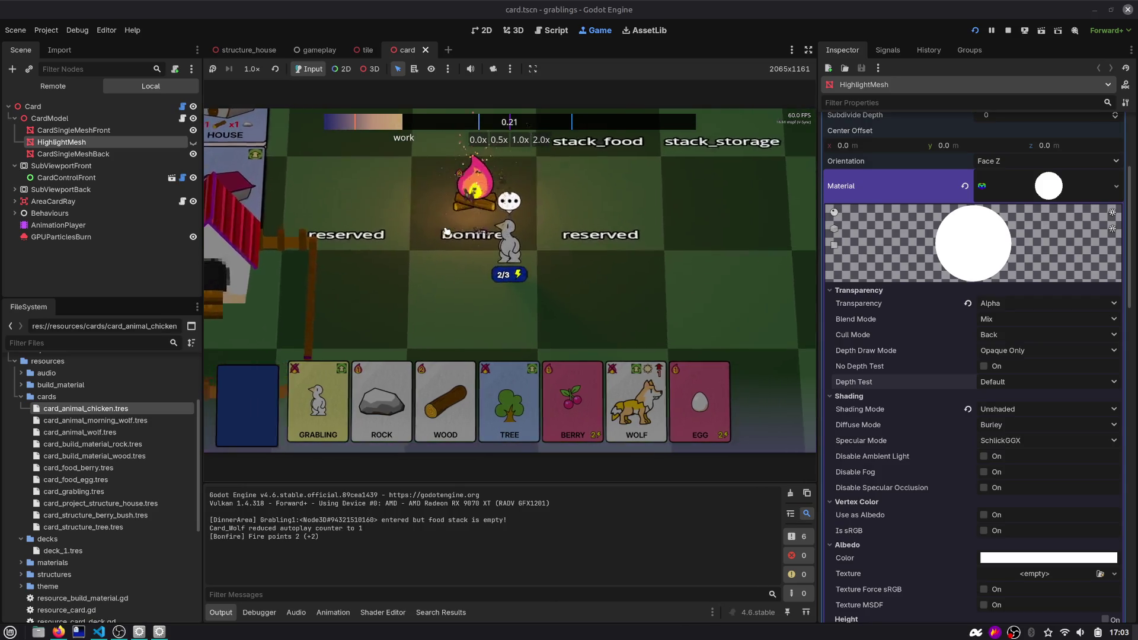
{"action": "key", "text": "F8"}
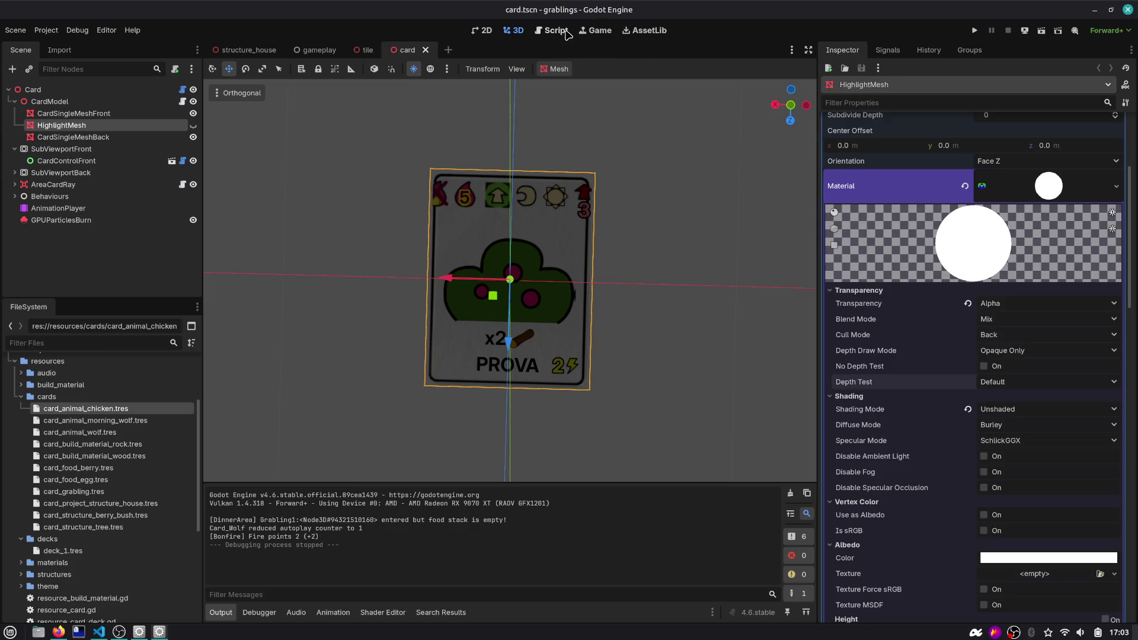
{"action": "left_click", "coordinate": [564, 32]}
{"action": "key", "text": "alt+Tab"}
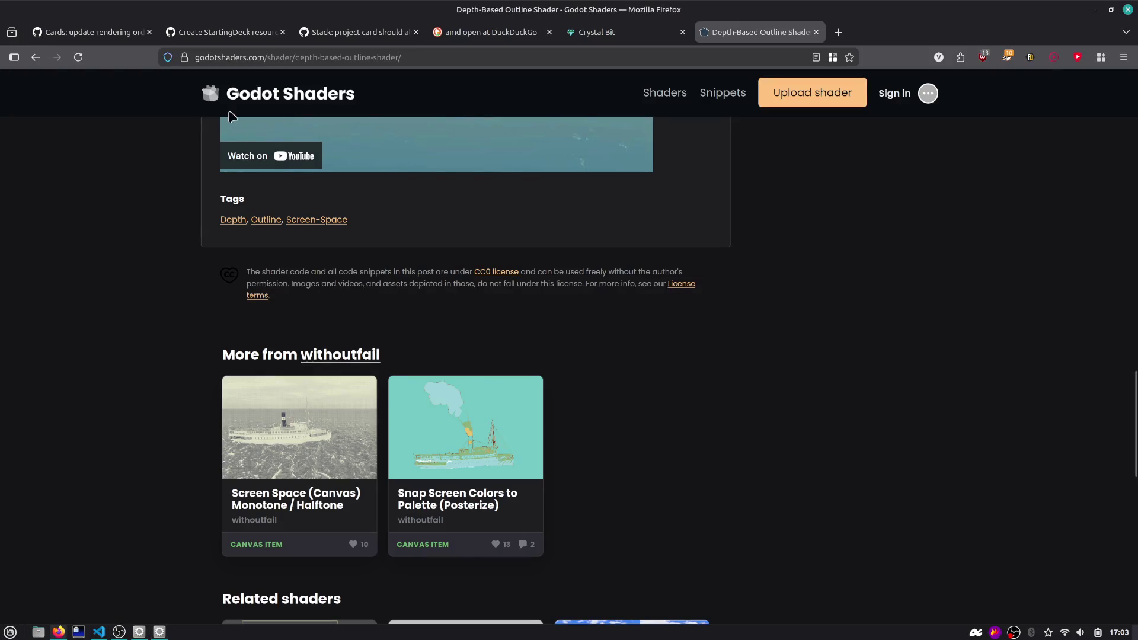
Copy the Depth-Based Outline Shader page's URL
{"action": "left_click", "coordinate": [89, 32]}
{"action": "key", "text": "ctrl+shift+Tab"}
{"action": "left_click", "coordinate": [590, 52]}
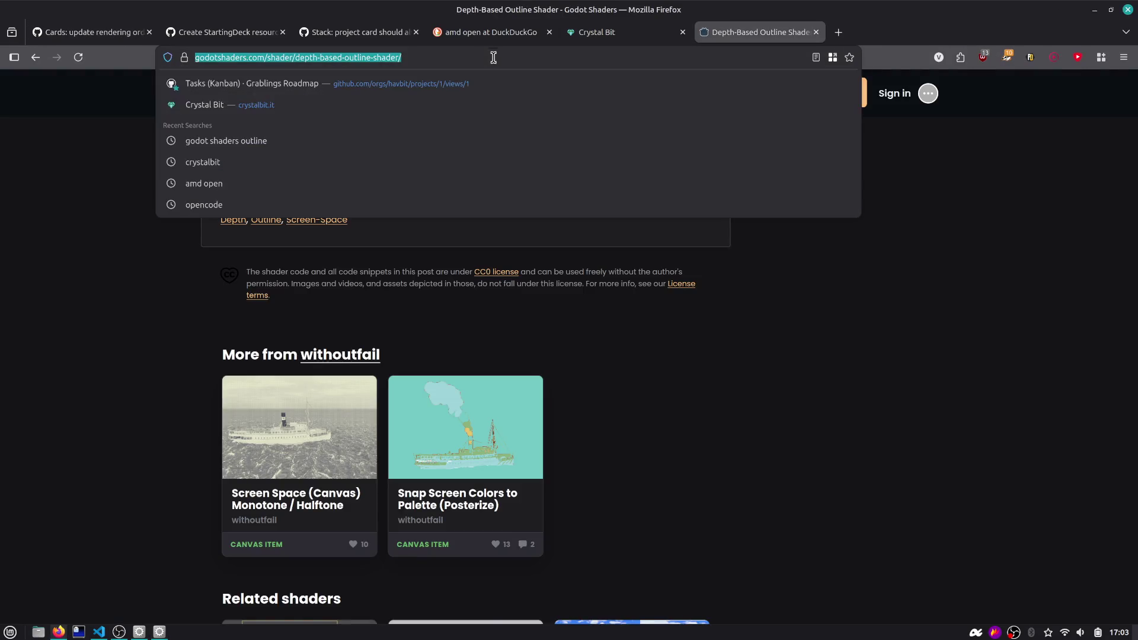
Close issue #28 and start editing the [META] Calderone di task draft's description
{"action": "left_click", "coordinate": [131, 35]}
{"action": "left_click", "coordinate": [296, 252]}
{"action": "scroll", "coordinate": [112, 358], "scroll_direction": "down", "scroll_amount": 1}
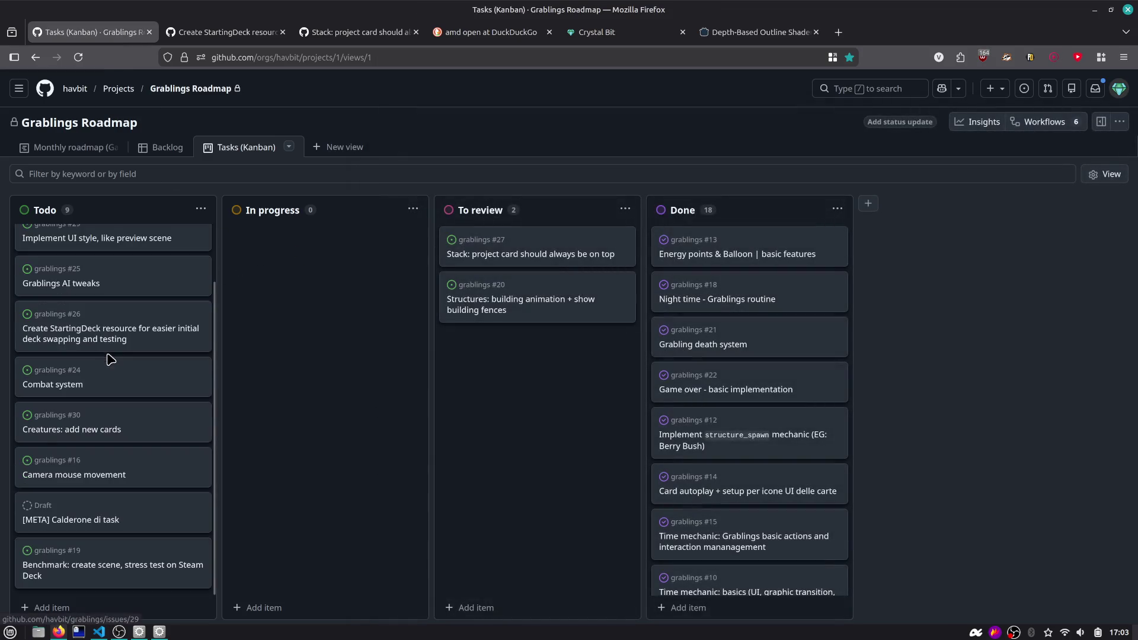
{"action": "left_click", "coordinate": [100, 518]}
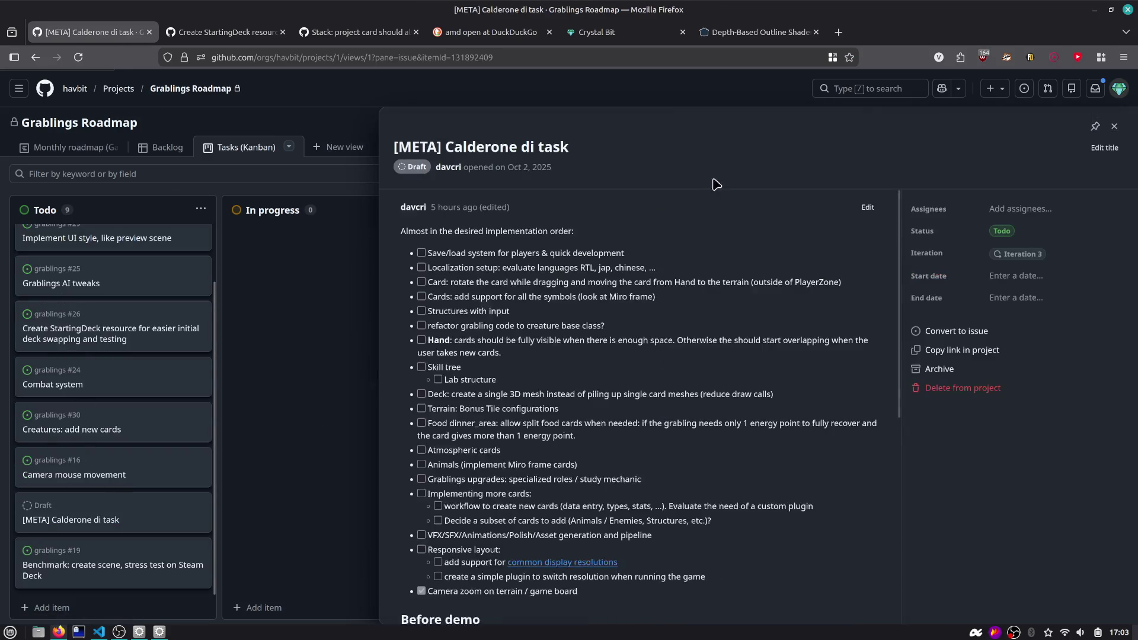
{"action": "left_click", "coordinate": [862, 212]}
{"action": "scroll", "coordinate": [492, 359], "scroll_direction": "down", "scroll_amount": 5}
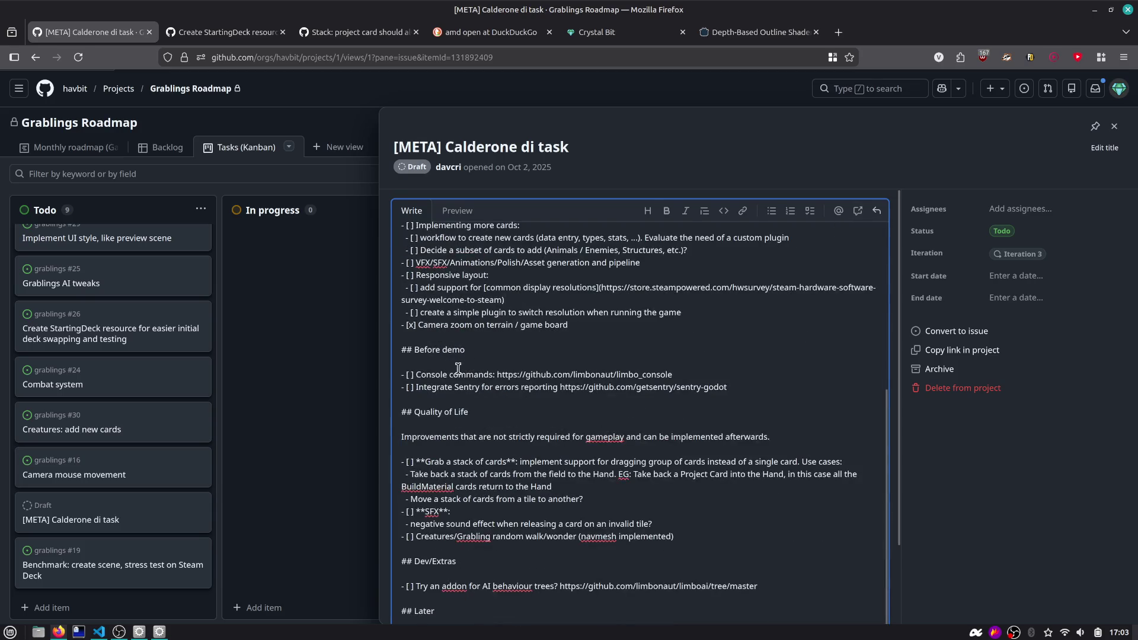
{"action": "scroll", "coordinate": [474, 341], "scroll_direction": "up", "scroll_amount": 5}
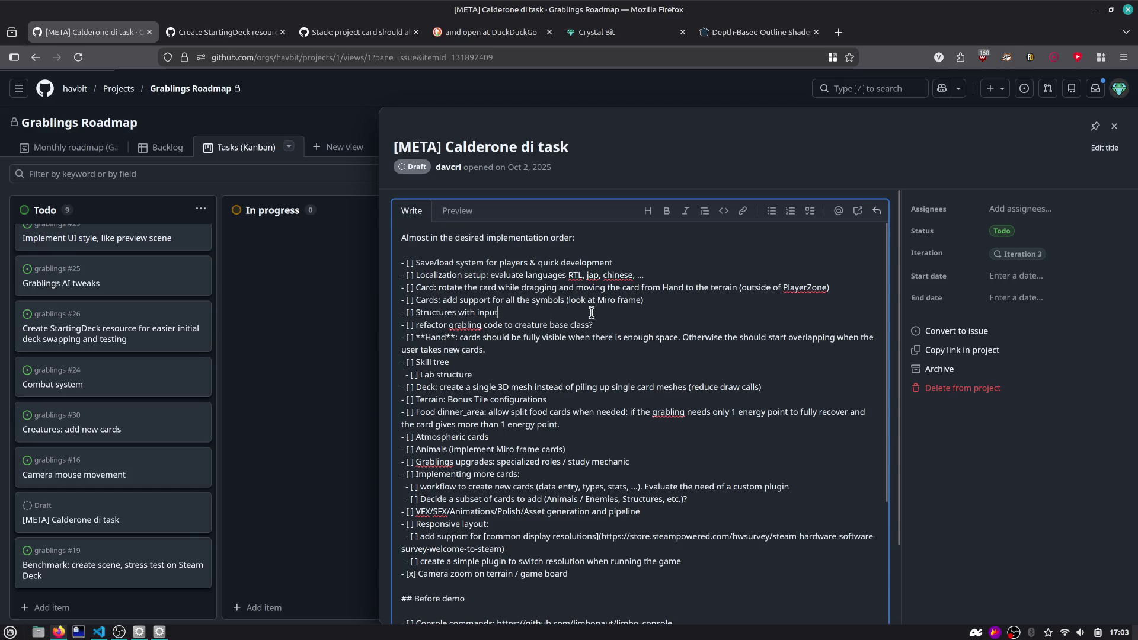
Add a '- [ ] Better card outline:' task with the pasted shader URL and update the comment
{"action": "key", "text": "Return"}
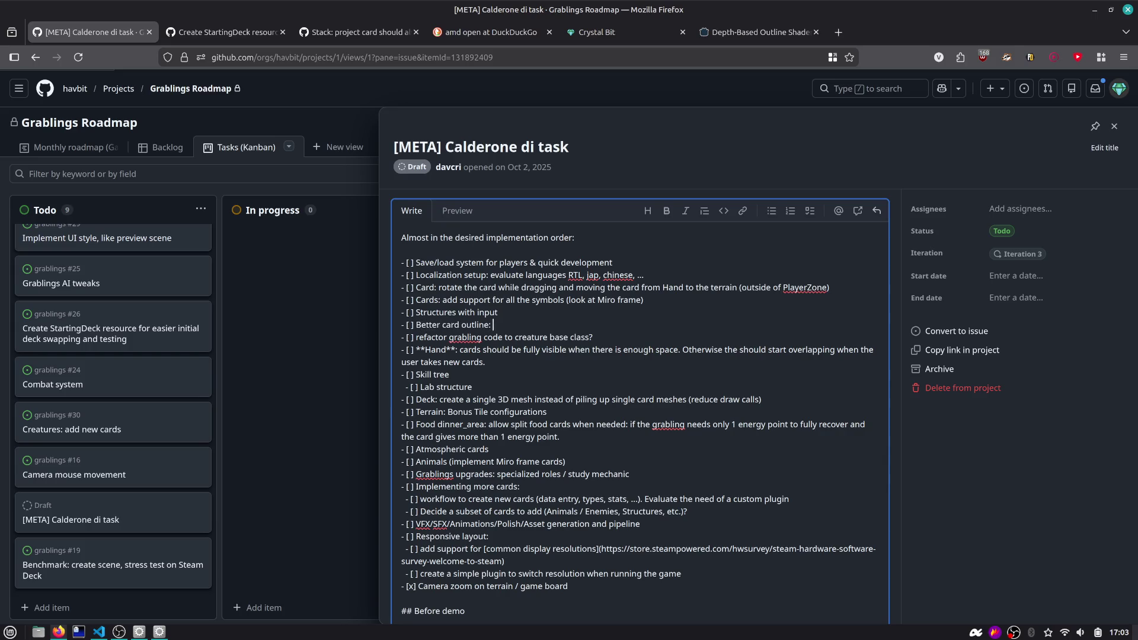
{"action": "type", "text": "https://godotshaders.com/shader/depth-based-outline-shader/"}
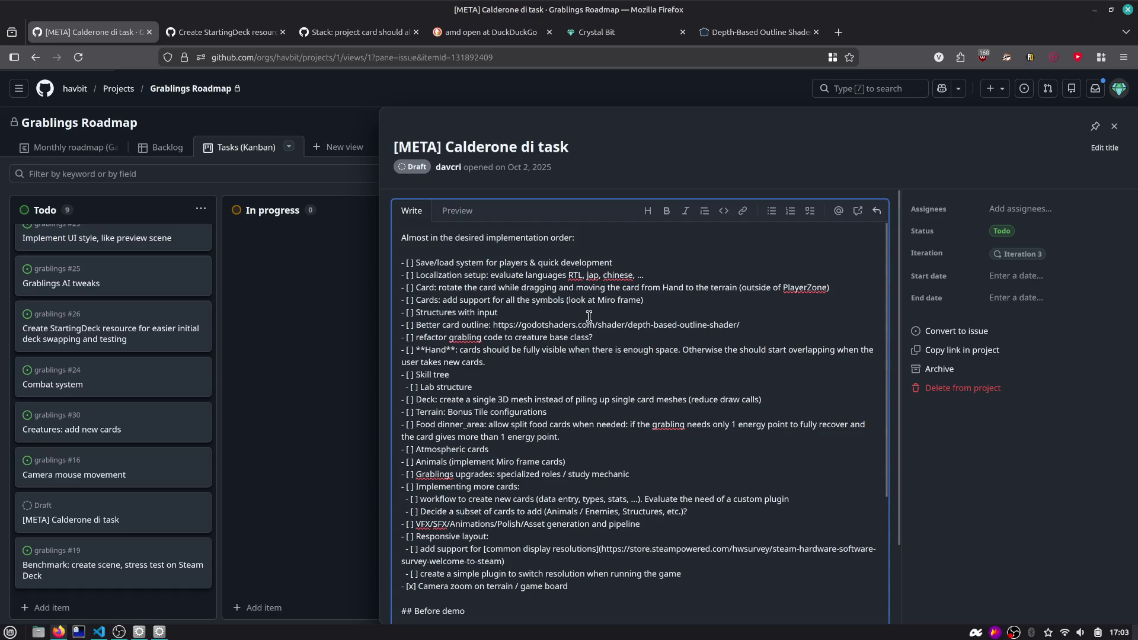
{"action": "scroll", "coordinate": [863, 372], "scroll_direction": "down", "scroll_amount": 10}
{"action": "left_click", "coordinate": [852, 602]}
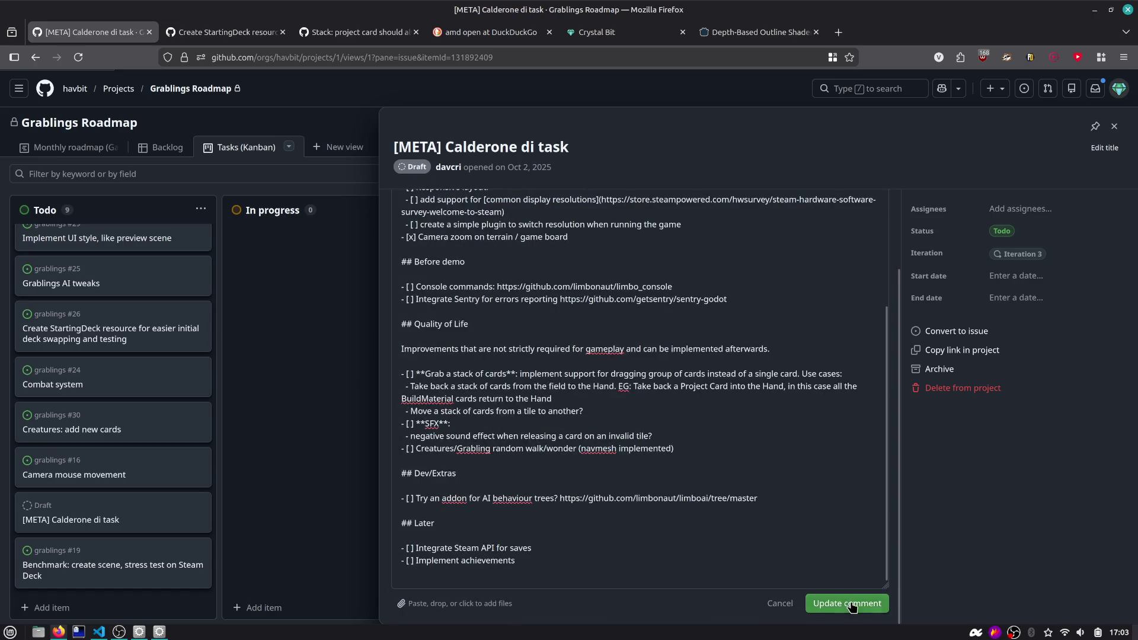
Close the draft details and open issue #28 about card rendering order
{"action": "left_click", "coordinate": [296, 246]}
{"action": "scroll", "coordinate": [172, 275], "scroll_direction": "up", "scroll_amount": 2}
{"action": "left_click", "coordinate": [119, 254]}
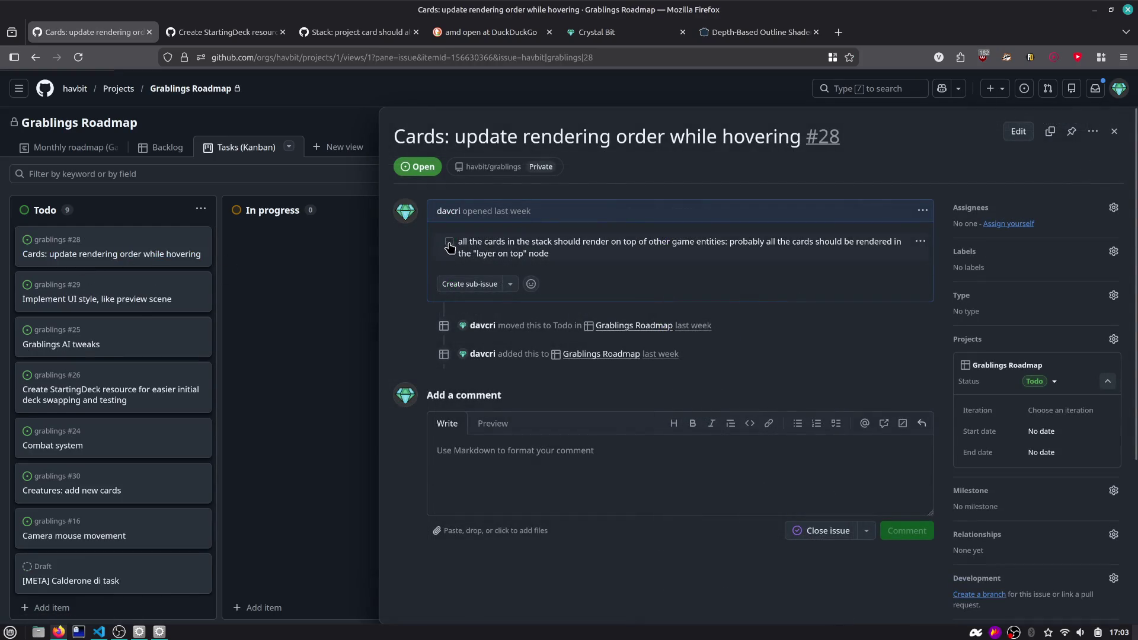
Move issue #28 into To review and place Grablings AI tweaks above issue #29
{"action": "left_click", "coordinate": [356, 286]}
{"action": "mouse_move", "coordinate": [97, 254]}
{"action": "left_mouse_down"}
{"action": "mouse_move", "coordinate": [252, 234]}
{"action": "mouse_move", "coordinate": [527, 225]}
{"action": "left_mouse_up"}
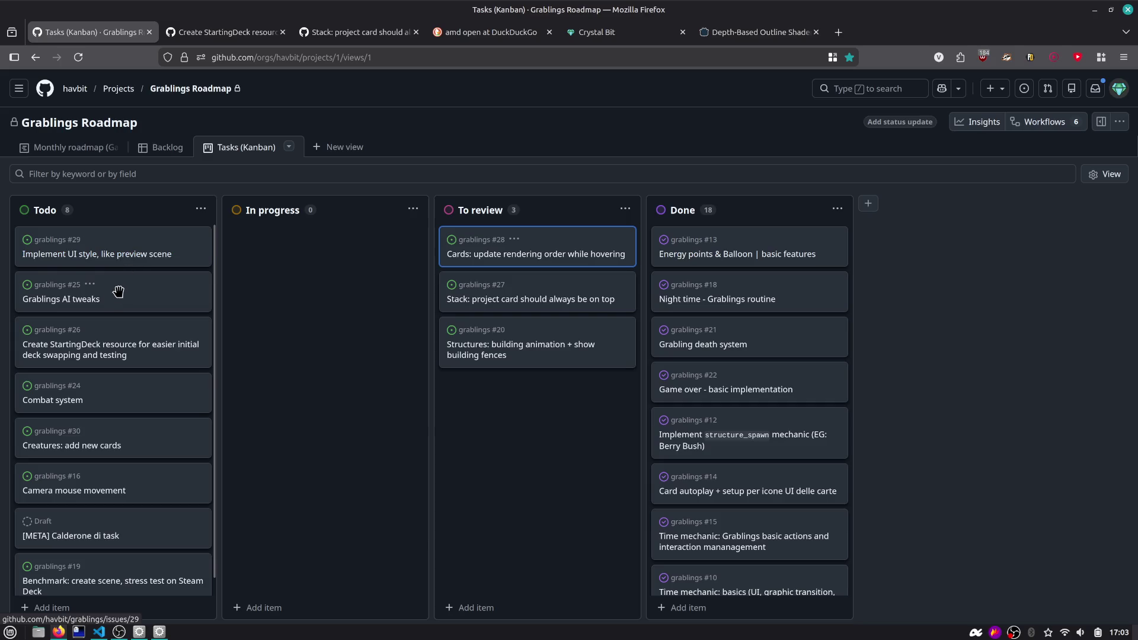
{"action": "mouse_move", "coordinate": [131, 292]}
{"action": "left_mouse_down"}
{"action": "mouse_move", "coordinate": [136, 246]}
{"action": "mouse_move", "coordinate": [136, 270]}
{"action": "left_mouse_up"}
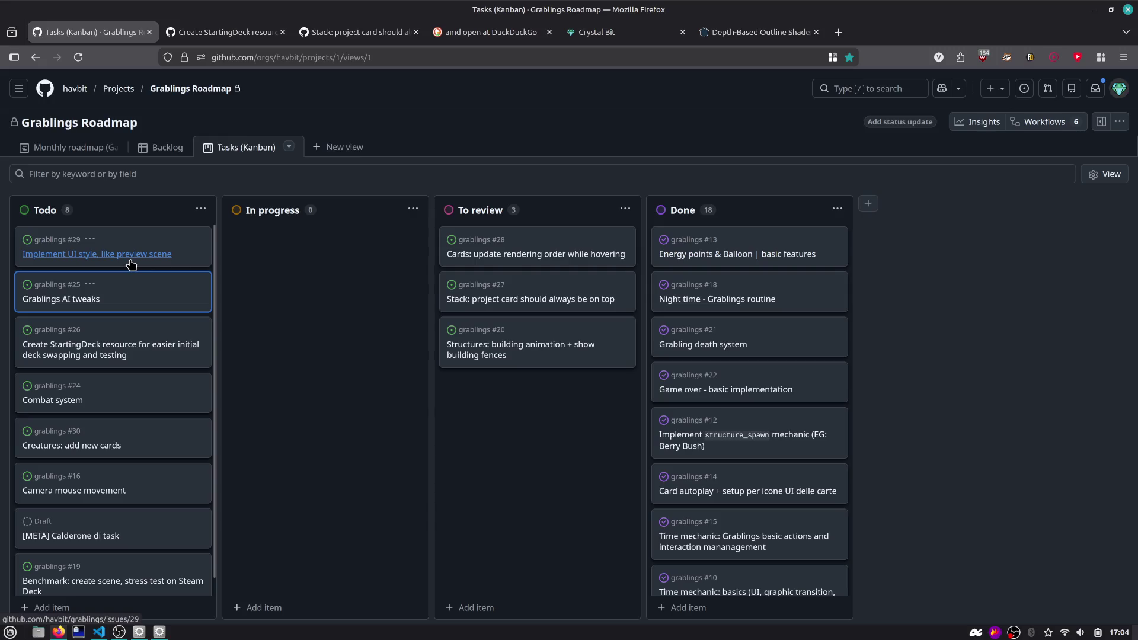
Open issue #29 'Implement UI style, like preview scene', then return to the Godot editor
{"action": "left_click", "coordinate": [110, 255]}
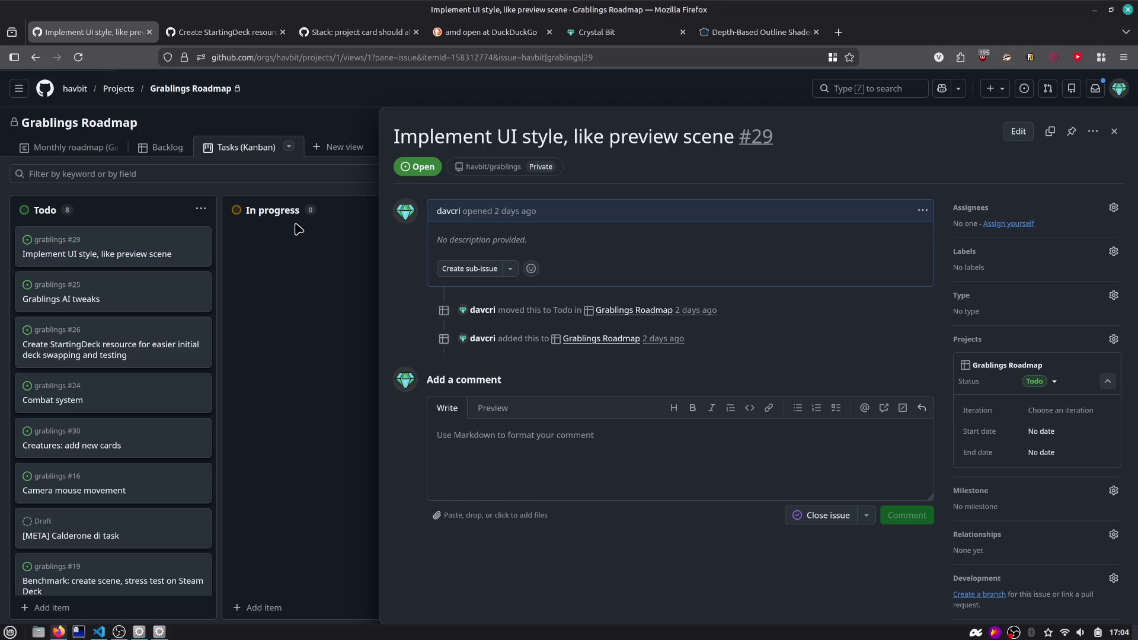
{"action": "key", "text": "alt+Tab"}
{"action": "key", "text": "ctrl+z"}
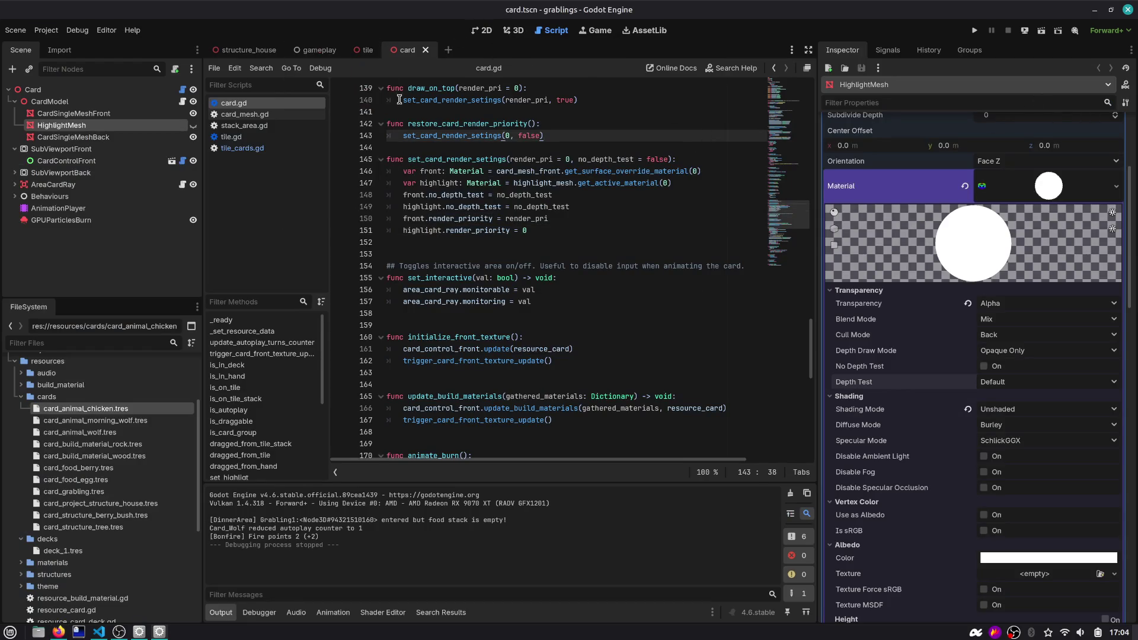
Open preview_3d.tscn via Quick Open, run and restart it in the Game view, then return to Firefox
{"action": "key", "text": "ctrl+shift+o"}
{"action": "left_click", "coordinate": [480, 160]}
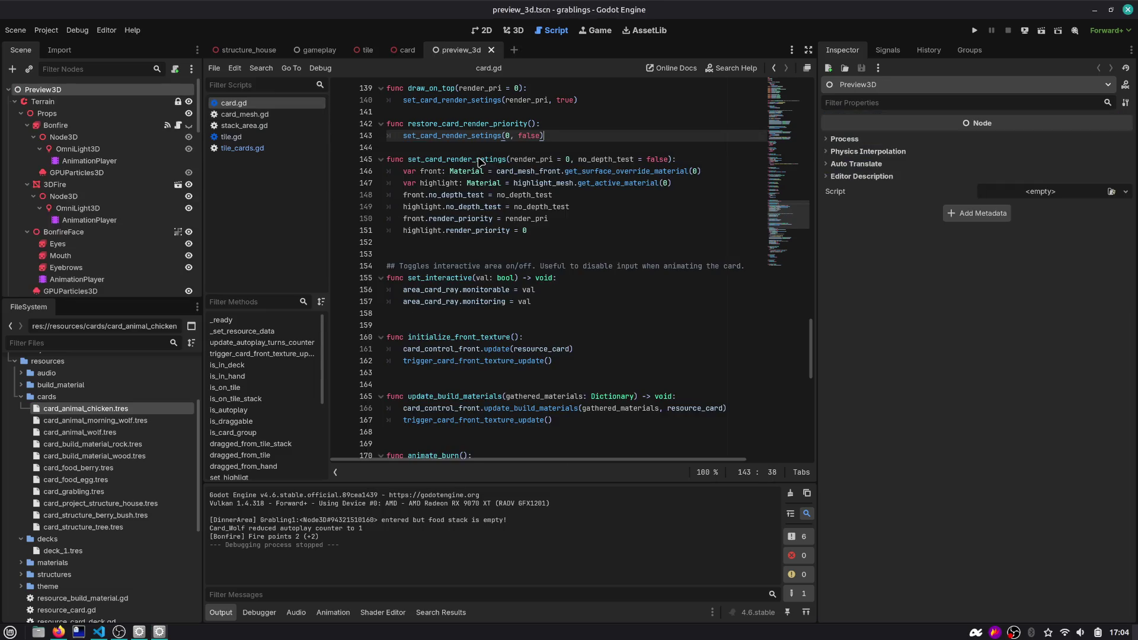
{"action": "left_click", "coordinate": [513, 30]}
{"action": "left_click", "coordinate": [600, 30]}
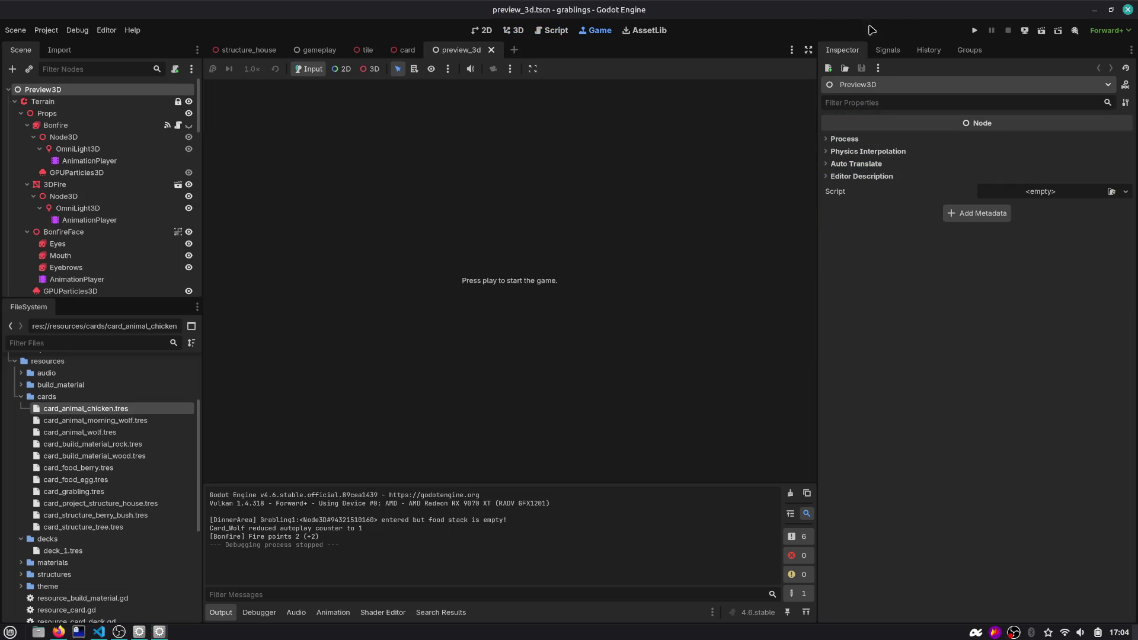
{"action": "left_click", "coordinate": [1041, 32]}
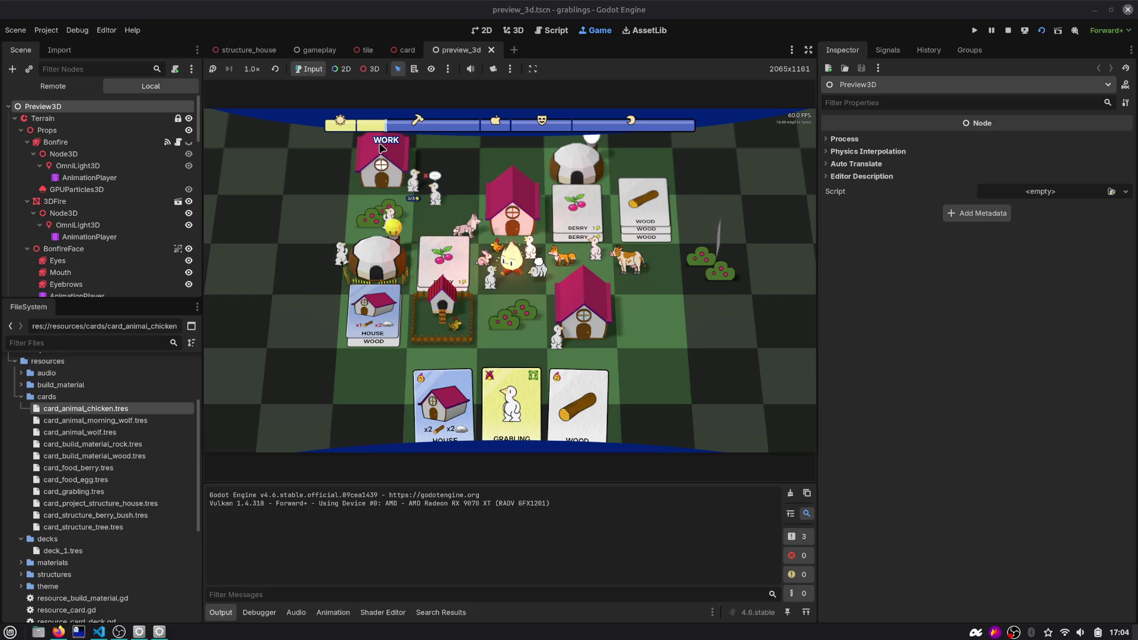
{"action": "left_click", "coordinate": [974, 33]}
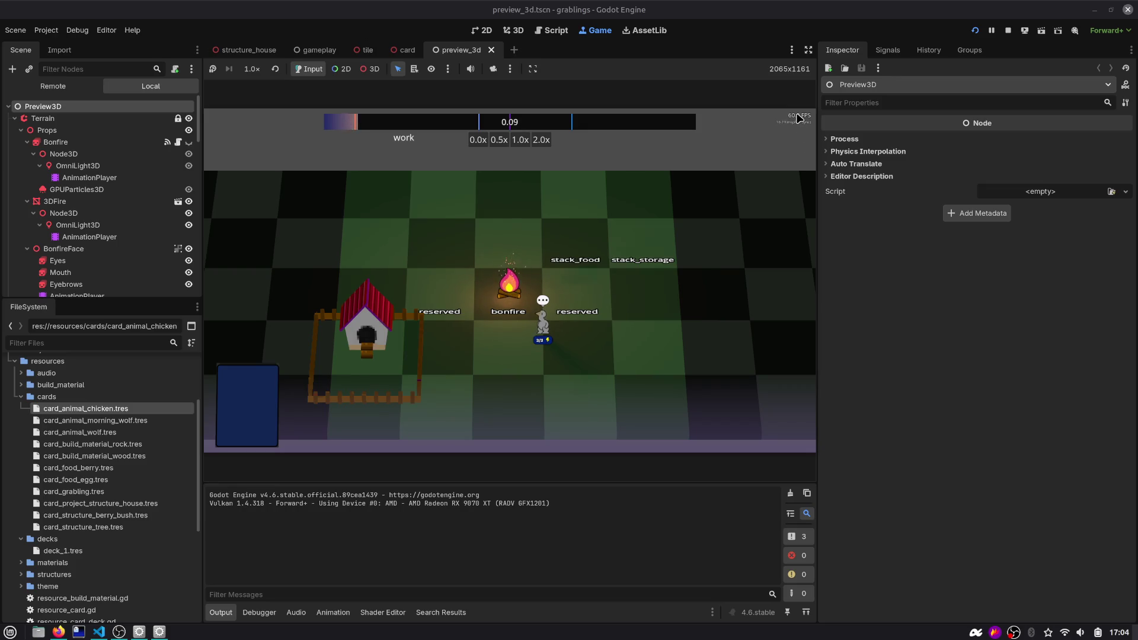
{"action": "key", "text": "alt+Tab"}
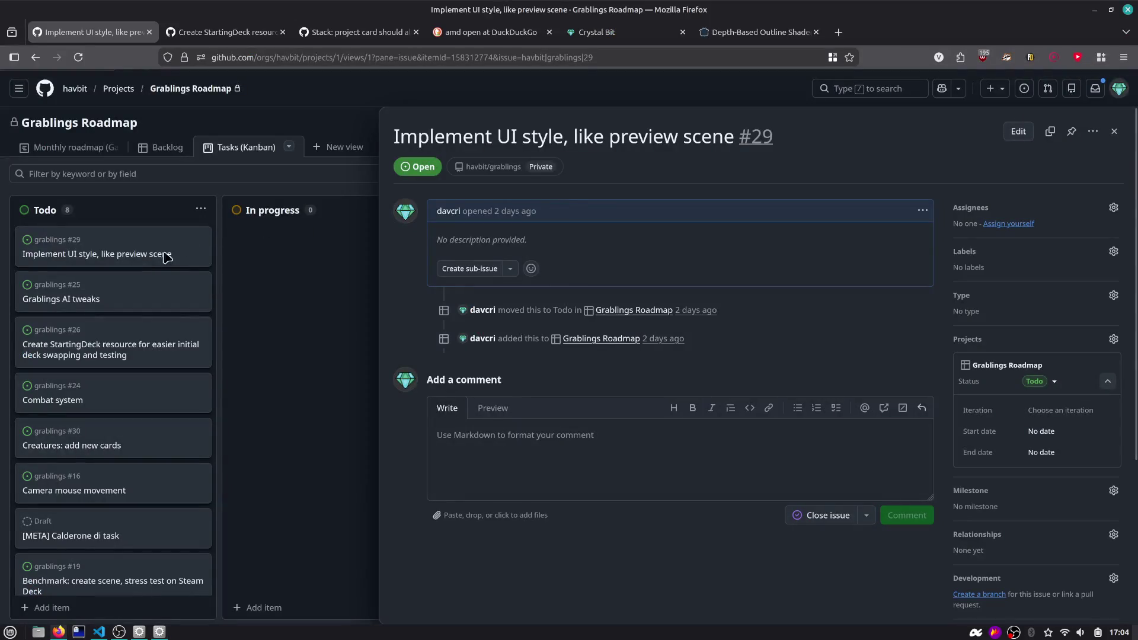
Open Grablings AI tweaks issue #25 and read through its four tasks, including the Sleep time slot
{"action": "left_click", "coordinate": [240, 277]}
{"action": "left_click", "coordinate": [89, 300]}
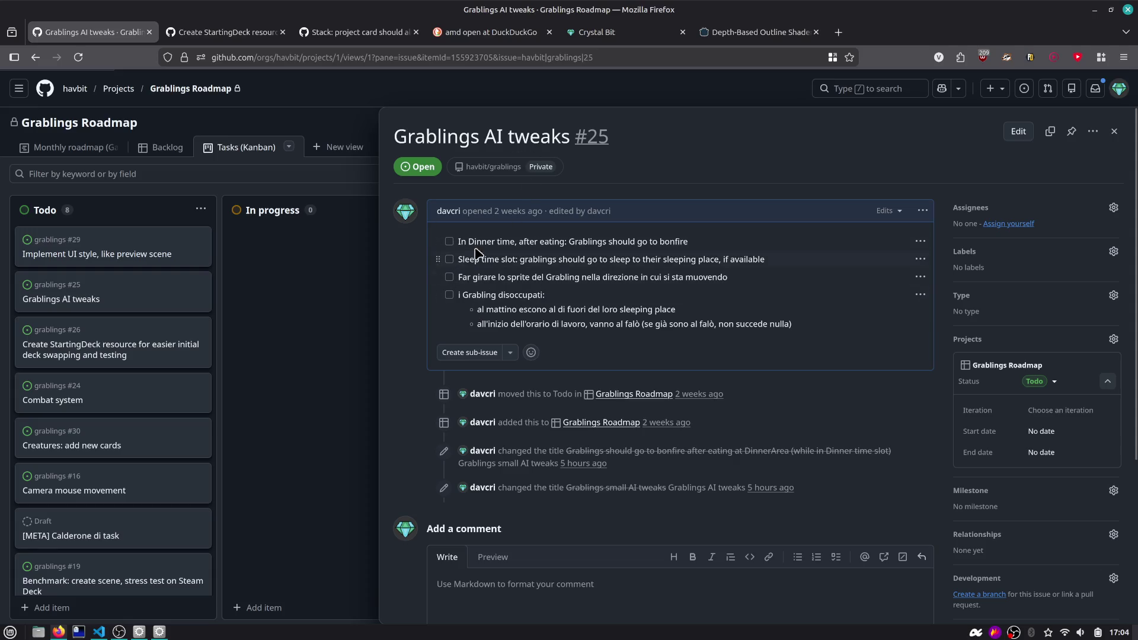
{"action": "left_click_drag", "start_coordinate": [537, 255], "coordinate": [756, 303]}
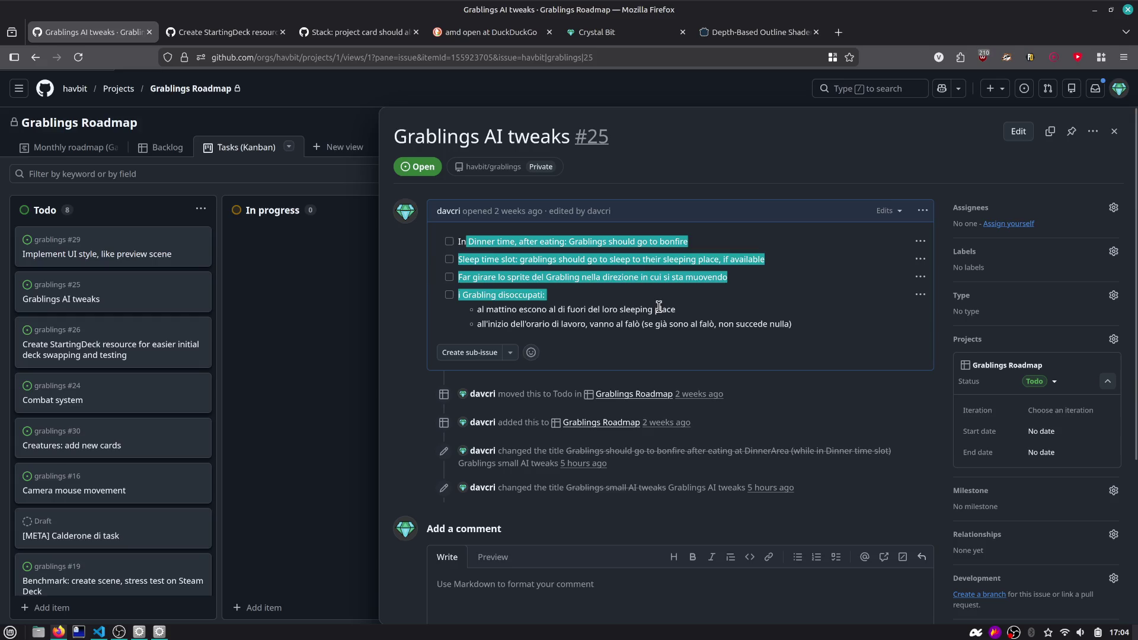
{"action": "left_click", "coordinate": [497, 254]}
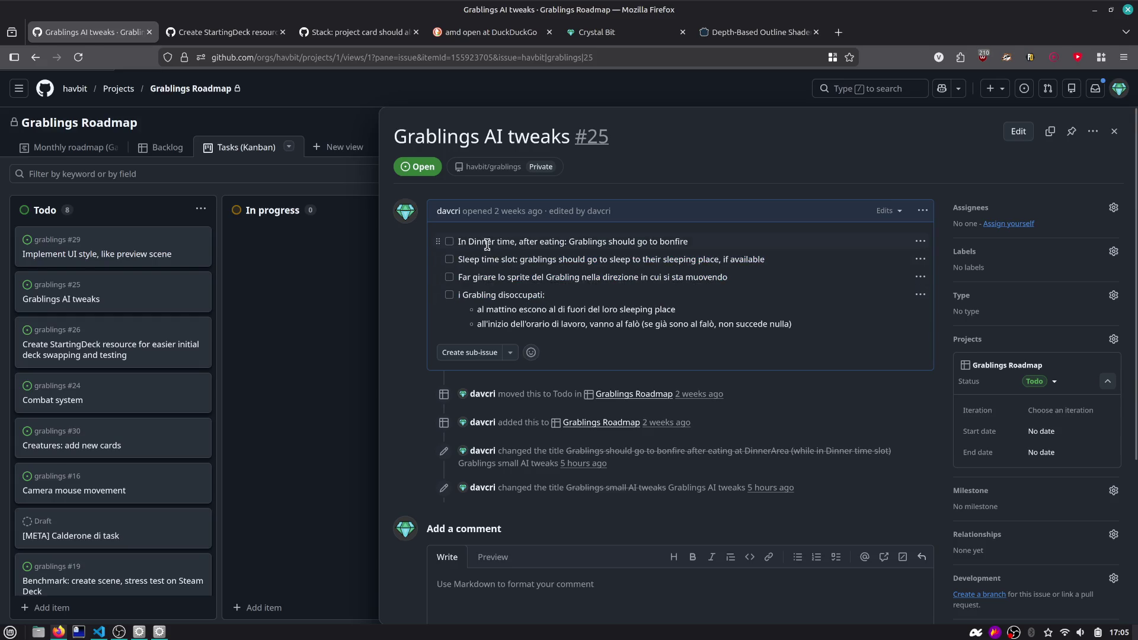
{"action": "left_click_drag", "start_coordinate": [487, 245], "coordinate": [662, 245]}
{"action": "left_click", "coordinate": [649, 246]}
{"action": "left_click_drag", "start_coordinate": [520, 261], "coordinate": [732, 261]}
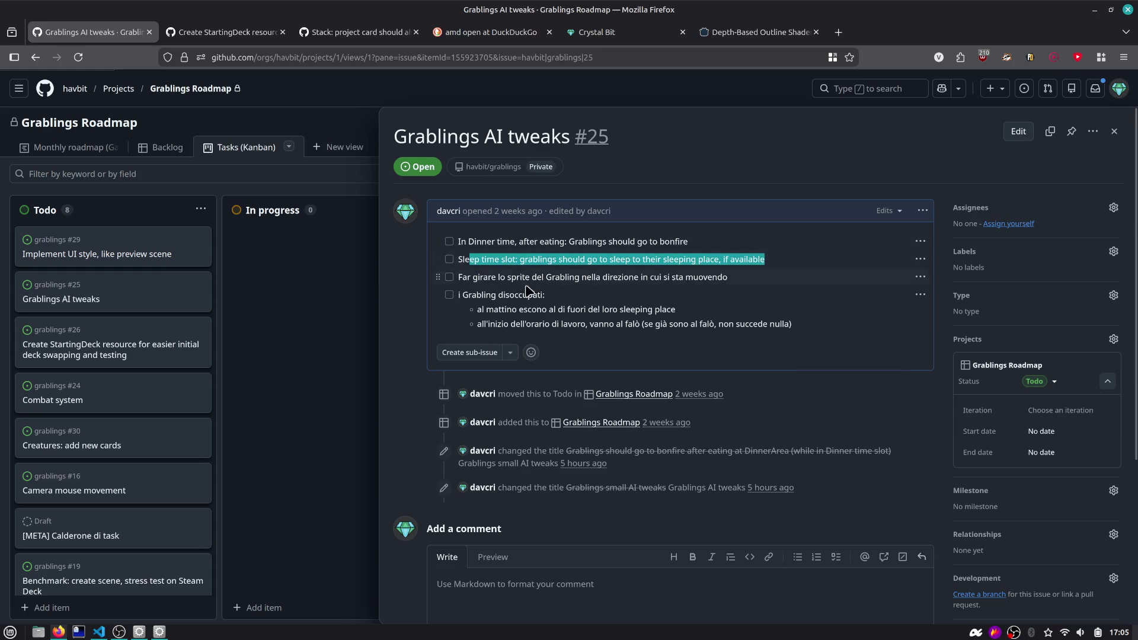
{"action": "left_click", "coordinate": [504, 262]}
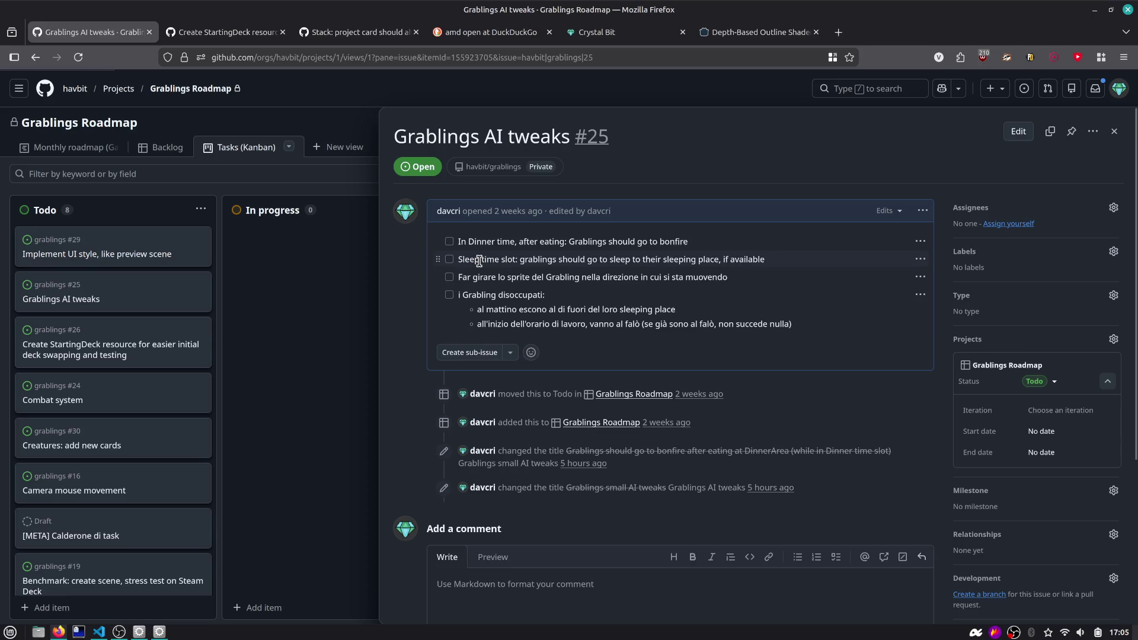
{"action": "left_click_drag", "start_coordinate": [603, 257], "coordinate": [742, 259]}
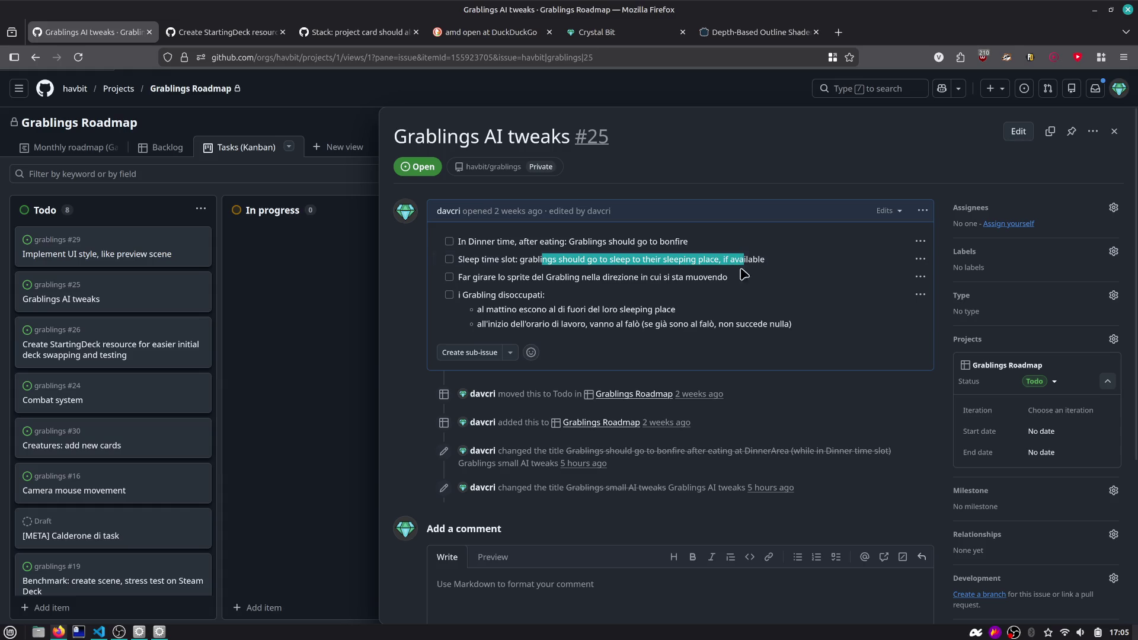
{"action": "left_click", "coordinate": [770, 273]}
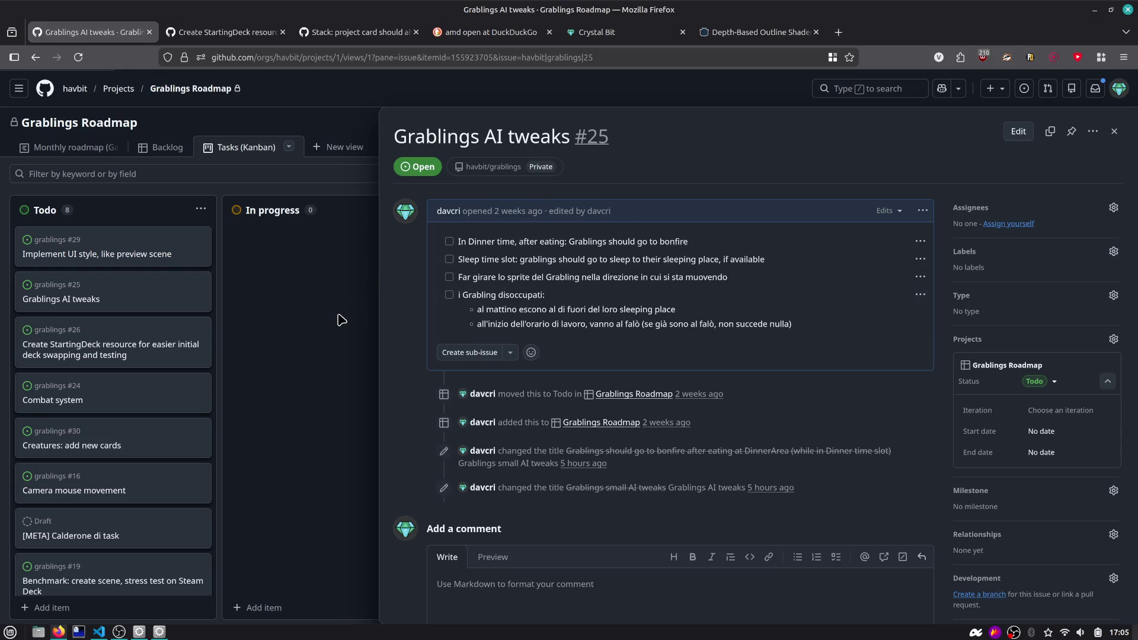
Close issue #25, bring up the Depth-Based Outline Shader tab, and switch to Godot
{"action": "left_click", "coordinate": [303, 280]}
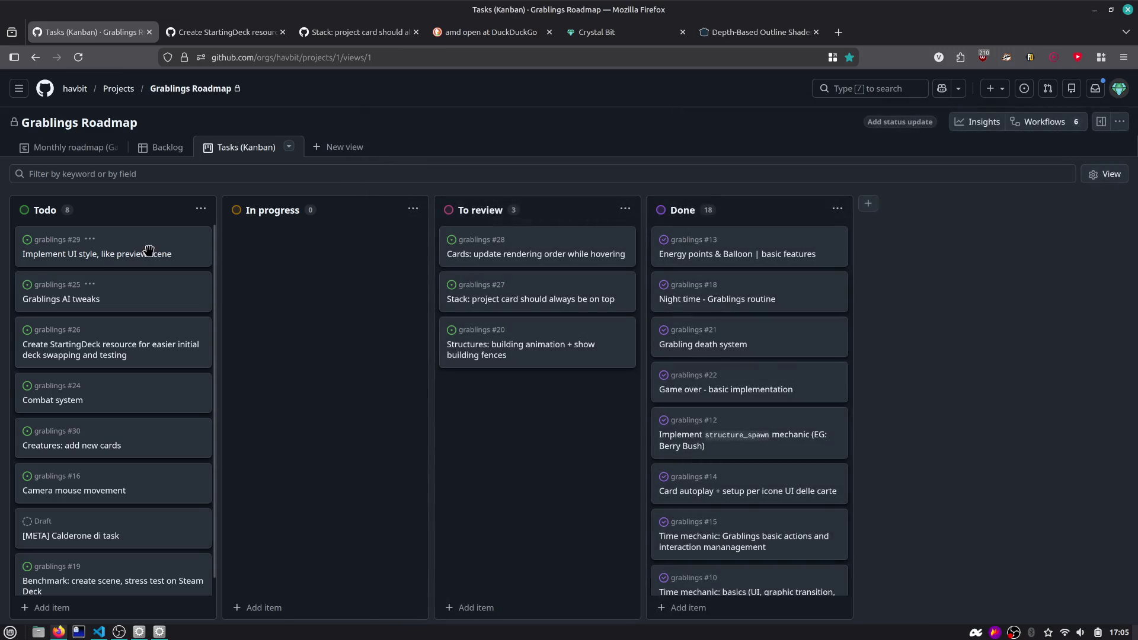
{"action": "left_click", "coordinate": [735, 33]}
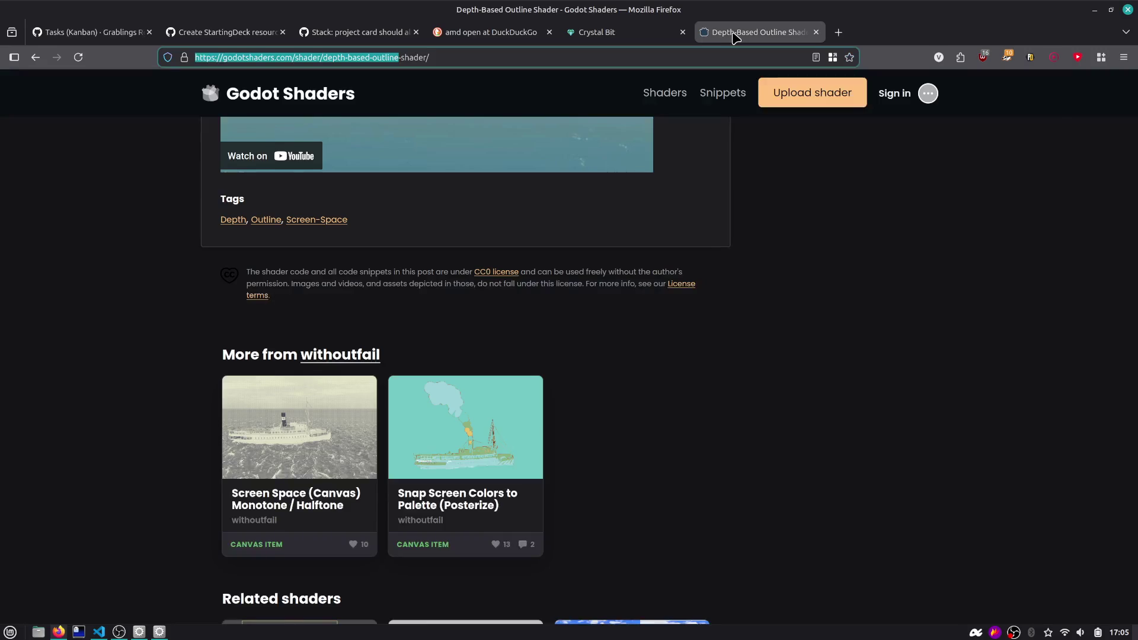
{"action": "key", "text": "alt+Tab"}
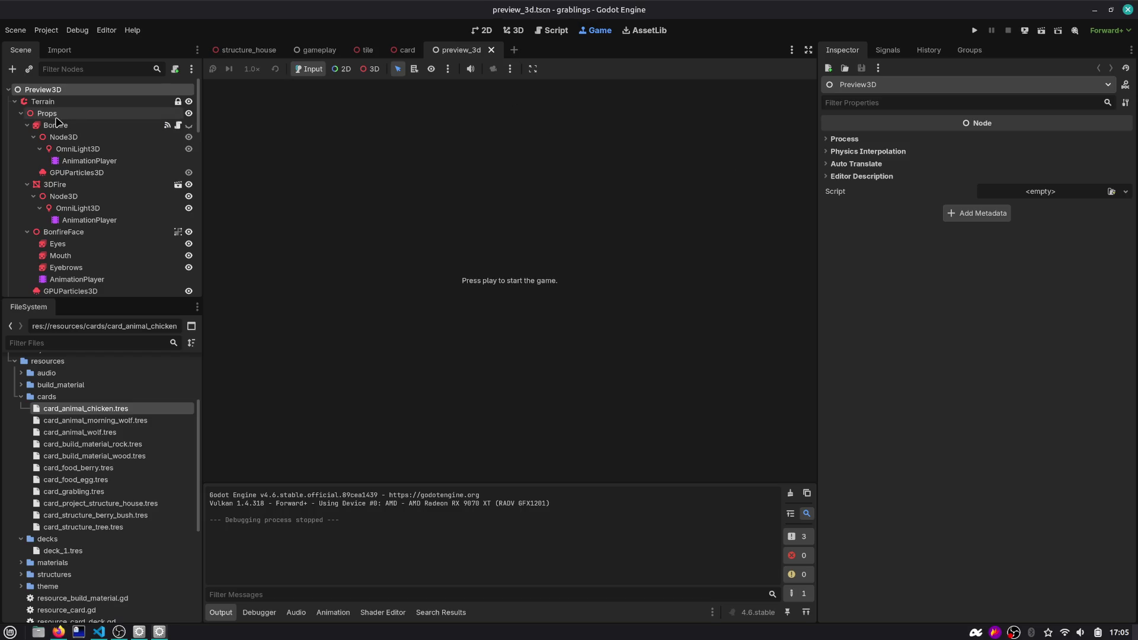
Close the preview_3d scene and view the Card root node in the 3D view
{"action": "left_click", "coordinate": [56, 115]}
{"action": "left_click", "coordinate": [491, 50]}
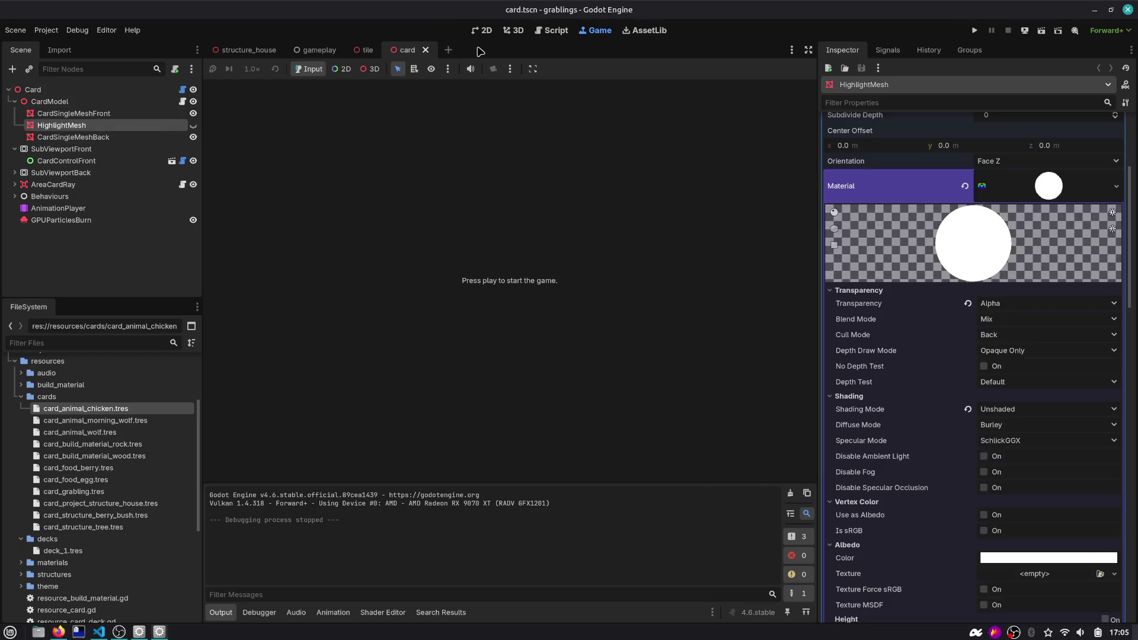
{"action": "left_click", "coordinate": [95, 90]}
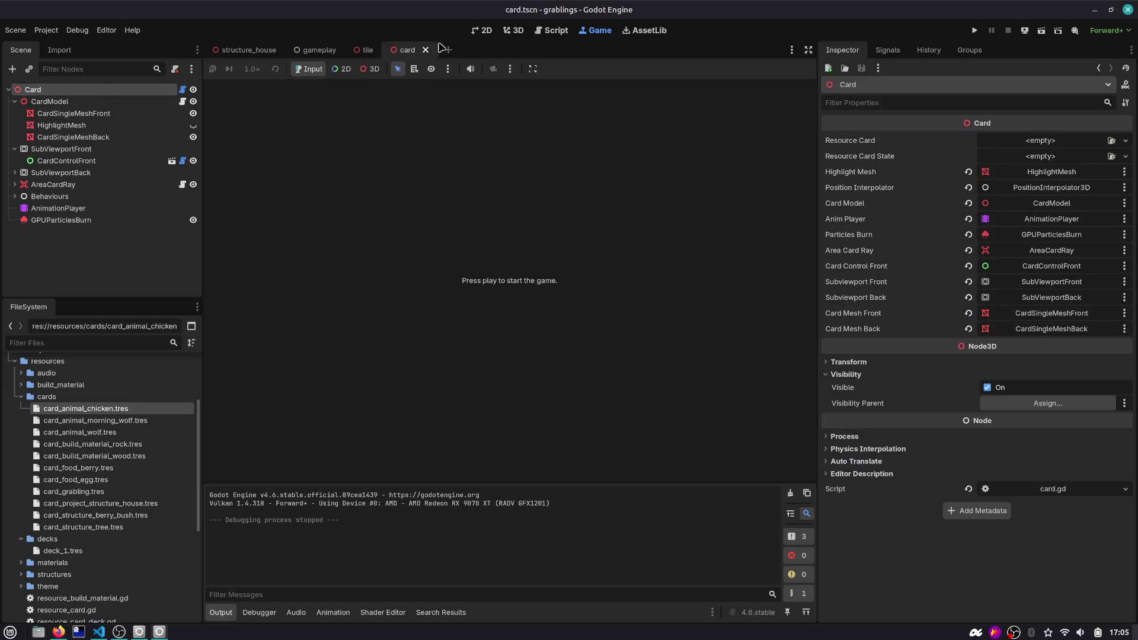
{"action": "left_click", "coordinate": [514, 31]}
{"action": "scroll", "coordinate": [466, 214], "scroll_direction": "down", "scroll_amount": 3}
{"action": "scroll", "coordinate": [453, 198], "scroll_direction": "up", "scroll_amount": 4}
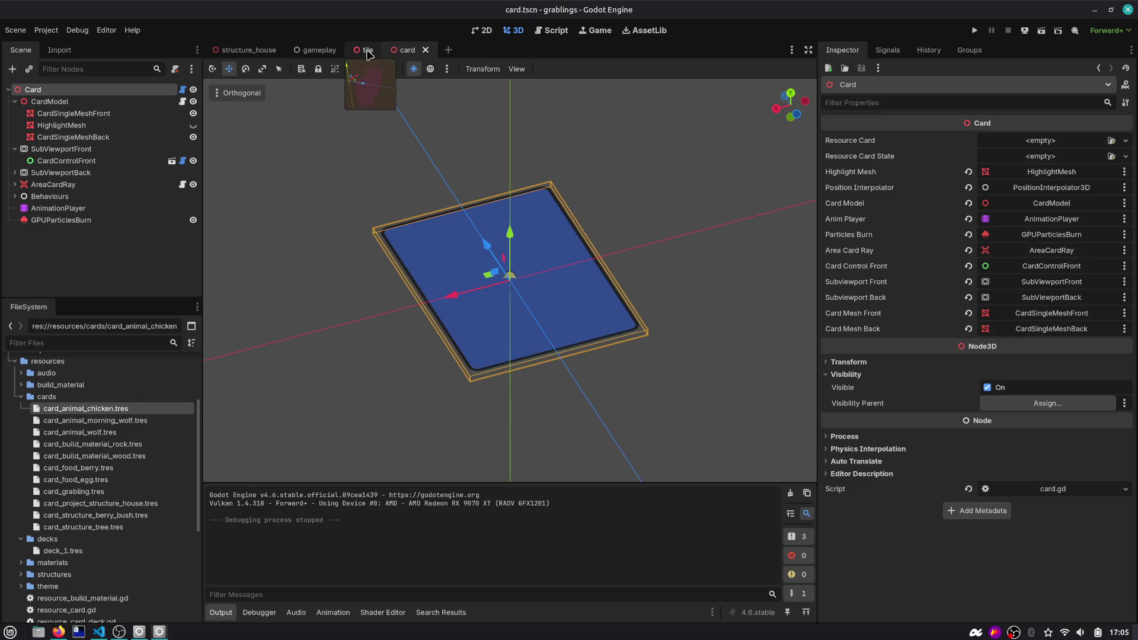
Switch to the tile scene and bring up card.gd at its render-priority functions
{"action": "left_click", "coordinate": [368, 51]}
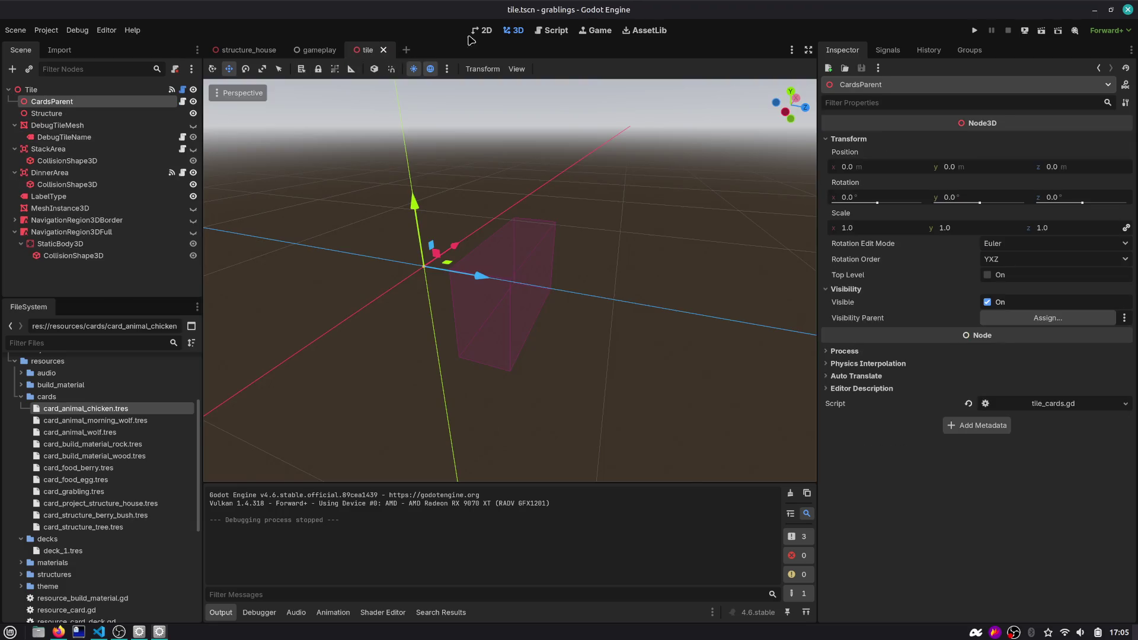
{"action": "left_click", "coordinate": [550, 32]}
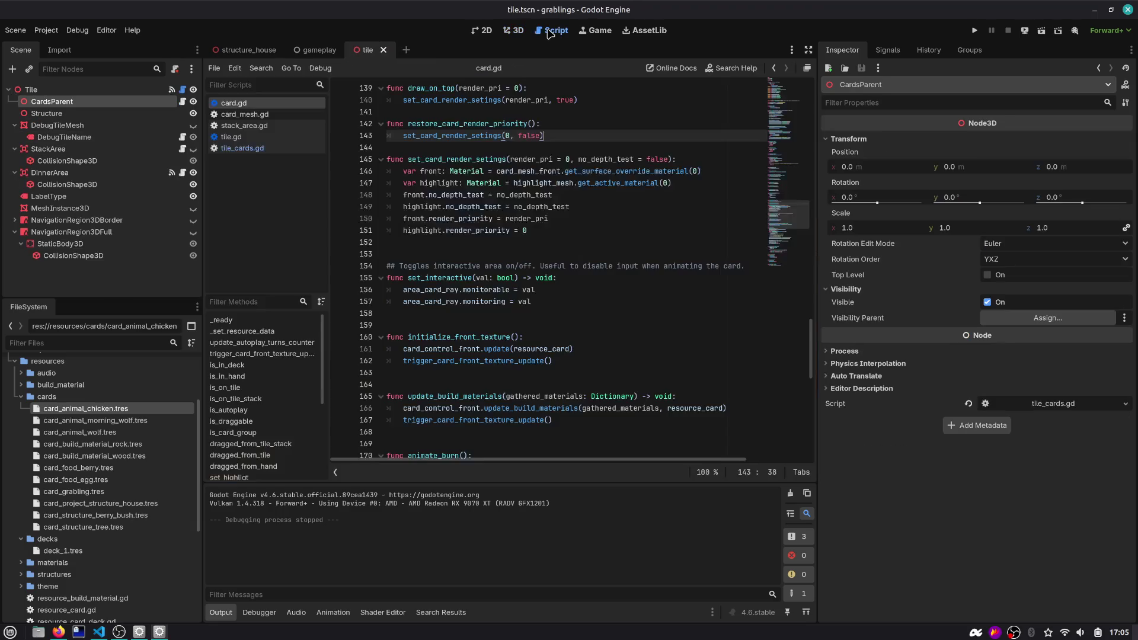
{"action": "scroll", "coordinate": [515, 186], "scroll_direction": "up", "scroll_amount": 7}
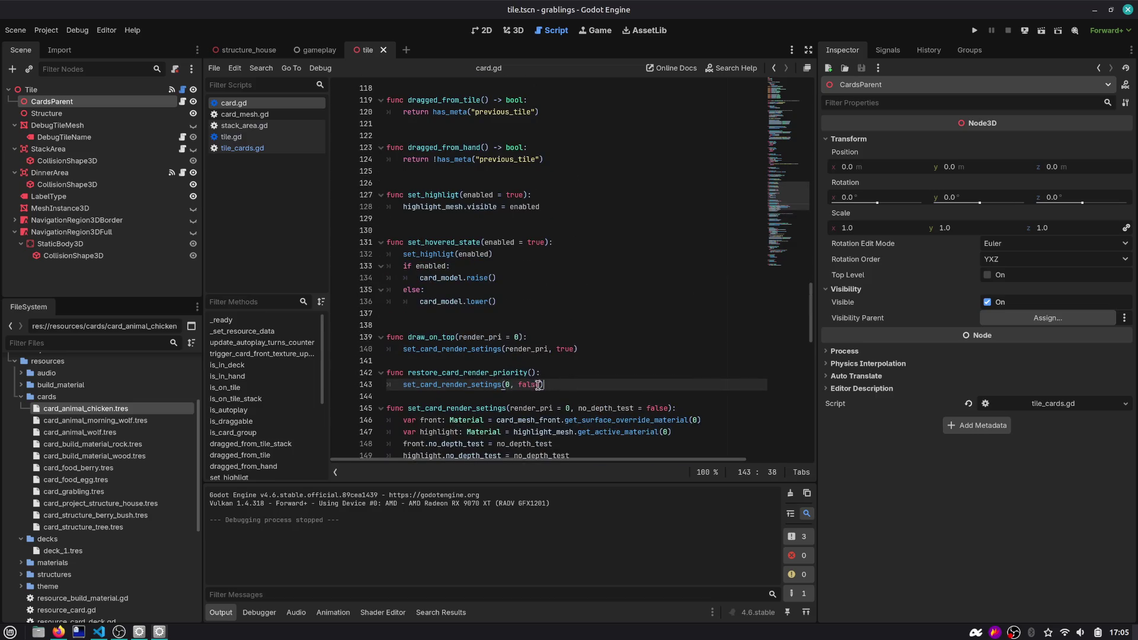
{"action": "scroll", "coordinate": [477, 392], "scroll_direction": "down", "scroll_amount": 3}
Insert blank lines between set_card_render_setings, restore_card_render_priority and draw_on_top
{"action": "left_click", "coordinate": [475, 296]}
{"action": "left_click", "coordinate": [430, 291]}
{"action": "key", "text": "Return"}
{"action": "left_click", "coordinate": [424, 254]}
{"action": "key", "text": "Return"}
{"action": "left_click", "coordinate": [452, 230]}
Inspect the set_card_render_setings call and render_pri argument after draw_on_top, then save card.gd
{"action": "left_click", "coordinate": [491, 252]}
{"action": "double_click", "coordinate": [492, 243]}
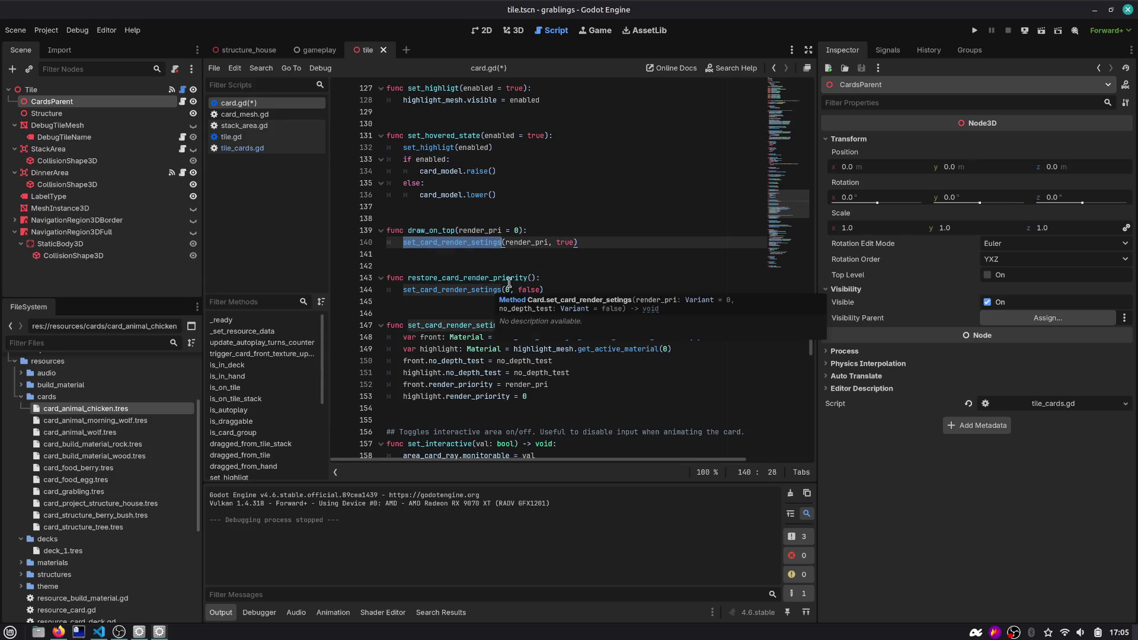
{"action": "double_click", "coordinate": [526, 243]}
{"action": "scroll", "coordinate": [508, 340], "scroll_direction": "down", "scroll_amount": 1}
{"action": "scroll", "coordinate": [509, 339], "scroll_direction": "down", "scroll_amount": 1}
{"action": "key", "text": "ctrl+s"}
Change line 153 so highlight.render_priority is set to -10, saving card.gd
{"action": "mouse_move", "coordinate": [430, 290]}
{"action": "left_mouse_down"}
{"action": "mouse_move", "coordinate": [563, 291]}
{"action": "mouse_move", "coordinate": [570, 303]}
{"action": "left_mouse_up"}
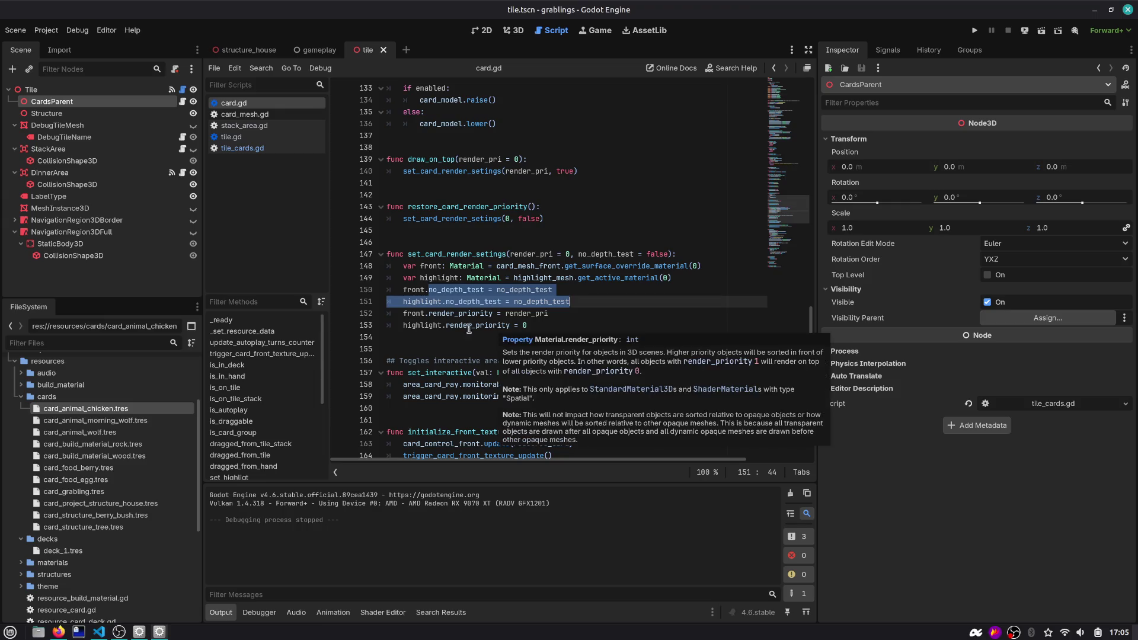
{"action": "left_click", "coordinate": [563, 324]}
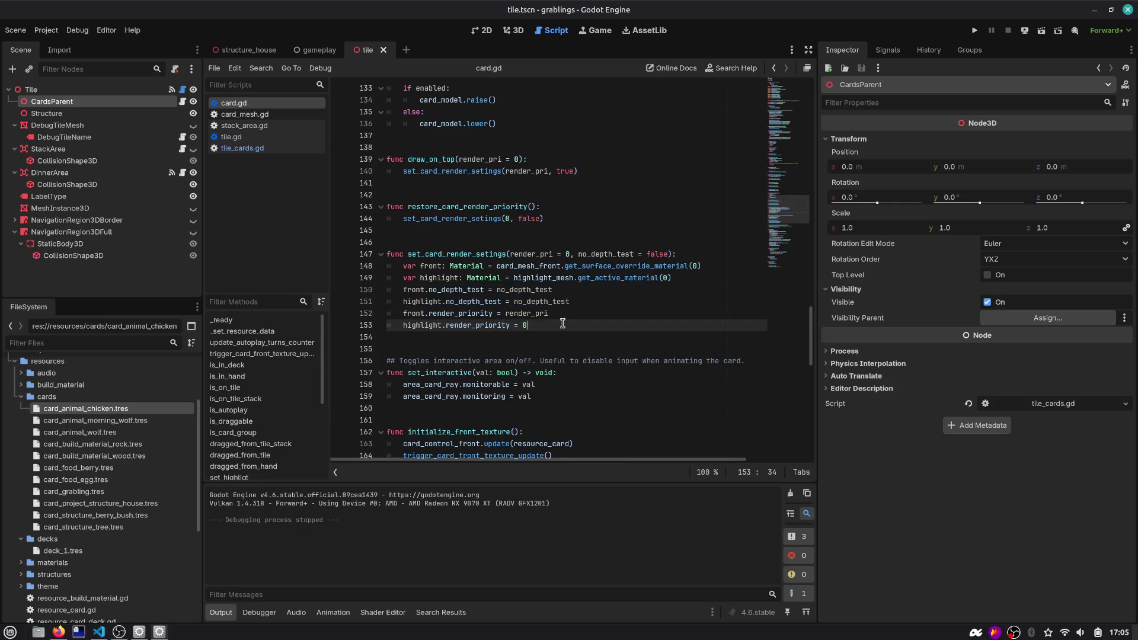
{"action": "type", "text": "rende"}
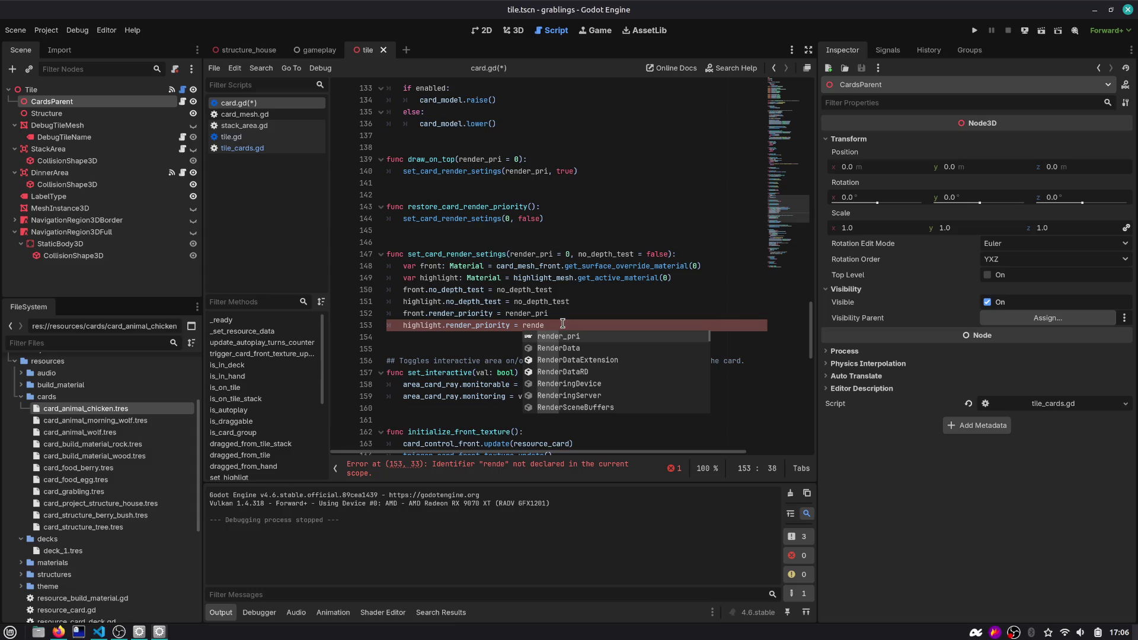
{"action": "key", "text": "BackSpace"}
{"action": "key", "text": "BackSpace"}
{"action": "key", "text": "BackSpace"}
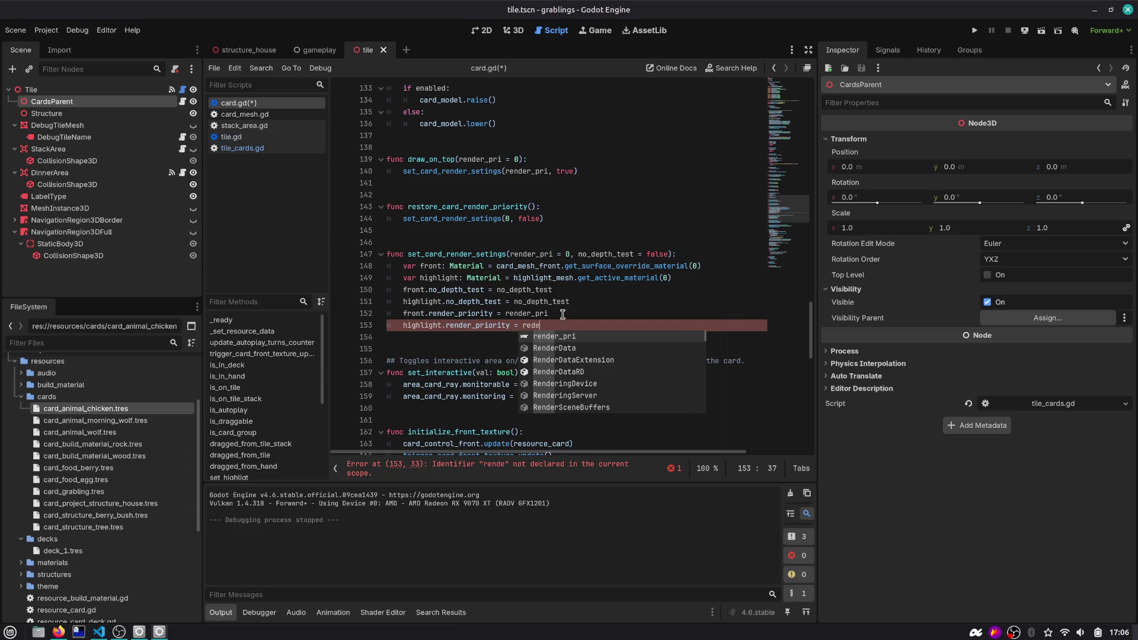
{"action": "type", "text": "0"}
{"action": "key", "text": "ctrl+s"}
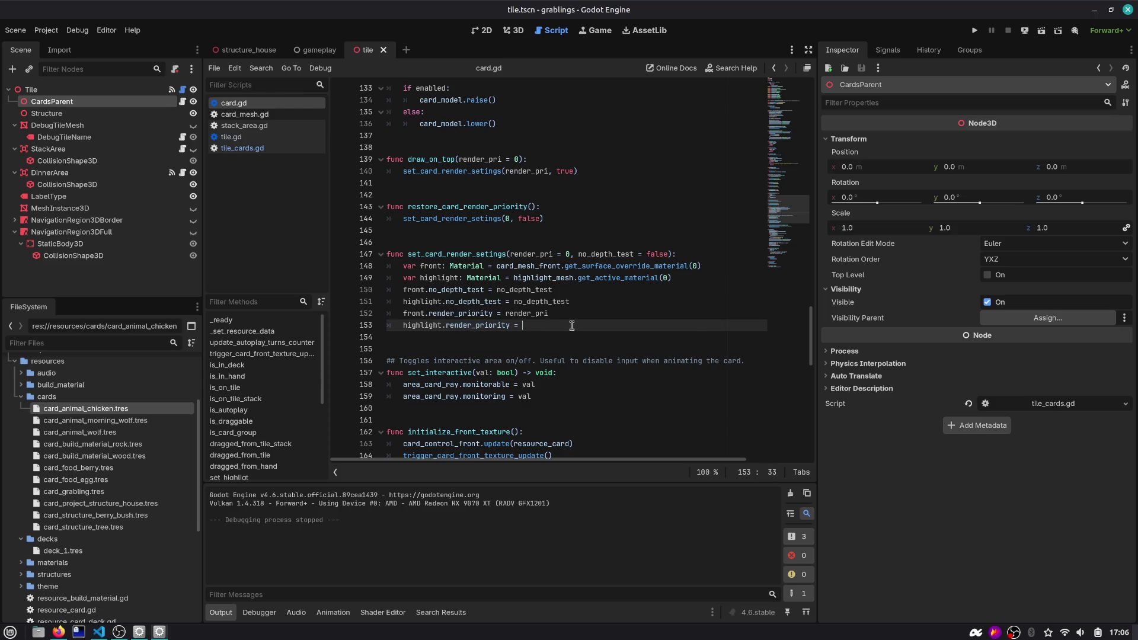
{"action": "type", "text": "10"}
Check the highlight assignment on line 149 and run the project with F5
{"action": "double_click", "coordinate": [441, 279]}
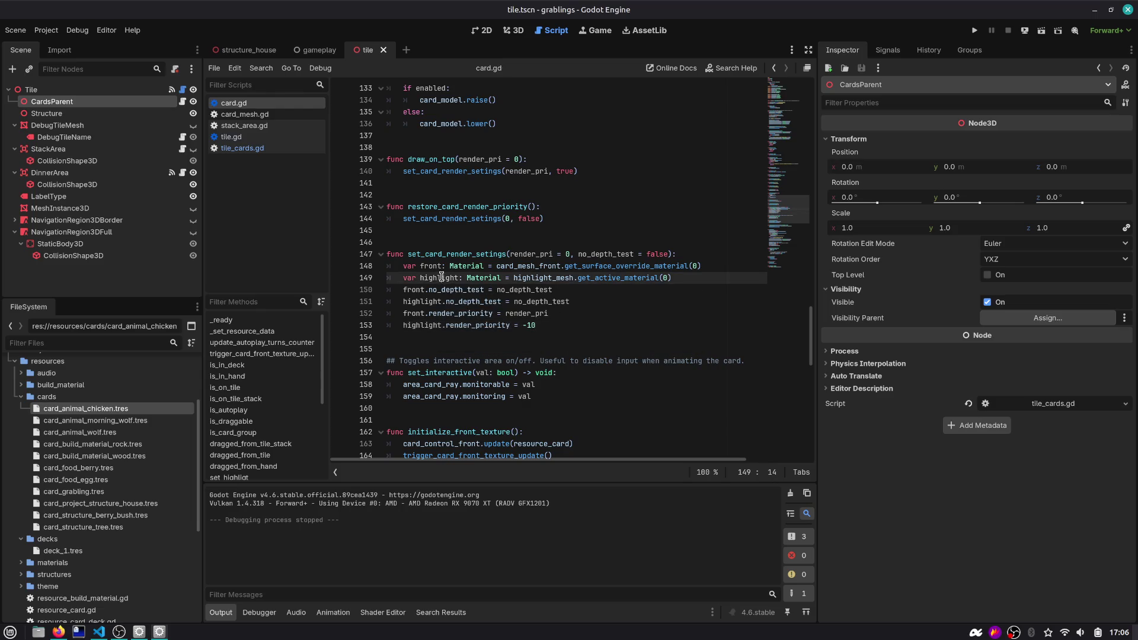
{"action": "left_click", "coordinate": [563, 328]}
{"action": "key", "text": "F5"}
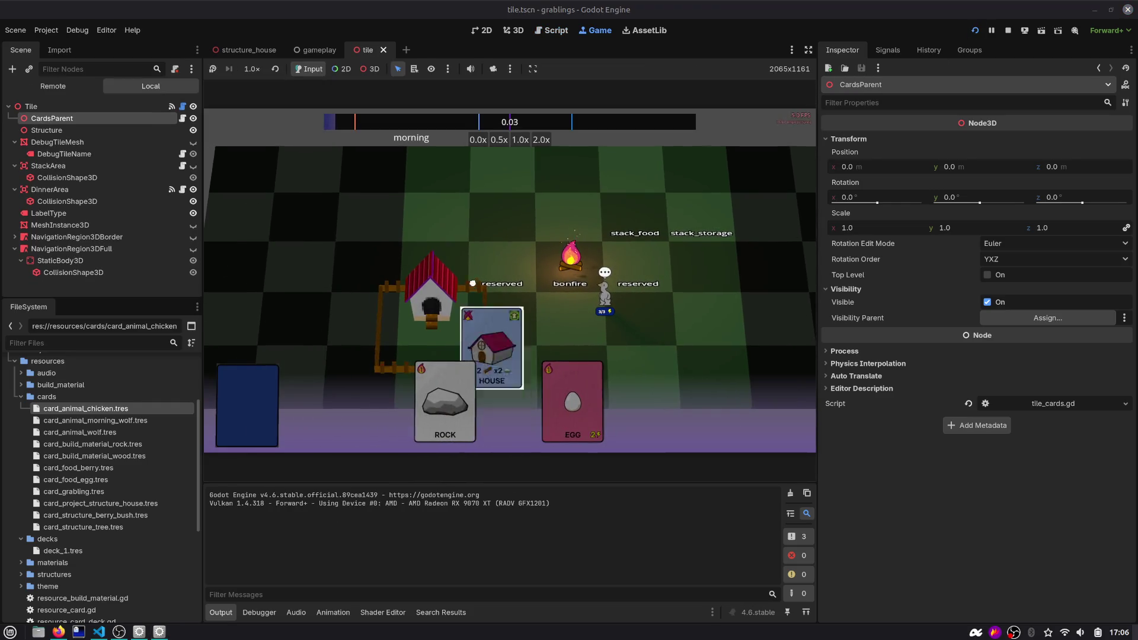
Play a ROCK card onto the house, then add print(name, front.render_priority, highlight.render_priority) to card.gd
{"action": "left_click_drag", "start_coordinate": [469, 406], "coordinate": [449, 283]}
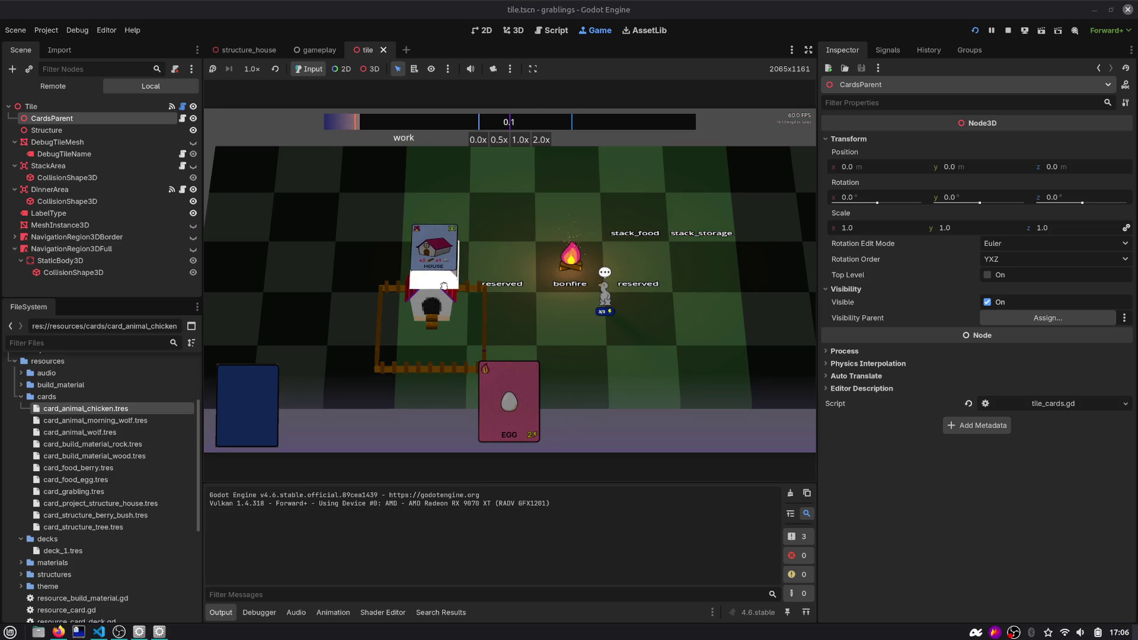
{"action": "left_click", "coordinate": [546, 31]}
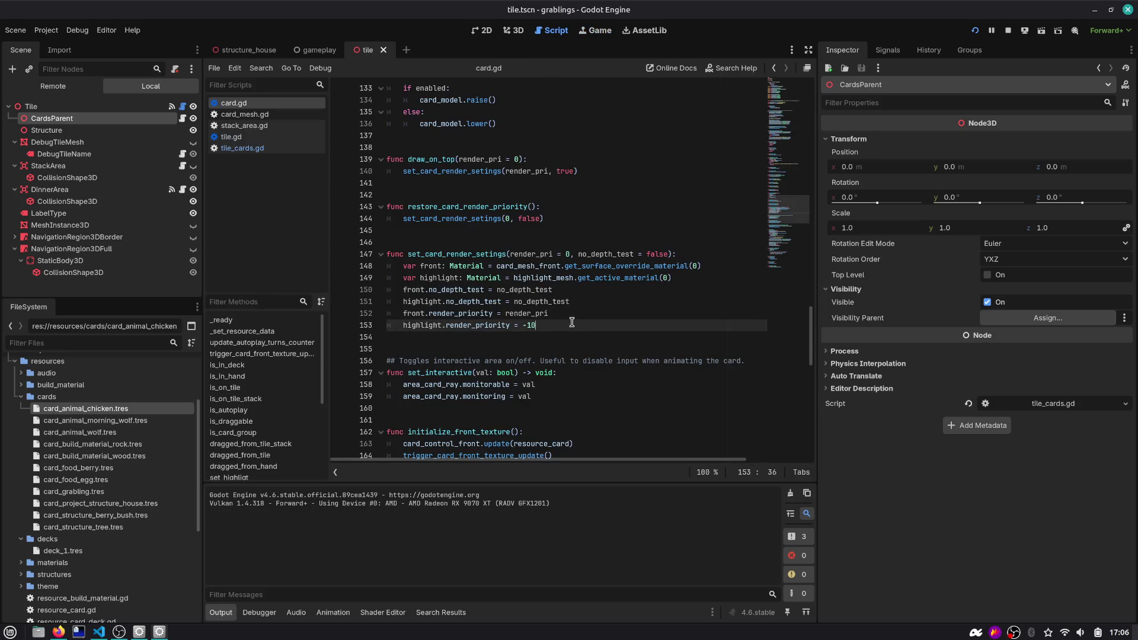
{"action": "key", "text": "Return"}
{"action": "type", "text": "print(n"}
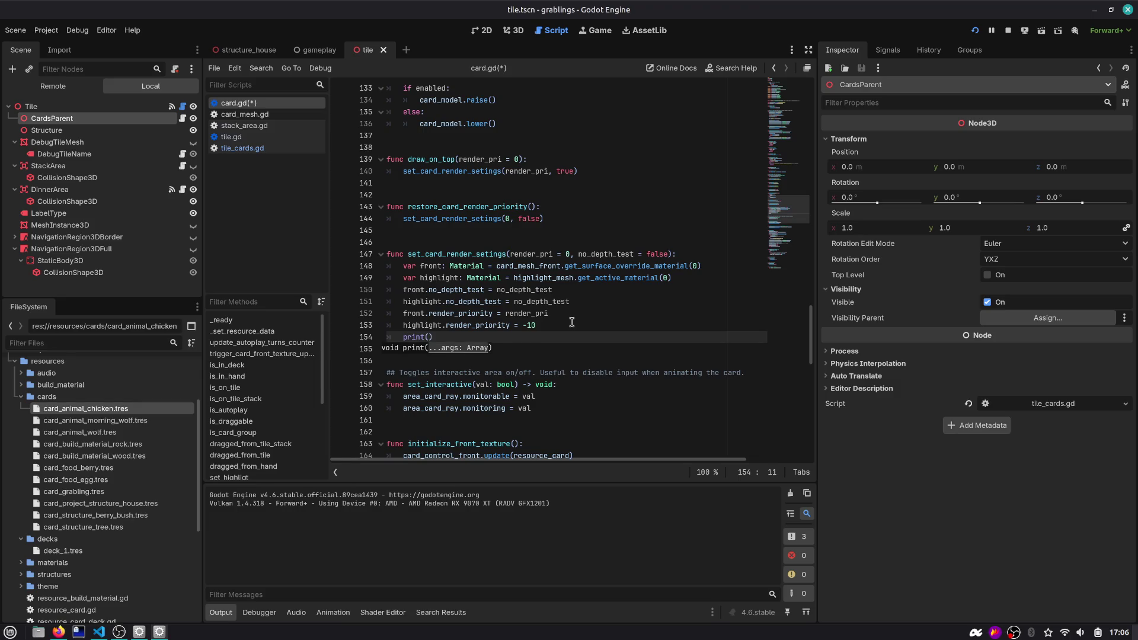
{"action": "type", "text": "ame, fr"}
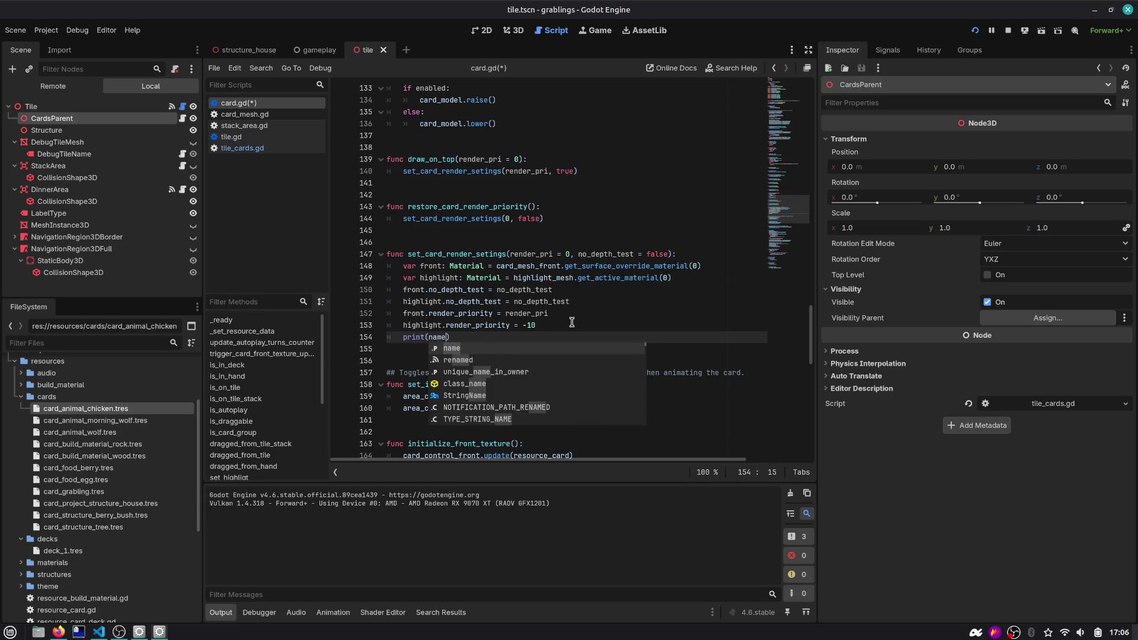
{"action": "type", "text": "ont."}
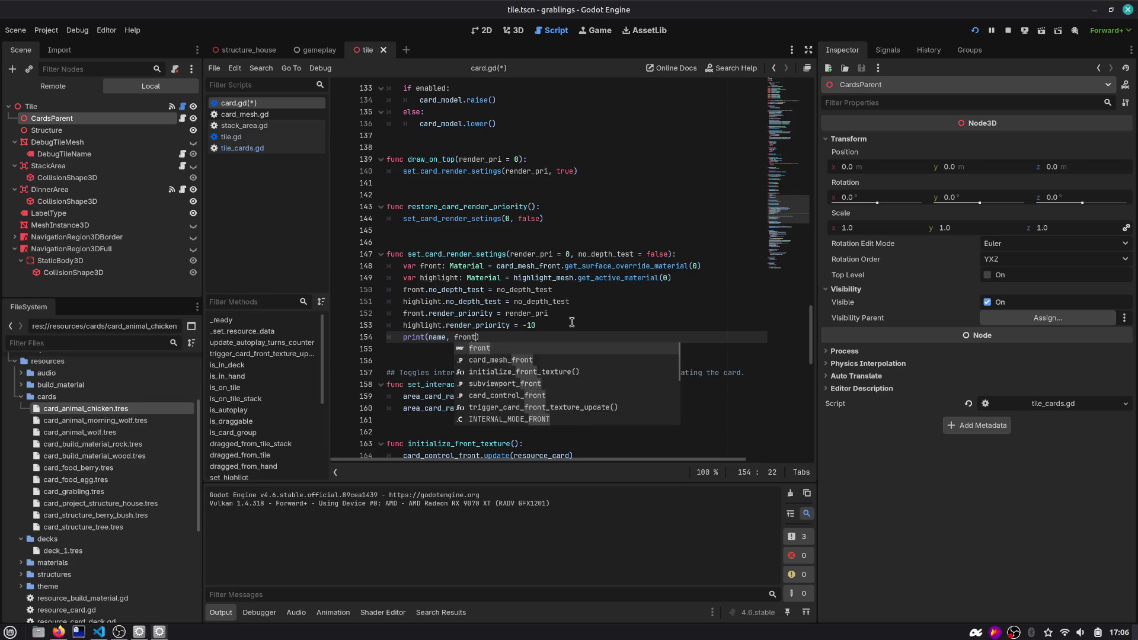
{"action": "type", "text": "render_priority, high"}
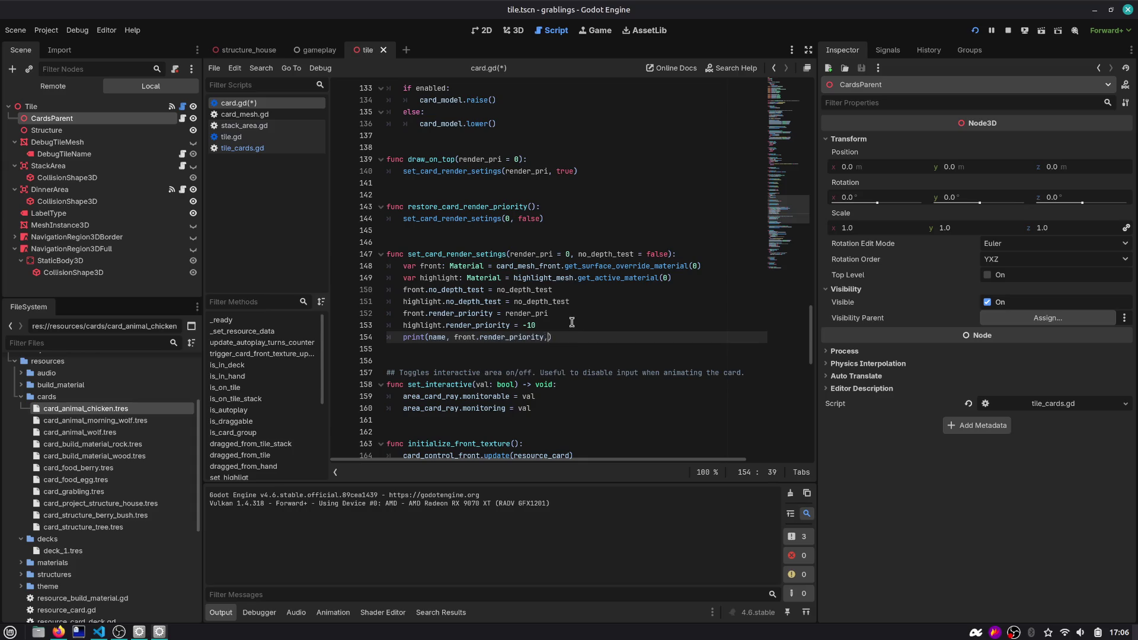
{"action": "key", "text": "Return"}
{"action": "type", "text": ".ren"}
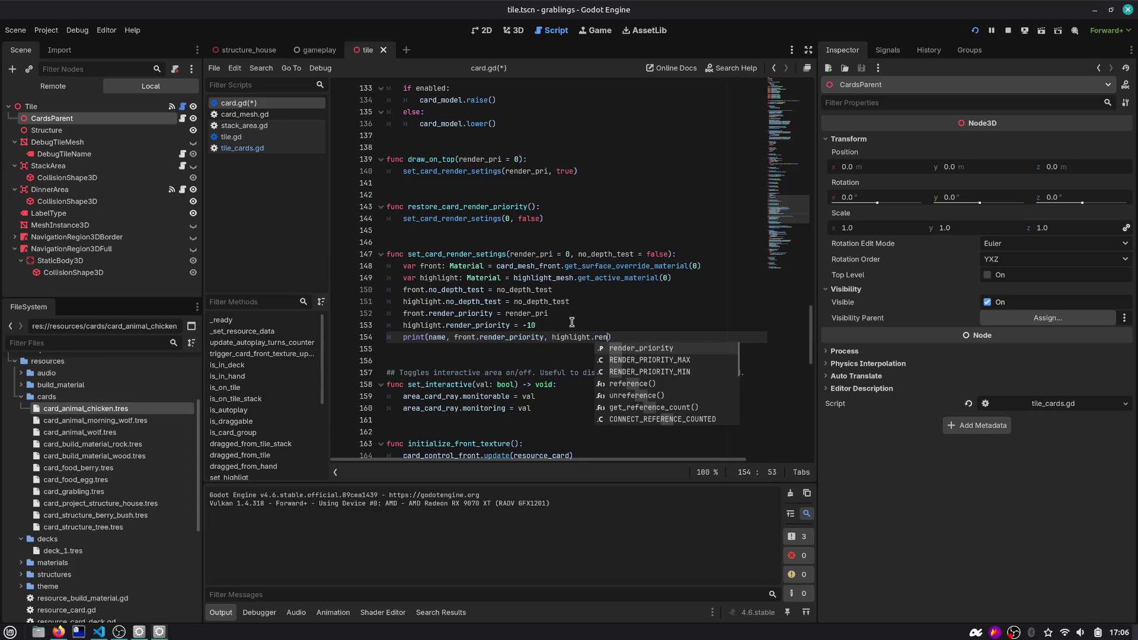
{"action": "key", "text": "Return"}
Rerun the game, play the HOUSE card onto the house structure, and return to card.gd
{"action": "key", "text": "F5"}
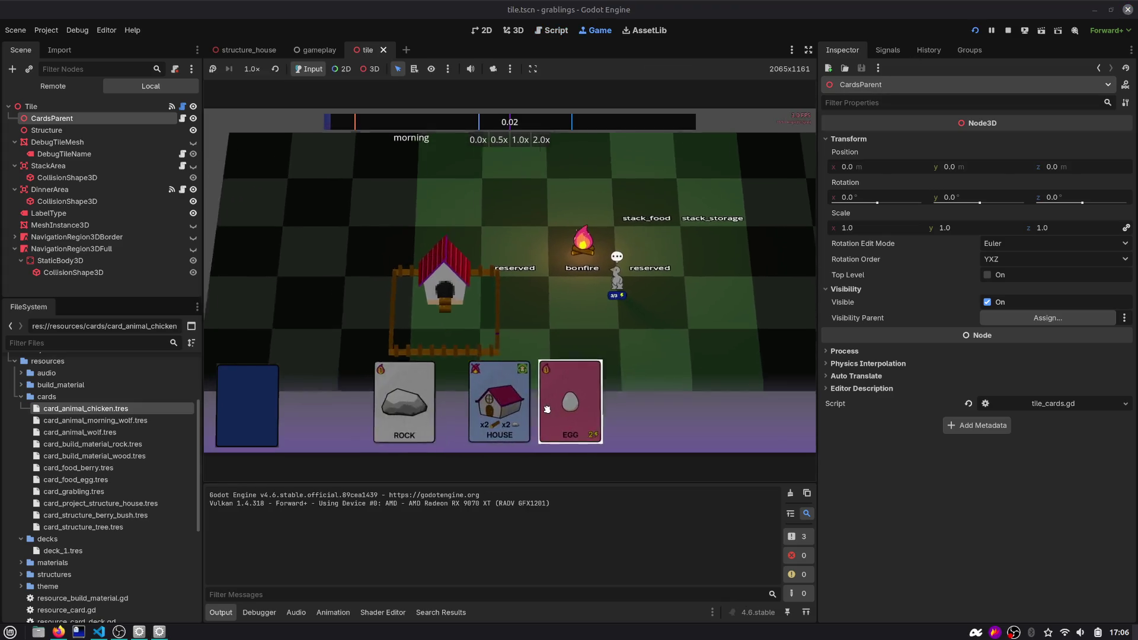
{"action": "left_click_drag", "start_coordinate": [498, 394], "coordinate": [482, 247]}
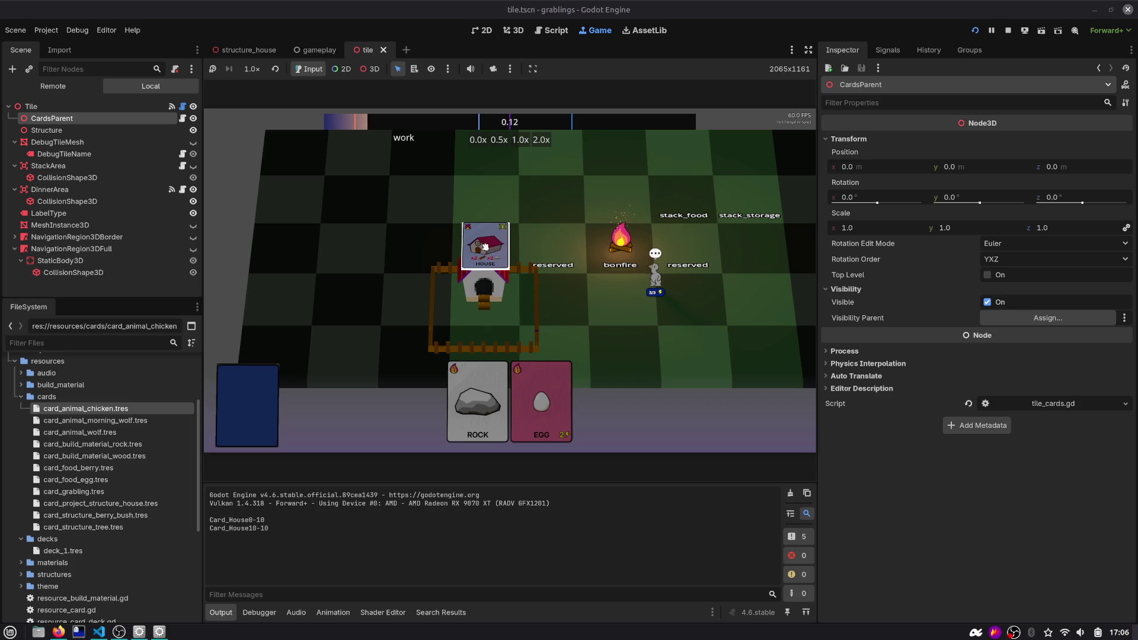
{"action": "key", "text": "ctrl+F3"}
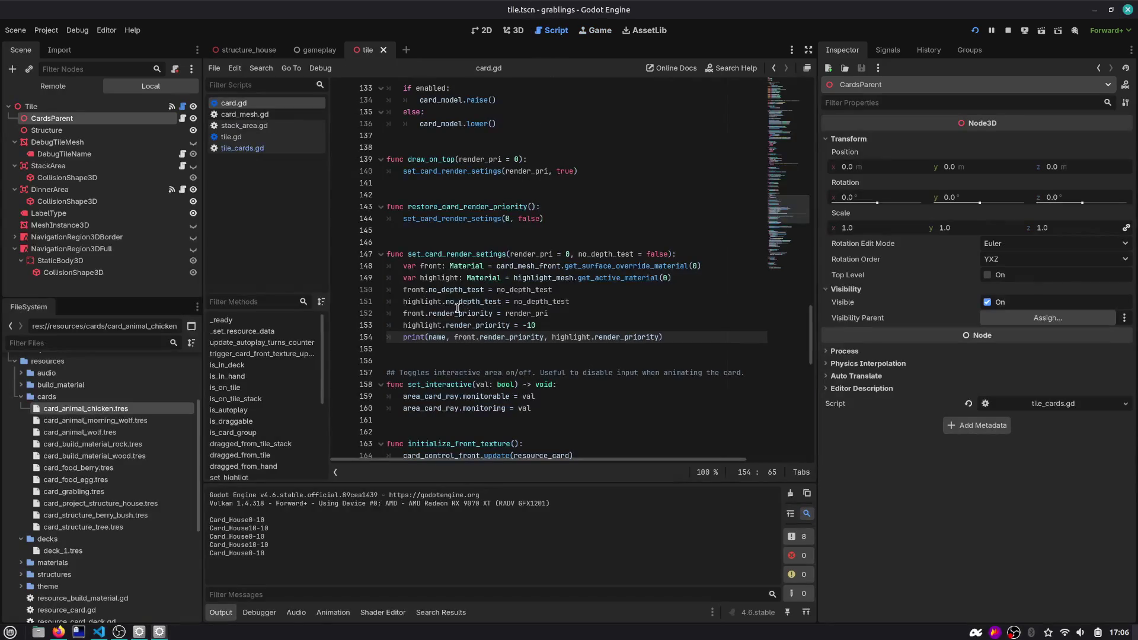
Check render_priority's documentation and add a " " separator between the printed priorities
{"action": "double_click", "coordinate": [576, 336]}
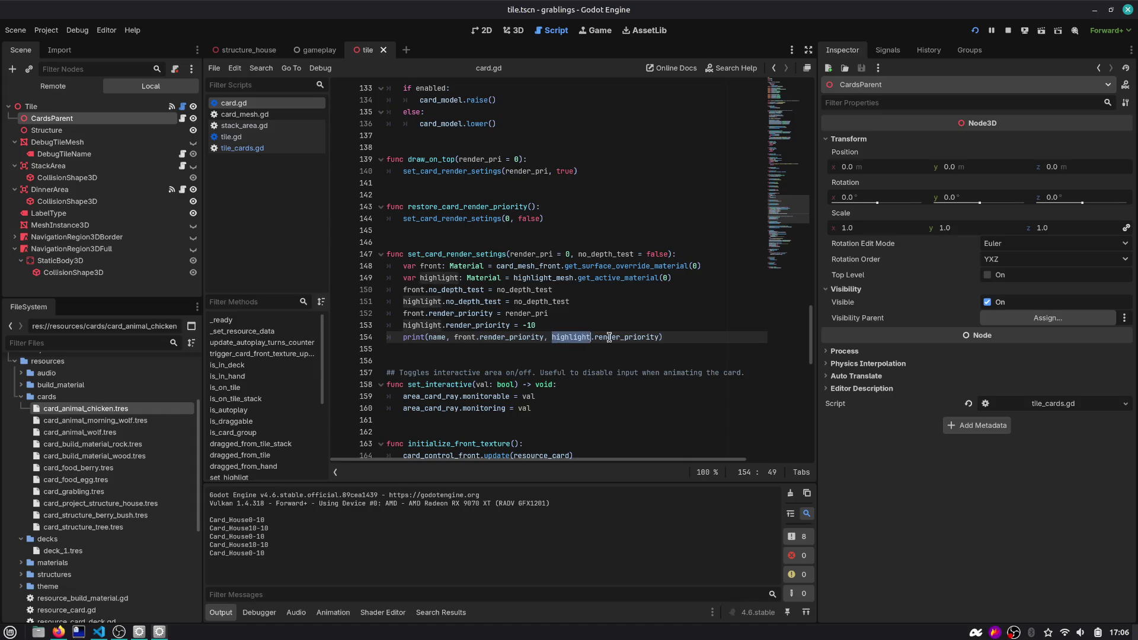
{"action": "double_click", "coordinate": [616, 337]}
{"action": "mouse_move", "coordinate": [616, 337]}
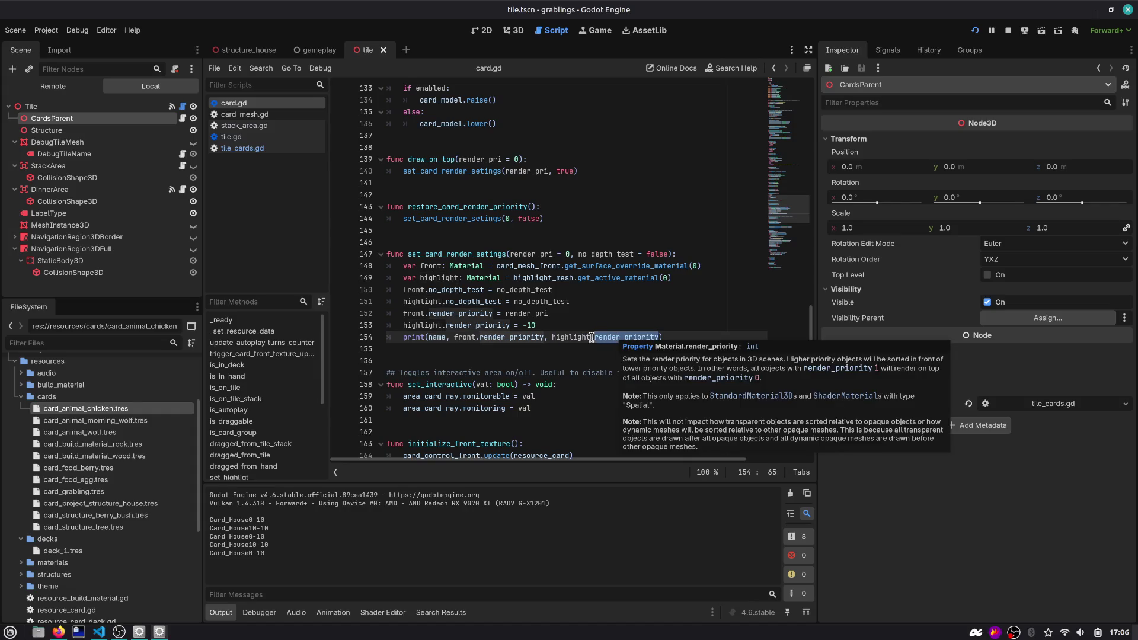
{"action": "left_click", "coordinate": [550, 336]}
{"action": "type", "text": "\" \","}
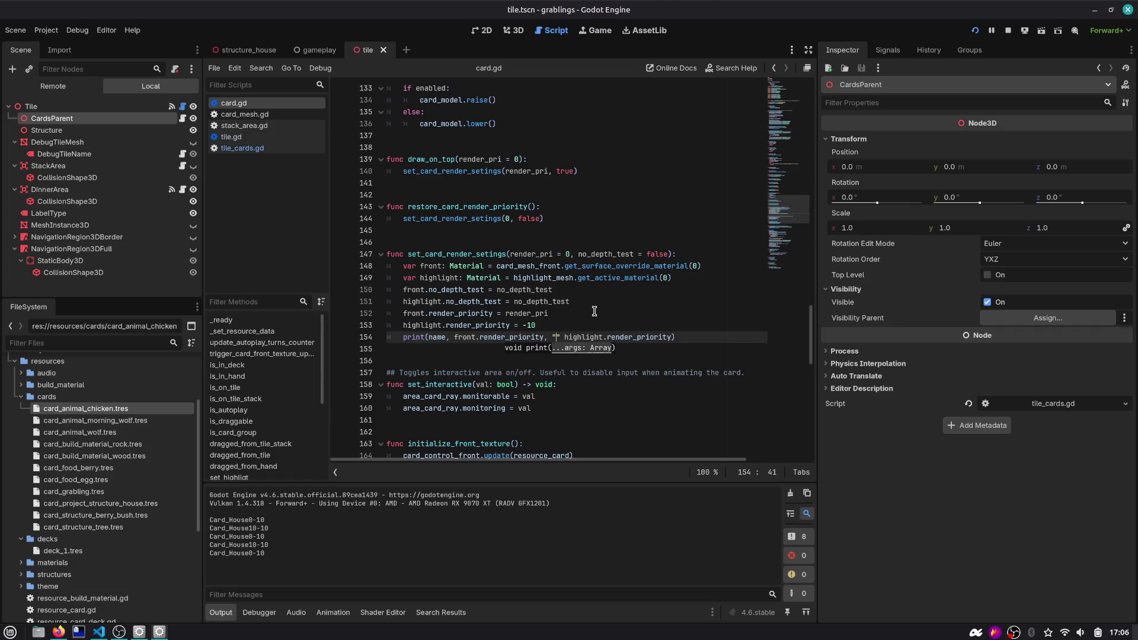
{"action": "key", "text": "Up"}
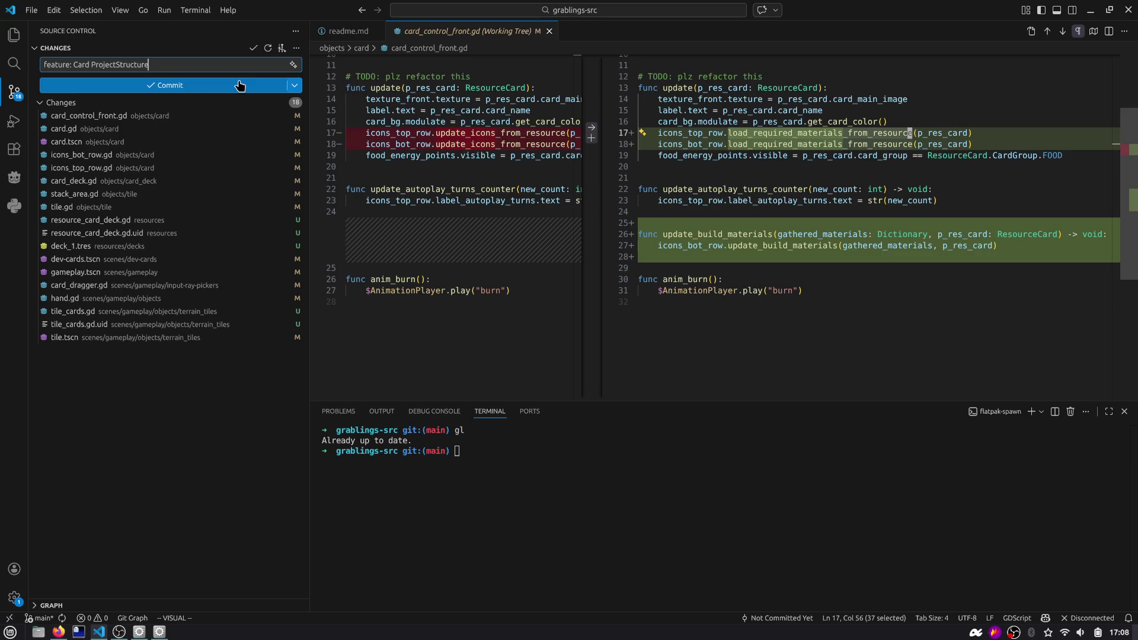
Revise the commit message, replacing the colon after 'feature' with '(' and extending its ending
{"action": "key", "text": "Left"}
{"action": "key", "text": "Left"}
{"action": "key", "text": "Left"}
{"action": "key", "text": "BackSpace"}
{"action": "key", "text": "BackSpace"}
{"action": "type", "text": "("}
{"action": "key", "text": "End"}
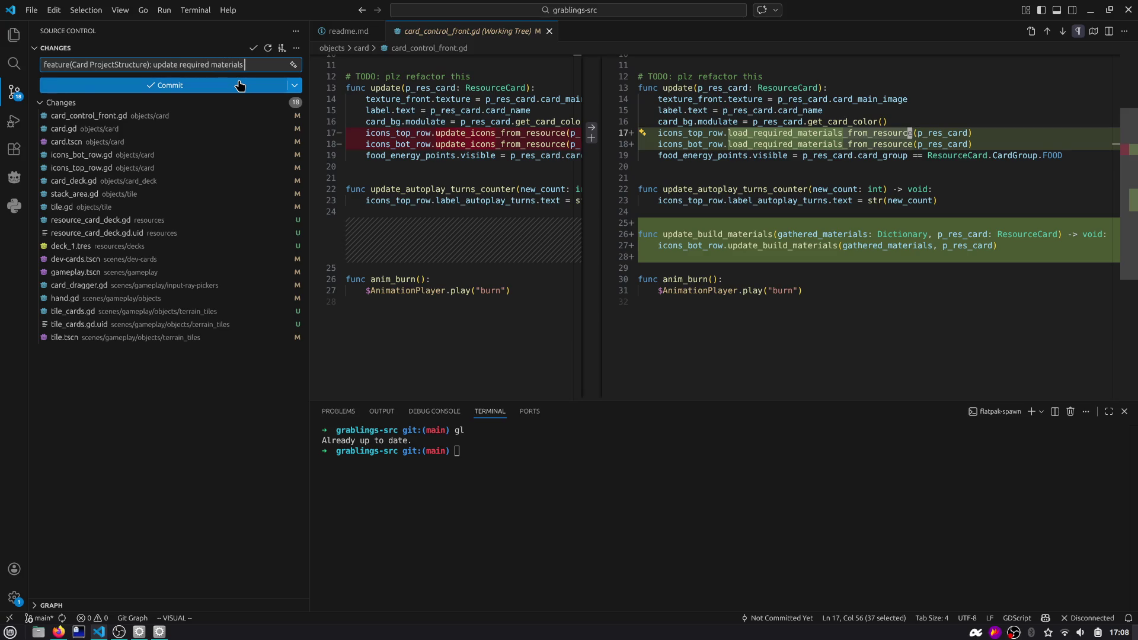
{"action": "type", "text": "mically."}
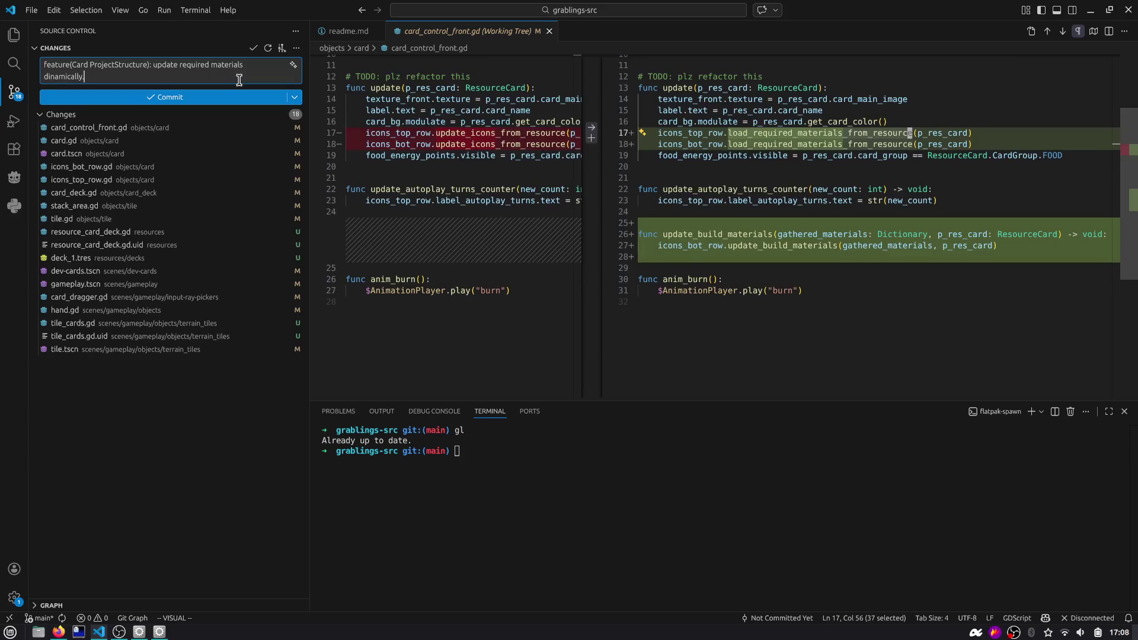
{"action": "key", "text": "Return"}
Stage card_control_front.gd and review the card.gd diff
{"action": "left_click", "coordinate": [285, 139]}
{"action": "left_click", "coordinate": [249, 166]}
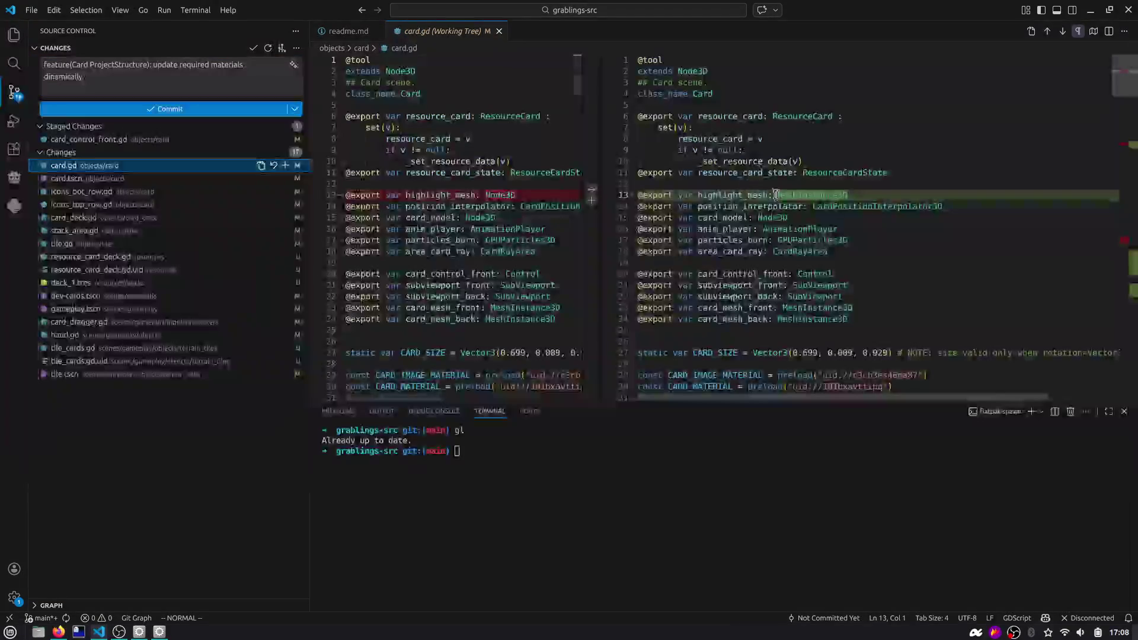
{"action": "left_click", "coordinate": [1115, 146]}
{"action": "scroll", "coordinate": [1115, 146], "scroll_direction": "down", "scroll_amount": 15}
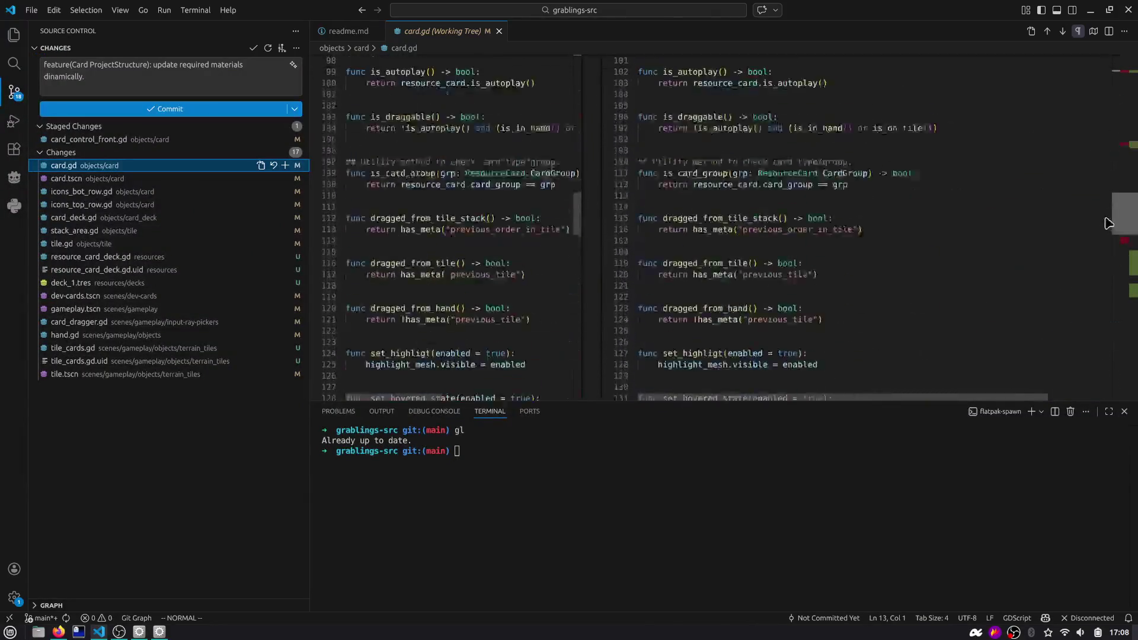
Review the card.tscn diff, stage card.tscn and card.gd, and return to the commit message
{"action": "left_click", "coordinate": [184, 178]}
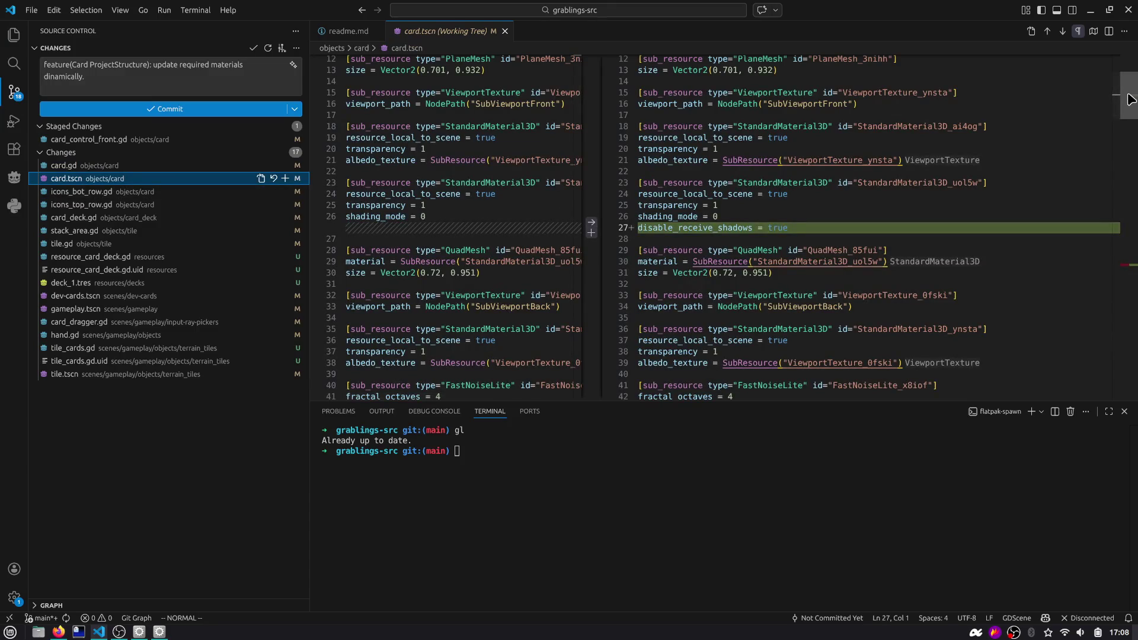
{"action": "scroll", "coordinate": [1132, 104], "scroll_direction": "down", "scroll_amount": 15}
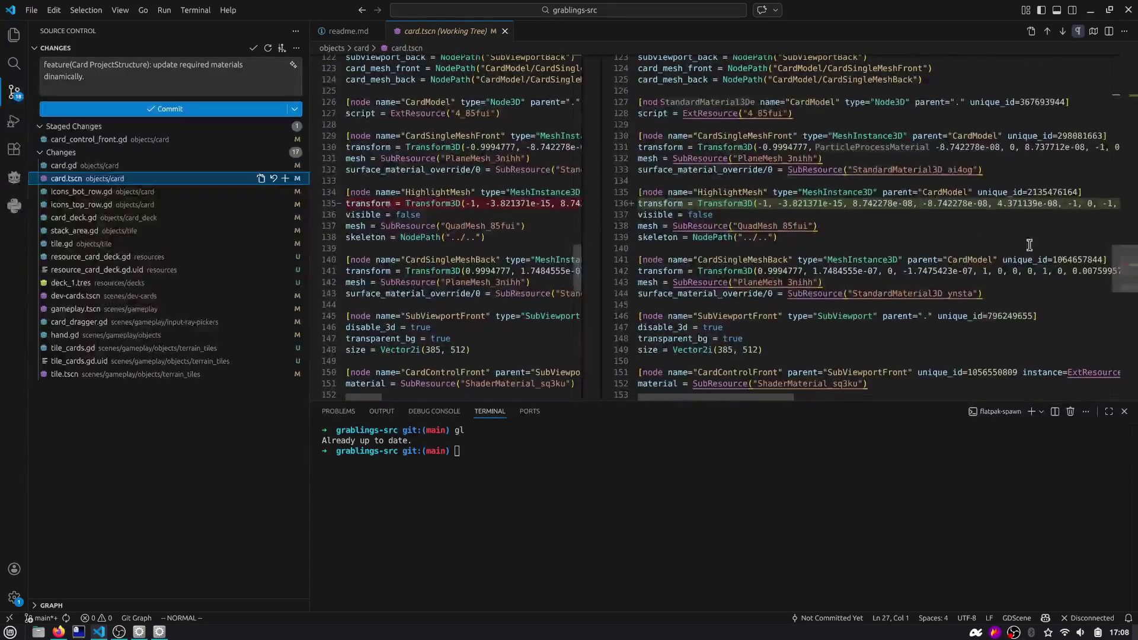
{"action": "left_click", "coordinate": [285, 178]}
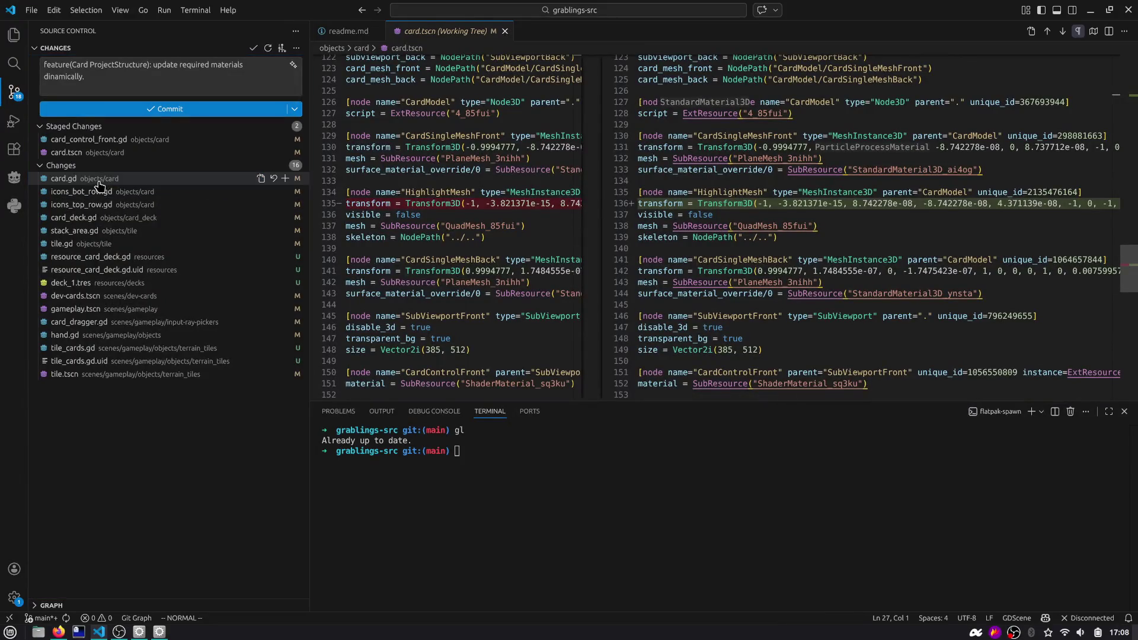
{"action": "left_click", "coordinate": [285, 178]}
{"action": "left_click", "coordinate": [142, 80]}
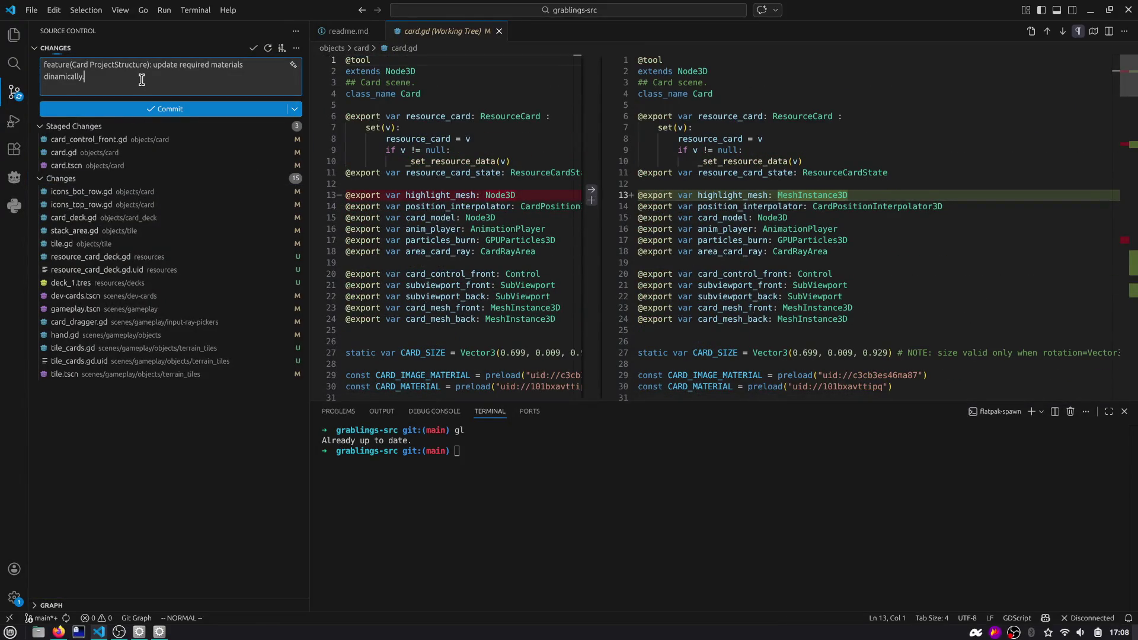
Add a bullet line about updating stack cards to the commit message
{"action": "key", "text": "Return"}
{"action": "key", "text": "Return"}
{"action": "type", "text": "- update dra"}
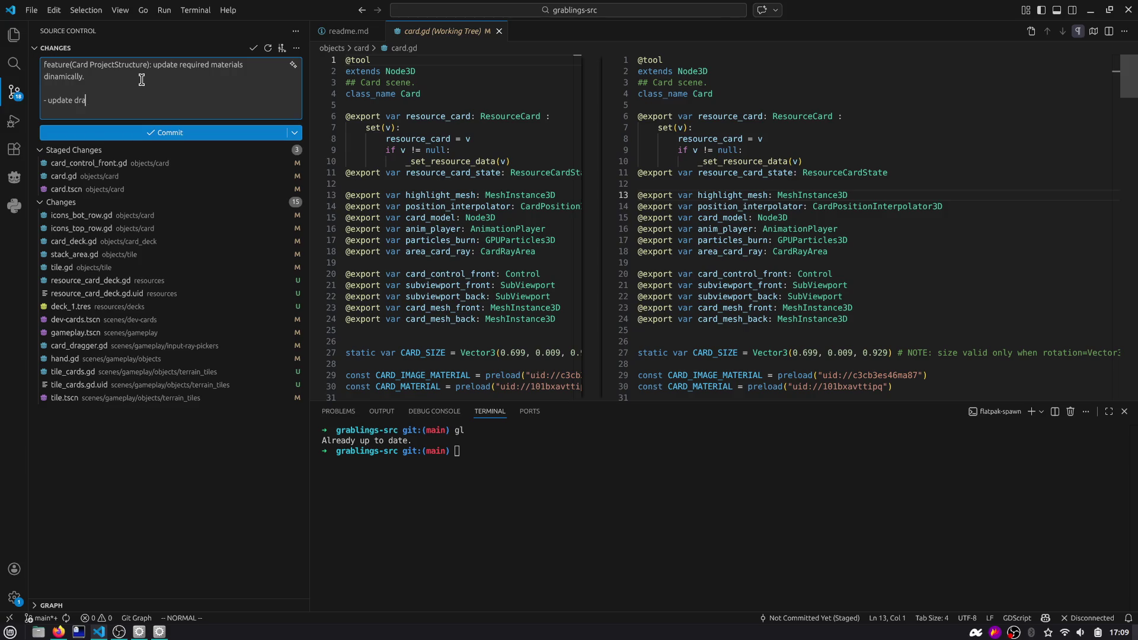
{"action": "type", "text": "stack"}
{"action": "key", "text": "ctrl+Right"}
{"action": "type", "text": "cards"}
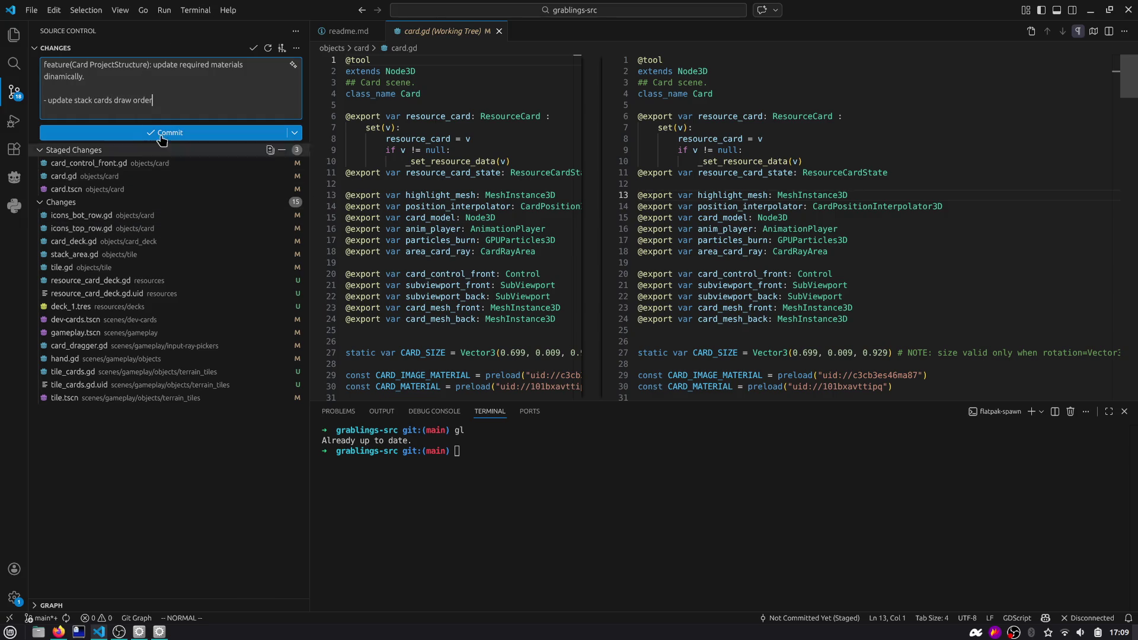
{"action": "key", "text": "Return"}
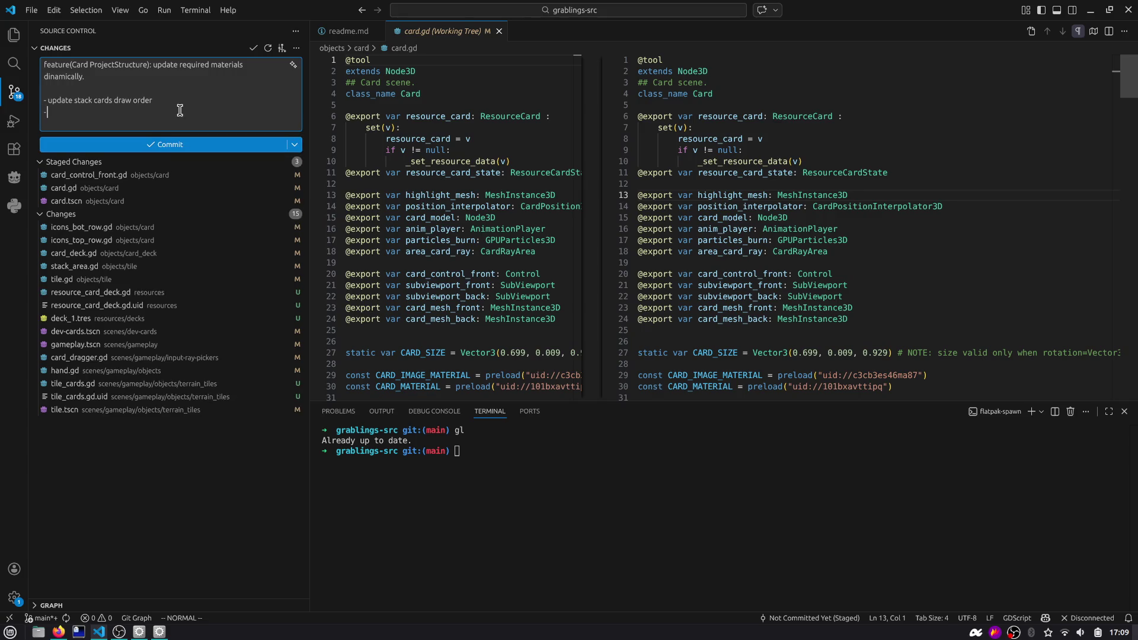
Review and stage icons_bot_row.gd, icons_top_row.gd and card_deck.gd
{"action": "left_click", "coordinate": [177, 229]}
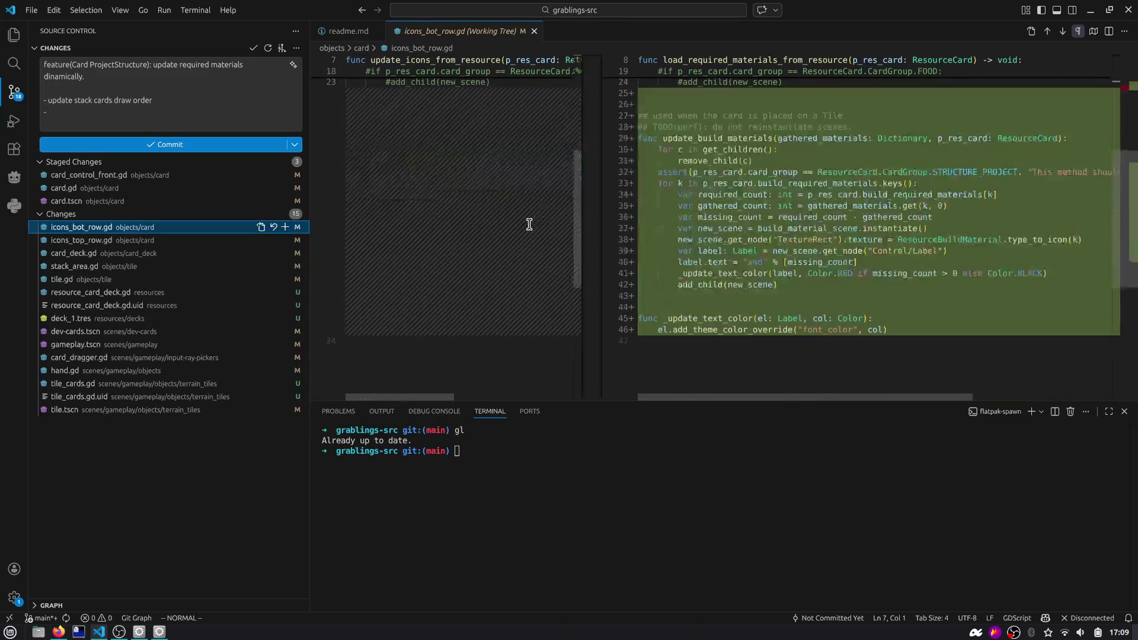
{"action": "left_click", "coordinate": [285, 227]}
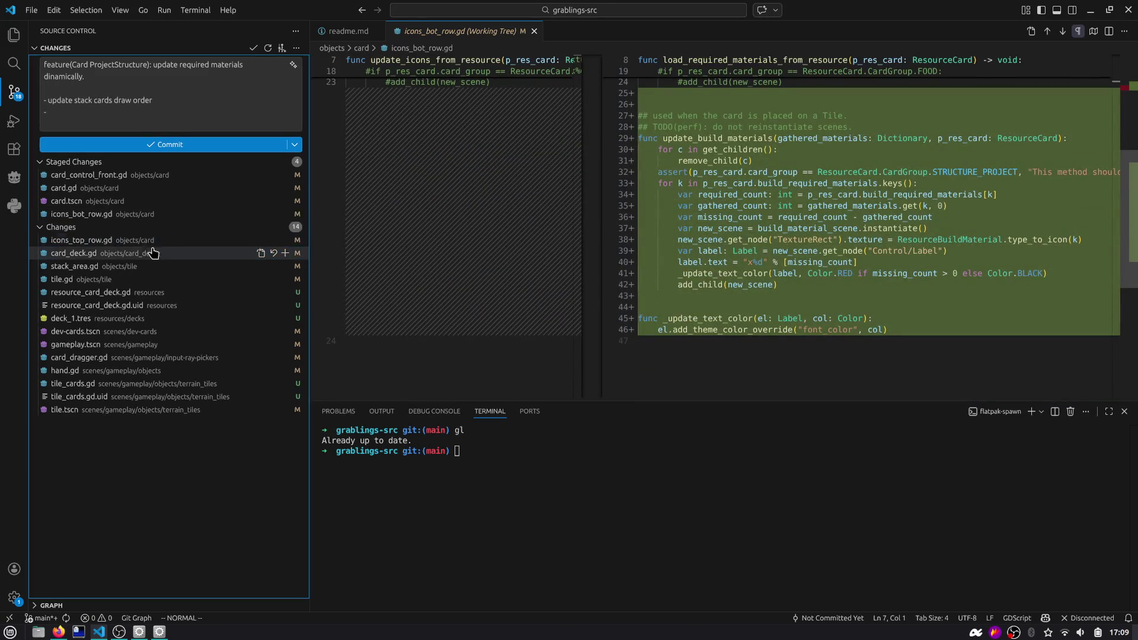
{"action": "left_click", "coordinate": [229, 240]}
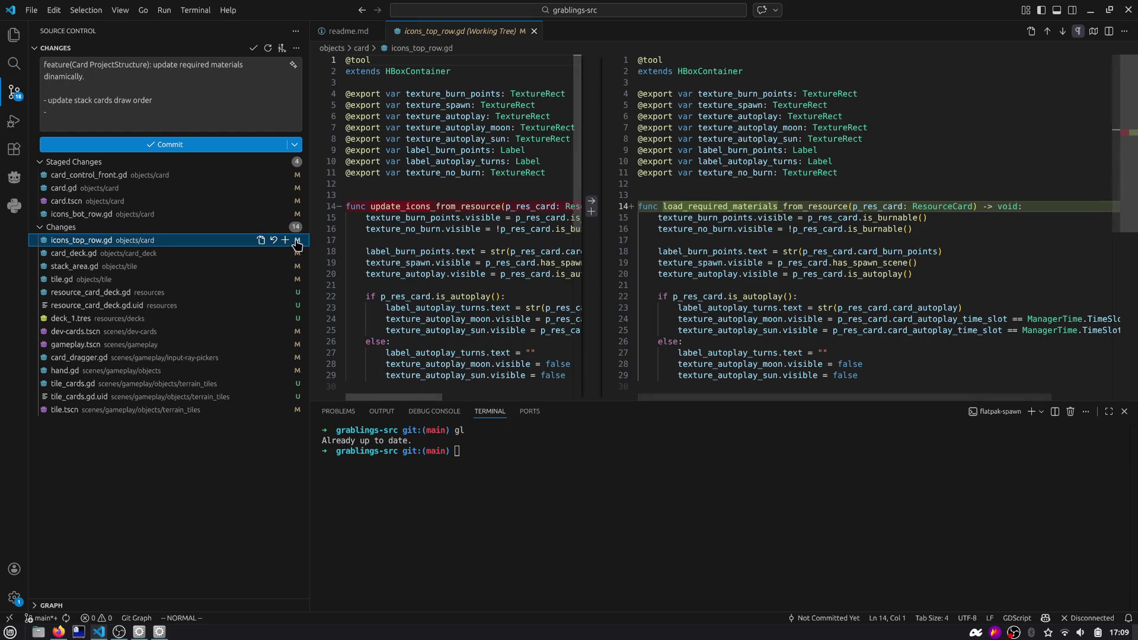
{"action": "left_click", "coordinate": [285, 240]}
{"action": "left_click", "coordinate": [156, 255]}
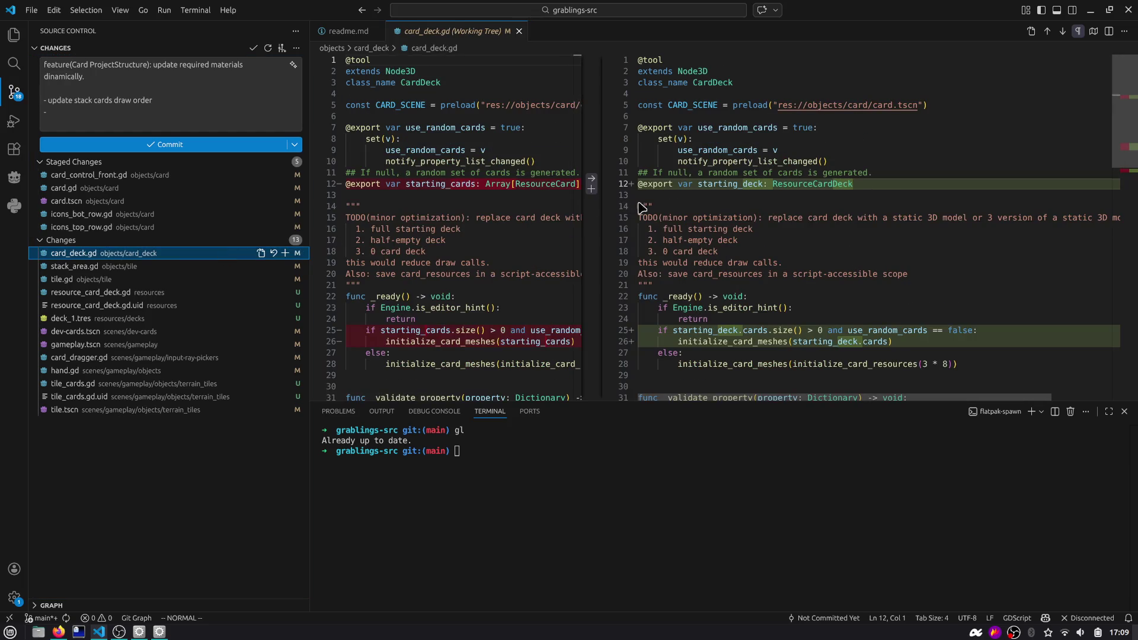
{"action": "left_click", "coordinate": [225, 110]}
{"action": "type", "text": "create ResourceCardDeck"}
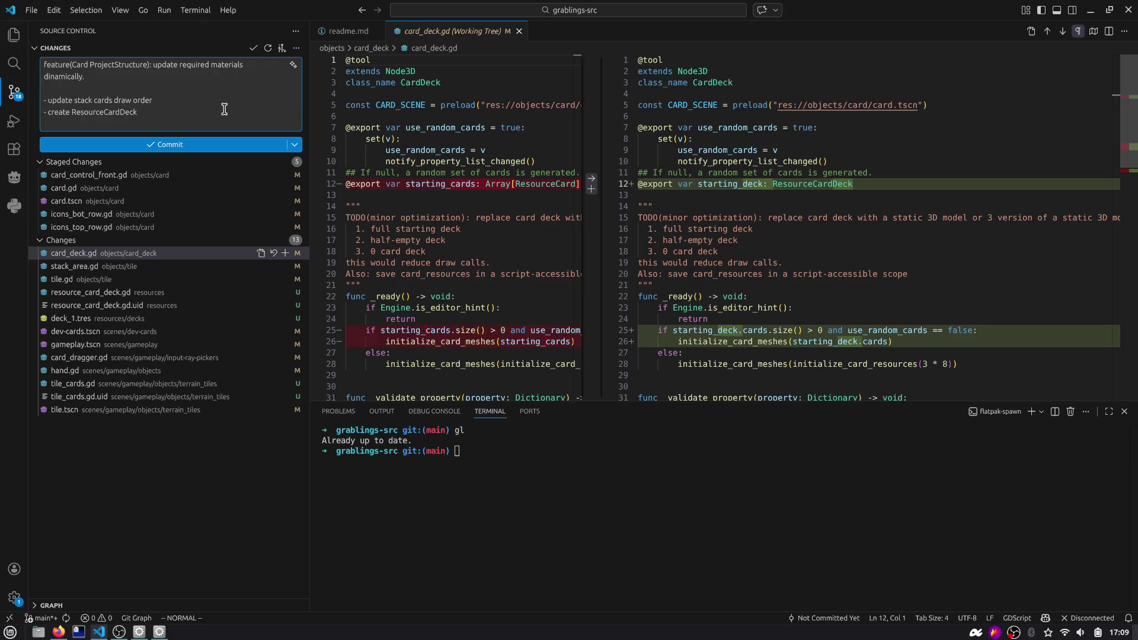
{"action": "left_click", "coordinate": [285, 253]}
Review and stage stack_area.gd and tile.gd
{"action": "scroll", "coordinate": [560, 254], "scroll_direction": "down", "scroll_amount": 2}
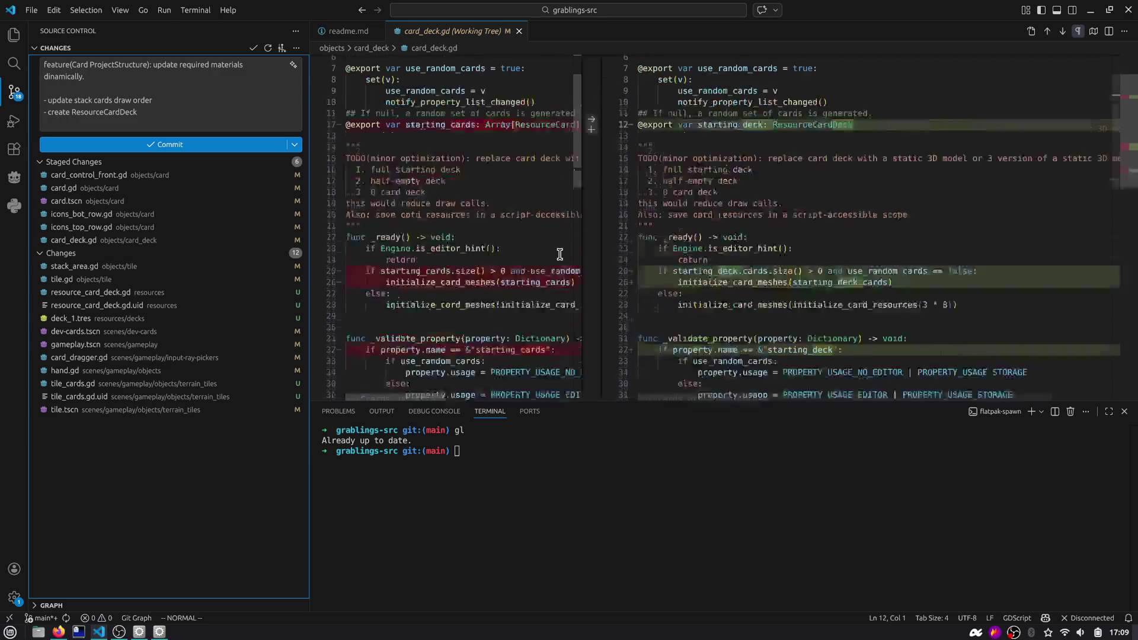
{"action": "left_click", "coordinate": [144, 275]}
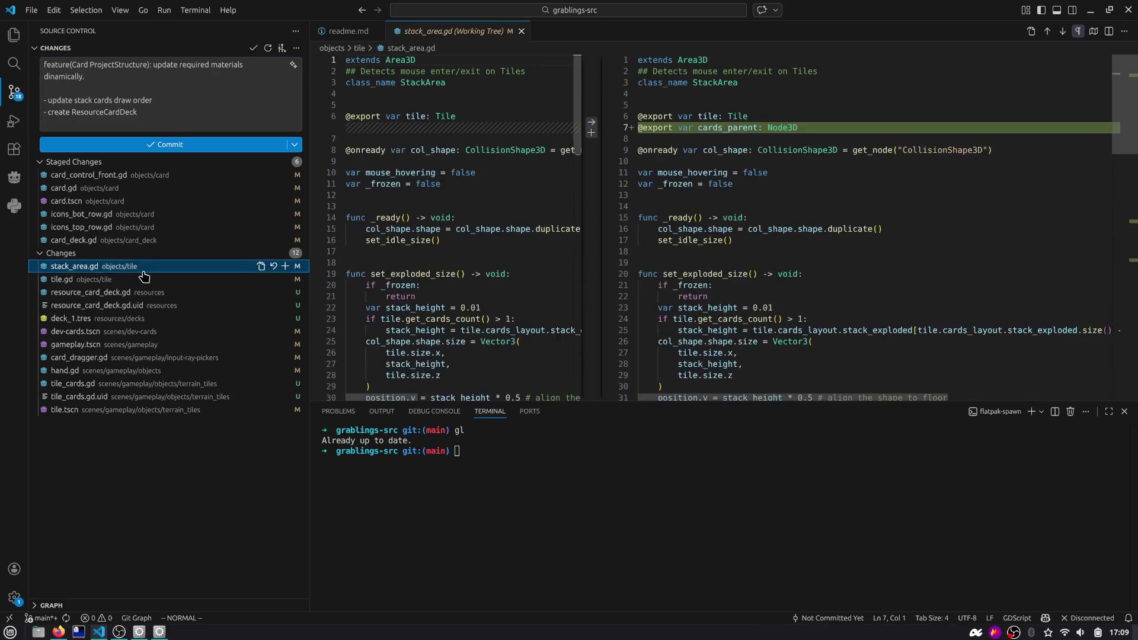
{"action": "left_click", "coordinate": [286, 267]}
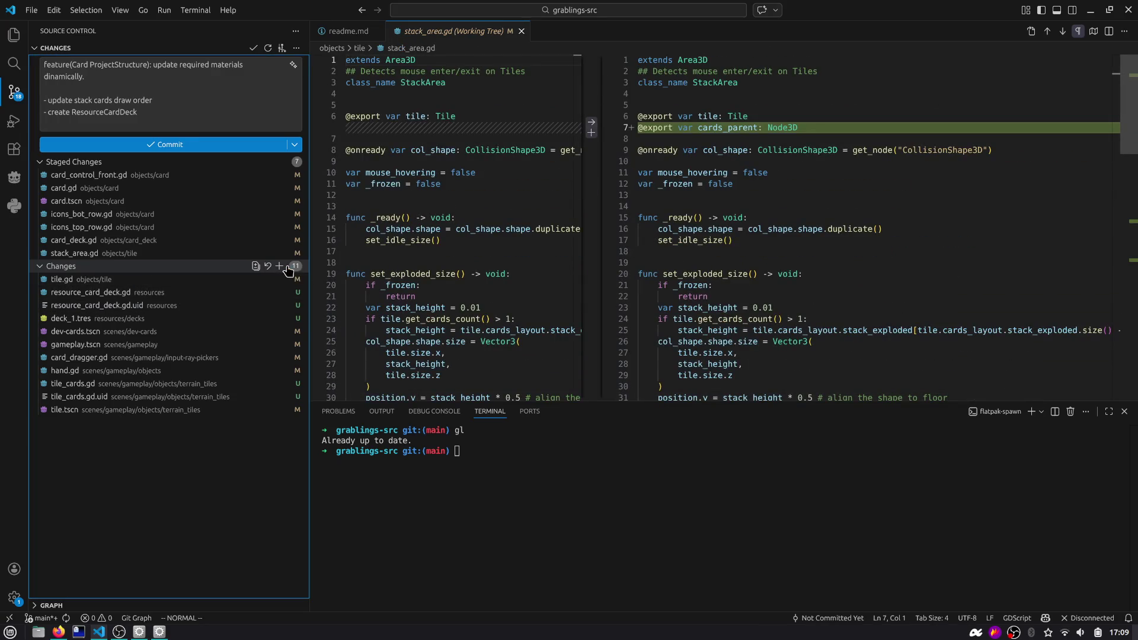
{"action": "scroll", "coordinate": [958, 167], "scroll_direction": "down", "scroll_amount": 10}
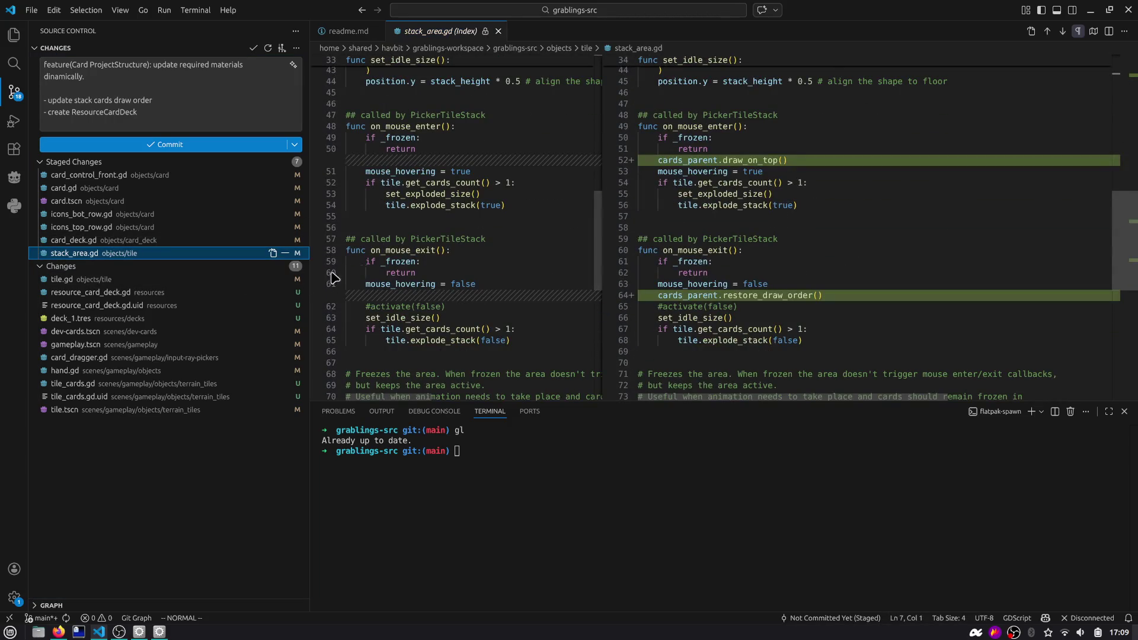
{"action": "left_click", "coordinate": [160, 282]}
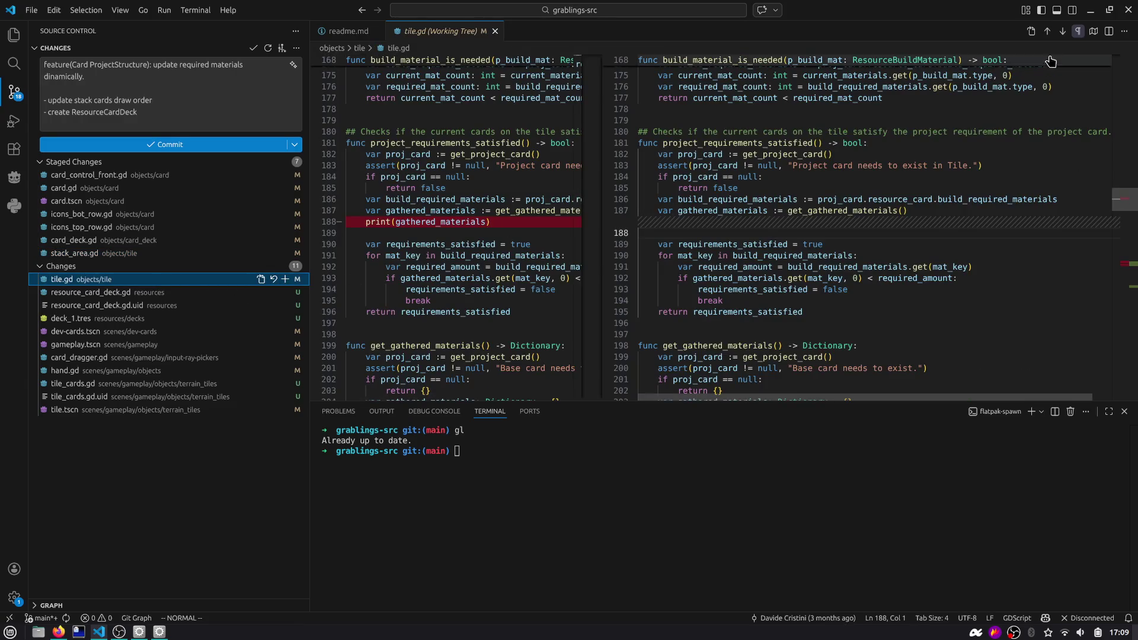
{"action": "left_click", "coordinate": [1061, 32]}
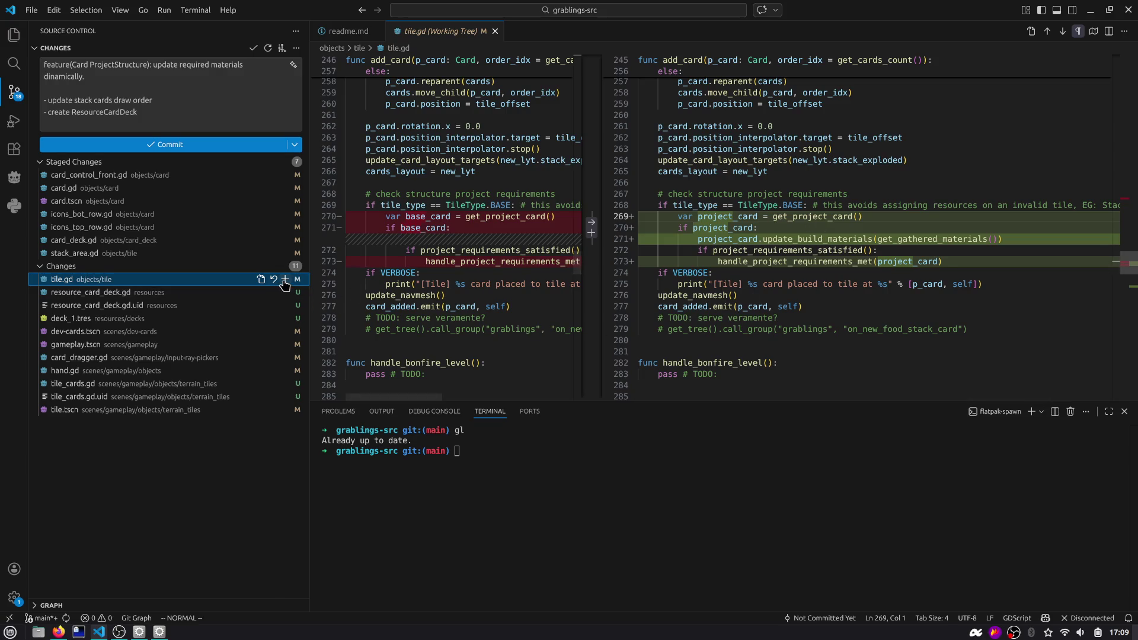
{"action": "left_click", "coordinate": [285, 279]}
Stage resource_card_deck.gd, its .uid, deck_1.tres and dev-cards.tscn
{"action": "left_click", "coordinate": [172, 293]}
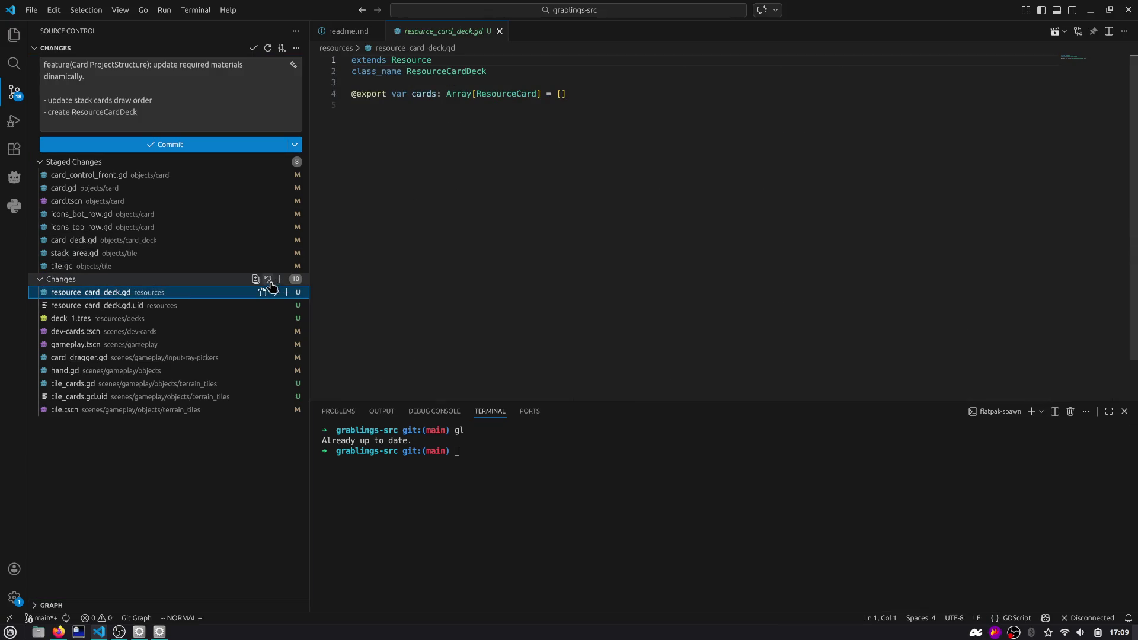
{"action": "left_click", "coordinate": [286, 292]}
{"action": "left_click", "coordinate": [285, 305]}
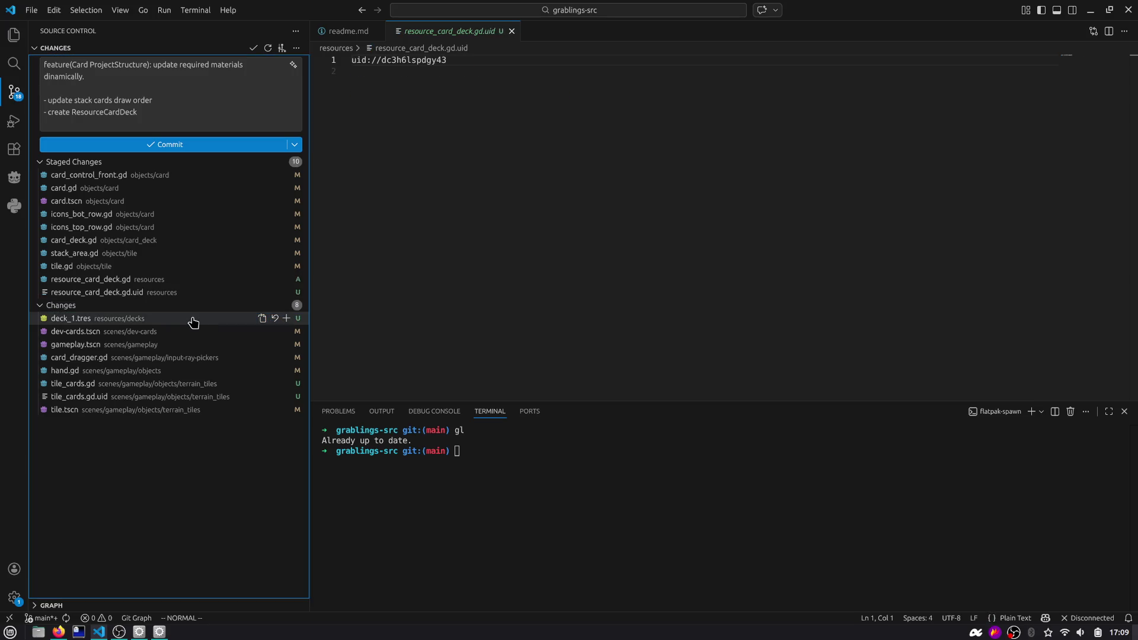
{"action": "left_click", "coordinate": [285, 318]}
{"action": "left_click", "coordinate": [178, 320]}
{"action": "left_click", "coordinate": [178, 322]}
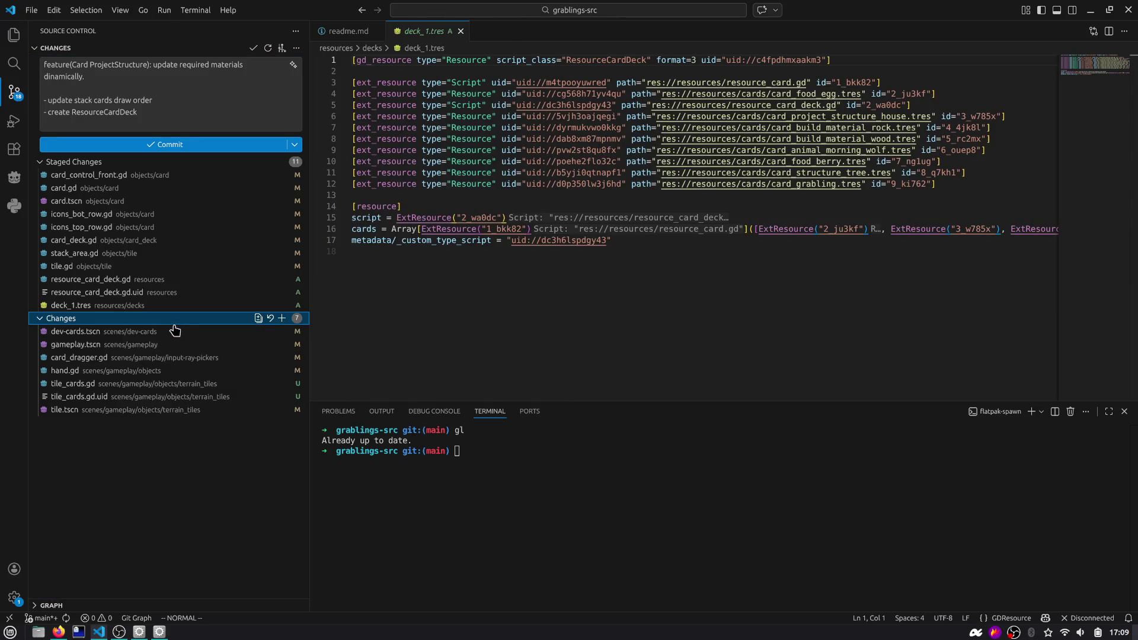
{"action": "left_click", "coordinate": [173, 331]}
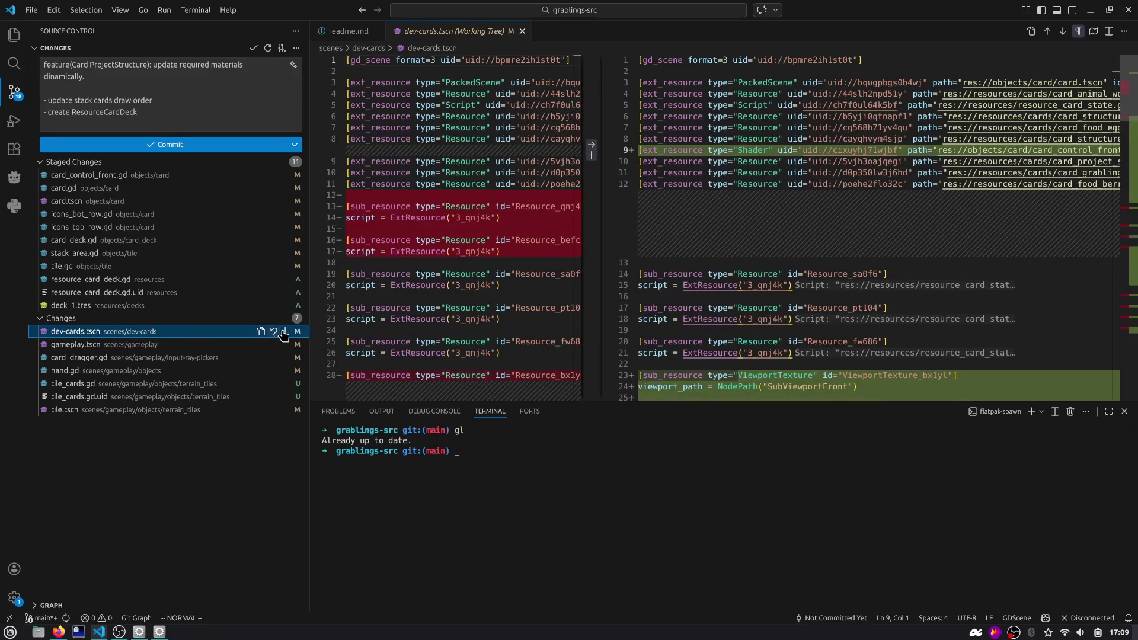
{"action": "left_click", "coordinate": [285, 331]}
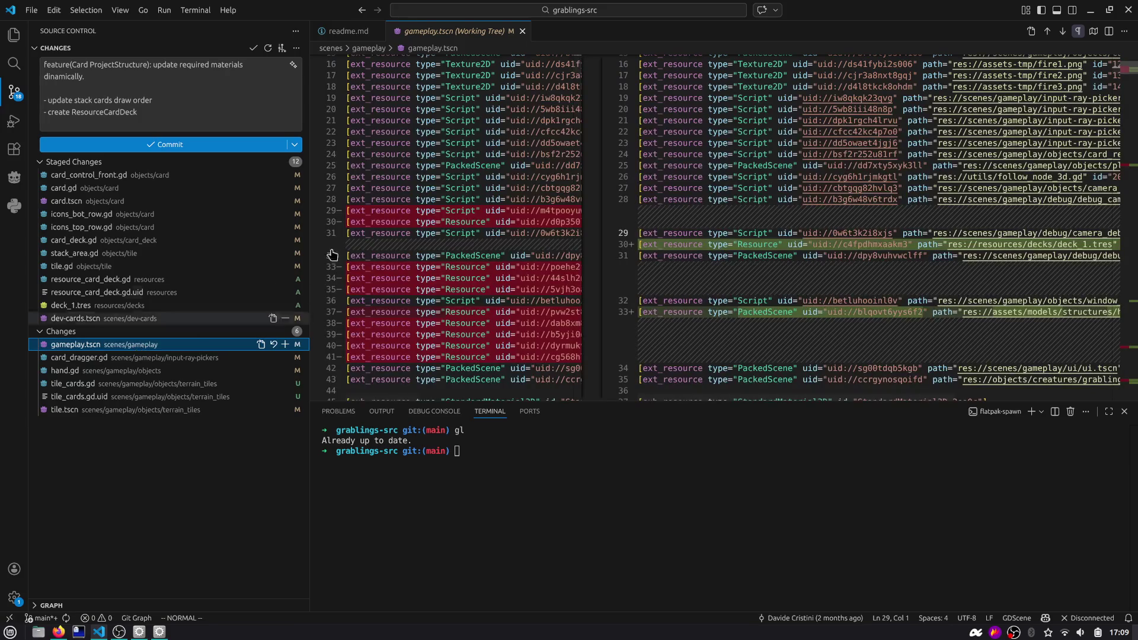
Review gameplay.tscn's changes down to the starting_deck edit and stage it
{"action": "left_click", "coordinate": [1062, 32]}
{"action": "left_click", "coordinate": [1062, 32]}
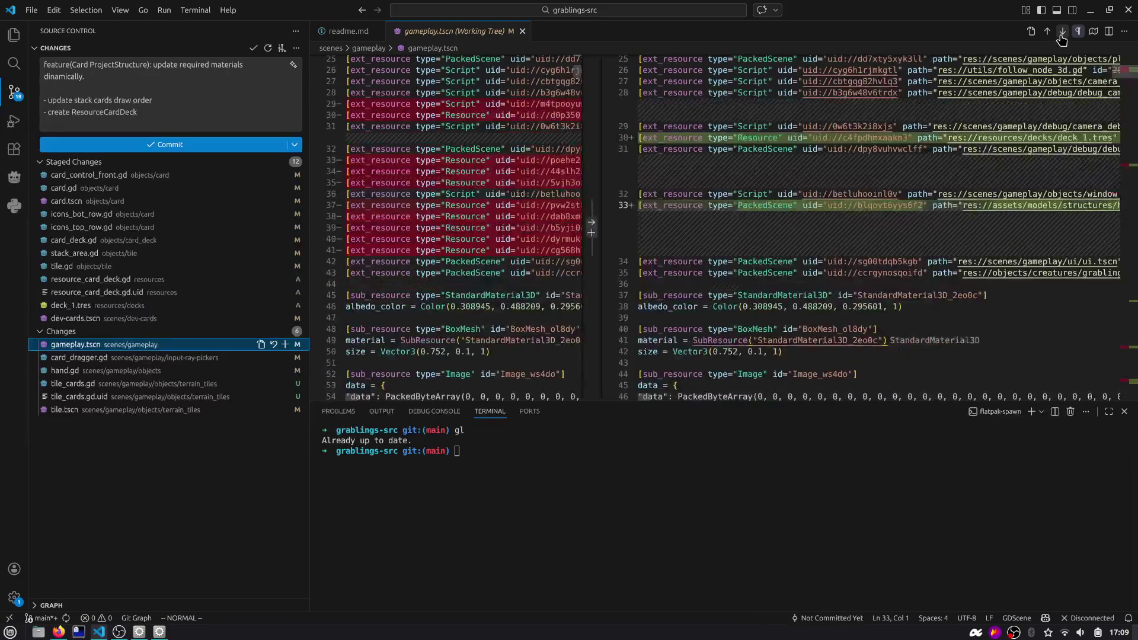
{"action": "left_click", "coordinate": [1062, 32]}
{"action": "left_click", "coordinate": [1062, 33]}
{"action": "left_click", "coordinate": [1062, 33]}
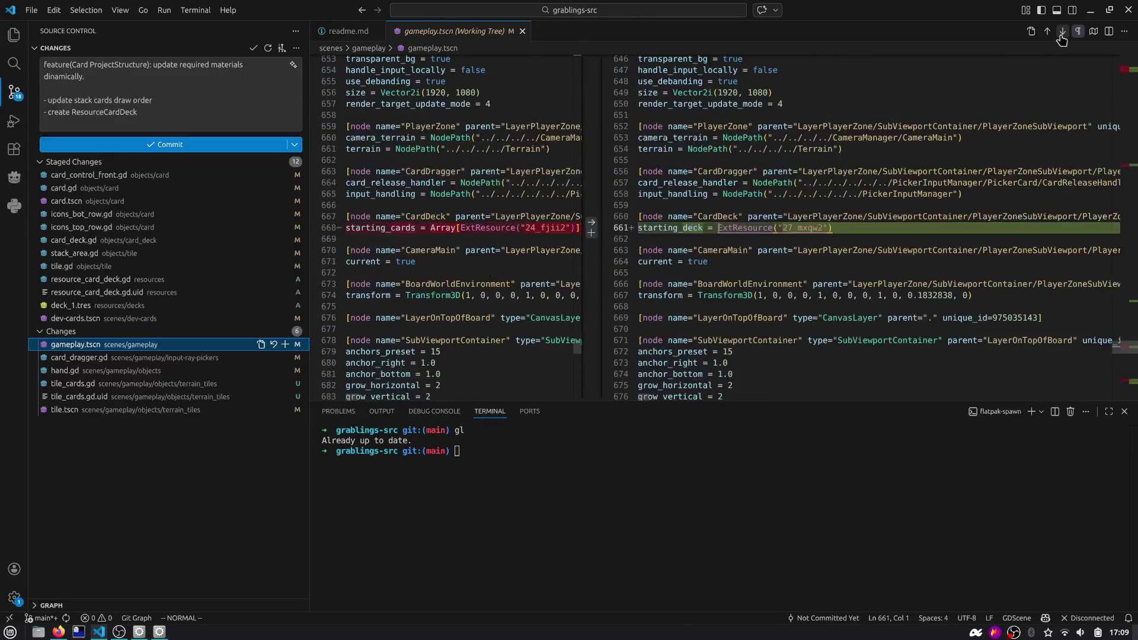
{"action": "left_click", "coordinate": [286, 344]}
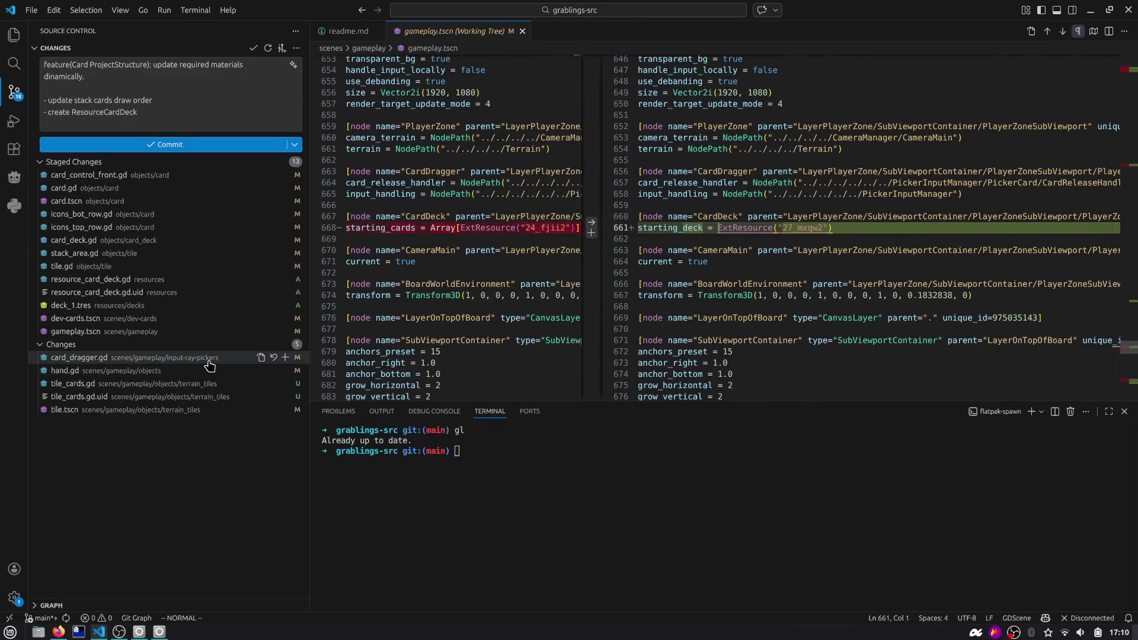
Delete the stray blank line 124 from card_dragger.gd
{"action": "left_click", "coordinate": [215, 359]}
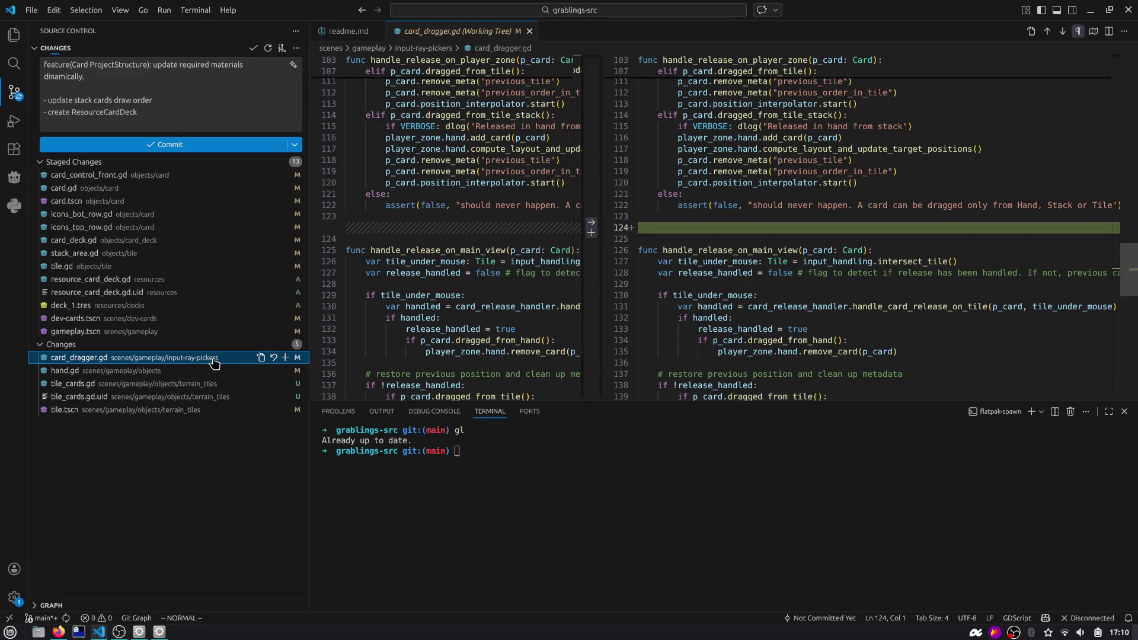
{"action": "key", "text": "d"}
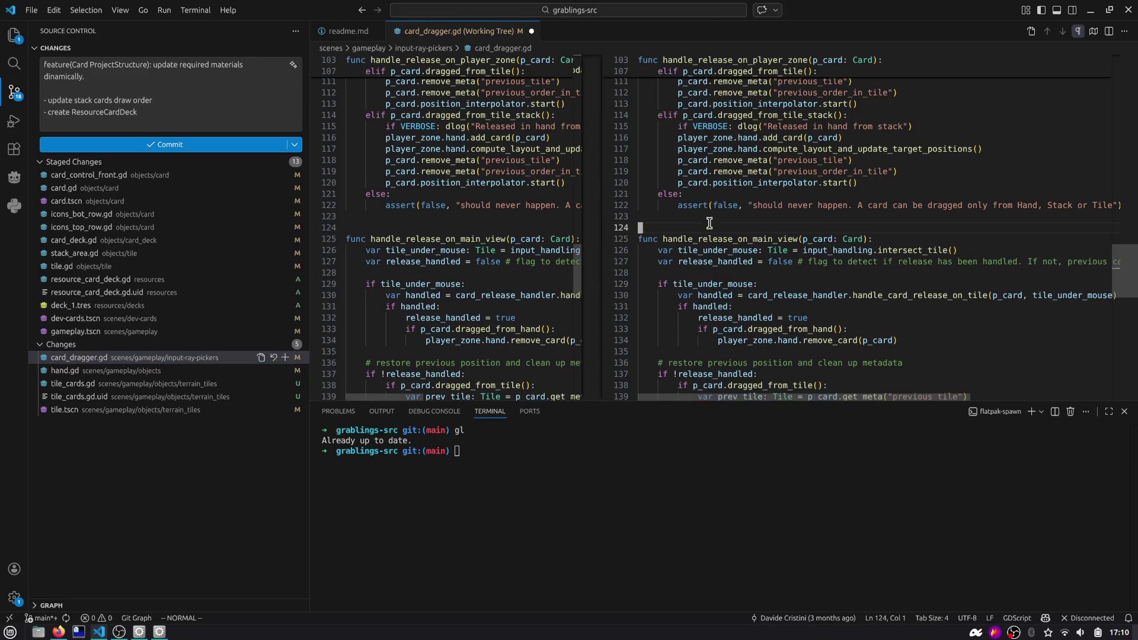
{"action": "left_click", "coordinate": [65, 371]}
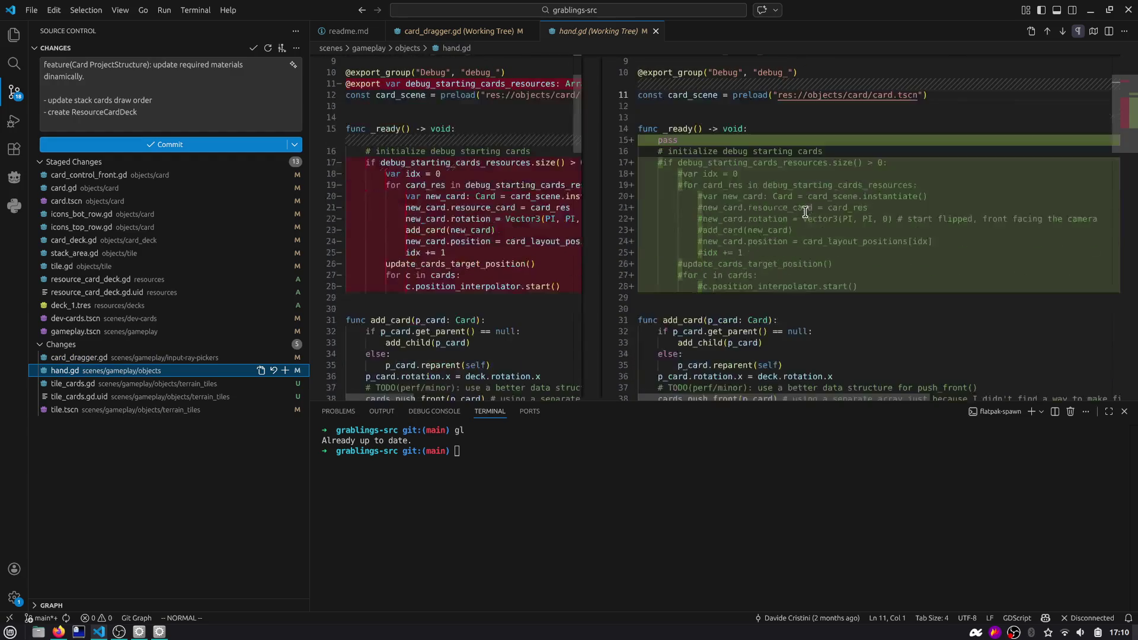
{"action": "scroll", "coordinate": [812, 205], "scroll_direction": "up", "scroll_amount": 2}
Delete the debug _ready block from hand.gd, save, and stage it
{"action": "left_click", "coordinate": [693, 200]}
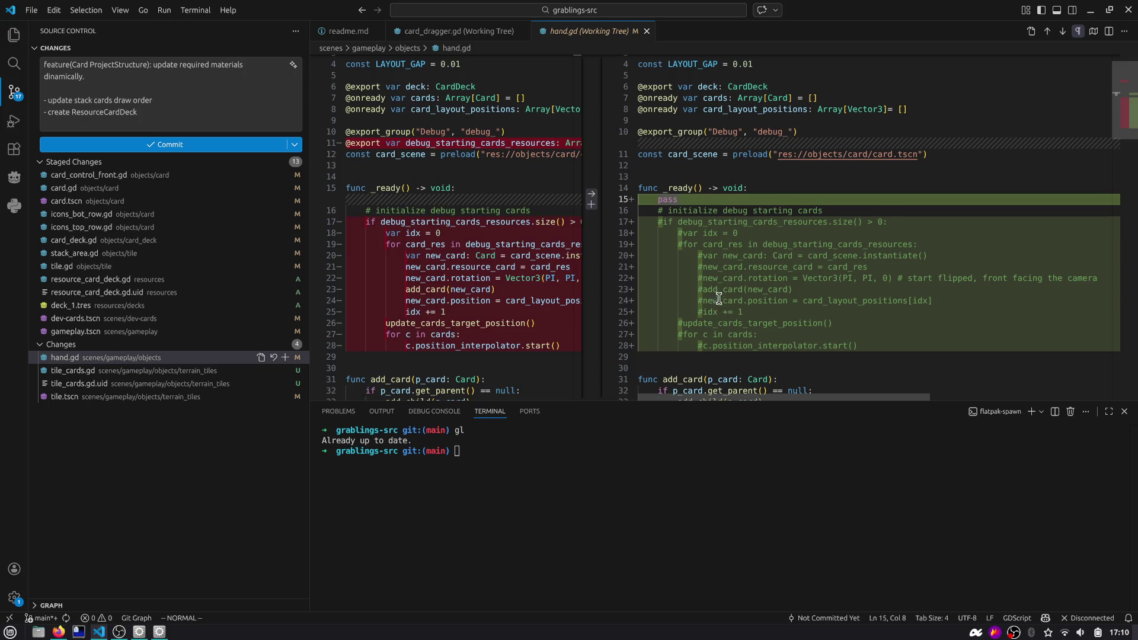
{"action": "key", "text": "v"}
{"action": "key", "text": "a"}
{"action": "key", "text": "p"}
{"action": "key", "text": "d"}
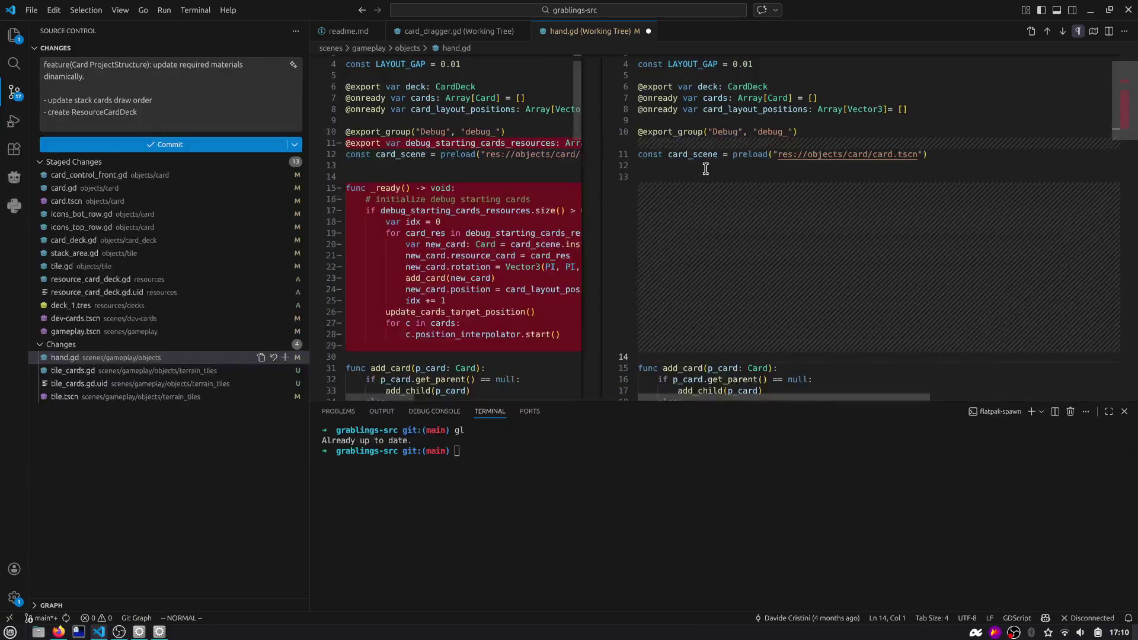
{"action": "key", "text": "ctrl+s"}
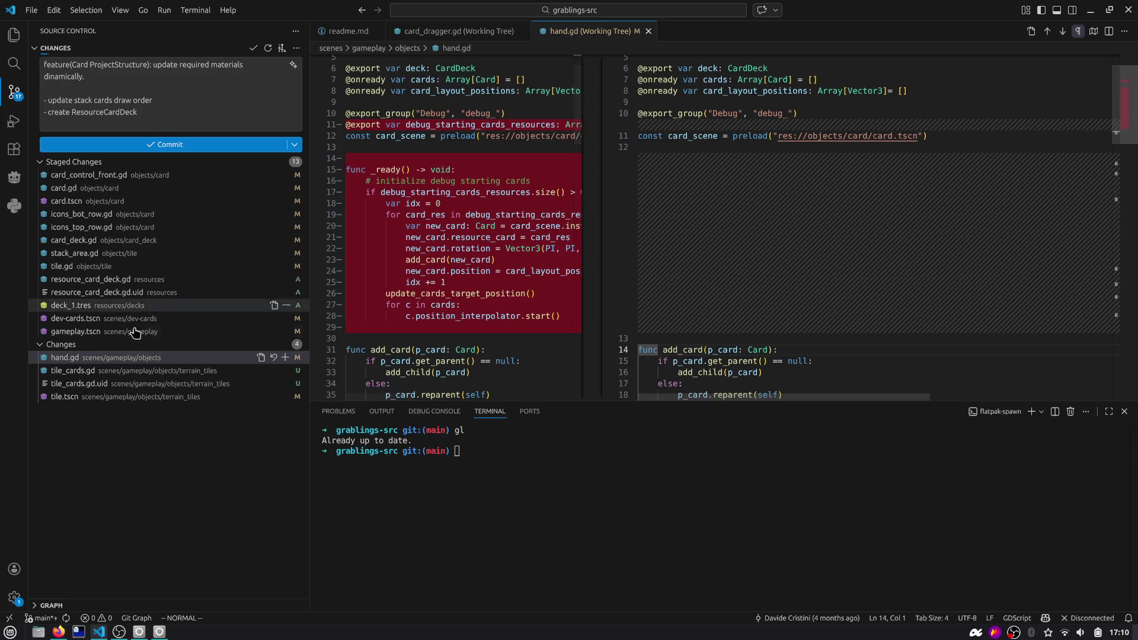
{"action": "left_click", "coordinate": [285, 357]}
Stage tile_cards.gd, tile_cards.gd.uid and tile.tscn, then commit everything
{"action": "left_click", "coordinate": [141, 372]}
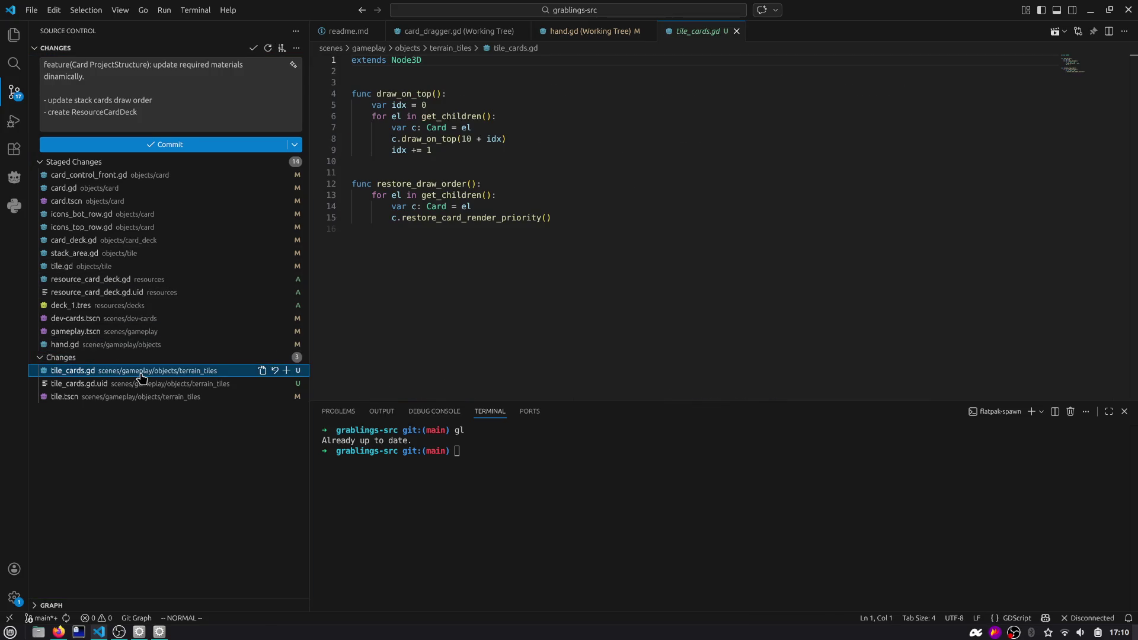
{"action": "left_click", "coordinate": [563, 82]}
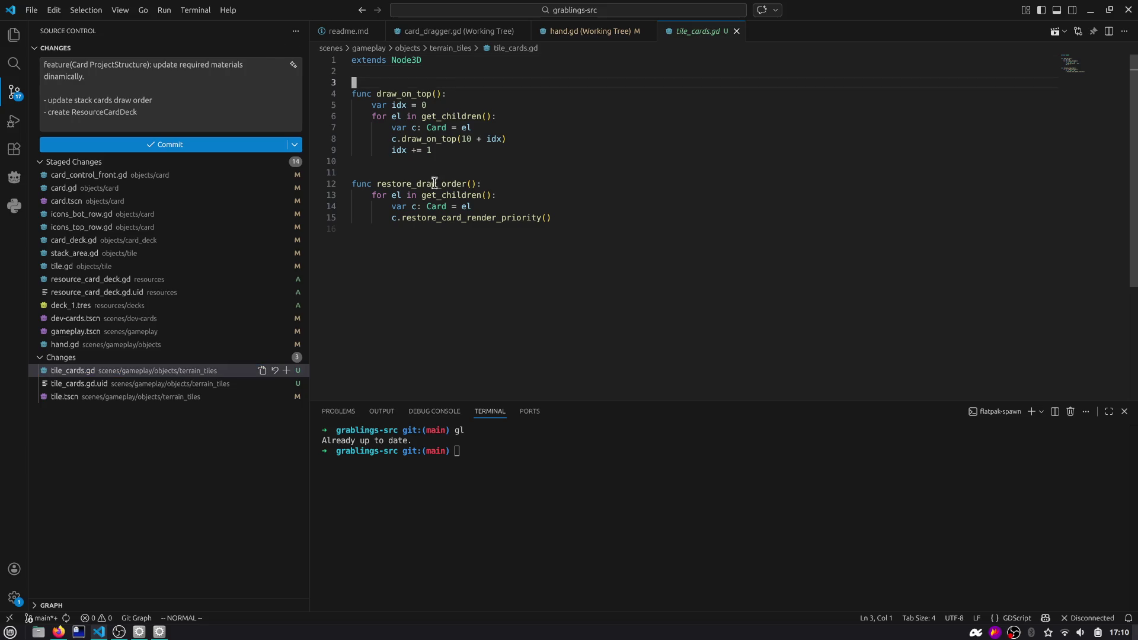
{"action": "left_click", "coordinate": [287, 371]}
{"action": "left_click", "coordinate": [178, 384]}
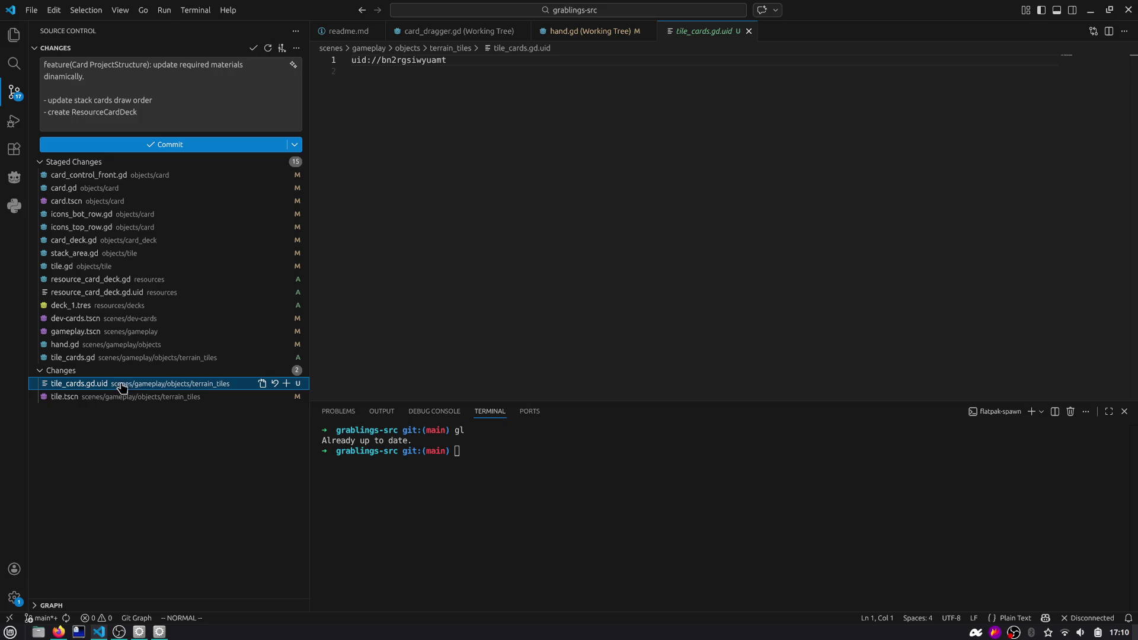
{"action": "left_click", "coordinate": [287, 383]}
{"action": "left_click", "coordinate": [178, 396]}
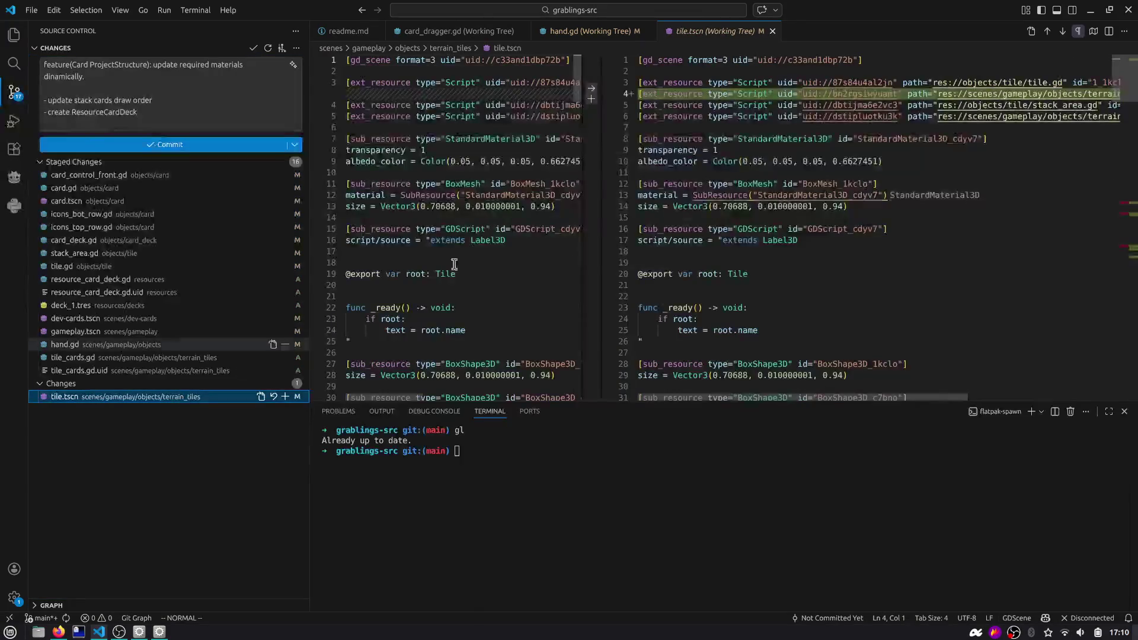
{"action": "left_click_drag", "start_coordinate": [1113, 226], "coordinate": [1116, 259]}
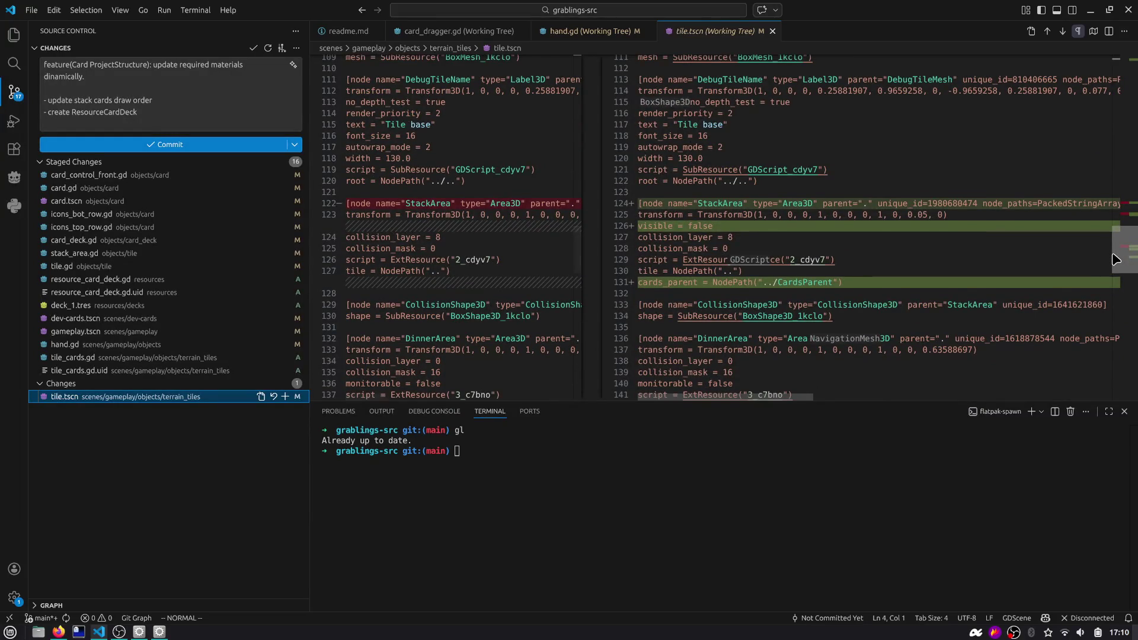
{"action": "left_click", "coordinate": [286, 397]}
{"action": "left_click", "coordinate": [151, 145]}
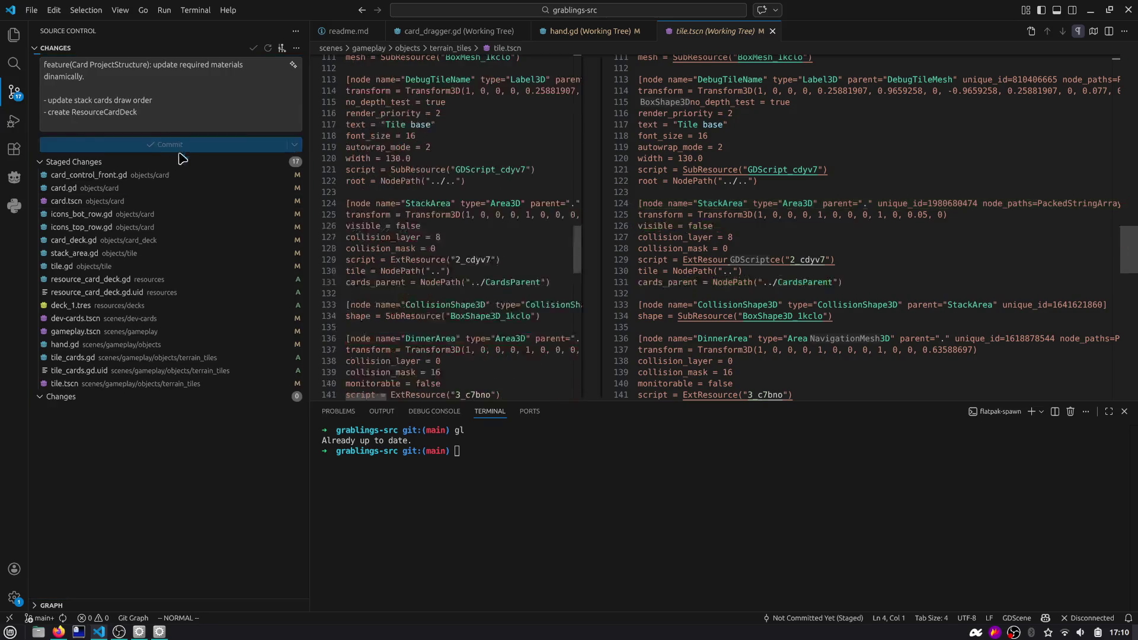
Dismiss the git error, push with gp in the terminal, and close the diff tabs
{"action": "left_click", "coordinate": [614, 244]}
{"action": "left_click", "coordinate": [536, 466]}
{"action": "key", "text": "ctrl+l"}
{"action": "type", "text": "gp"}
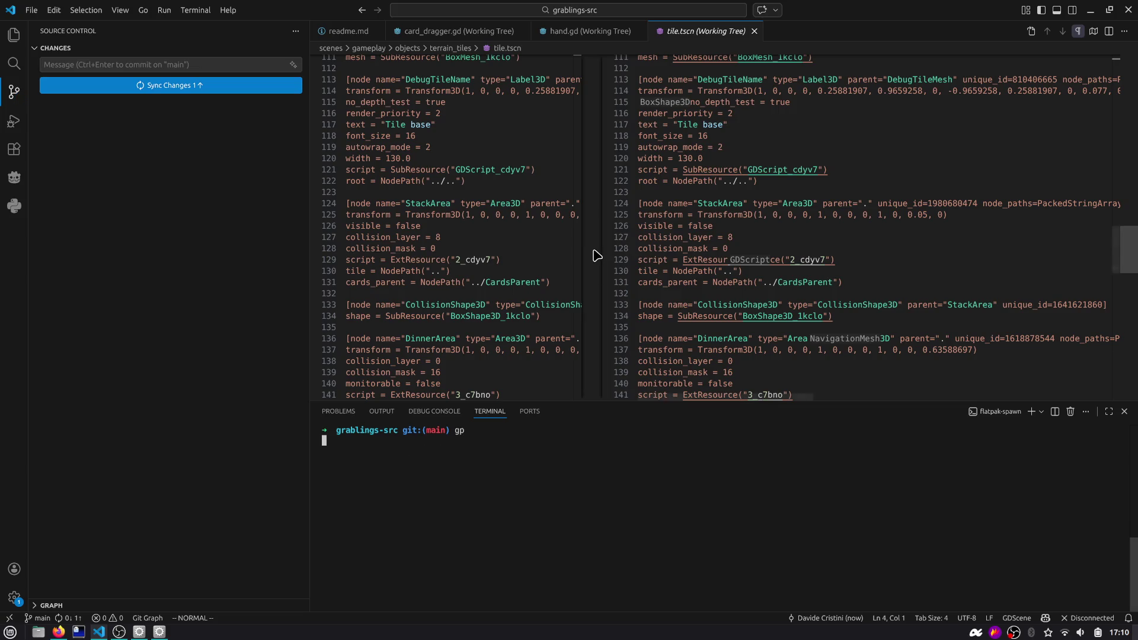
{"action": "key", "text": "ctrl+w"}
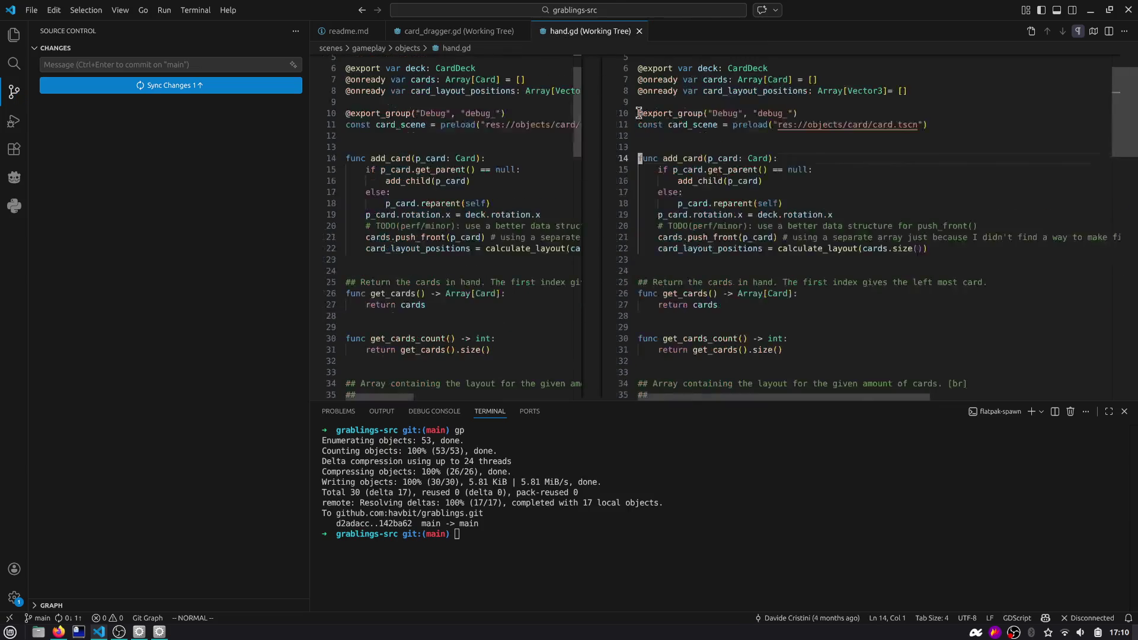
{"action": "key", "text": "ctrl+w"}
{"action": "key", "text": "alt+Tab"}
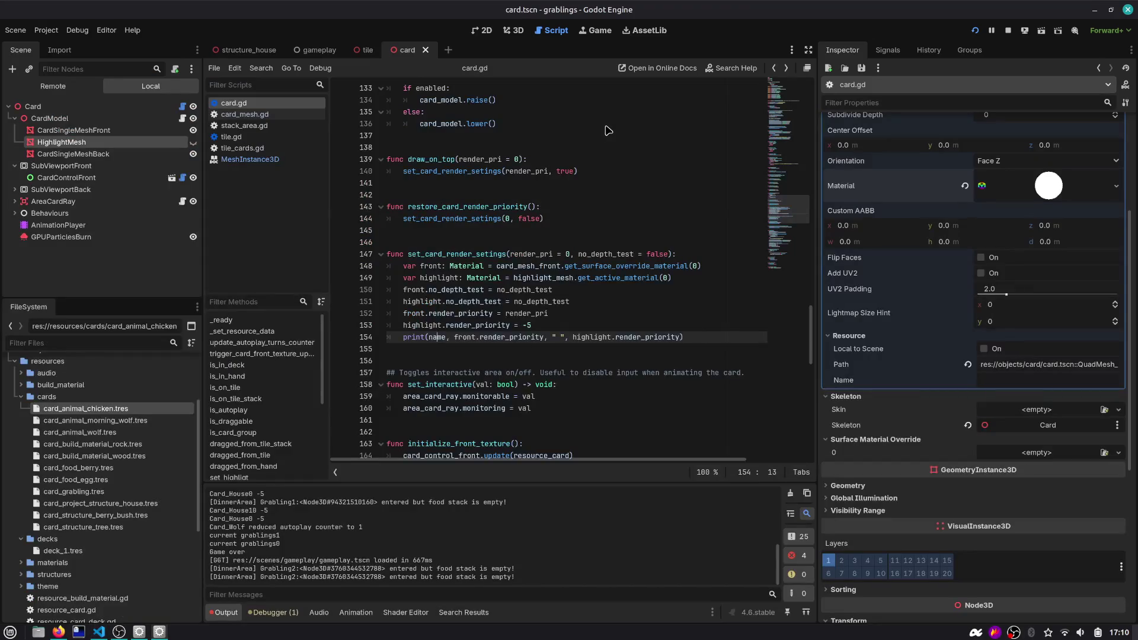
Drag task #29 into In progress on the Tasks Kanban board
{"action": "key", "text": "alt+Tab"}
{"action": "key", "text": "ctrl+1"}
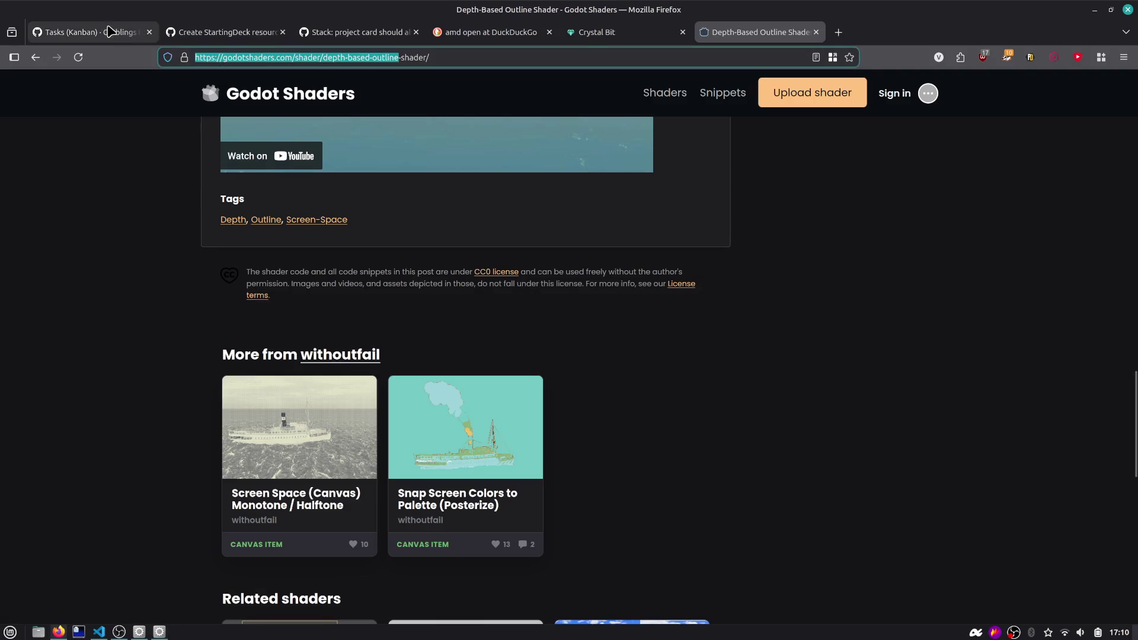
{"action": "left_click_drag", "start_coordinate": [111, 238], "coordinate": [324, 240]}
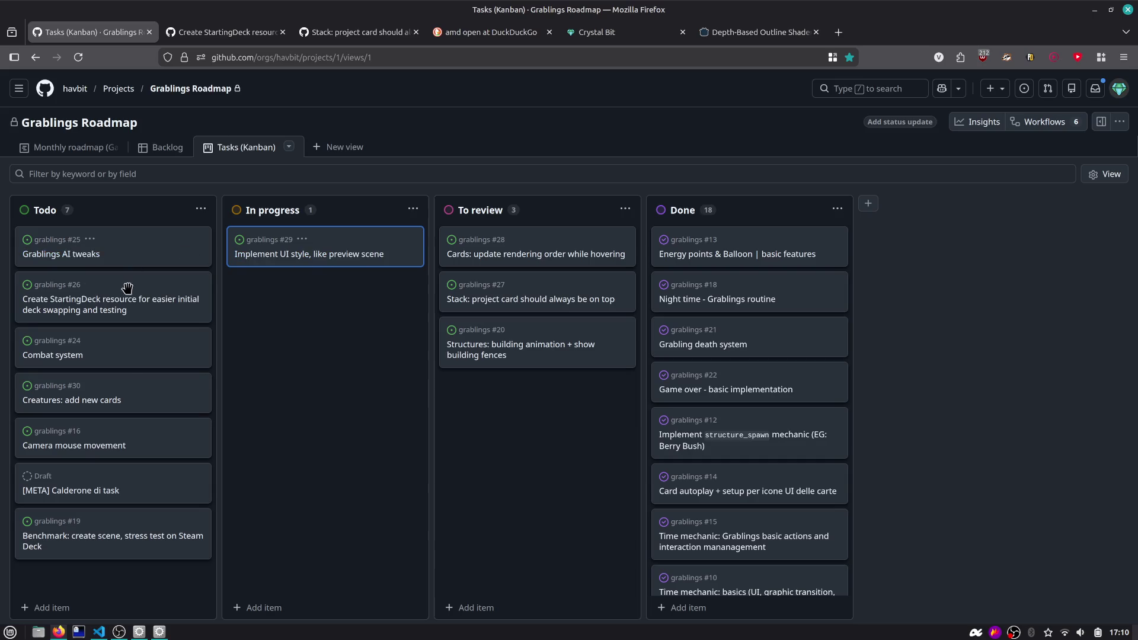
{"action": "key", "text": "alt+Tab"}
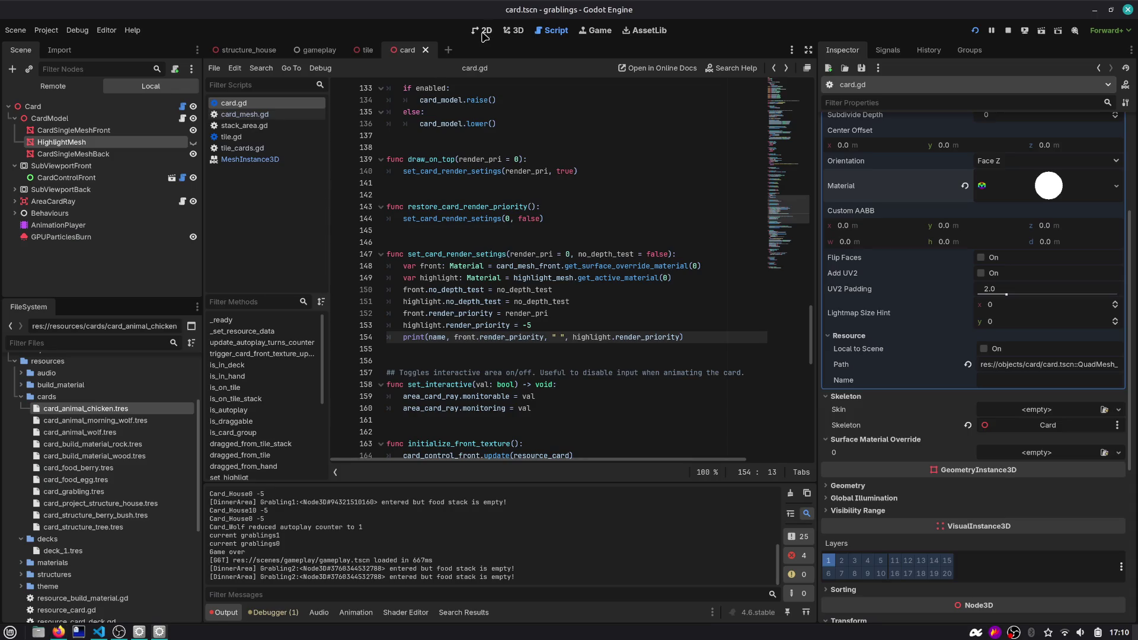
{"action": "left_click", "coordinate": [315, 50]}
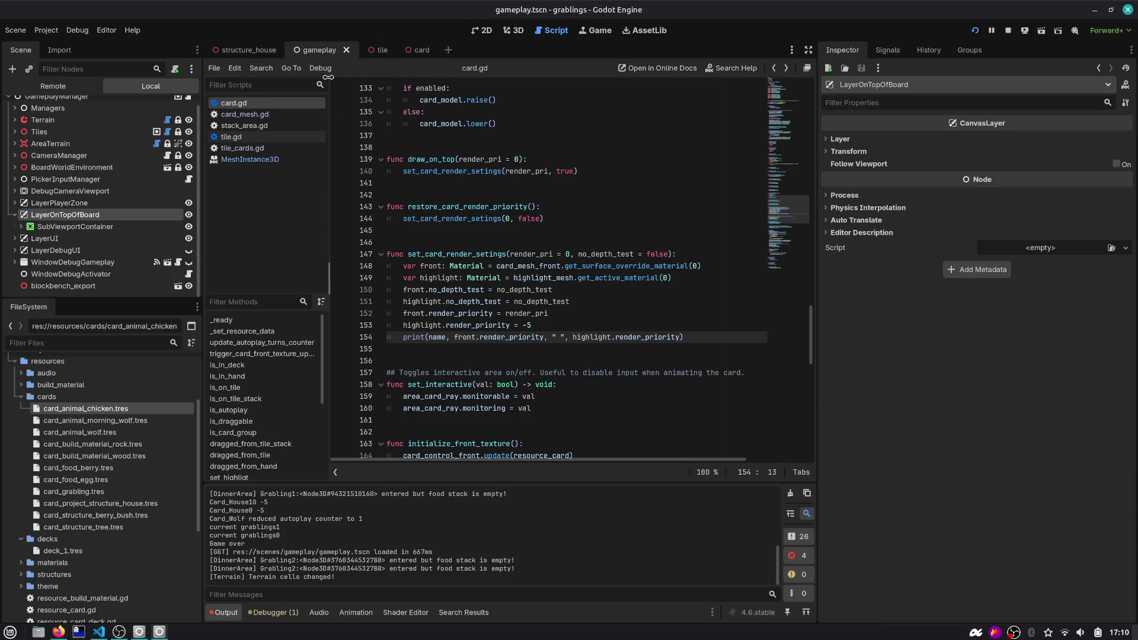
Open the preview_3d scene and run it with F6
{"action": "key", "text": "ctrl+shift+o"}
{"action": "type", "text": "preview"}
{"action": "key", "text": "Return"}
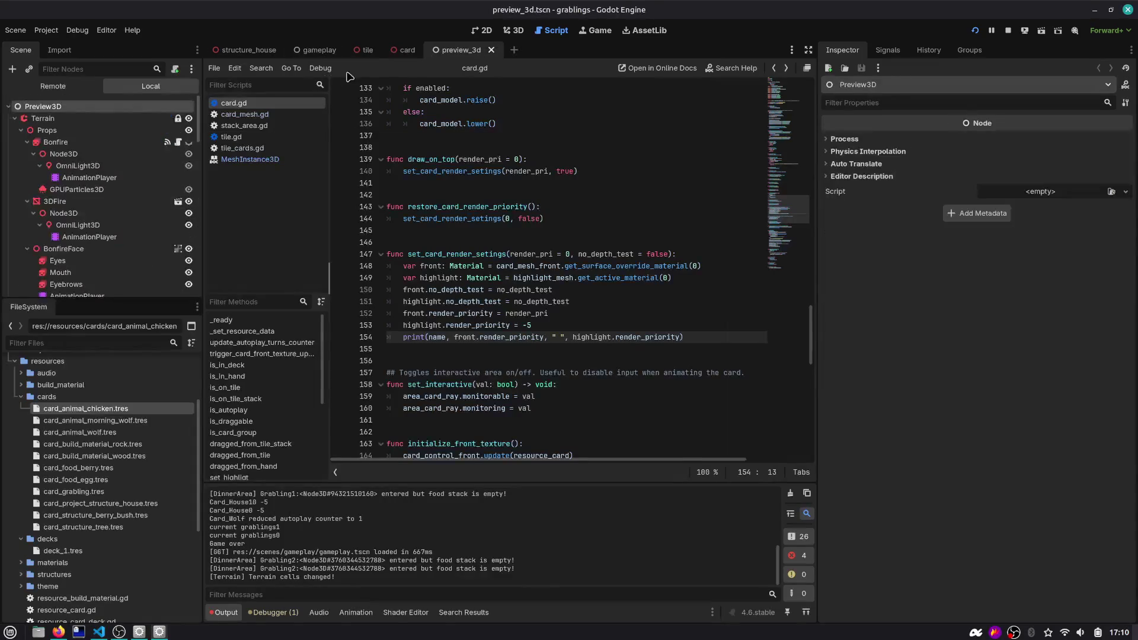
{"action": "key", "text": "F6"}
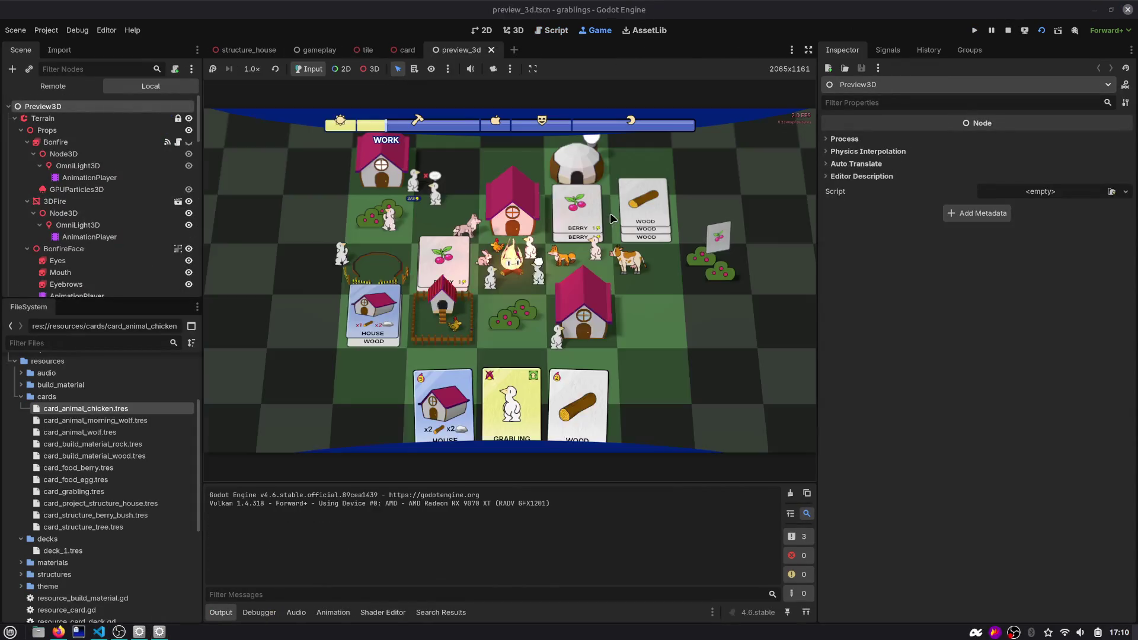
Expand and select LayerUI, viewing it on the 2D canvas
{"action": "left_click", "coordinate": [9, 107]}
{"action": "left_click", "coordinate": [9, 107]}
{"action": "left_click", "coordinate": [9, 107]}
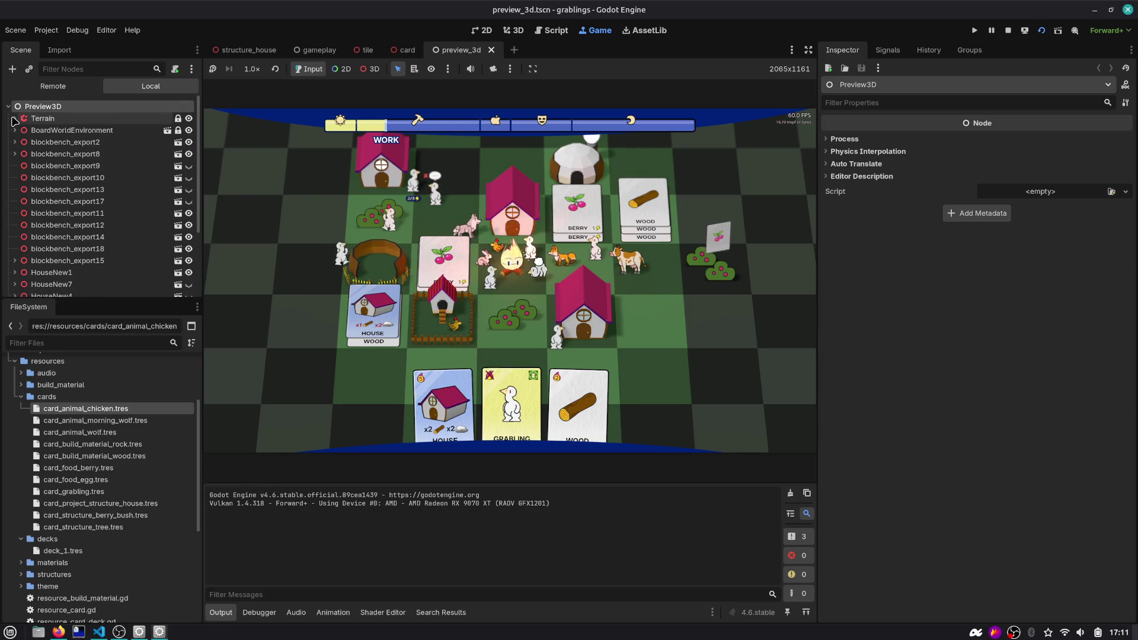
{"action": "scroll", "coordinate": [28, 249], "scroll_direction": "down", "scroll_amount": 4}
{"action": "left_click", "coordinate": [14, 286]}
{"action": "scroll", "coordinate": [65, 237], "scroll_direction": "down", "scroll_amount": 5}
{"action": "left_click", "coordinate": [66, 171]}
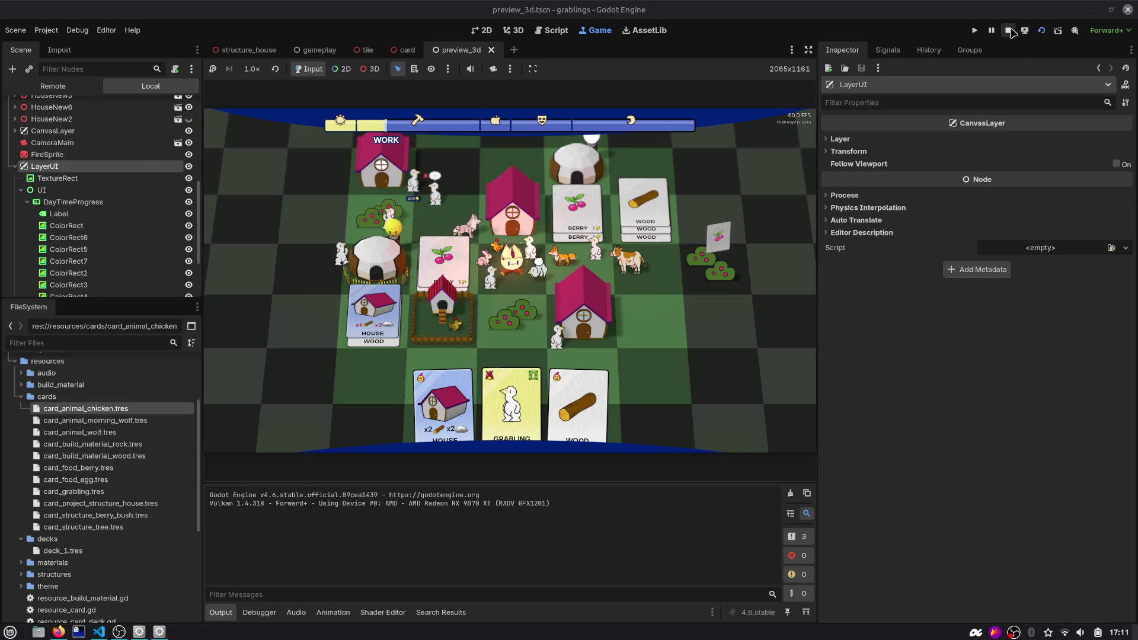
{"action": "left_click", "coordinate": [485, 32]}
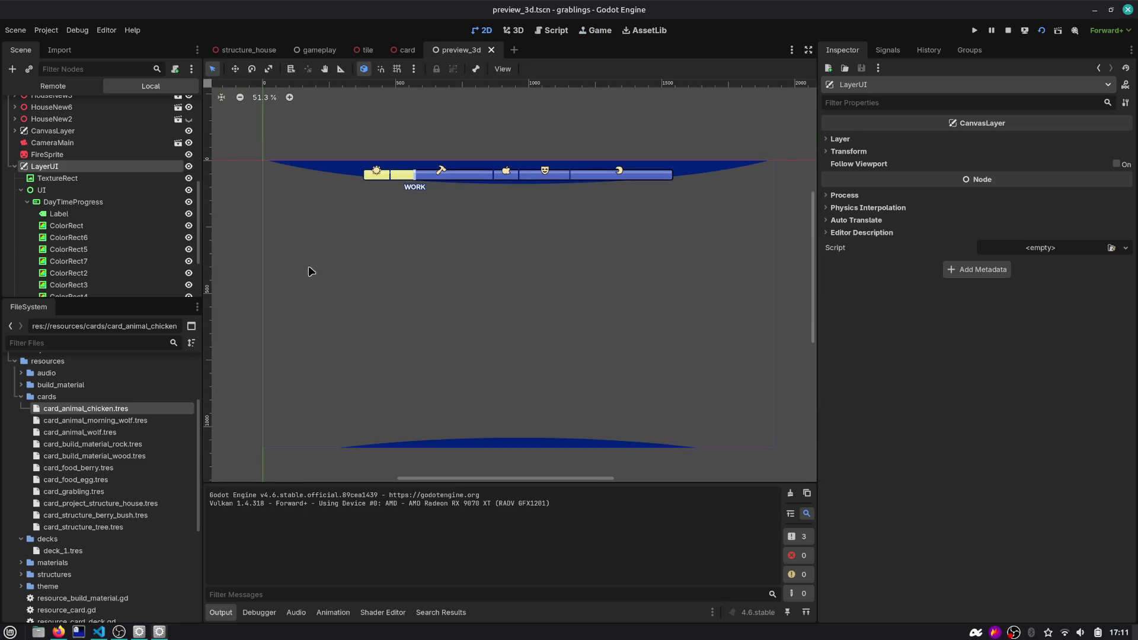
Step through TextureRect, Label, color rectangles, Icons and Hobby, ending on DayTimeProgress
{"action": "left_click", "coordinate": [41, 179]}
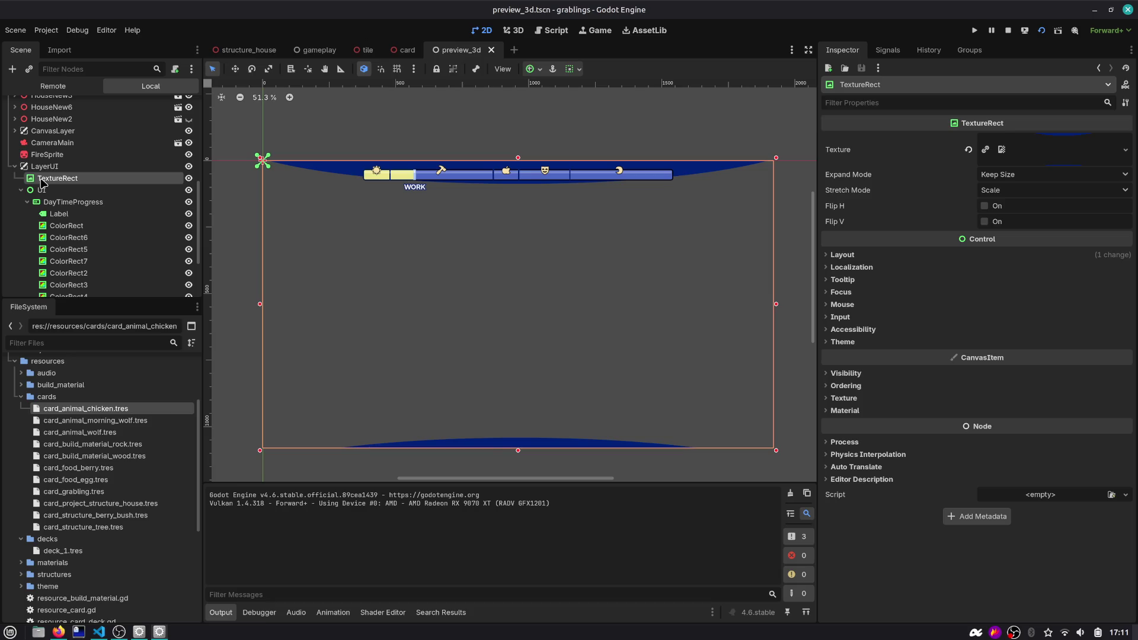
{"action": "key", "text": "Down"}
{"action": "key", "text": "Down"}
{"action": "key", "text": "Down"}
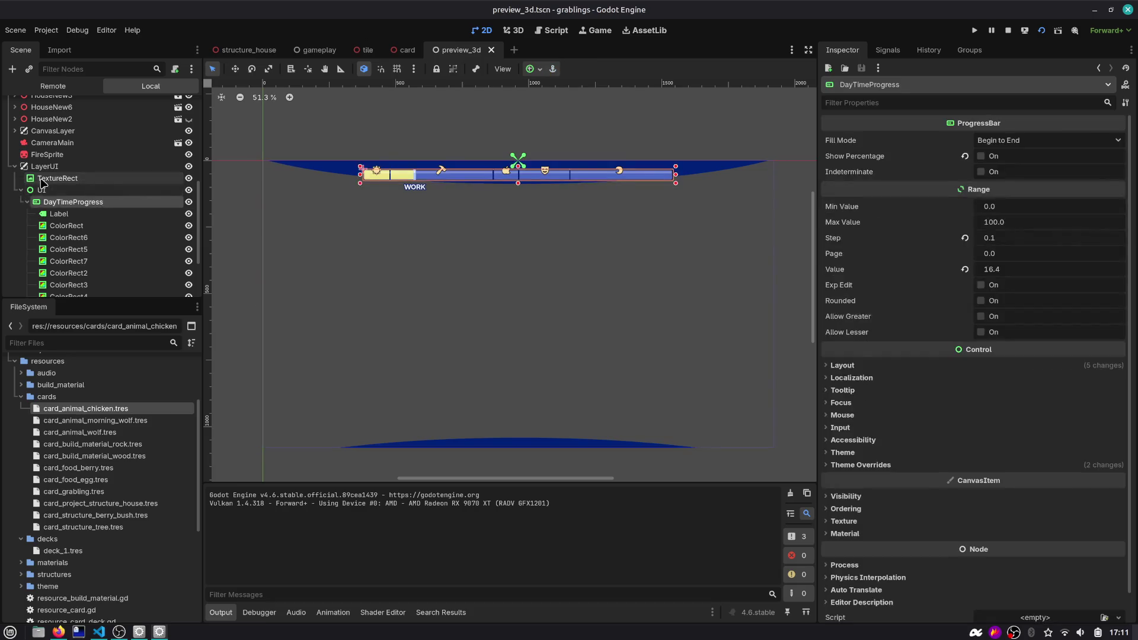
{"action": "key", "text": "Down"}
{"action": "key", "text": "Down"}
{"action": "key", "text": "Down"}
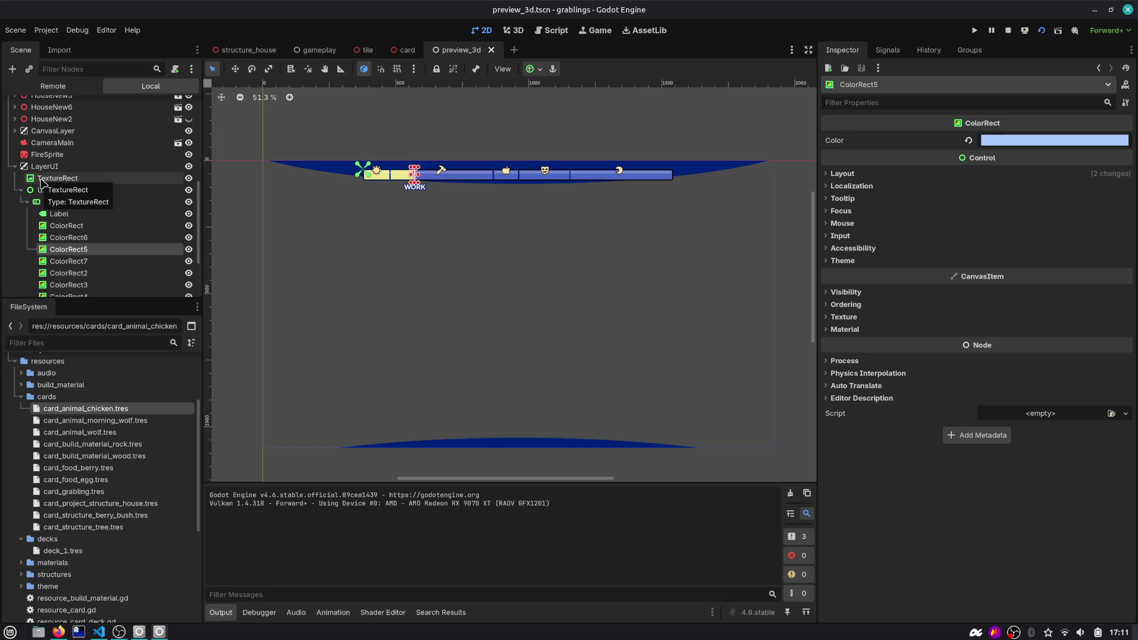
{"action": "key", "text": "Down"}
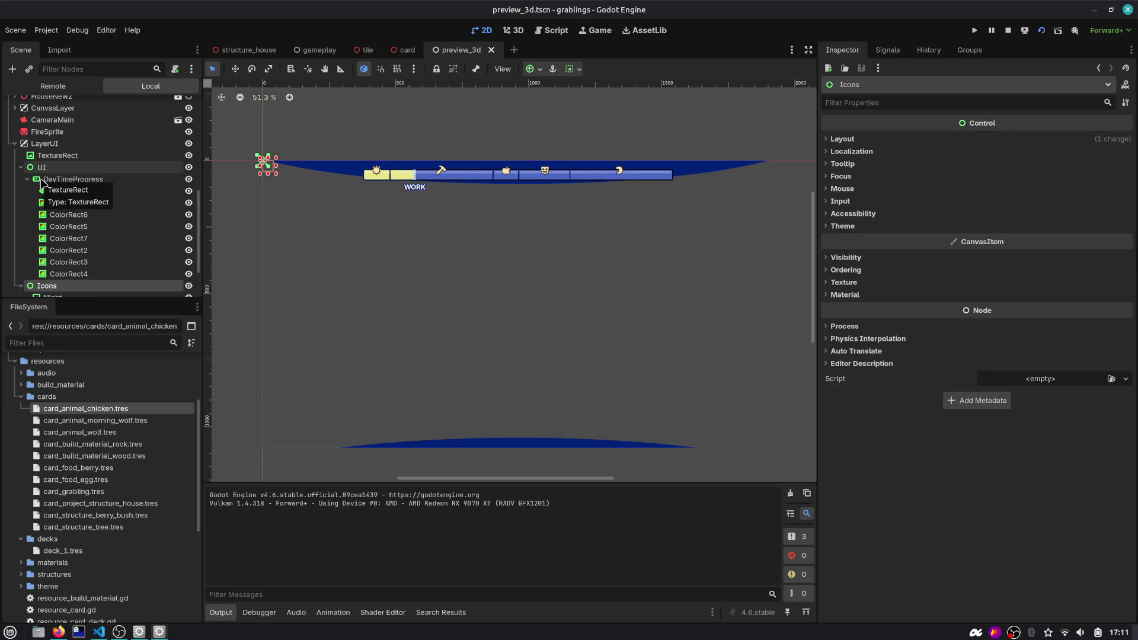
{"action": "key", "text": "Down"}
{"action": "key", "text": "Down"}
{"action": "key", "text": "Down"}
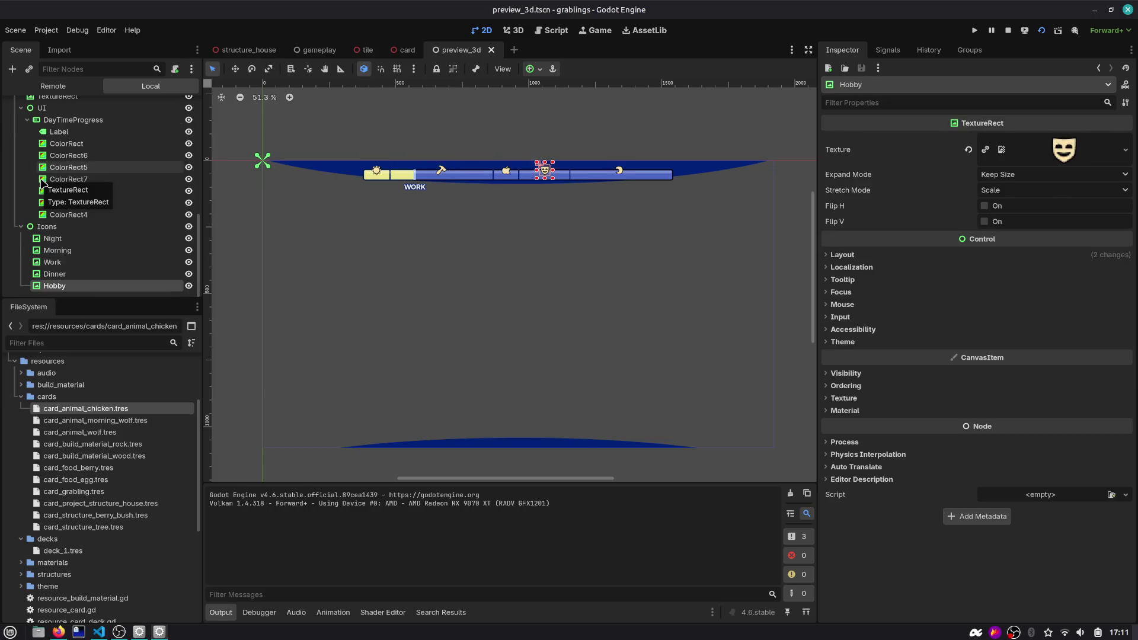
{"action": "key", "text": "Up"}
{"action": "key", "text": "Up"}
{"action": "key", "text": "Up"}
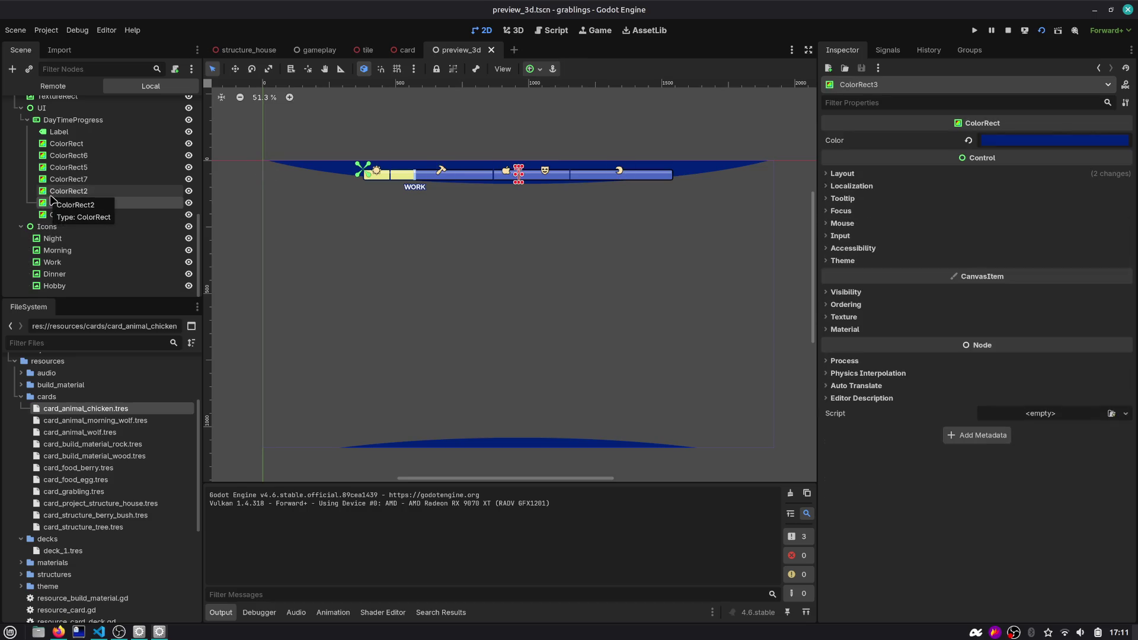
{"action": "key", "text": "Up"}
{"action": "key", "text": "Up"}
{"action": "key", "text": "Up"}
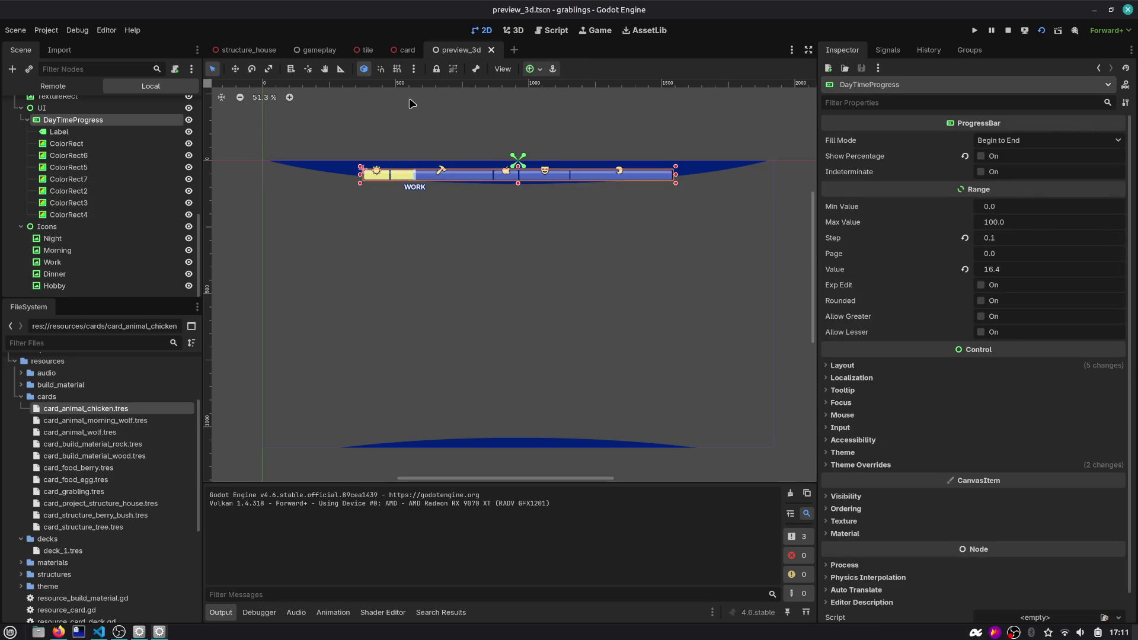
{"action": "key", "text": "ctrl+shift+o"}
{"action": "key", "text": "Return"}
Close the tile, card and structure_house scene tabs
{"action": "middle_click", "coordinate": [404, 50]}
{"action": "middle_click", "coordinate": [367, 50]}
{"action": "middle_click", "coordinate": [240, 50]}
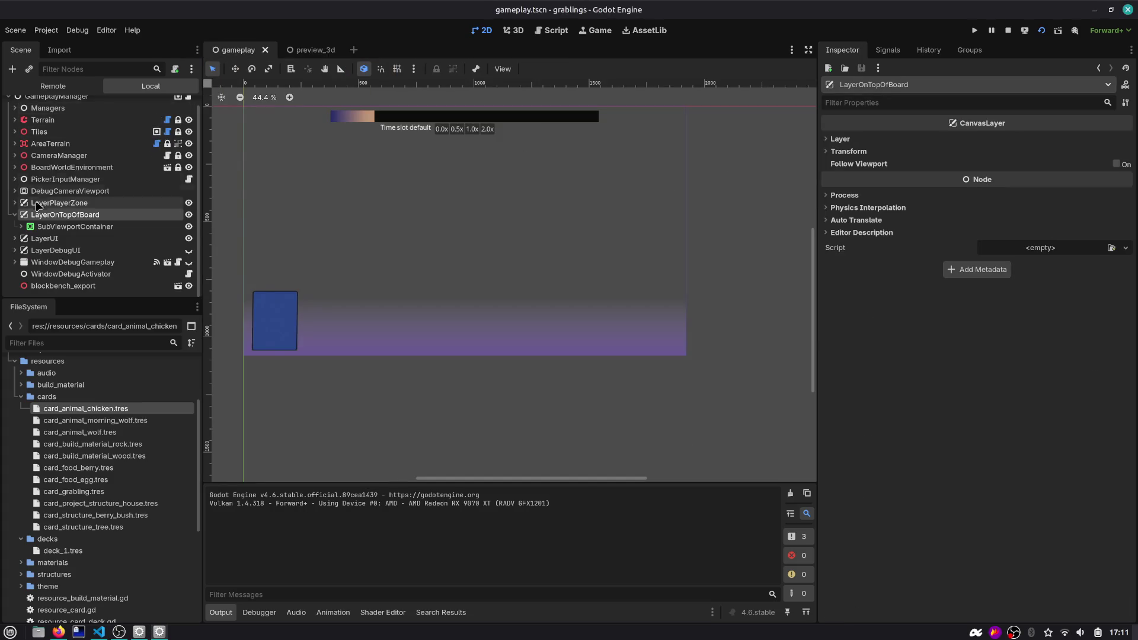
Open the ui scene from gameplay's LayerUI, then return to preview_3d
{"action": "left_click", "coordinate": [16, 239]}
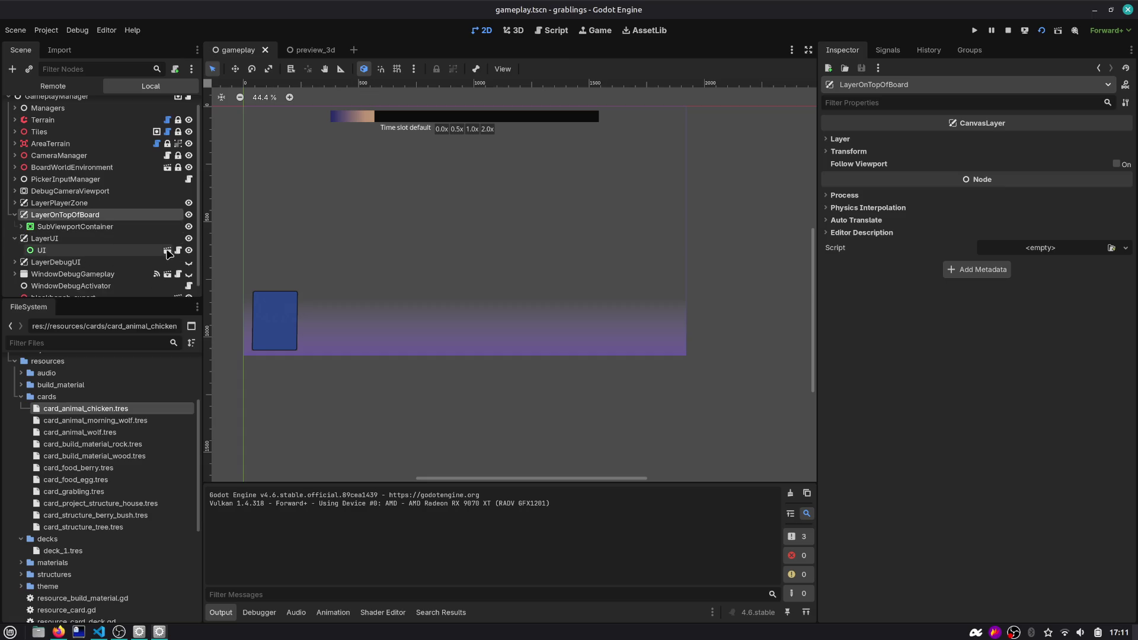
{"action": "left_click", "coordinate": [167, 251]}
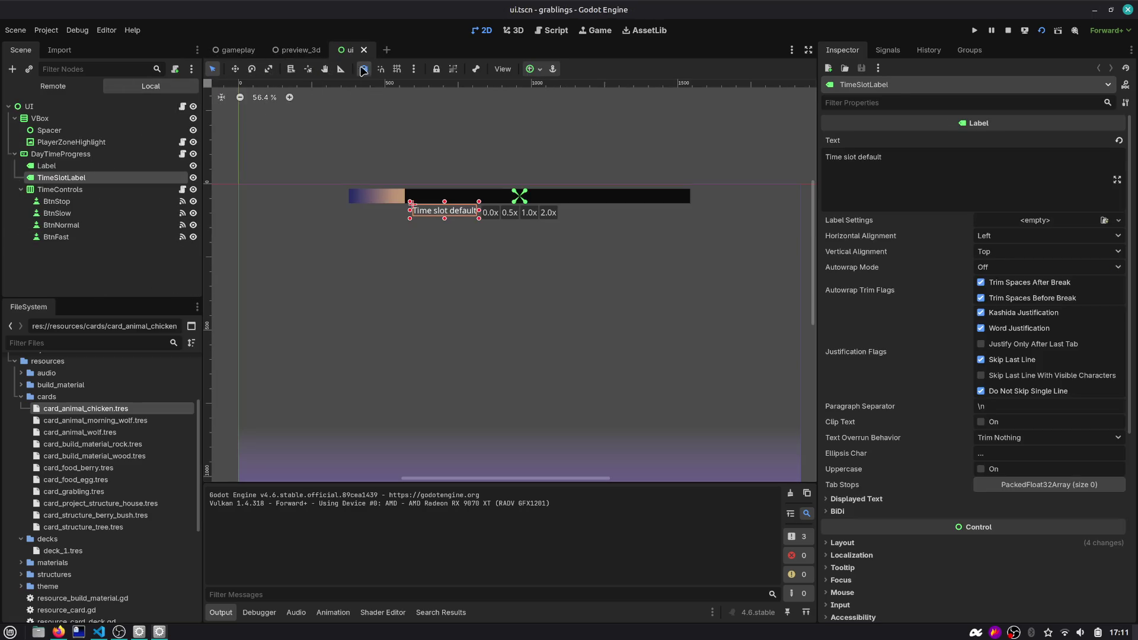
{"action": "scroll", "coordinate": [428, 240], "scroll_direction": "down", "scroll_amount": 2}
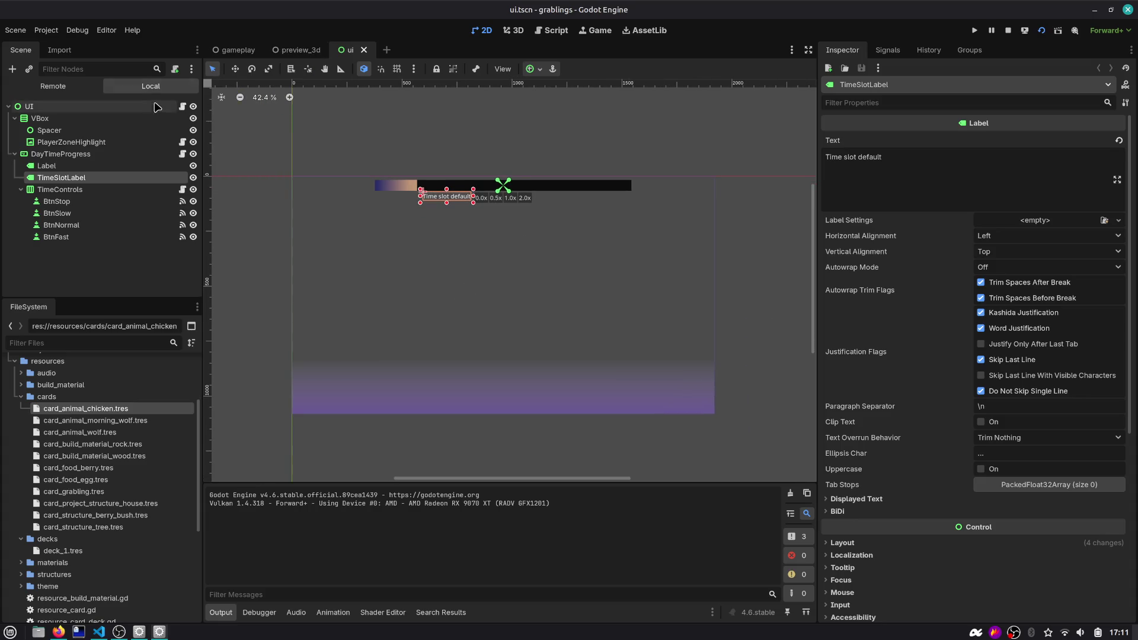
{"action": "left_click", "coordinate": [301, 54]}
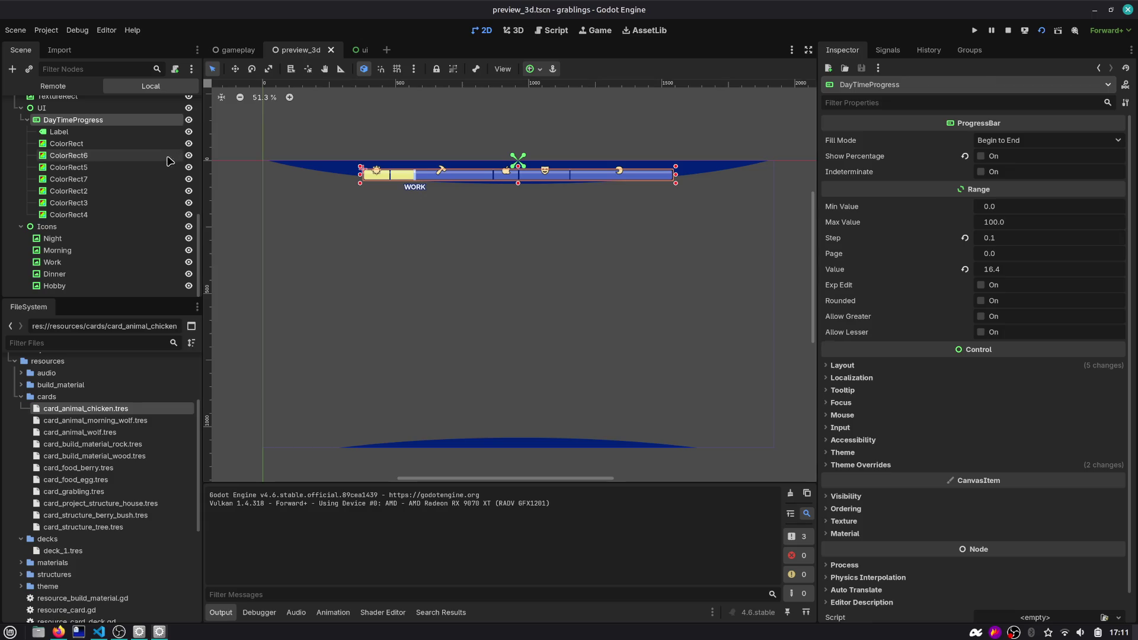
Inspect the UI node's bounds and the DayTimeProgress bar
{"action": "left_click", "coordinate": [84, 110]}
{"action": "scroll", "coordinate": [84, 113], "scroll_direction": "up", "scroll_amount": 1}
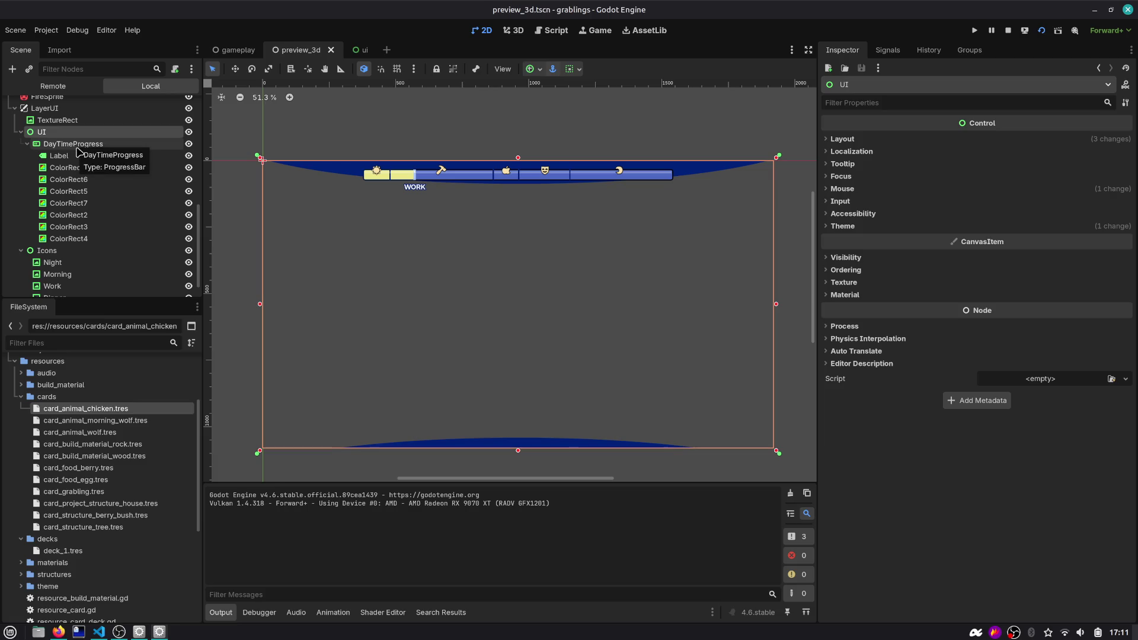
{"action": "left_click", "coordinate": [79, 148]}
{"action": "left_click", "coordinate": [27, 144]}
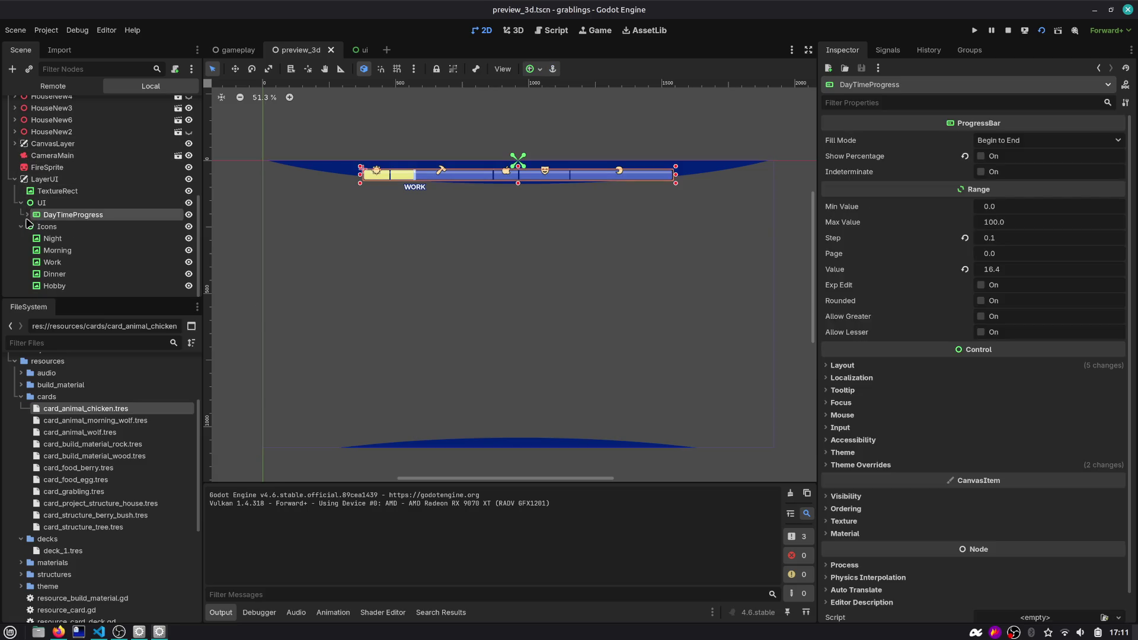
{"action": "left_click", "coordinate": [337, 171]}
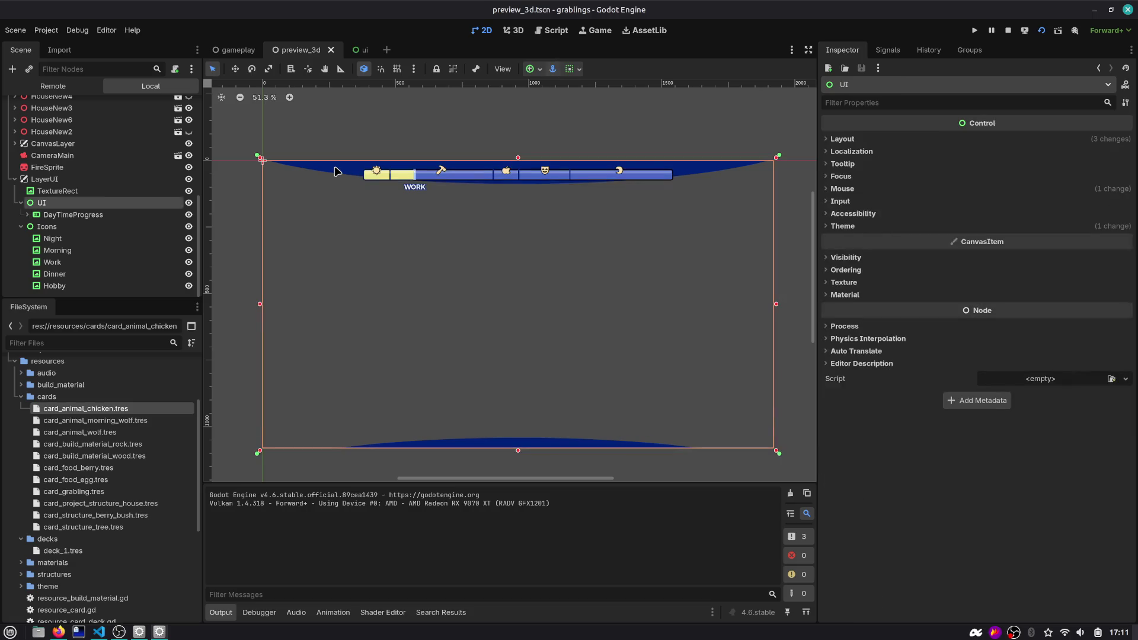
Browse DayTimeProgress's children down to Hobby, then hide Icons and DayTimeProgress
{"action": "left_click", "coordinate": [27, 215]}
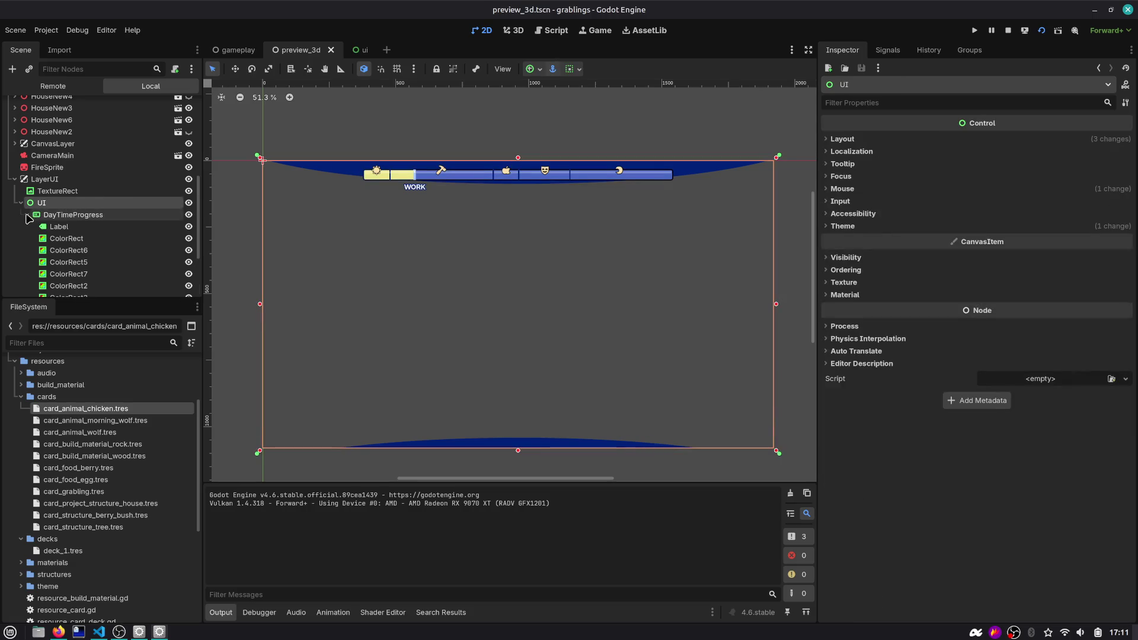
{"action": "left_click", "coordinate": [51, 227]}
{"action": "key", "text": "Down"}
{"action": "key", "text": "Down"}
{"action": "key", "text": "Down"}
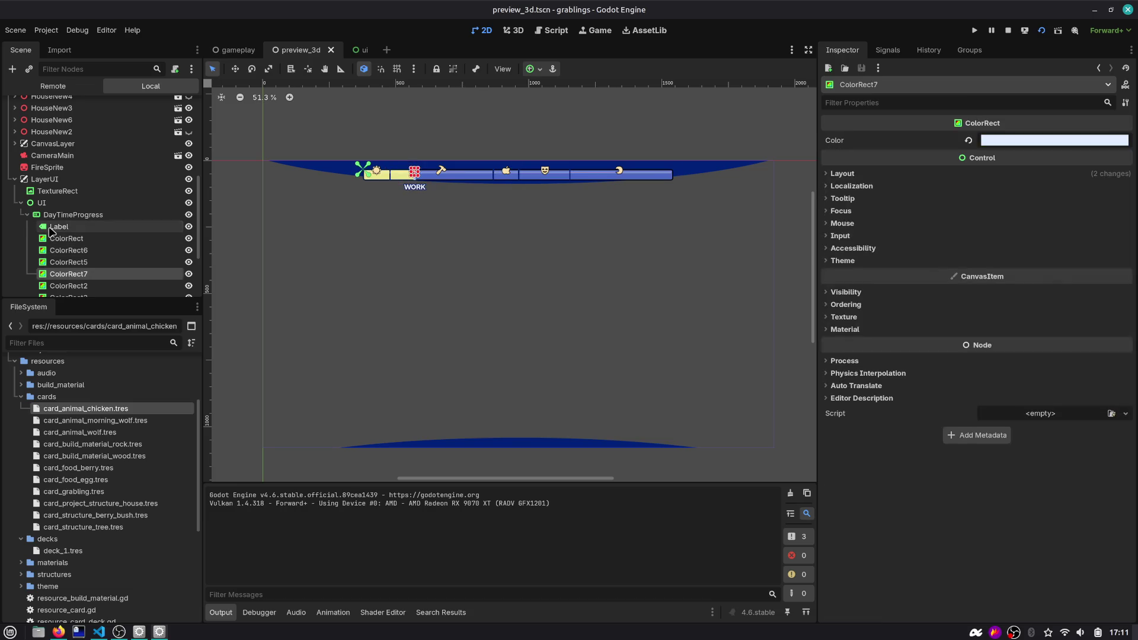
{"action": "key", "text": "Down"}
{"action": "key", "text": "Down"}
{"action": "key", "text": "Down"}
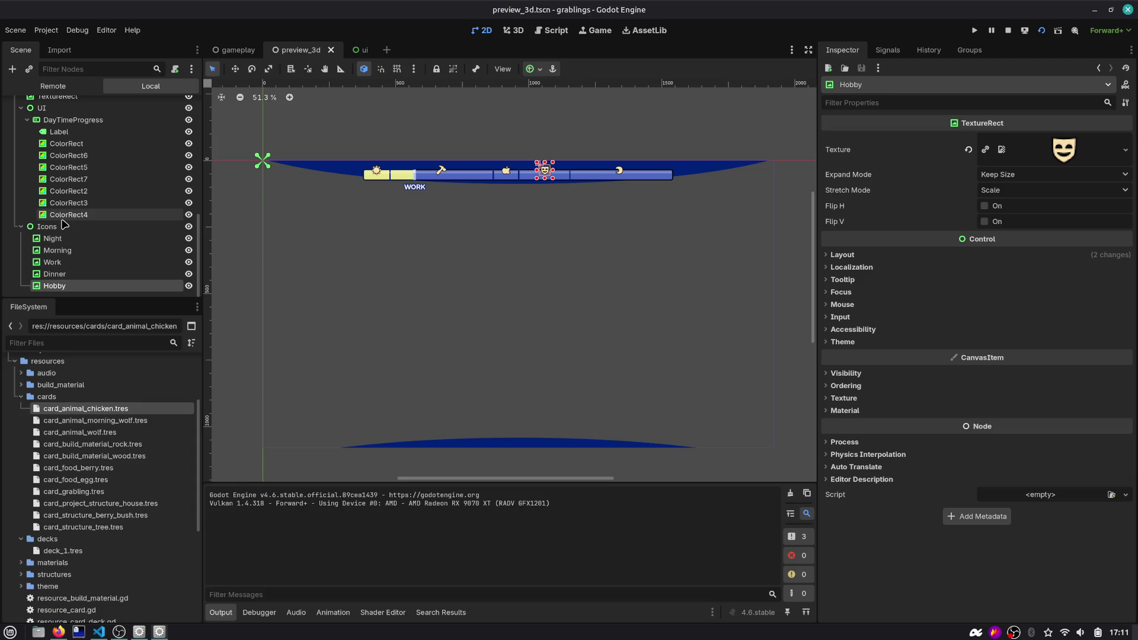
{"action": "key", "text": "Up"}
{"action": "key", "text": "Up"}
{"action": "key", "text": "Up"}
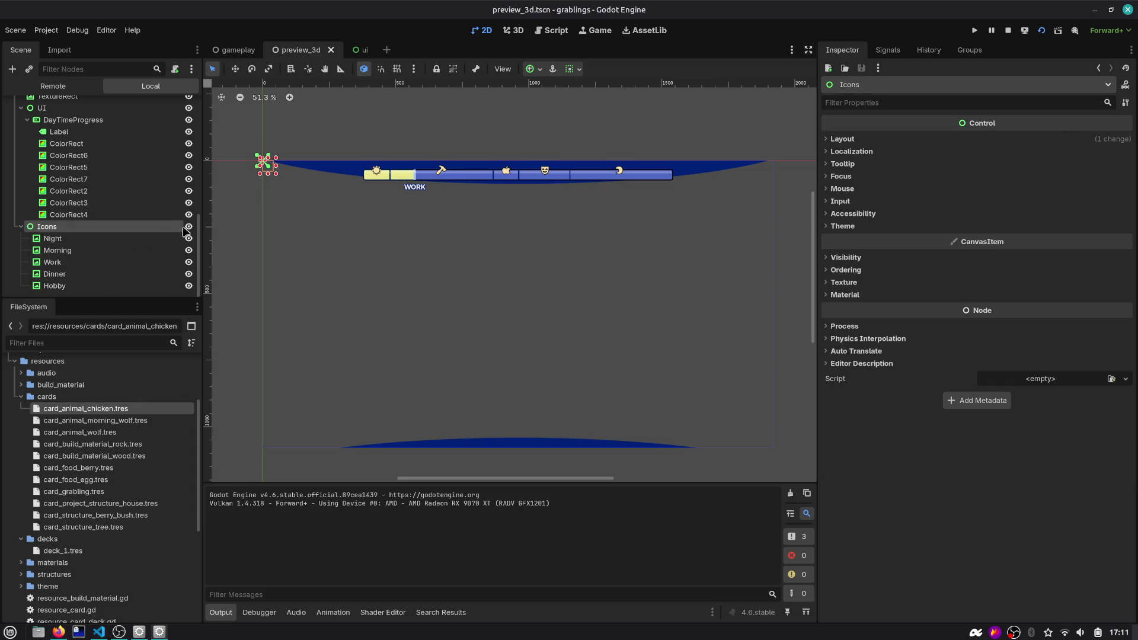
{"action": "left_click", "coordinate": [186, 228]}
{"action": "left_click", "coordinate": [188, 121]}
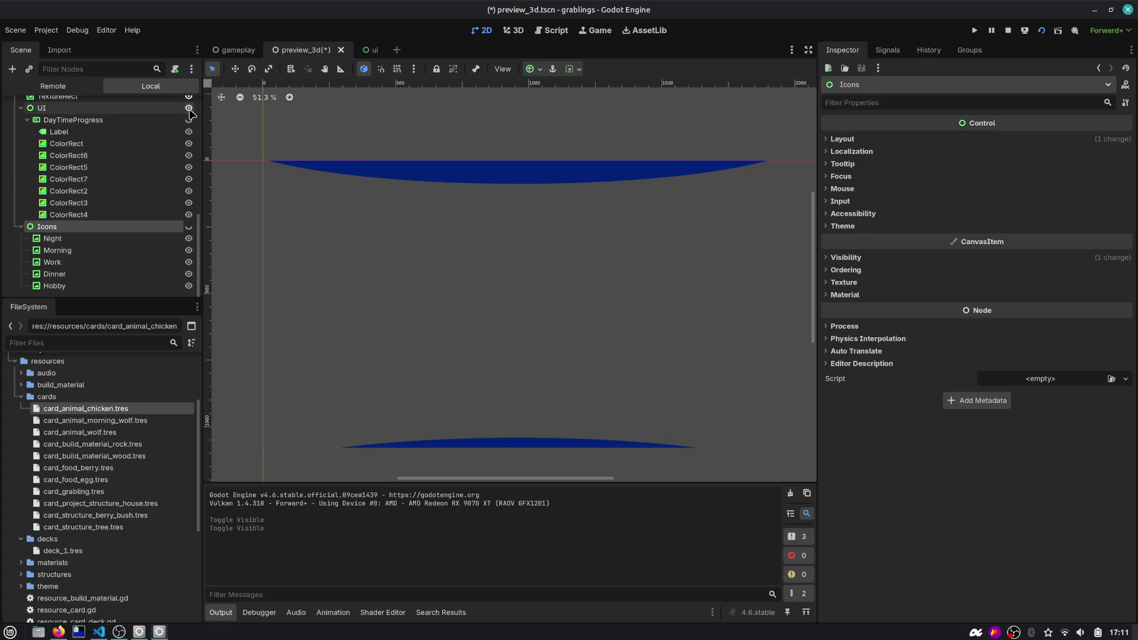
Reveal the TextureRect's ui1.png texture in res://assets-tmp via Show in FileSystem
{"action": "scroll", "coordinate": [190, 114], "scroll_direction": "up", "scroll_amount": 2}
{"action": "left_click", "coordinate": [142, 121]}
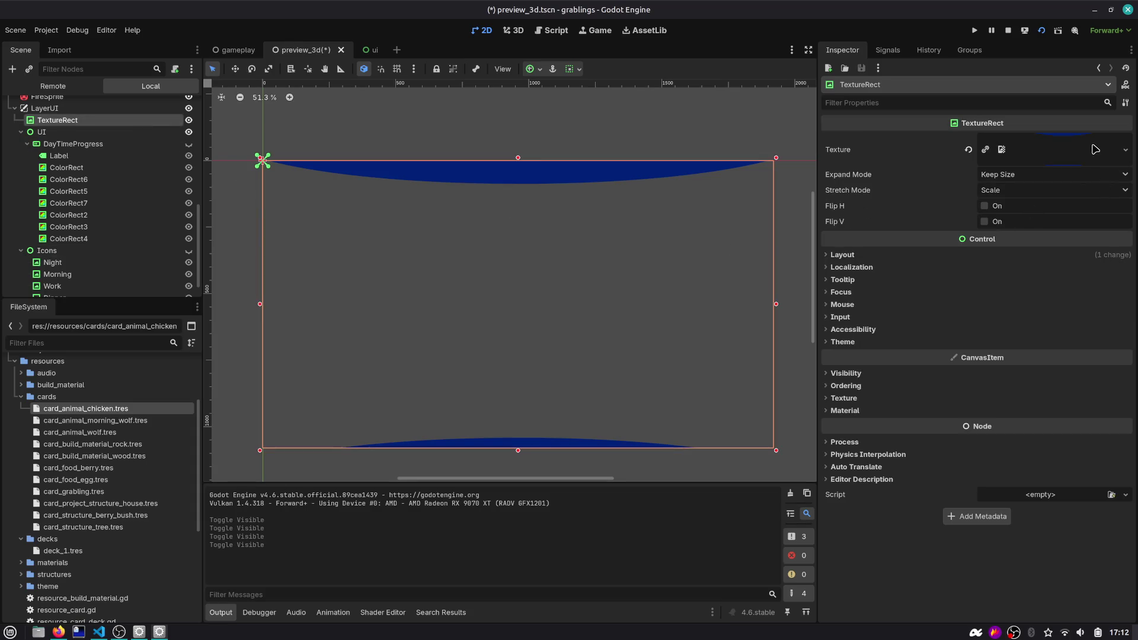
{"action": "left_click", "coordinate": [1072, 150]}
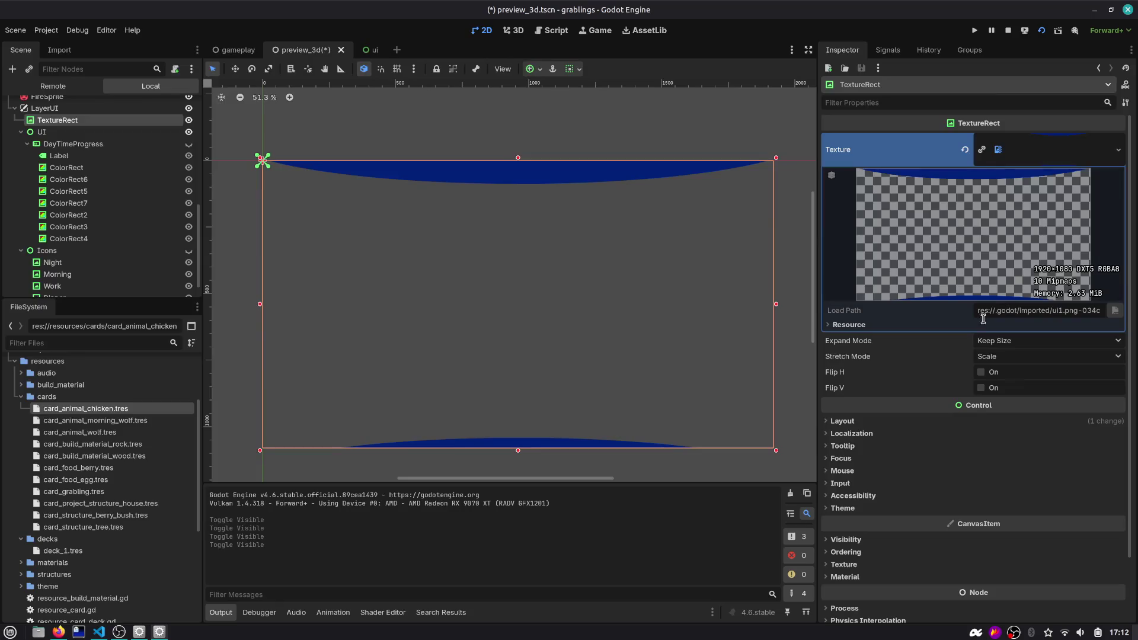
{"action": "left_click", "coordinate": [1037, 150]}
{"action": "right_click", "coordinate": [160, 123]}
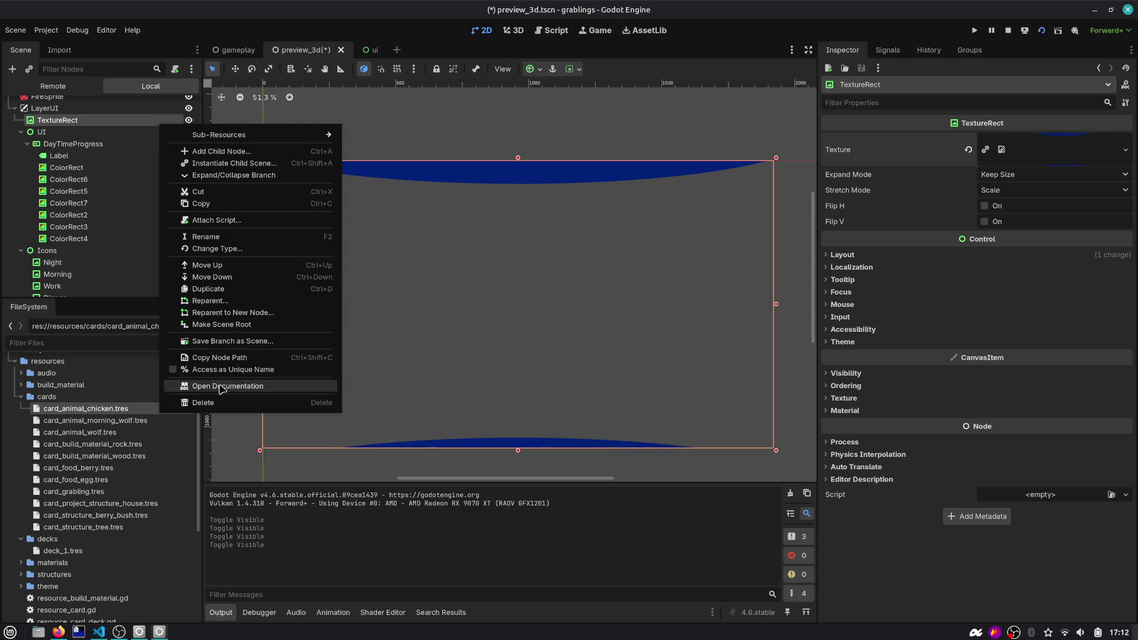
{"action": "left_click", "coordinate": [1036, 159]}
{"action": "left_click", "coordinate": [1041, 161]}
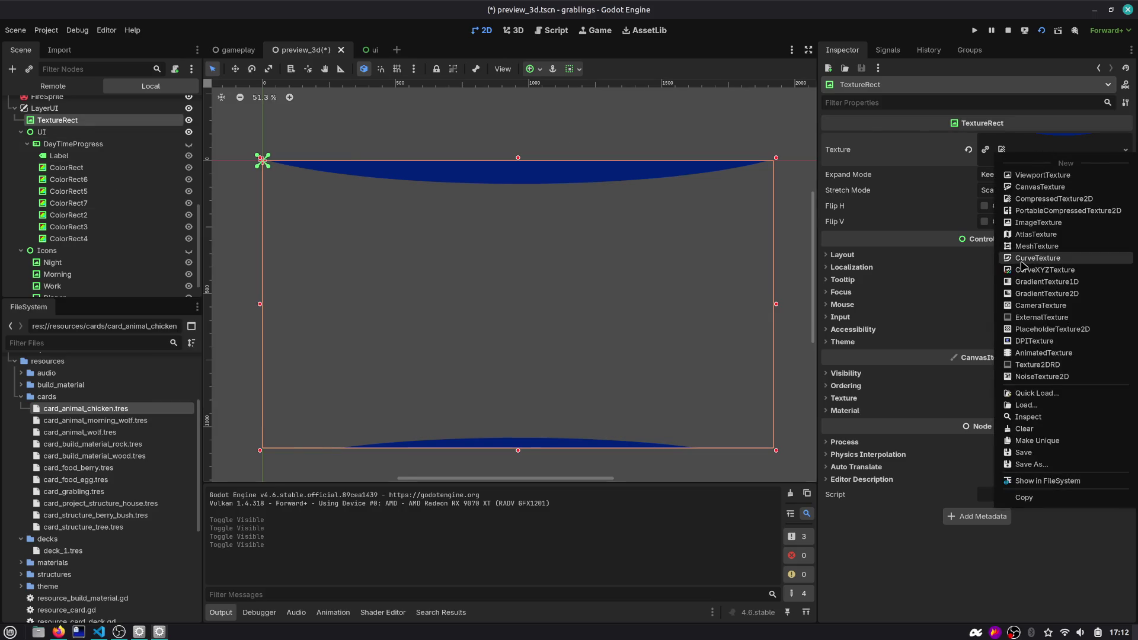
{"action": "left_click", "coordinate": [1046, 481]}
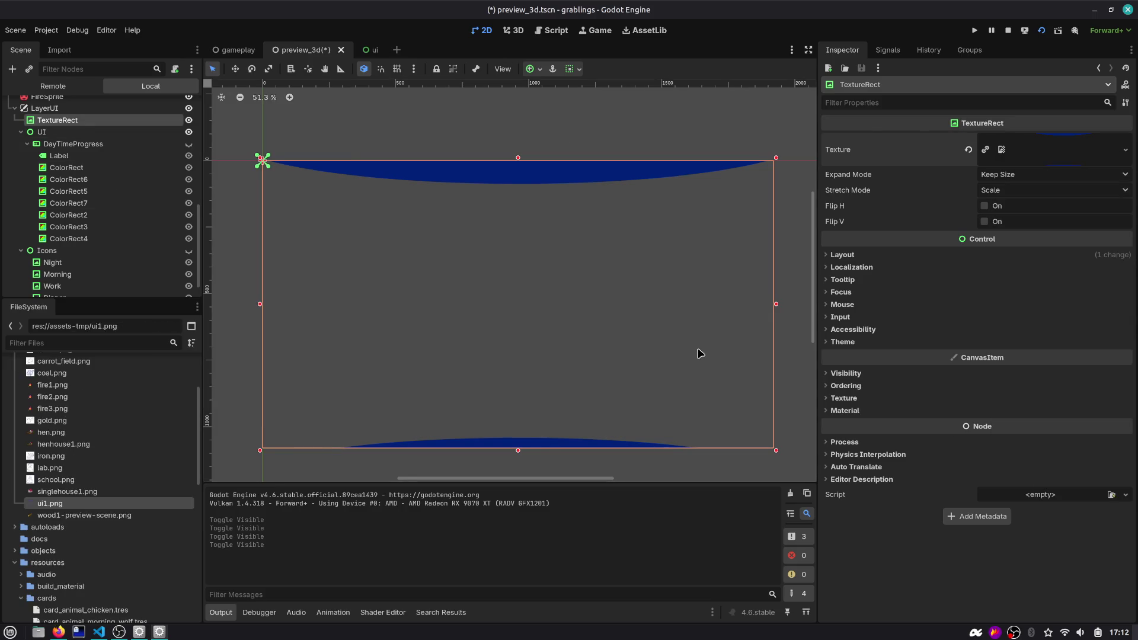
{"action": "right_click", "coordinate": [113, 505]}
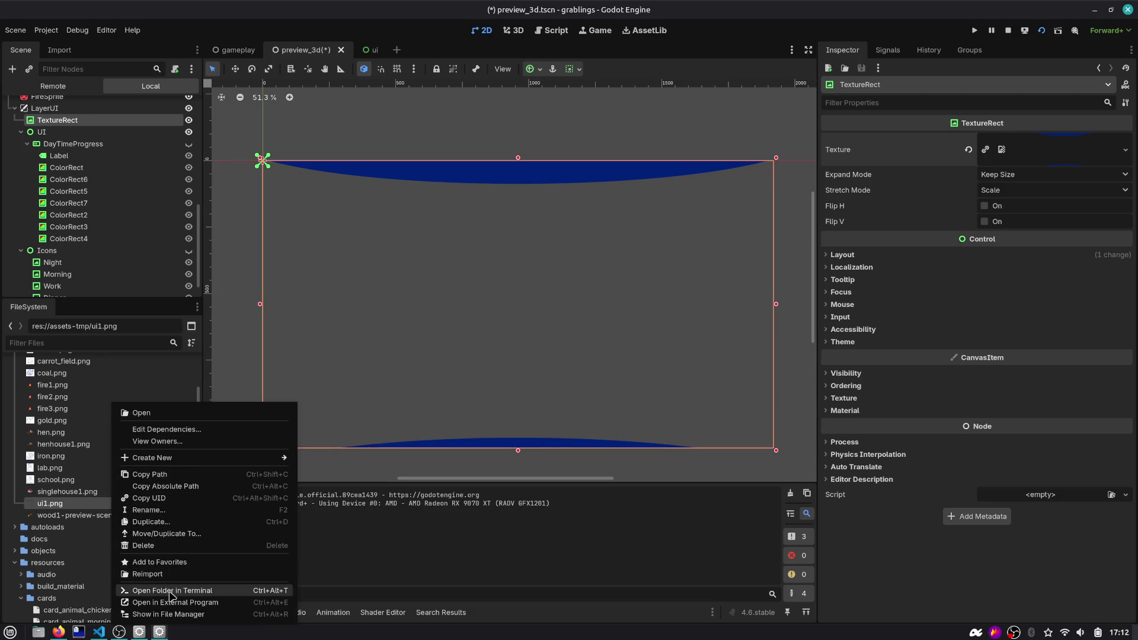
Show ui1.png's folder in the file manager and close the default image viewer
{"action": "left_click", "coordinate": [178, 617]}
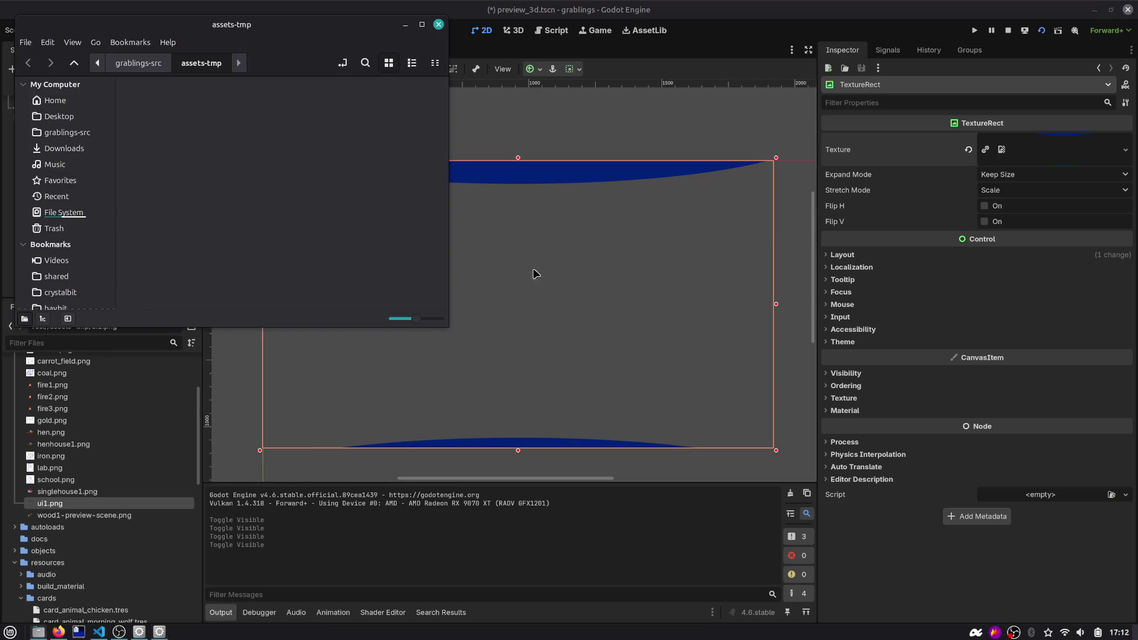
{"action": "right_click", "coordinate": [99, 505]}
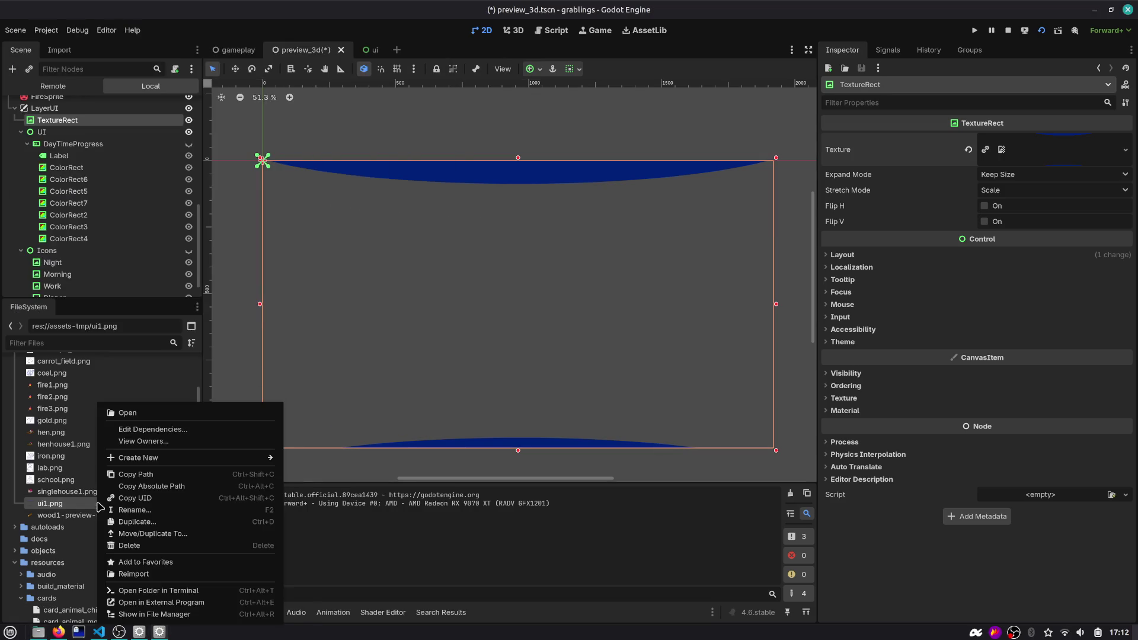
{"action": "left_click", "coordinate": [202, 604]}
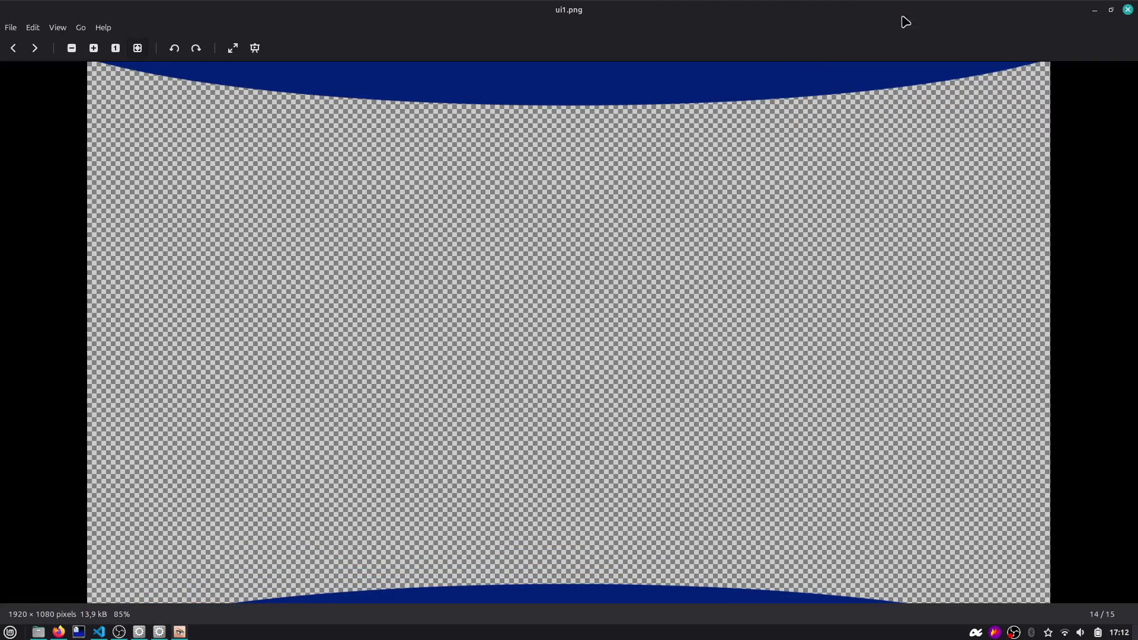
{"action": "left_click", "coordinate": [1122, 13]}
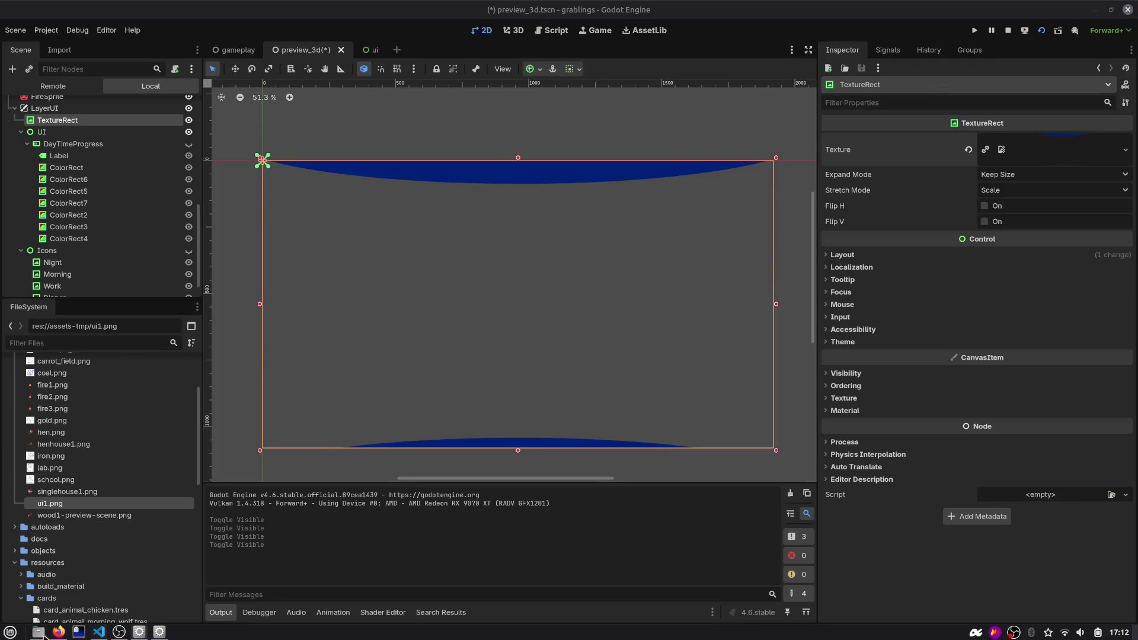
Find ui1.png in Nemo's assets-tmp listing and bring up its actions
{"action": "mouse_move", "coordinate": [38, 632]}
{"action": "scroll", "coordinate": [308, 164], "scroll_direction": "down", "scroll_amount": 5}
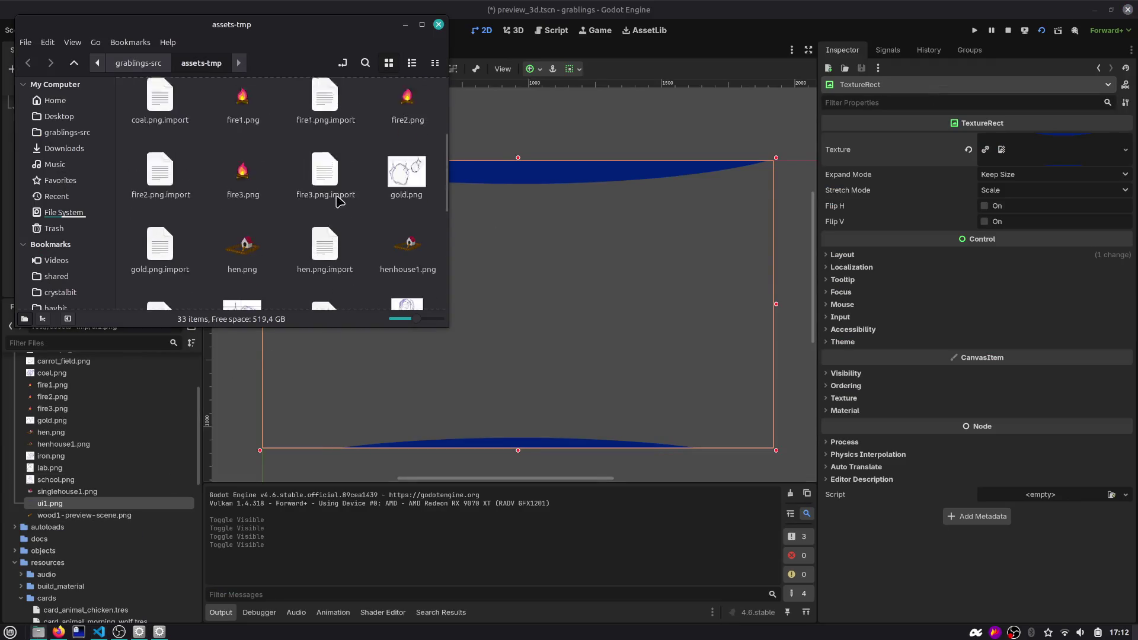
{"action": "mouse_move", "coordinate": [447, 328]}
{"action": "left_mouse_down"}
{"action": "mouse_move", "coordinate": [616, 496]}
{"action": "mouse_move", "coordinate": [660, 495]}
{"action": "left_mouse_up"}
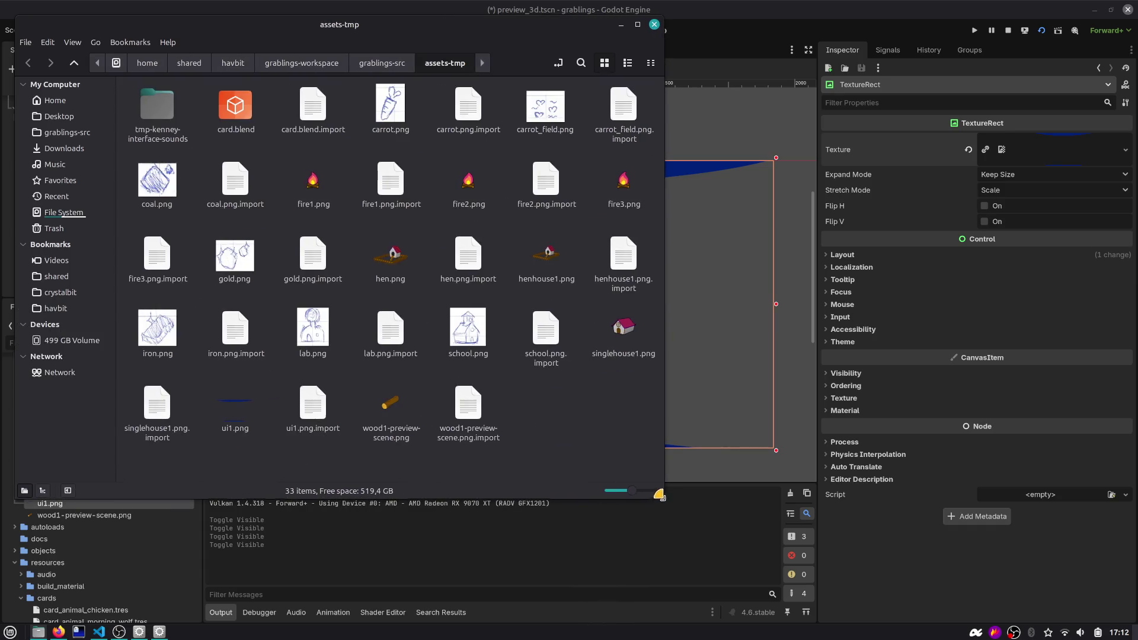
{"action": "right_click", "coordinate": [239, 413]}
Open ui1.png in GIMP keeping its colour profile, cancelling a test gradient
{"action": "mouse_move", "coordinate": [255, 437]}
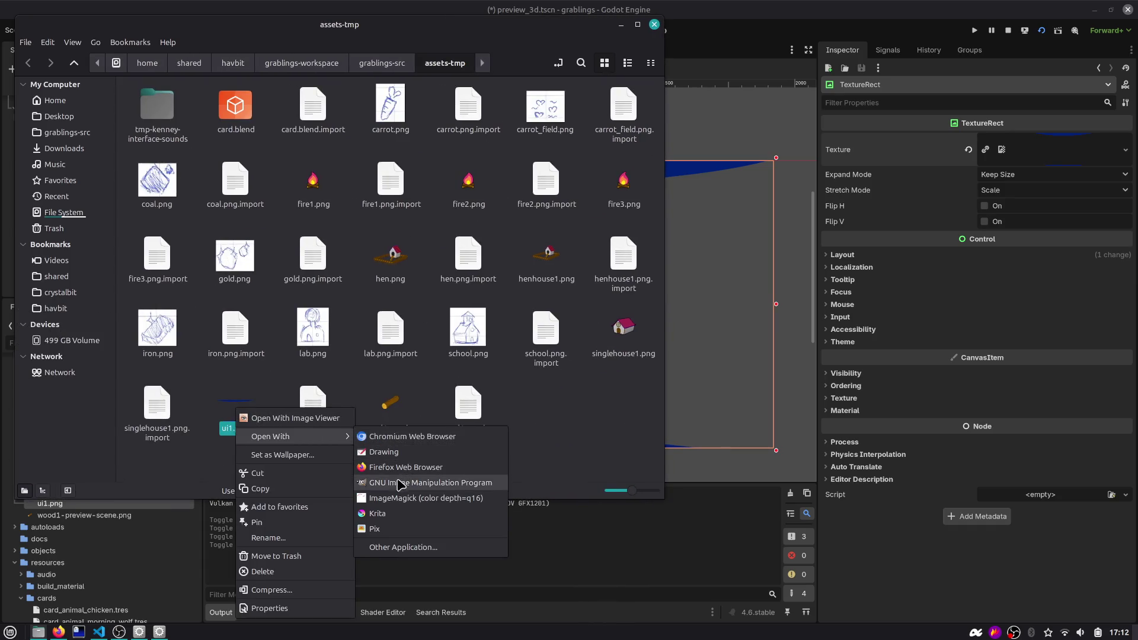
{"action": "left_click", "coordinate": [388, 453]}
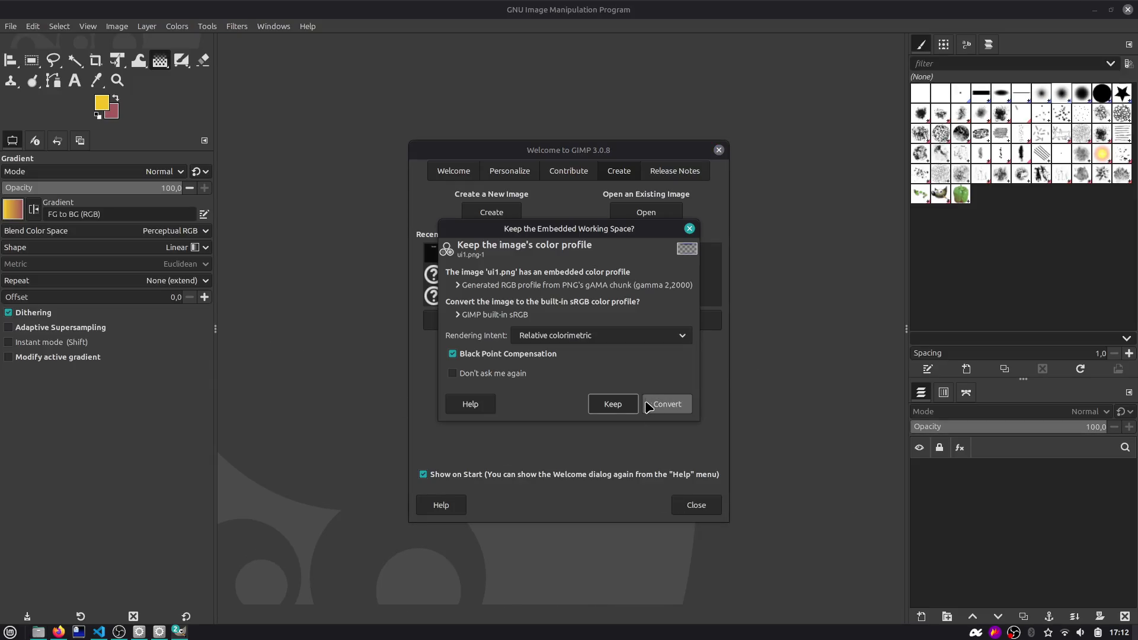
{"action": "left_click", "coordinate": [627, 403]}
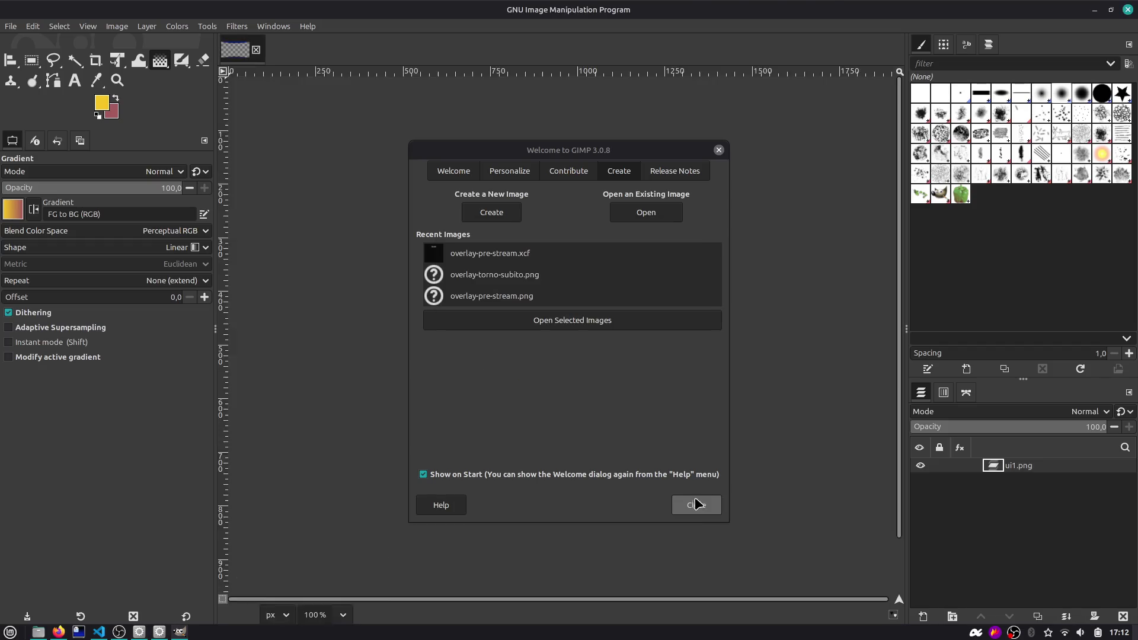
{"action": "scroll", "coordinate": [584, 285], "scroll_direction": "down", "scroll_amount": 3}
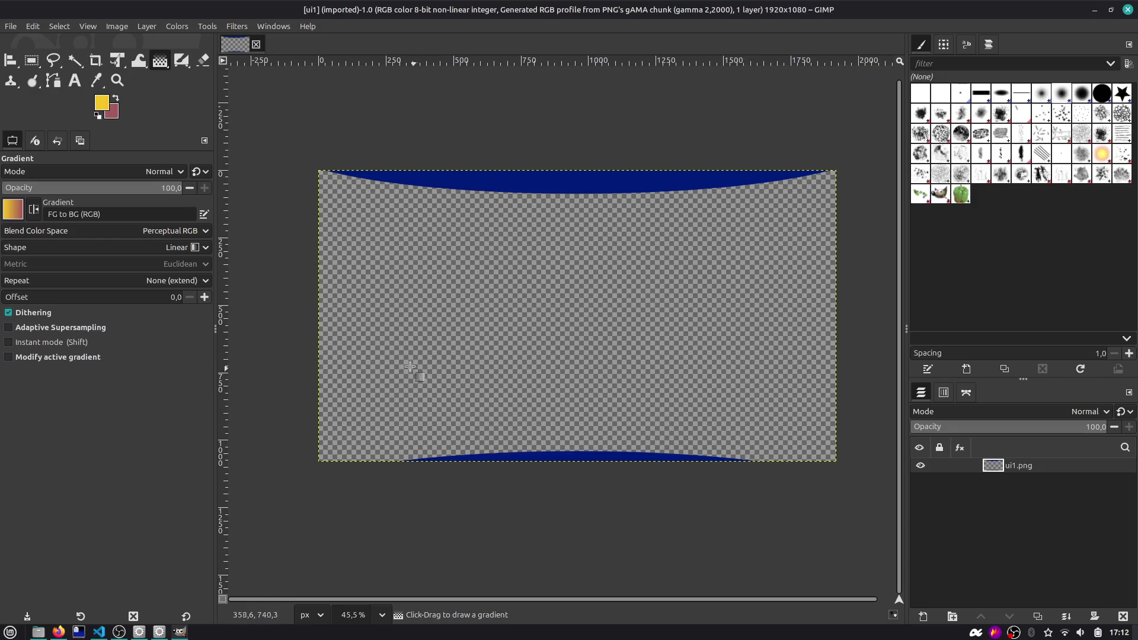
{"action": "left_click_drag", "start_coordinate": [297, 159], "coordinate": [505, 231]}
{"action": "key", "text": "Escape"}
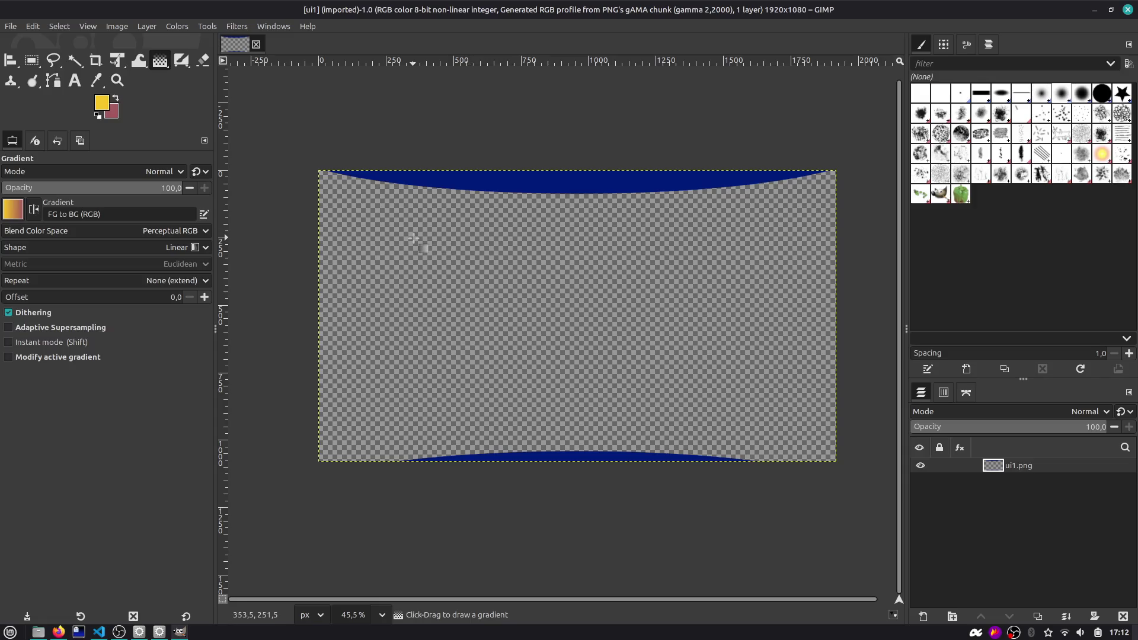